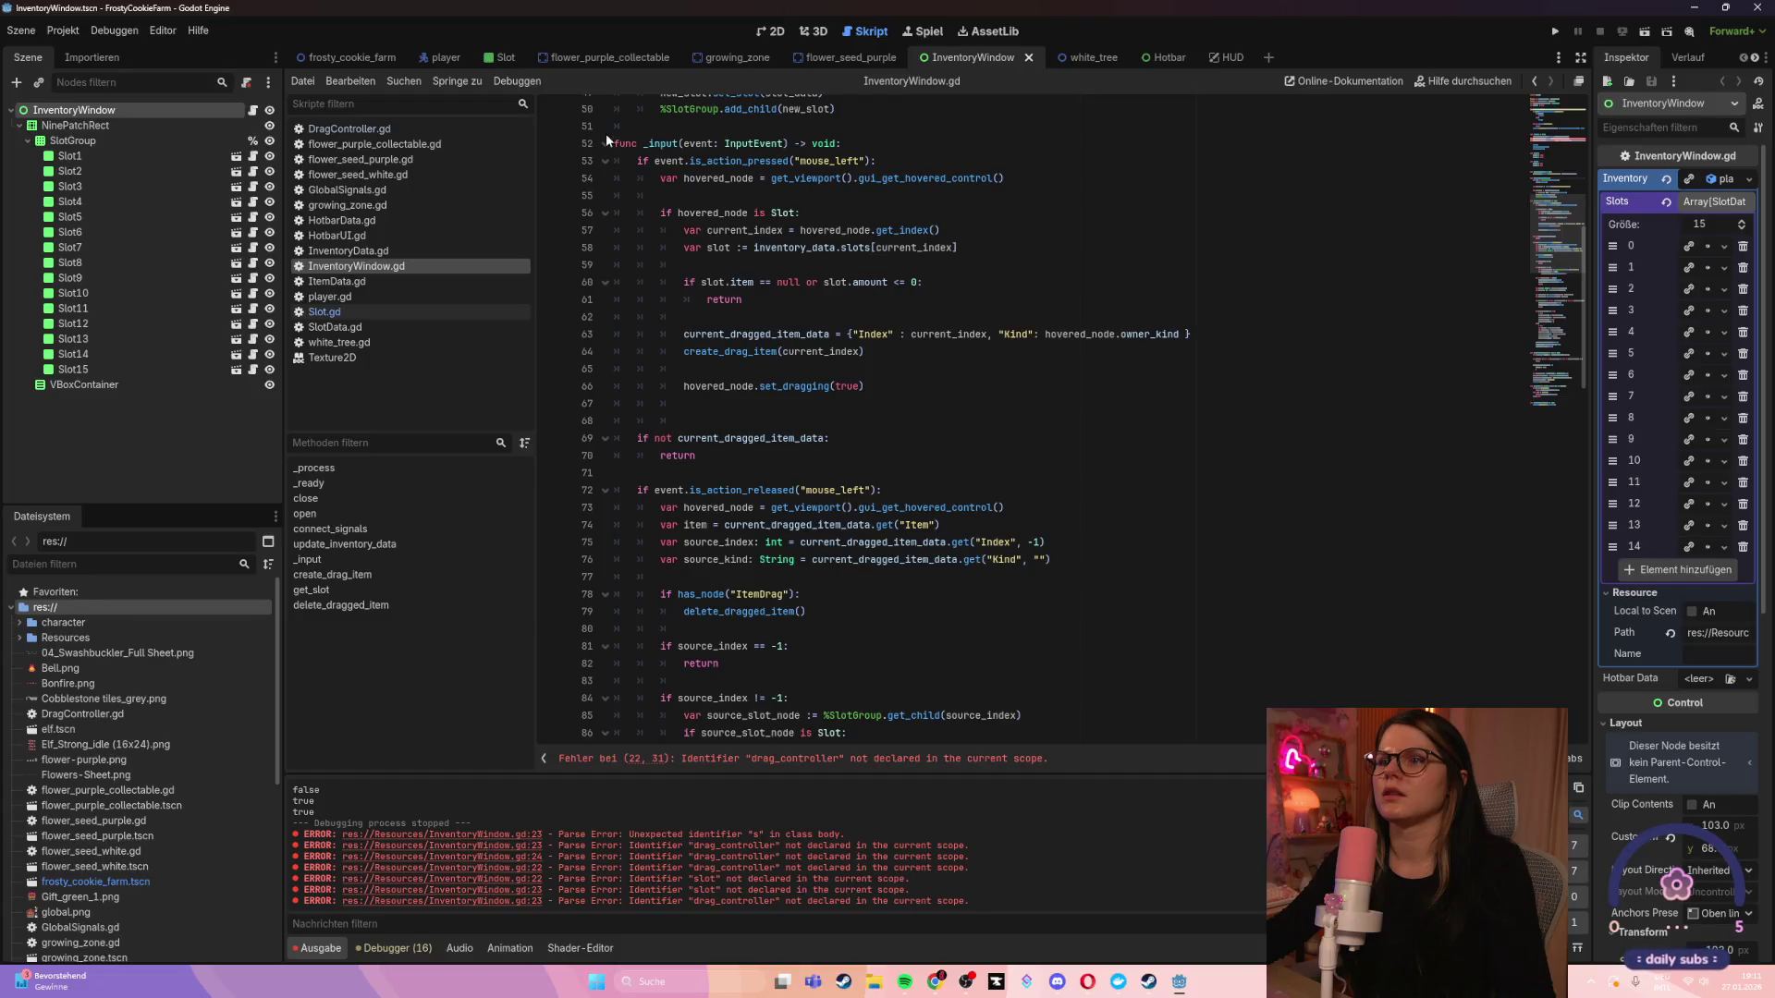
# Step: Delete the _input, create_drag_item, get_slot and delete_dragged_item code from InventoryWindow.gd
pyautogui.click(621, 127)
pyautogui.scroll(2, 647, 278)
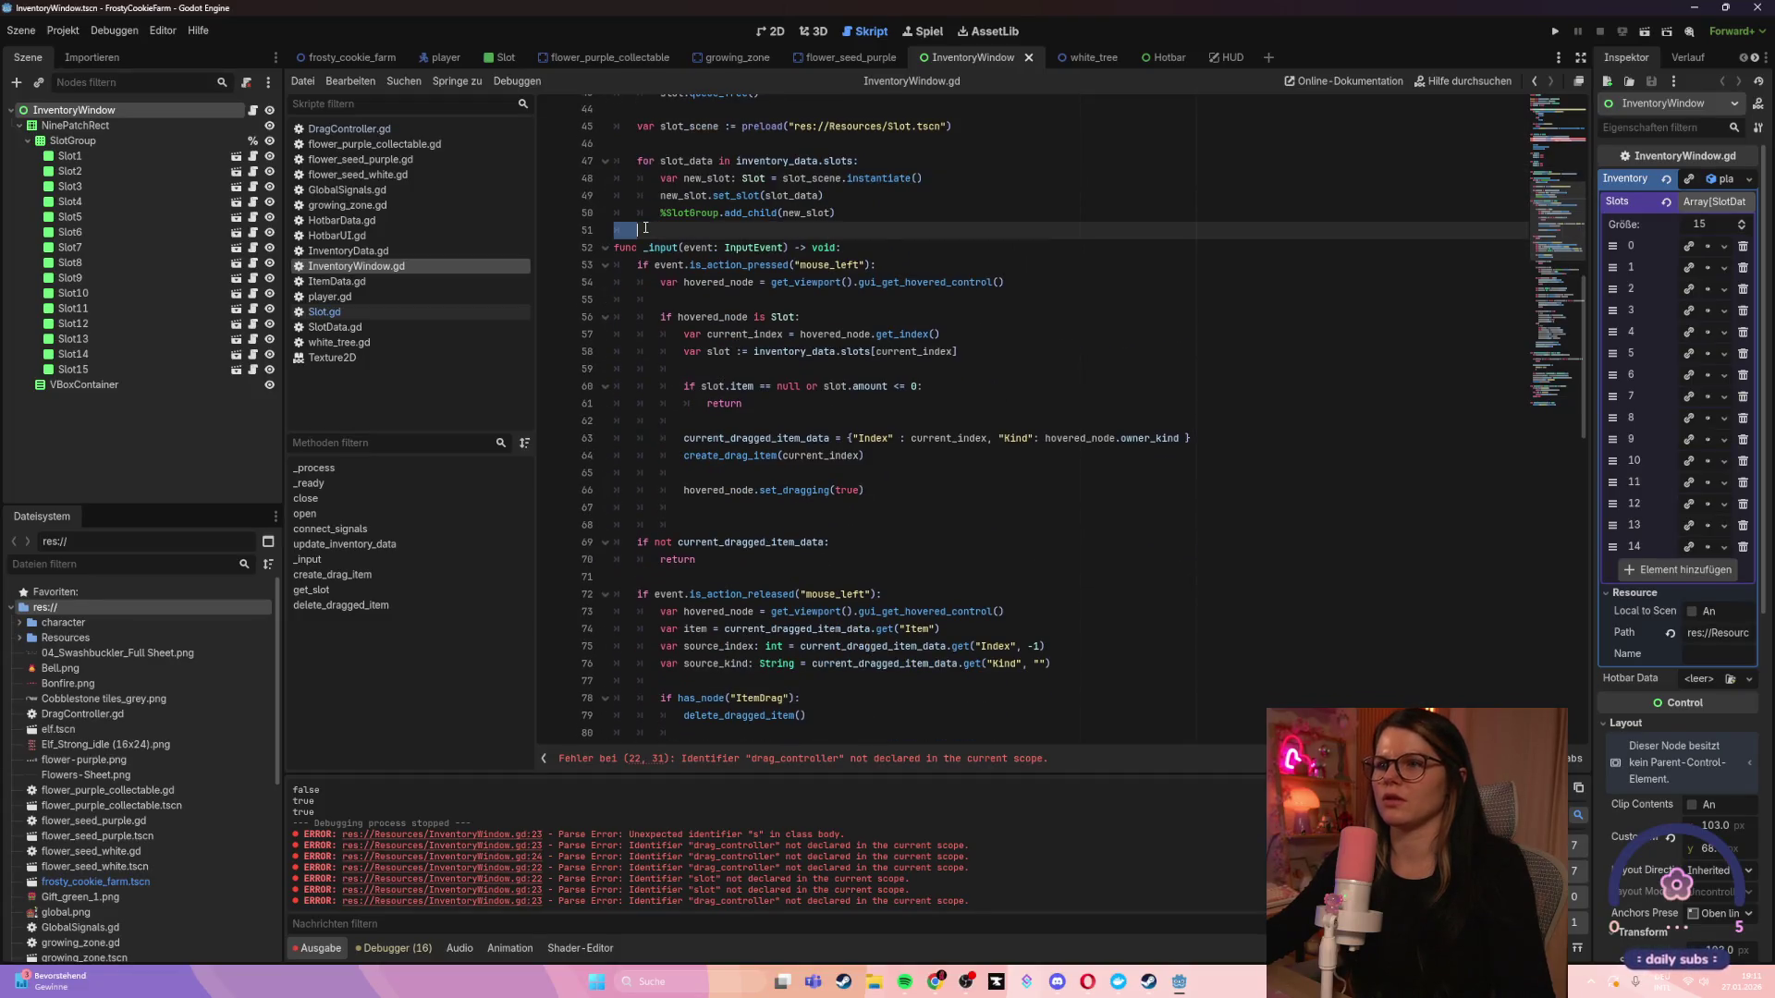
pyautogui.click(671, 368)
pyautogui.moveTo(622, 228); pyautogui.dragTo(815, 718)
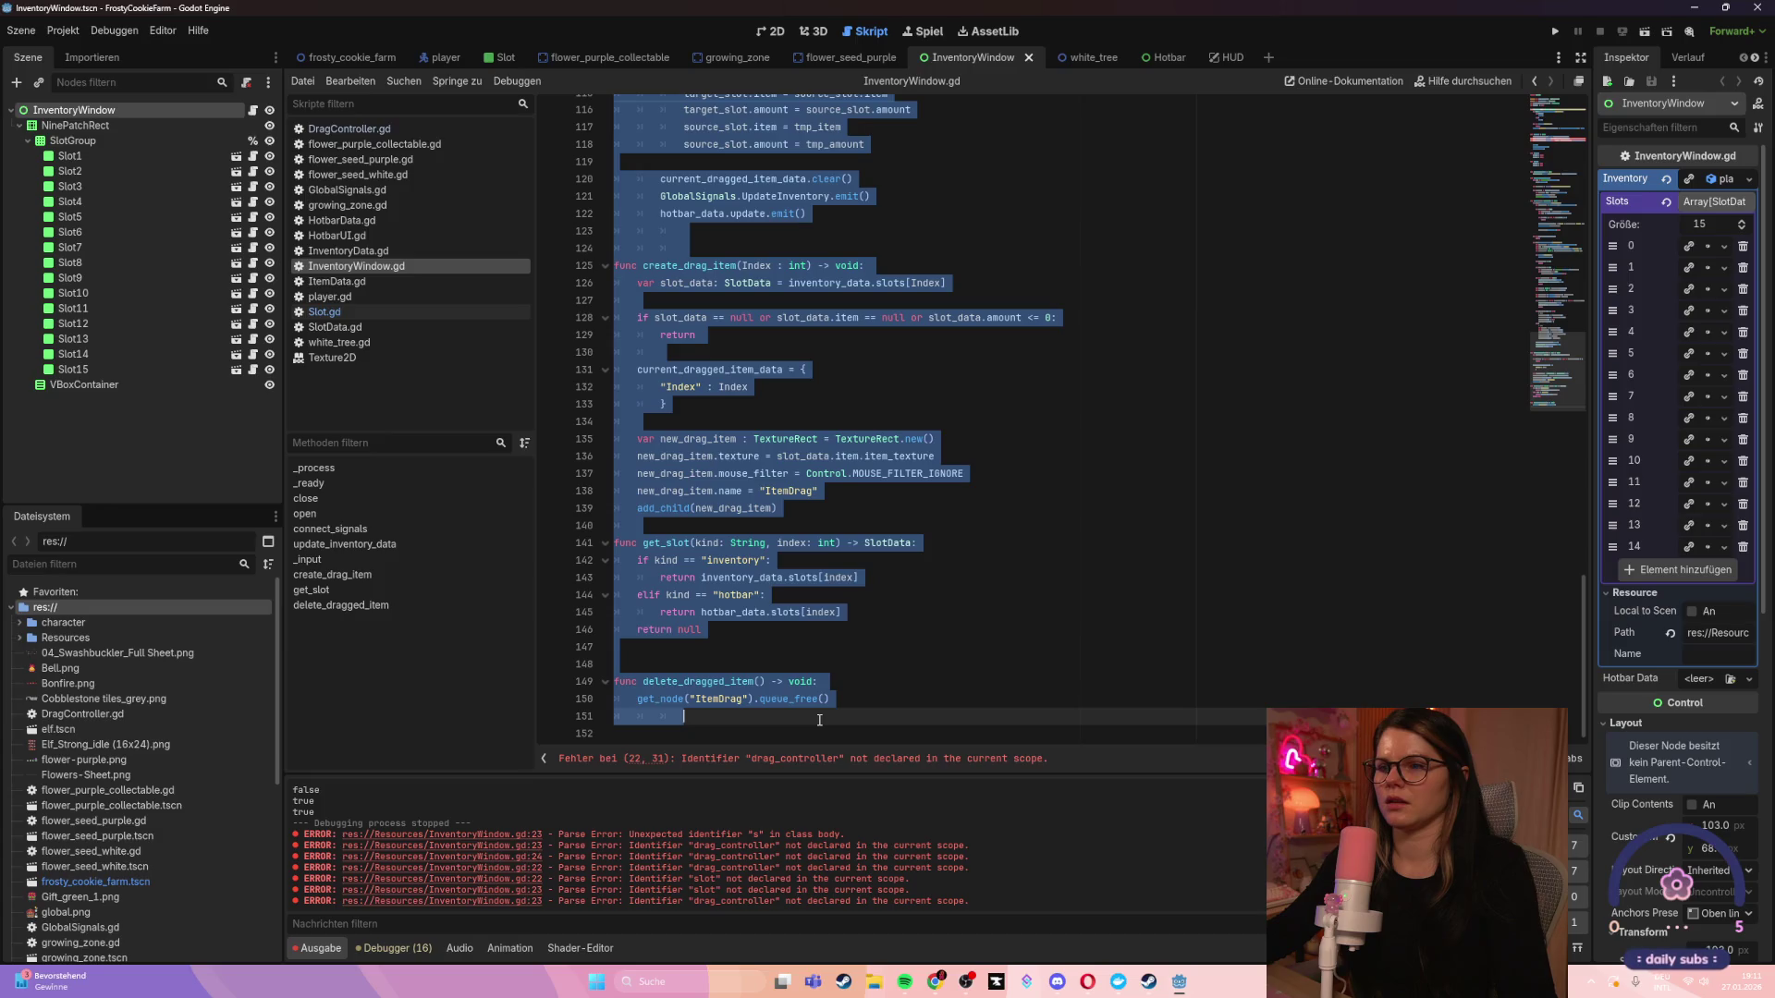
pyautogui.press('Delete')
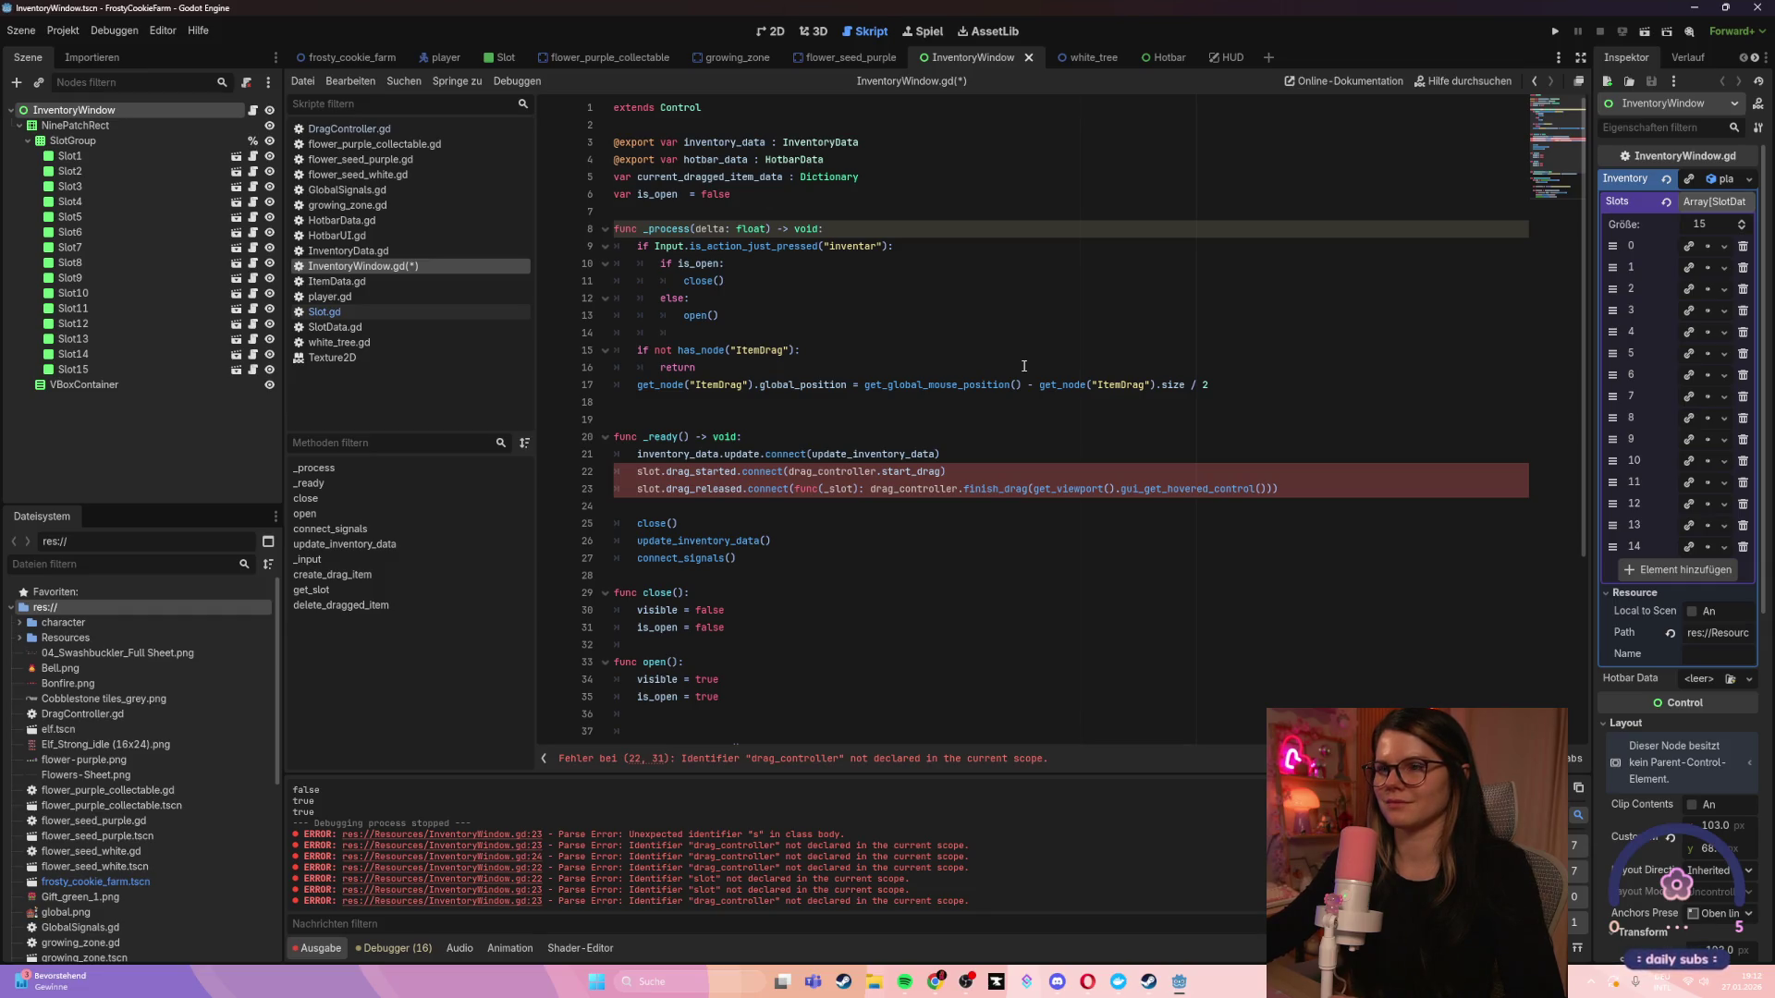
# Step: Save the trimmed InventoryWindow.gd script
pyautogui.click(730, 177)
pyautogui.doubleClick(730, 176)
pyautogui.scroll(-5, 843, 474)
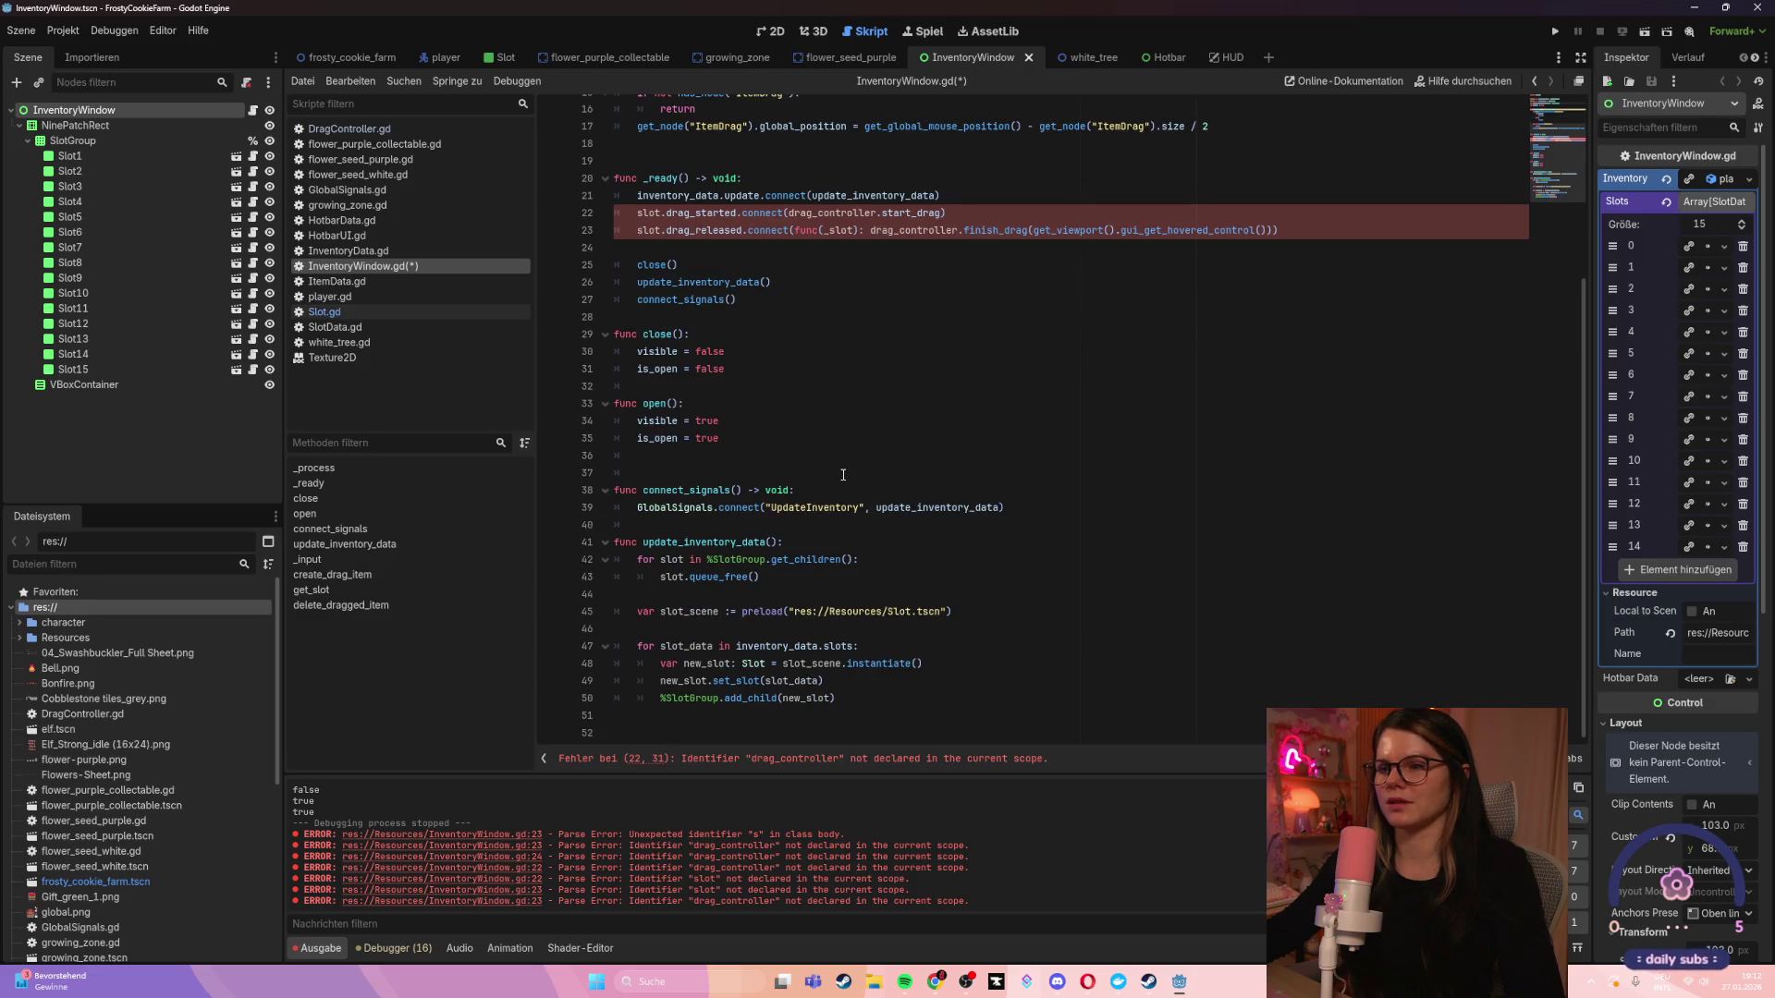
pyautogui.hotkey('ctrl', 's')
pyautogui.click(844, 474)
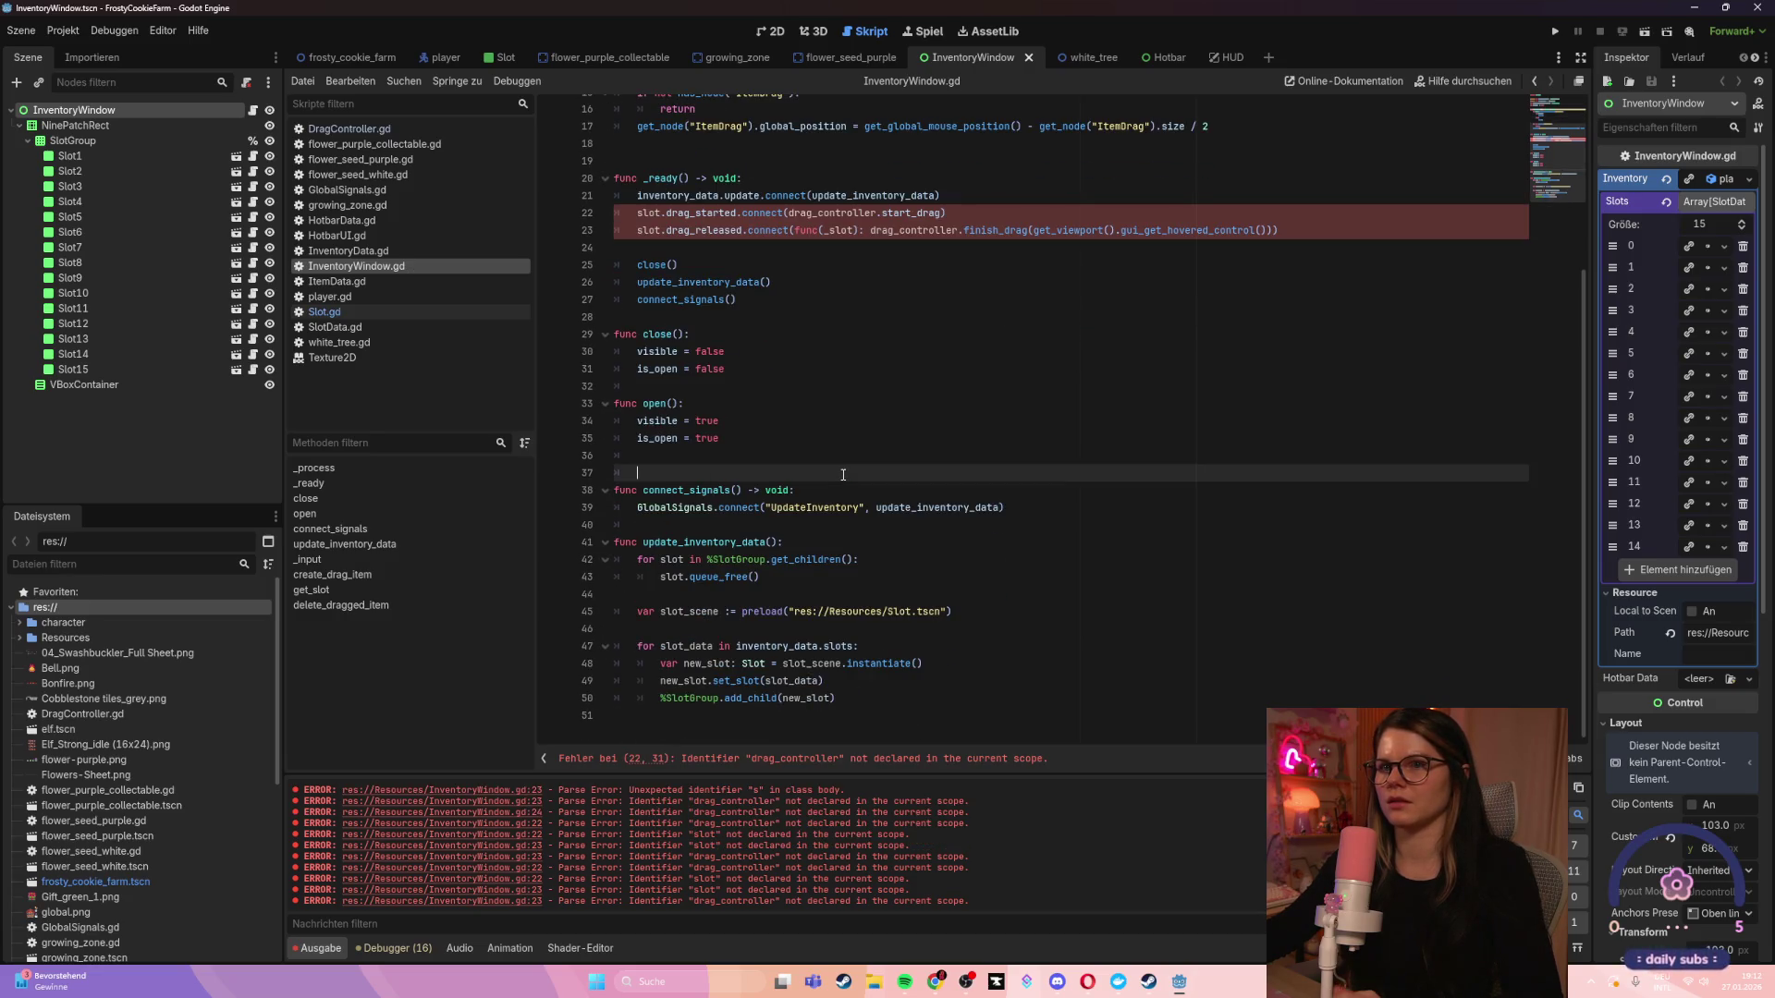
# Step: Switch to DragController.gd and scroll up to its get_slot function at the top
pyautogui.click(342, 129)
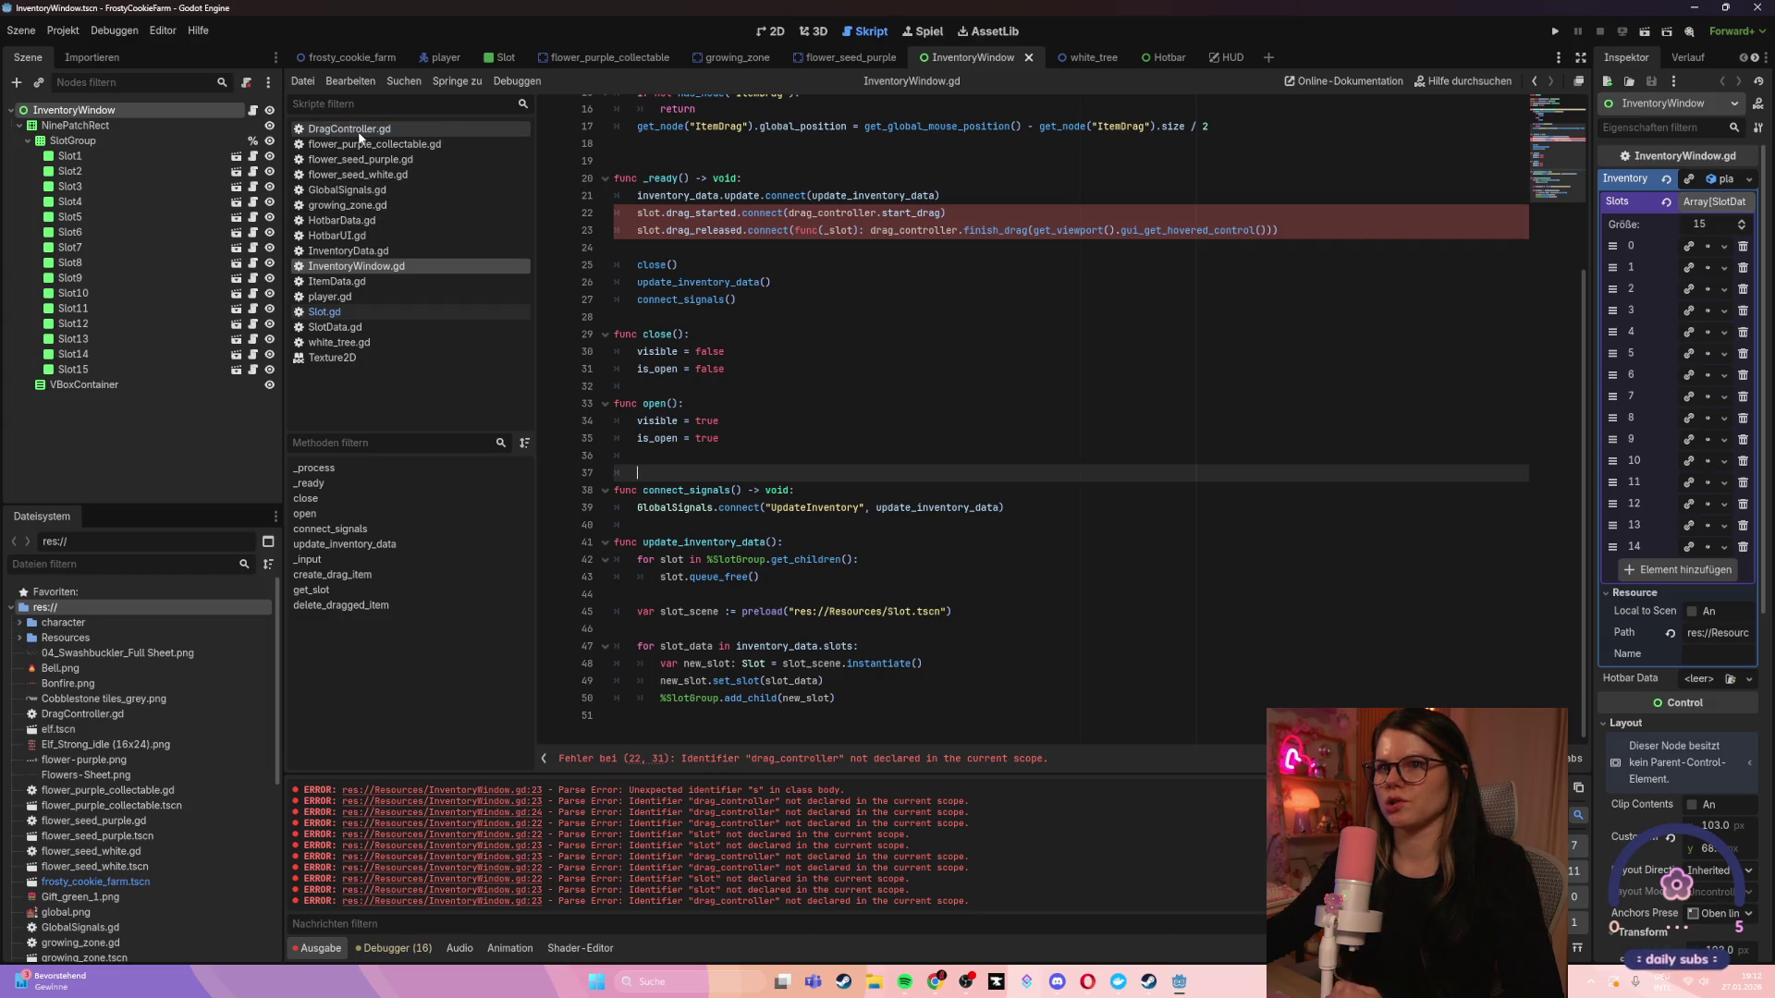
pyautogui.scroll(5, 886, 440)
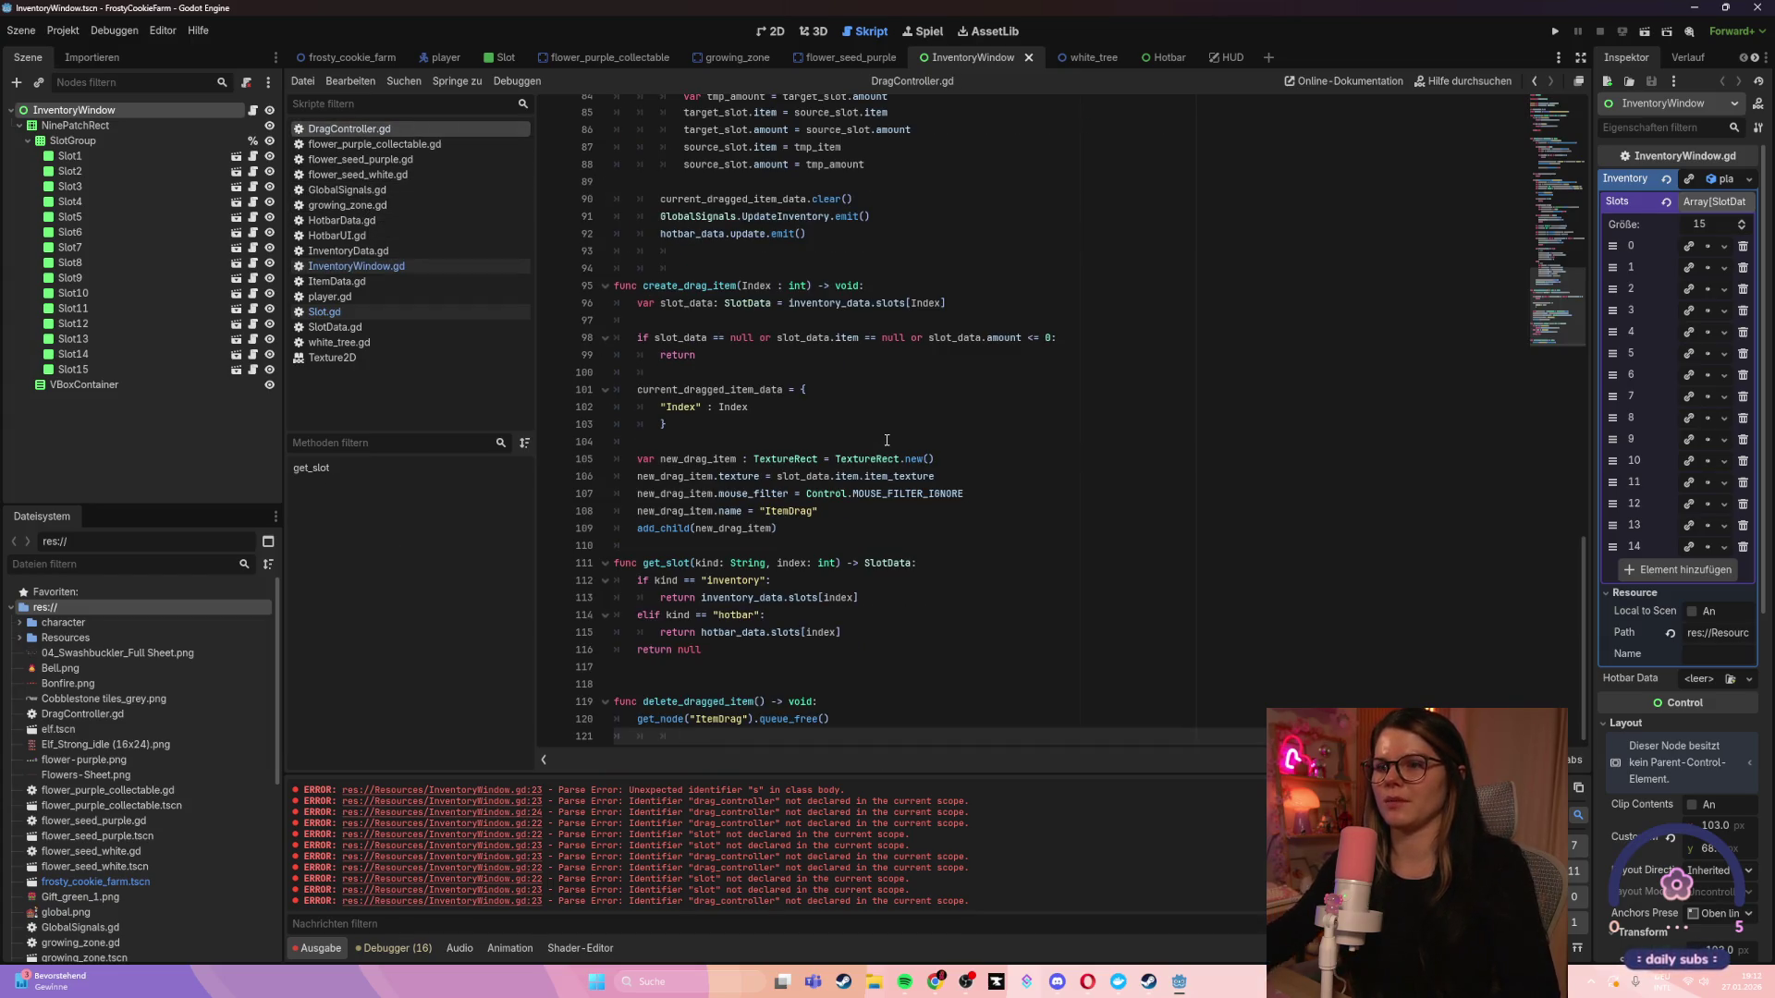
pyautogui.scroll(7, 887, 440)
pyautogui.scroll(5, 887, 442)
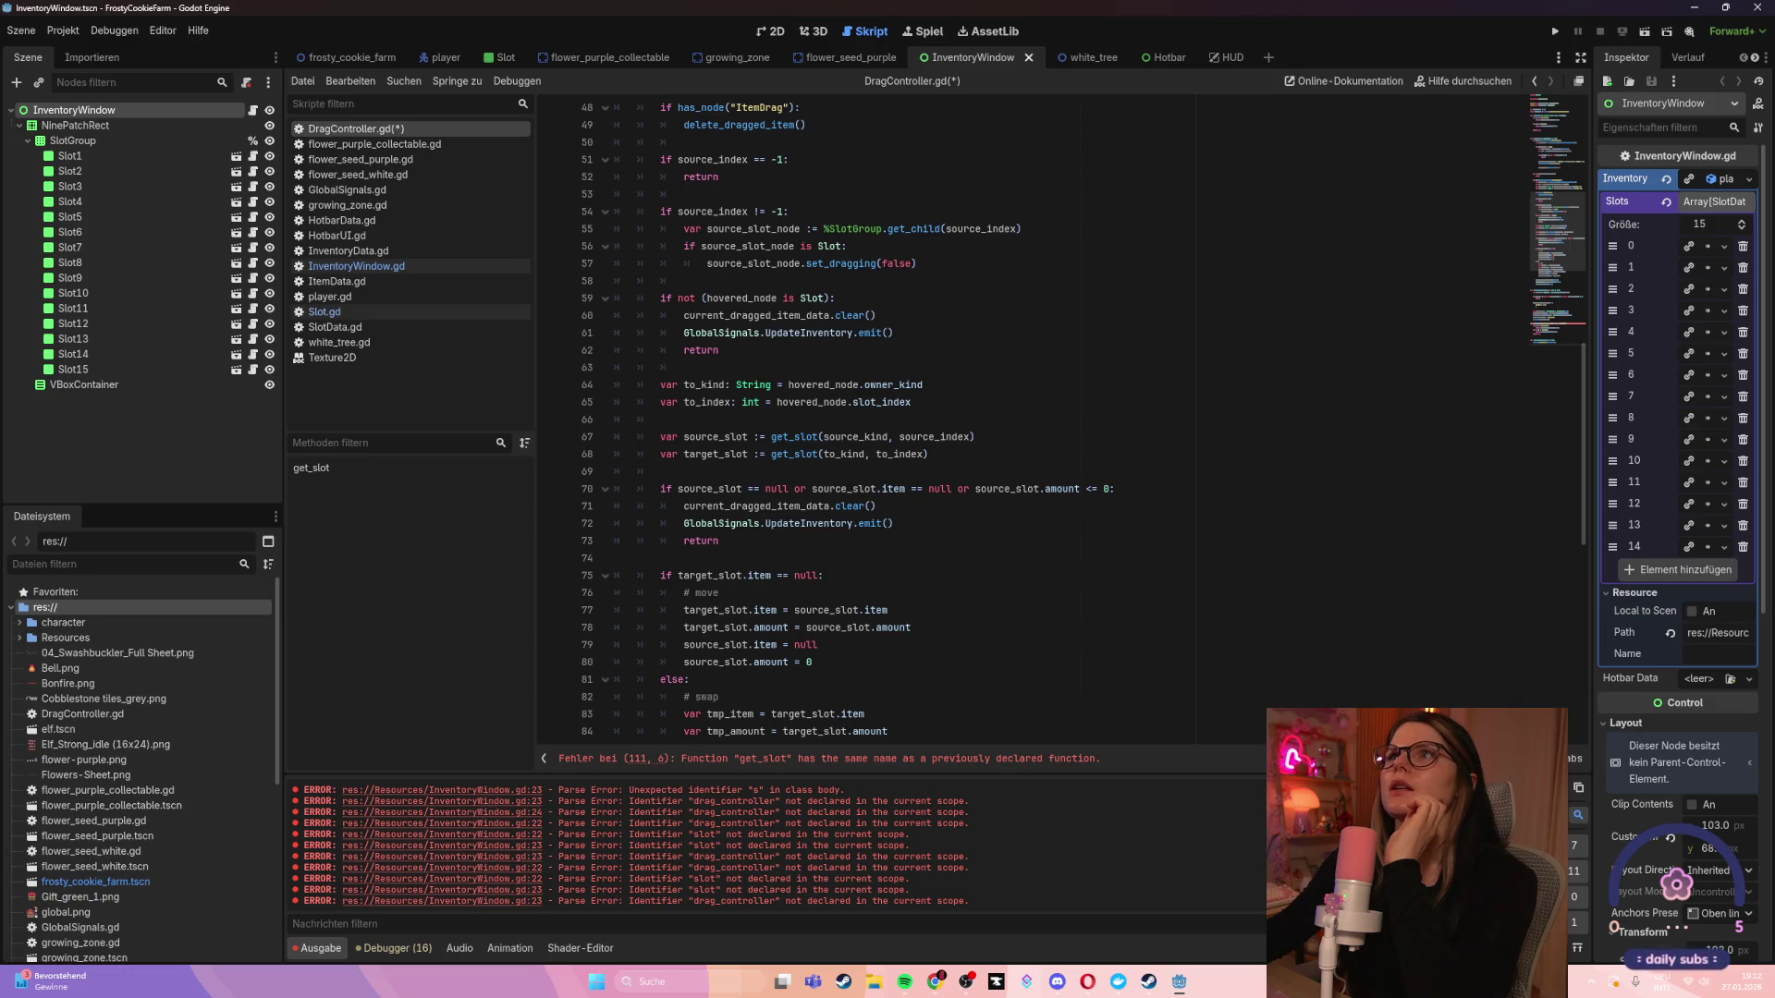
pyautogui.scroll(15, 878, 521)
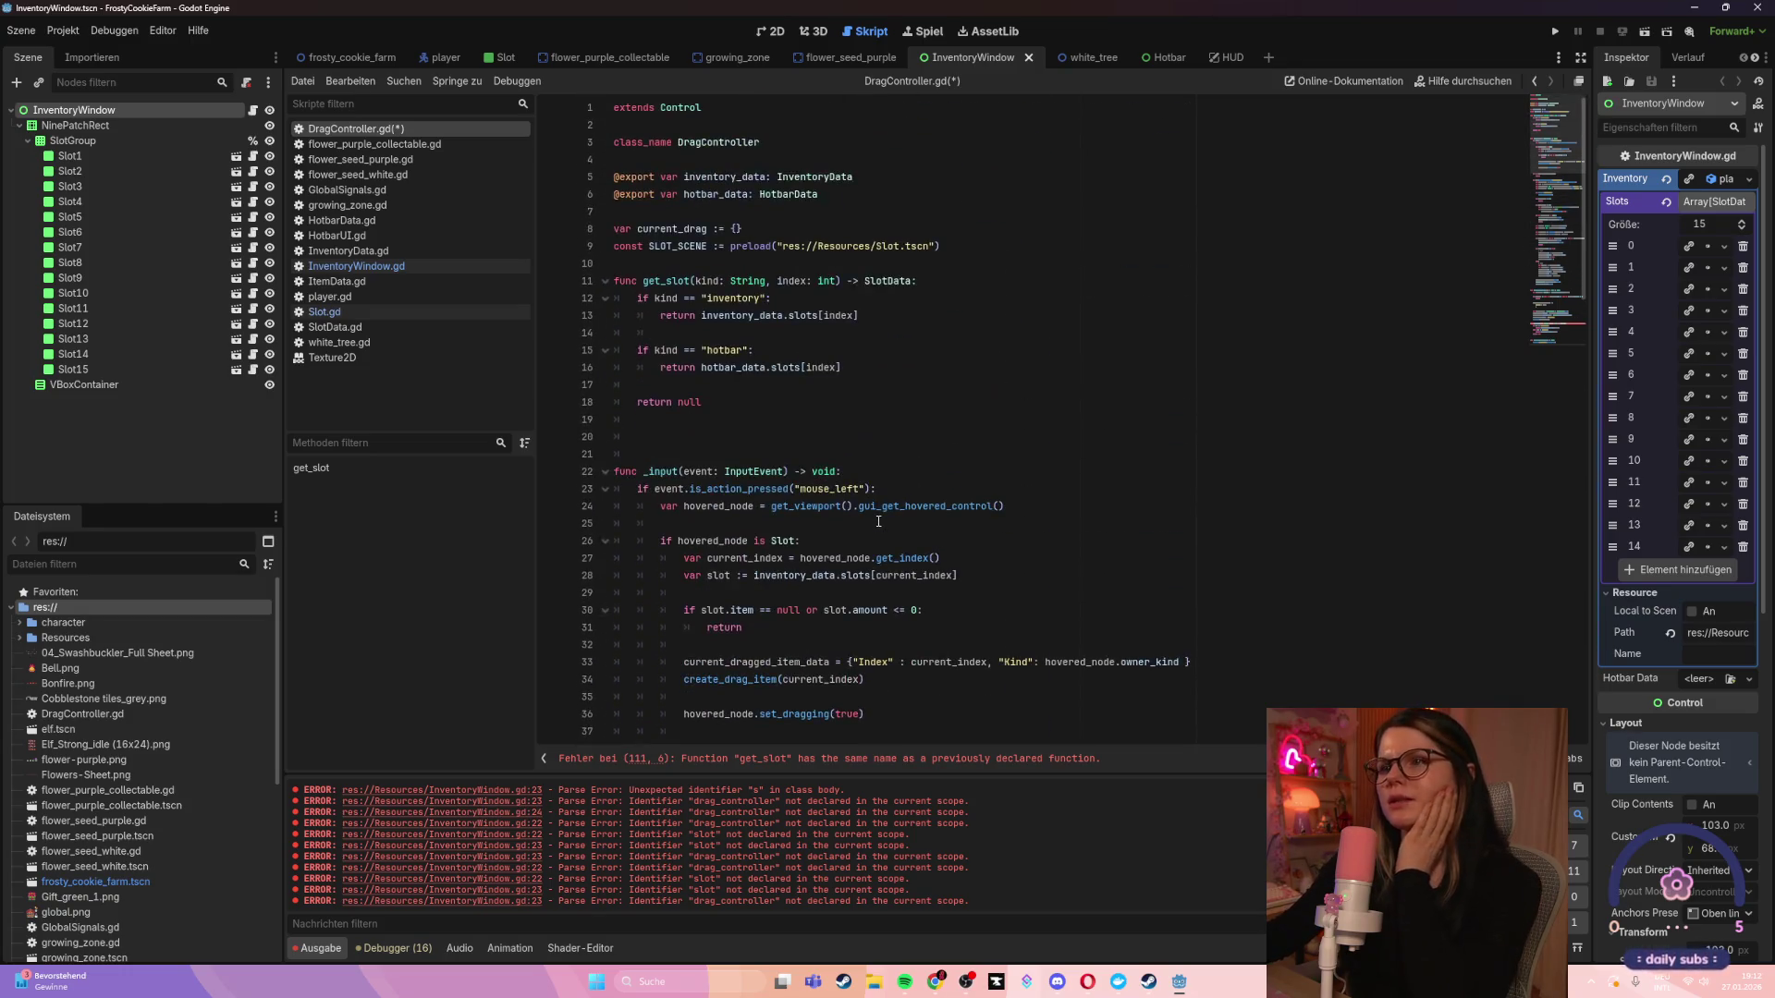
pyautogui.moveTo(758, 288)
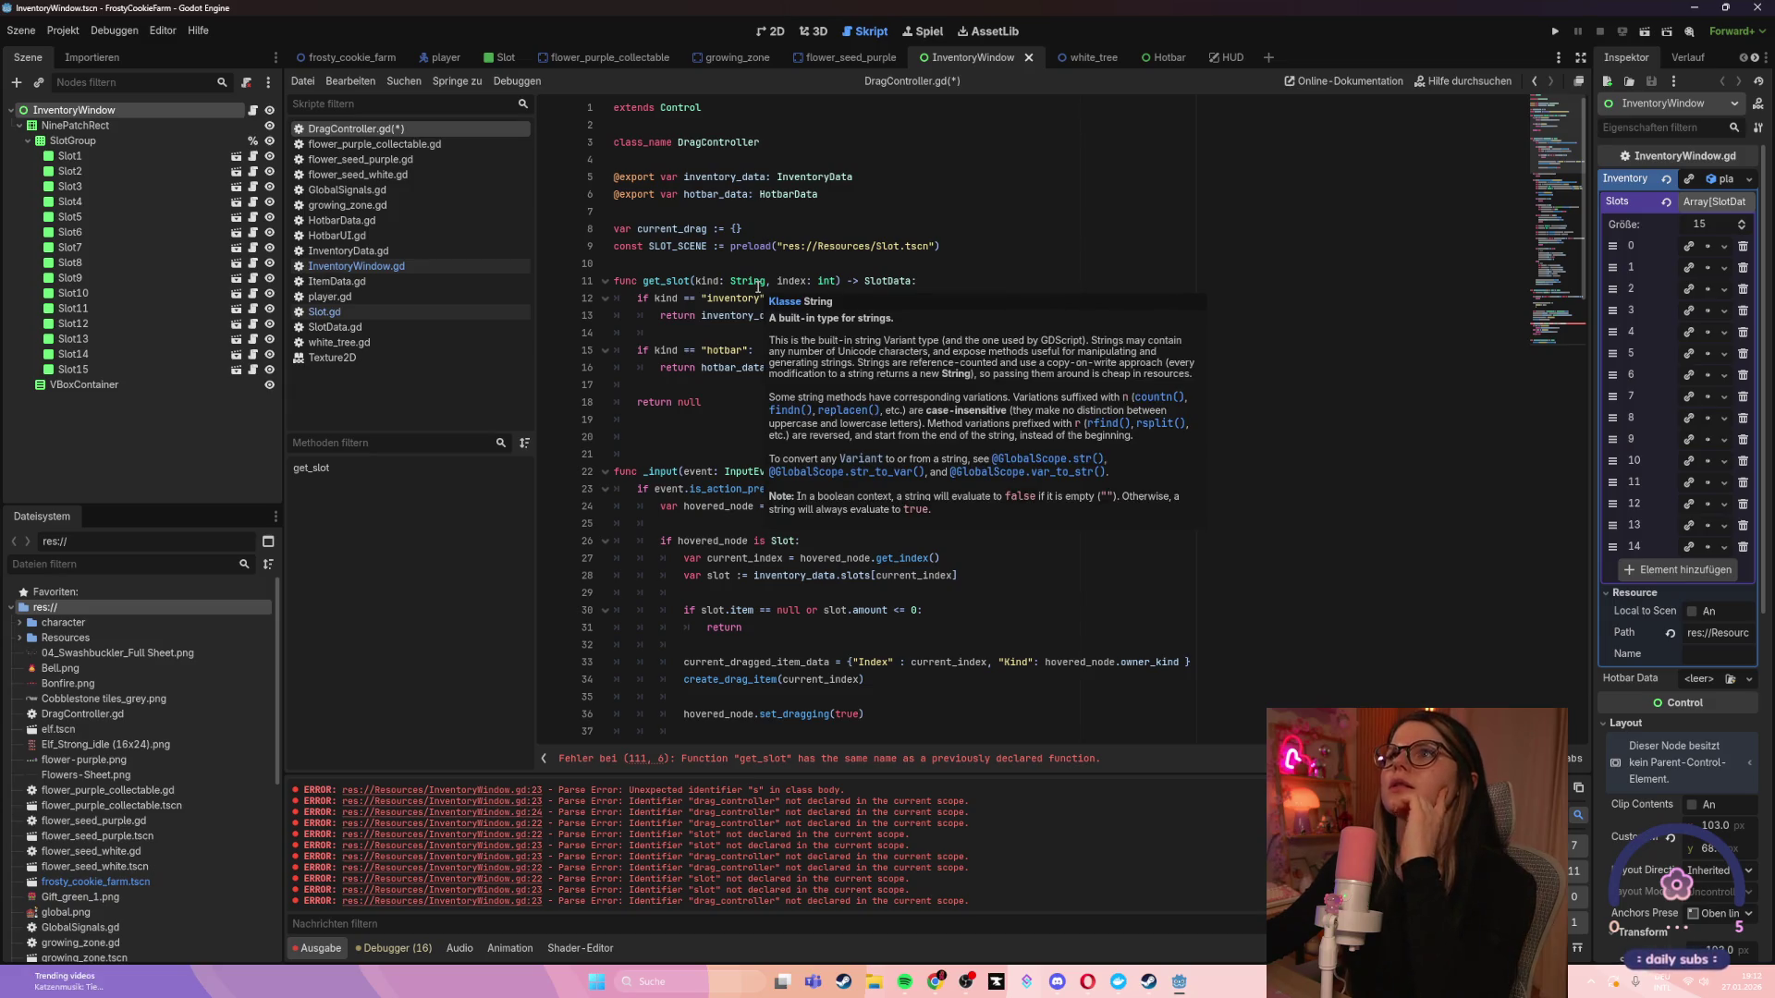
# Step: Write start_drag(from_slot: Slot) -> void, setting from_kind and from_index from owner_kind and slot_index
pyautogui.click(650, 434)
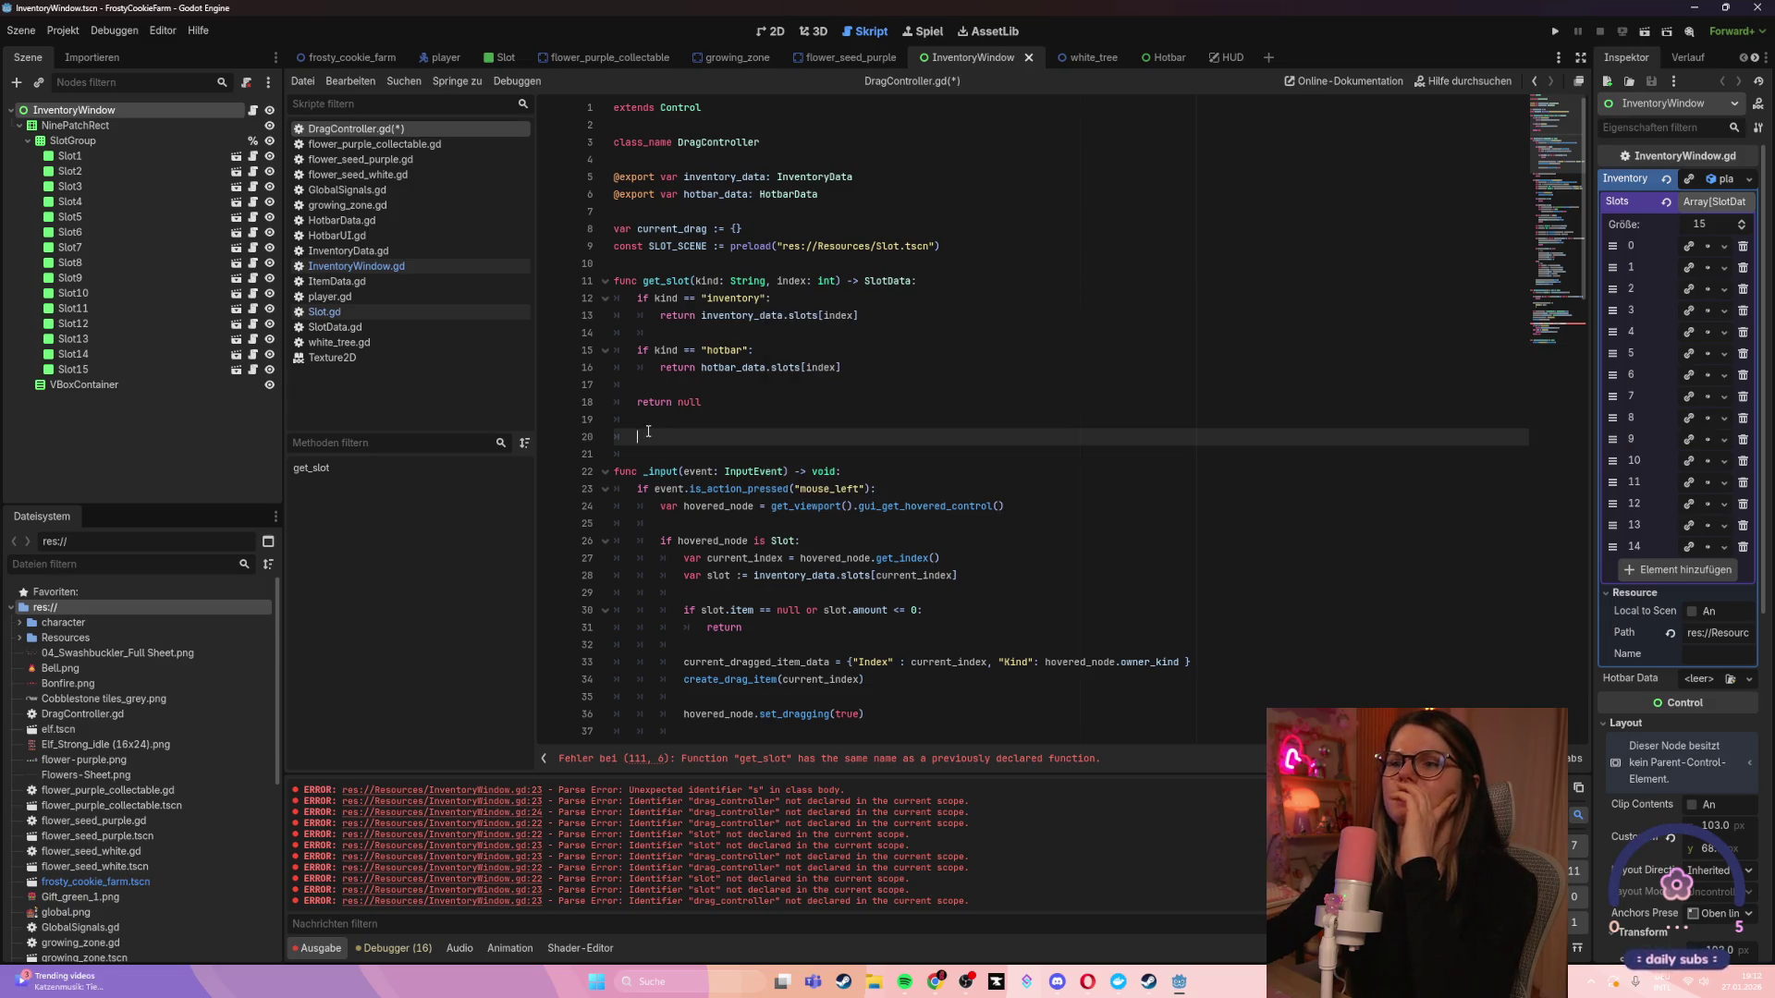
pyautogui.press('BackSpace')
pyautogui.write('func start_drag')
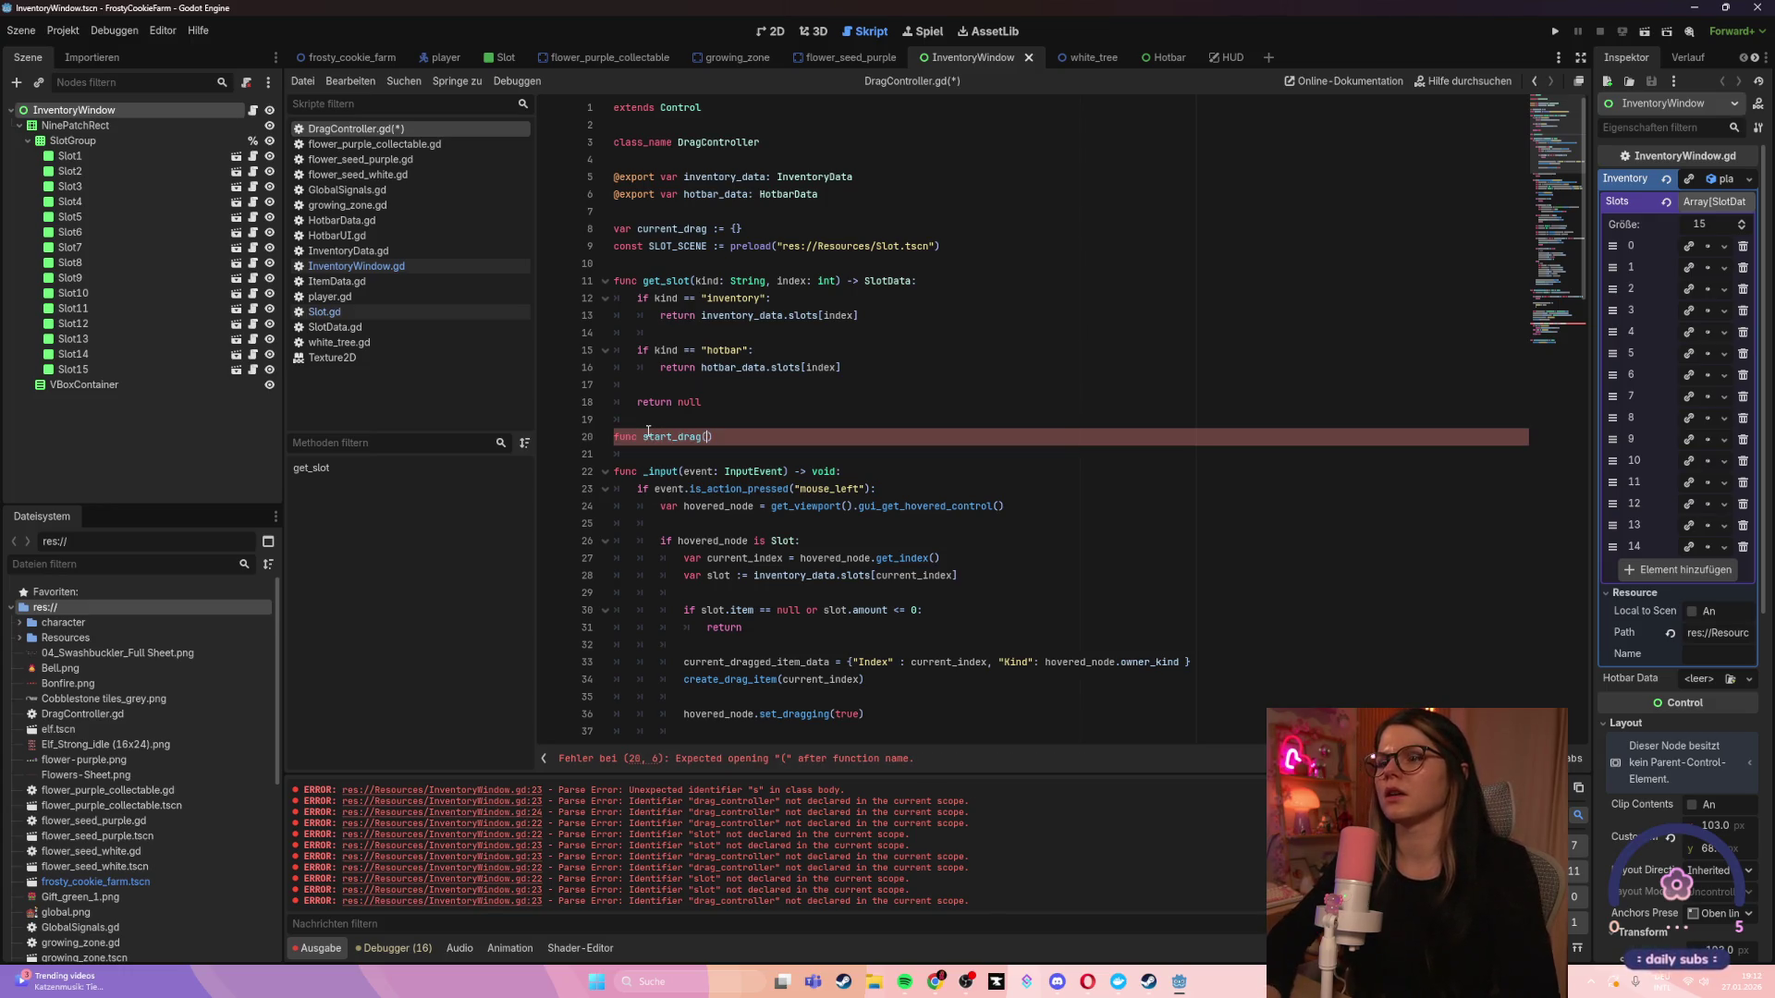
pyautogui.write('(from_slot: ')
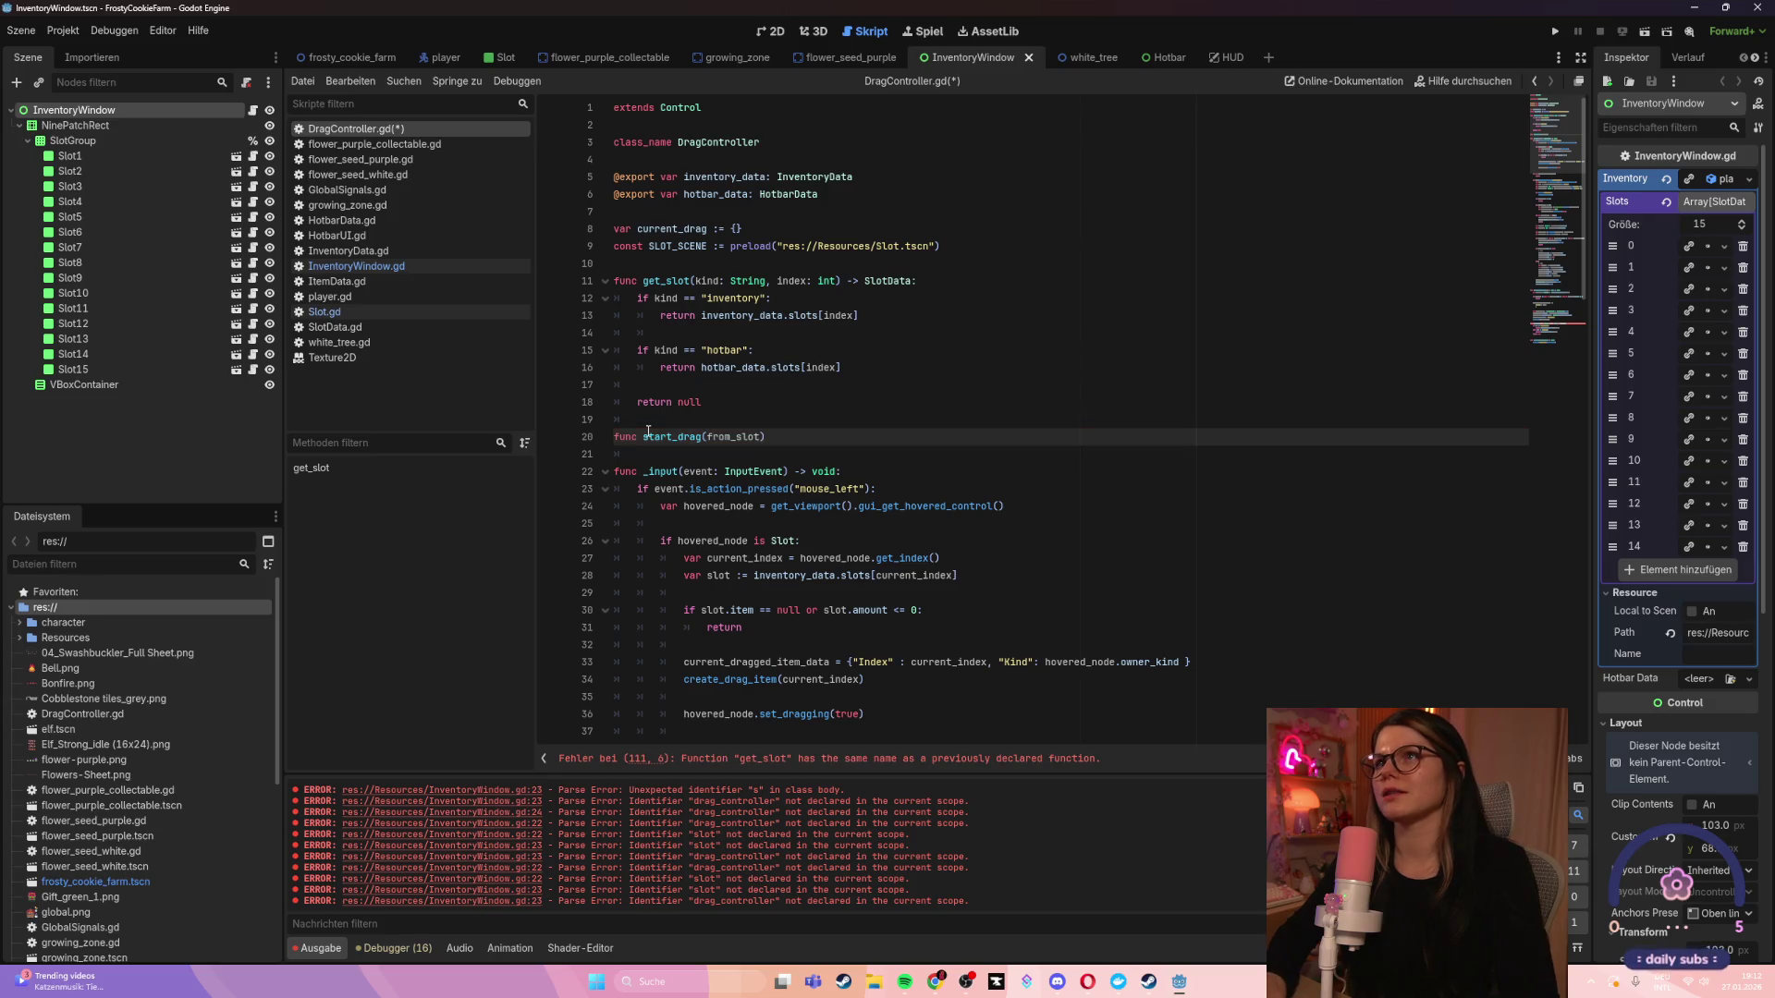
pyautogui.write('Slot) ->')
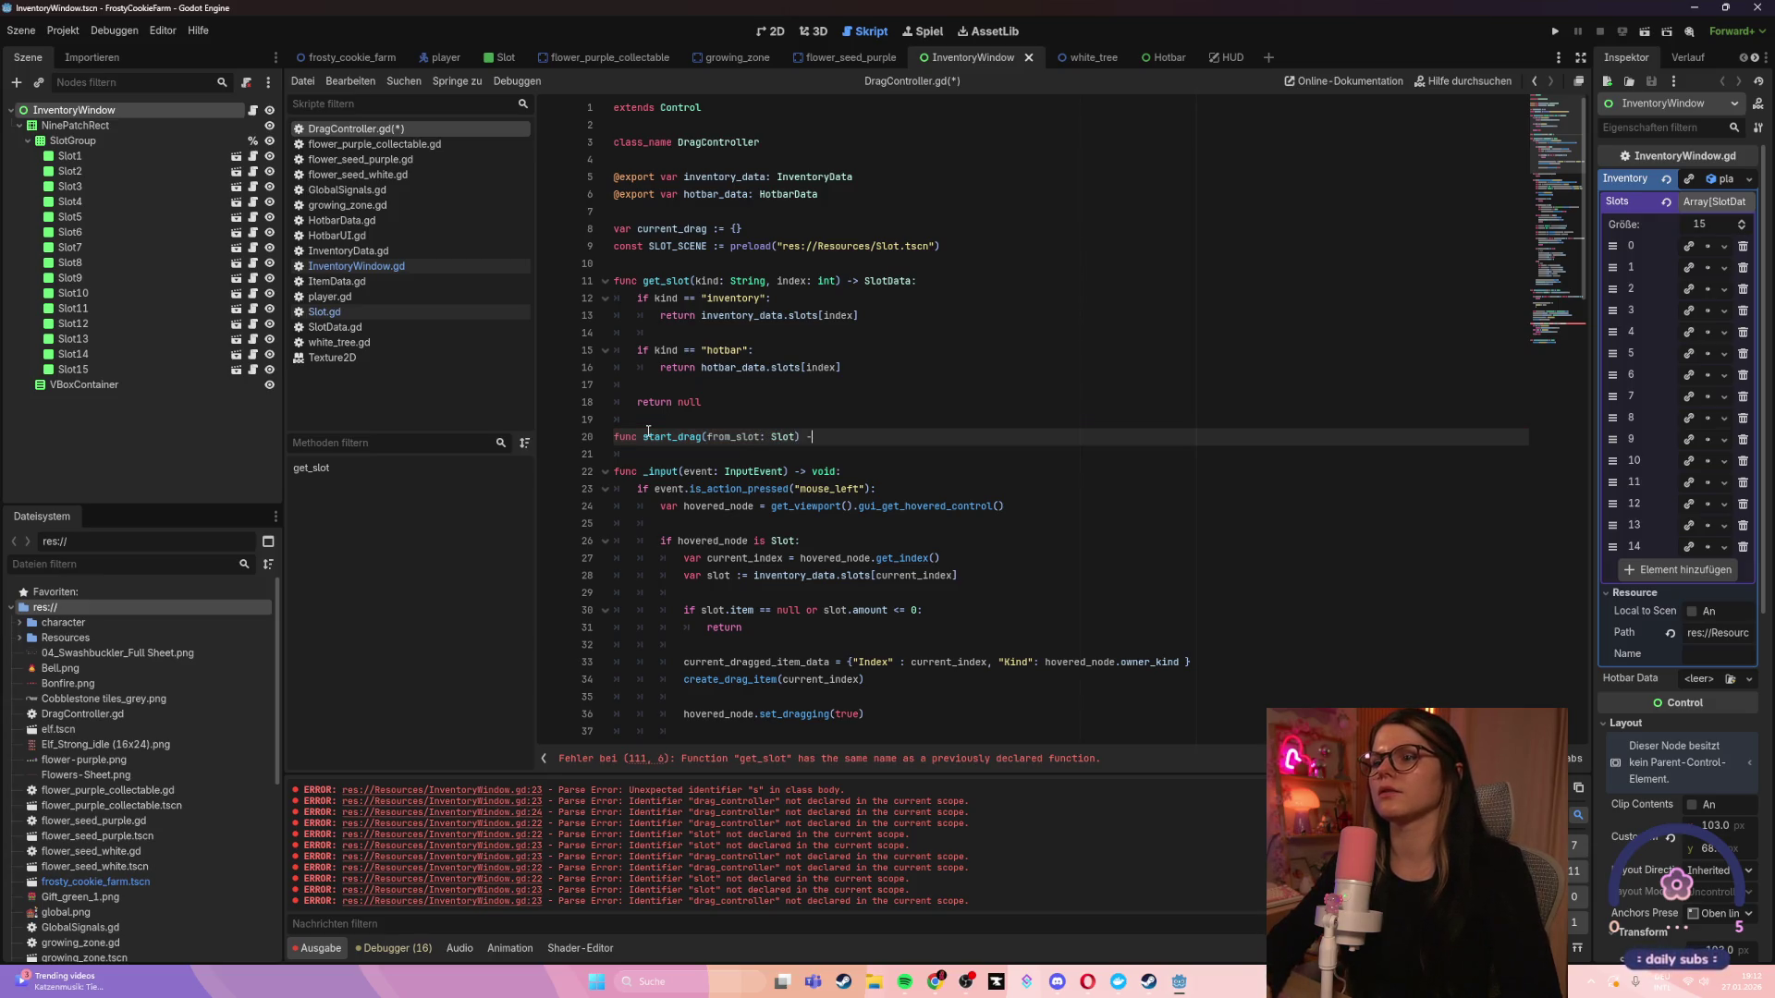
pyautogui.write(' void:')
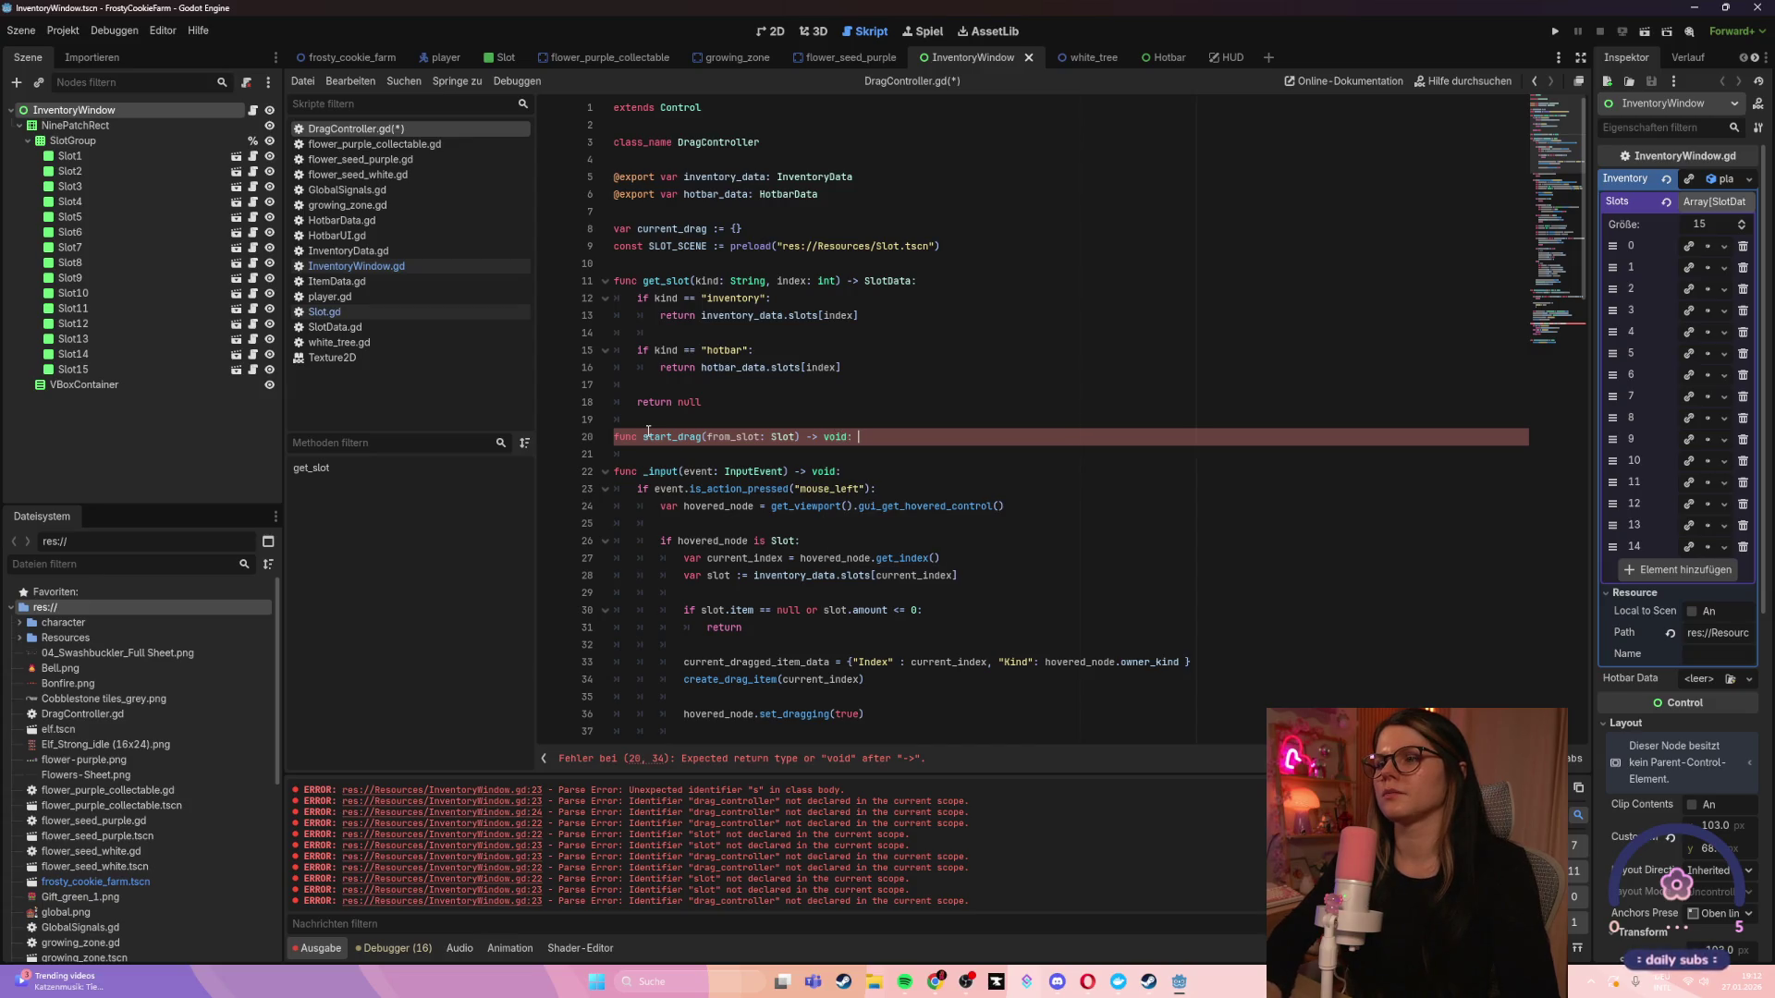
pyautogui.press('Return')
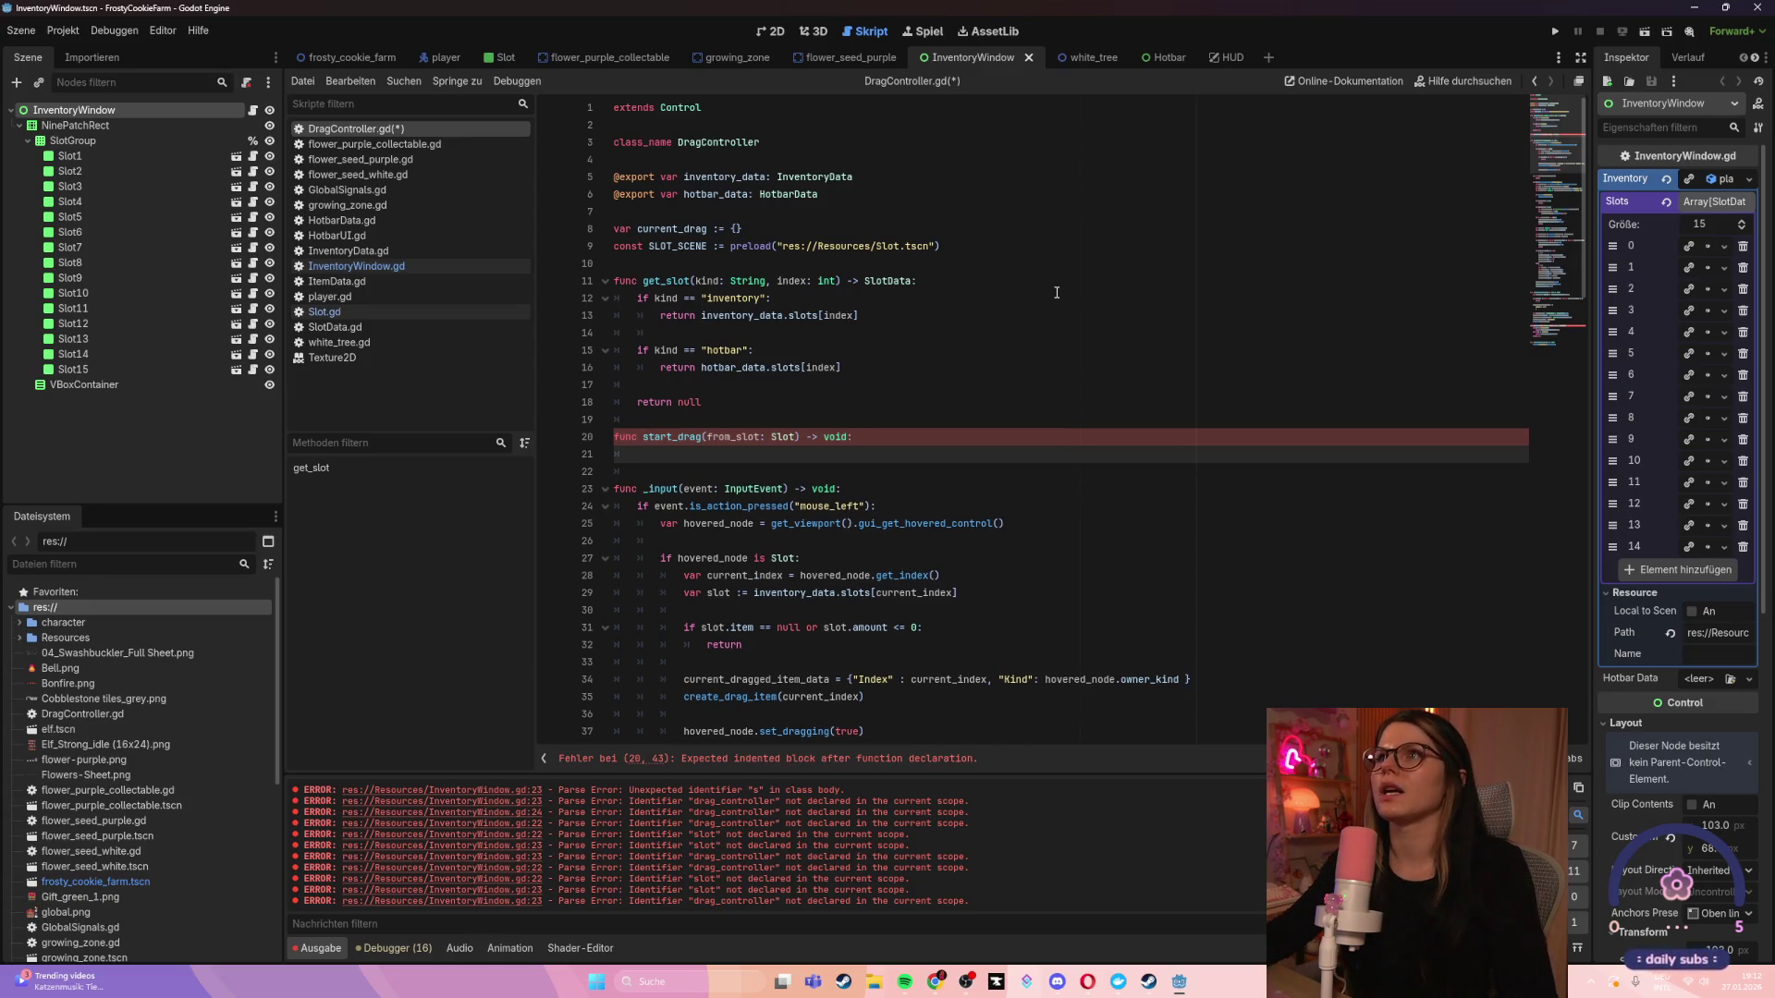
pyautogui.write('var fro')
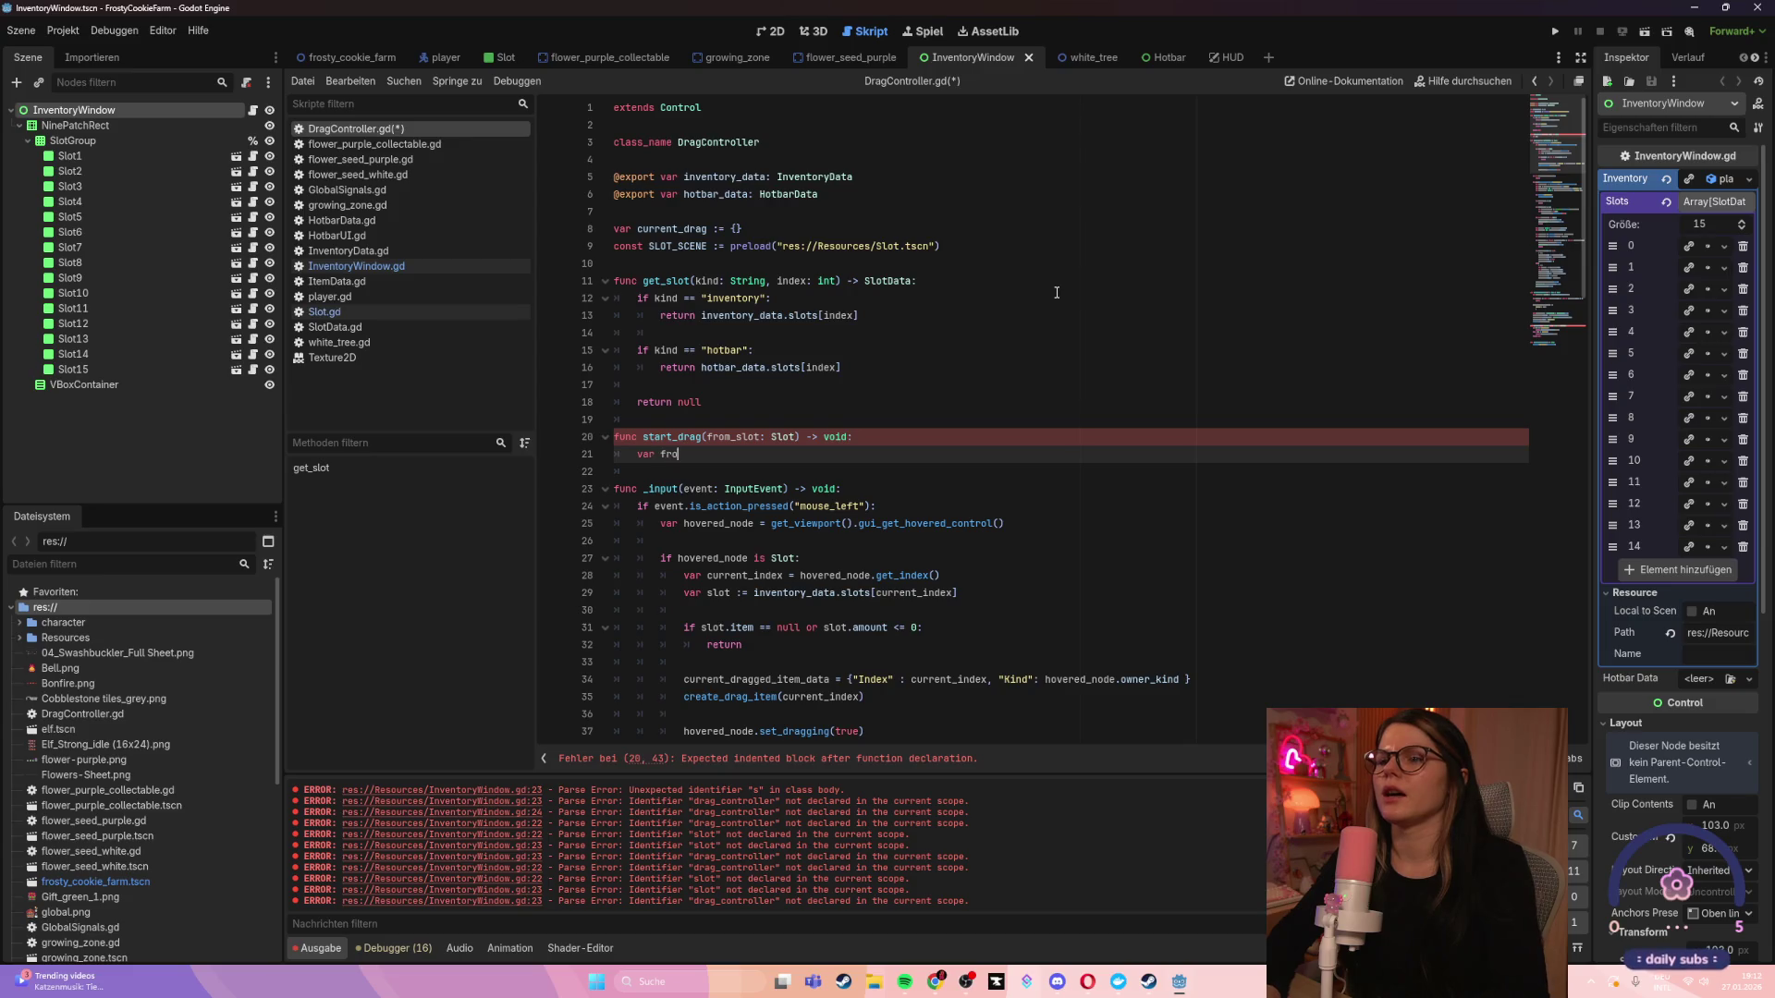
pyautogui.write('_kind :=-')
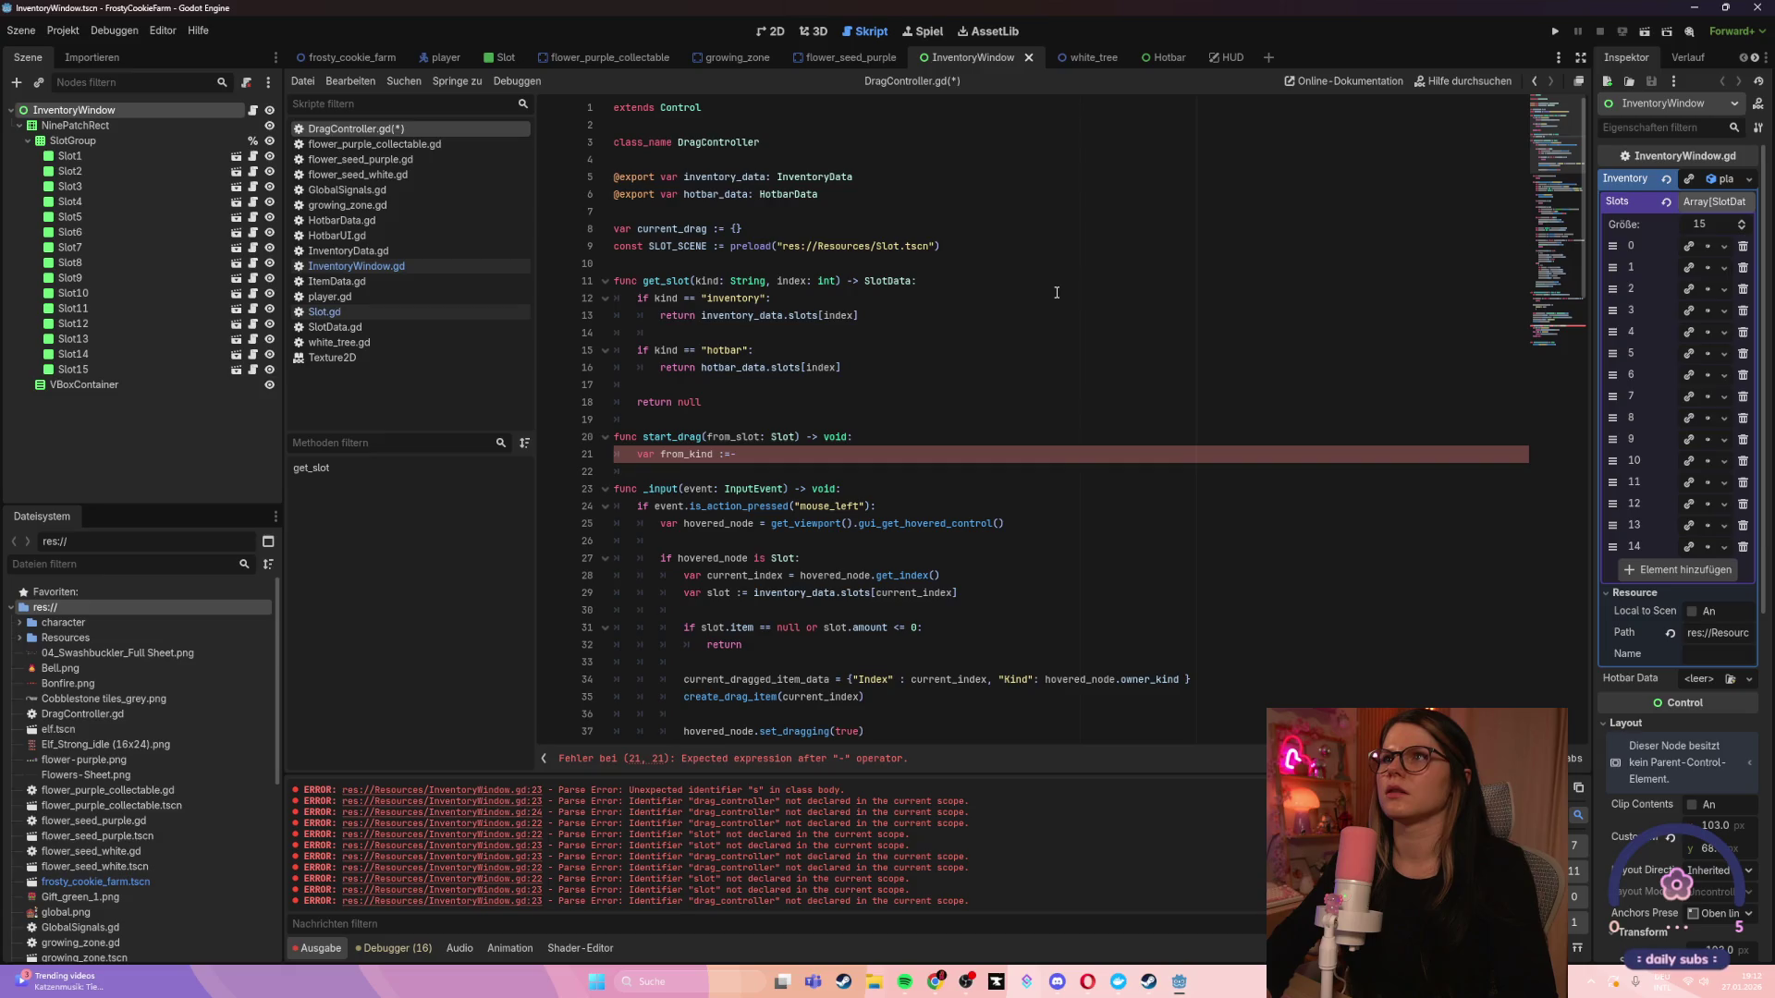
pyautogui.write(' from_')
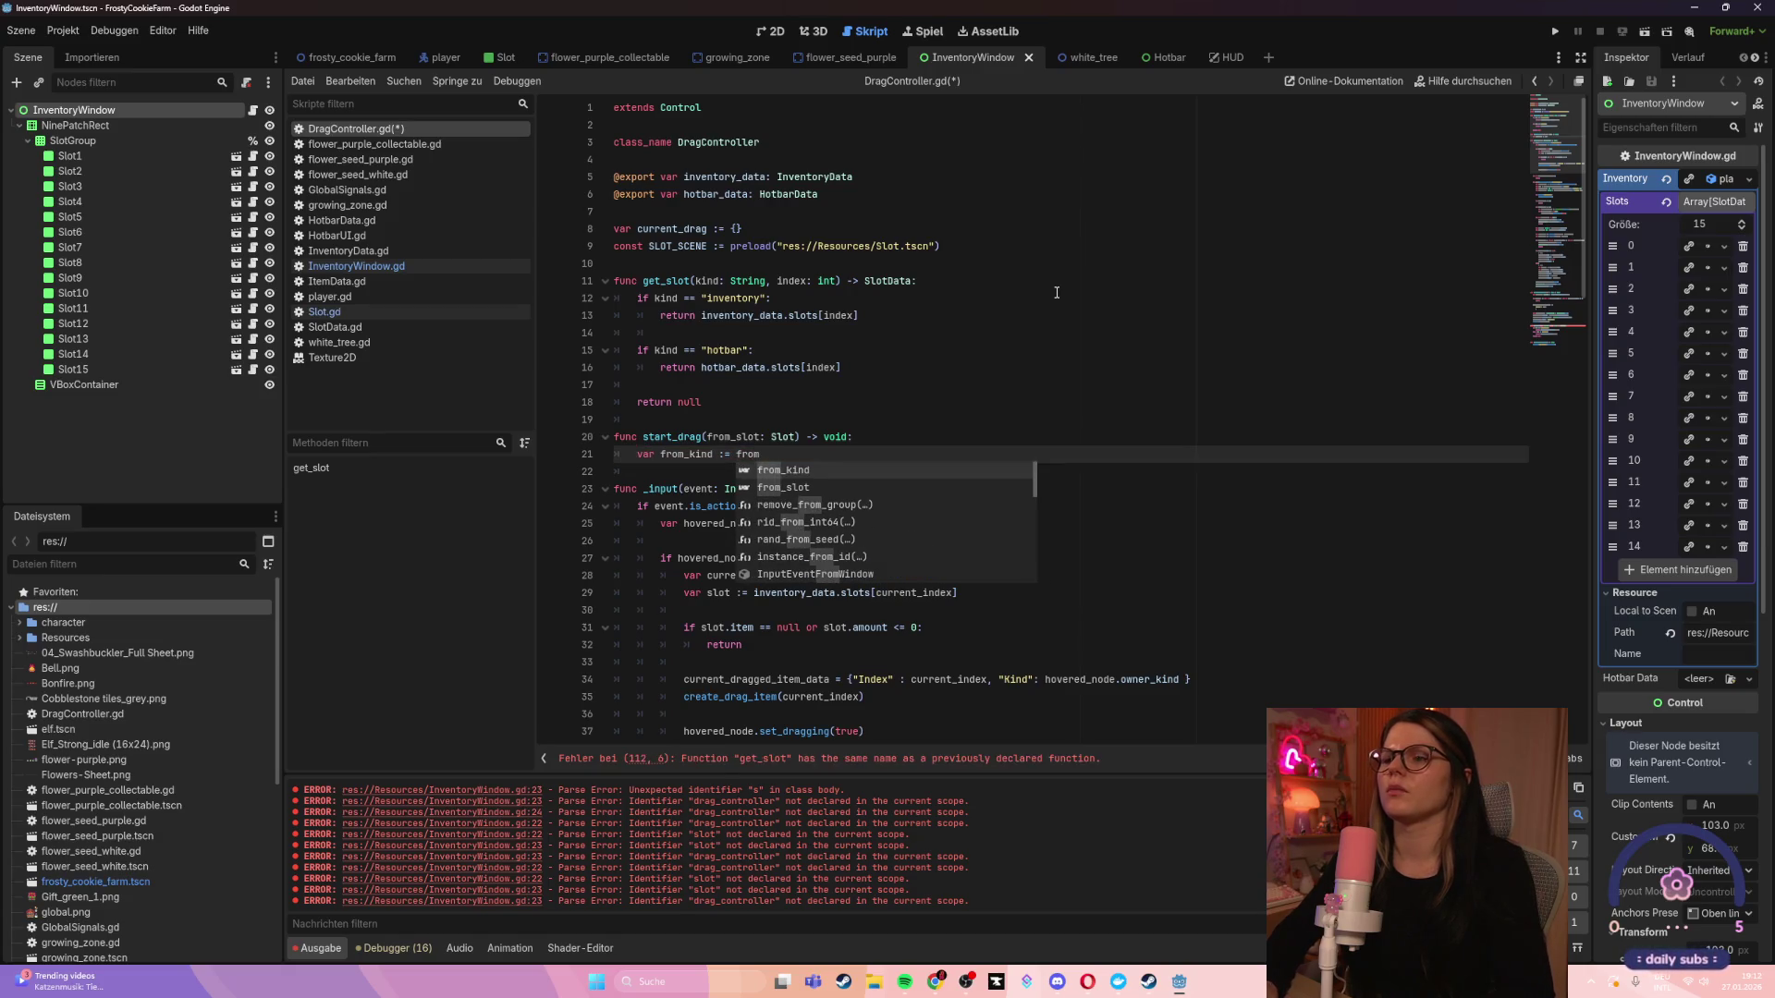
pyautogui.write('slot')
pyautogui.write('ovwe')
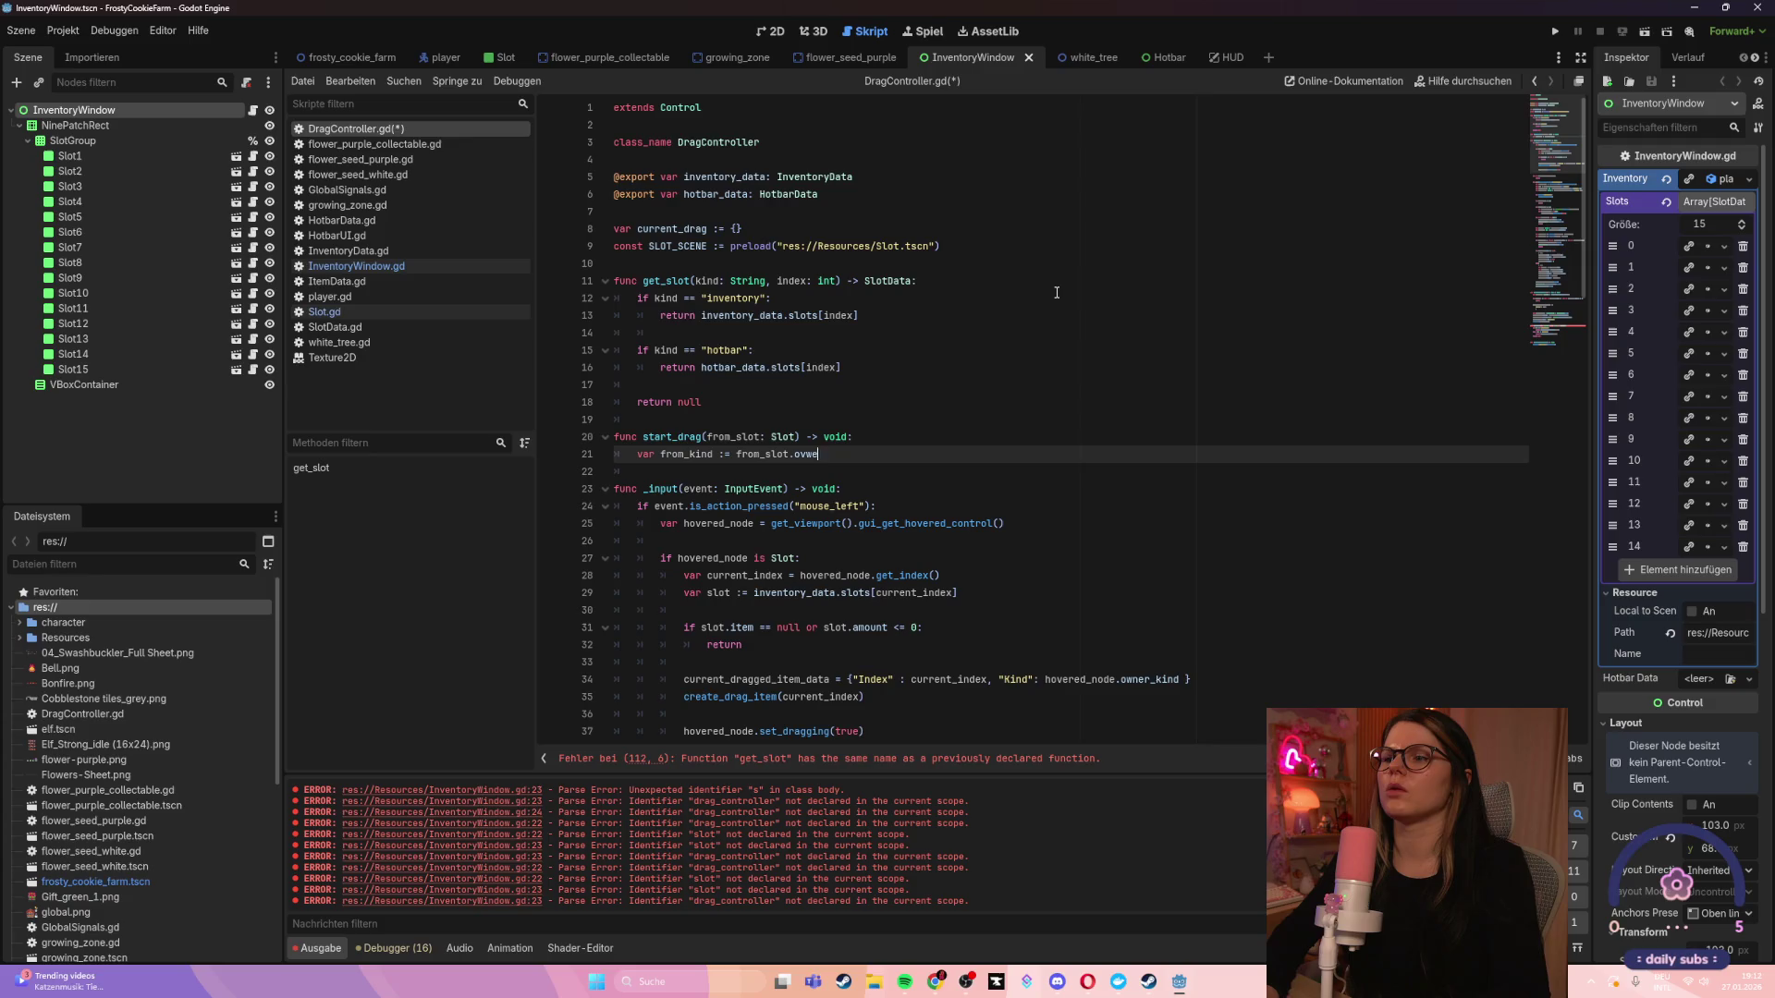
pyautogui.write('wner')
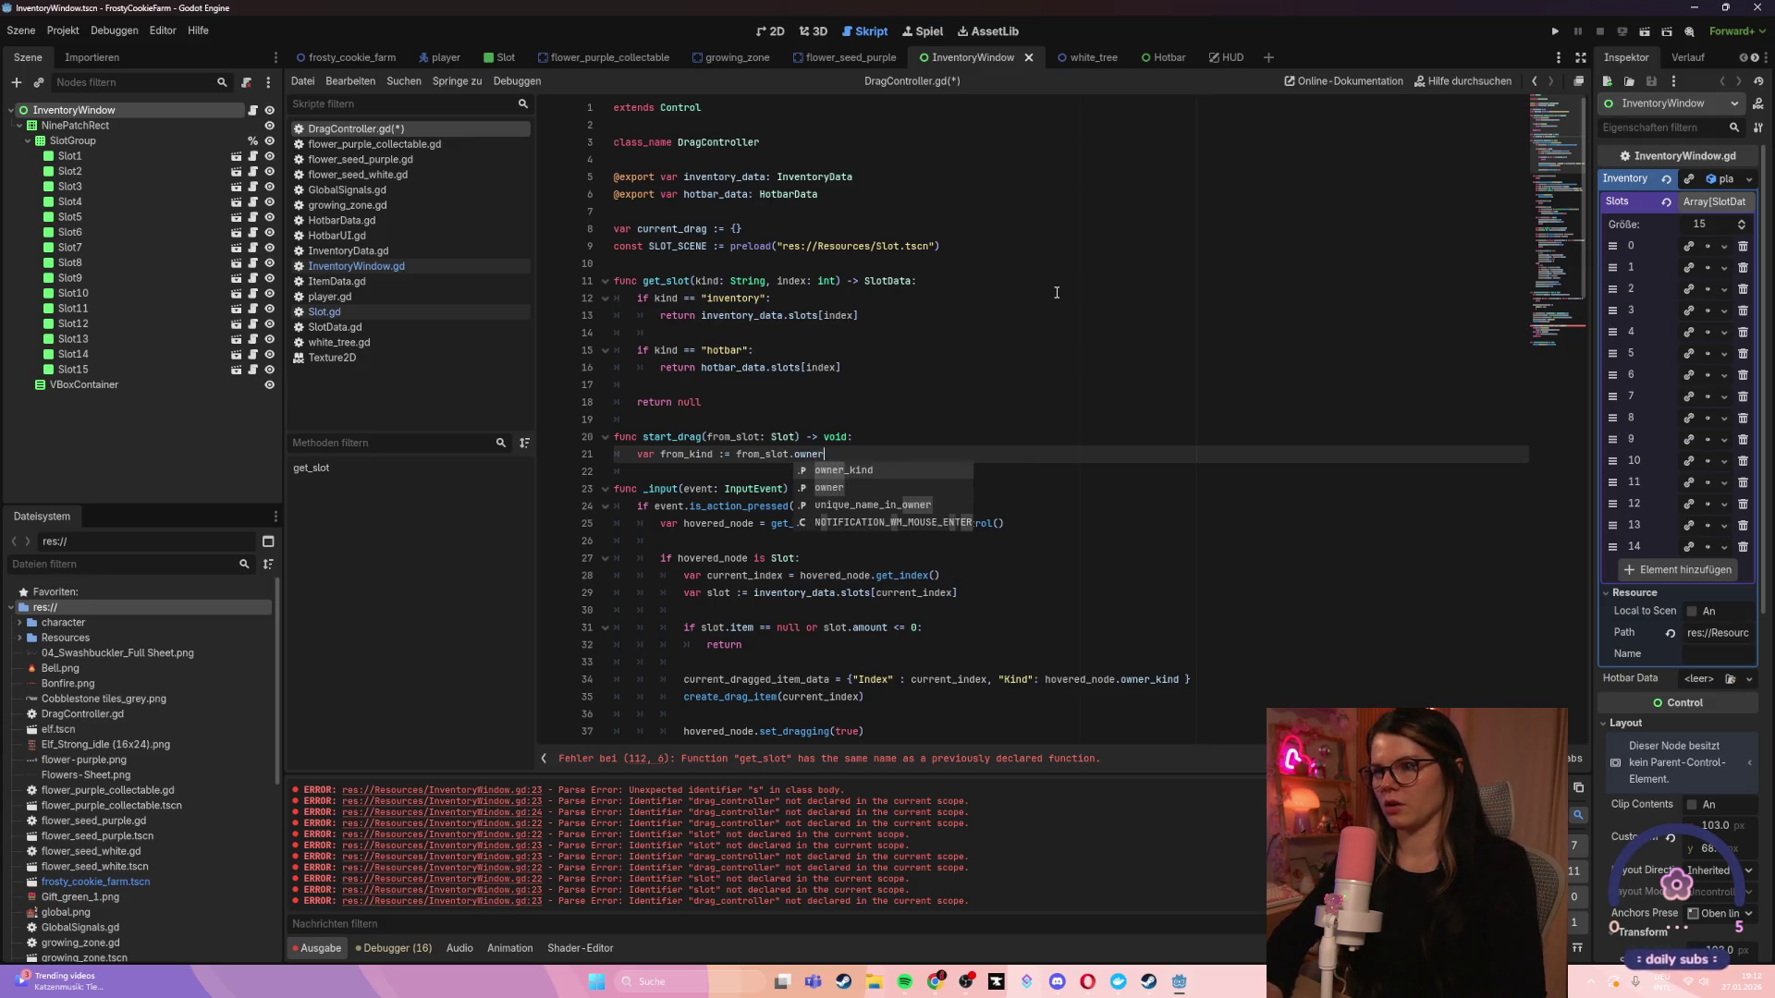
pyautogui.press('Return')
pyautogui.press('Return')
pyautogui.write('ar from_index :')
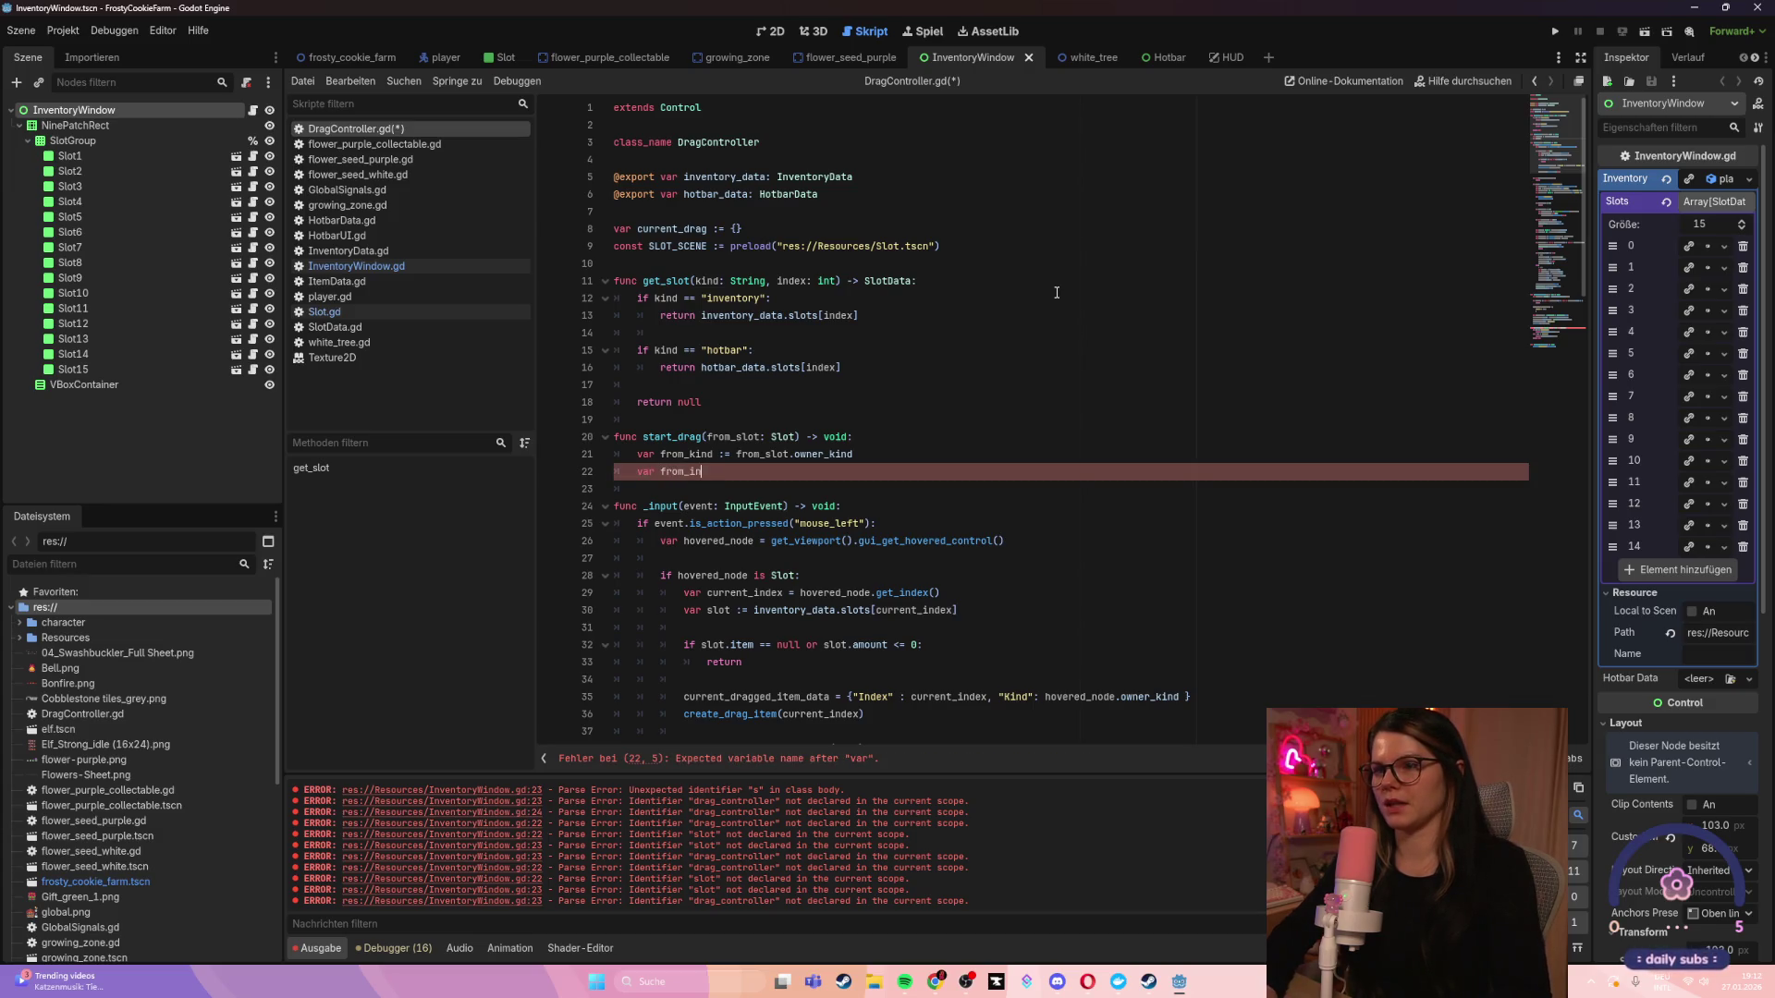
pyautogui.write('= from')
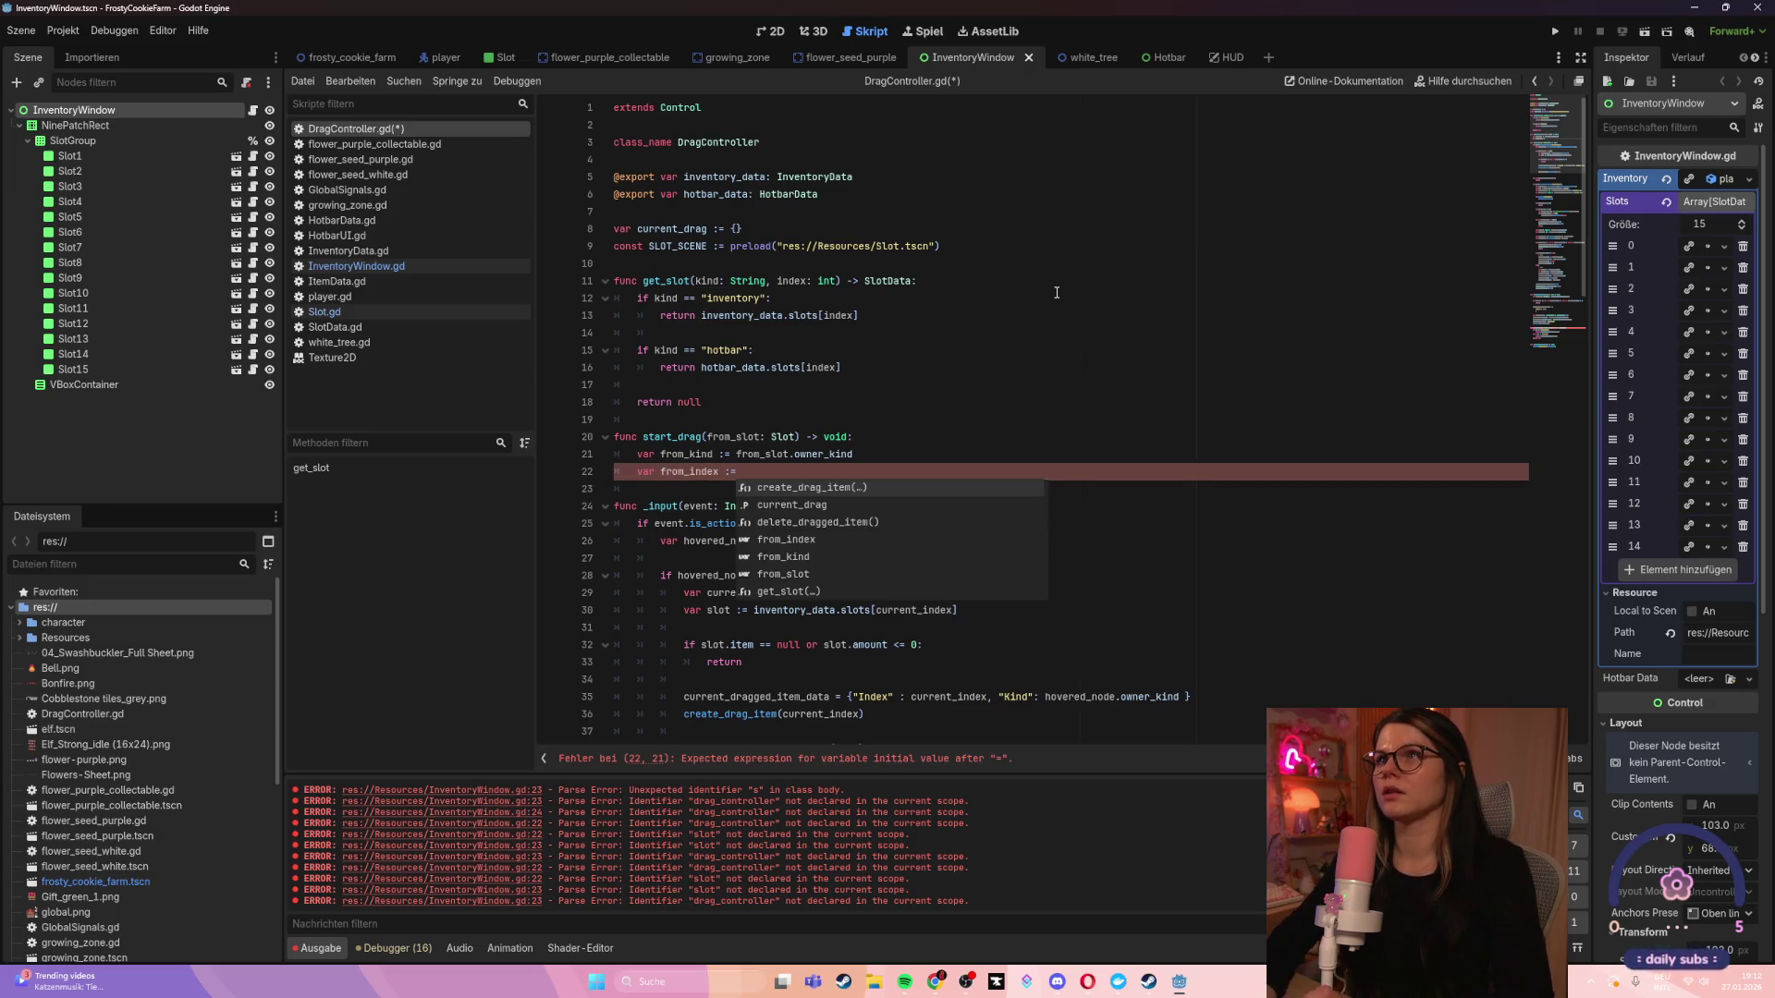
pyautogui.write('_slo')
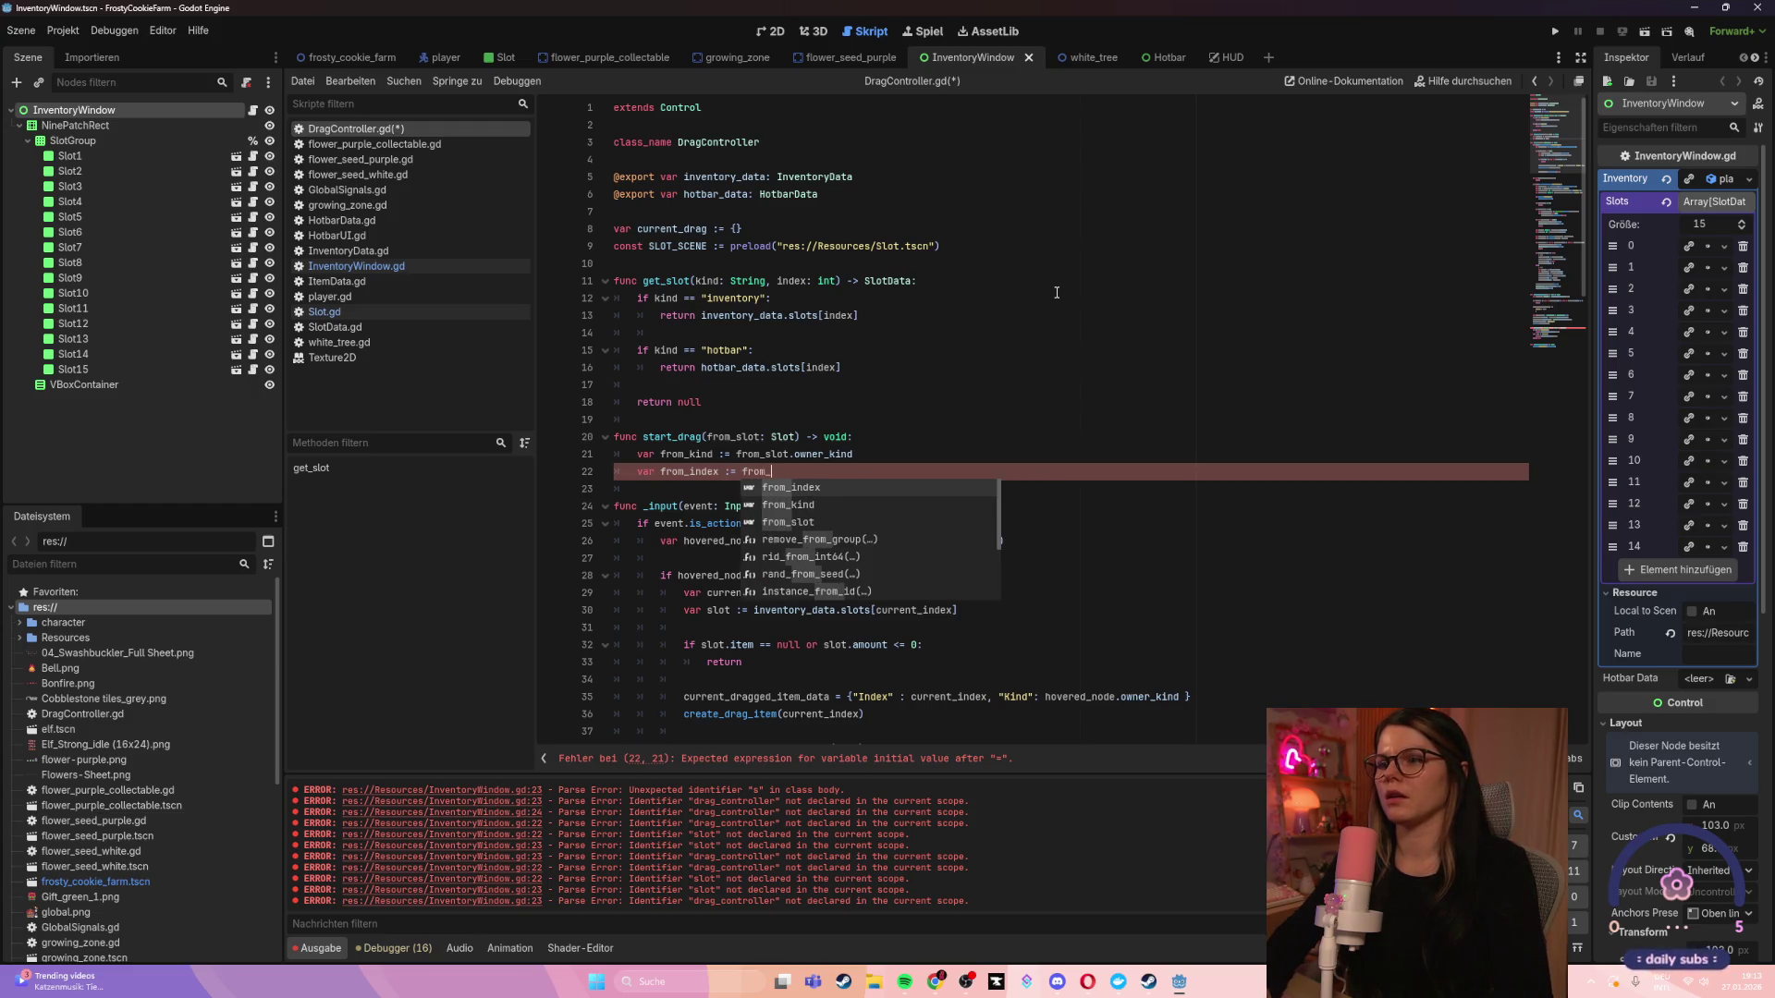
pyautogui.write('t.s')
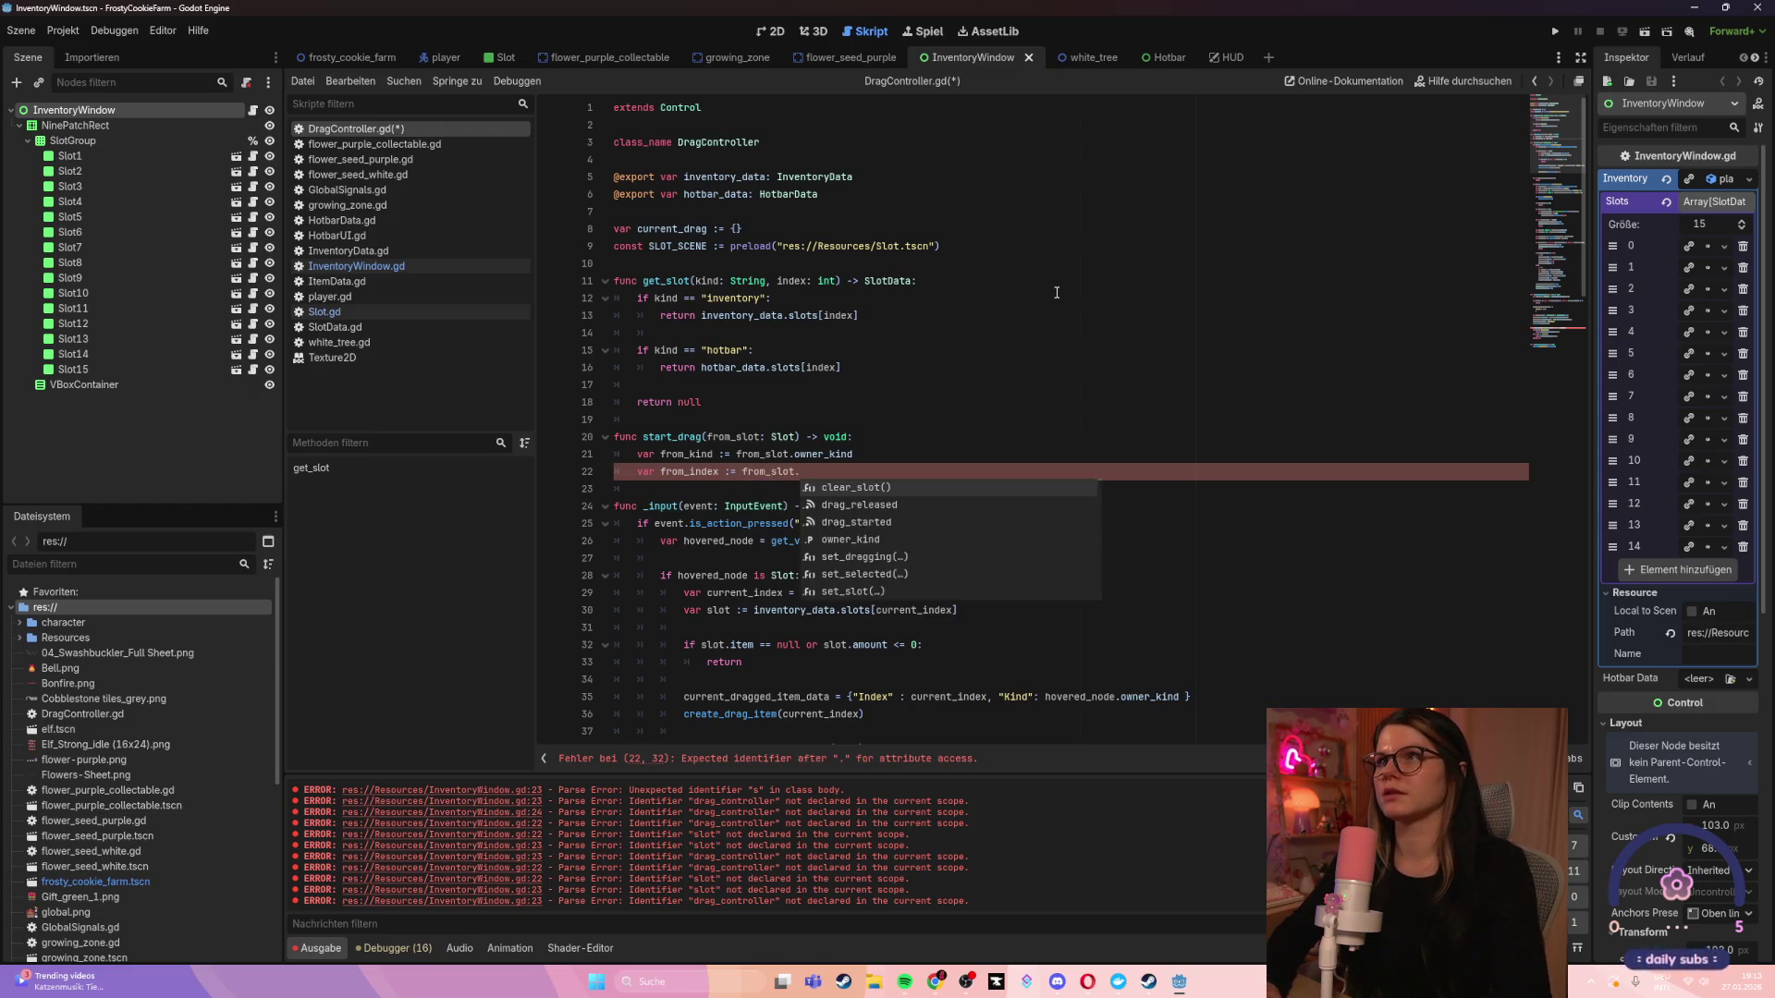
pyautogui.write('lot_i')
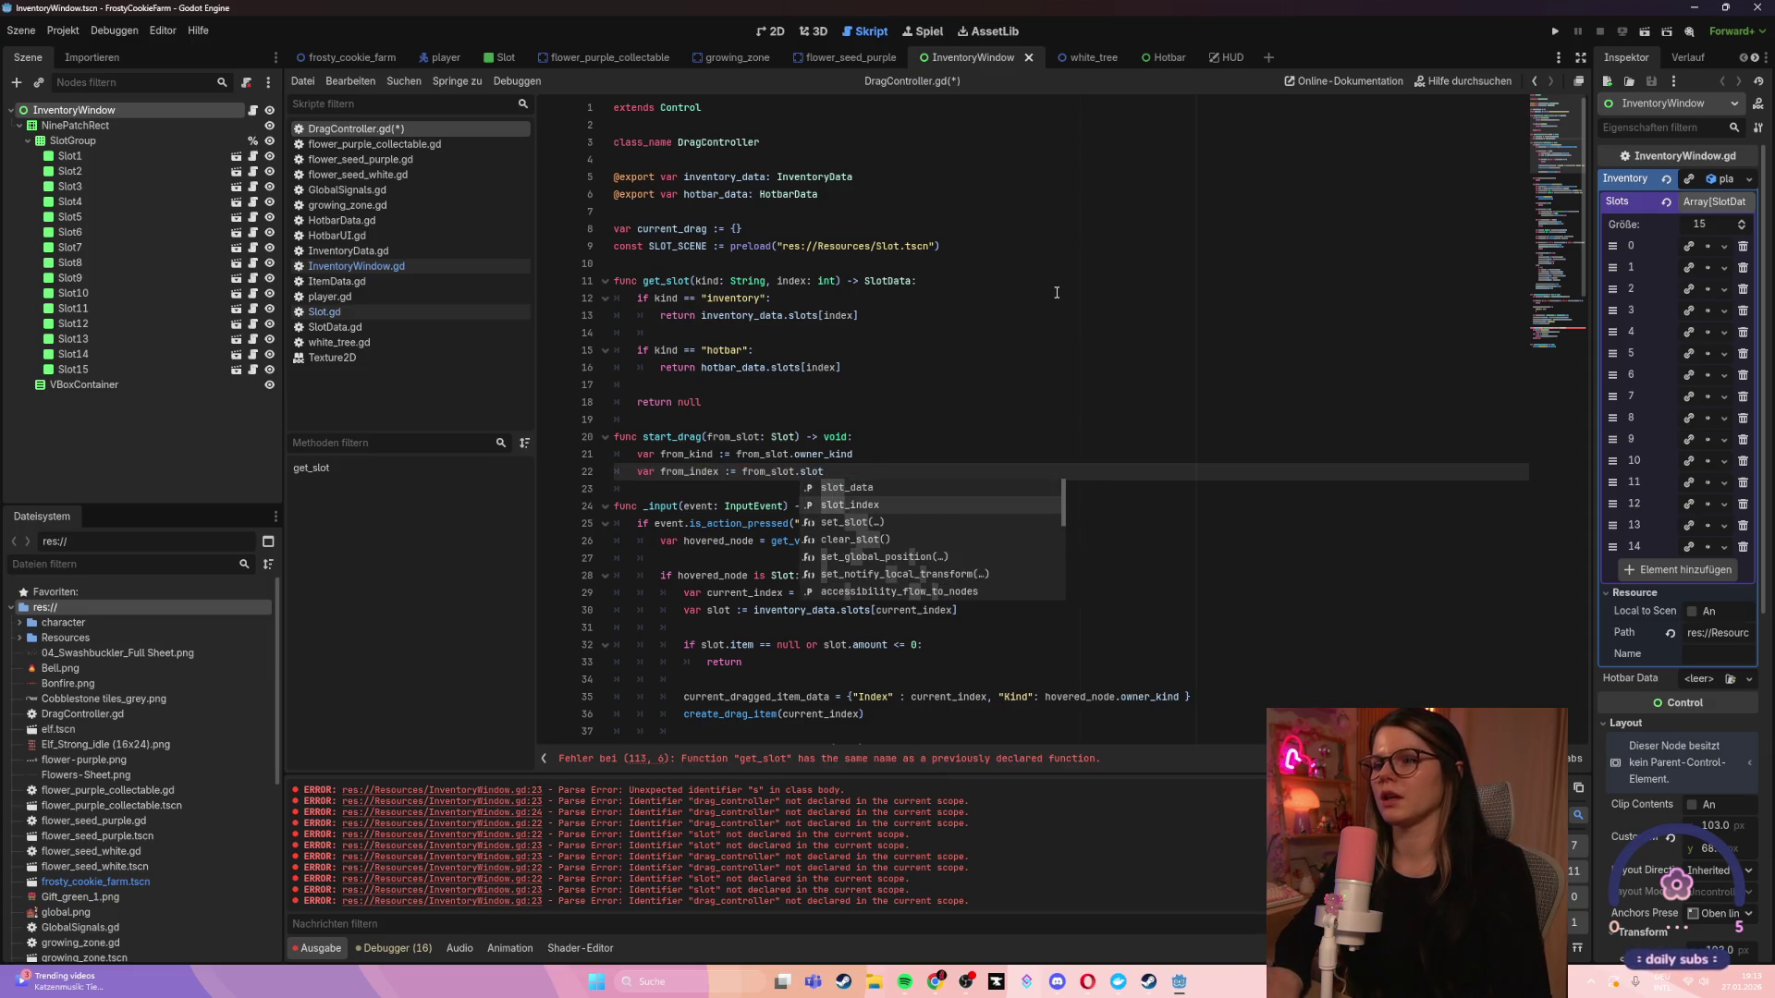
pyautogui.press('Return')
pyautogui.scroll(-4, 1081, 290)
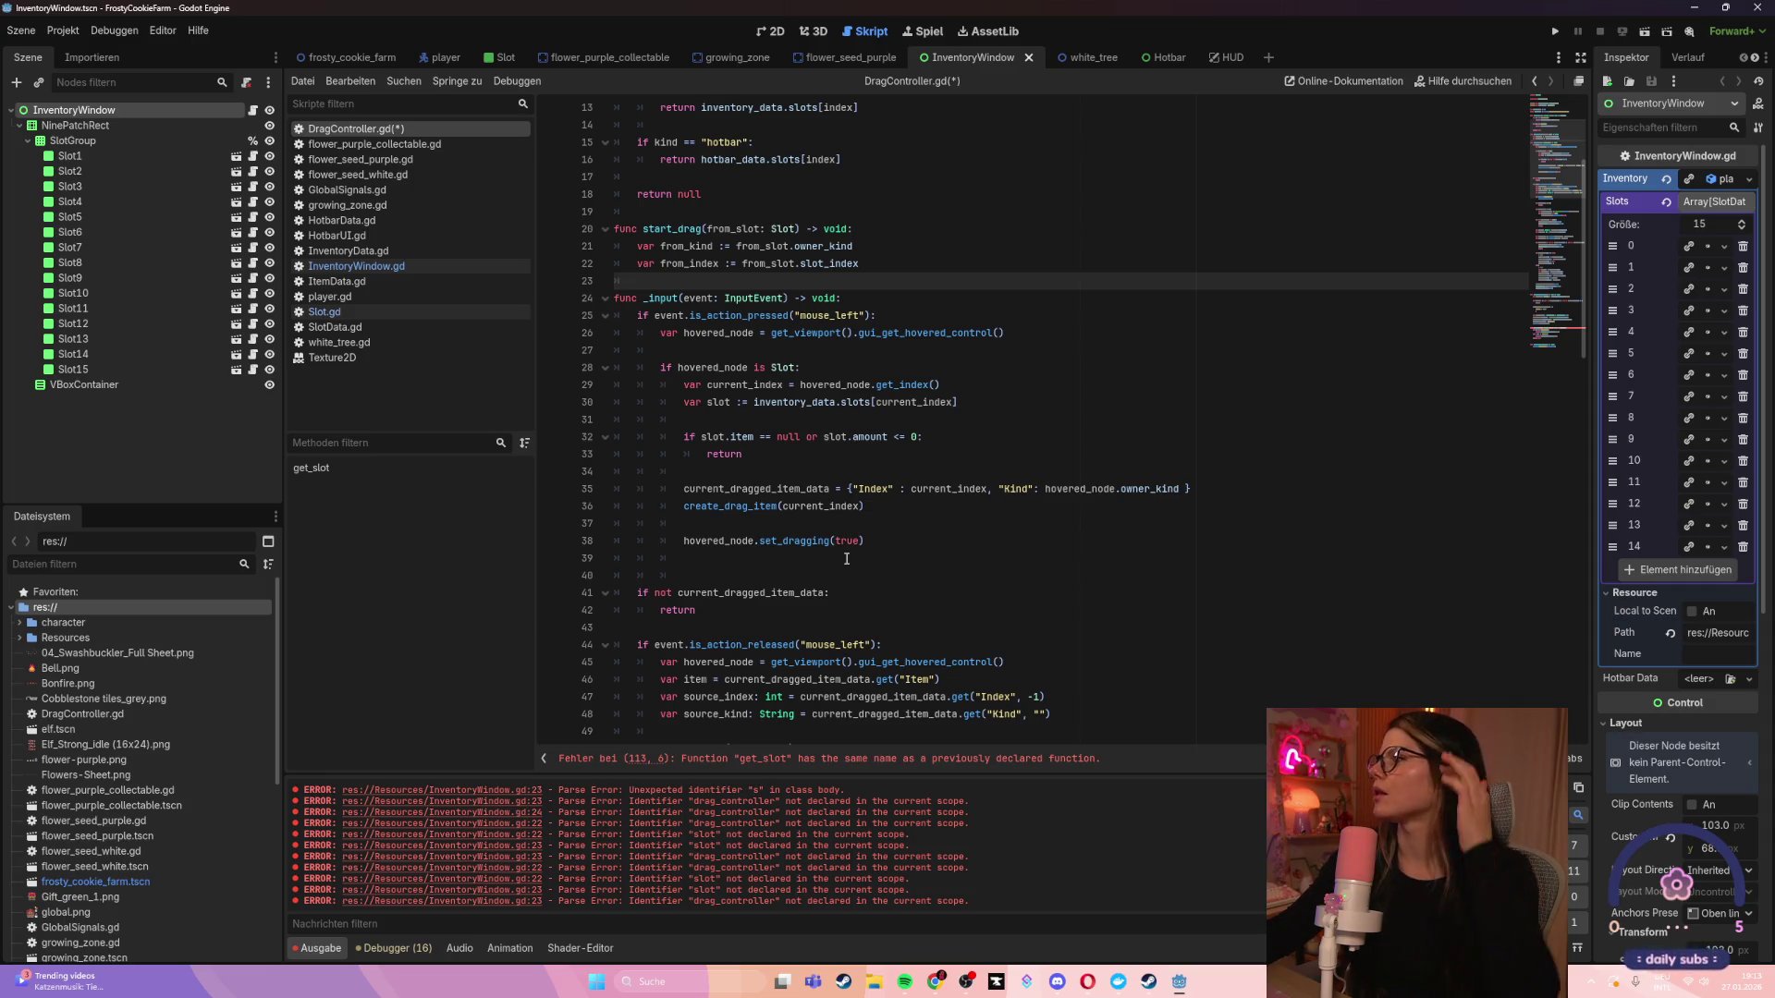
# Step: Add var slot := get_slot(from_kind, from_index) below the from_index line
pyautogui.click(890, 262)
pyautogui.press('Return')
pyautogui.write('var slot ')
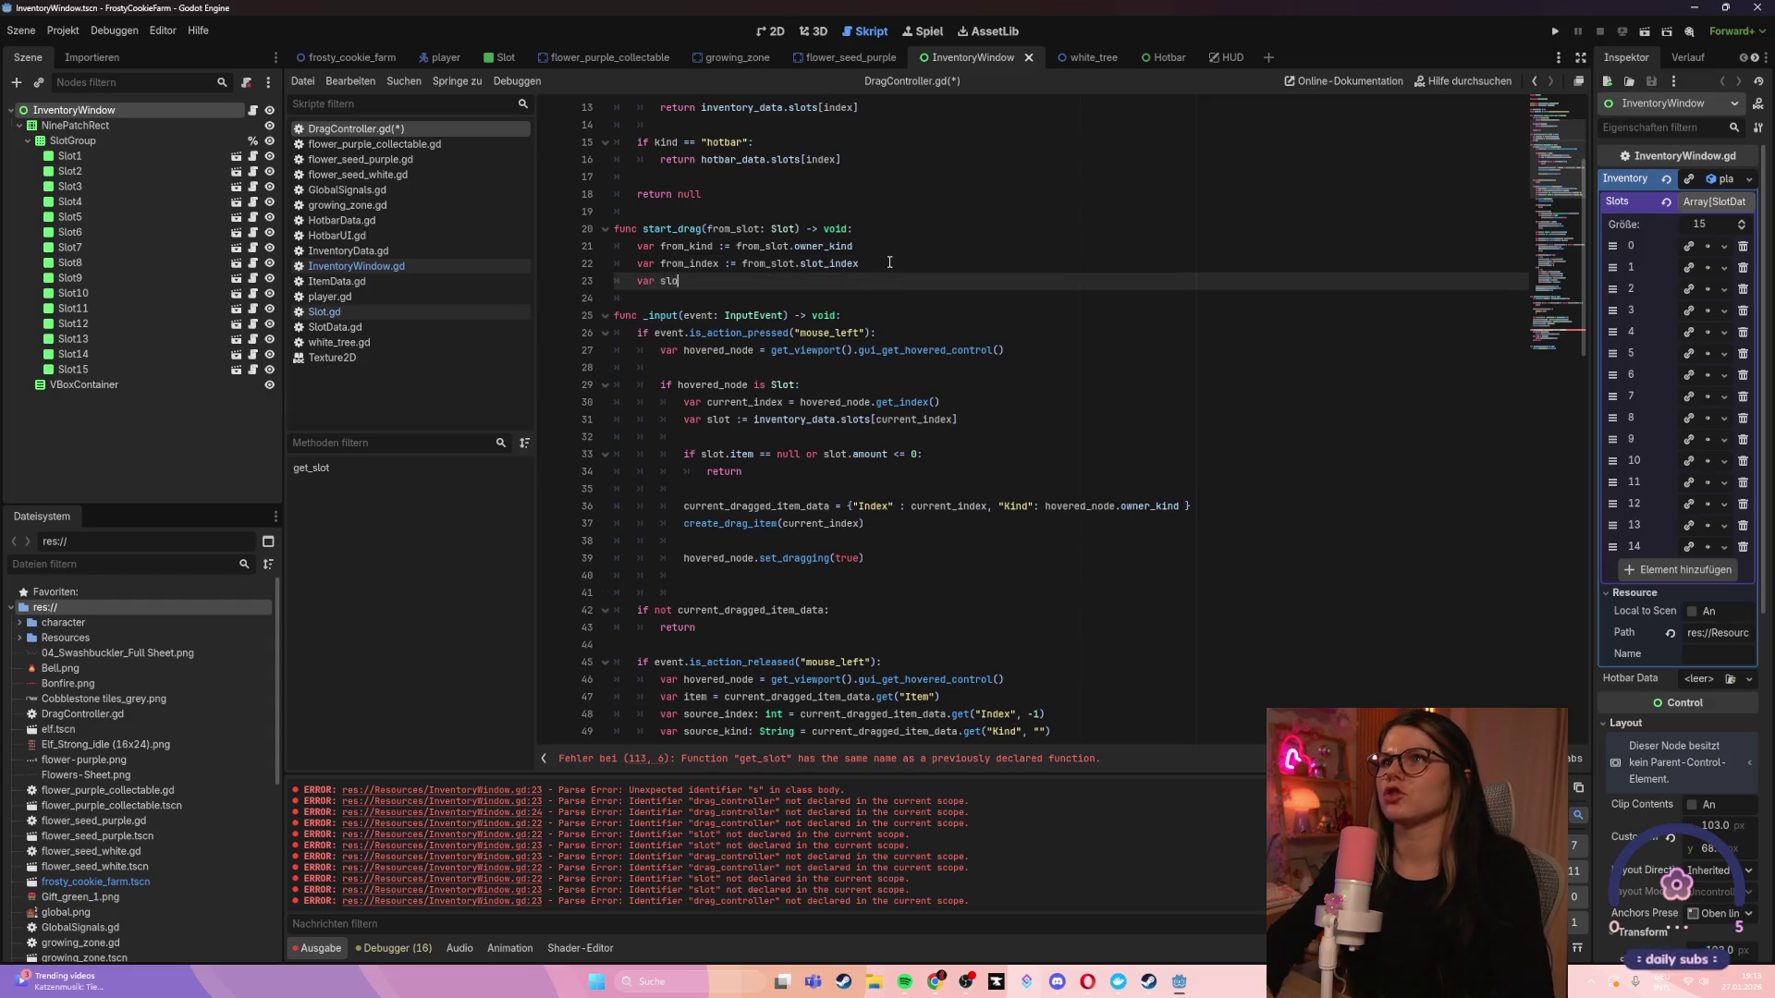
pyautogui.write(':= get_')
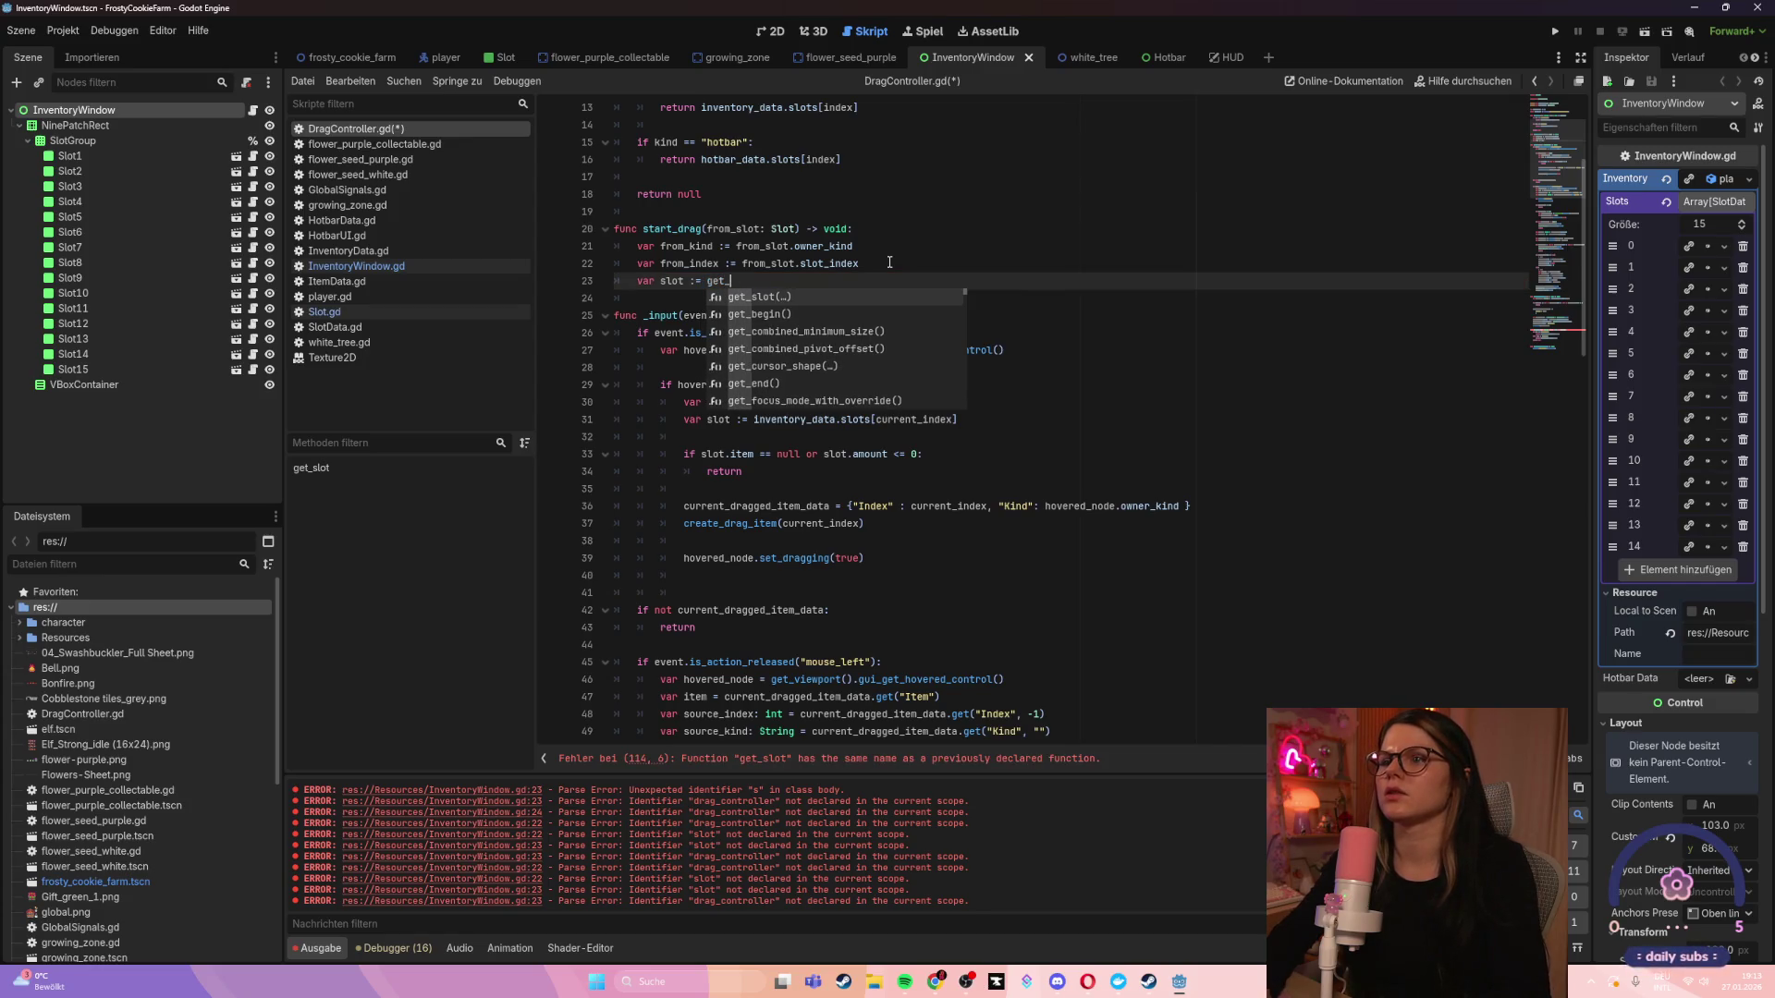
pyautogui.press('Return')
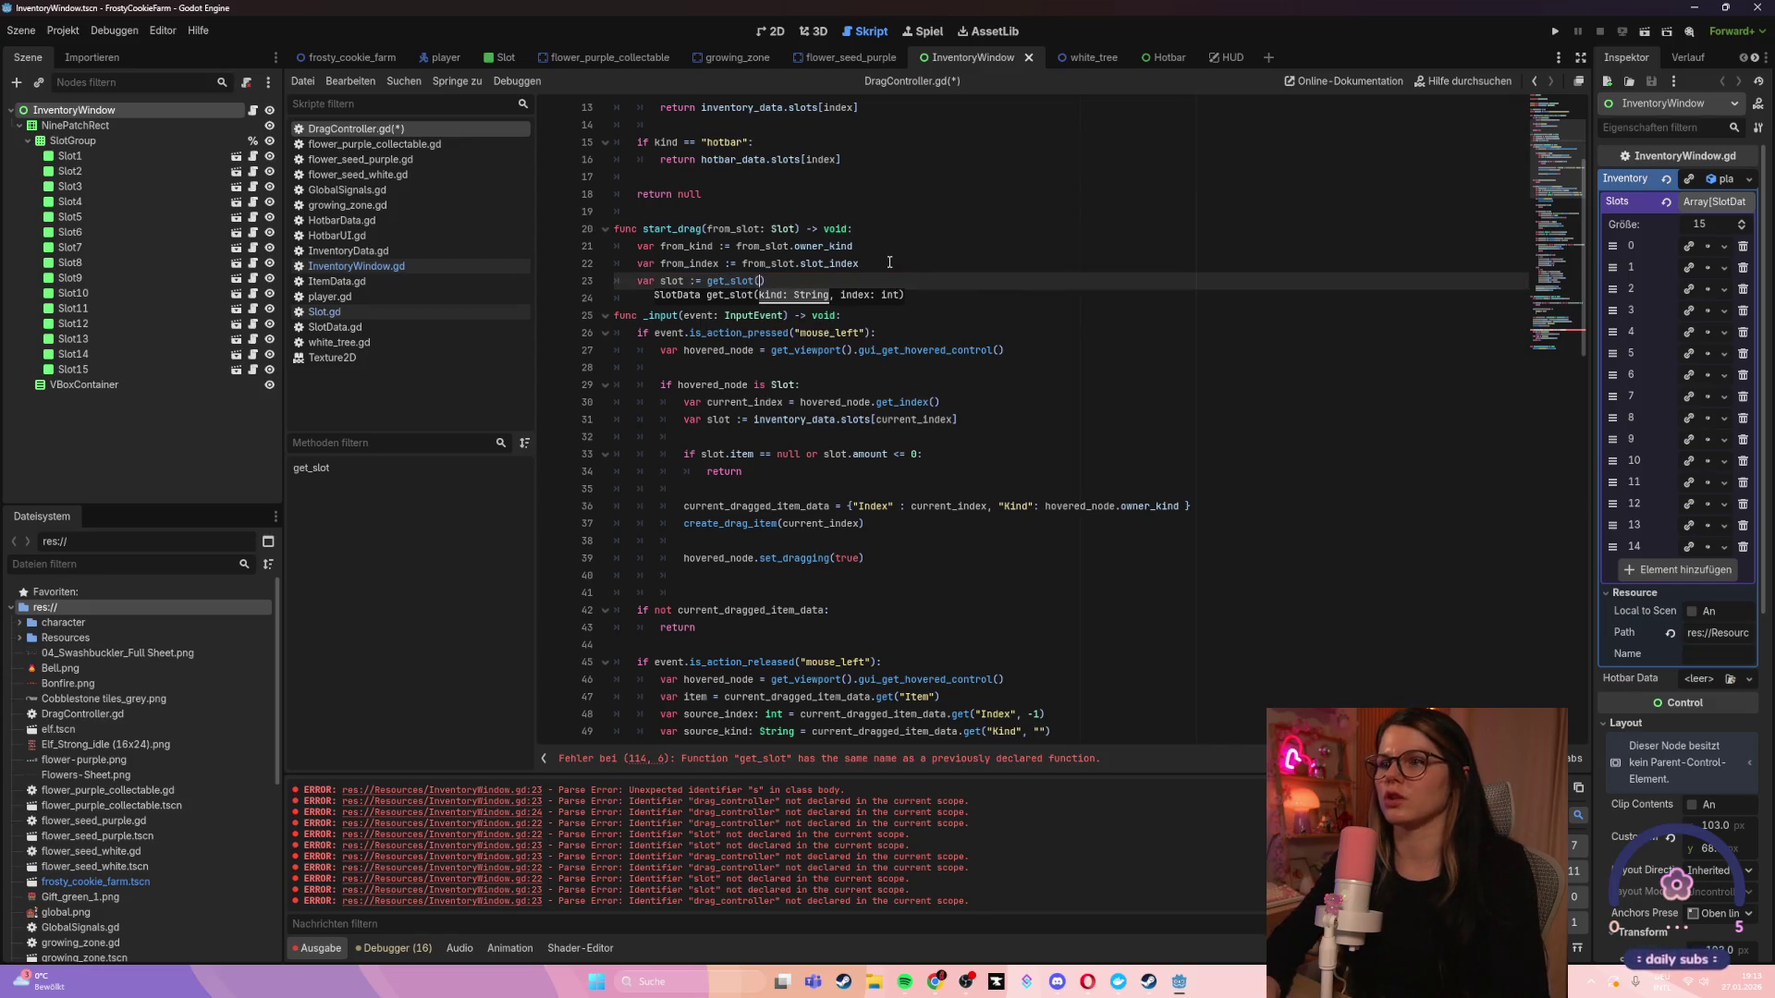
pyautogui.write('from')
pyautogui.press('Down')
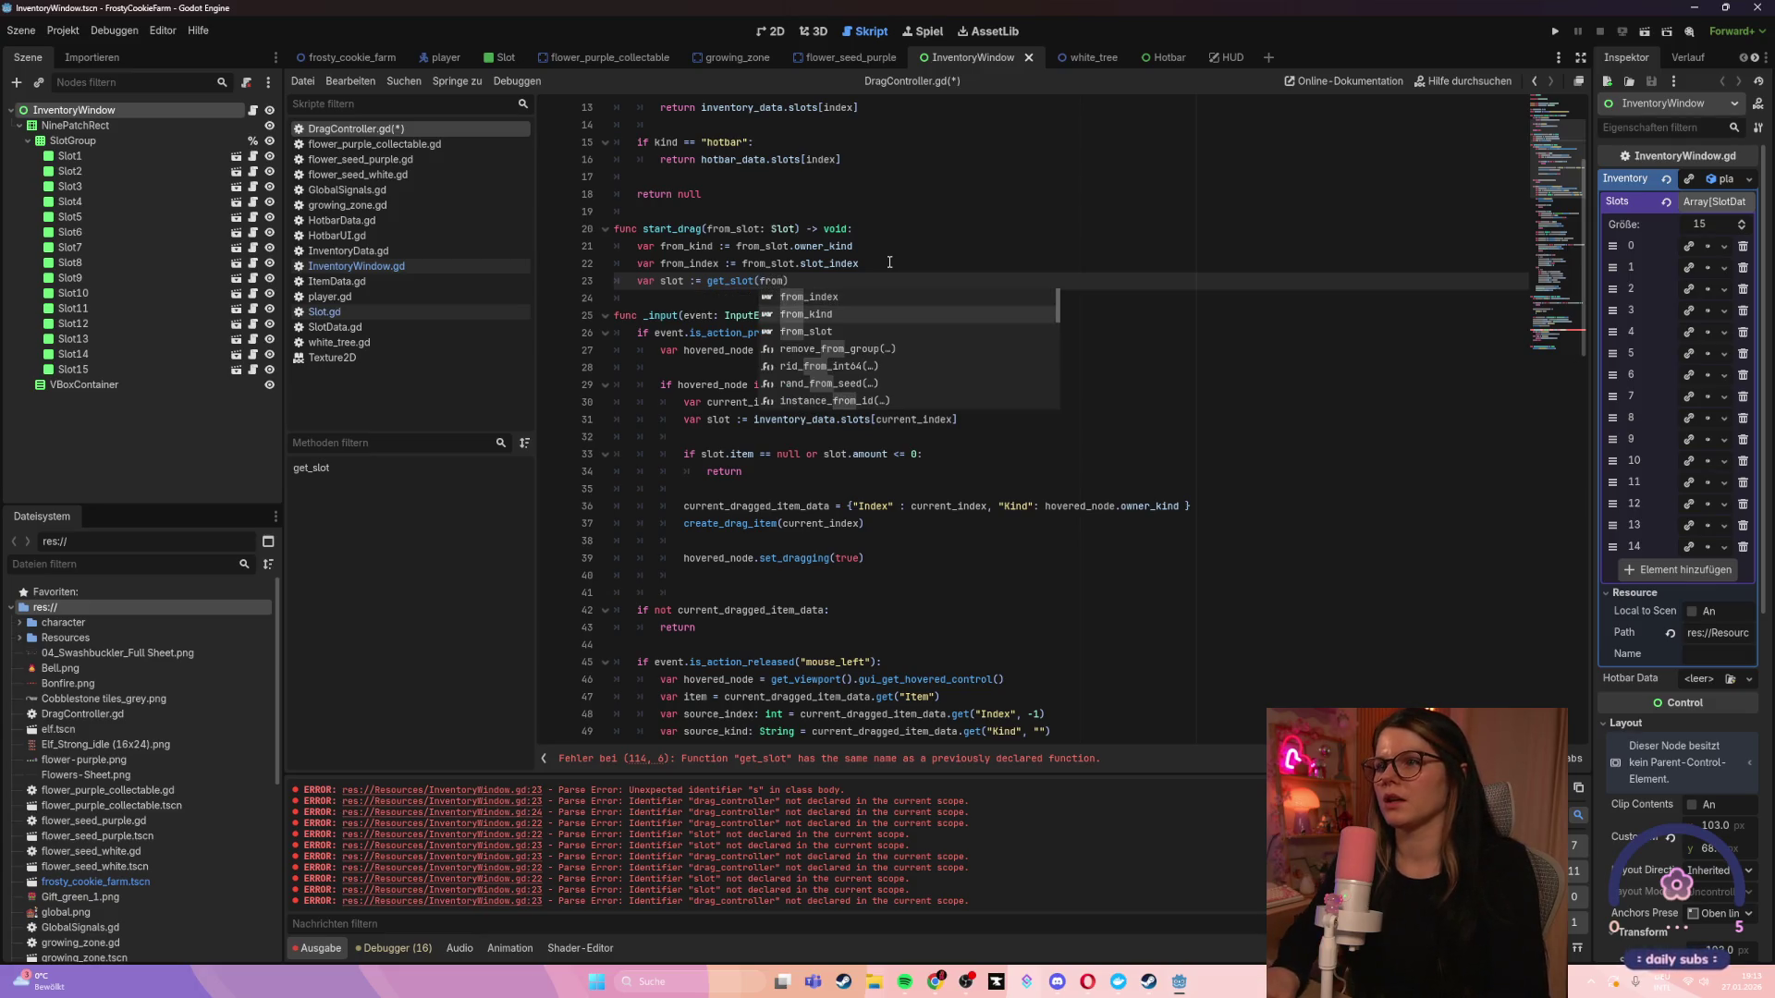
pyautogui.press('Return')
pyautogui.write('.')
pyautogui.press('BackSpace')
pyautogui.write(', from_in')
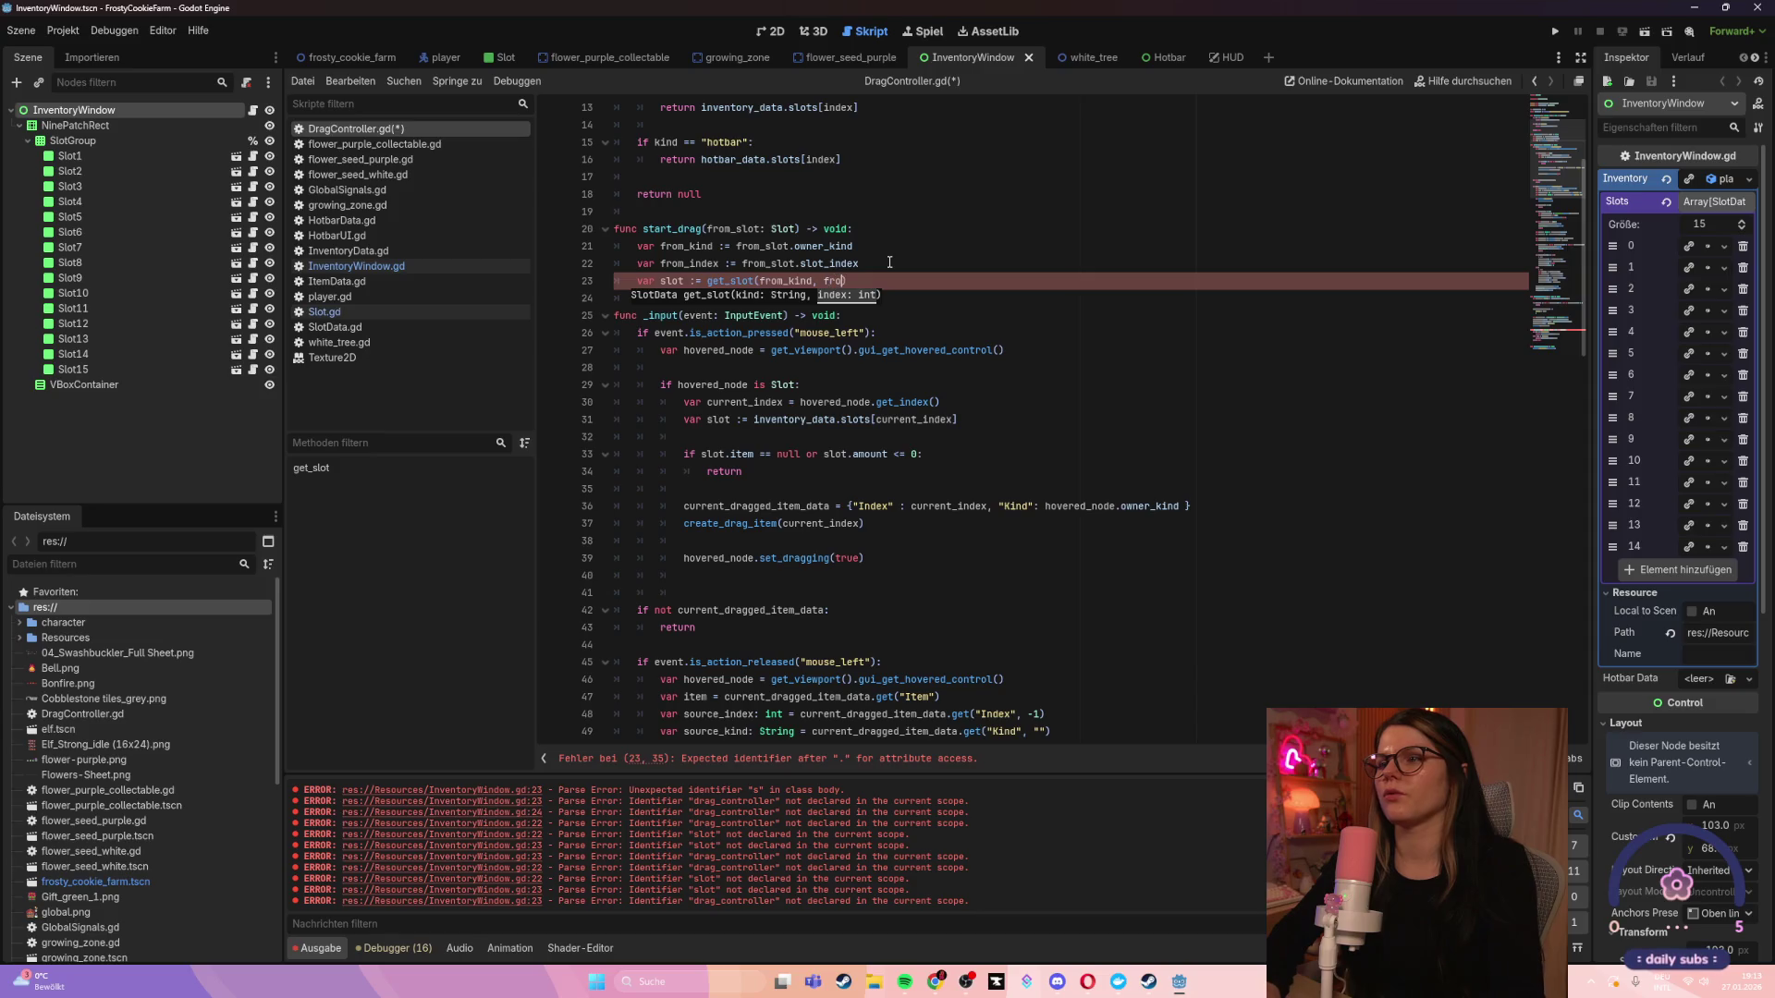
pyautogui.press('Return')
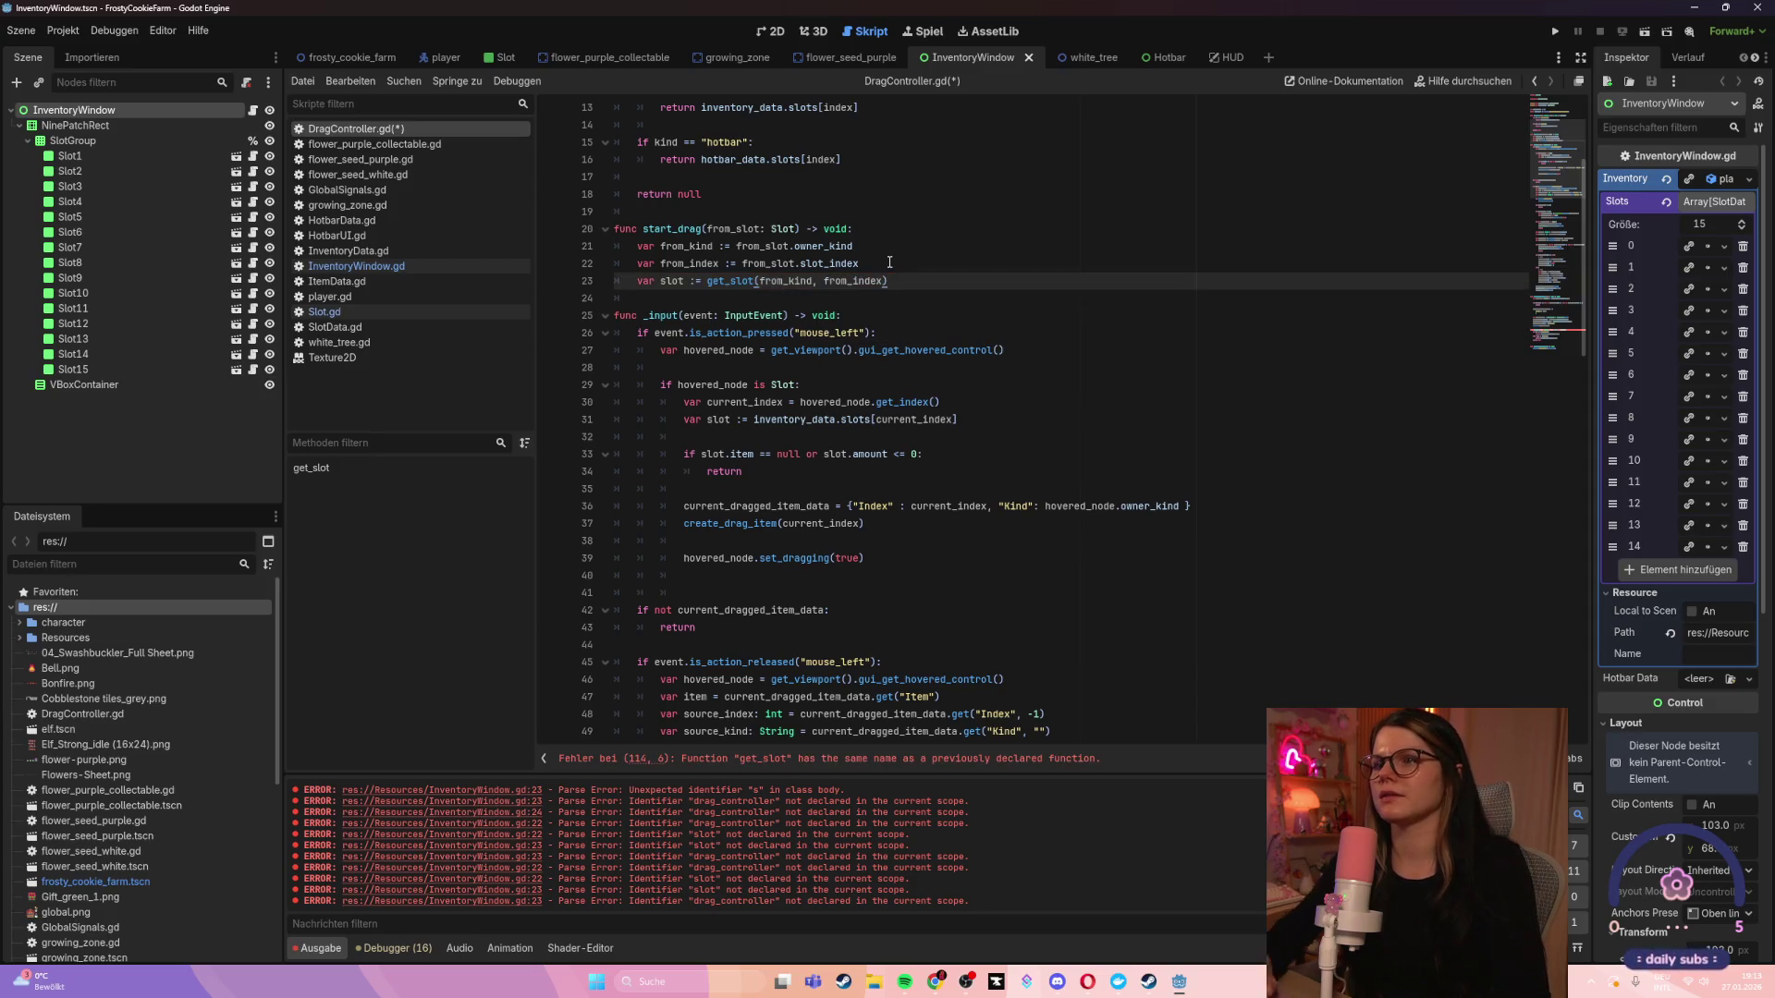
# Step: Save DragController.gd and select the source_slot null-check on line 74 for reference
pyautogui.hotkey('ctrl', 's')
pyautogui.press('Return')
pyautogui.press('Tab')
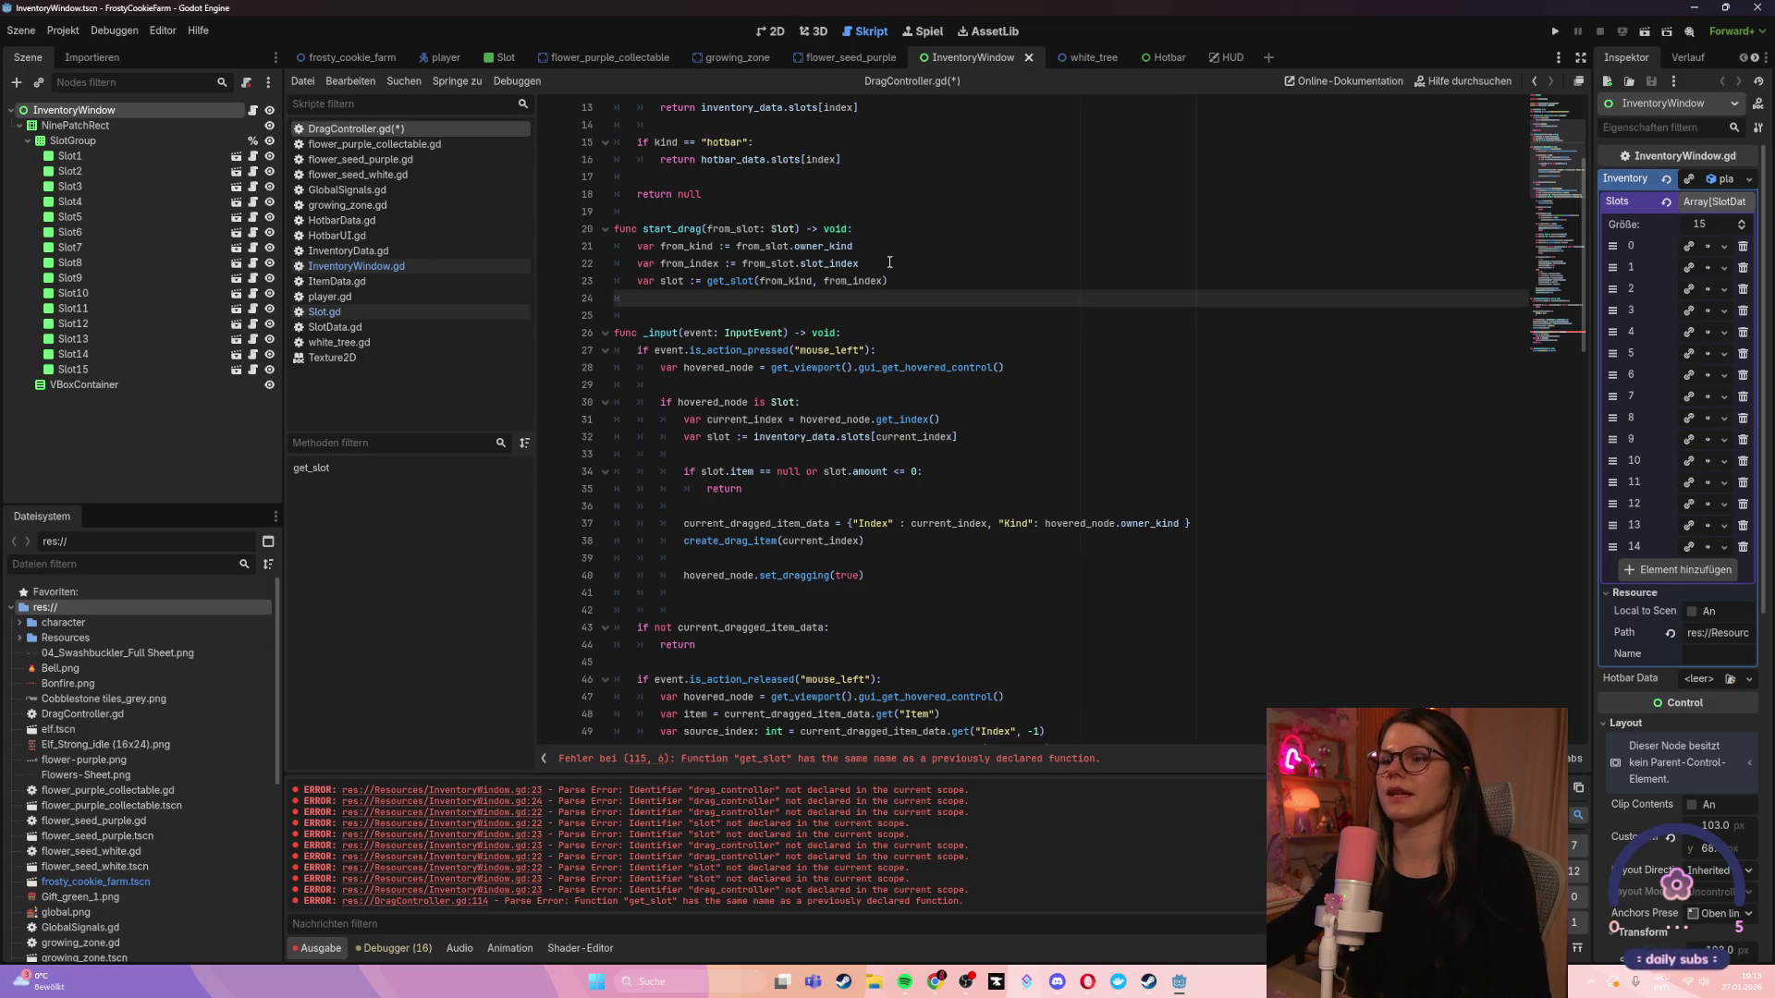
pyautogui.scroll(-2, 872, 382)
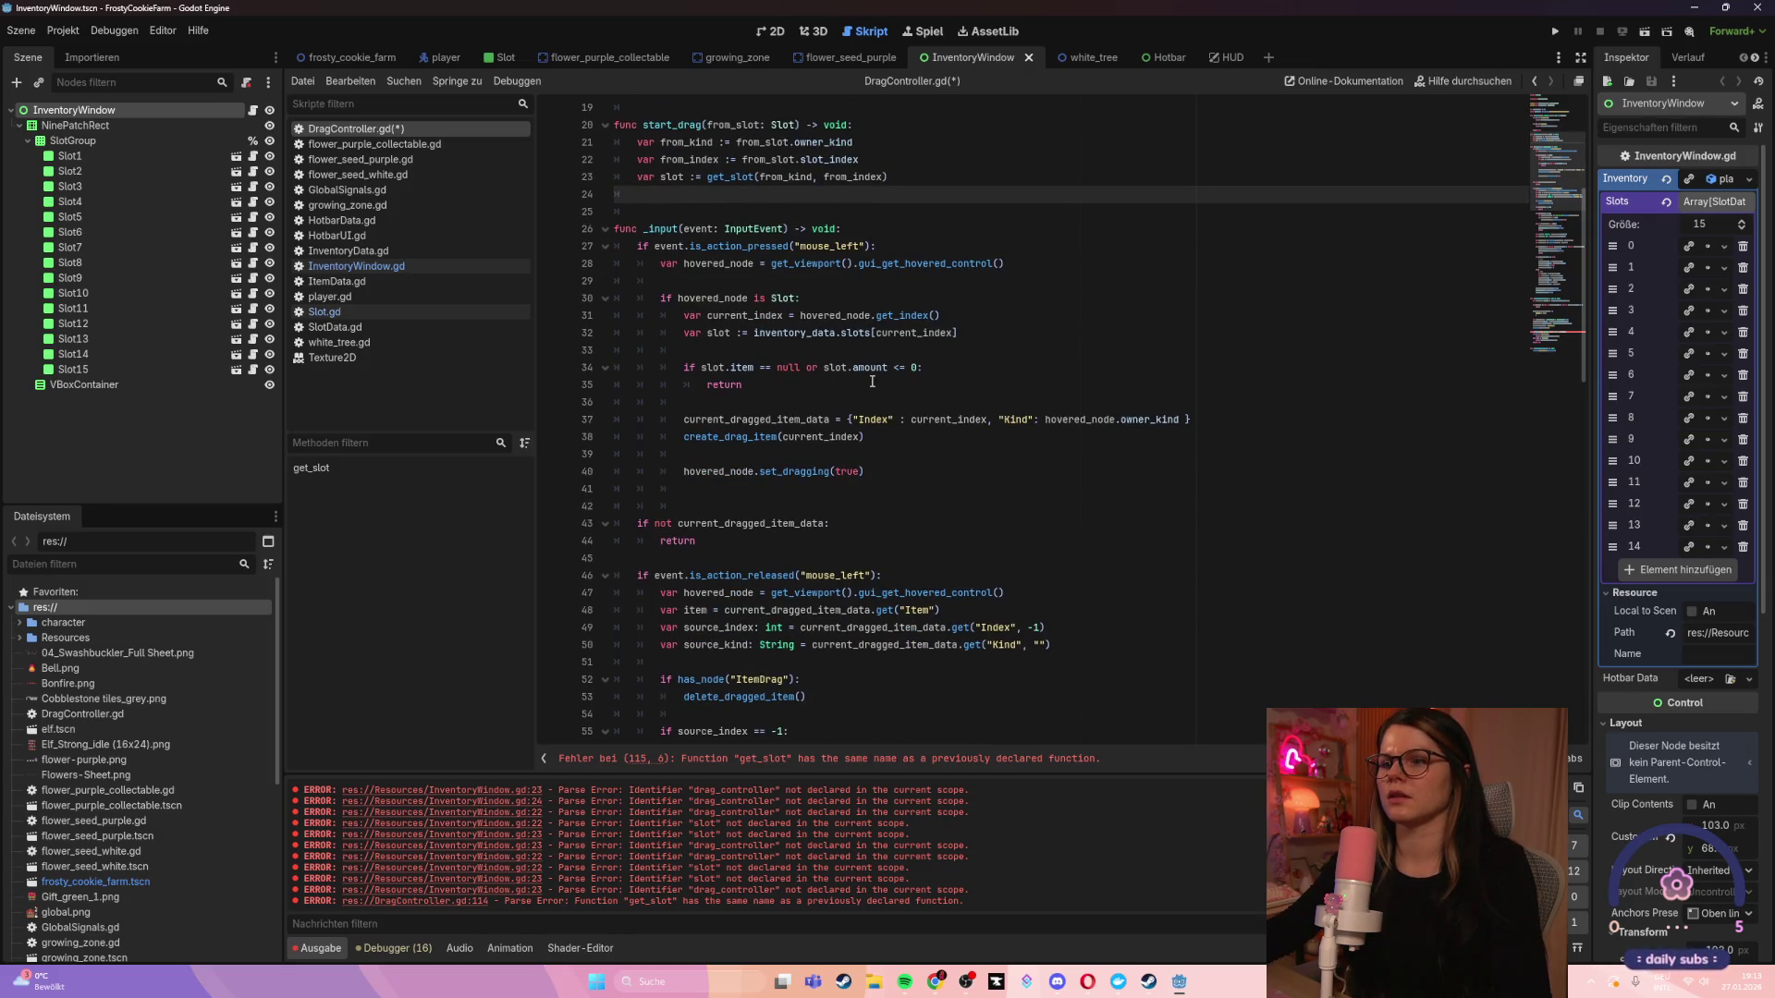
pyautogui.scroll(-2, 872, 382)
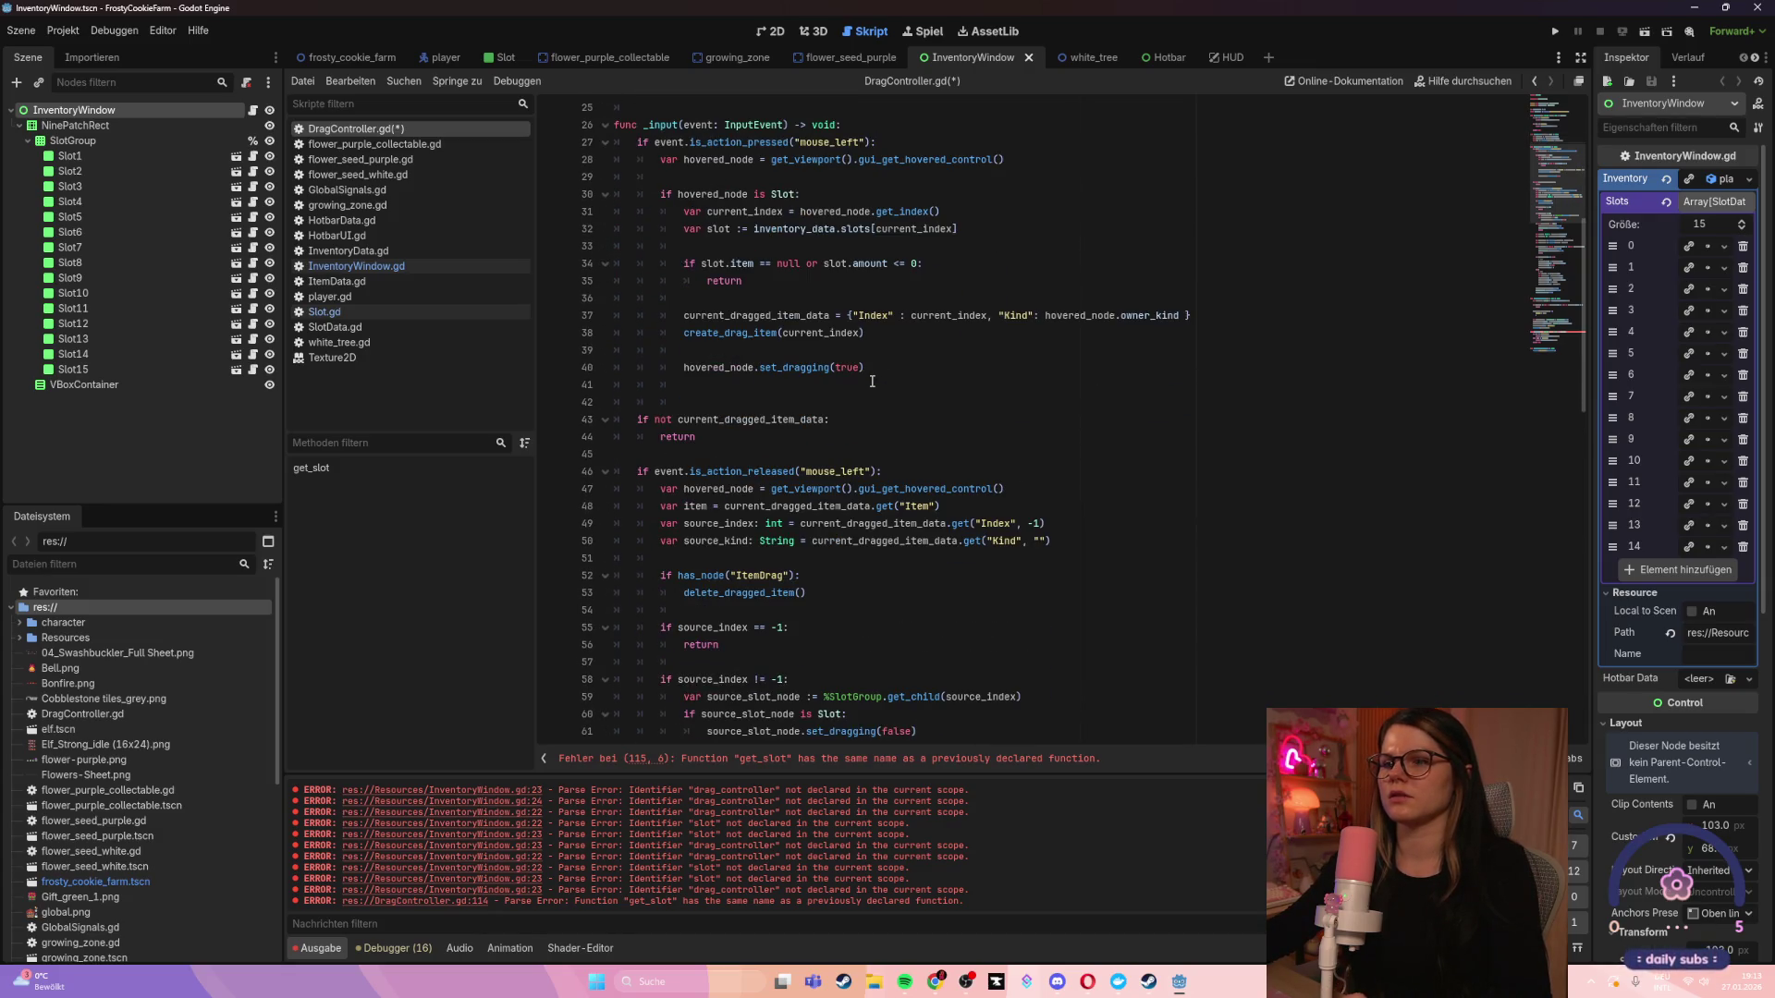
pyautogui.scroll(-2, 872, 382)
pyautogui.scroll(-4, 794, 605)
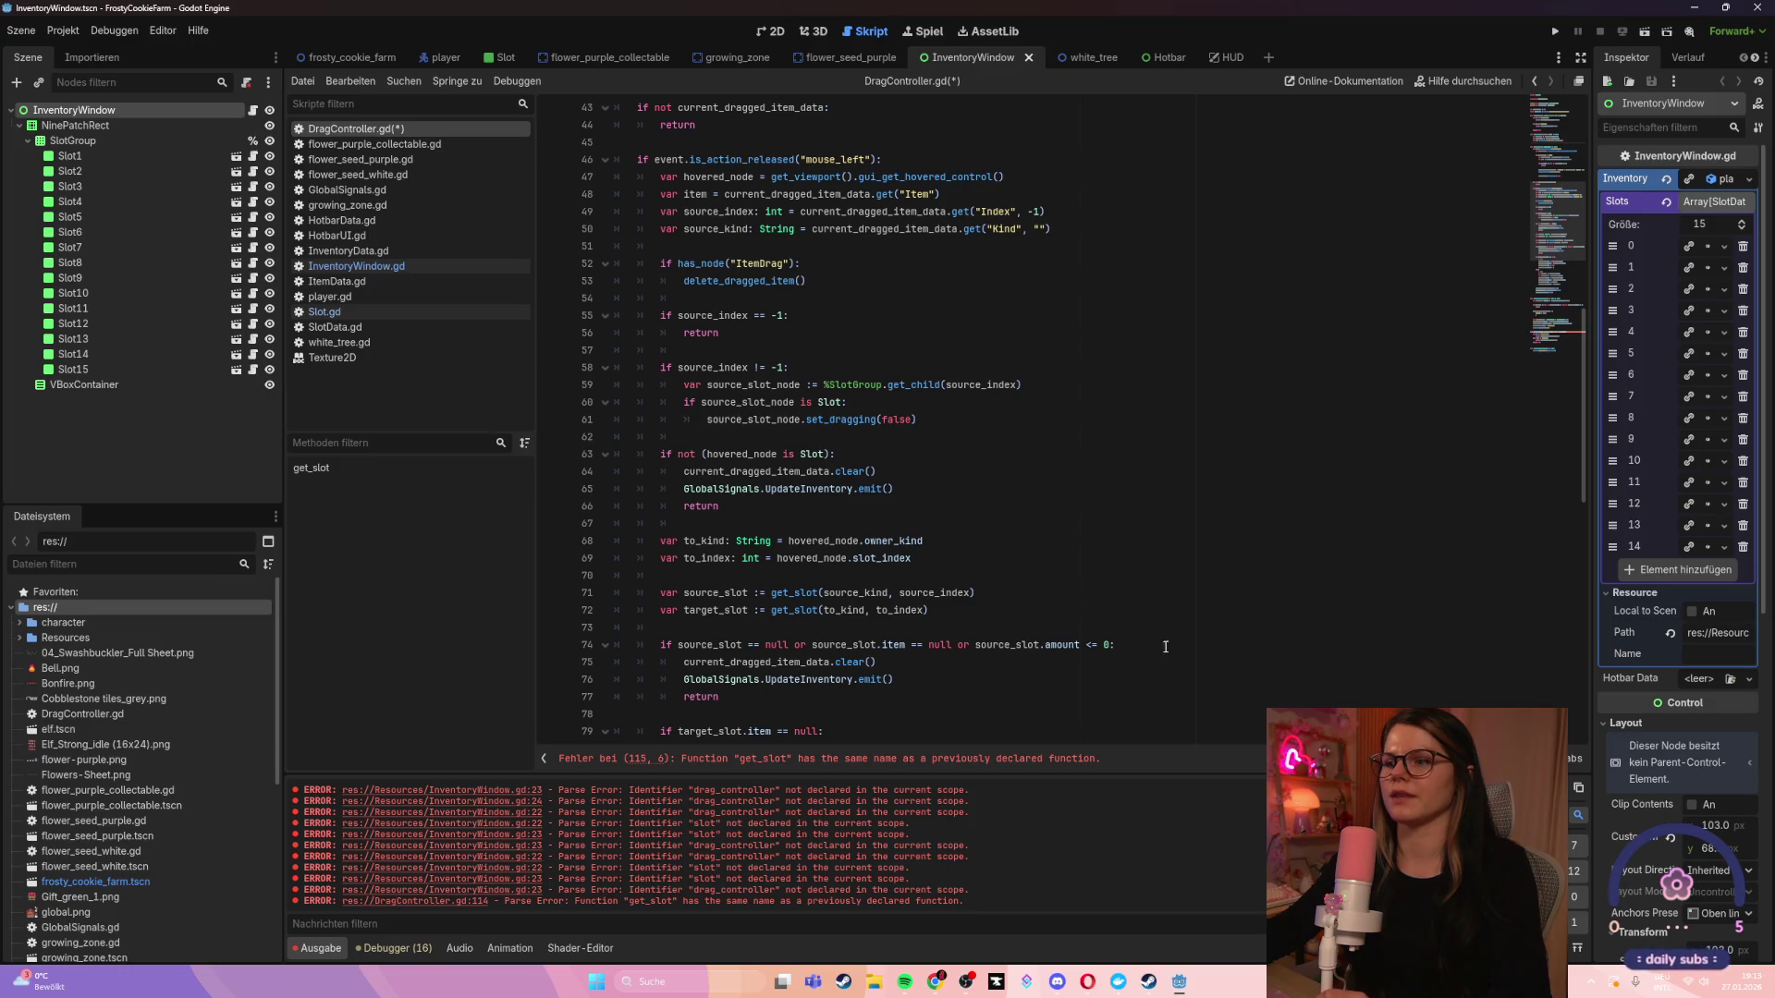
pyautogui.moveTo(1108, 645); pyautogui.dragTo(708, 650)
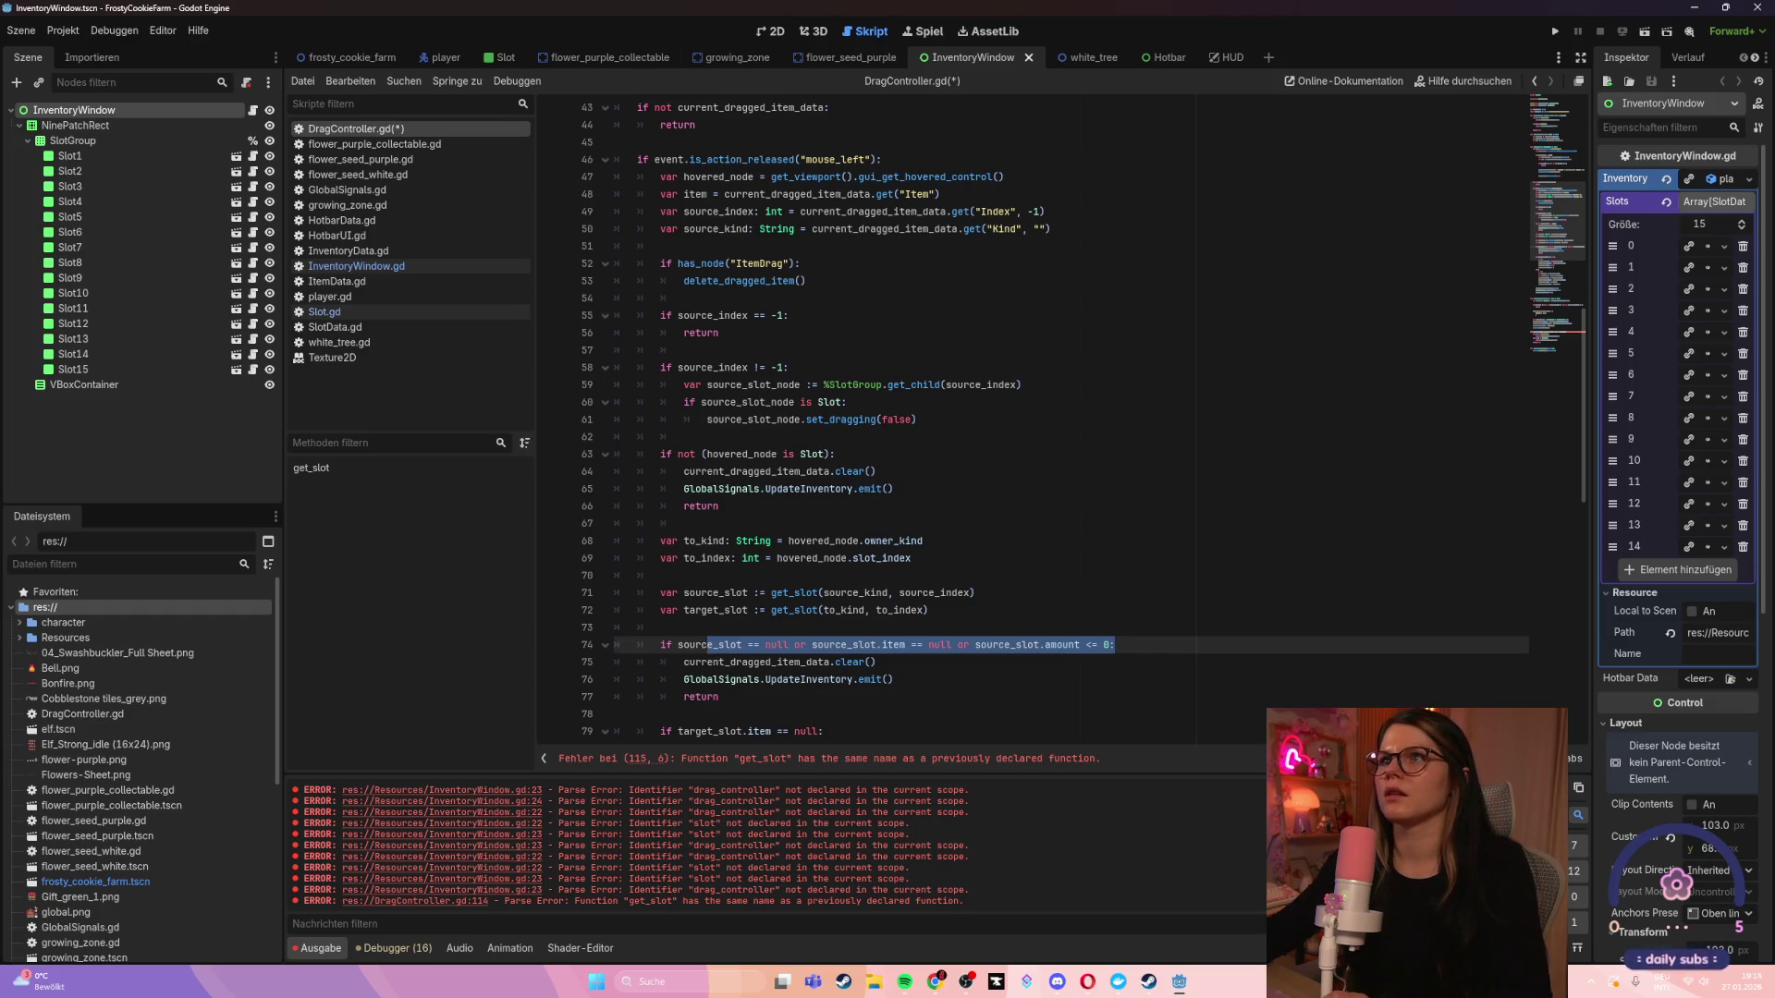
pyautogui.scroll(4, 861, 622)
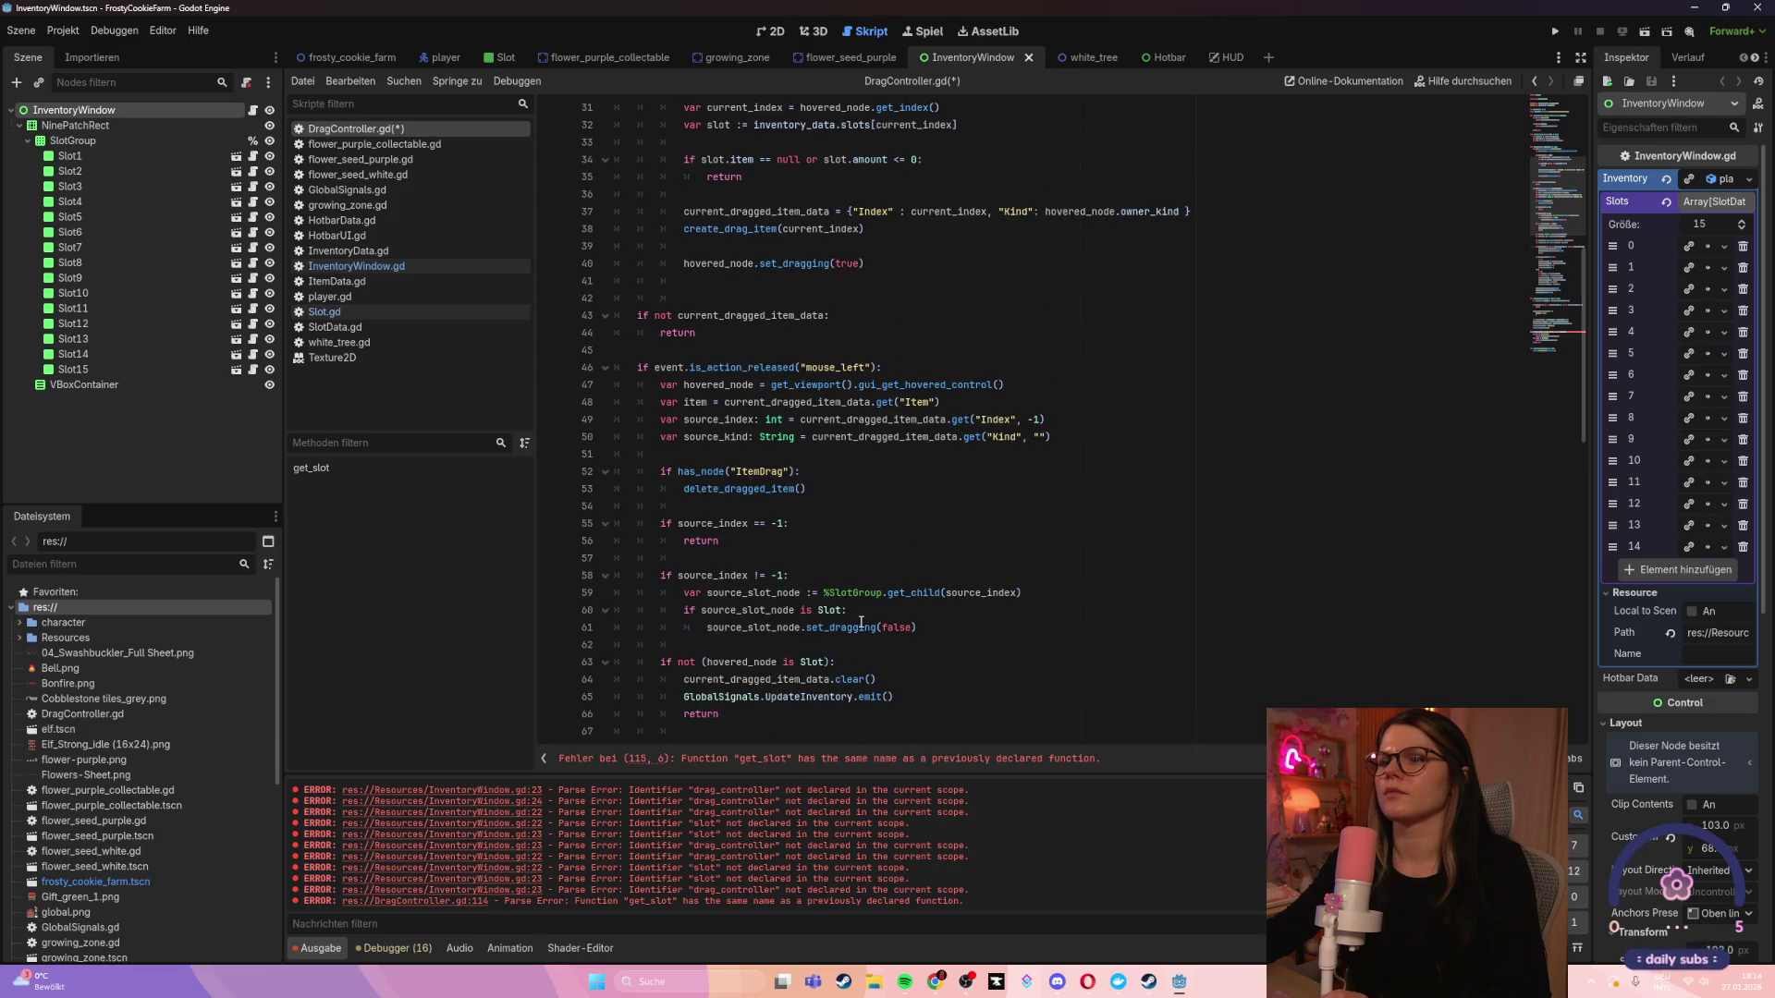
pyautogui.scroll(5, 860, 623)
# Step: Return from start_drag when slot is null, slot.item is null, or slot.amount <= 0
pyautogui.click(950, 228)
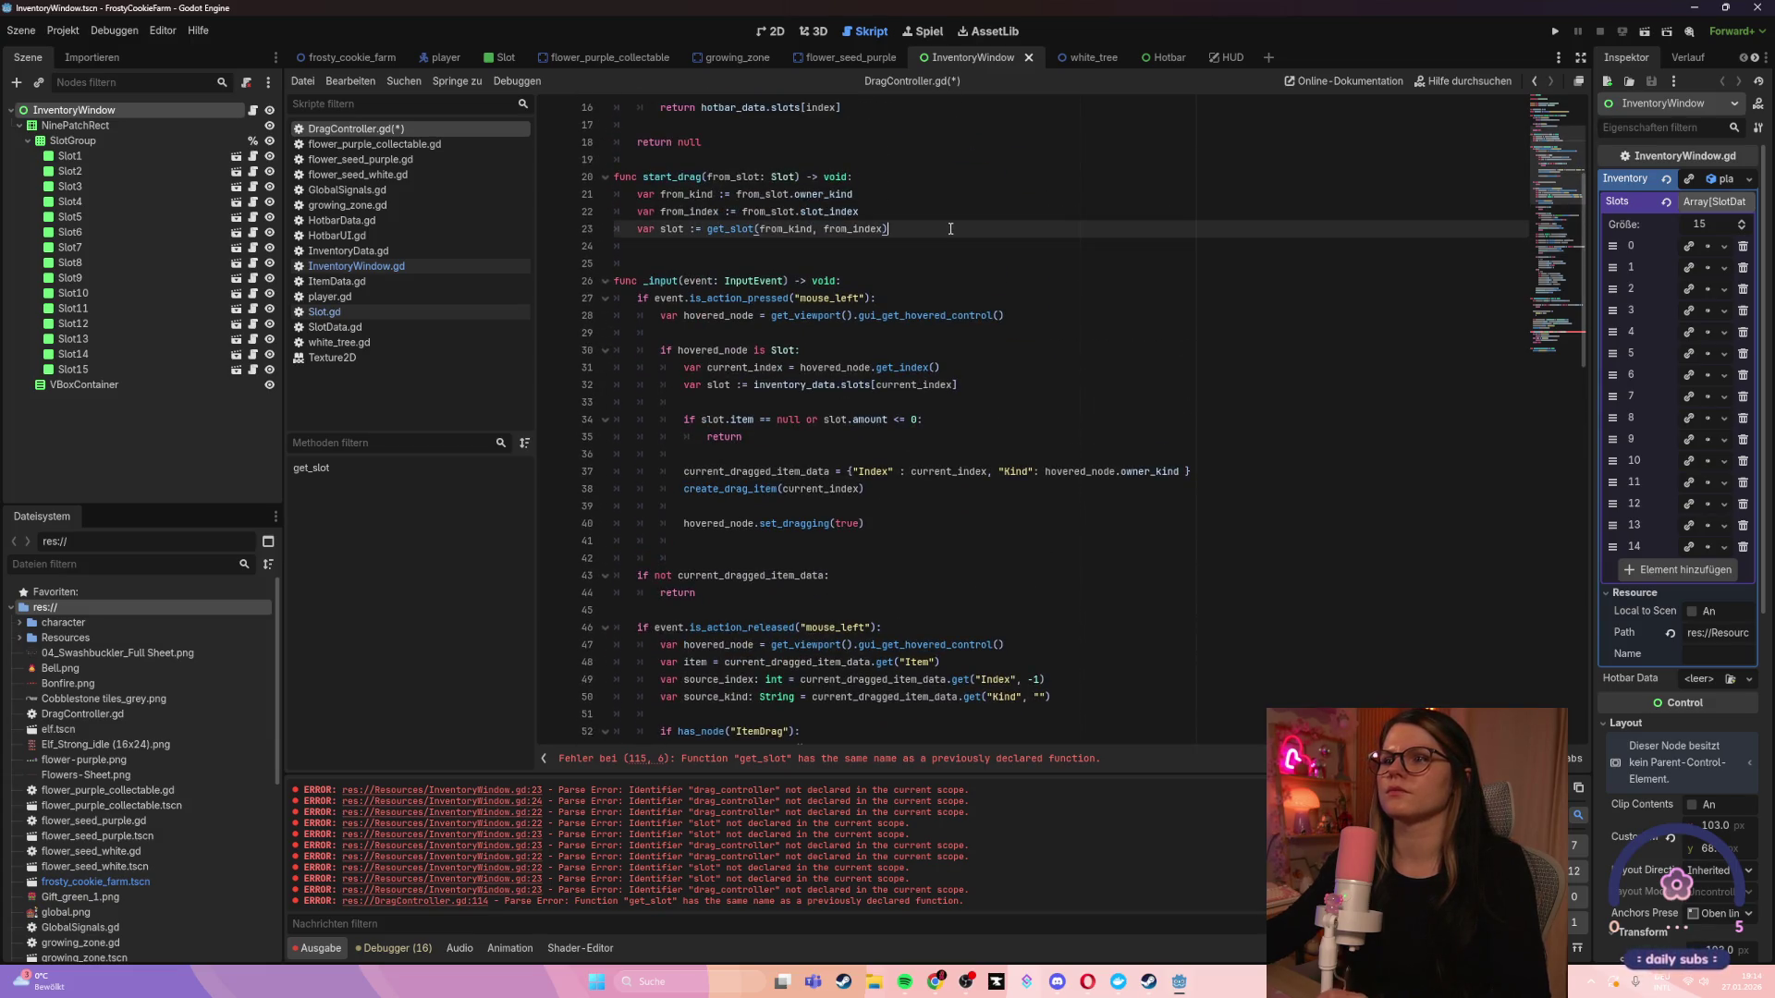
pyautogui.press('Return')
pyautogui.press('Return')
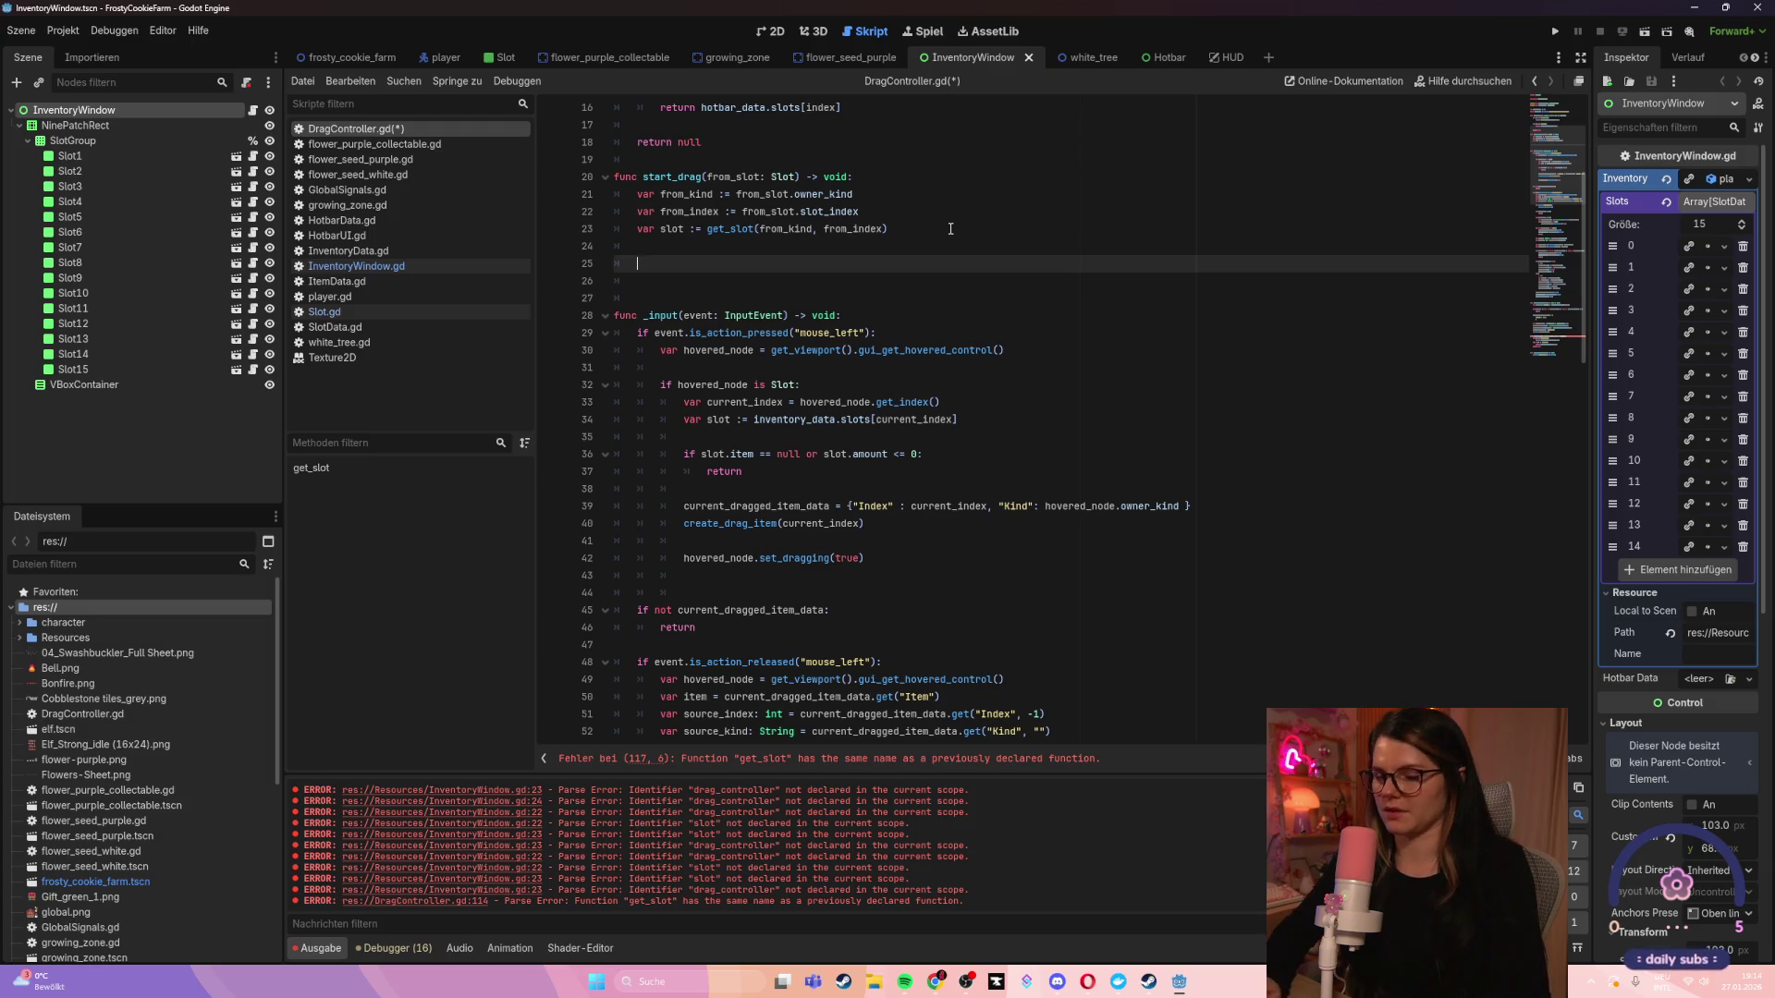
pyautogui.write('if slot == null ')
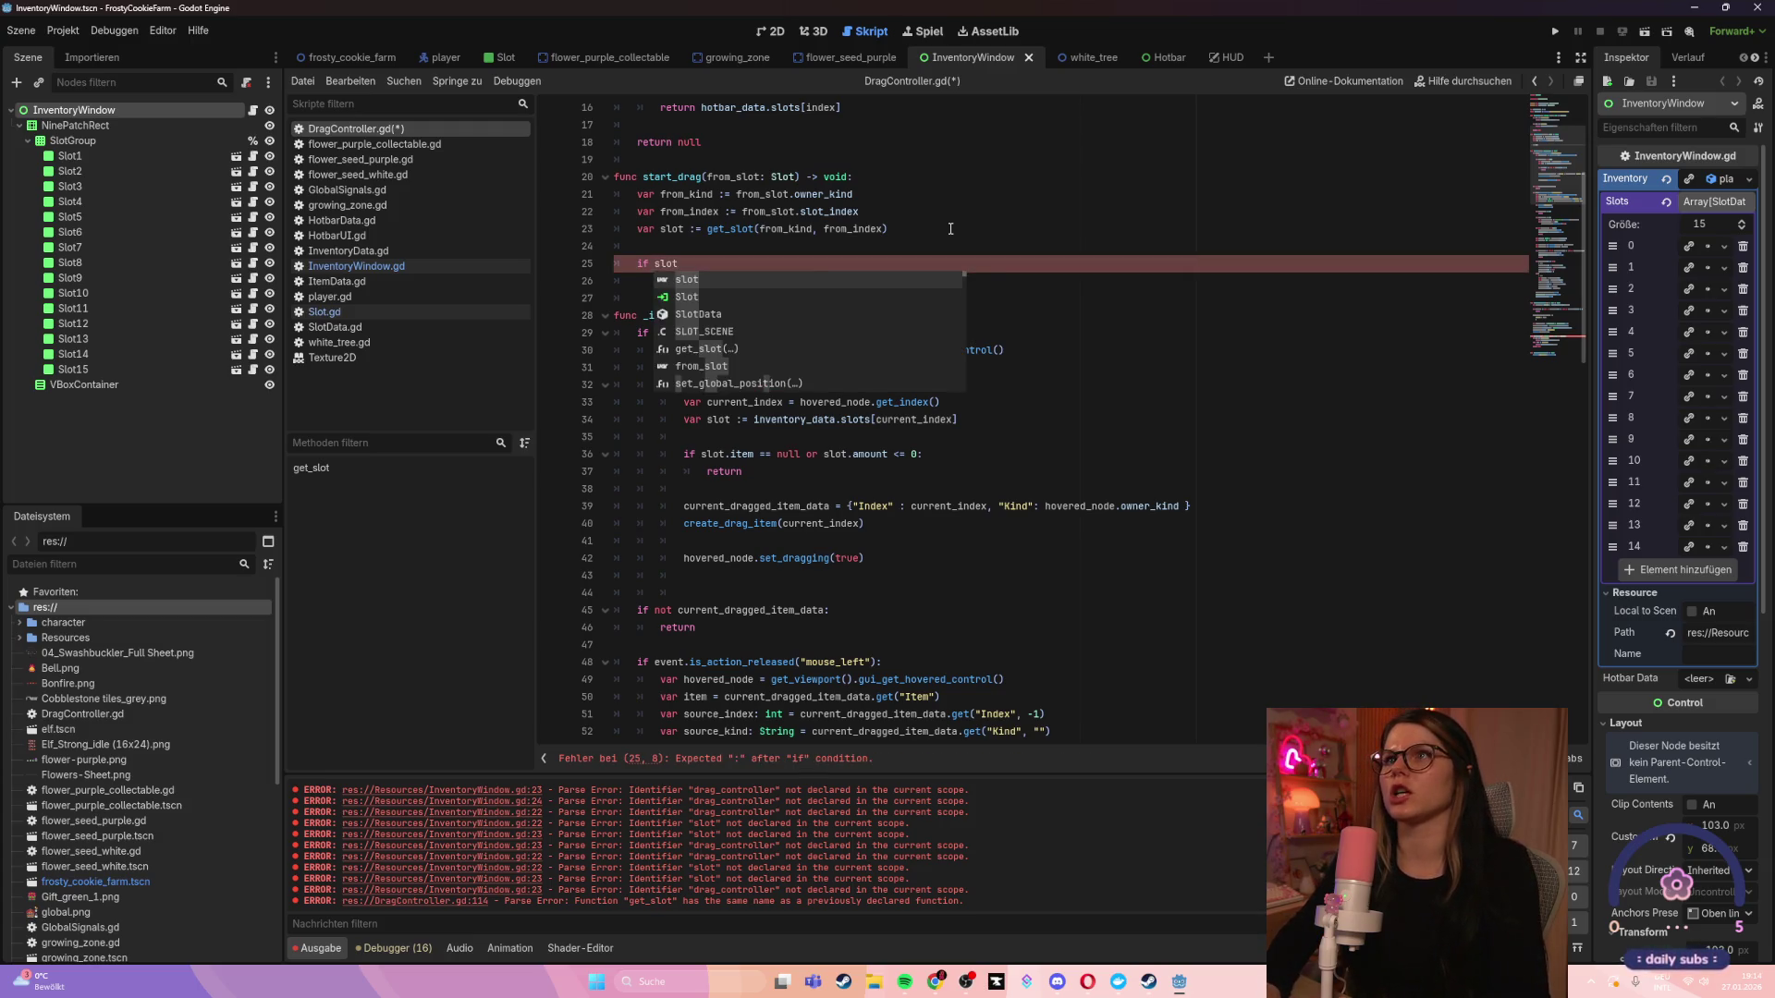
pyautogui.write('or slot.')
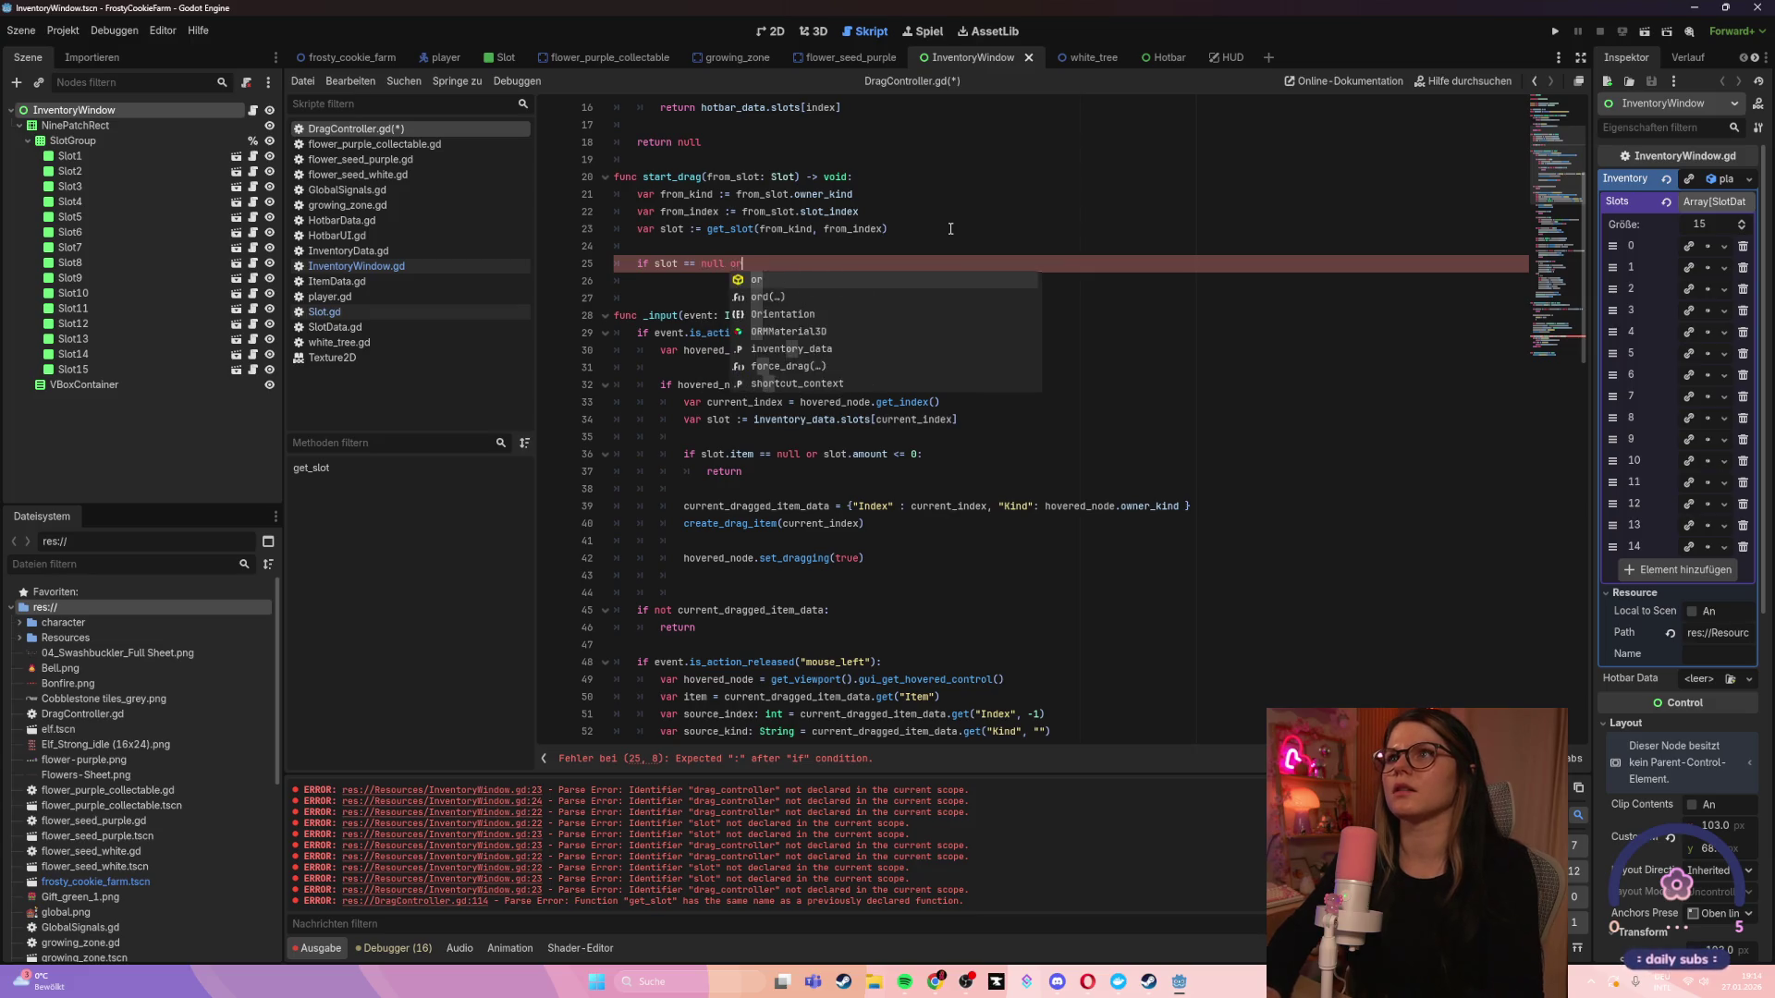
pyautogui.write('item -')
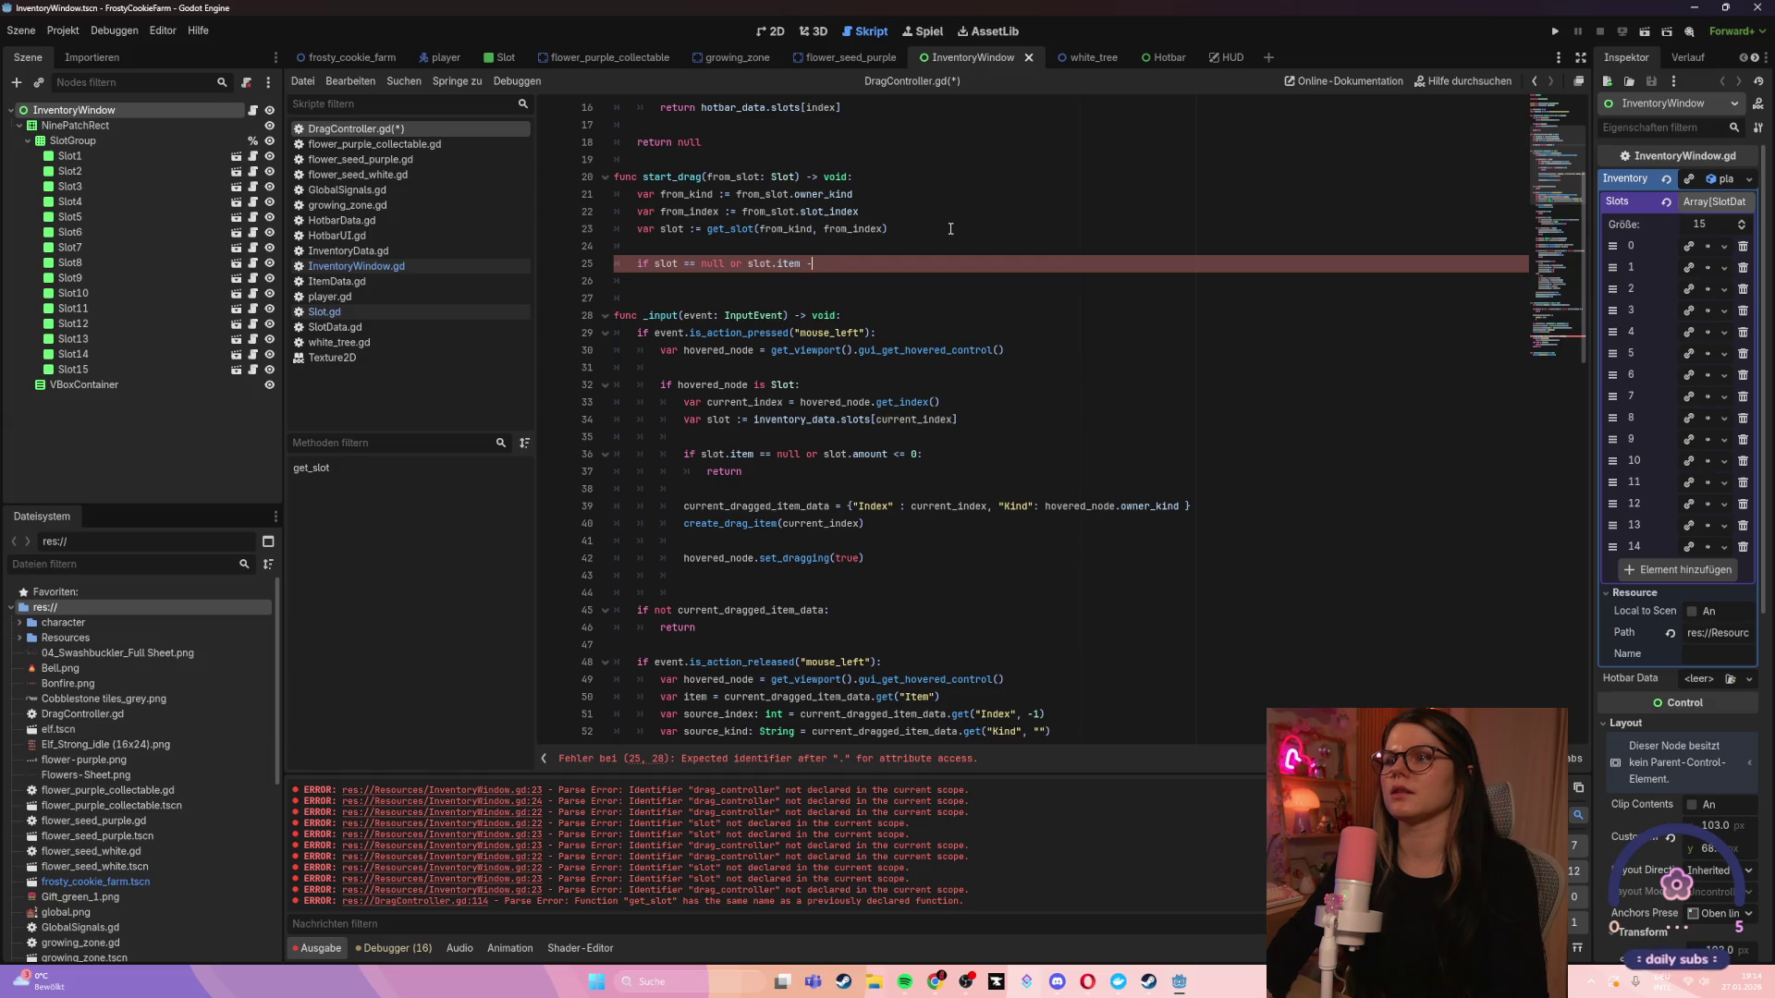
pyautogui.write(' null or')
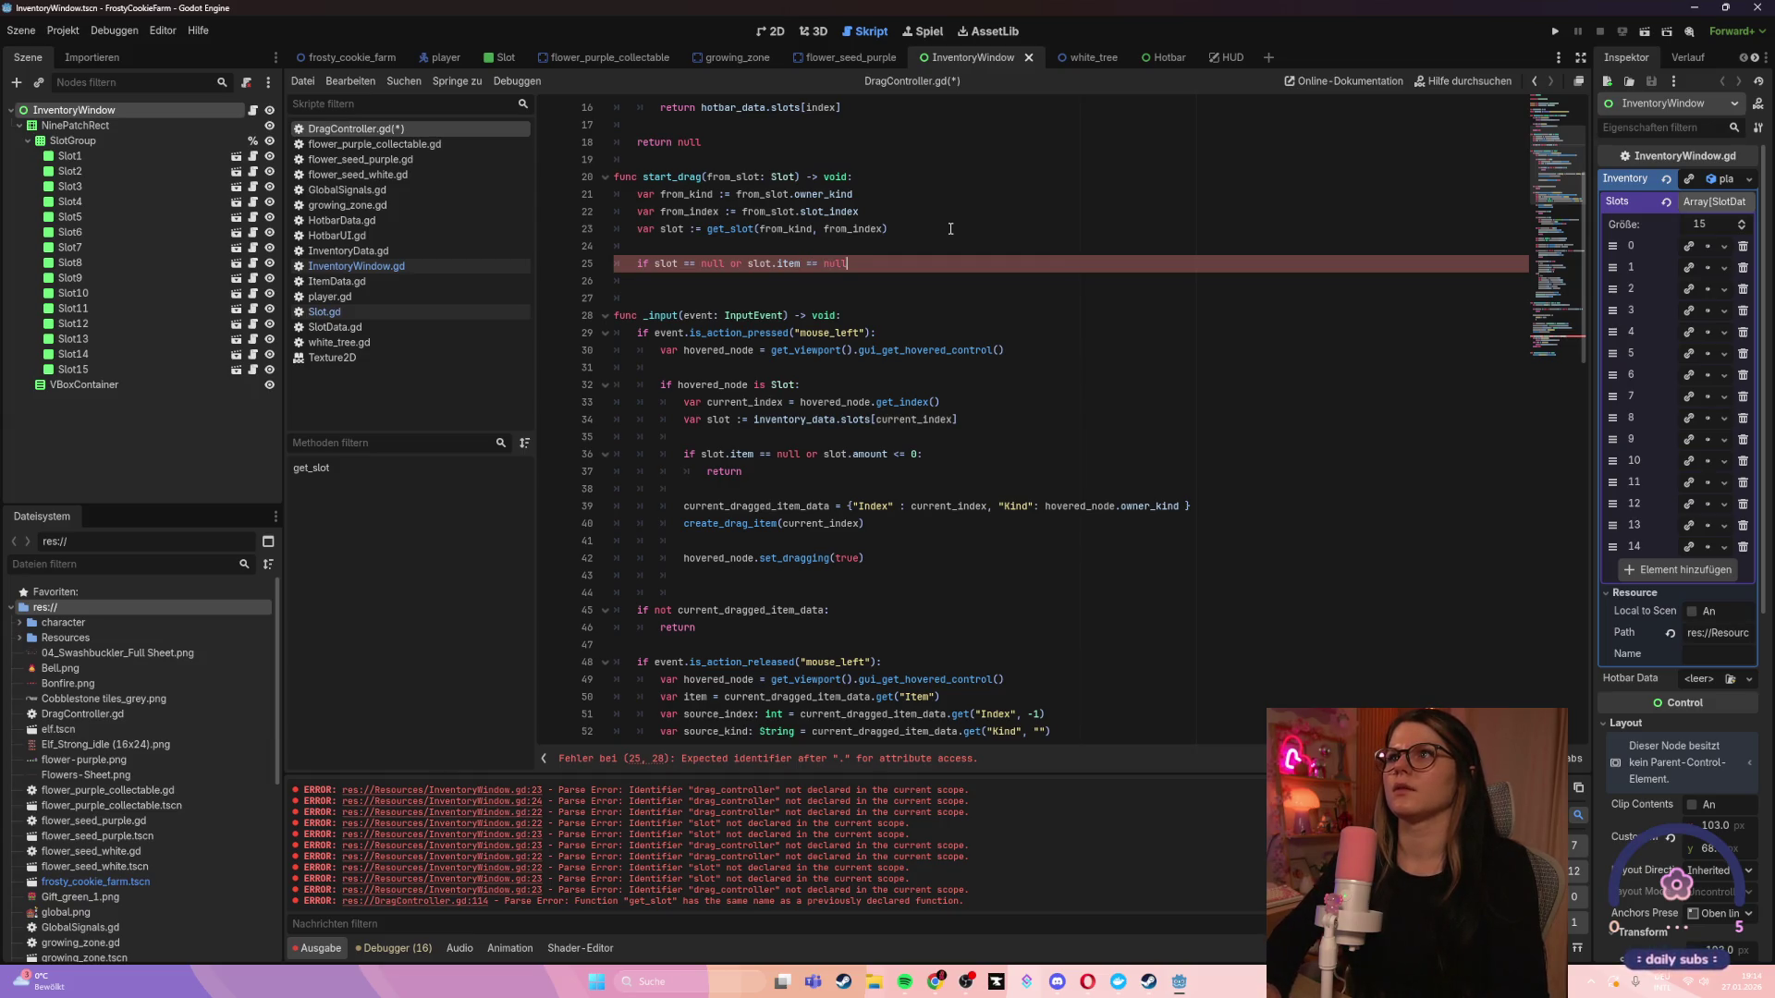
pyautogui.write('slot.amount')
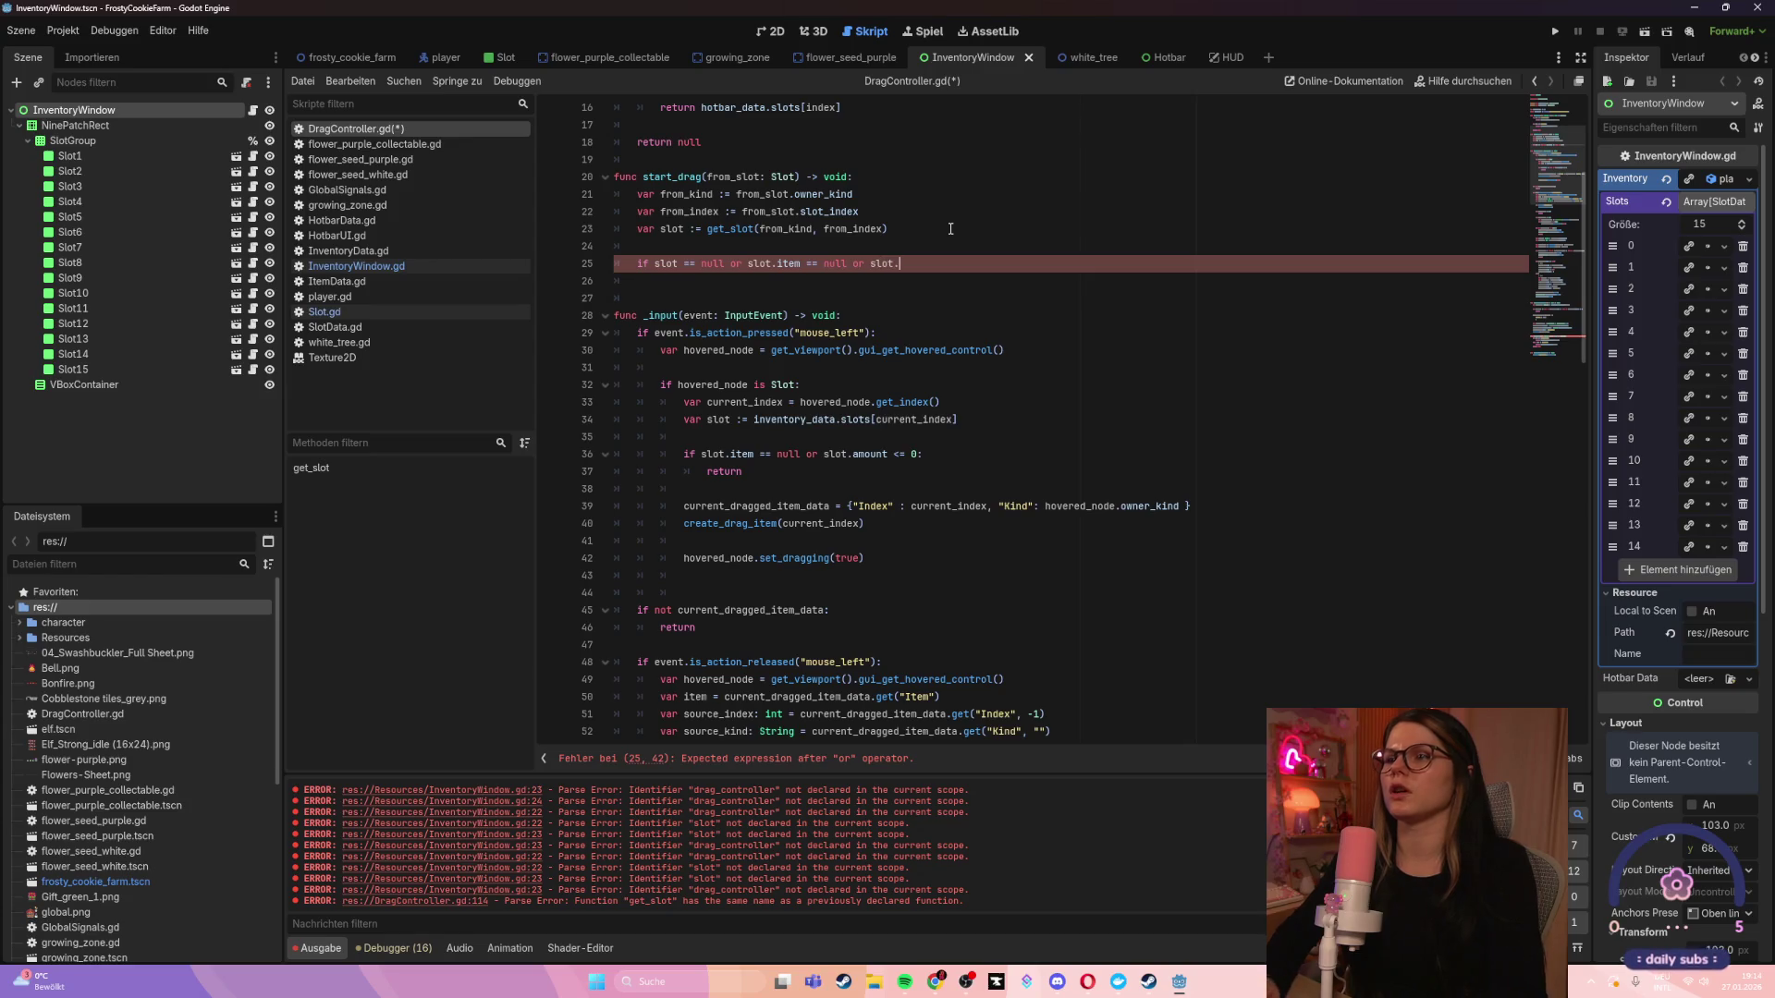
pyautogui.write(' <=')
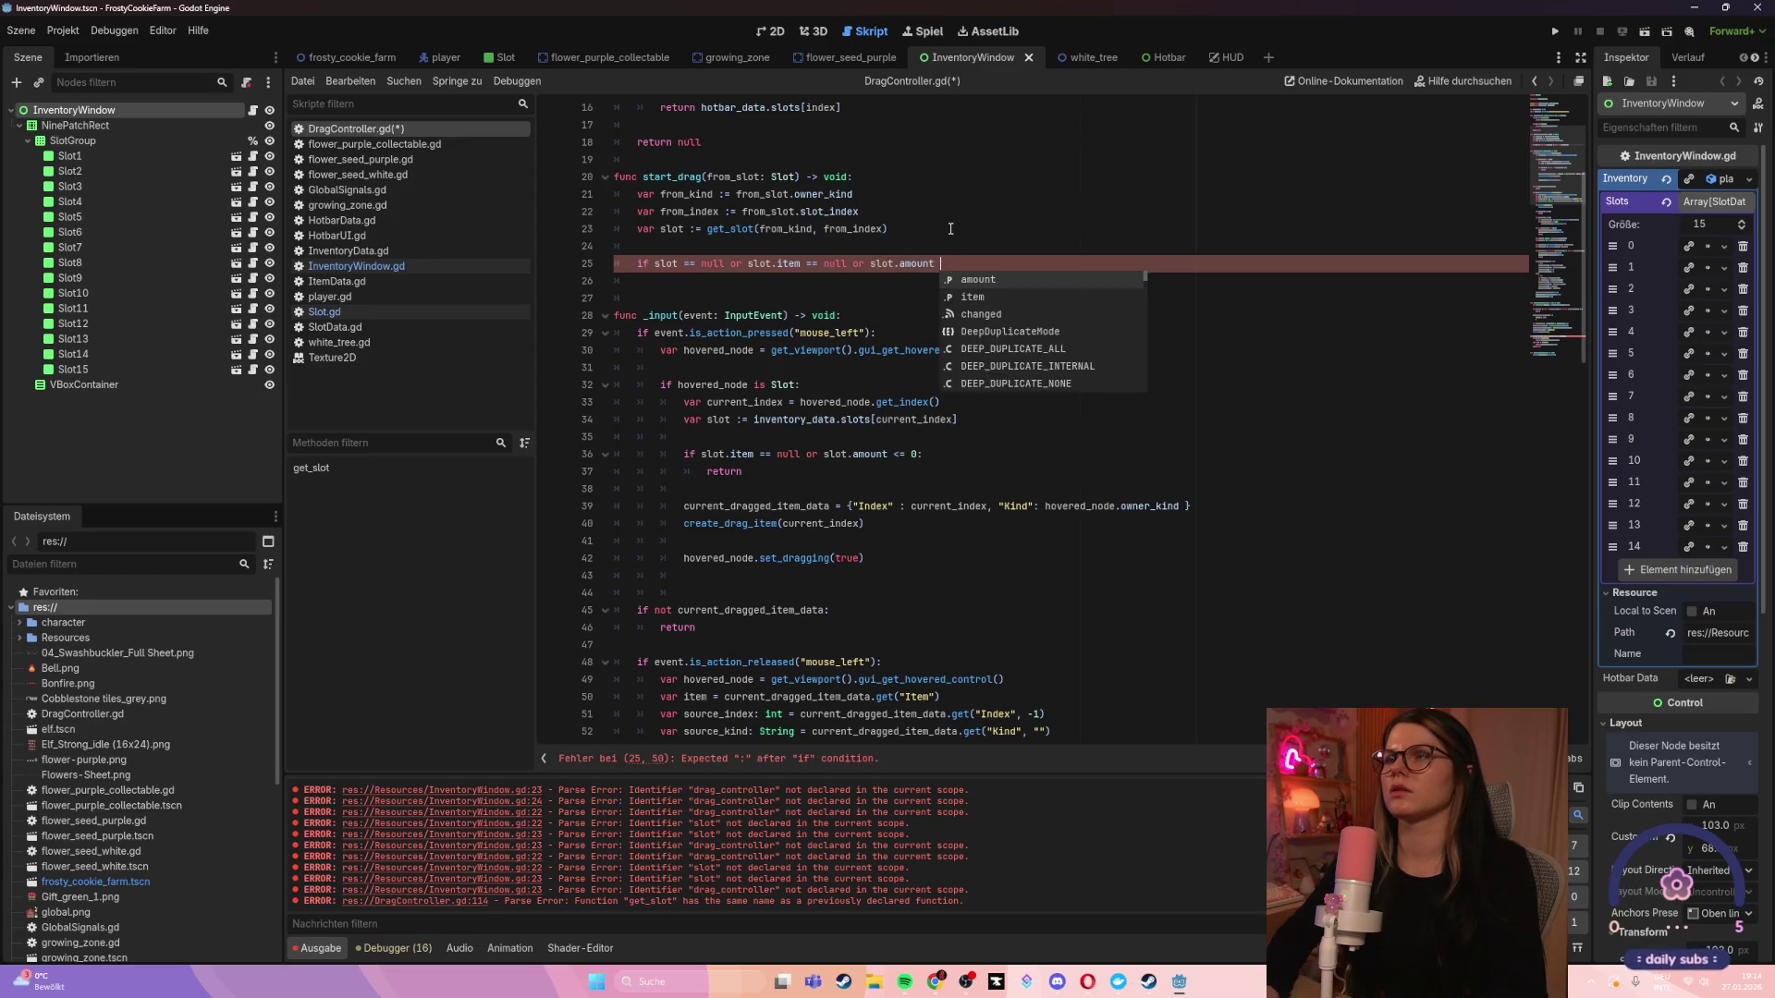
pyautogui.write(' 0:')
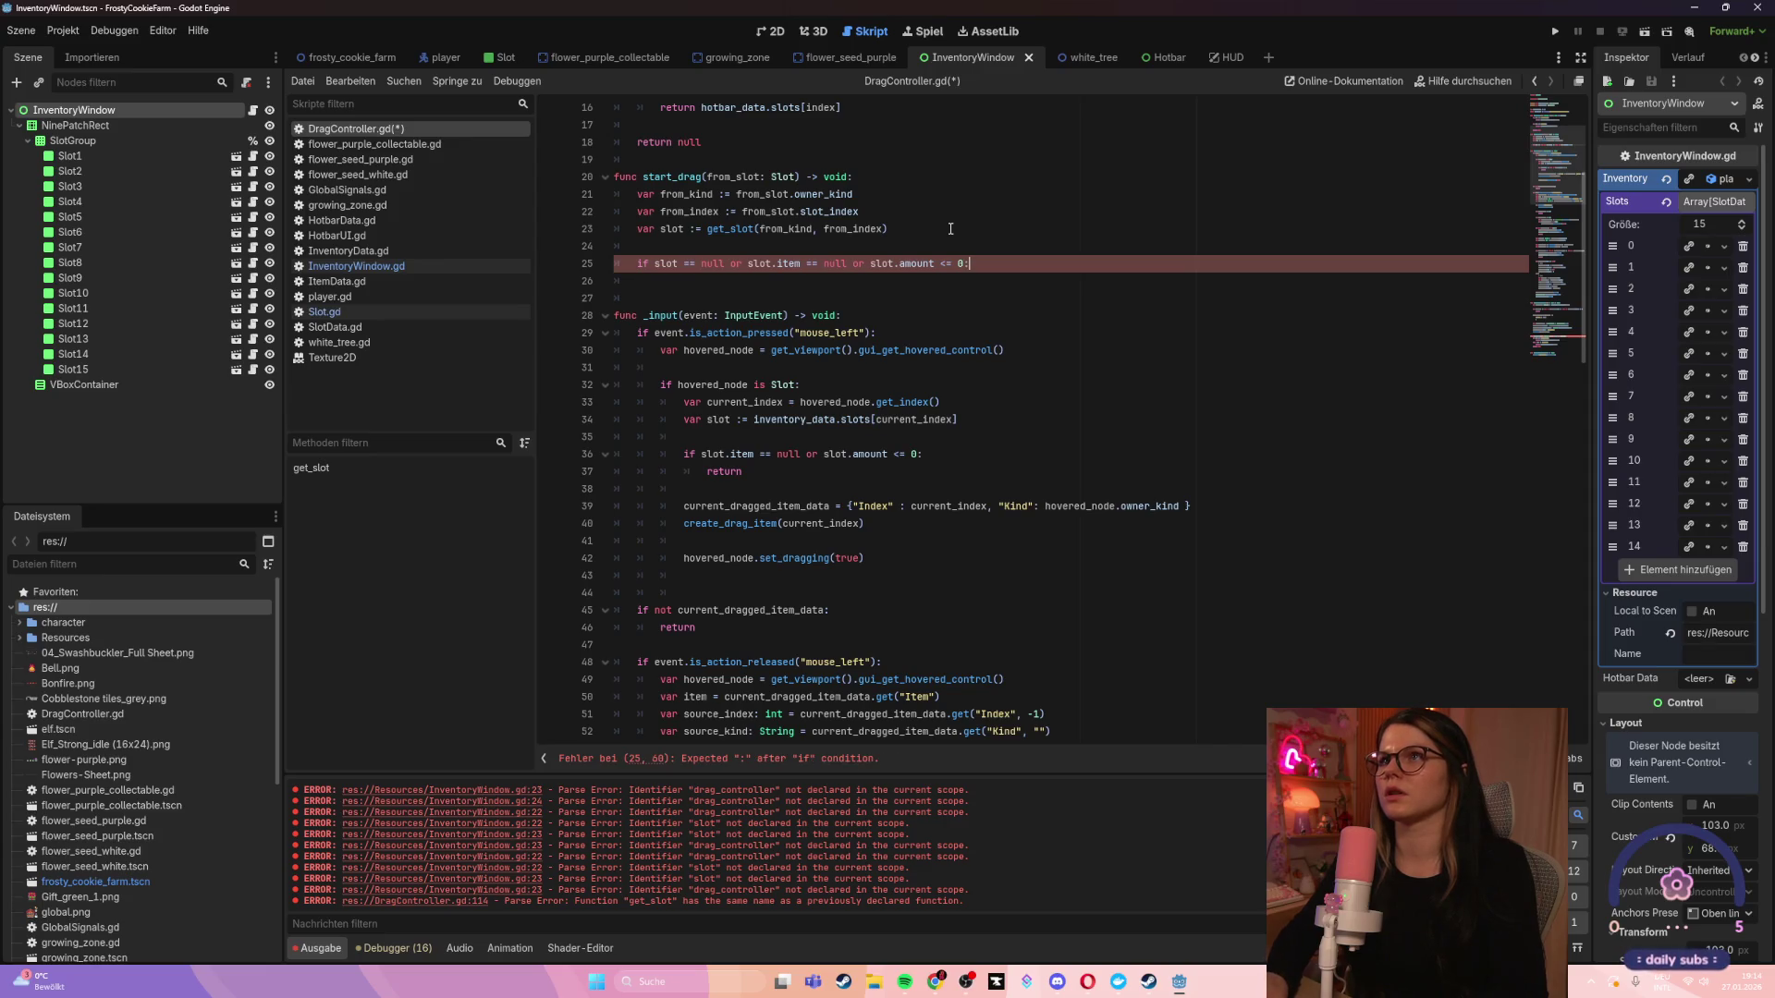
pyautogui.press('Return')
pyautogui.write('return')
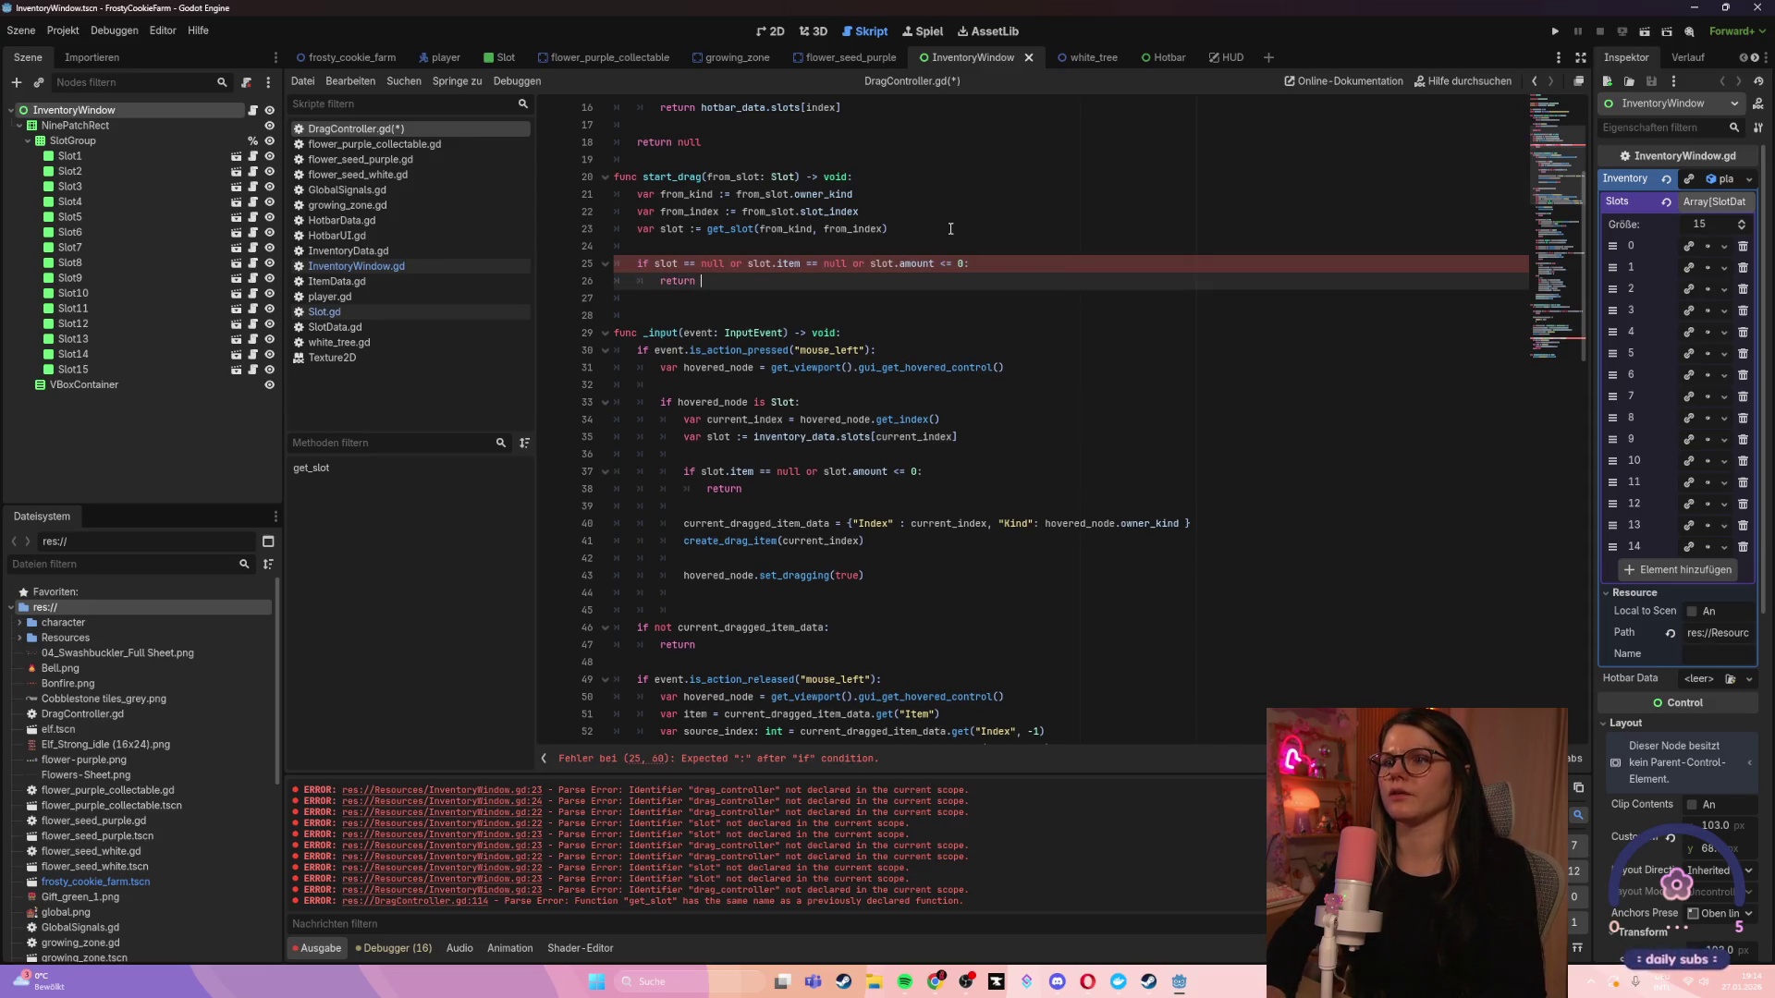
pyautogui.press('Return')
pyautogui.press('Return')
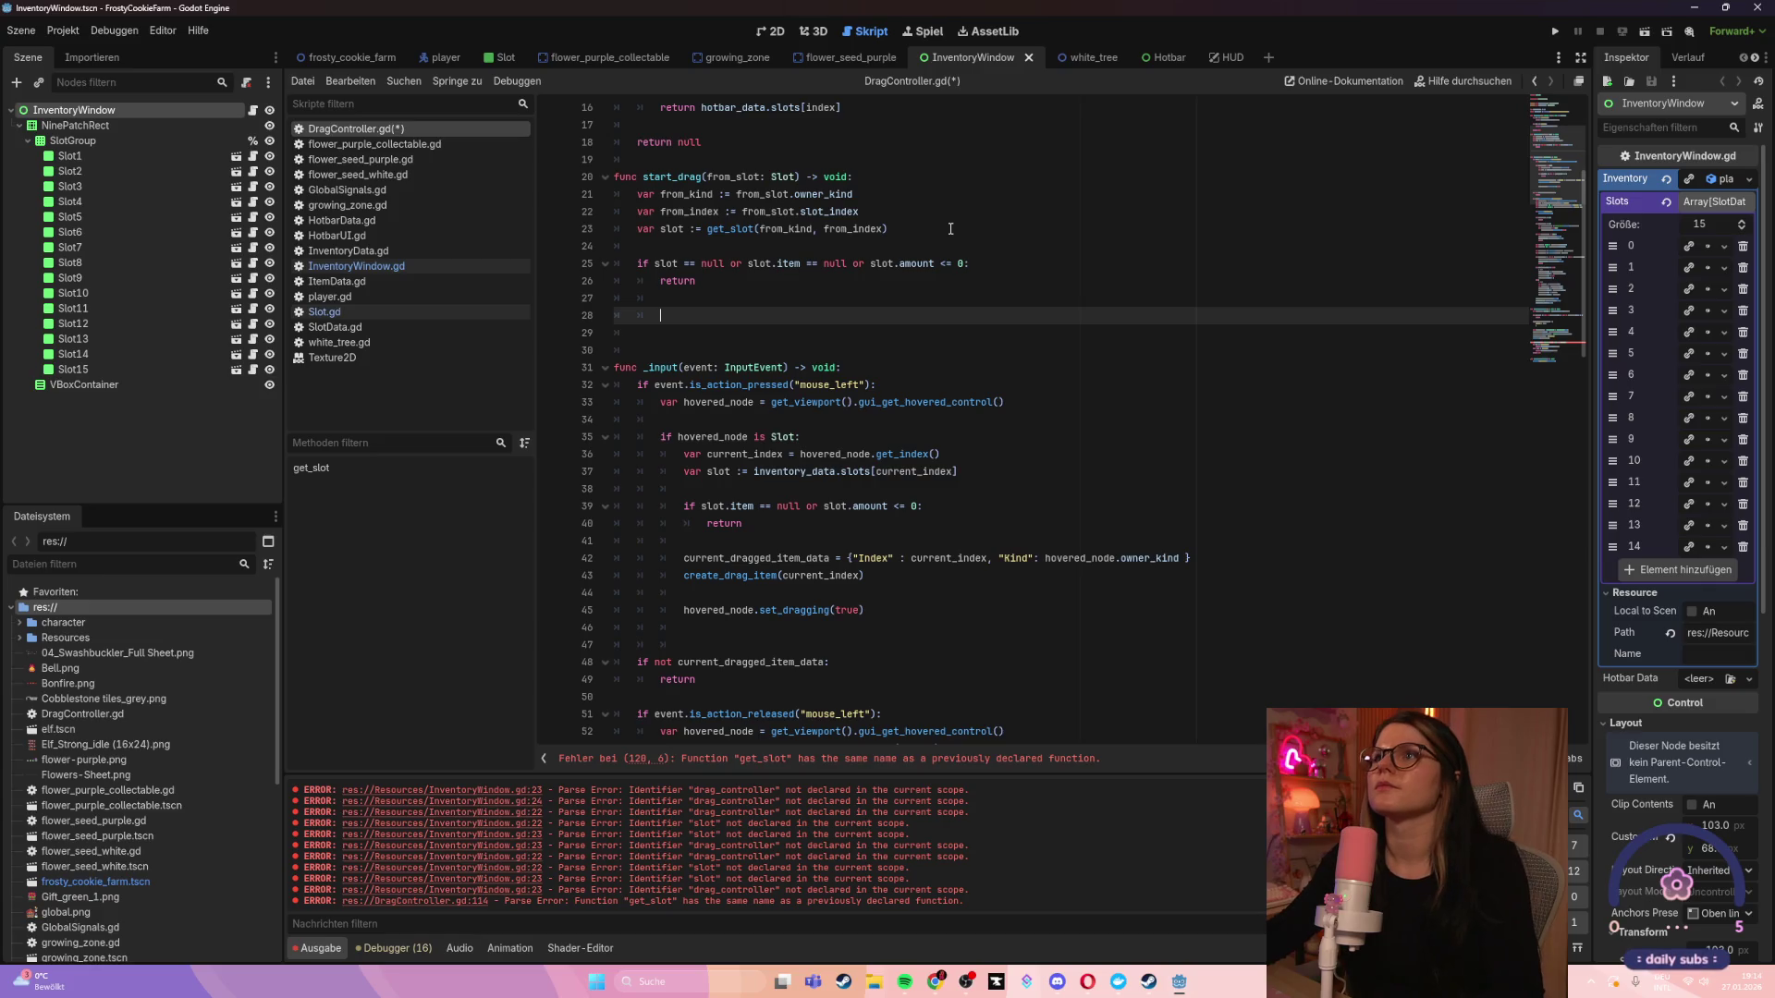
# Step: Assign current_drag = {"from_kind": from_kind, "from_index": from_index} in start_drag
pyautogui.write('current')
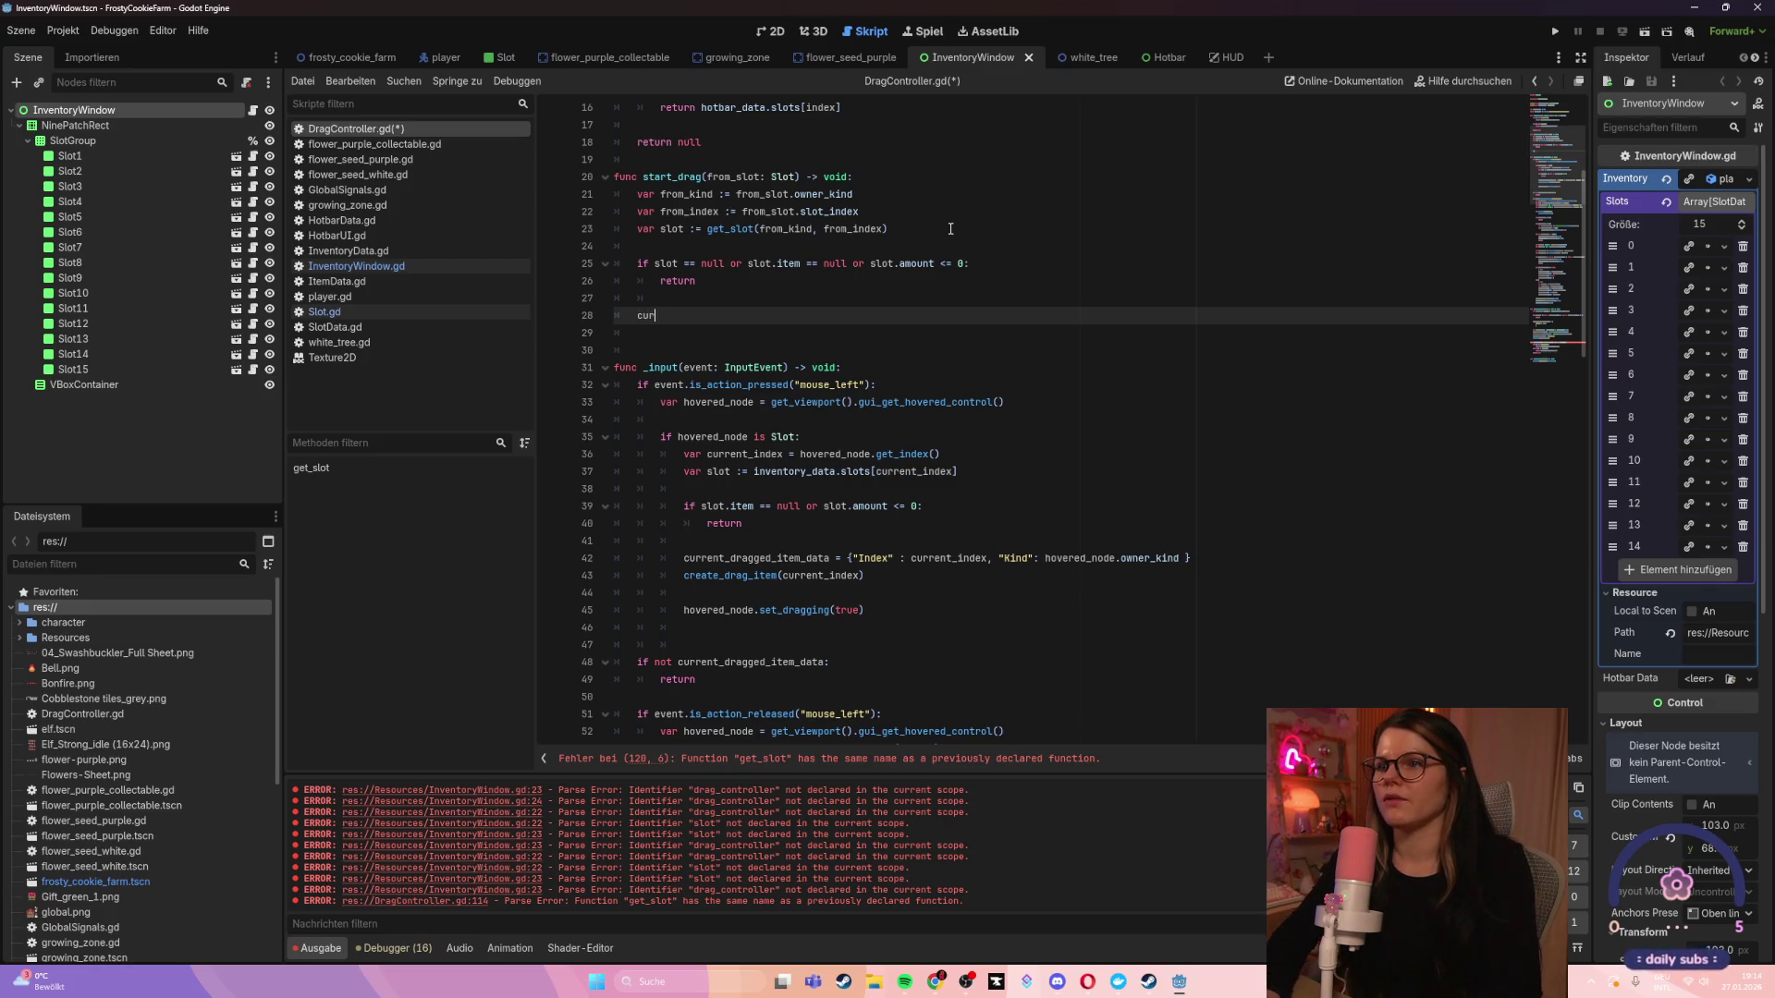
pyautogui.write('_drag')
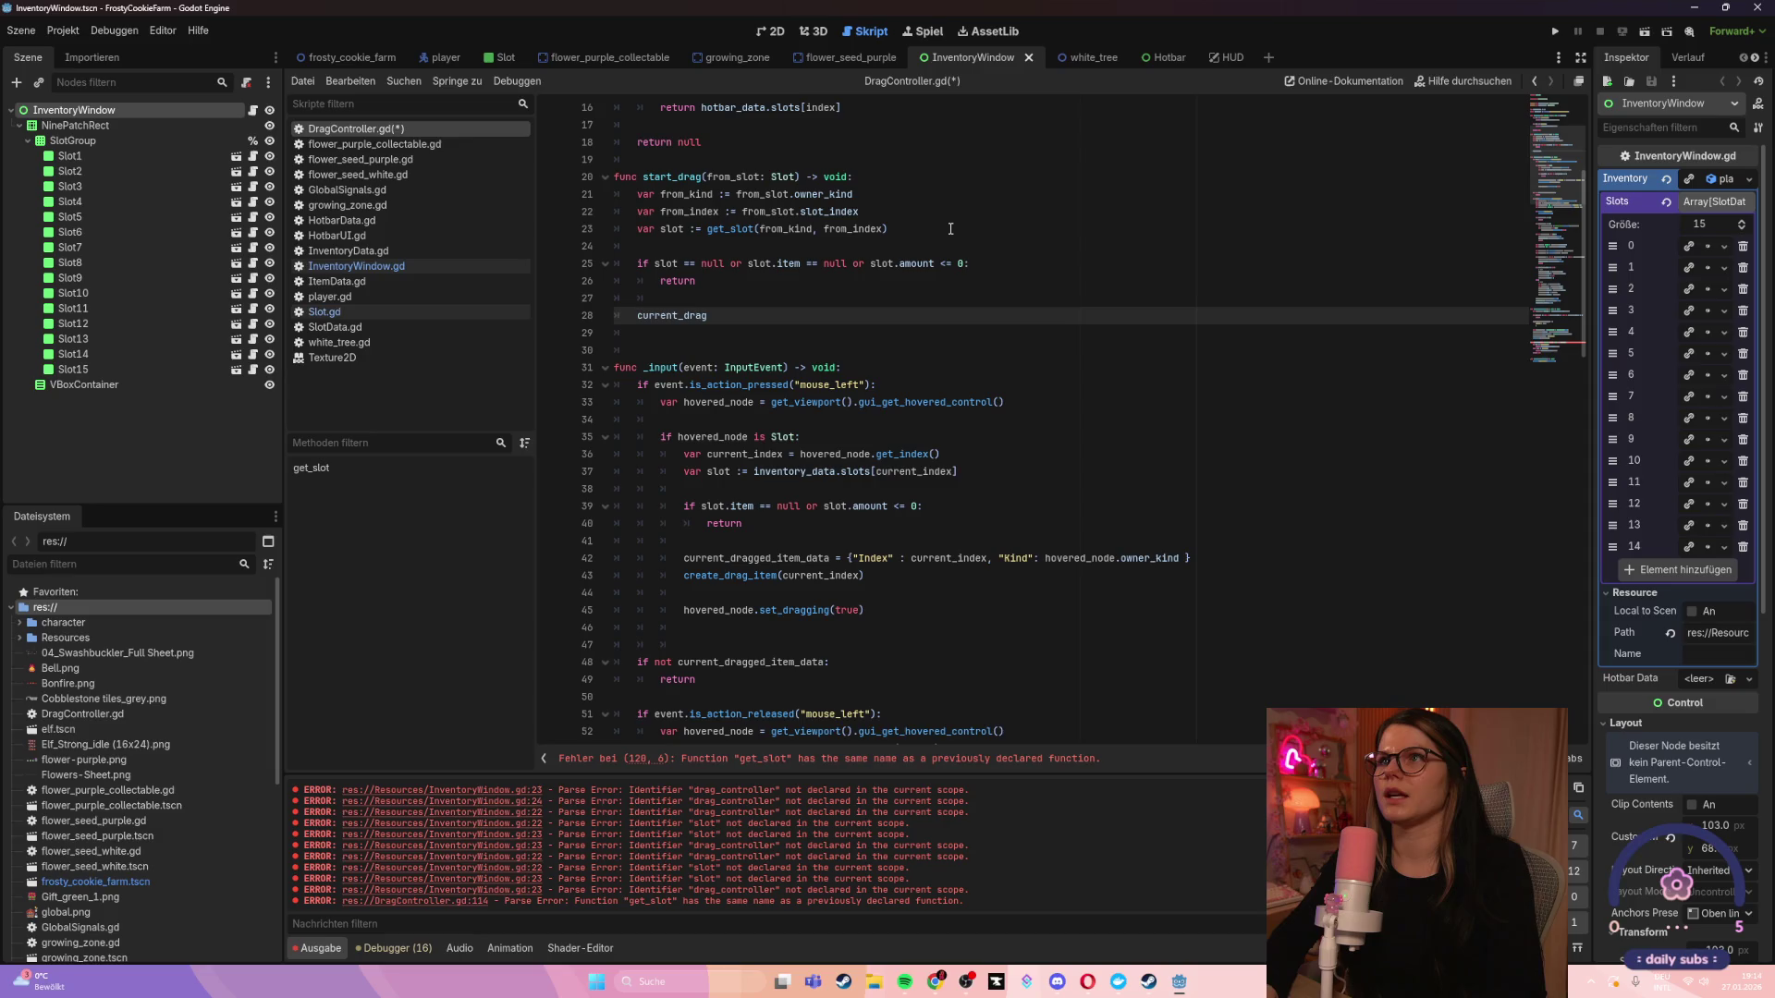
pyautogui.write(' = { ')
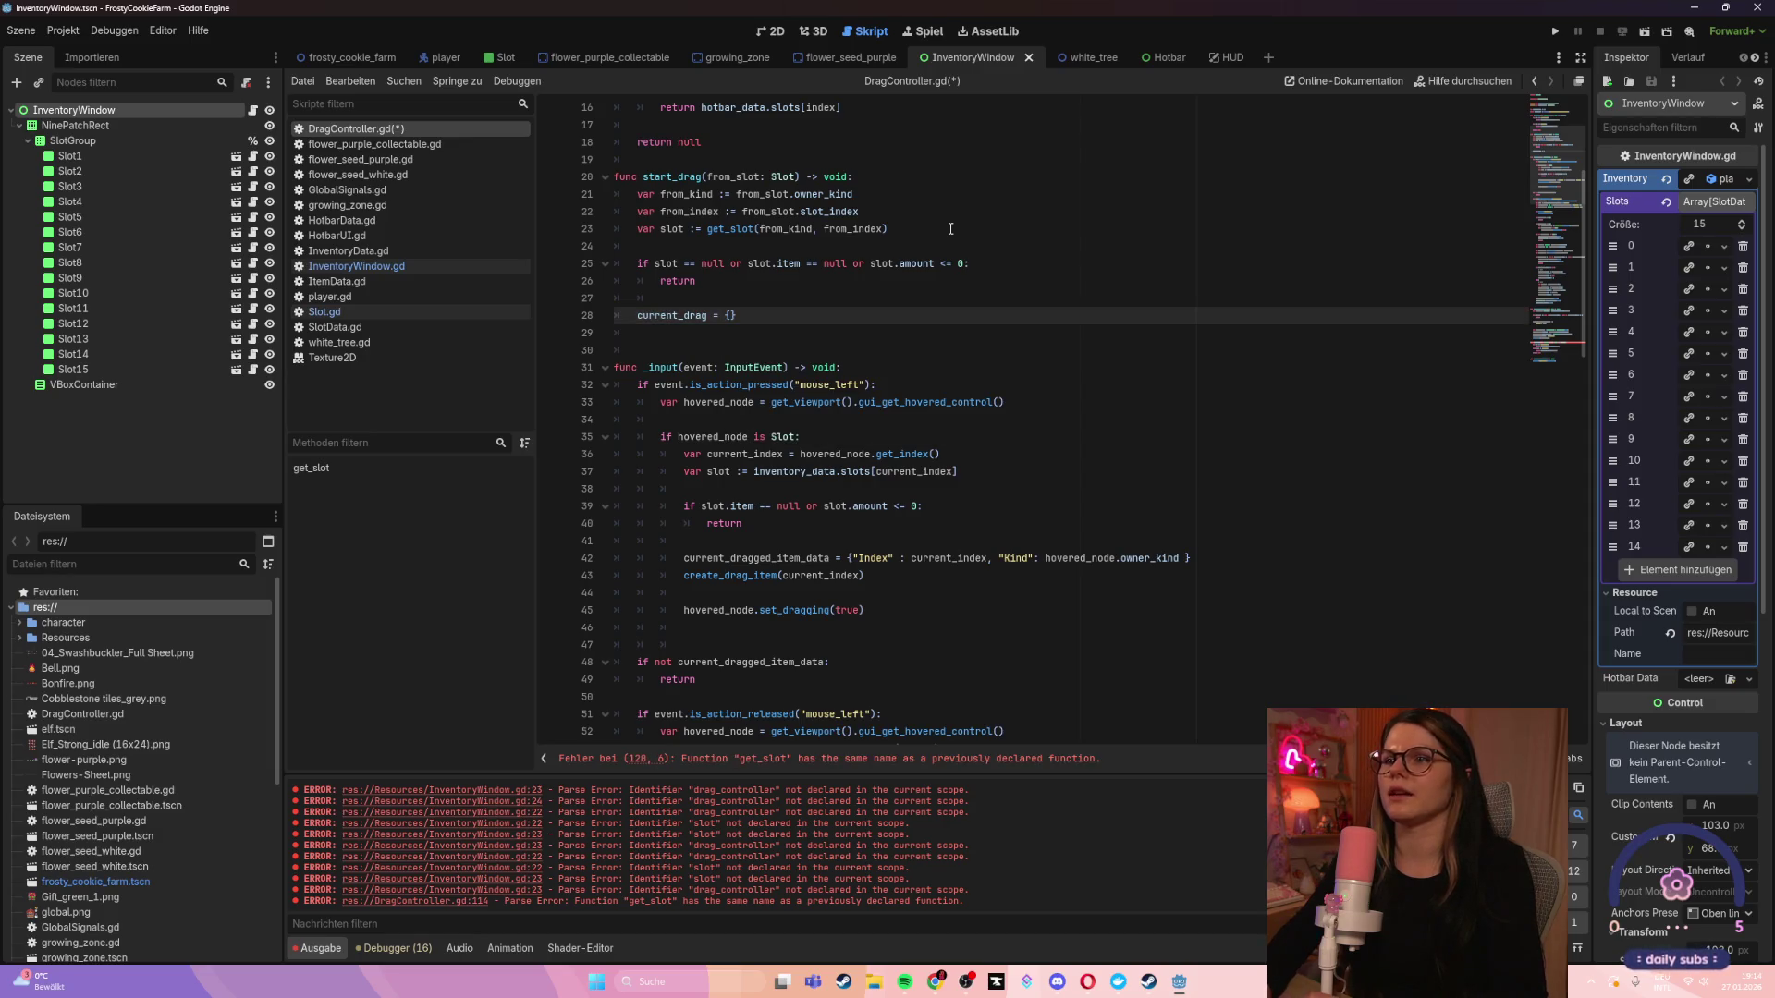
pyautogui.write('"')
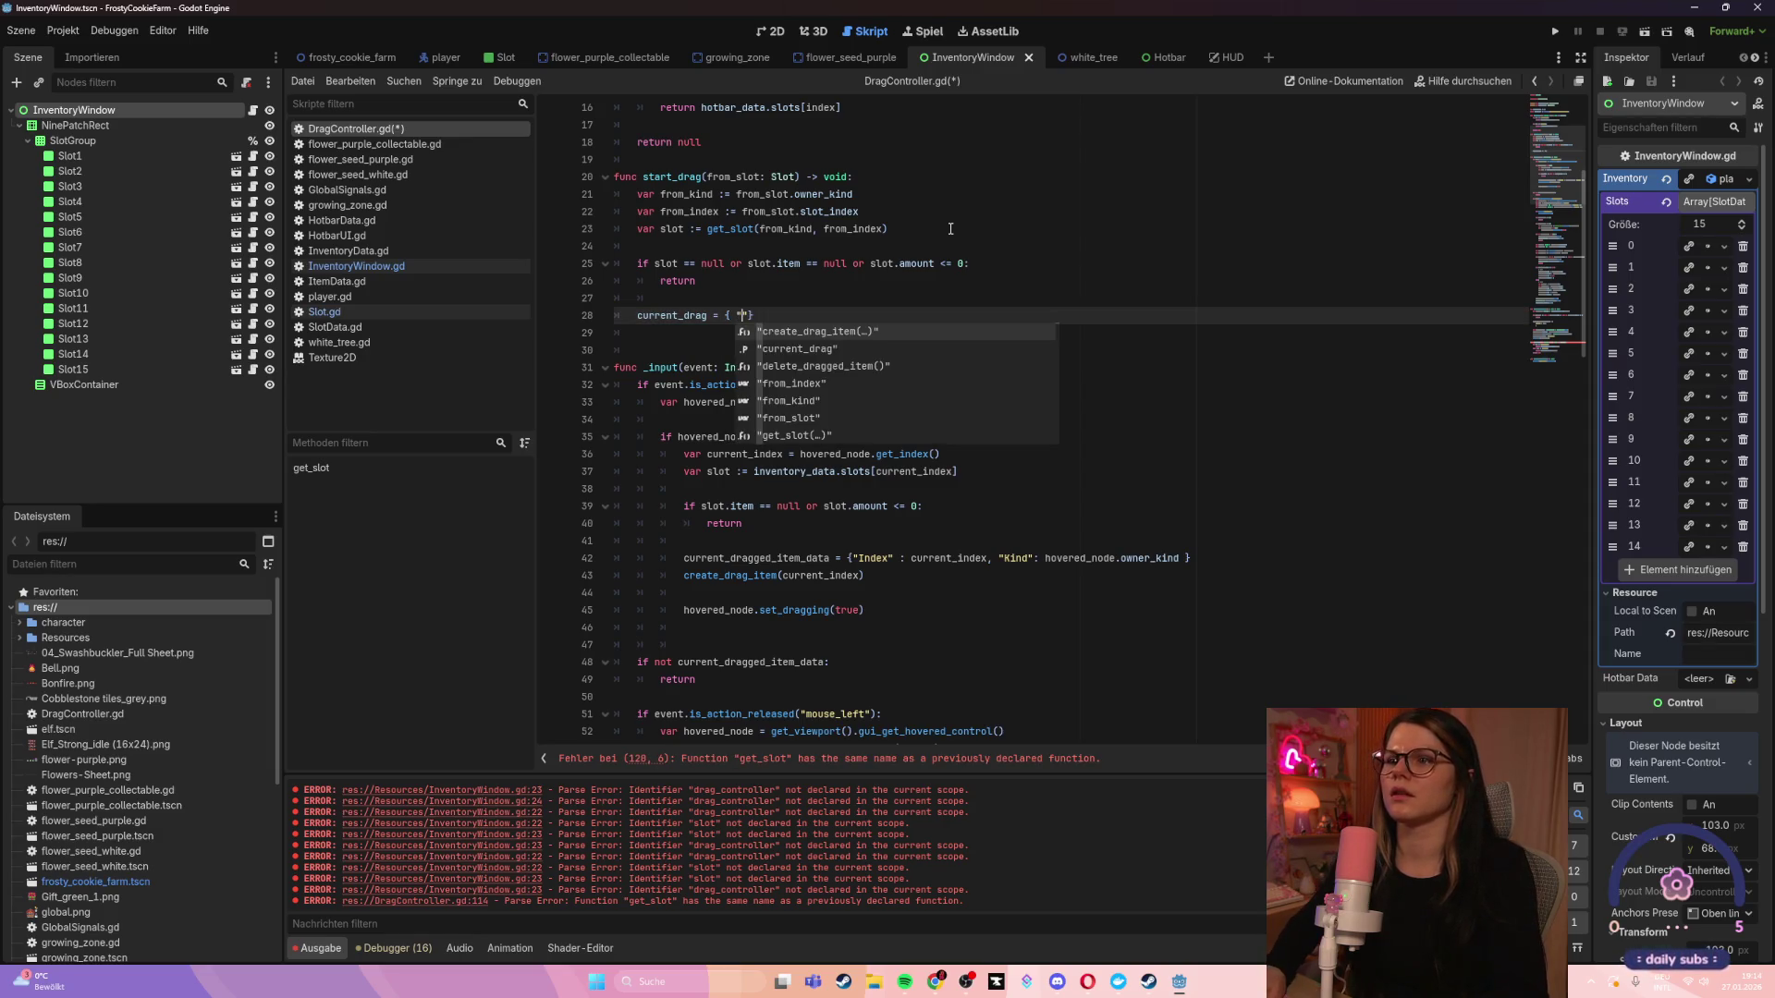
pyautogui.press('BackSpace')
pyautogui.scroll(-1, 1027, 456)
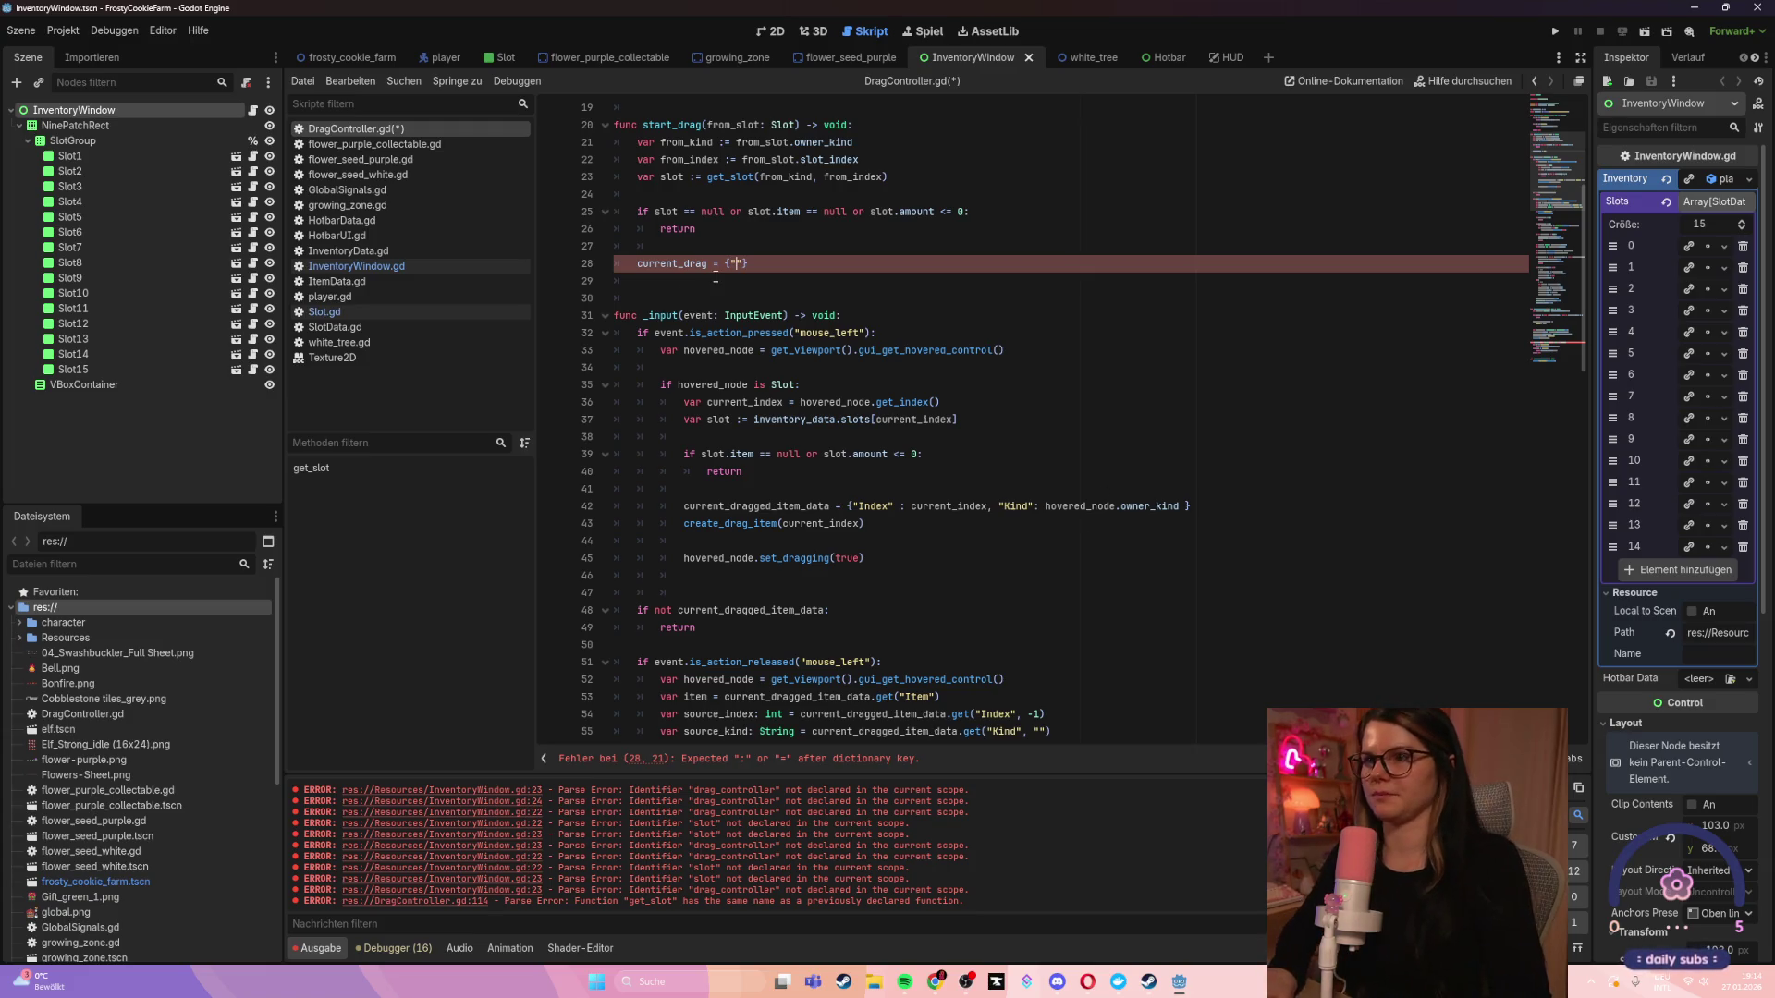
pyautogui.write('from_kind')
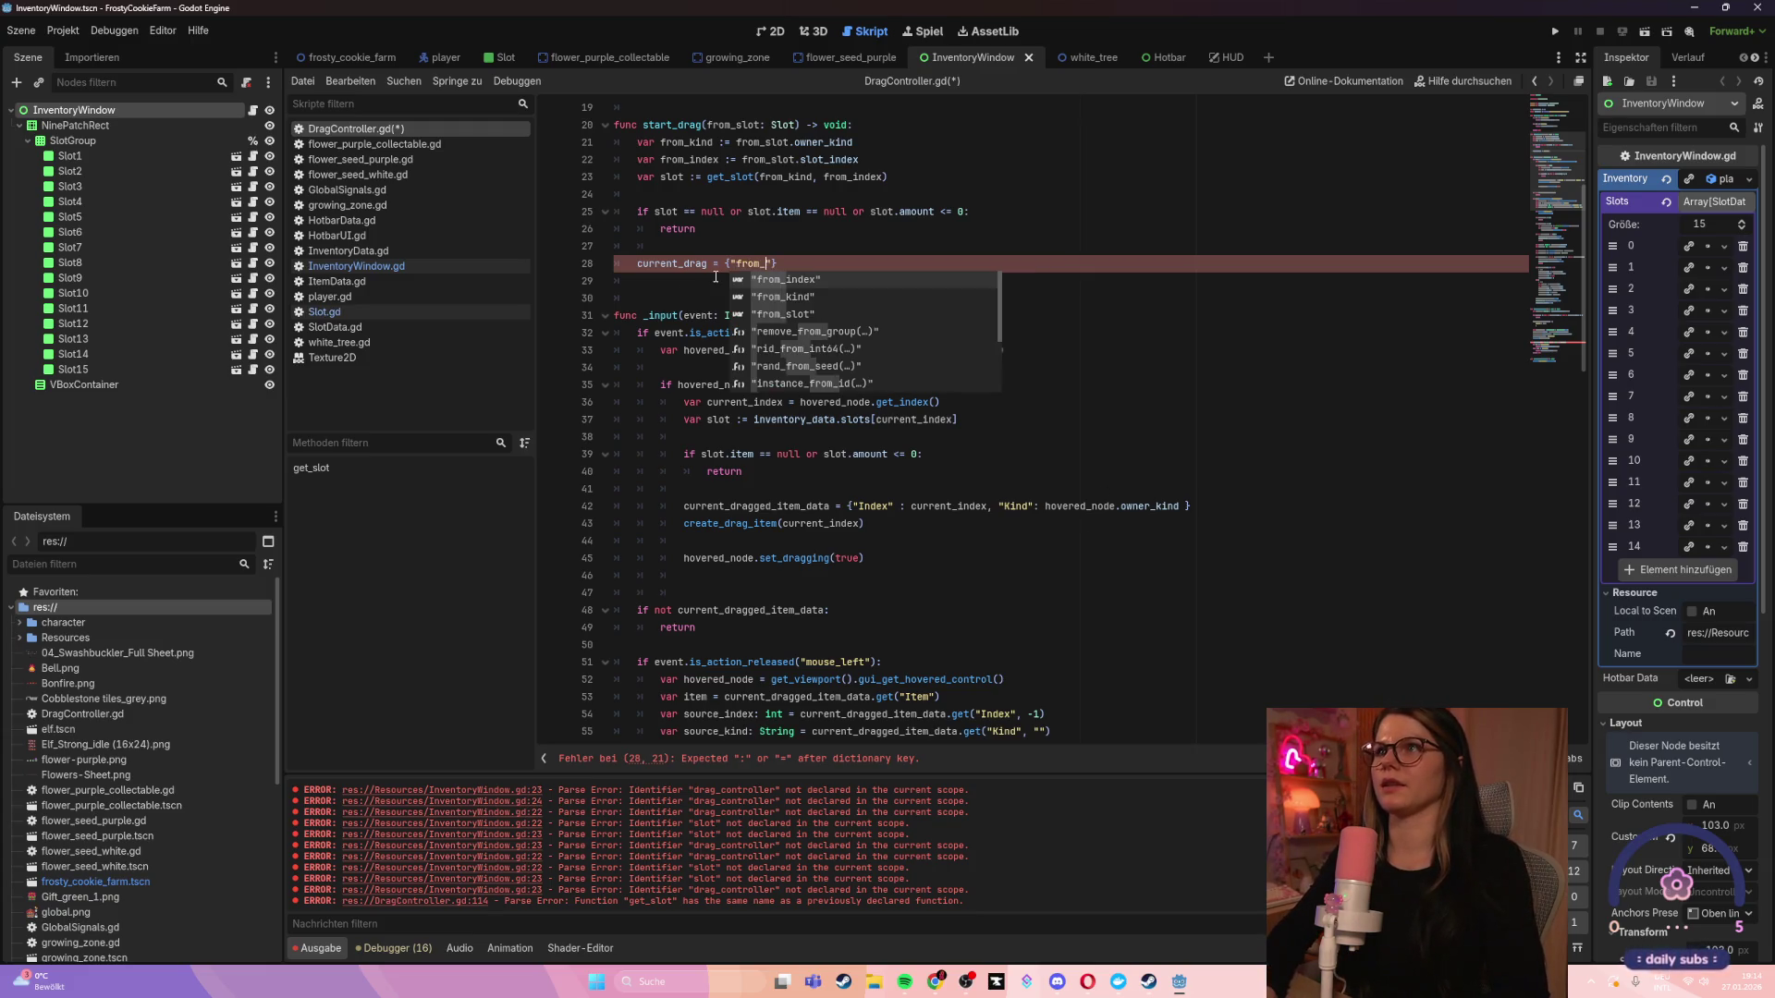
pyautogui.press('Escape')
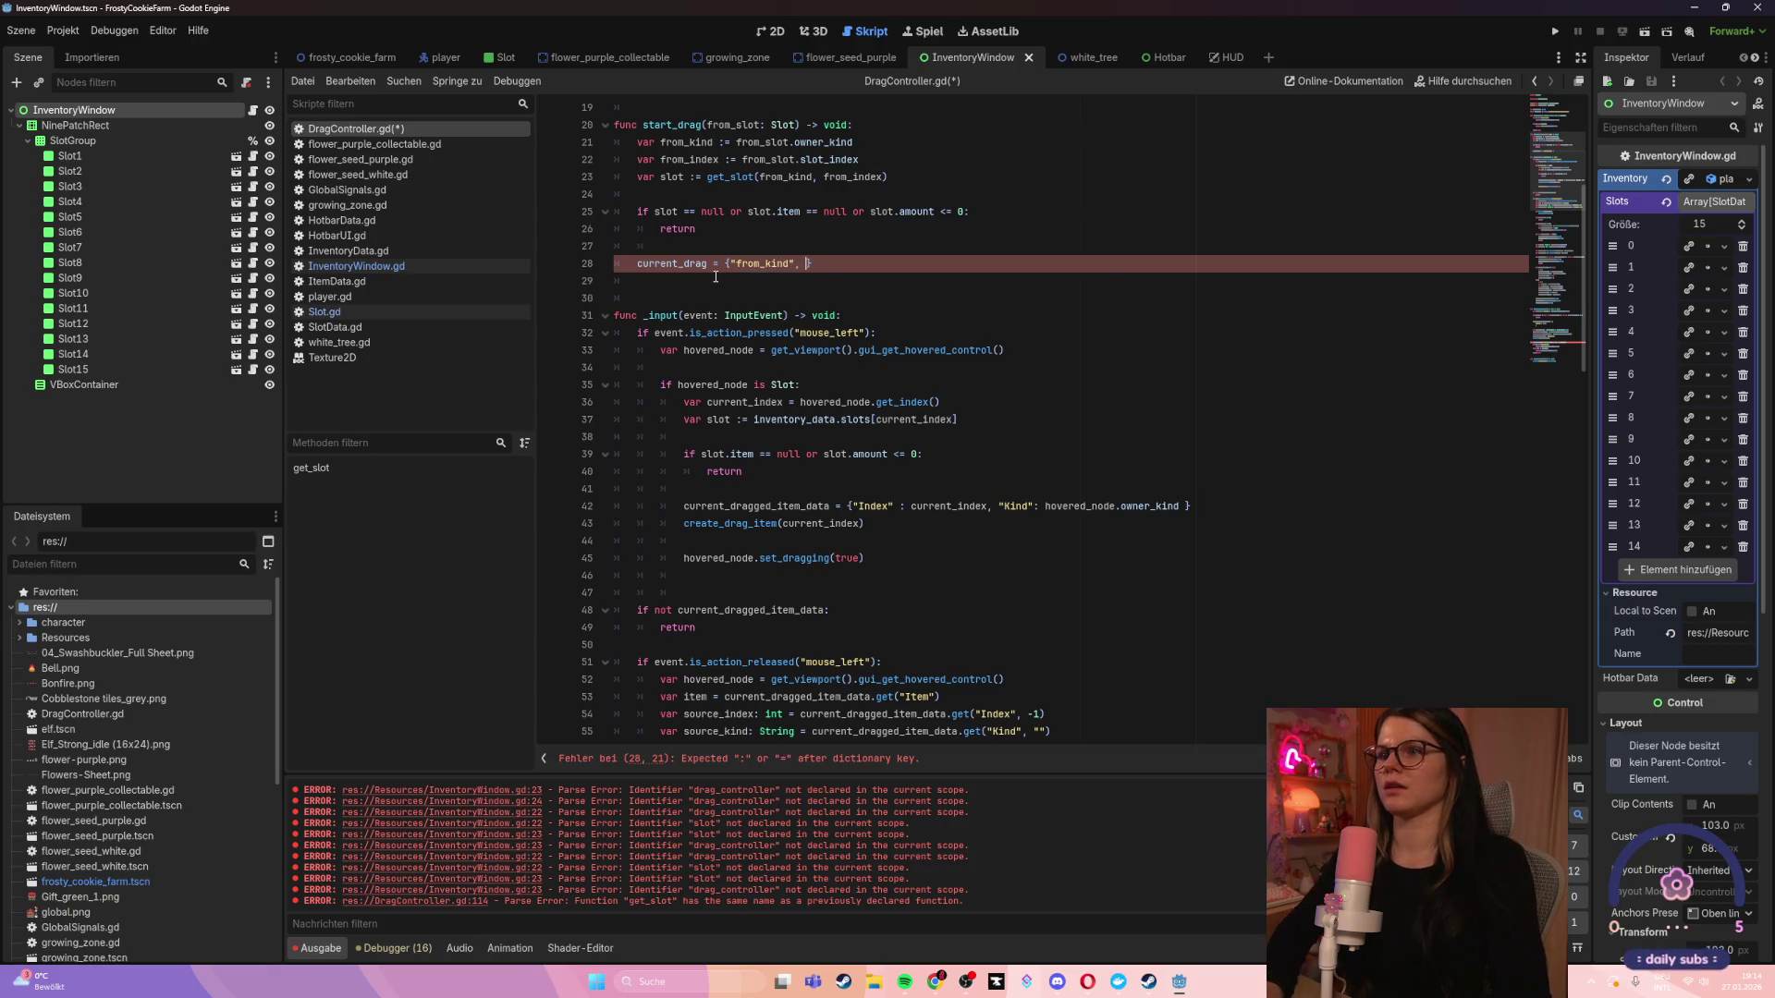
pyautogui.write('from')
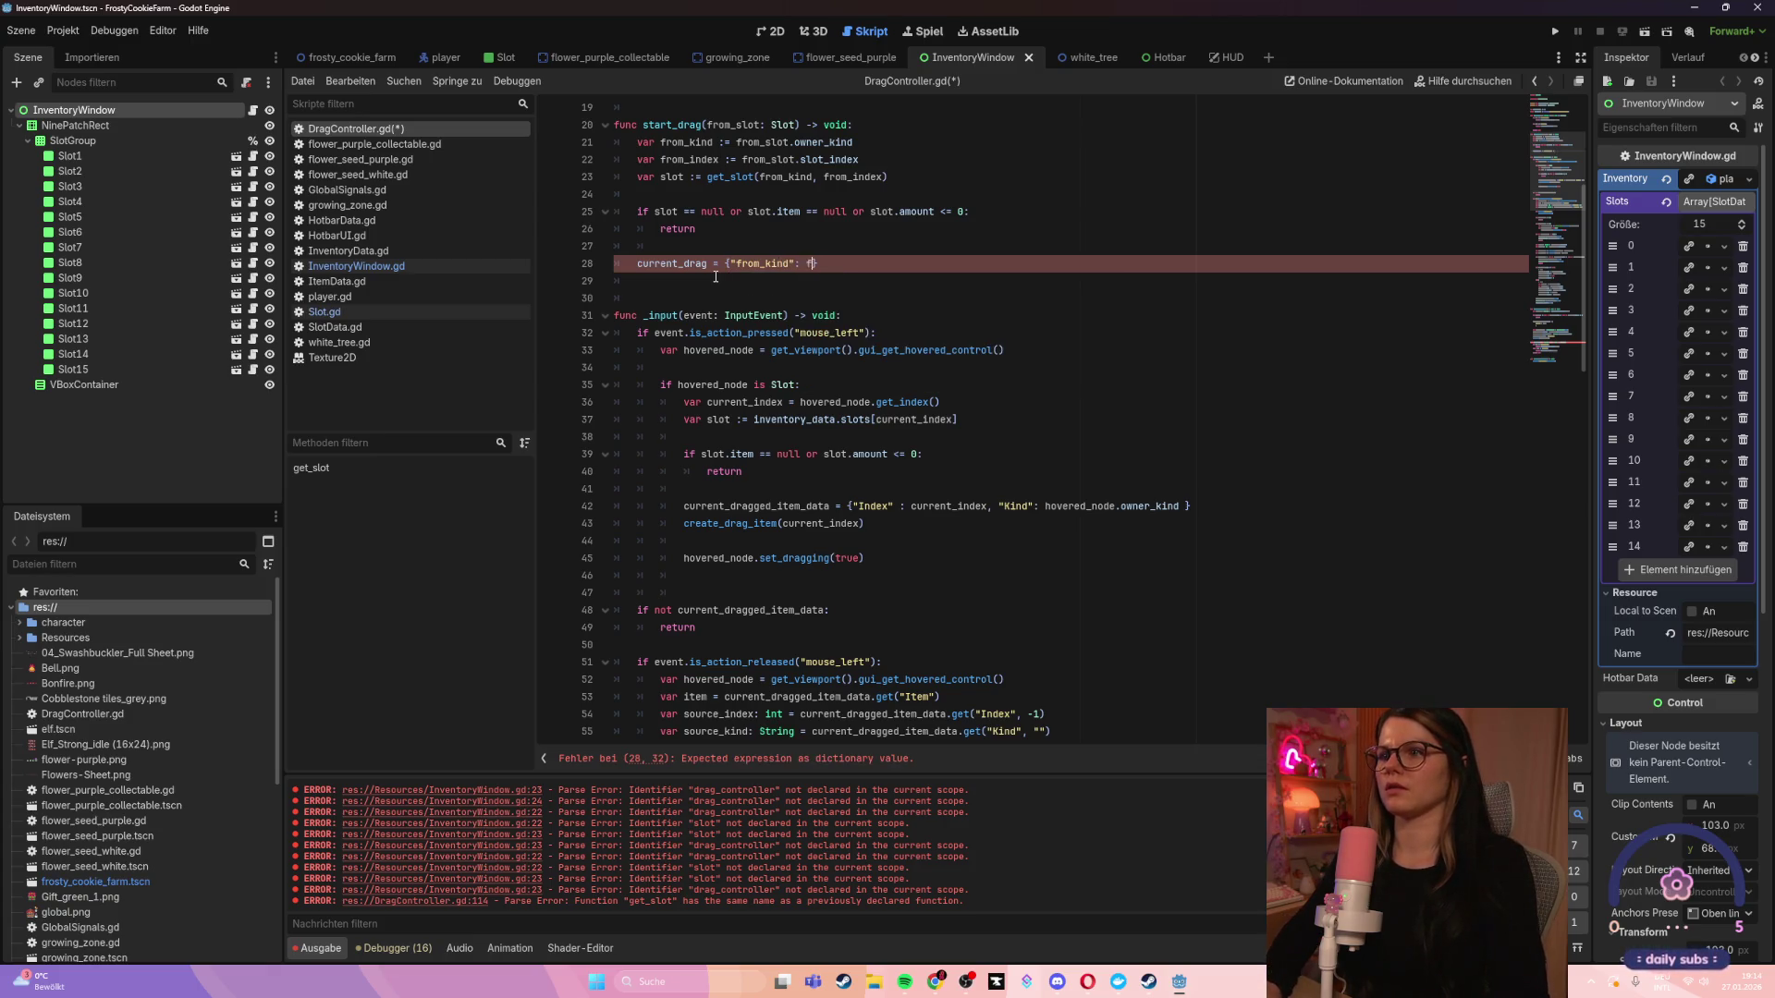
pyautogui.write('_kind, ')
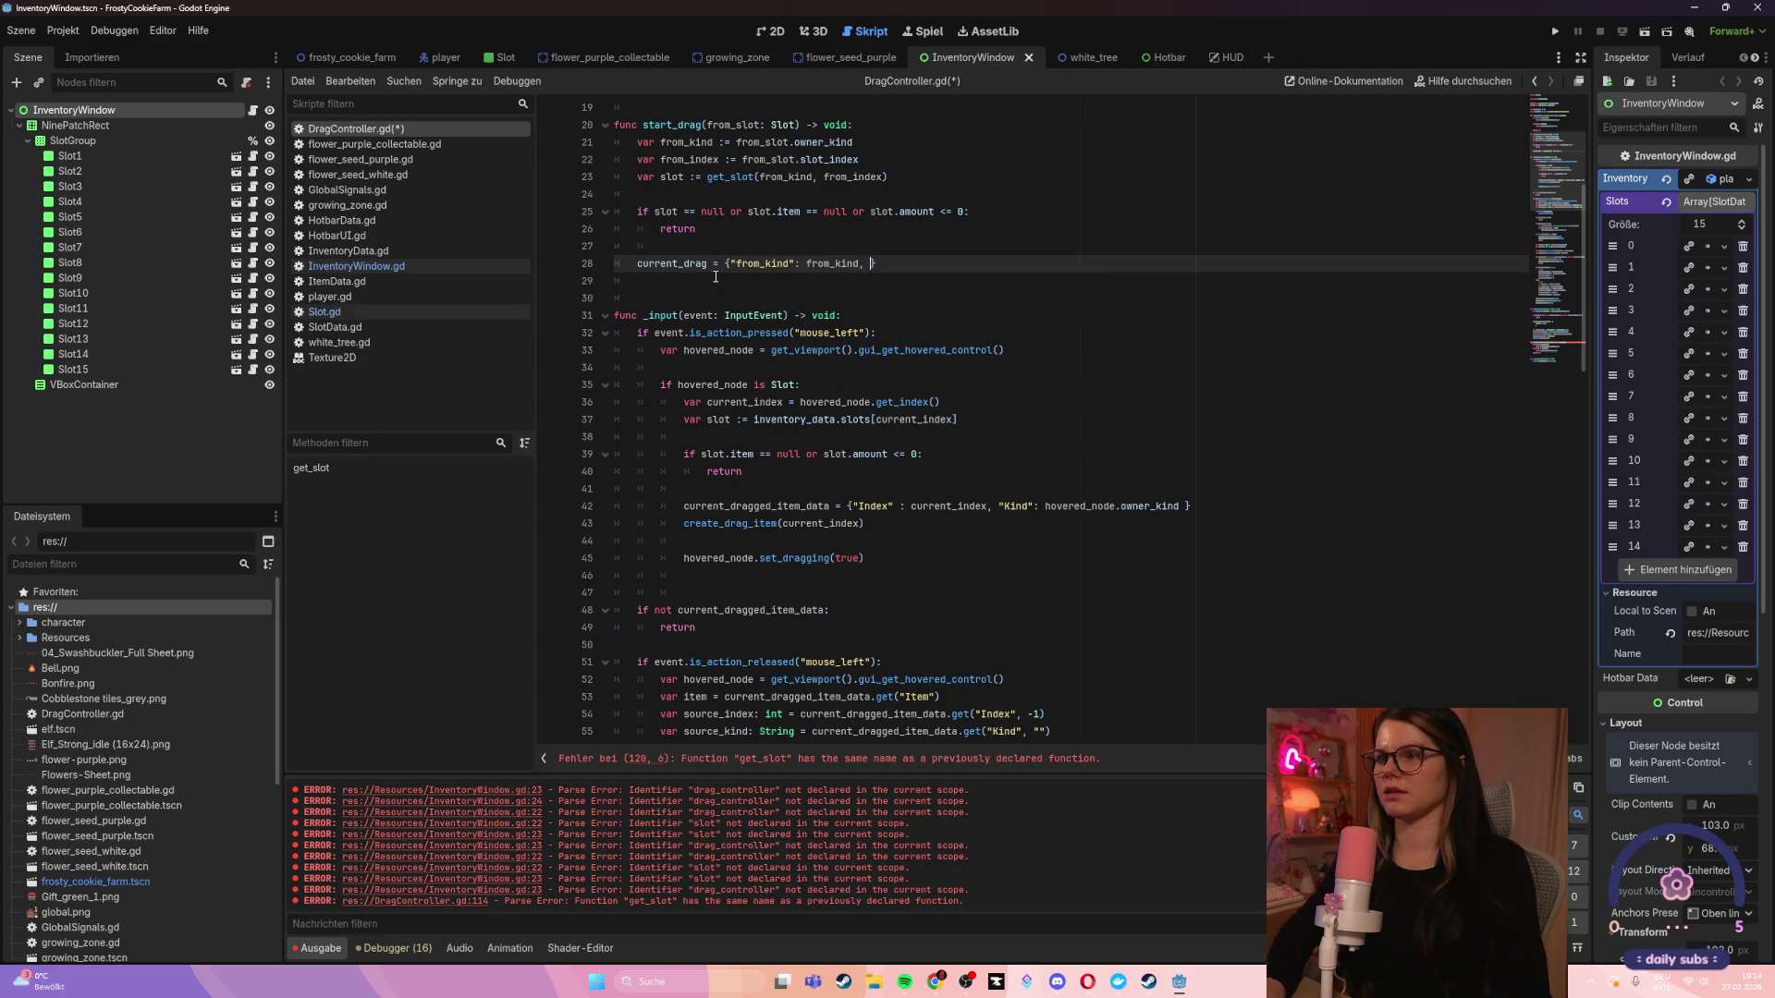
pyautogui.write('"from_index"')
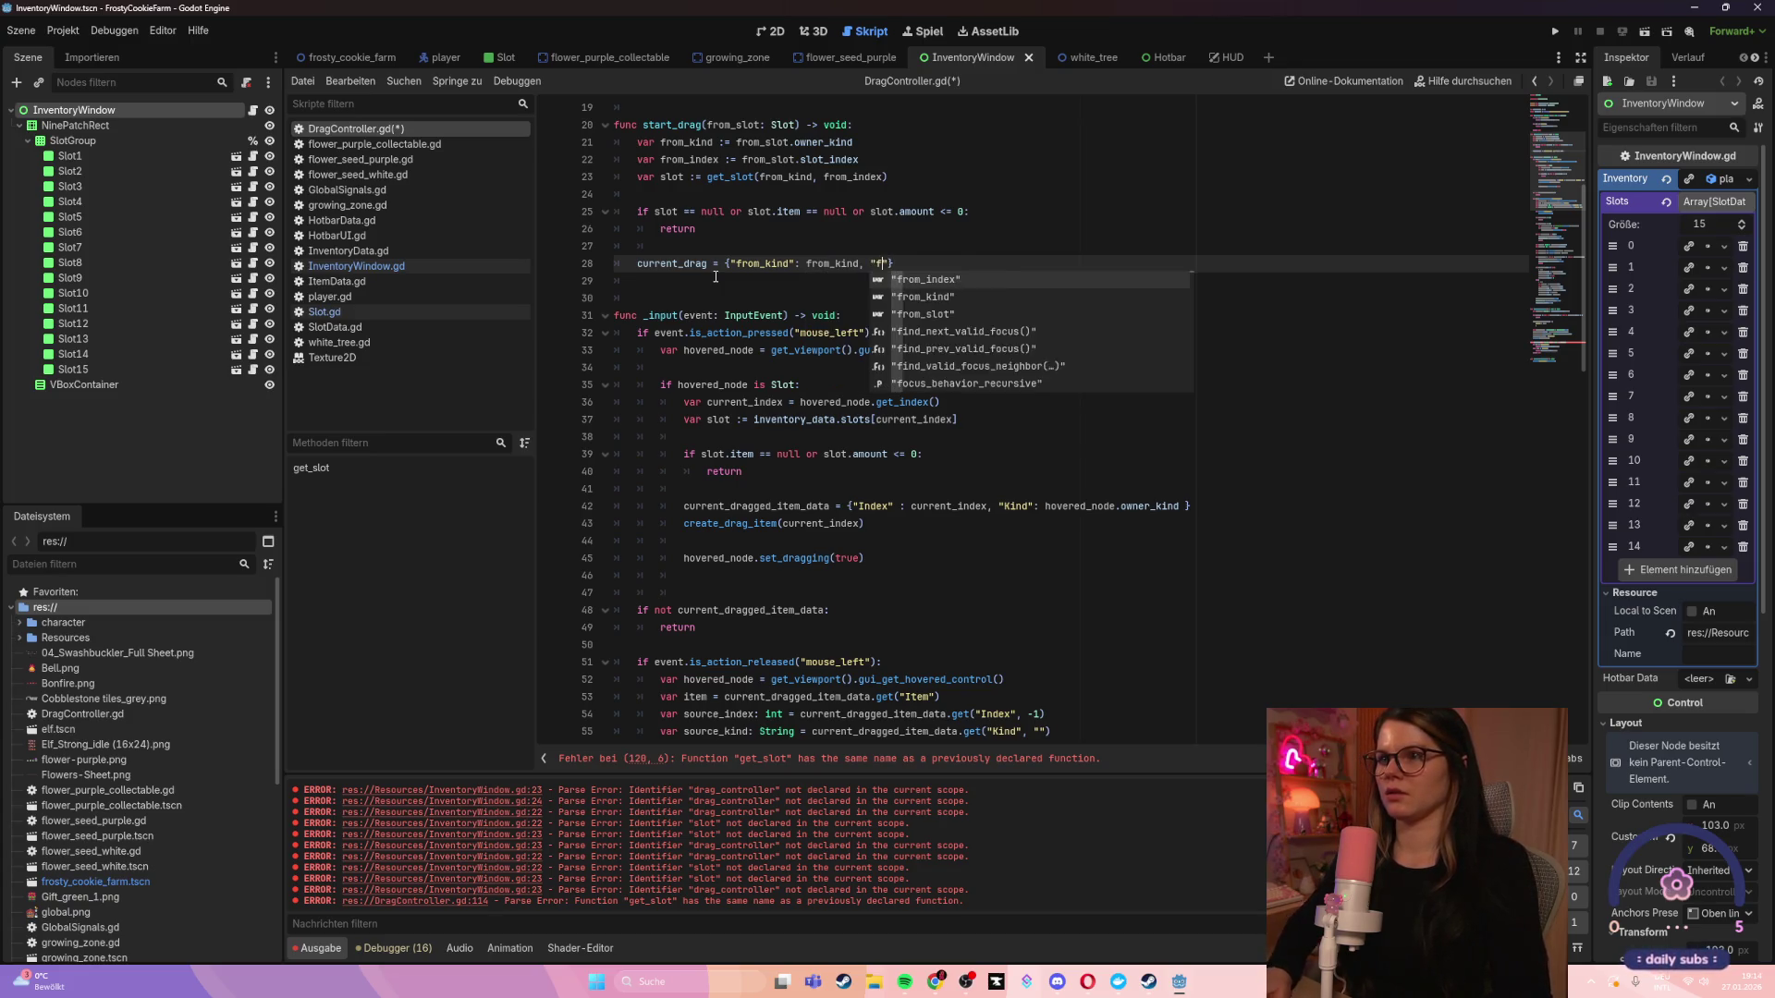
pyautogui.write(': f')
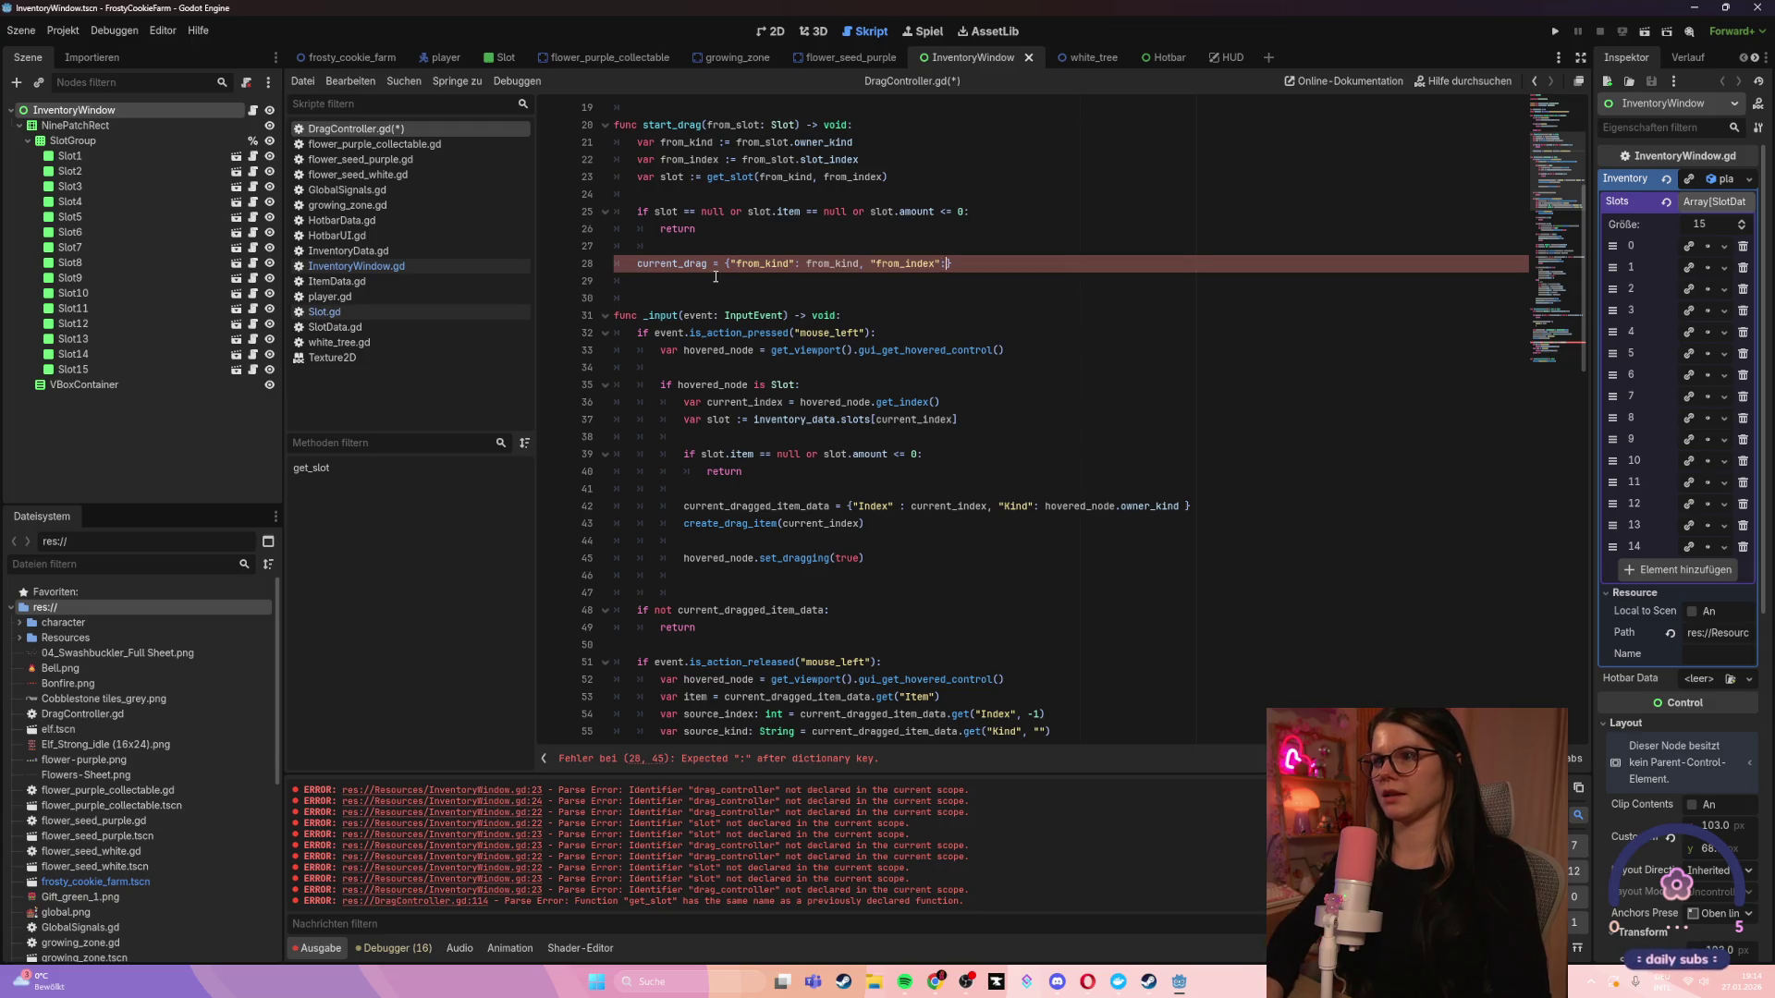
pyautogui.write('rom_index')
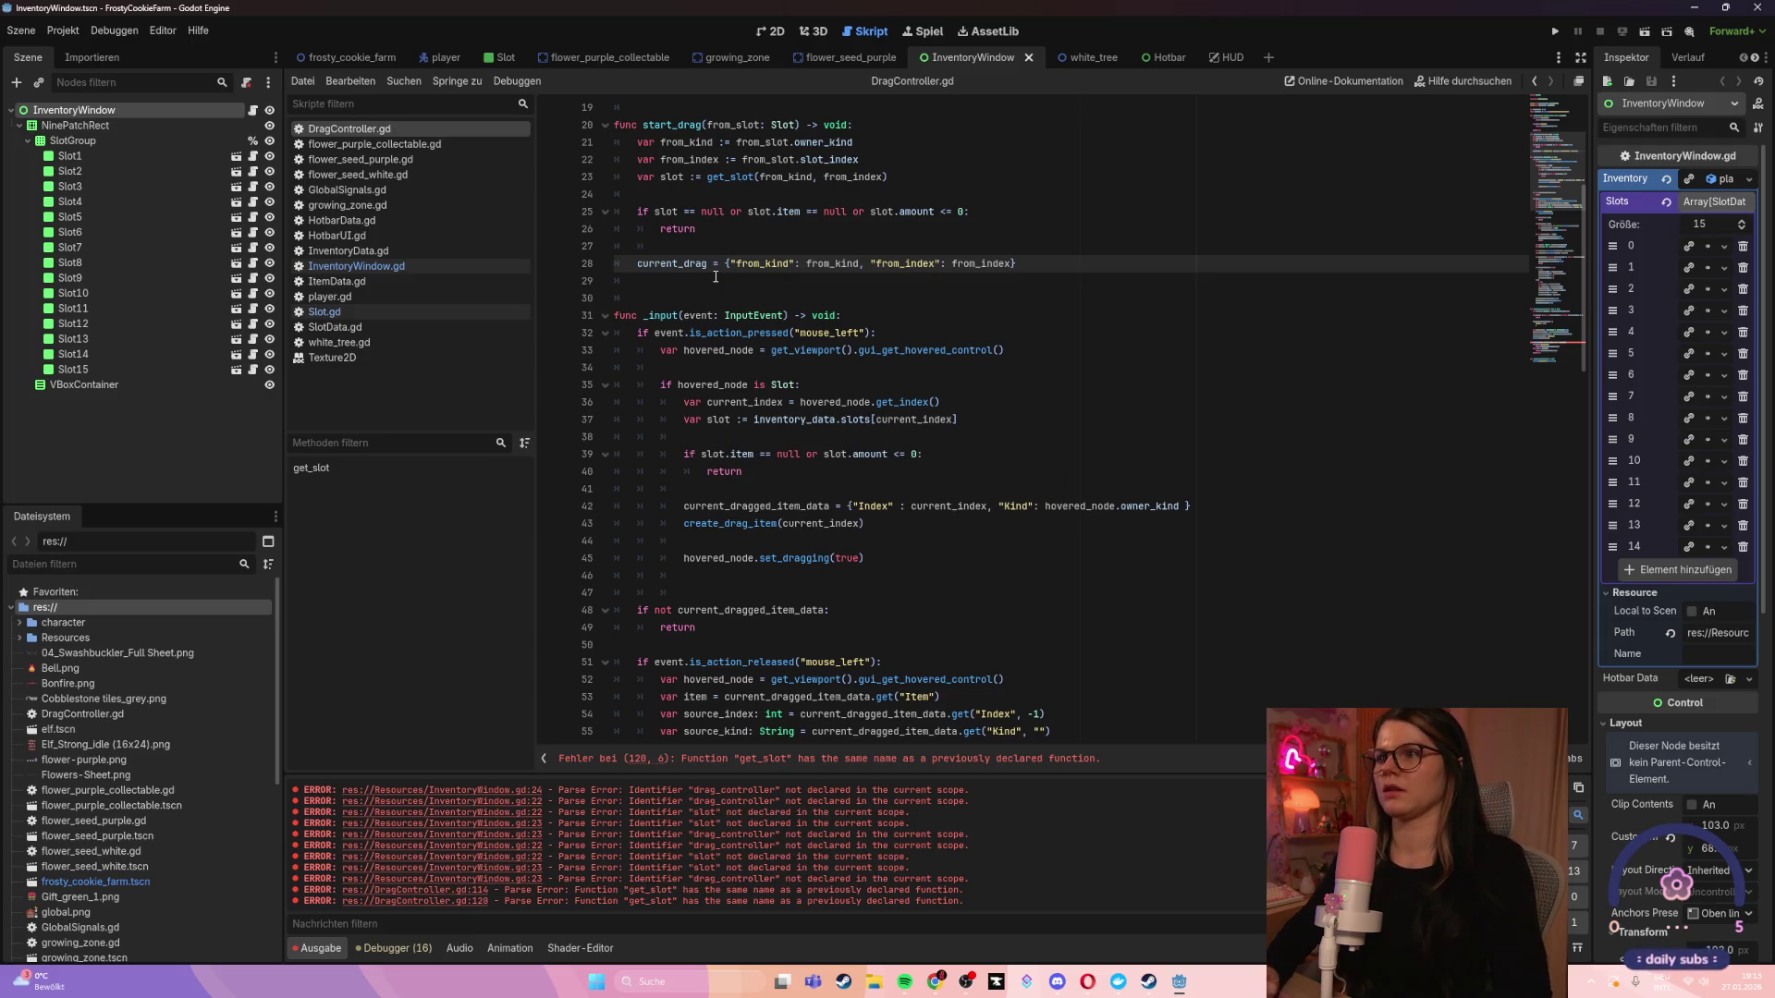
pyautogui.press('Return')
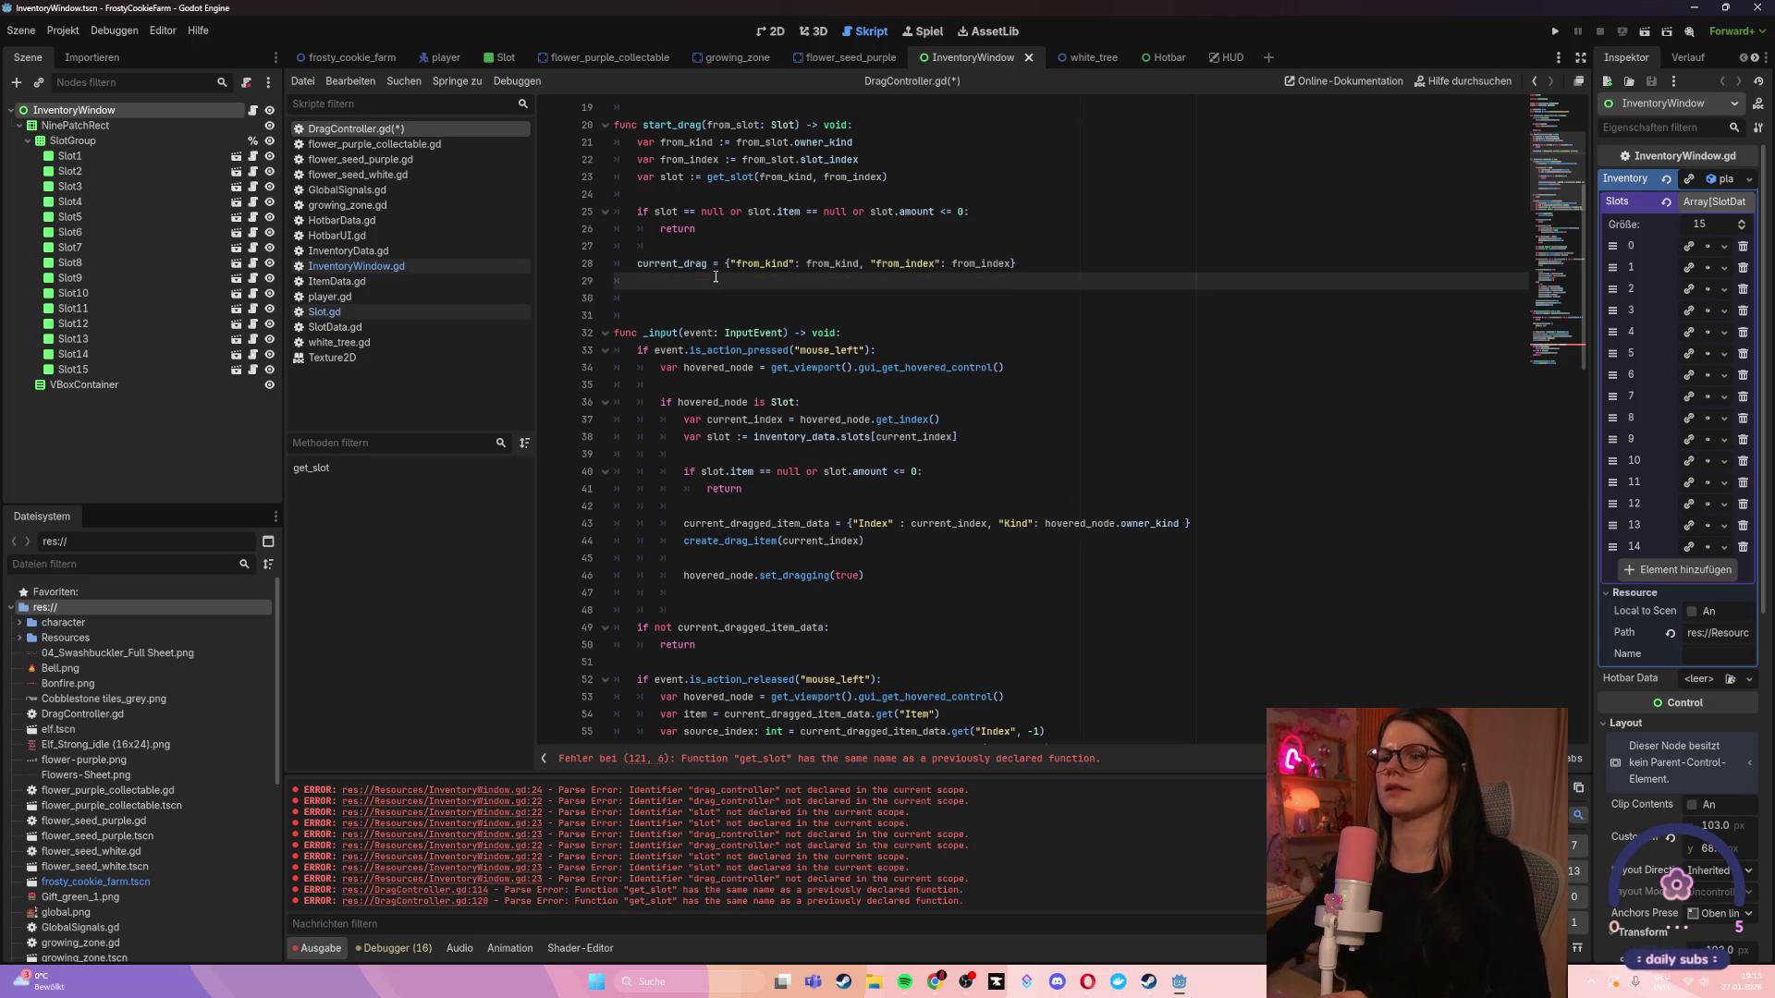
pyautogui.moveTo(683, 505); pyautogui.dragTo(591, 476)
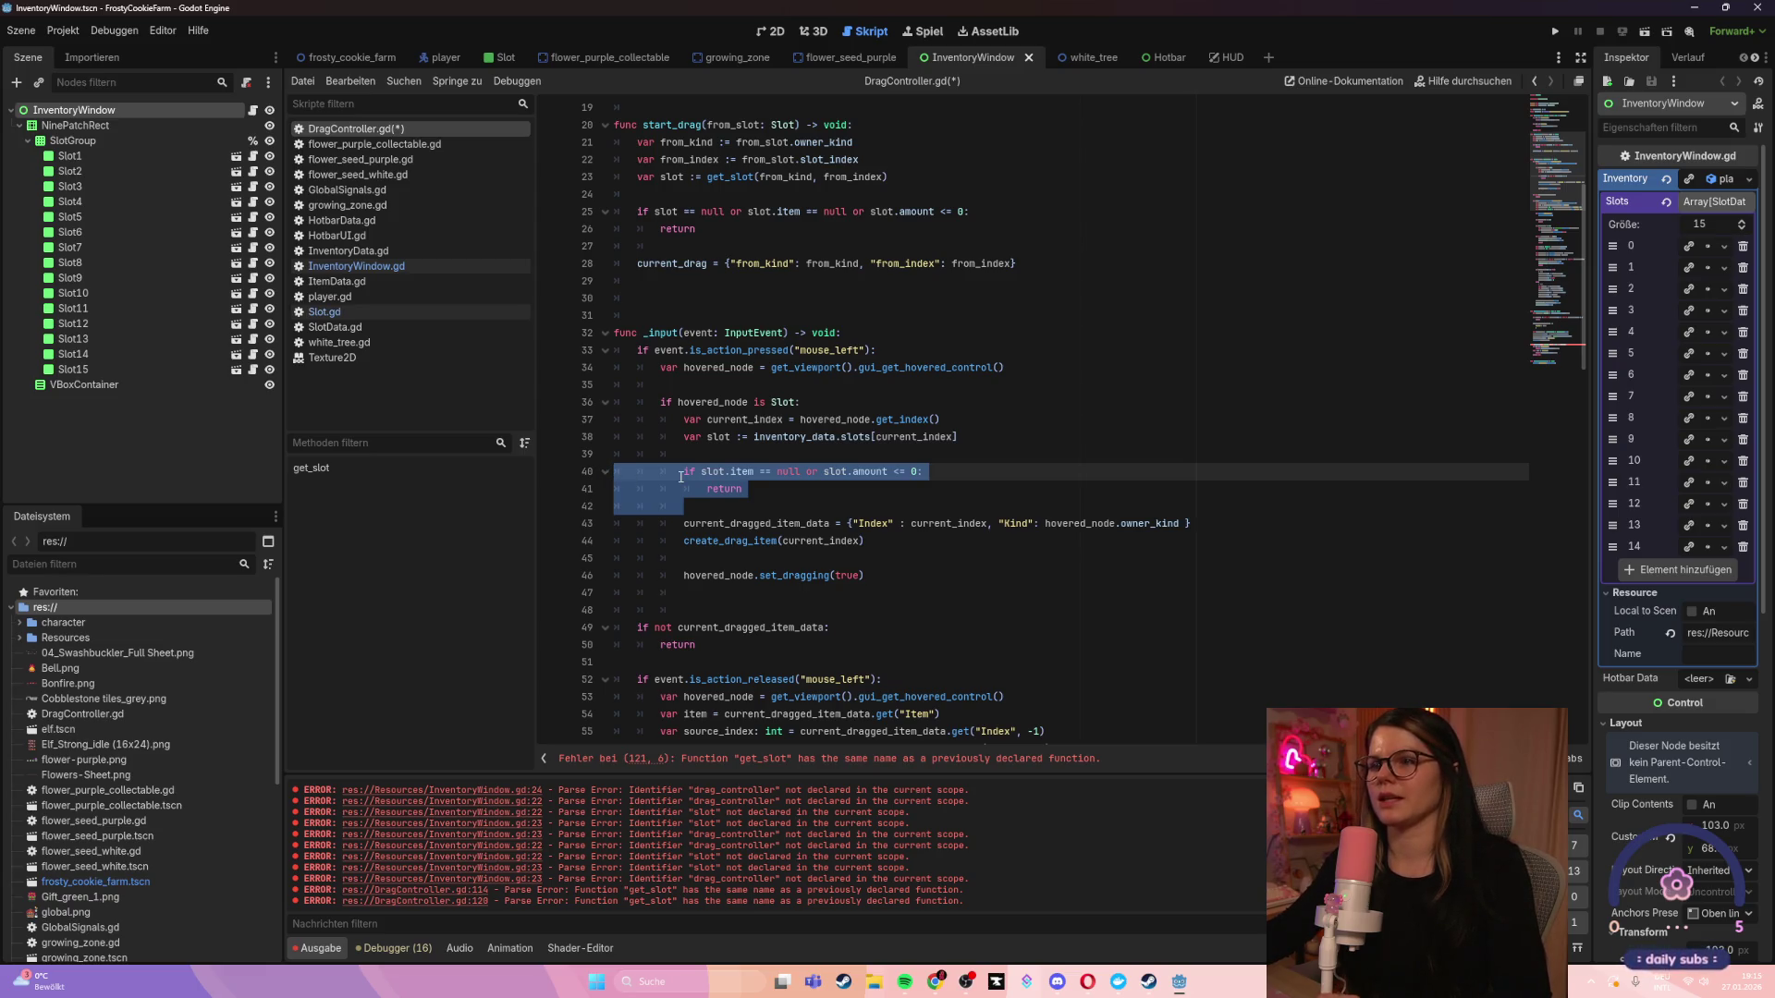
# Step: Call from_slot.set_dragging(true) after the current_drag assignment
pyautogui.scroll(-1, 724, 495)
pyautogui.click(735, 472)
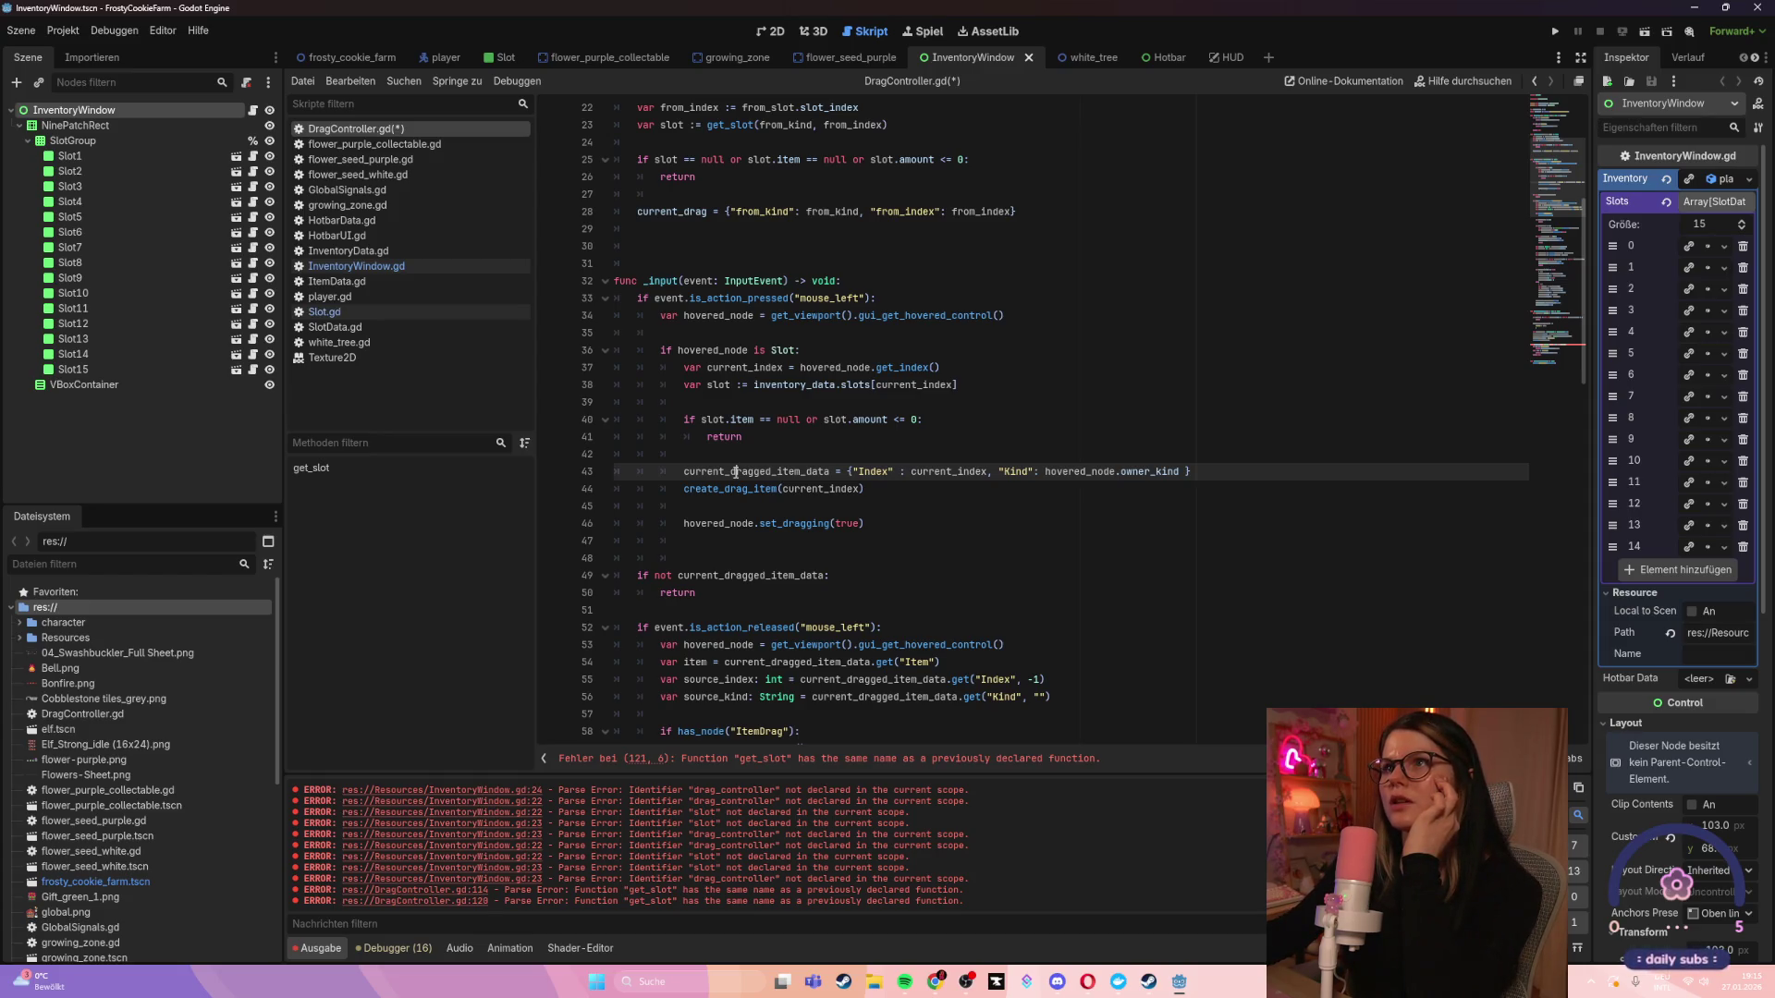
pyautogui.click(1035, 210)
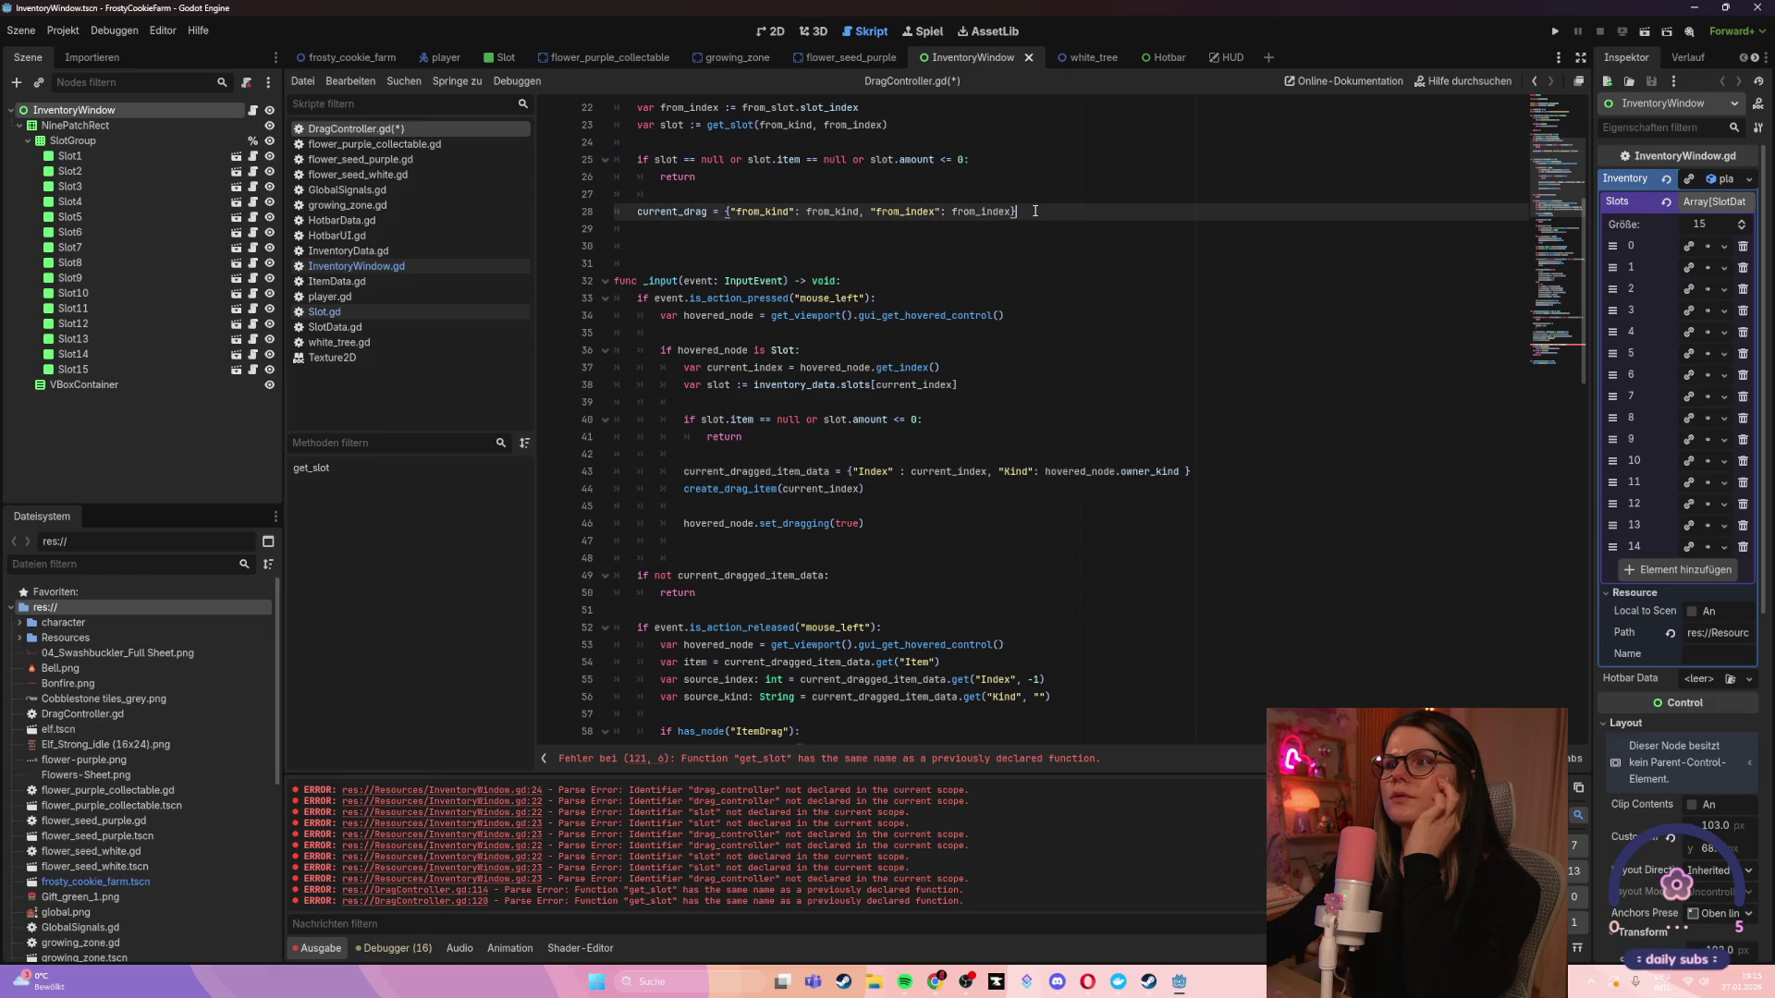
pyautogui.press('Return')
pyautogui.press('Return')
pyautogui.write('from_slot.')
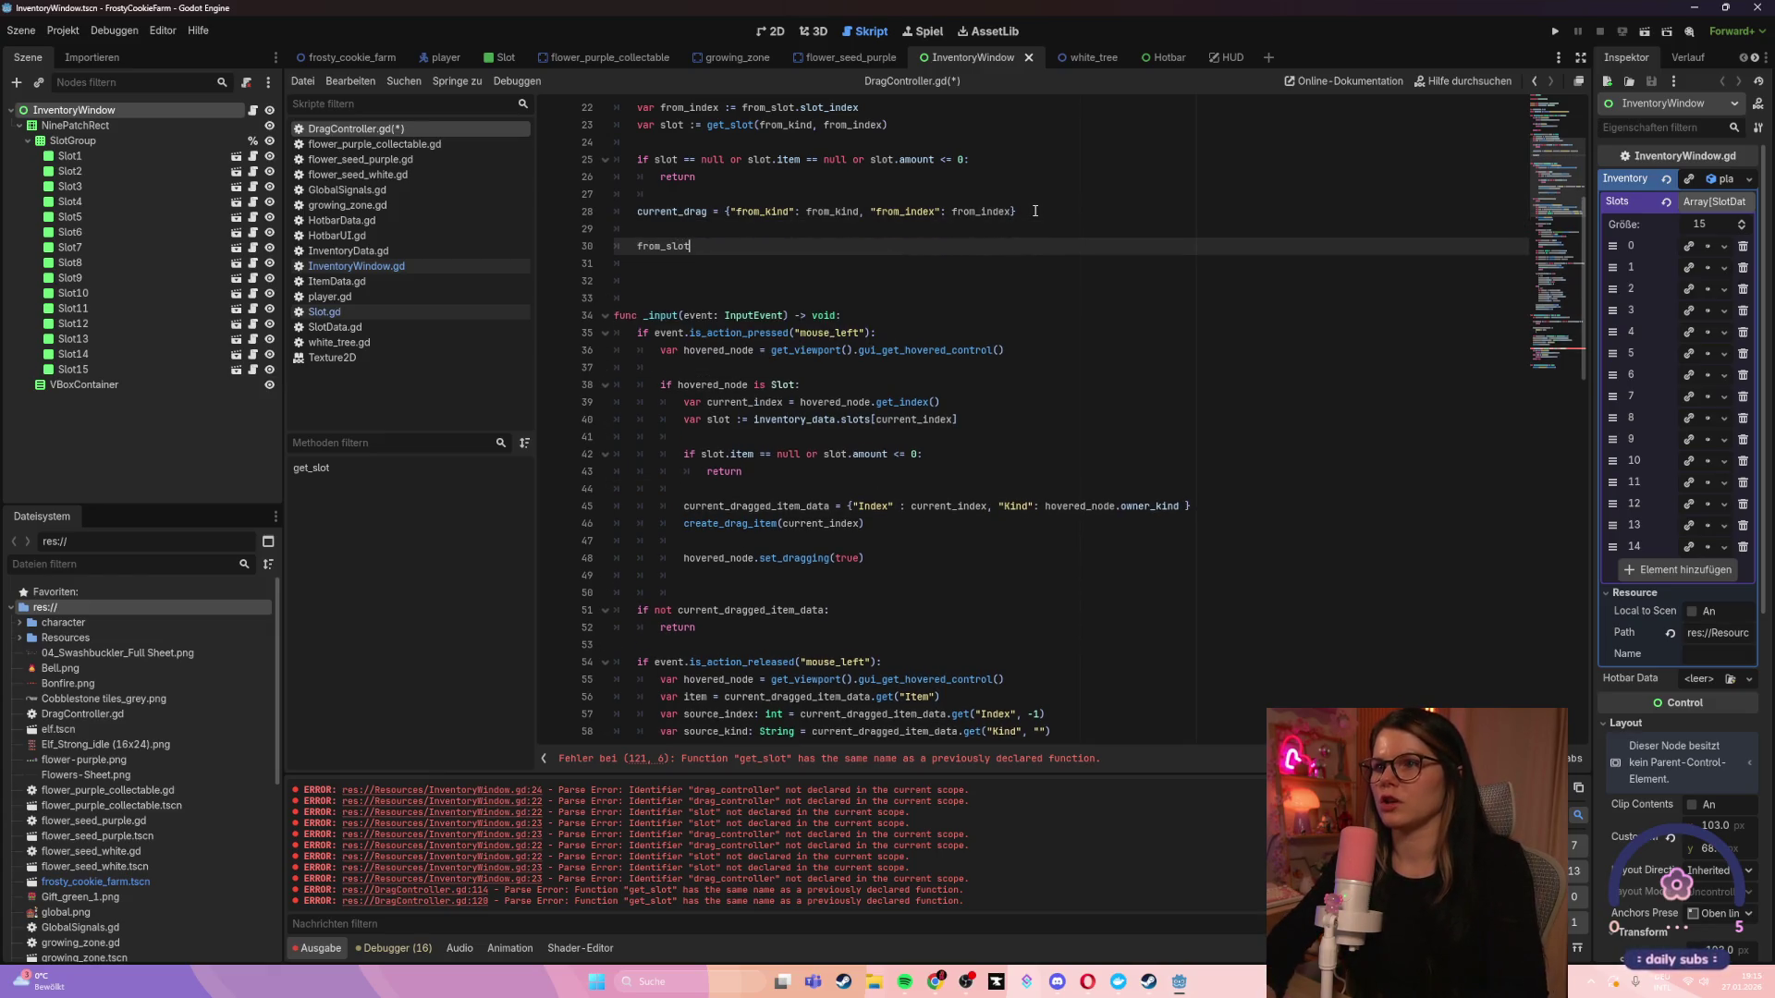
pyautogui.write('set_dr')
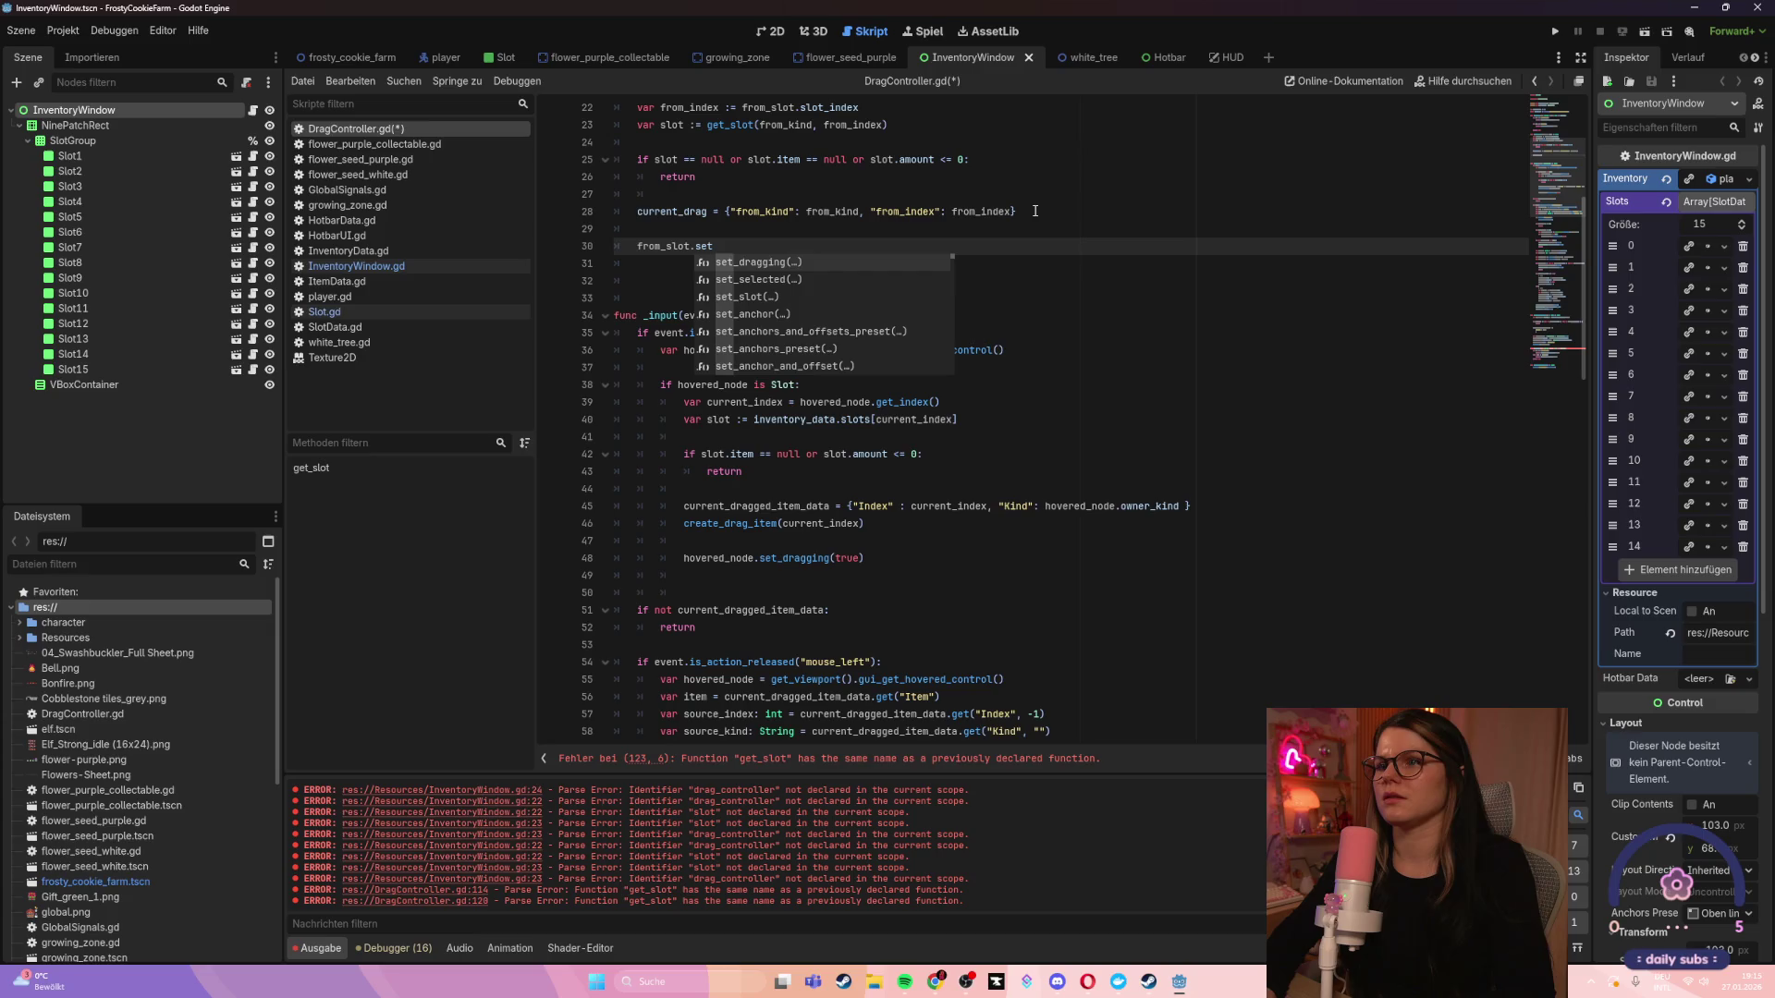
pyautogui.press('Return')
pyautogui.write('true)')
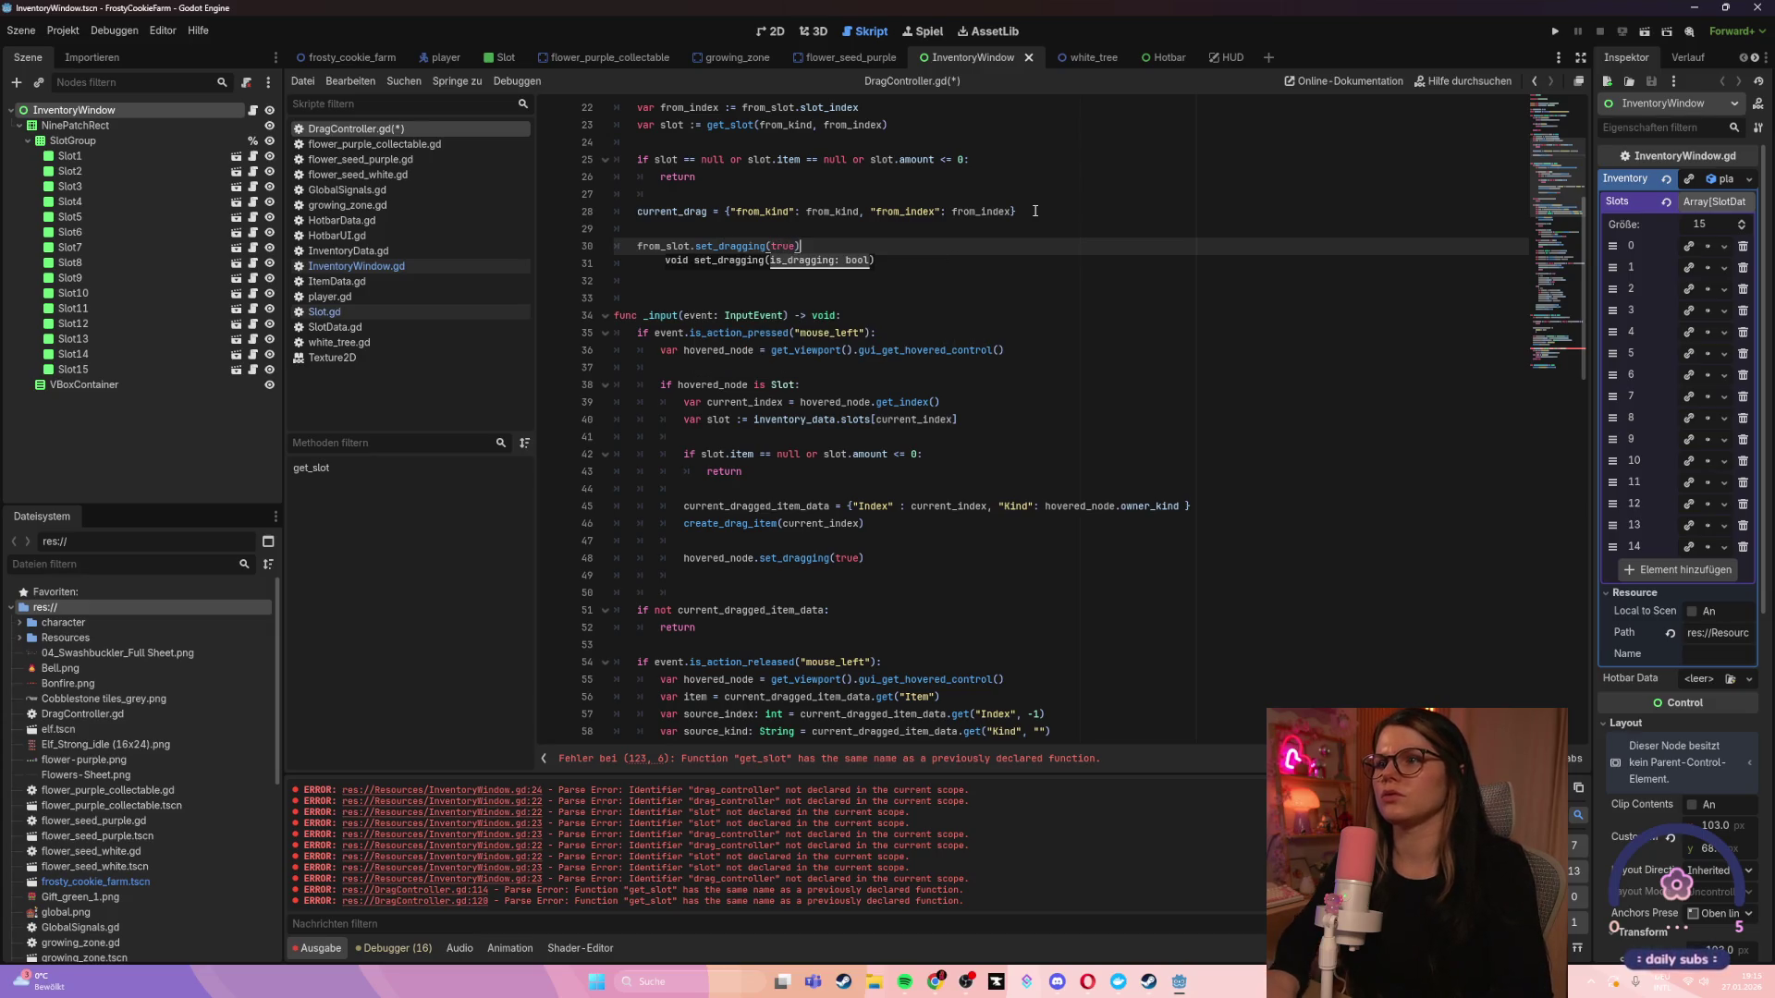
pyautogui.press('Return')
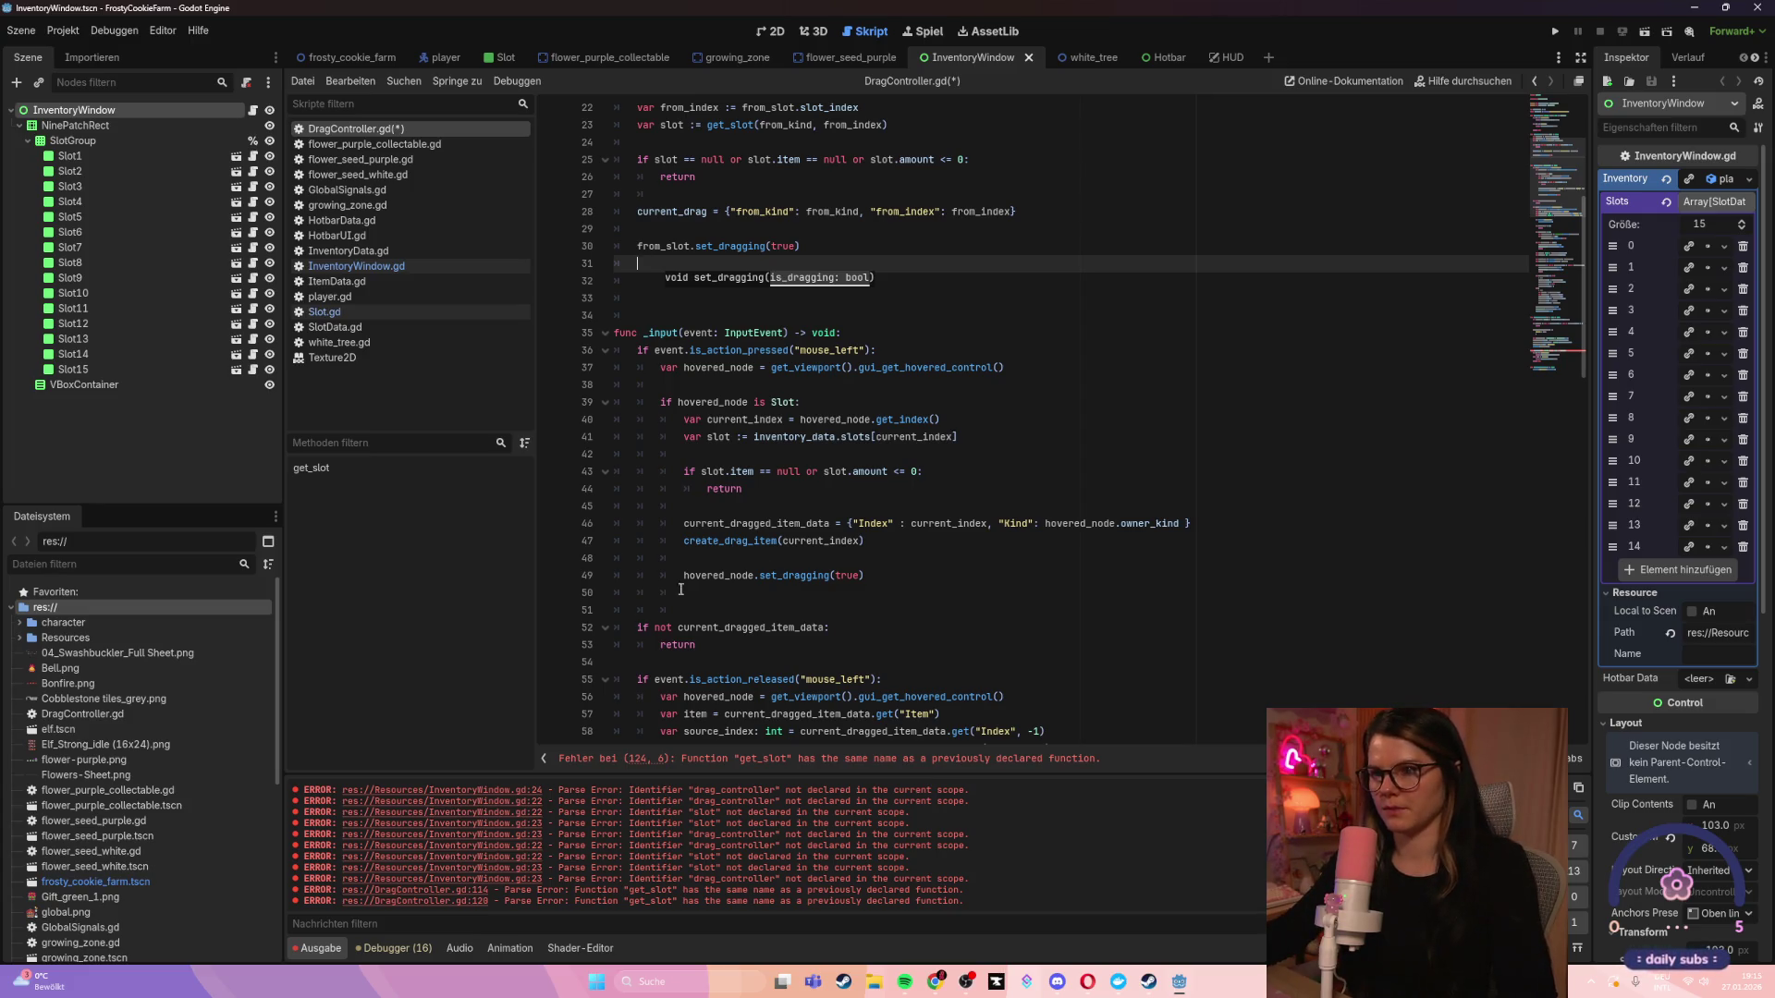
# Step: End start_drag with create_drag_item(slot), copied from _input, and save the script
pyautogui.doubleClick(713, 541)
pyautogui.hotkey('ctrl', 'c')
pyautogui.click(724, 264)
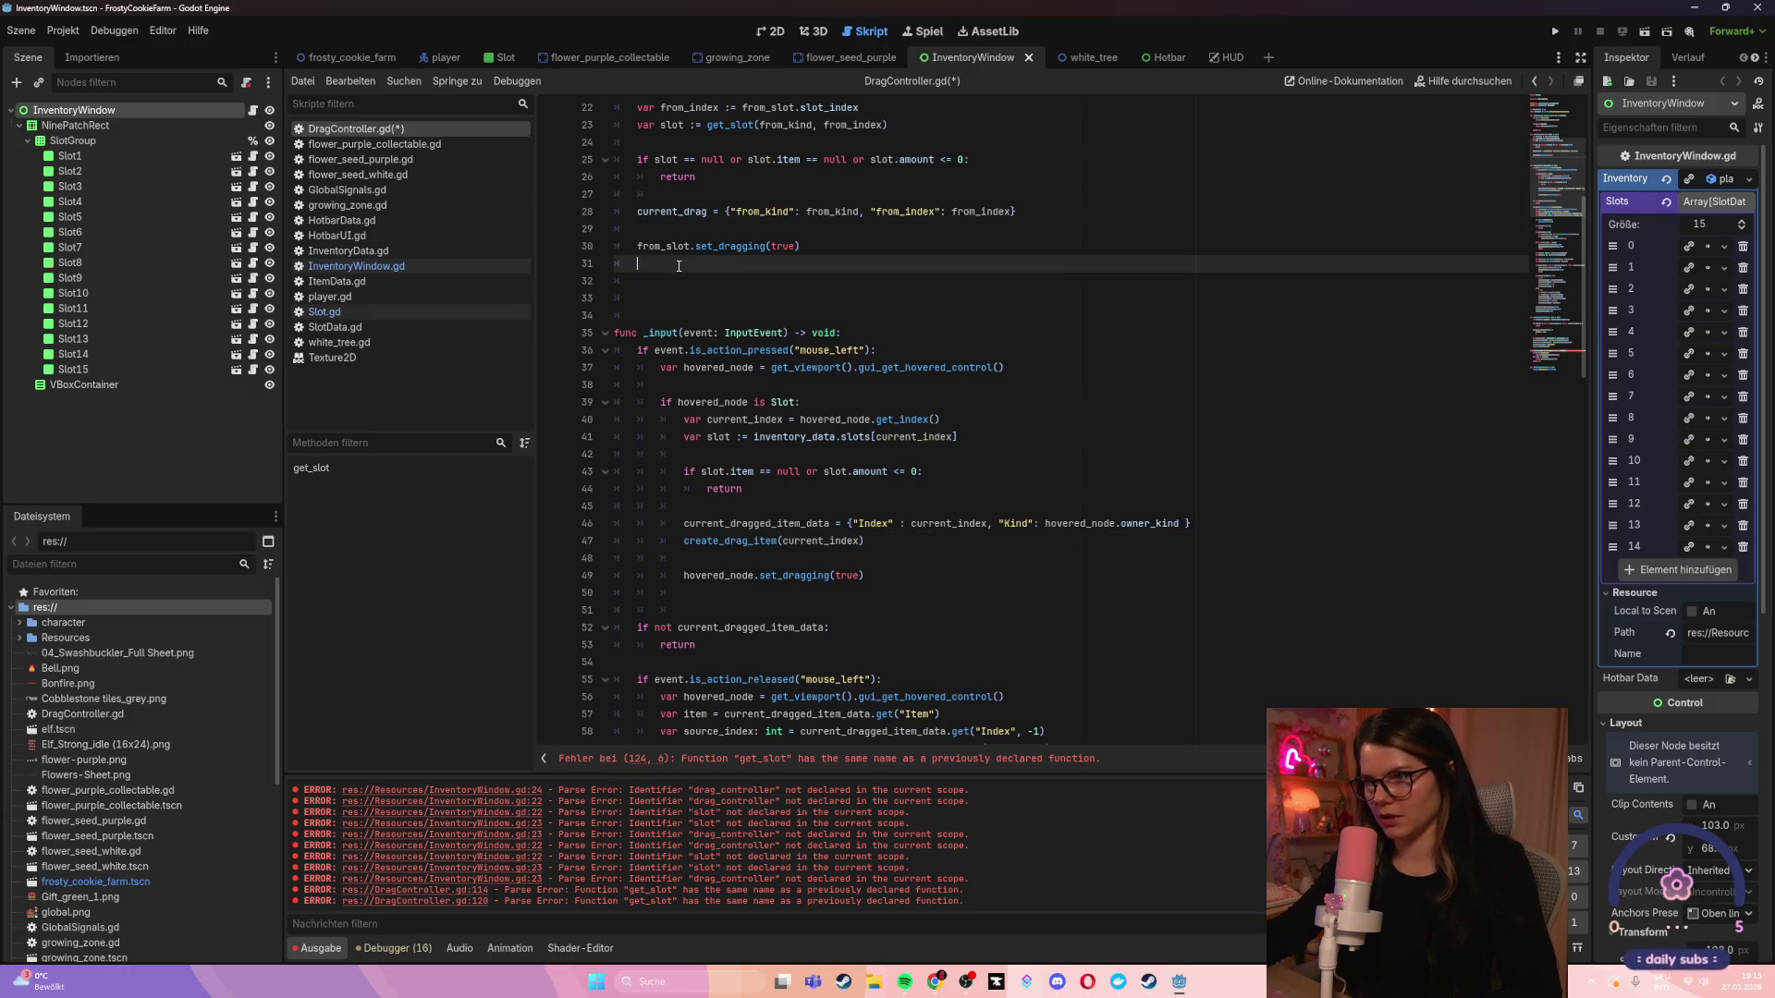
pyautogui.hotkey('ctrl', 'v')
pyautogui.write('(slot')
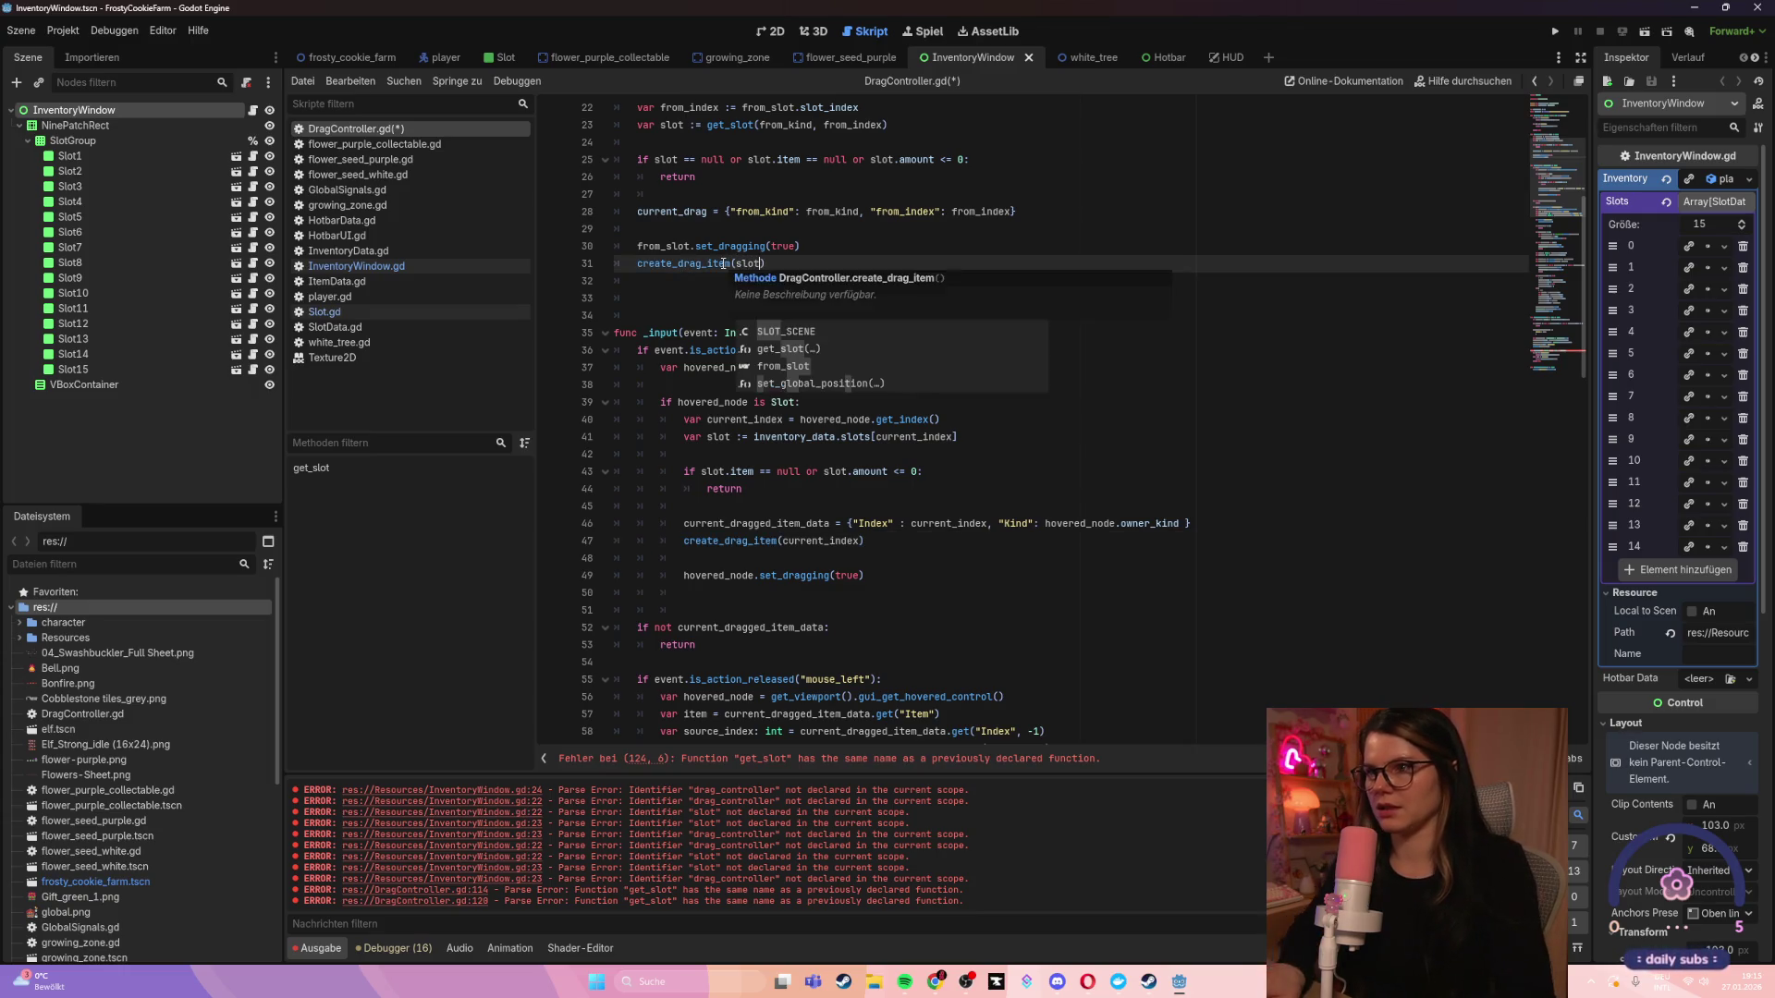
pyautogui.hotkey('ctrl', 's')
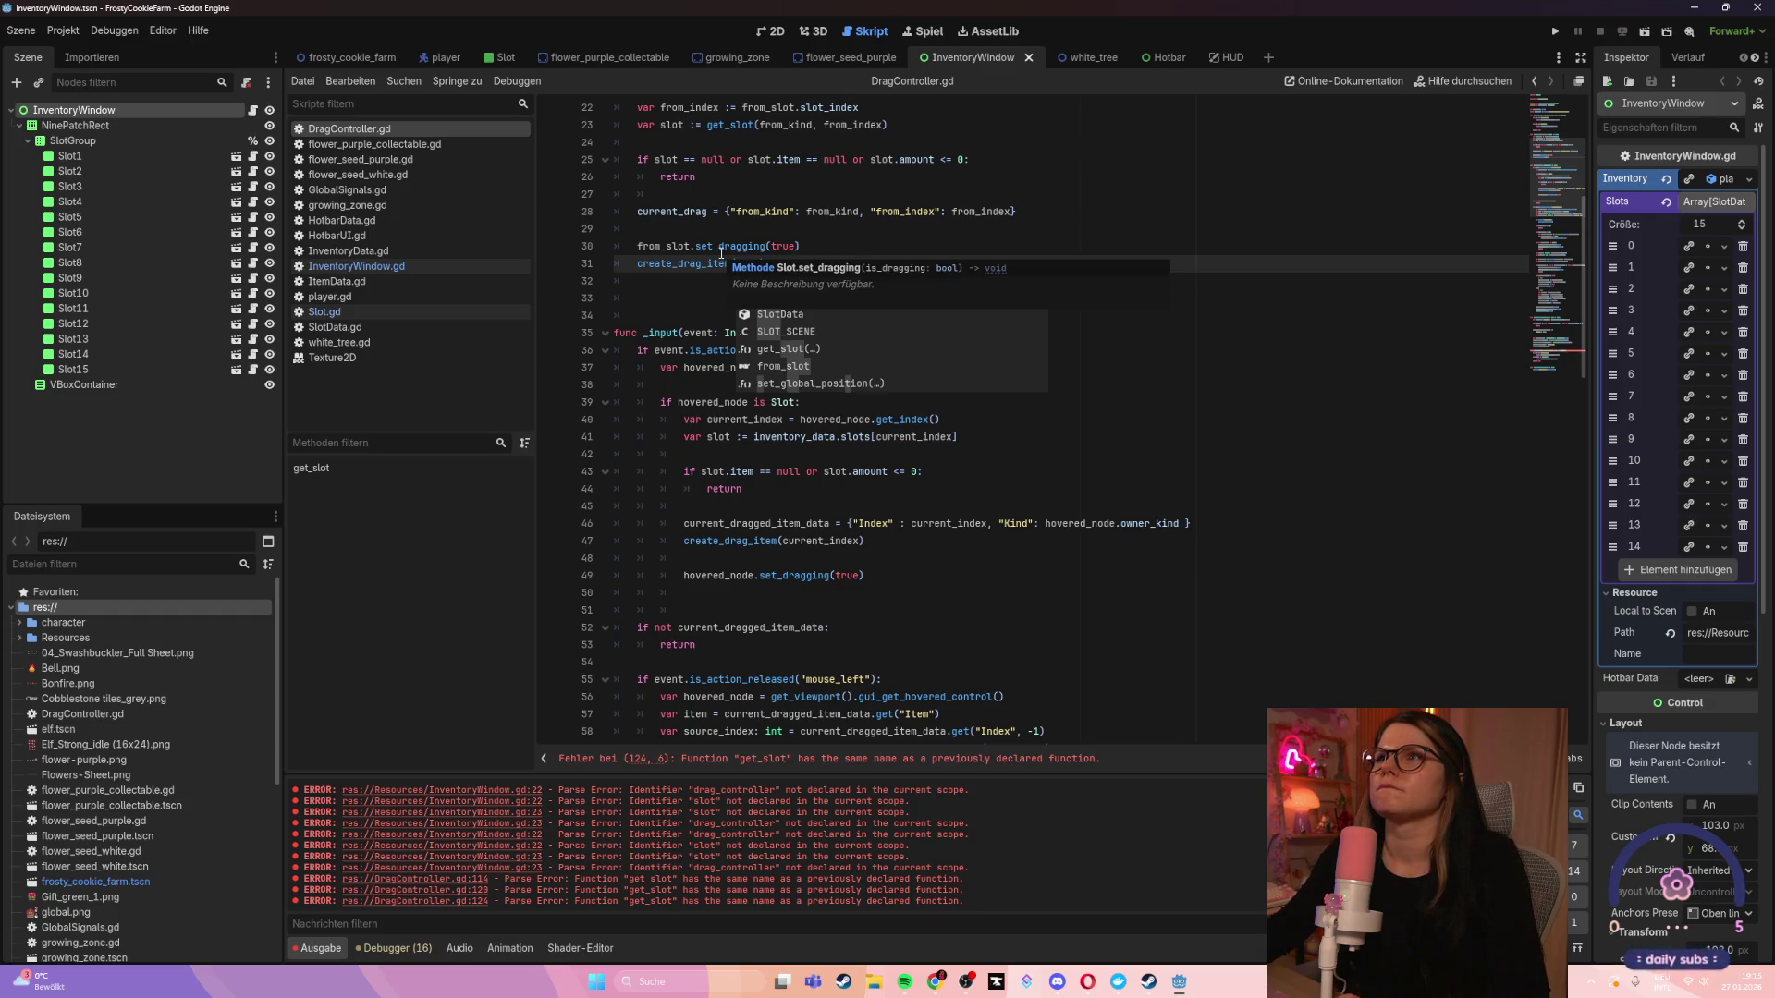
# Step: Fold the _input function and open fresh lines below start_drag
pyautogui.click(799, 593)
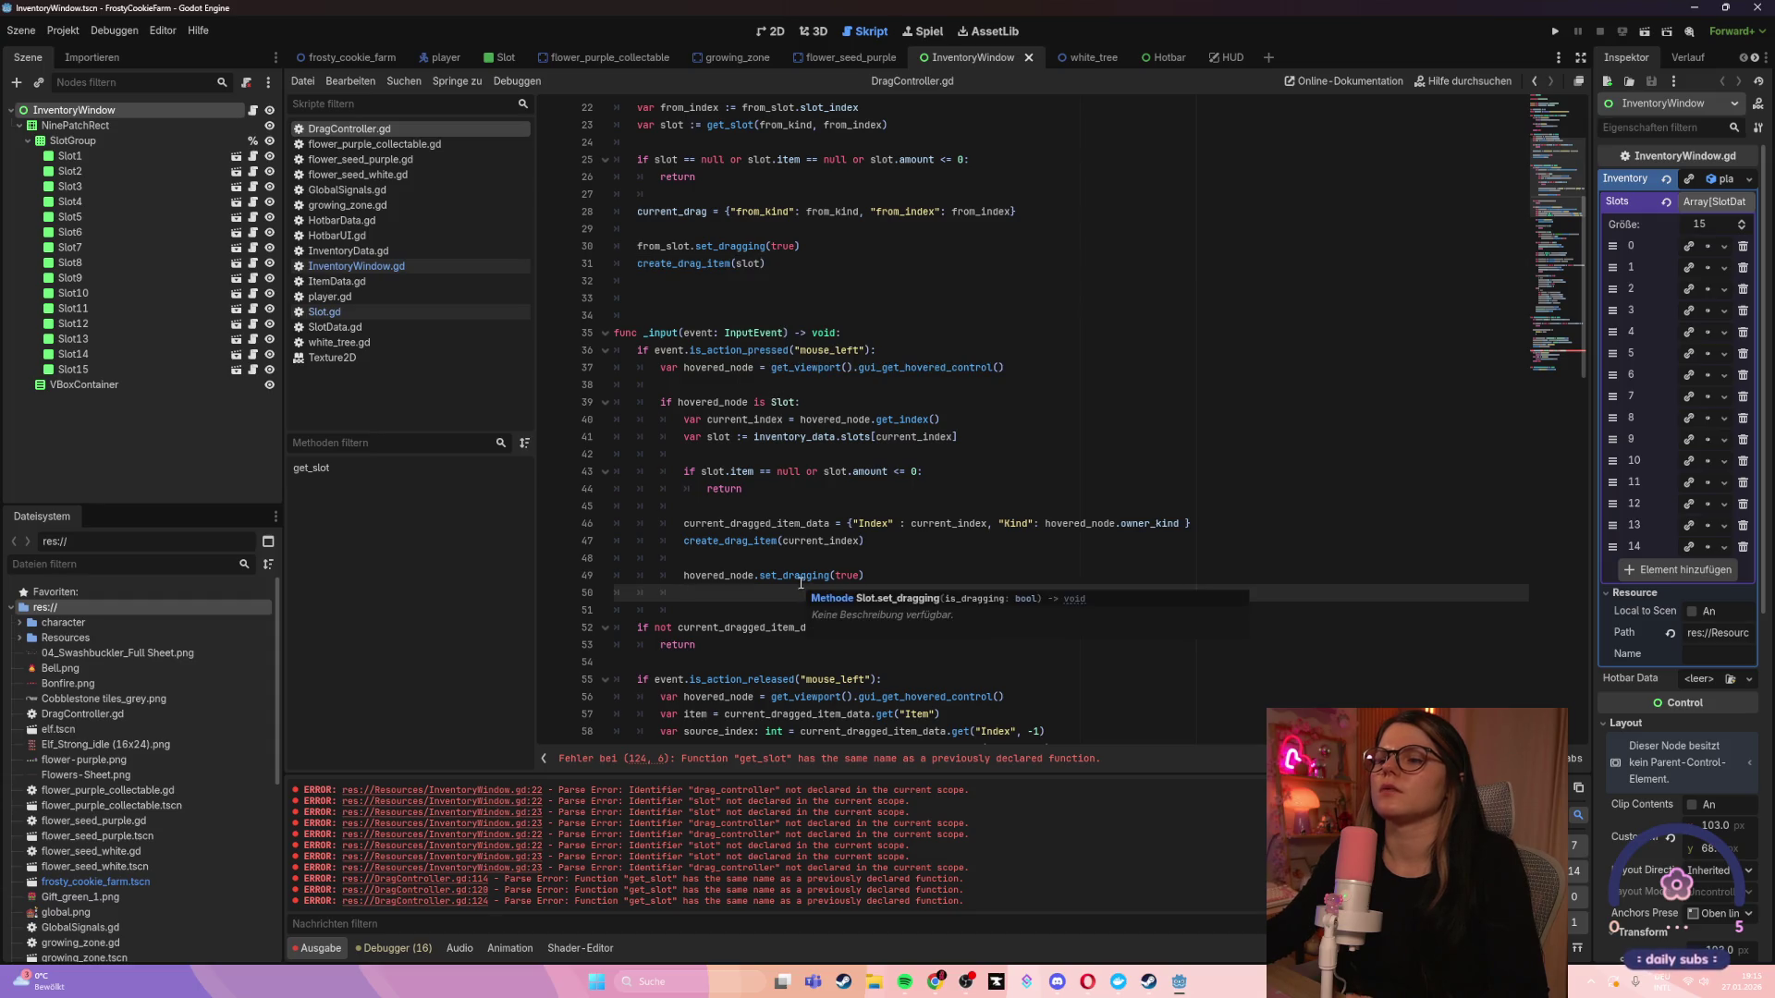
pyautogui.moveTo(865, 540); pyautogui.dragTo(602, 526)
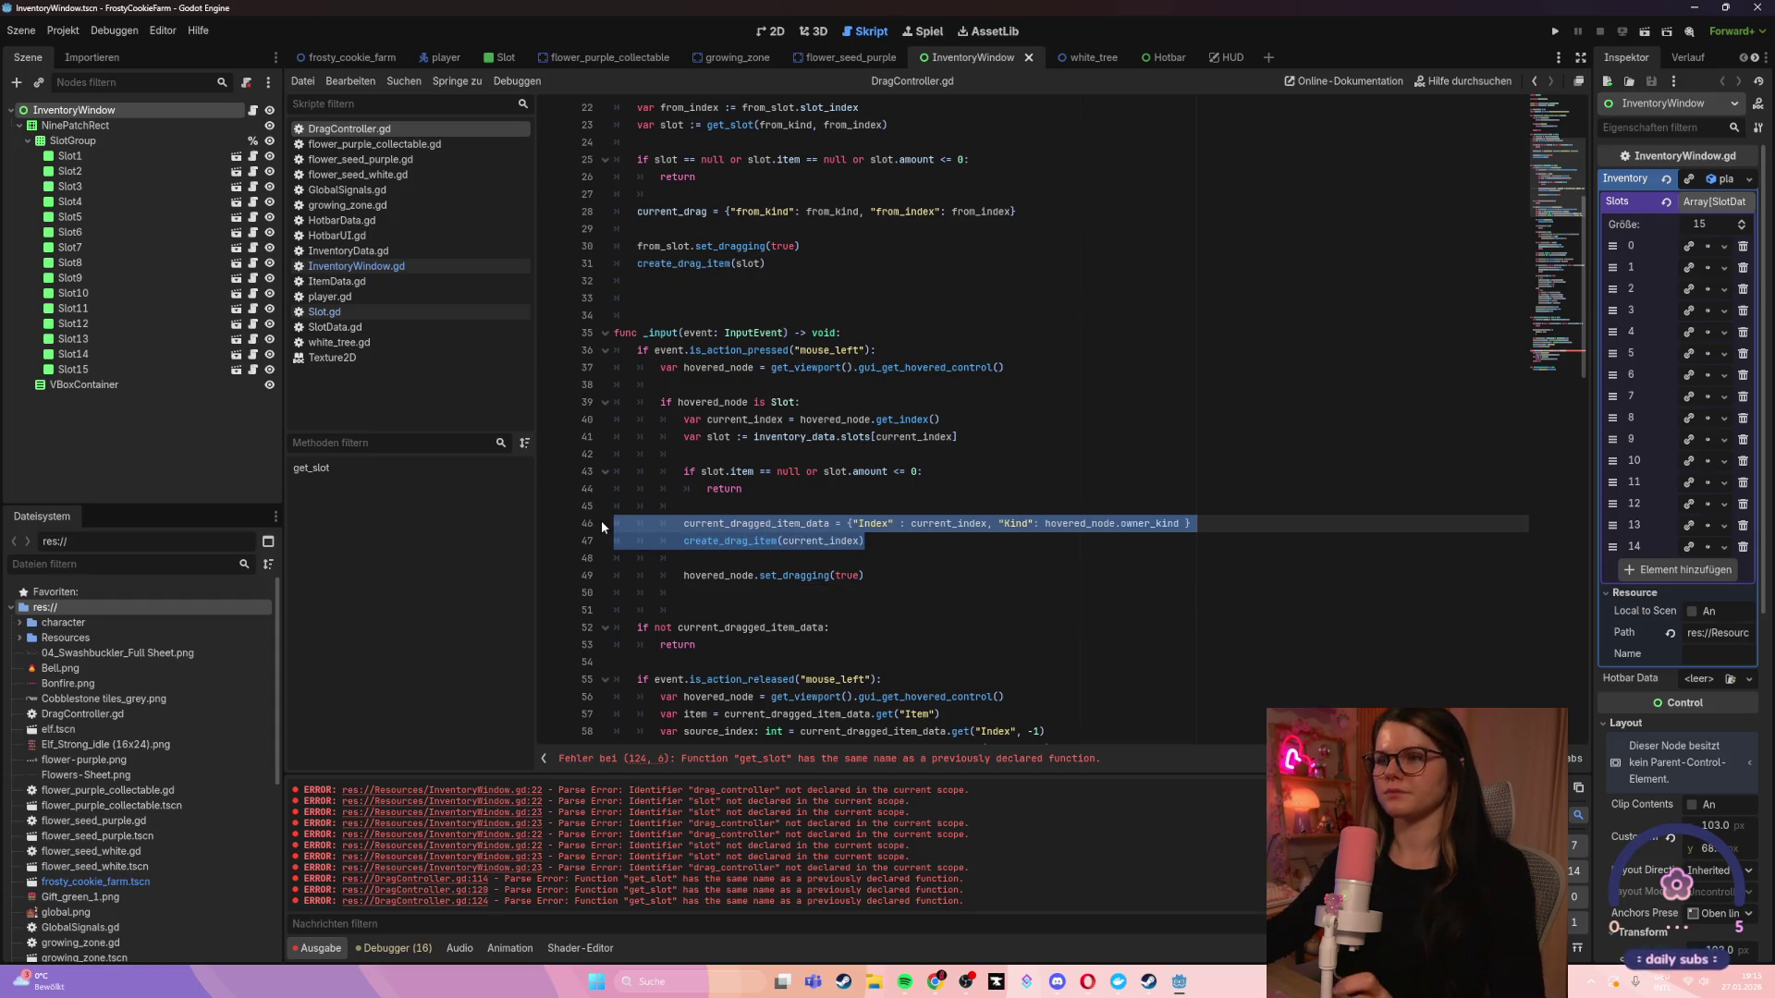
pyautogui.click(606, 333)
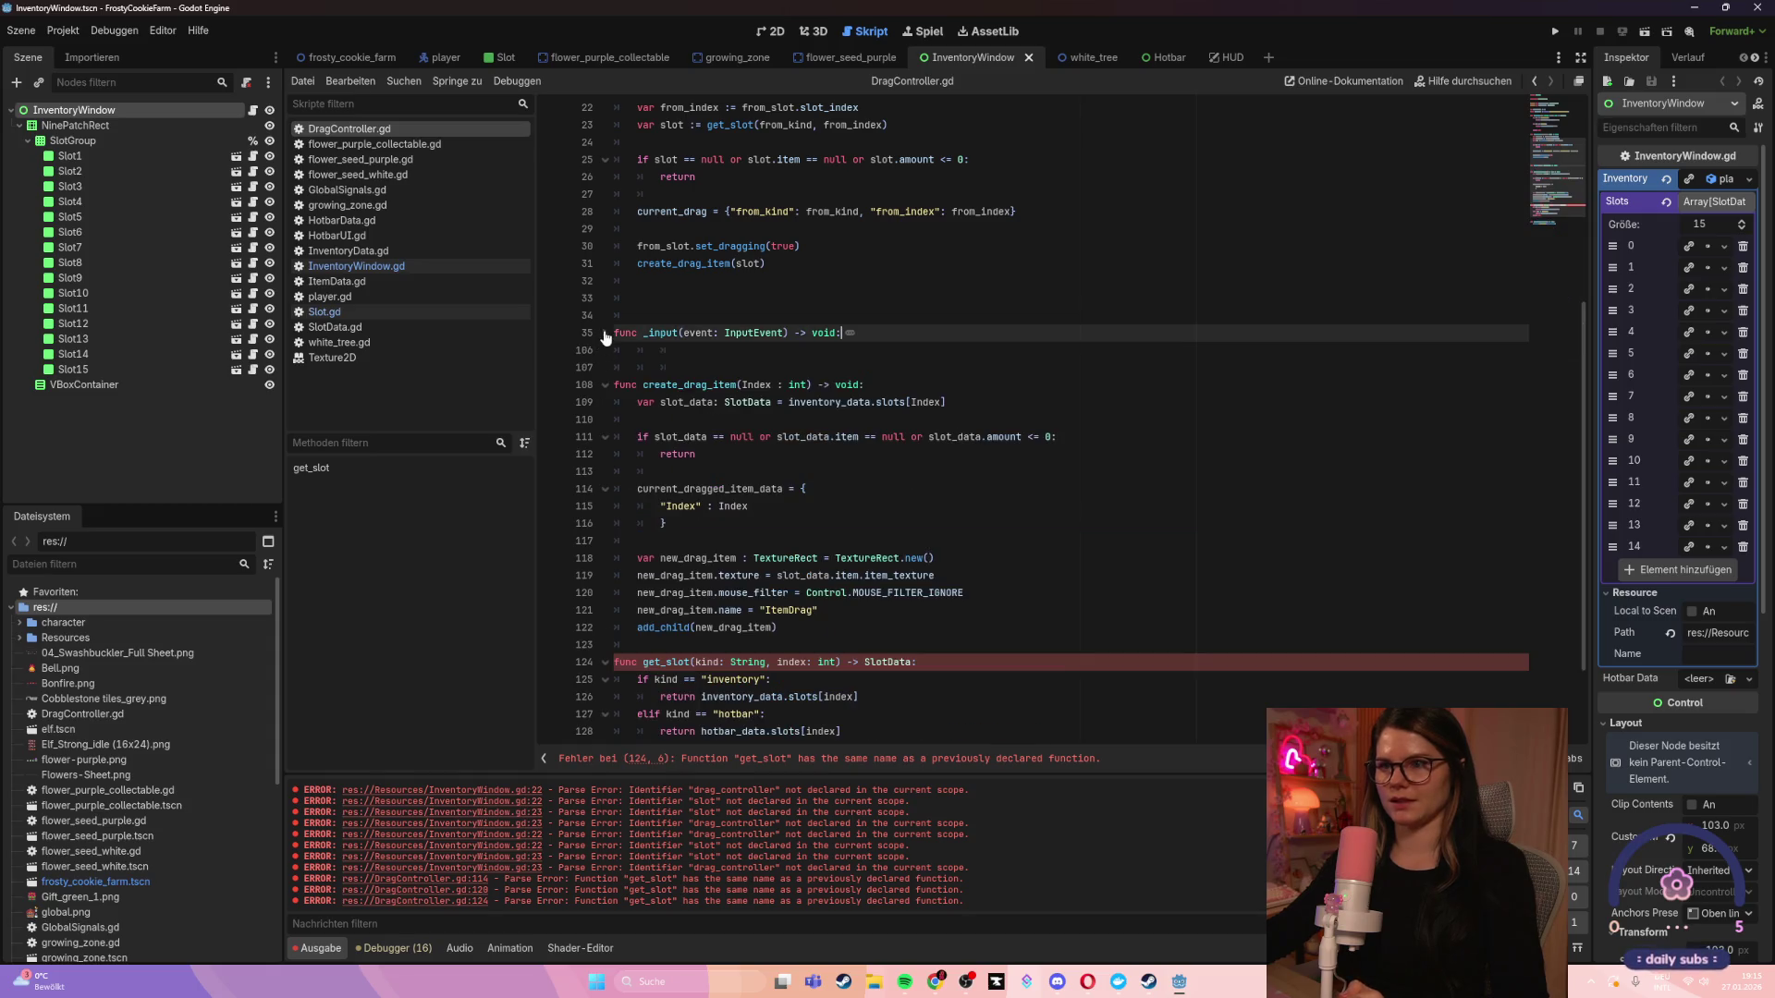
pyautogui.click(708, 348)
pyautogui.scroll(2, 708, 347)
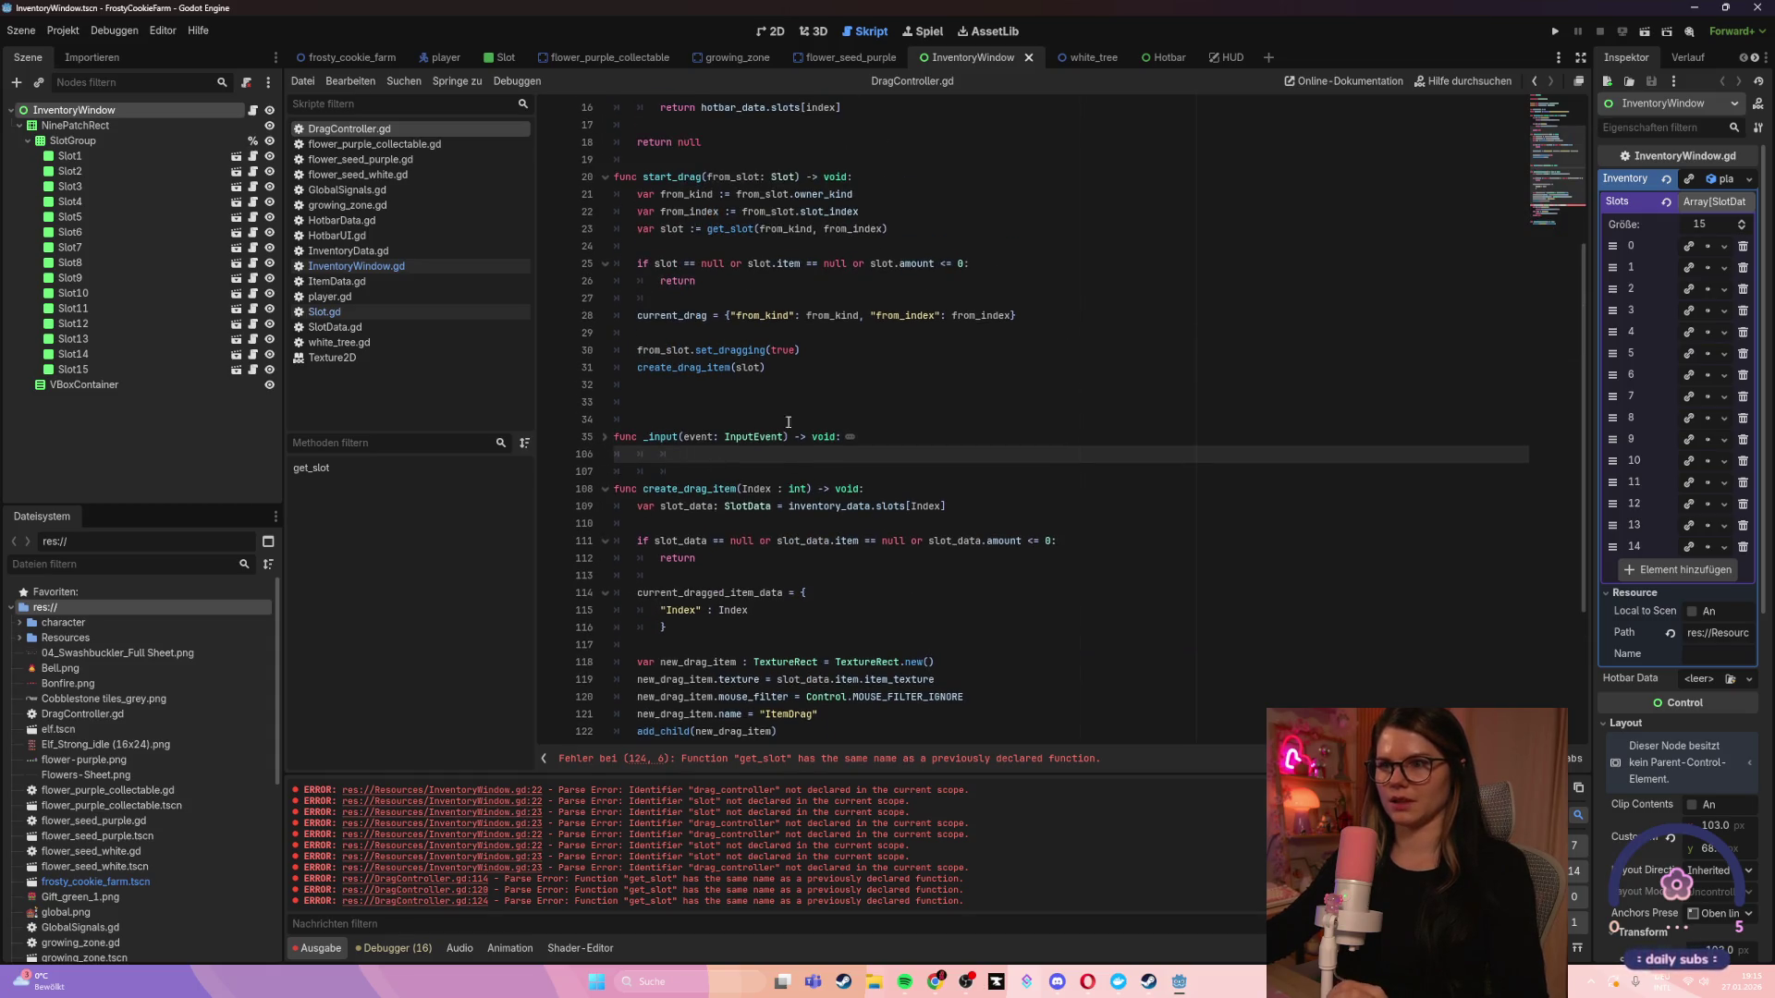
pyautogui.click(789, 368)
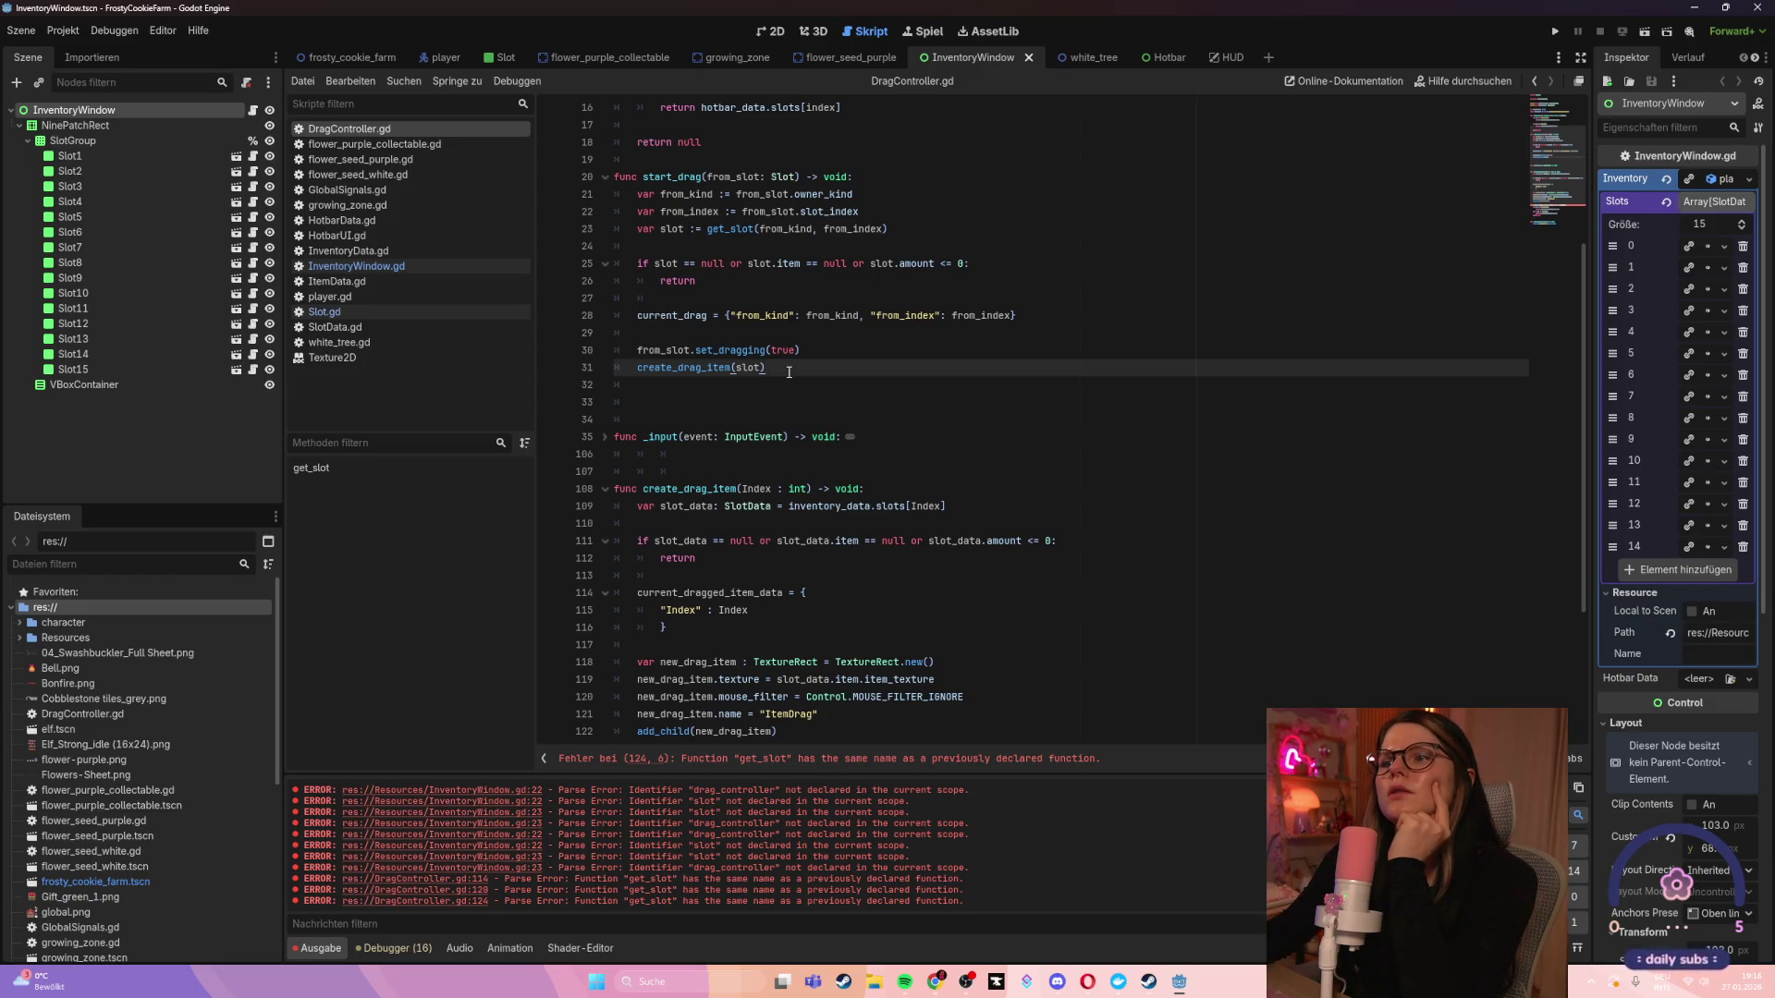
pyautogui.press('Return')
pyautogui.press('Return')
# Step: Declare func finish_drag(hovered_control: Control) -> void
pyautogui.write('fu')
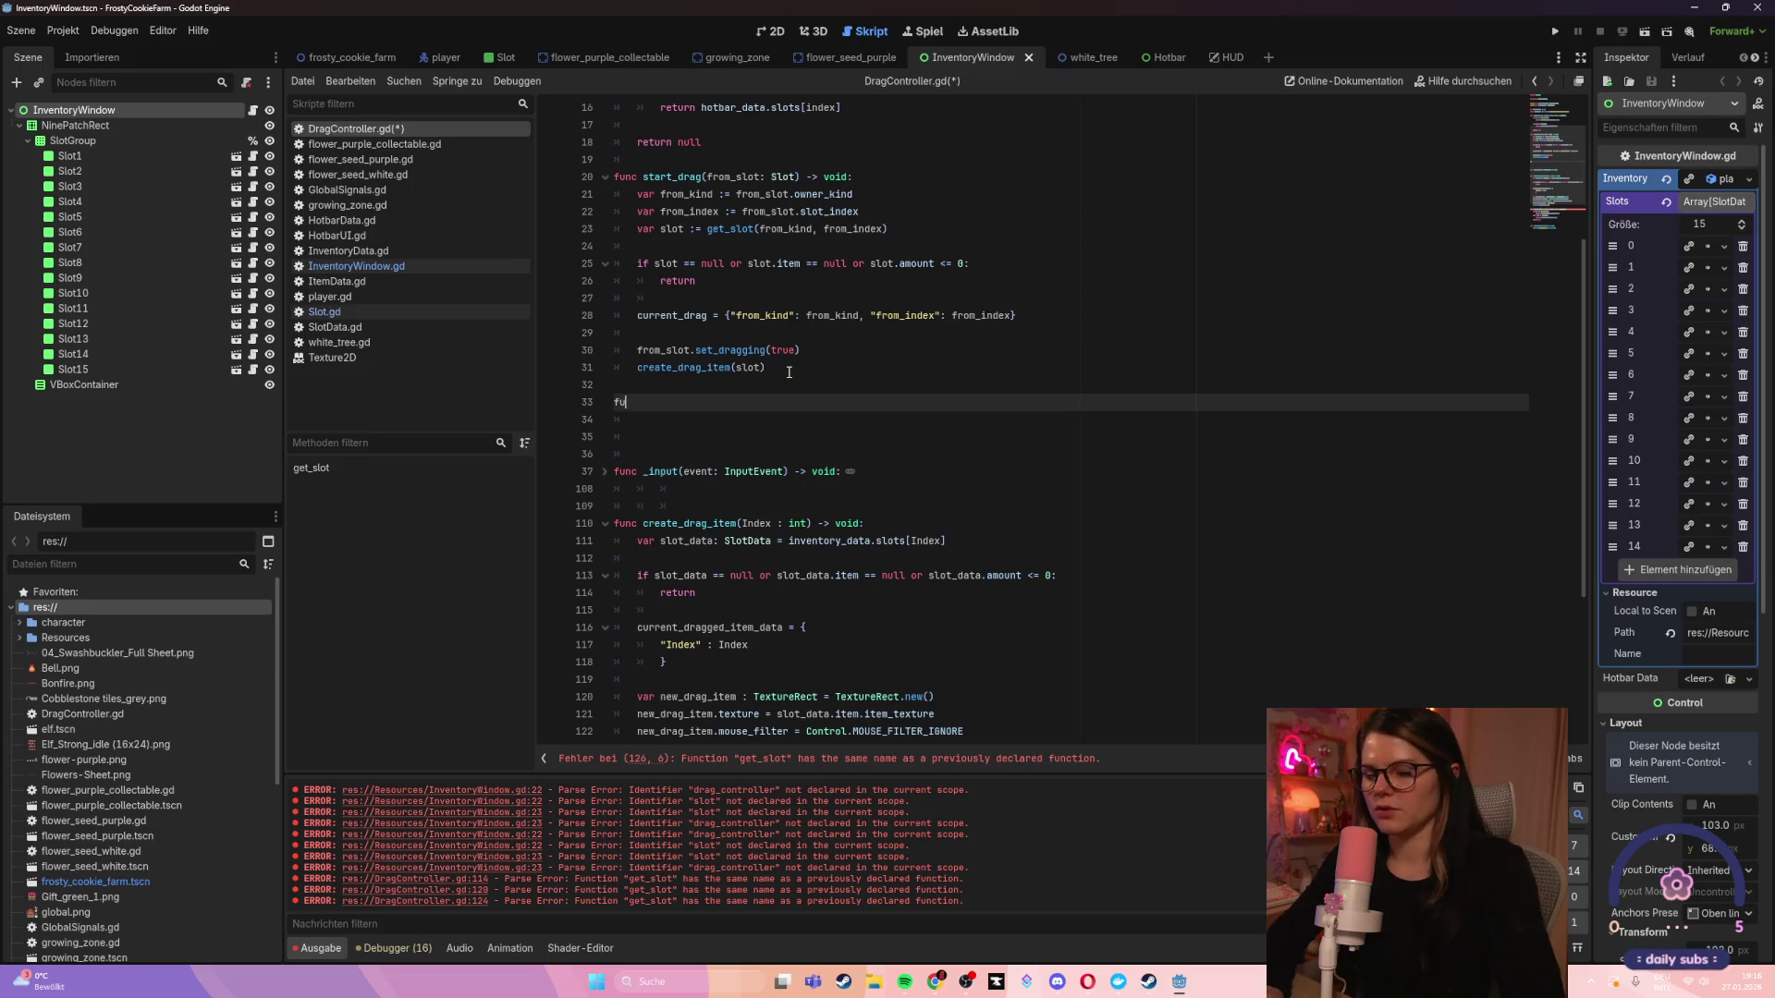
pyautogui.write('nc fini')
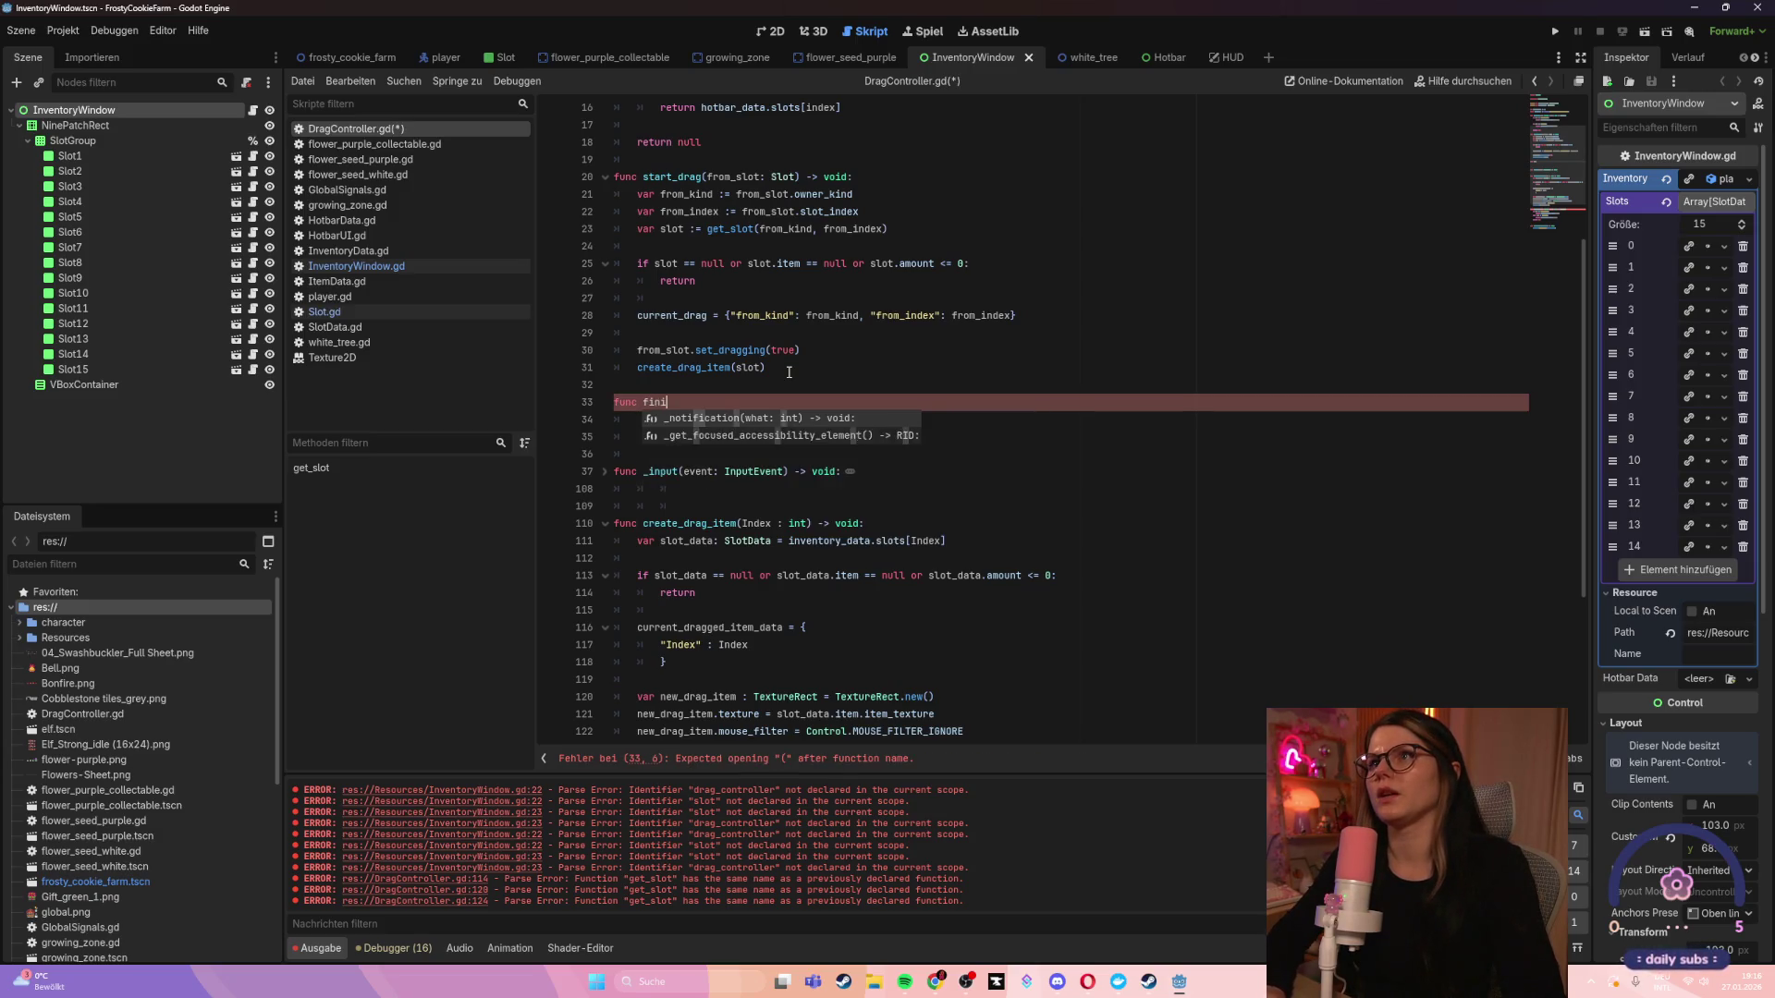
pyautogui.write('sh_drag(')
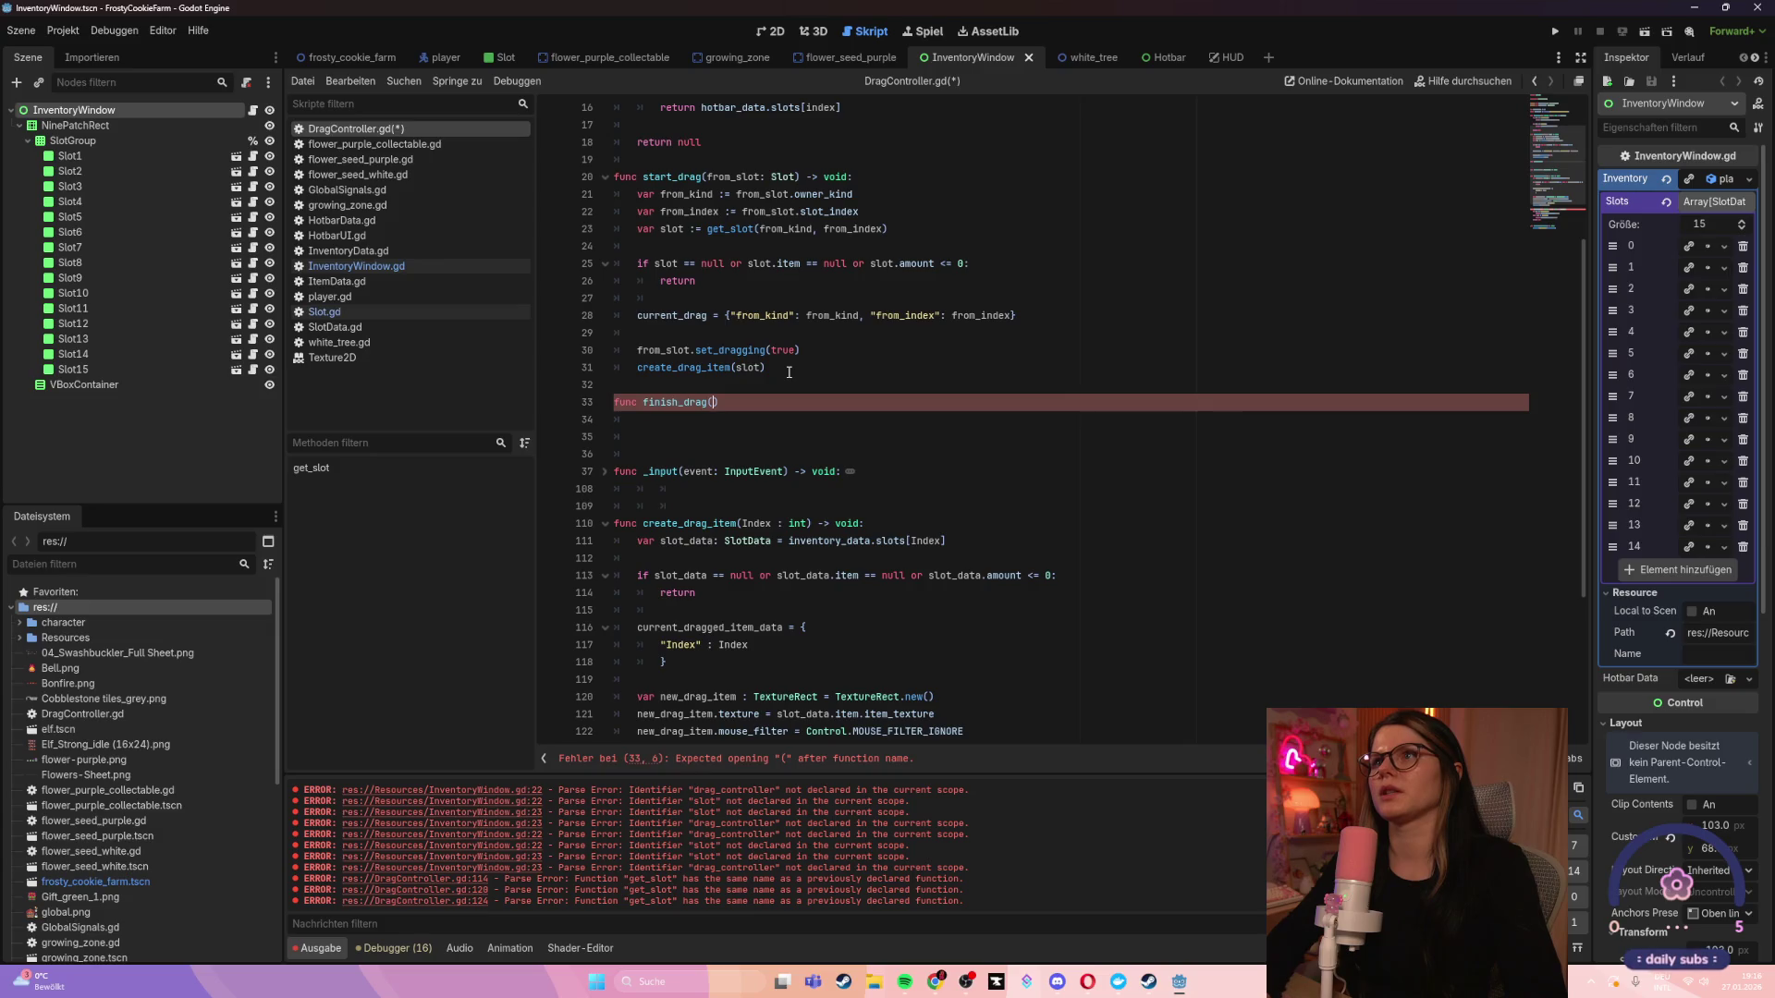
pyautogui.write('ho')
pyautogui.write('vered_control')
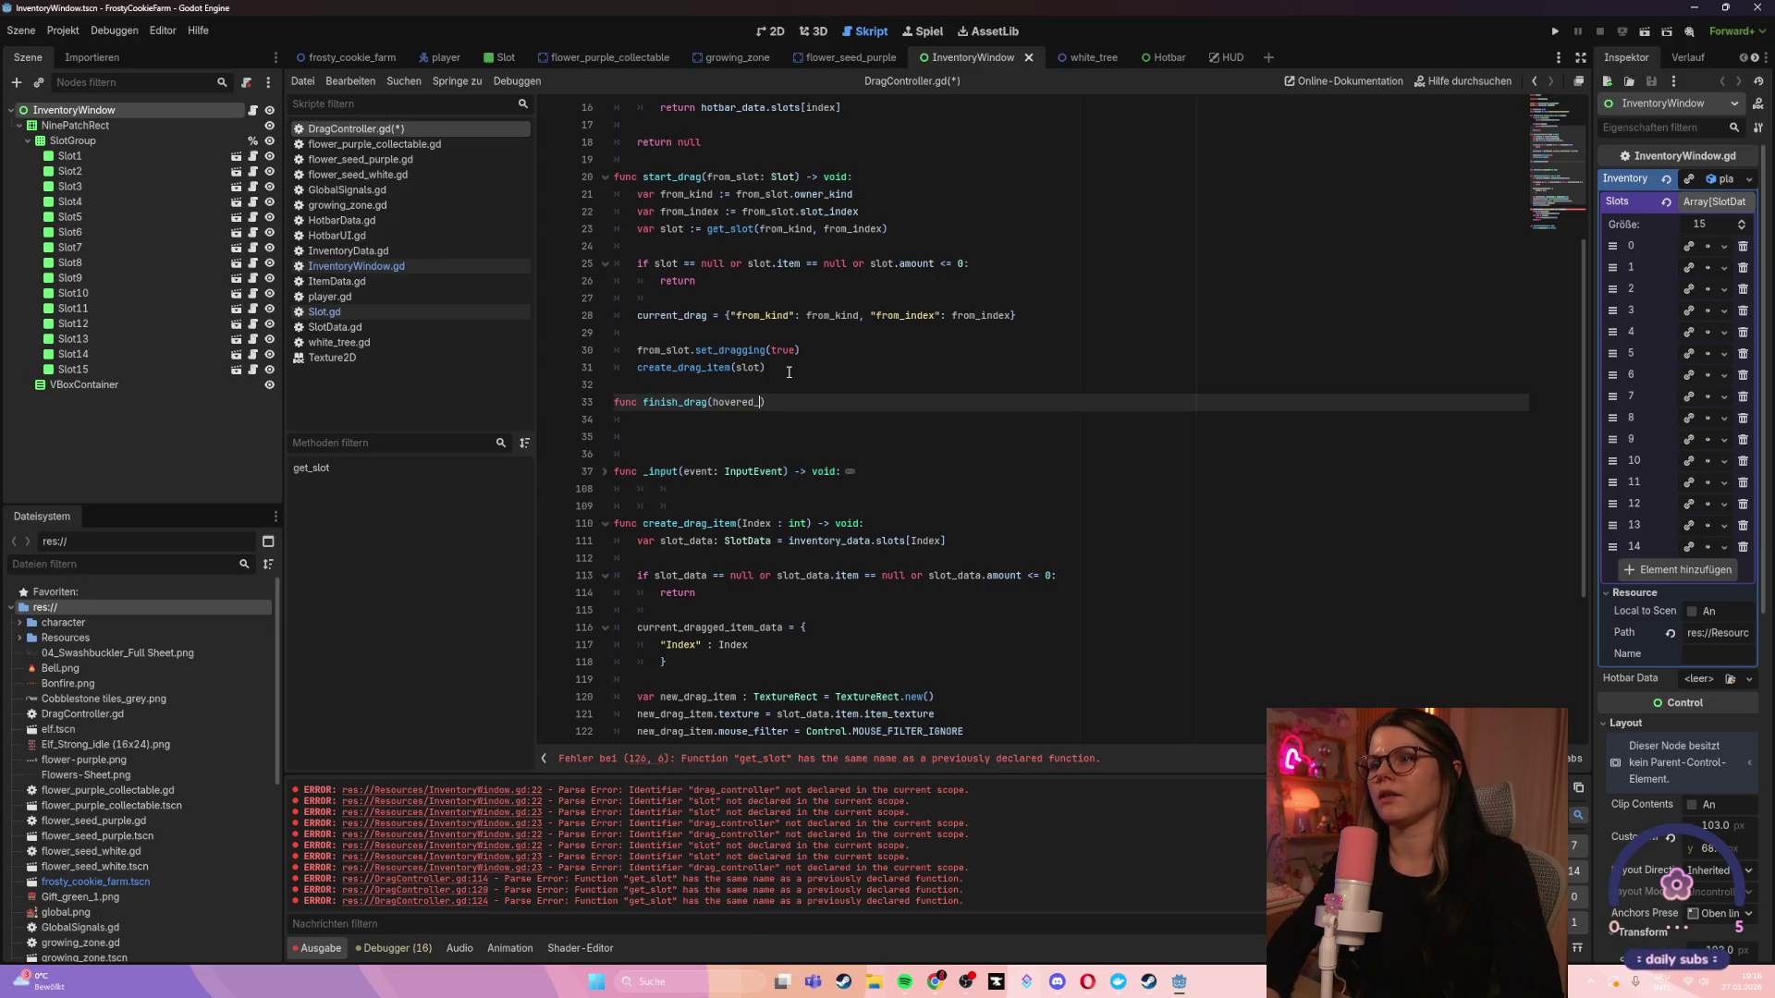
pyautogui.write(': Ctro')
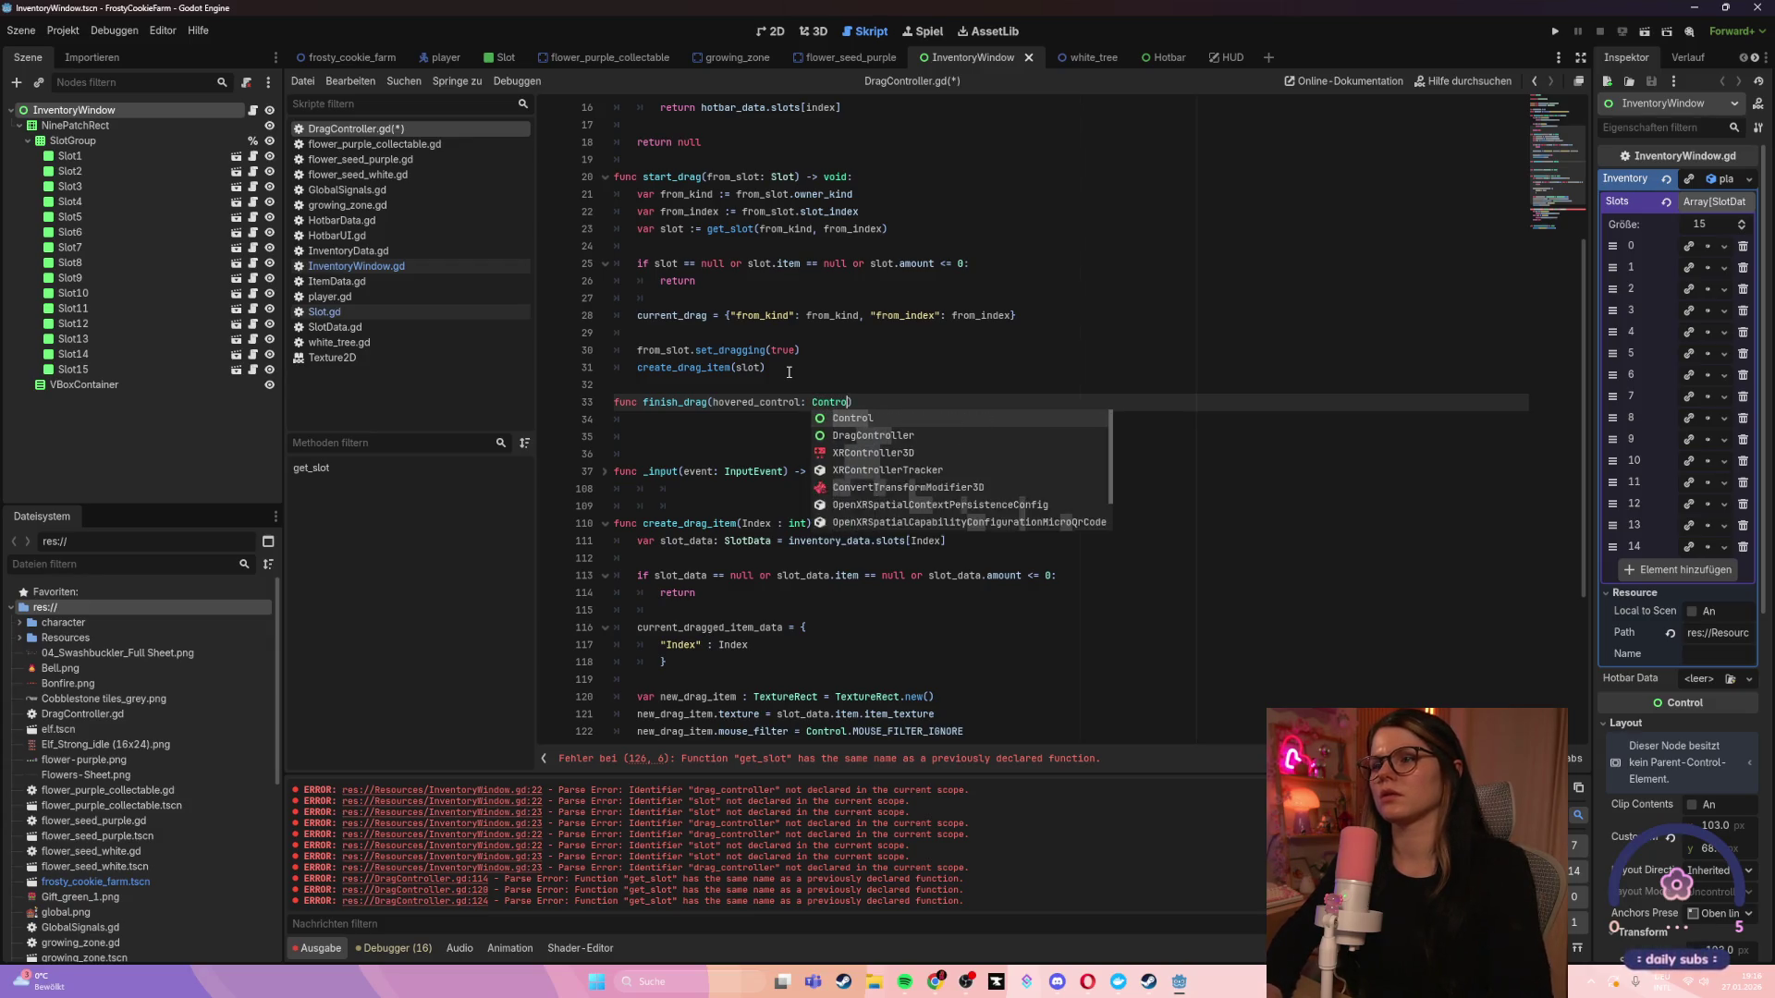
pyautogui.press('Return')
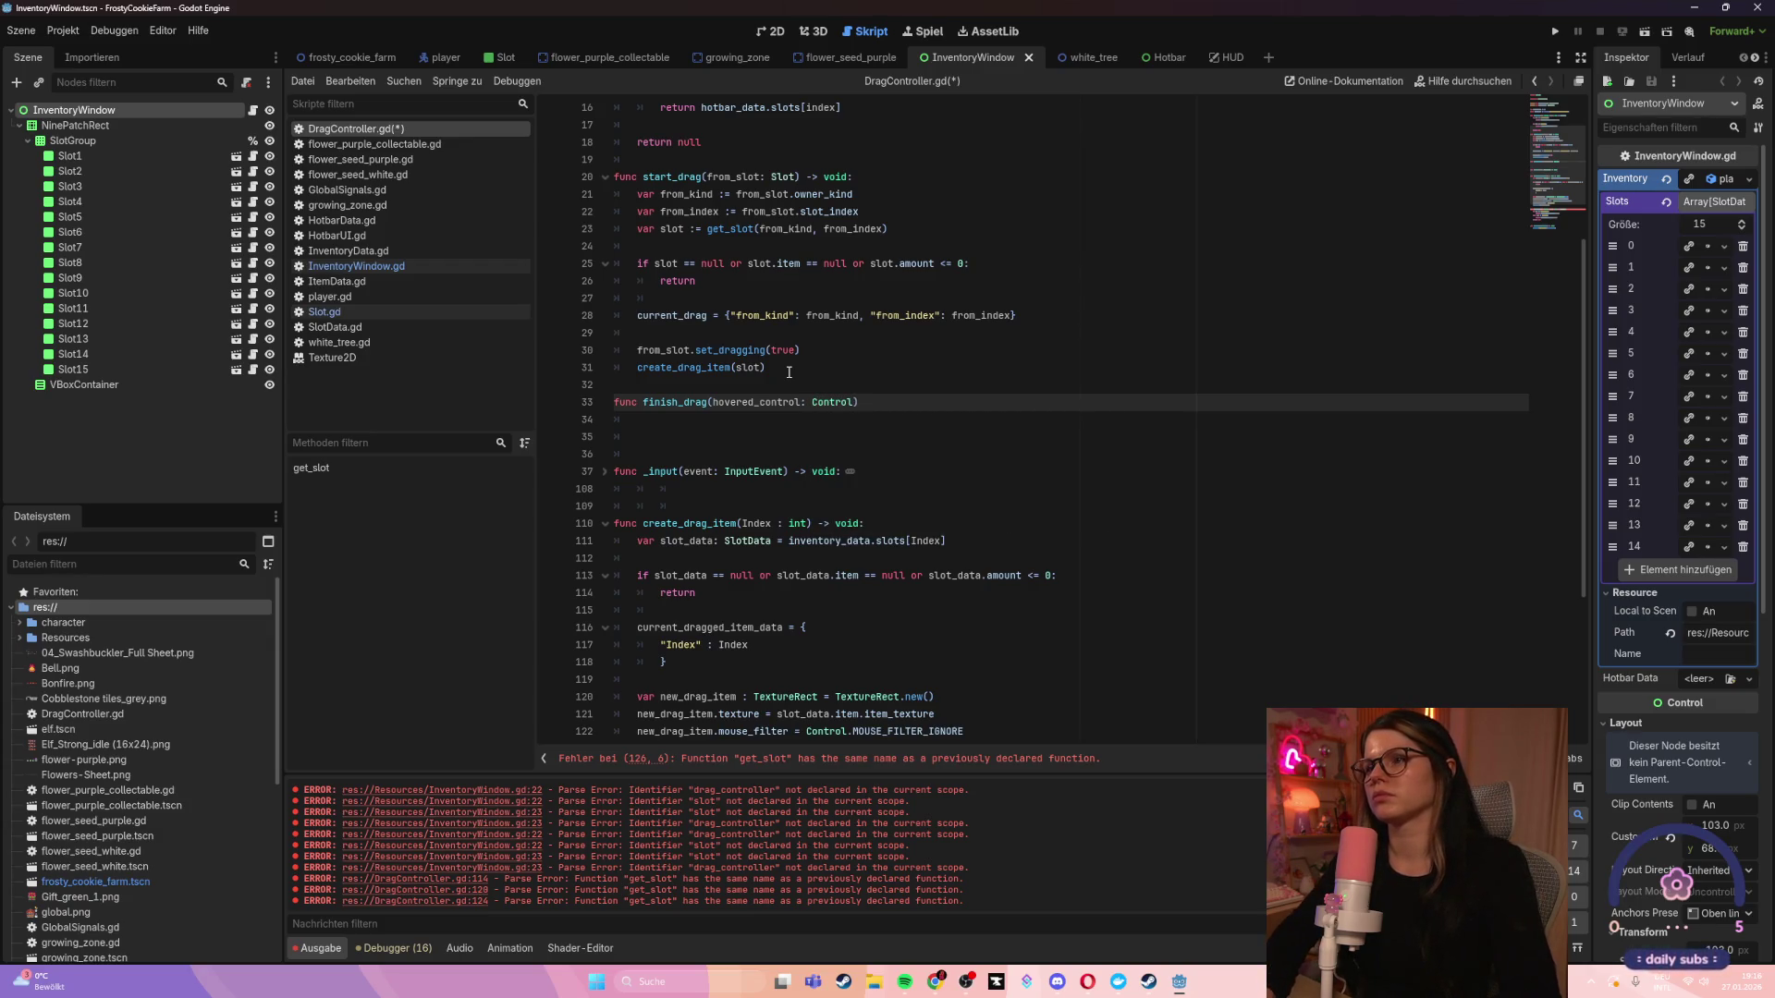
pyautogui.write('void:')
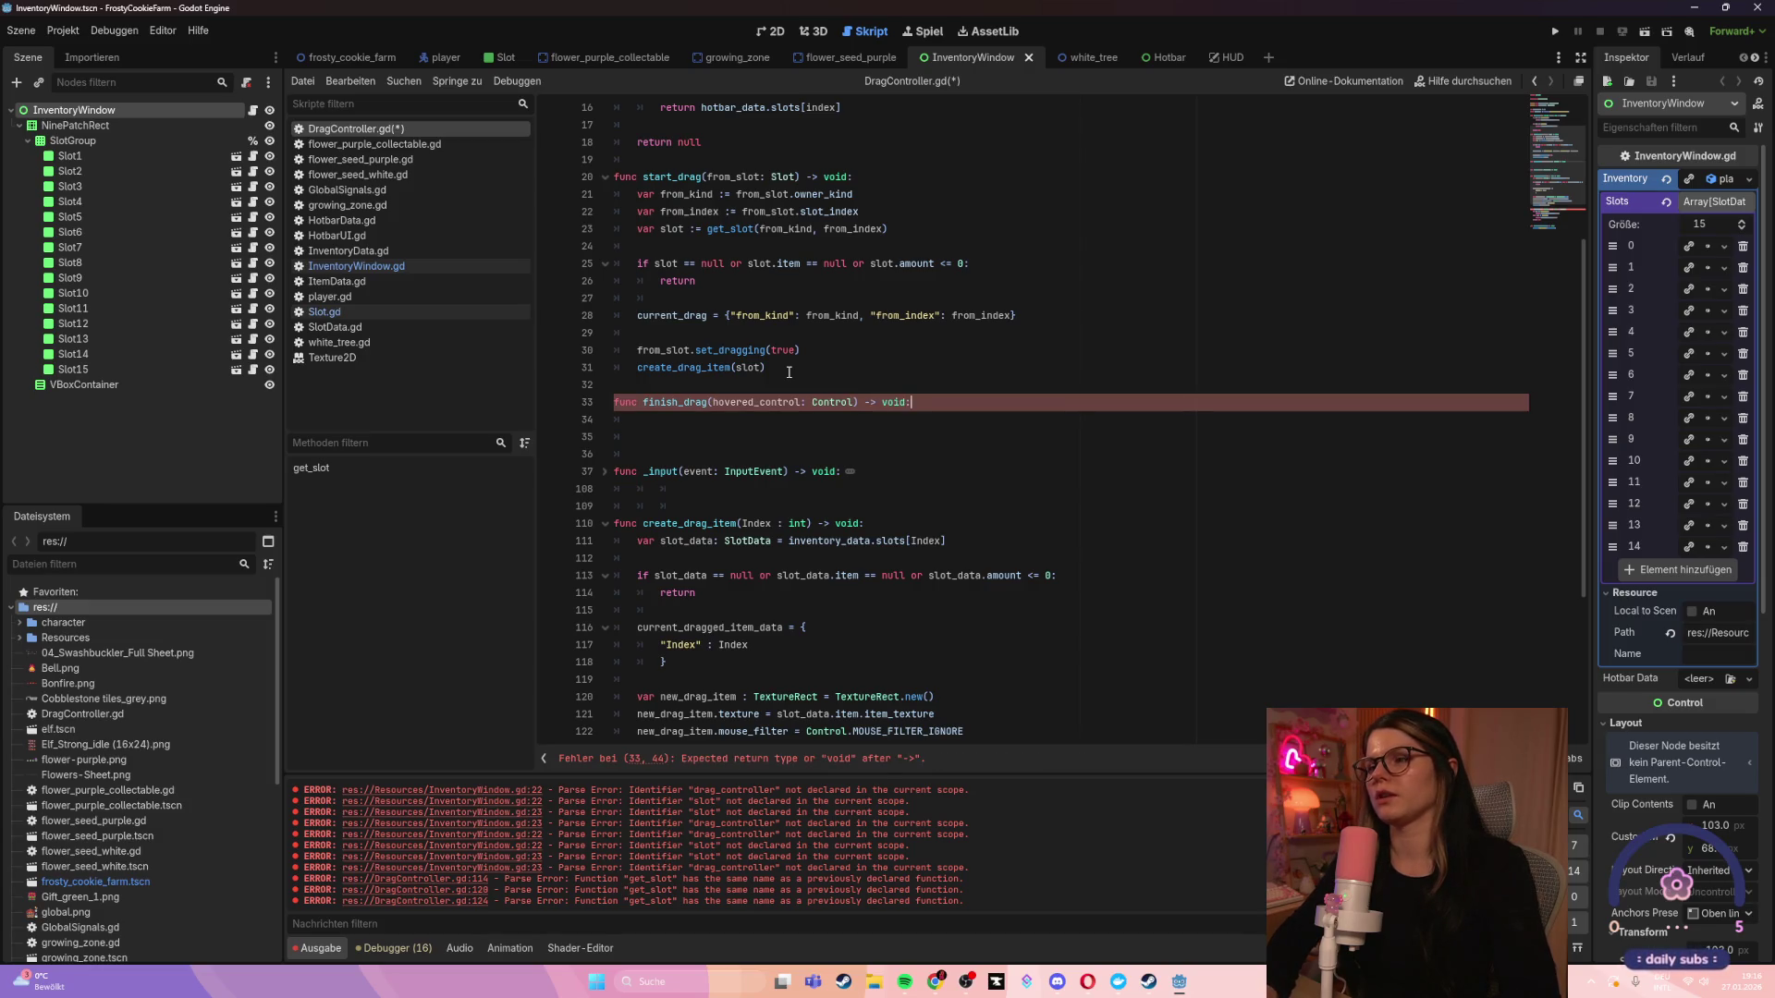
pyautogui.press('Return')
# Step: Make finish_drag return early when current_drag.is_empty()
pyautogui.write('if cu')
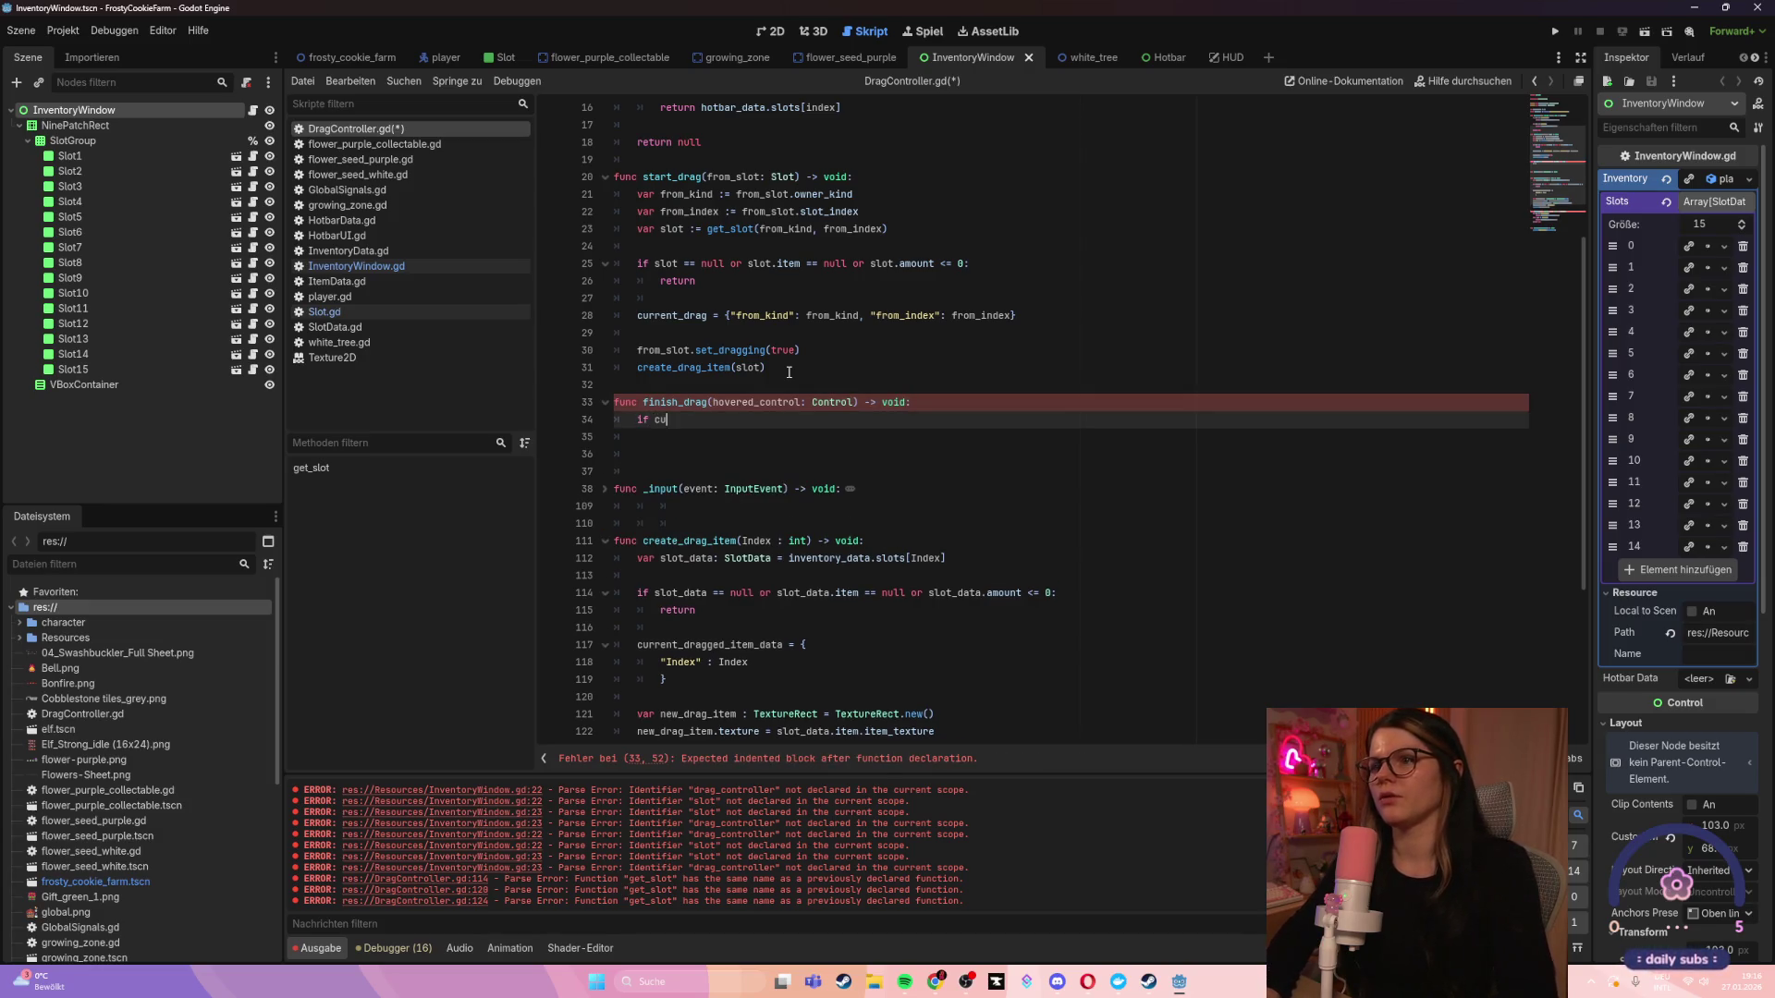
pyautogui.write('rrent_drag.')
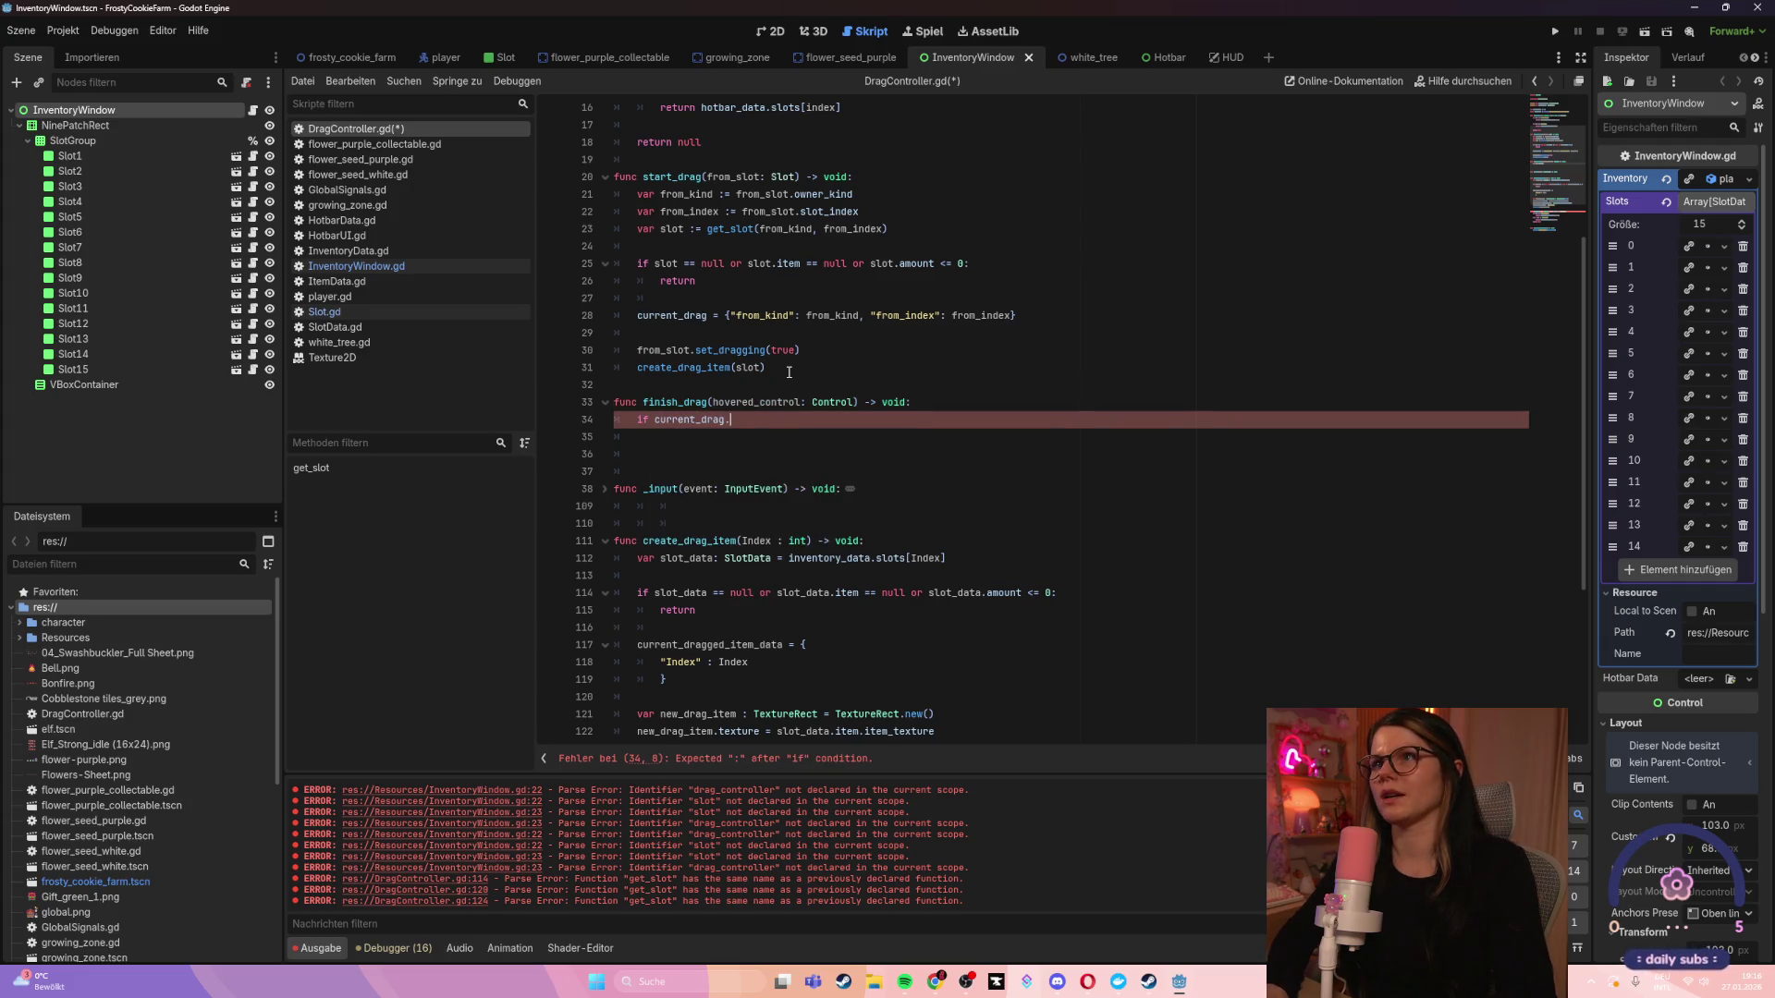
pyautogui.write('is')
pyautogui.press('Return')
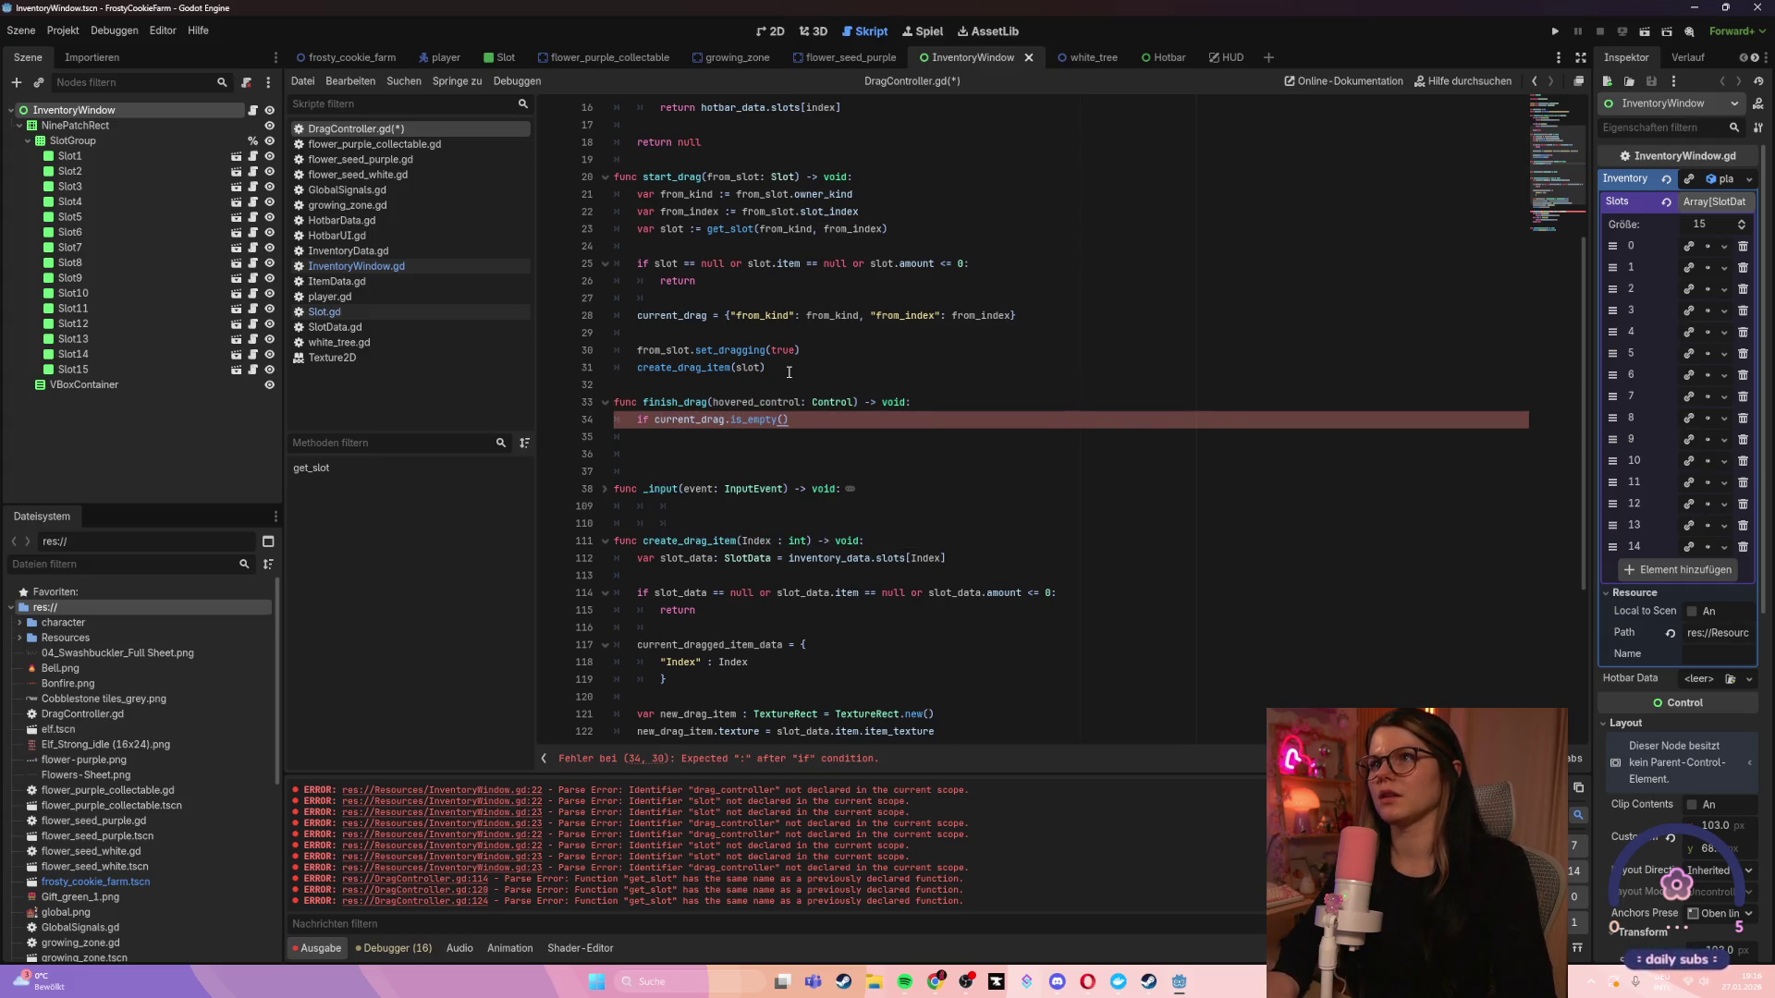
pyautogui.write(':')
pyautogui.press('Return')
pyautogui.write('return')
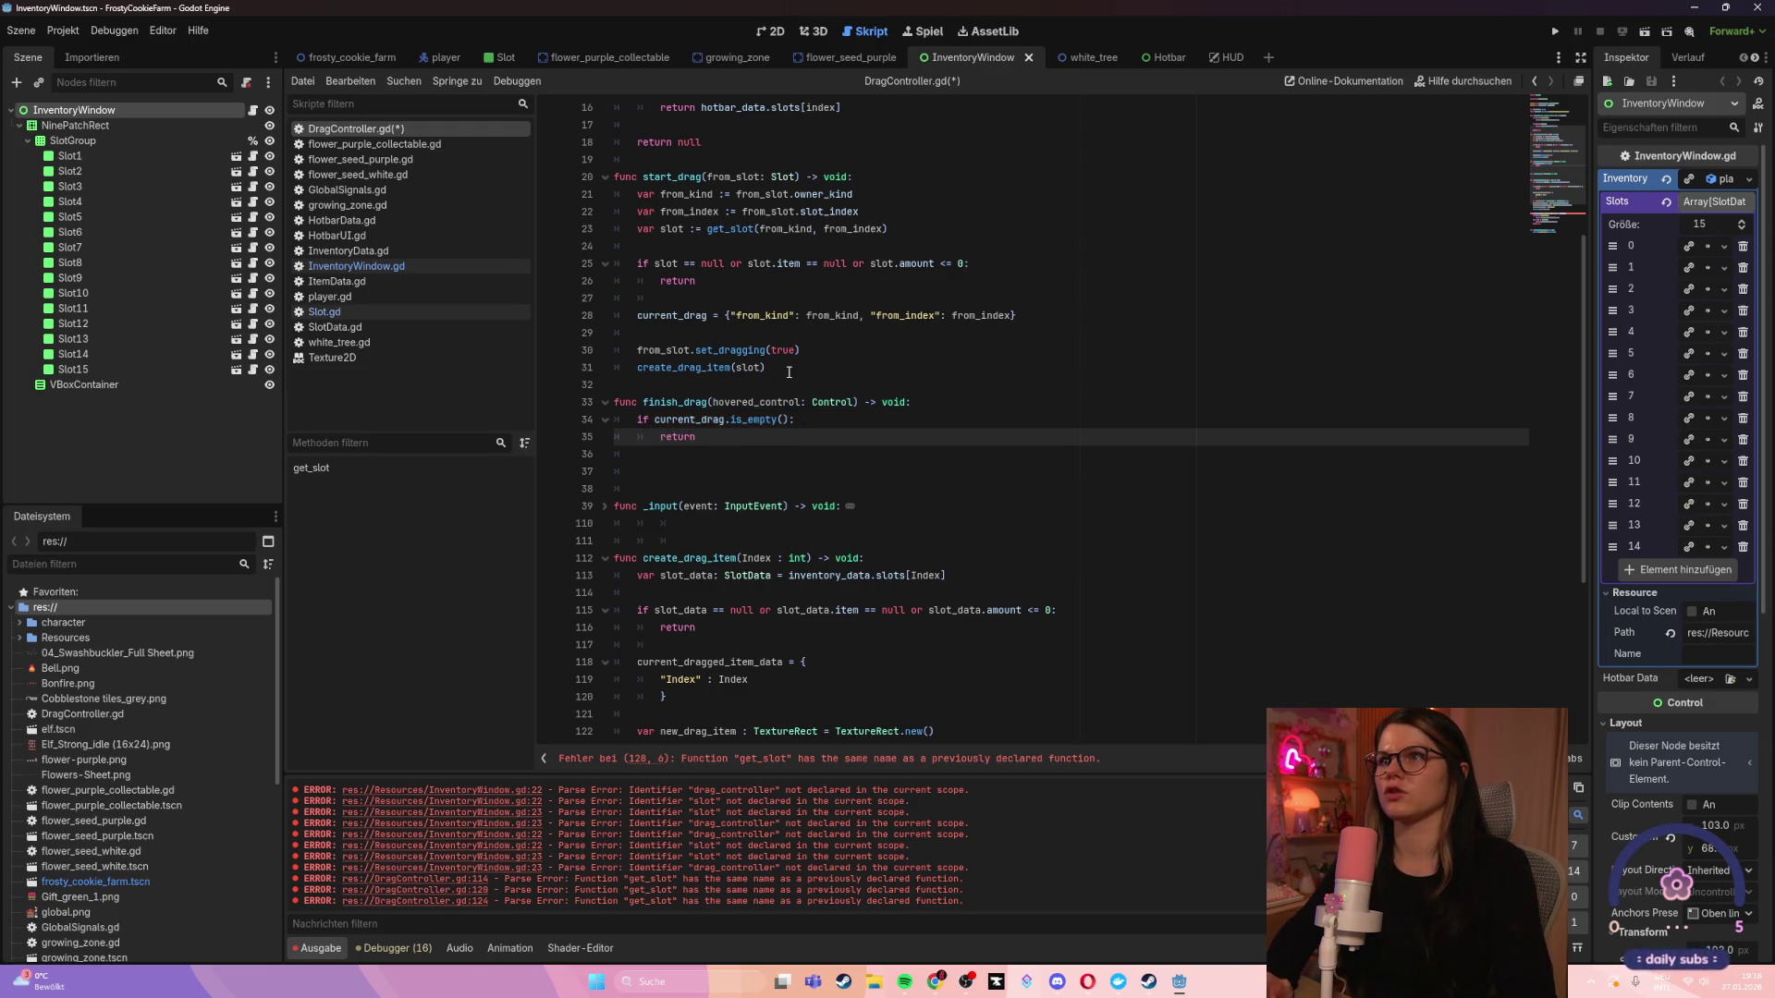
pyautogui.press('Return')
pyautogui.press('Return')
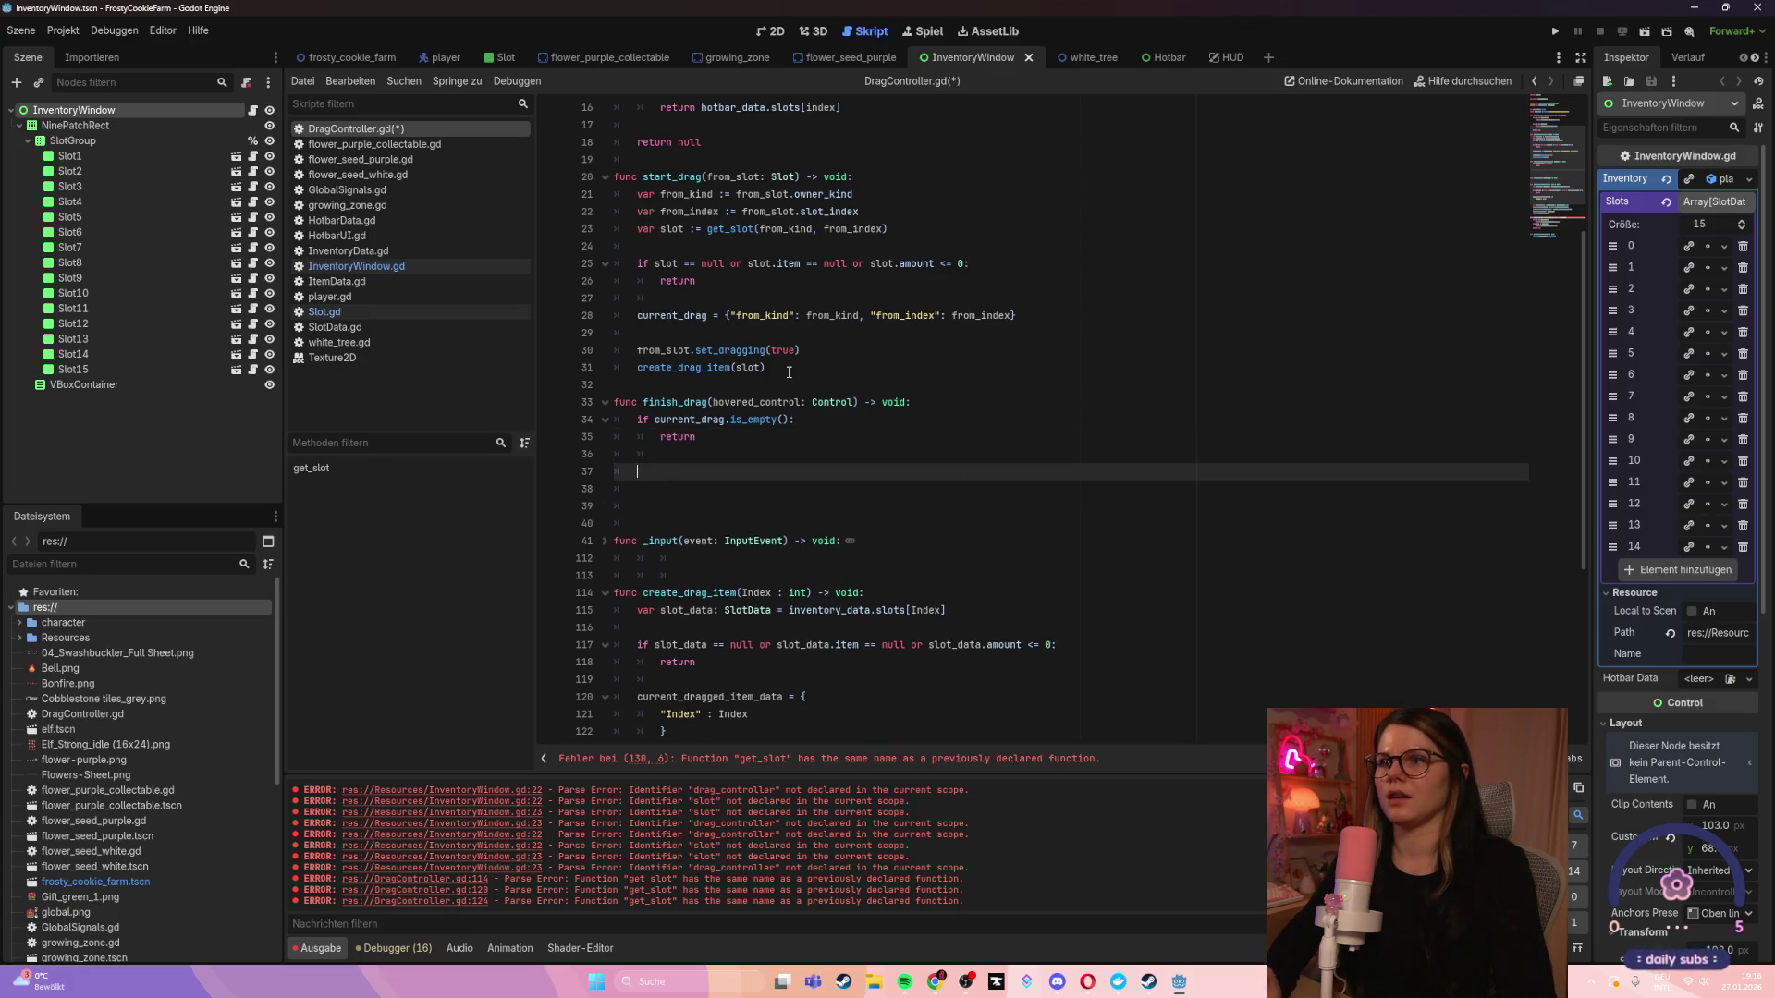
# Step: Declare var from_kind : String in finish_drag and unfold _input for reference
pyautogui.write('ar from')
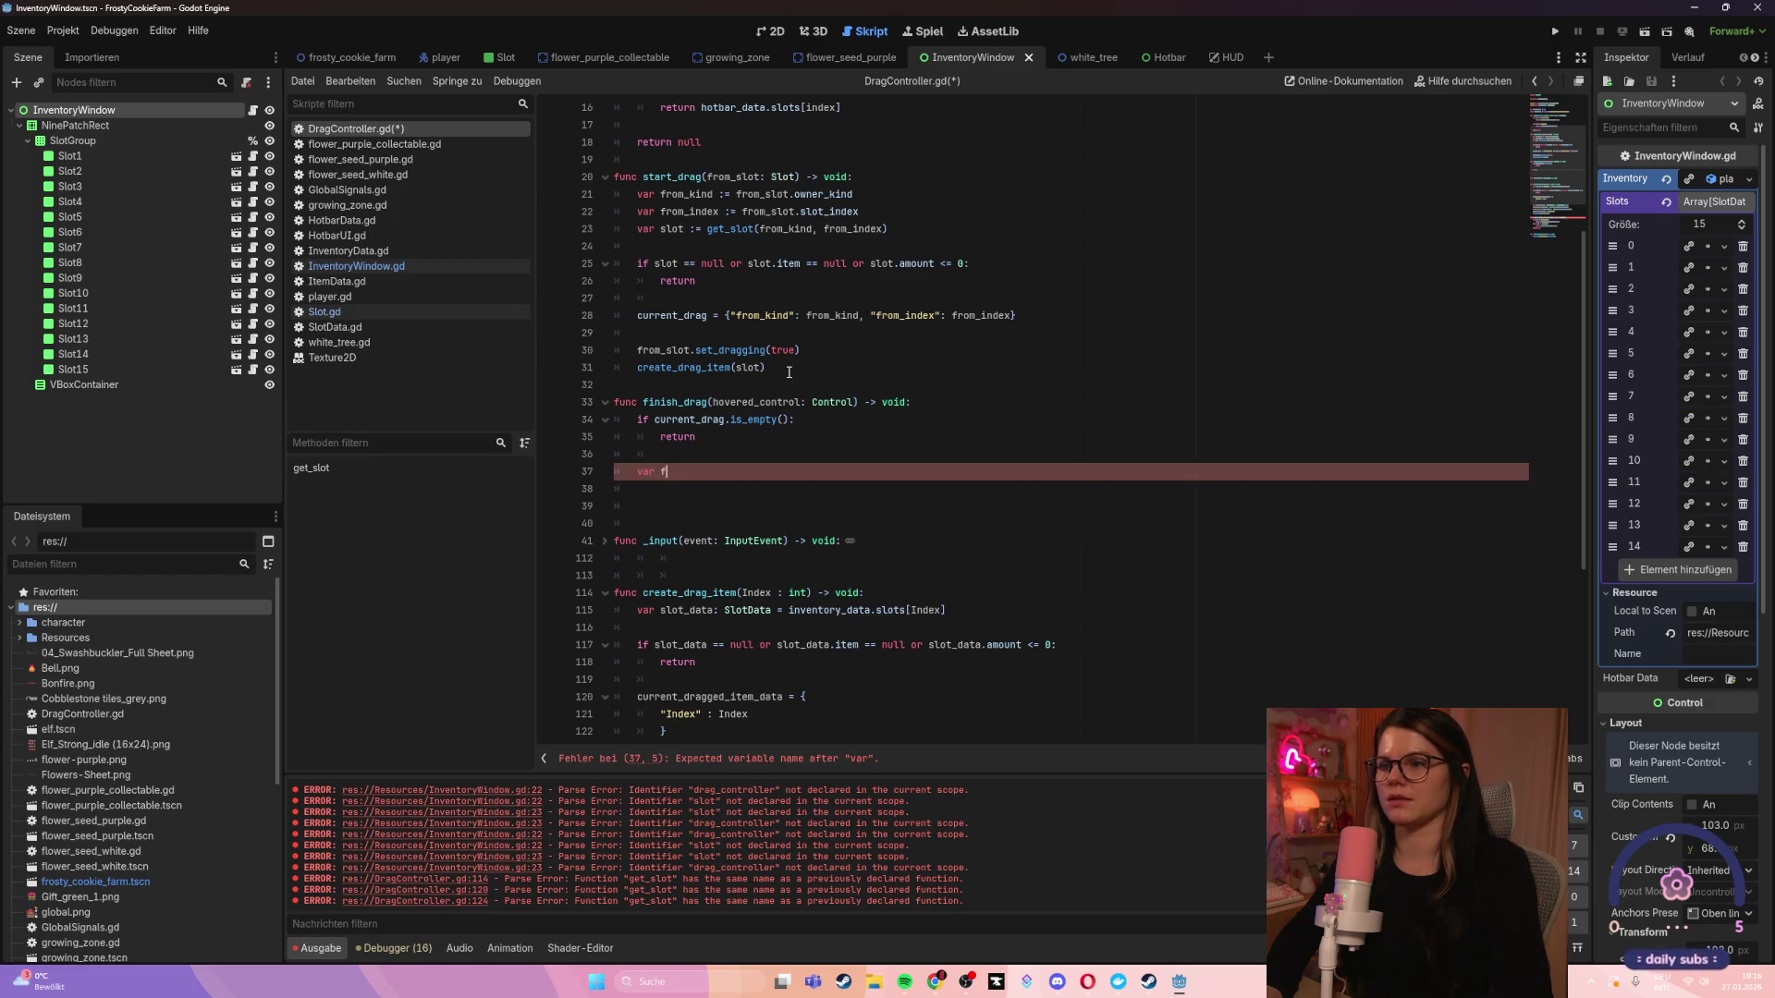
pyautogui.write('_kind : S')
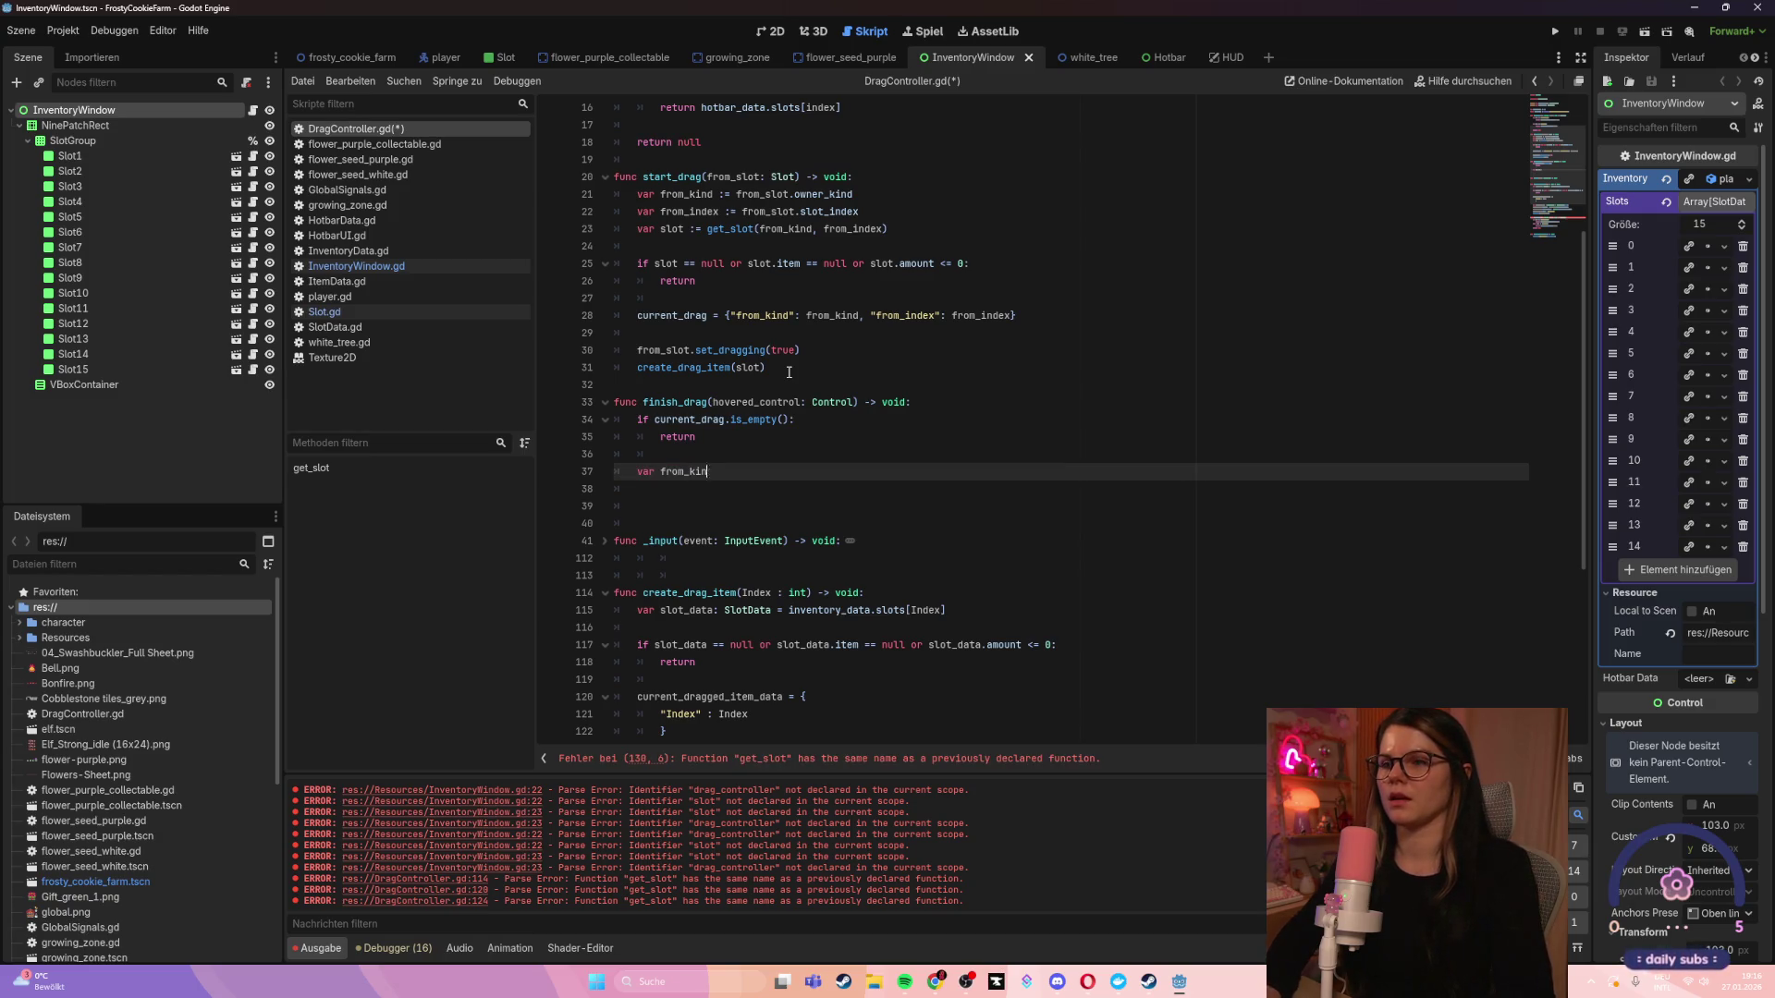
pyautogui.write('tring')
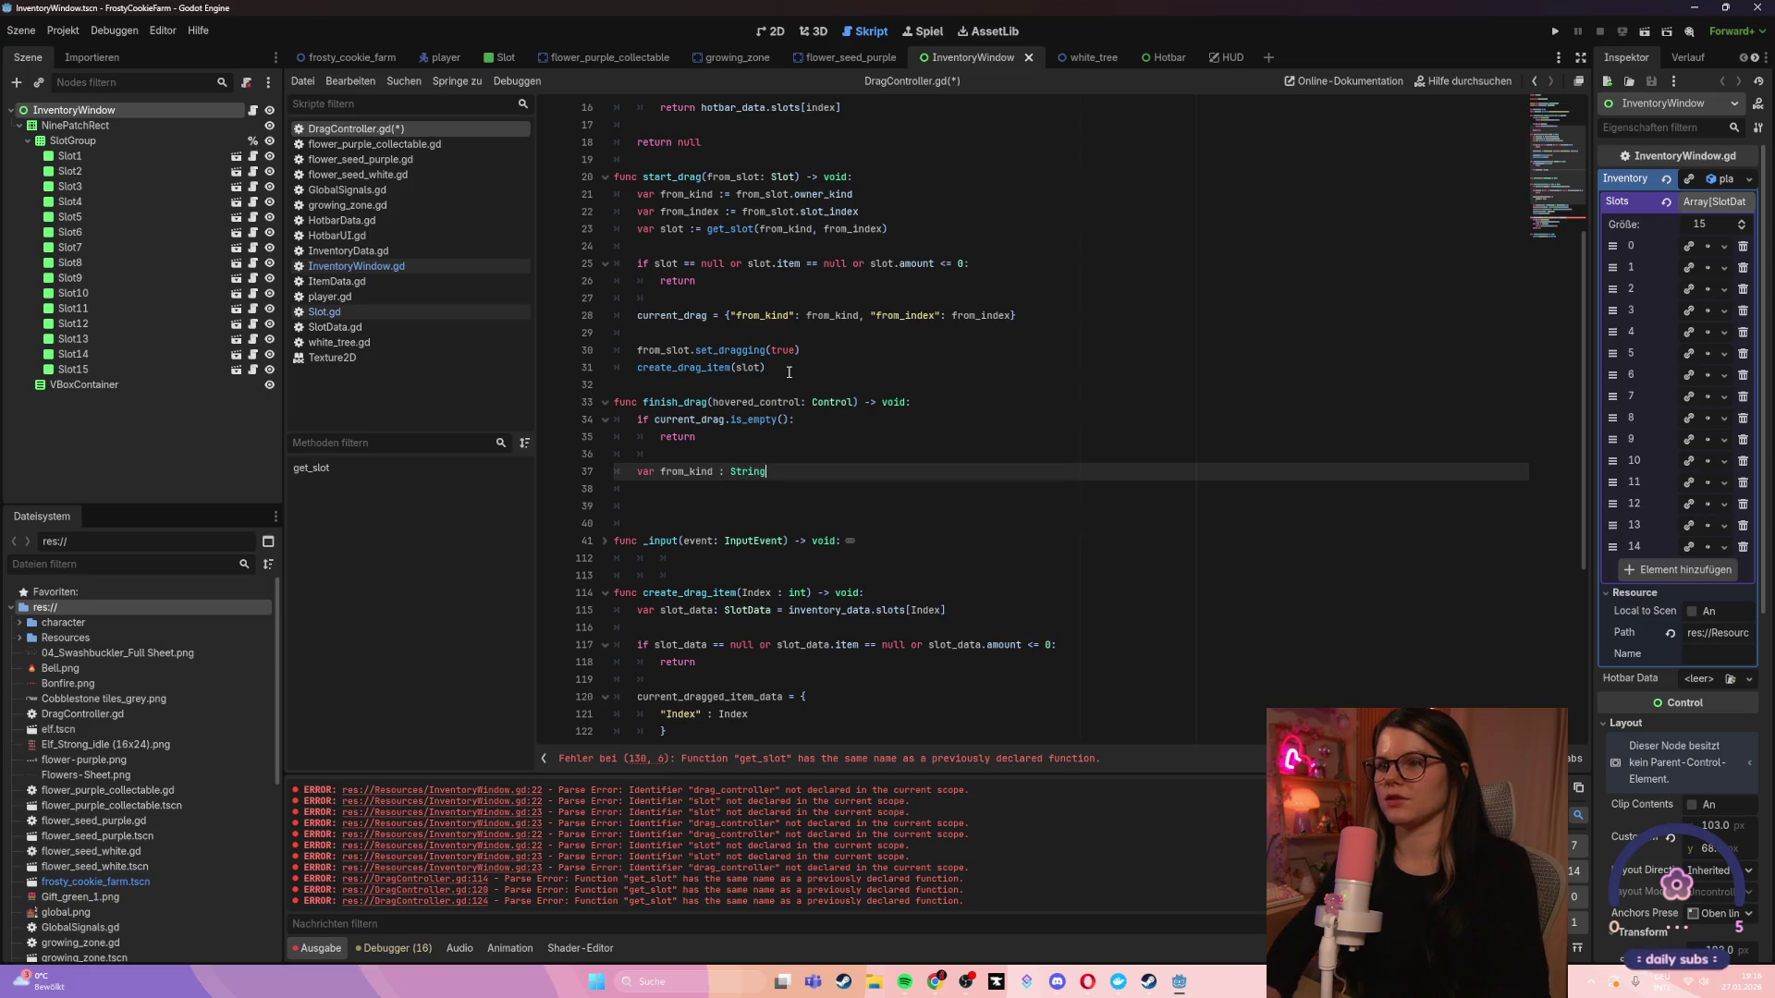
pyautogui.scroll(-6, 840, 448)
pyautogui.scroll(-1, 840, 448)
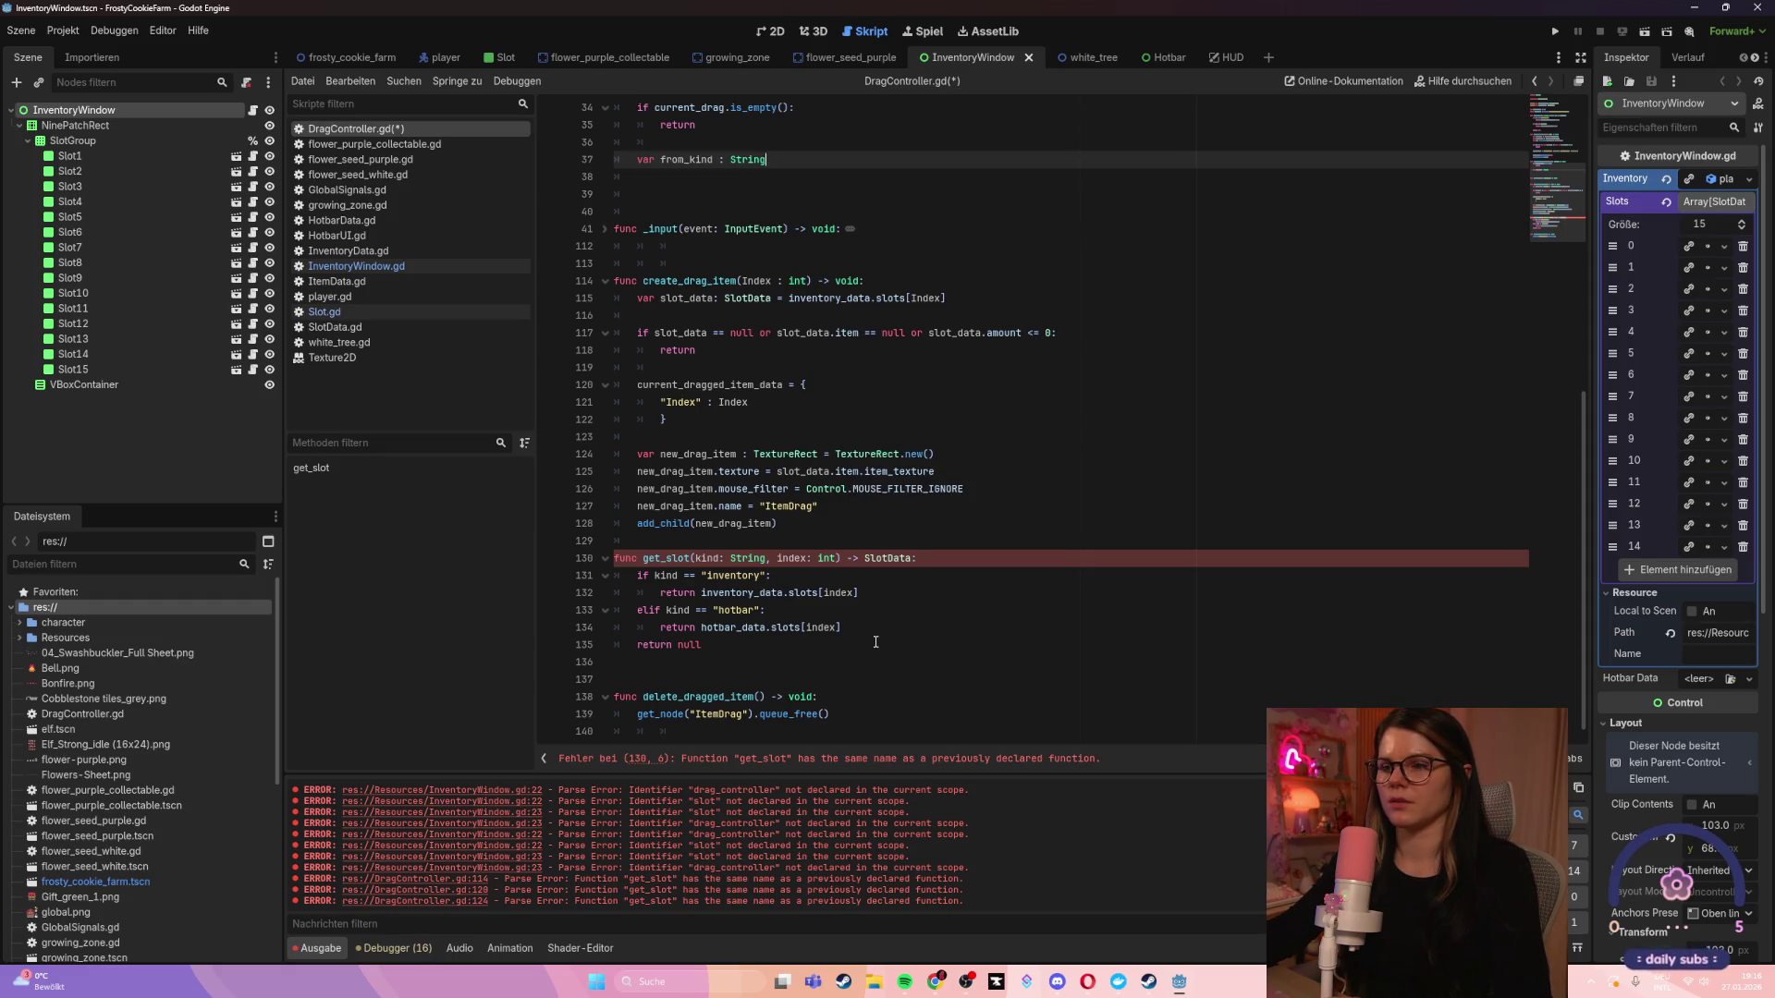
pyautogui.scroll(10, 876, 642)
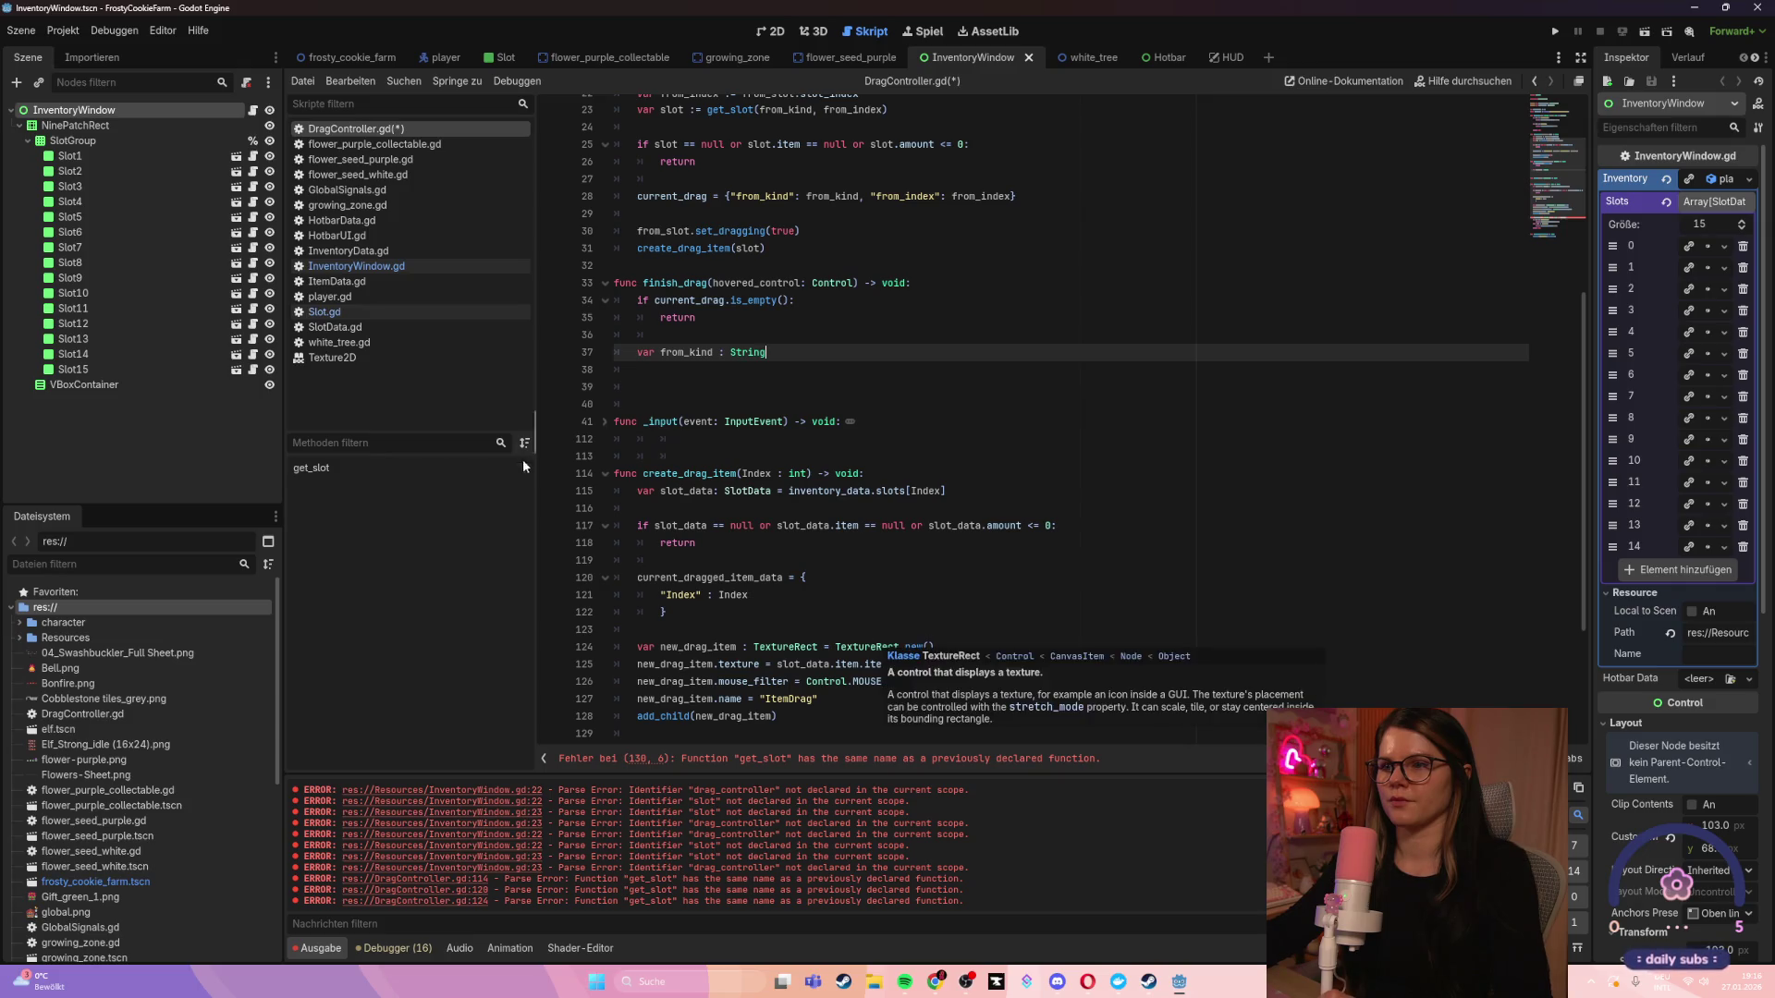
pyautogui.click(604, 421)
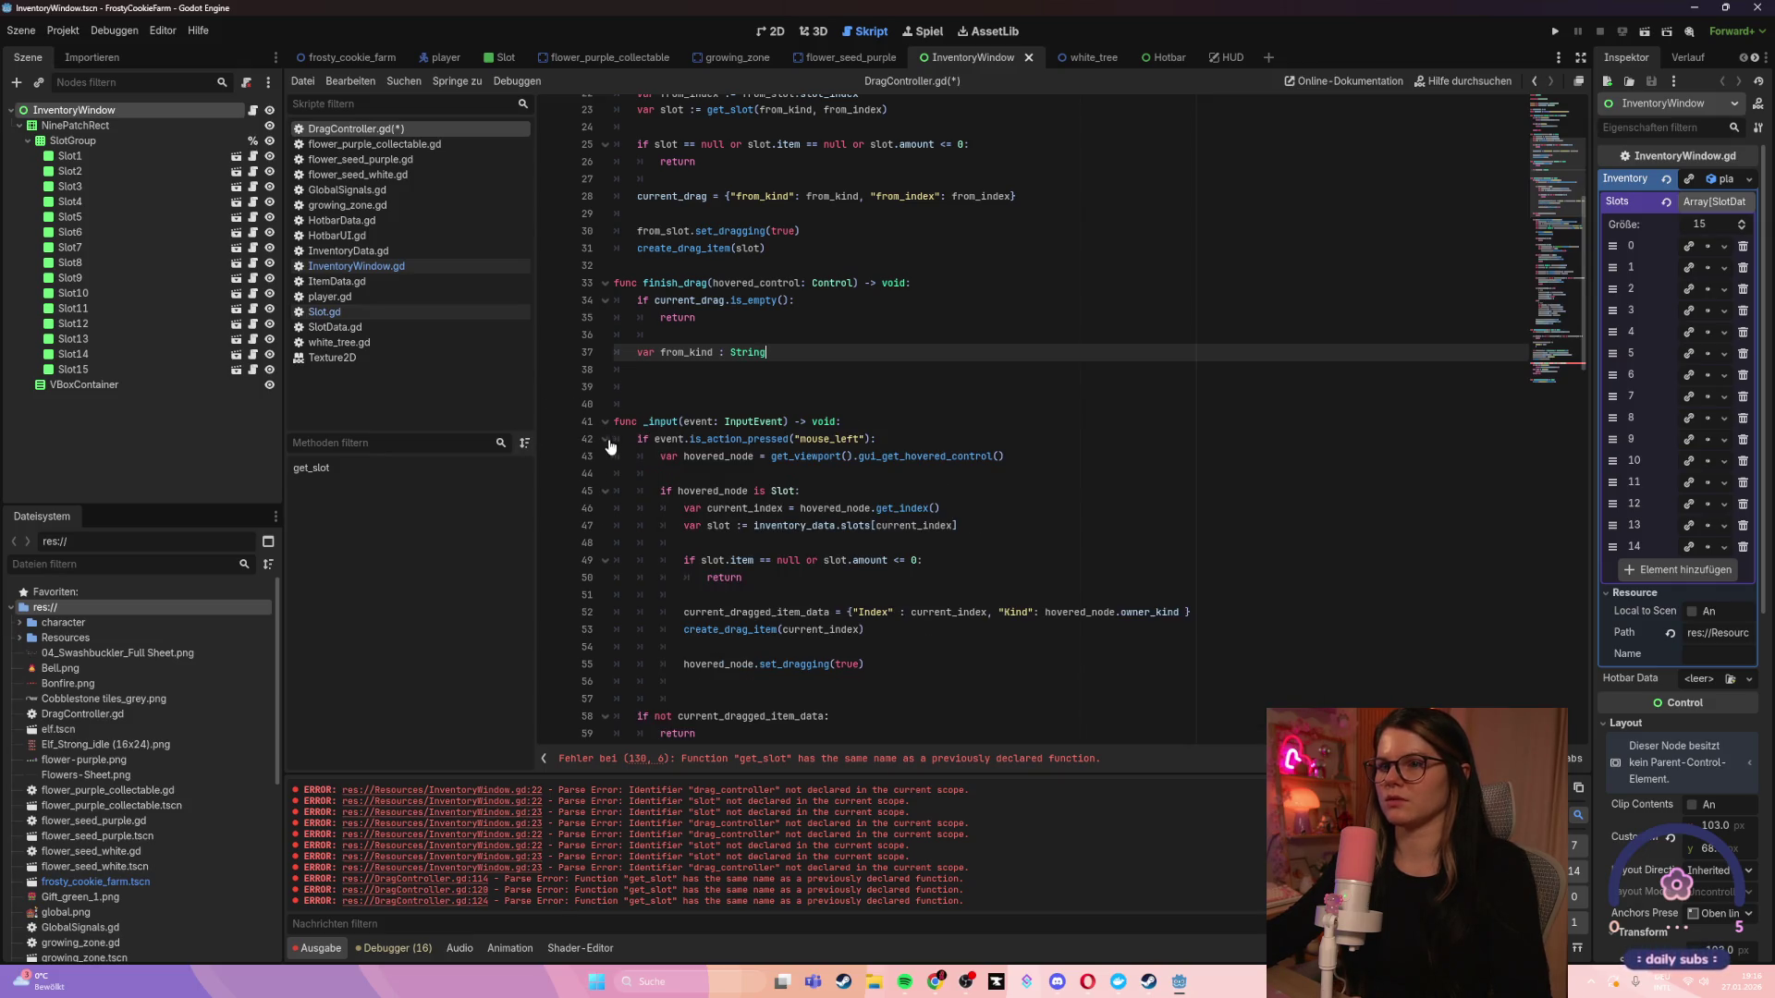
# Step: Fold the is_action_pressed block on line 42 and scroll through the release-handling code
pyautogui.click(605, 439)
pyautogui.click(605, 439)
pyautogui.click(606, 439)
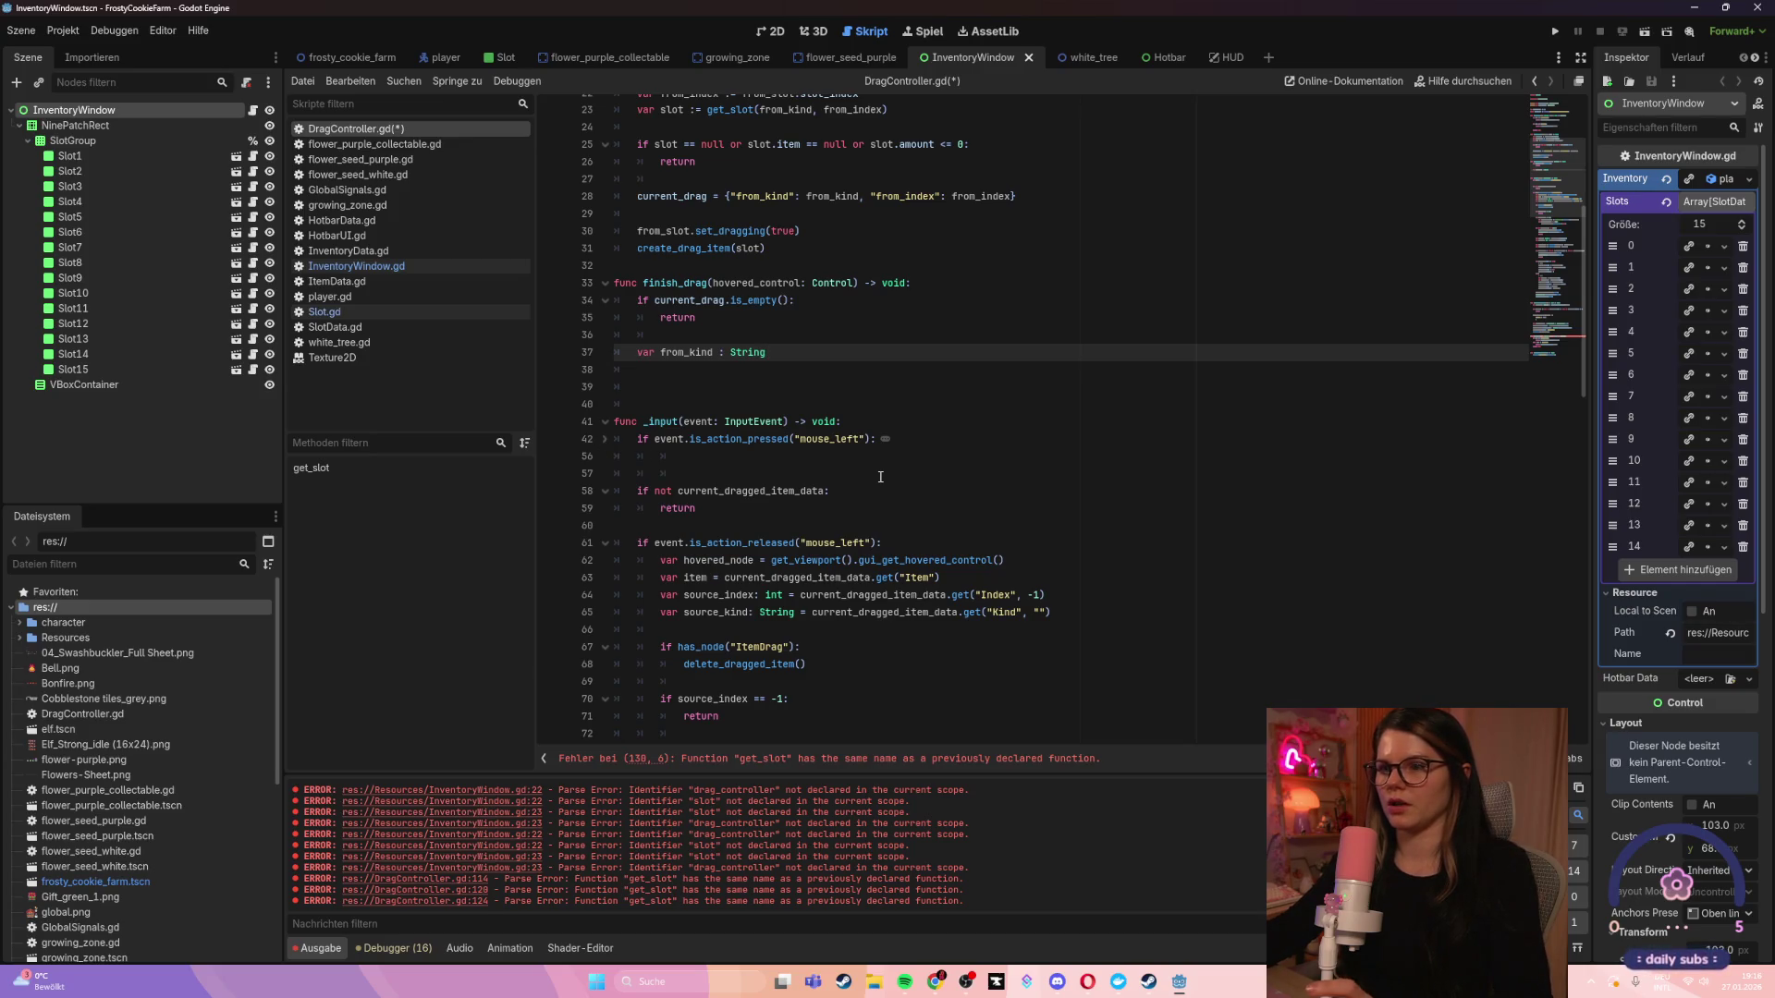
pyautogui.scroll(-4, 983, 599)
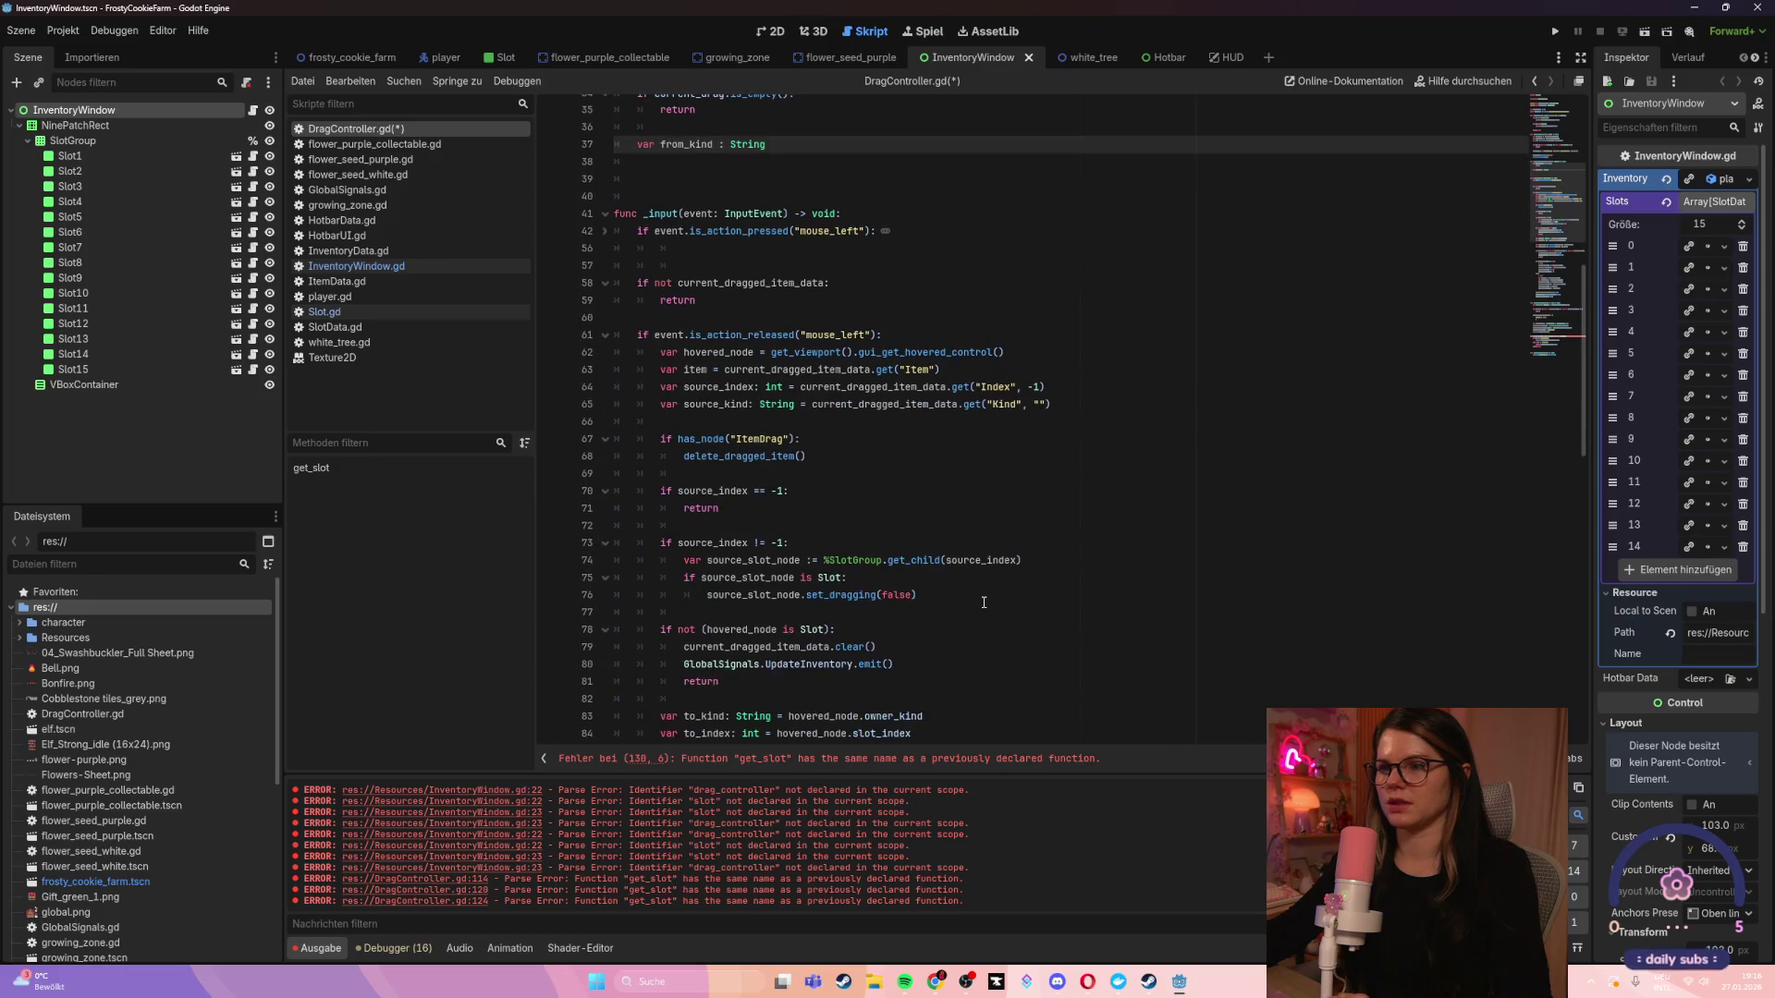
pyautogui.scroll(-2, 983, 602)
pyautogui.scroll(-2, 983, 601)
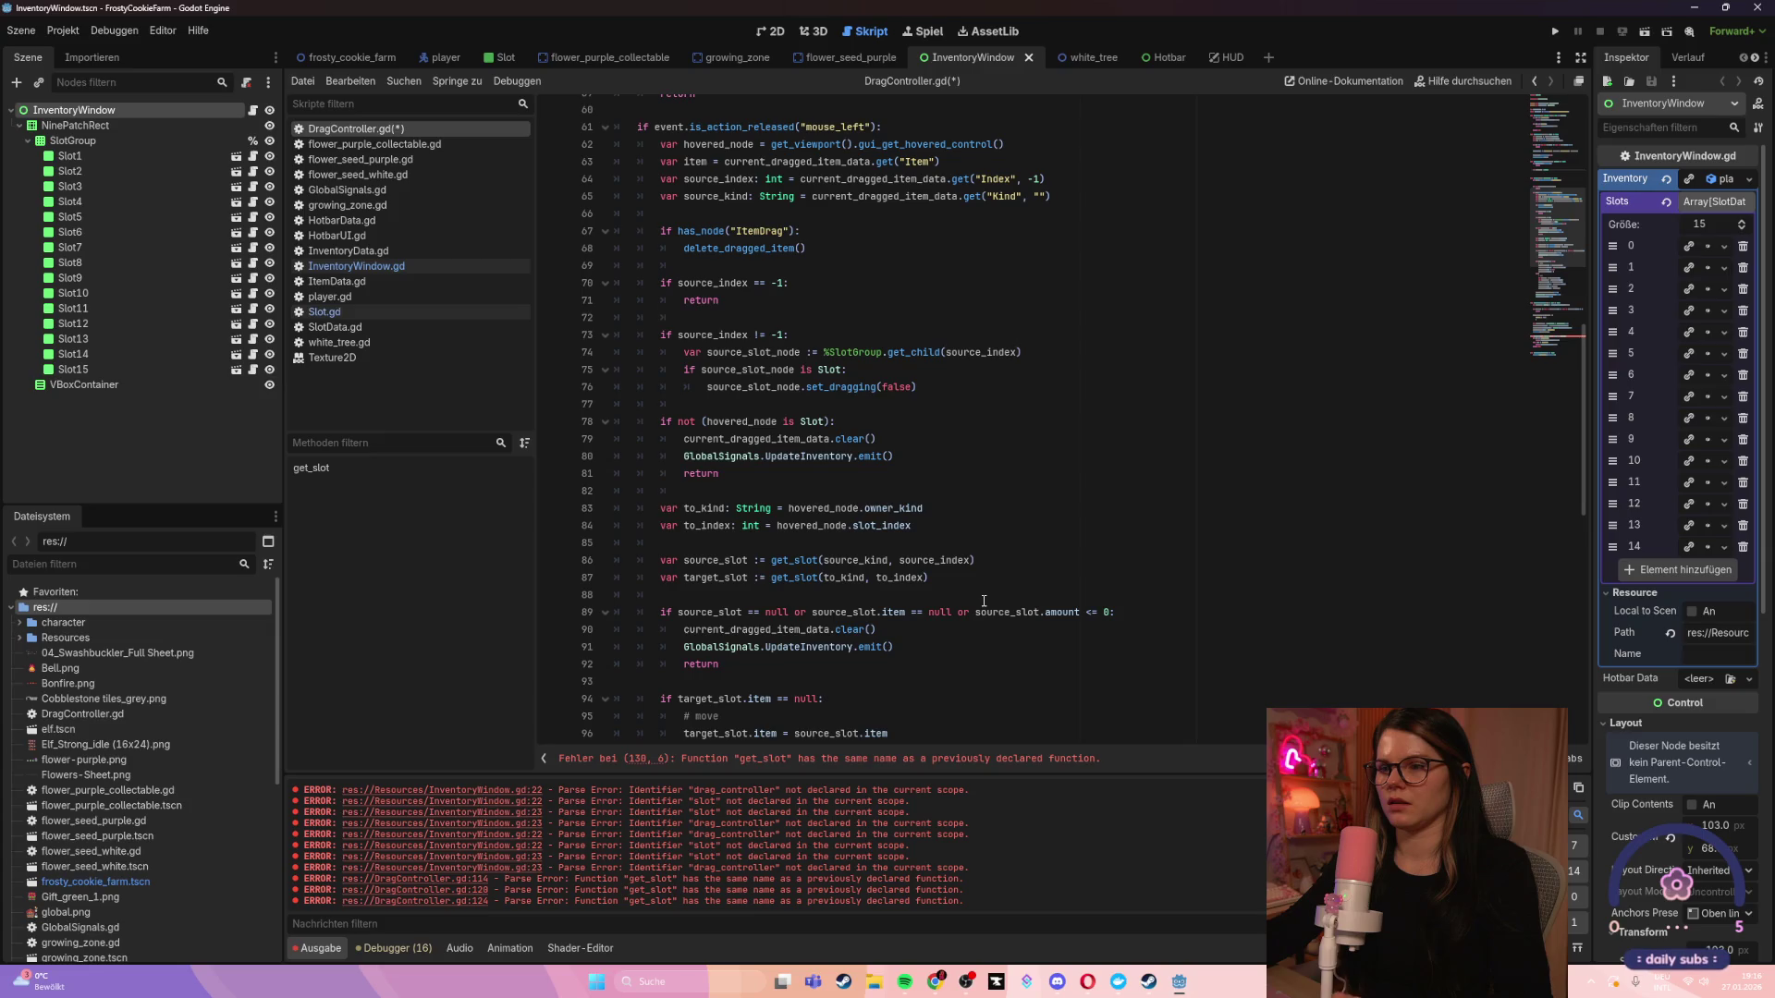
pyautogui.scroll(4, 983, 601)
pyautogui.scroll(2, 773, 524)
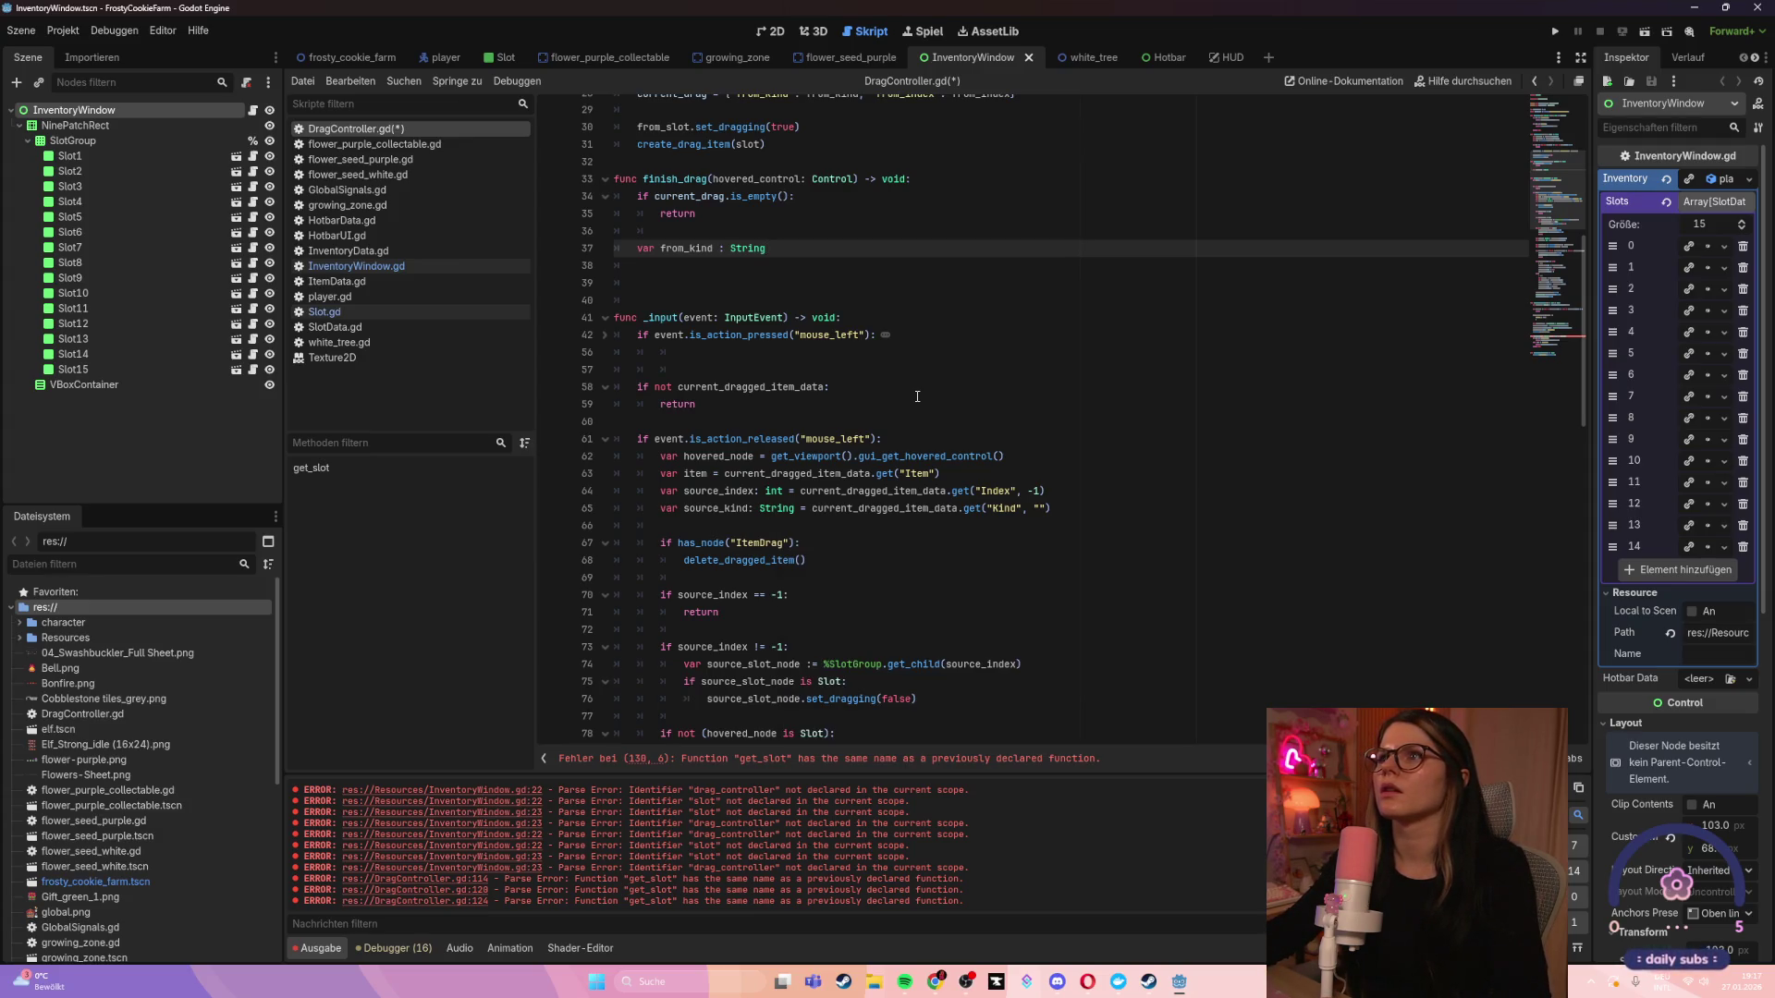
# Step: Assign from_kind = current_drag["from_kind"] and from_index: int = current_drag["from_index"], then save
pyautogui.write('= curre')
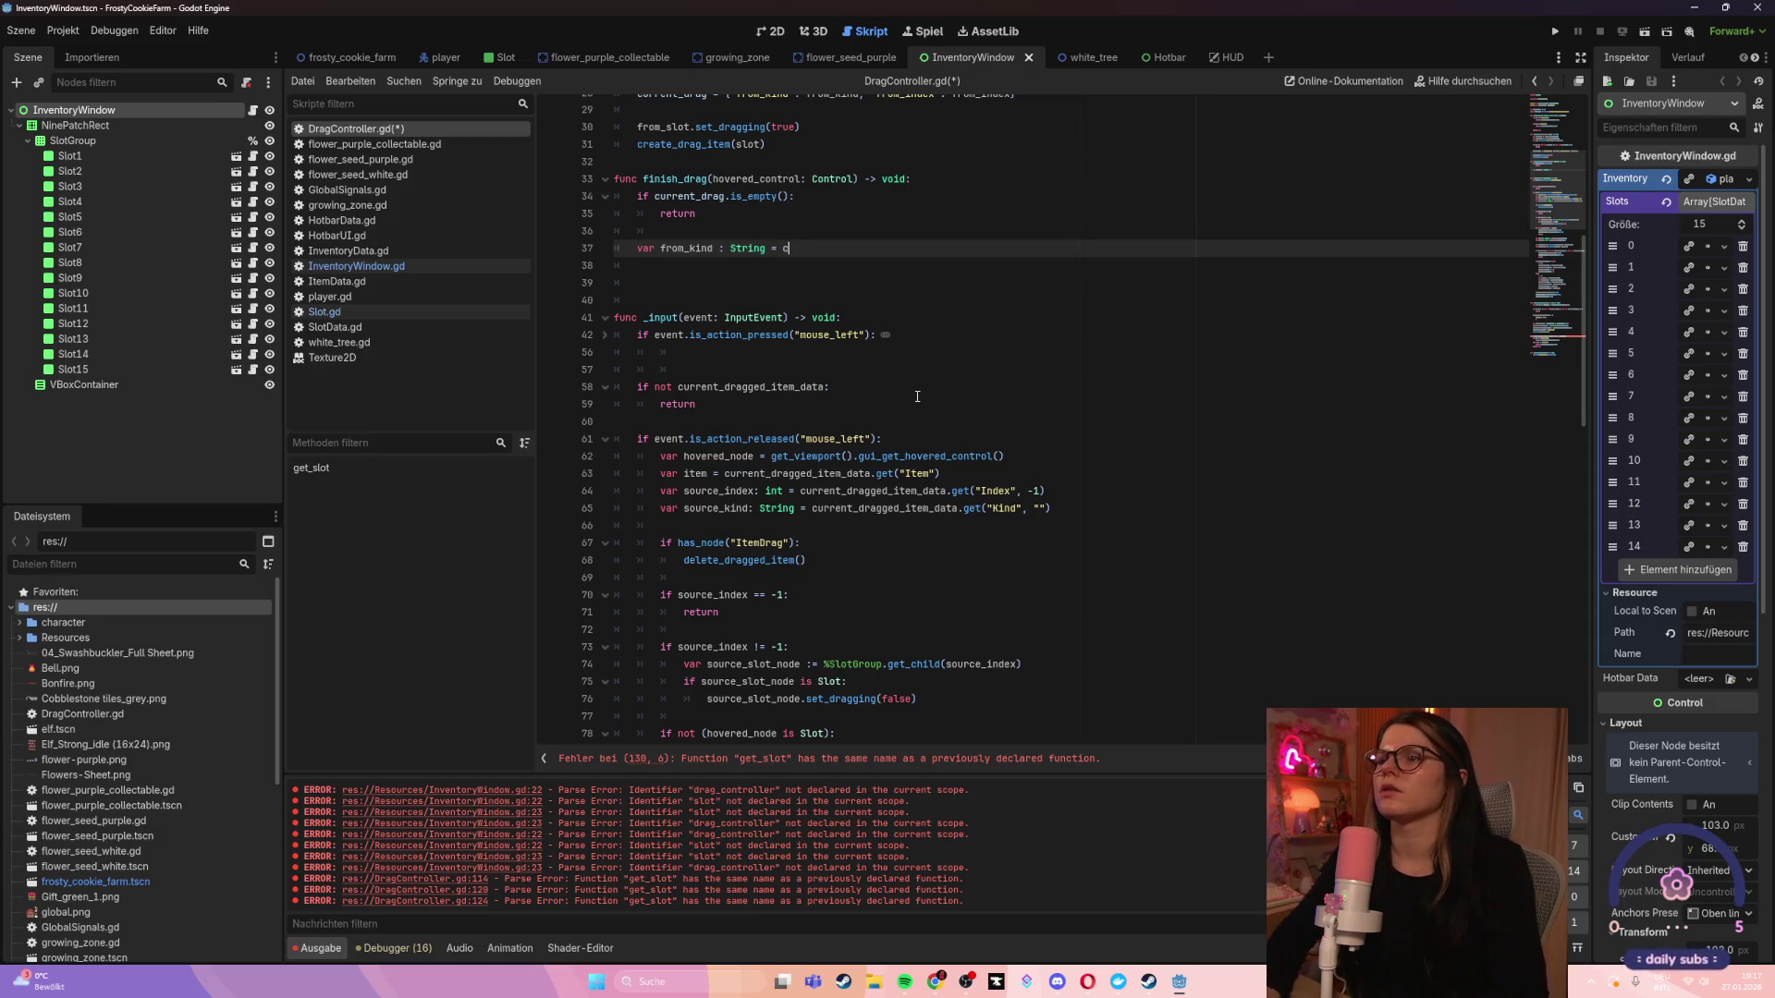
pyautogui.write('nt')
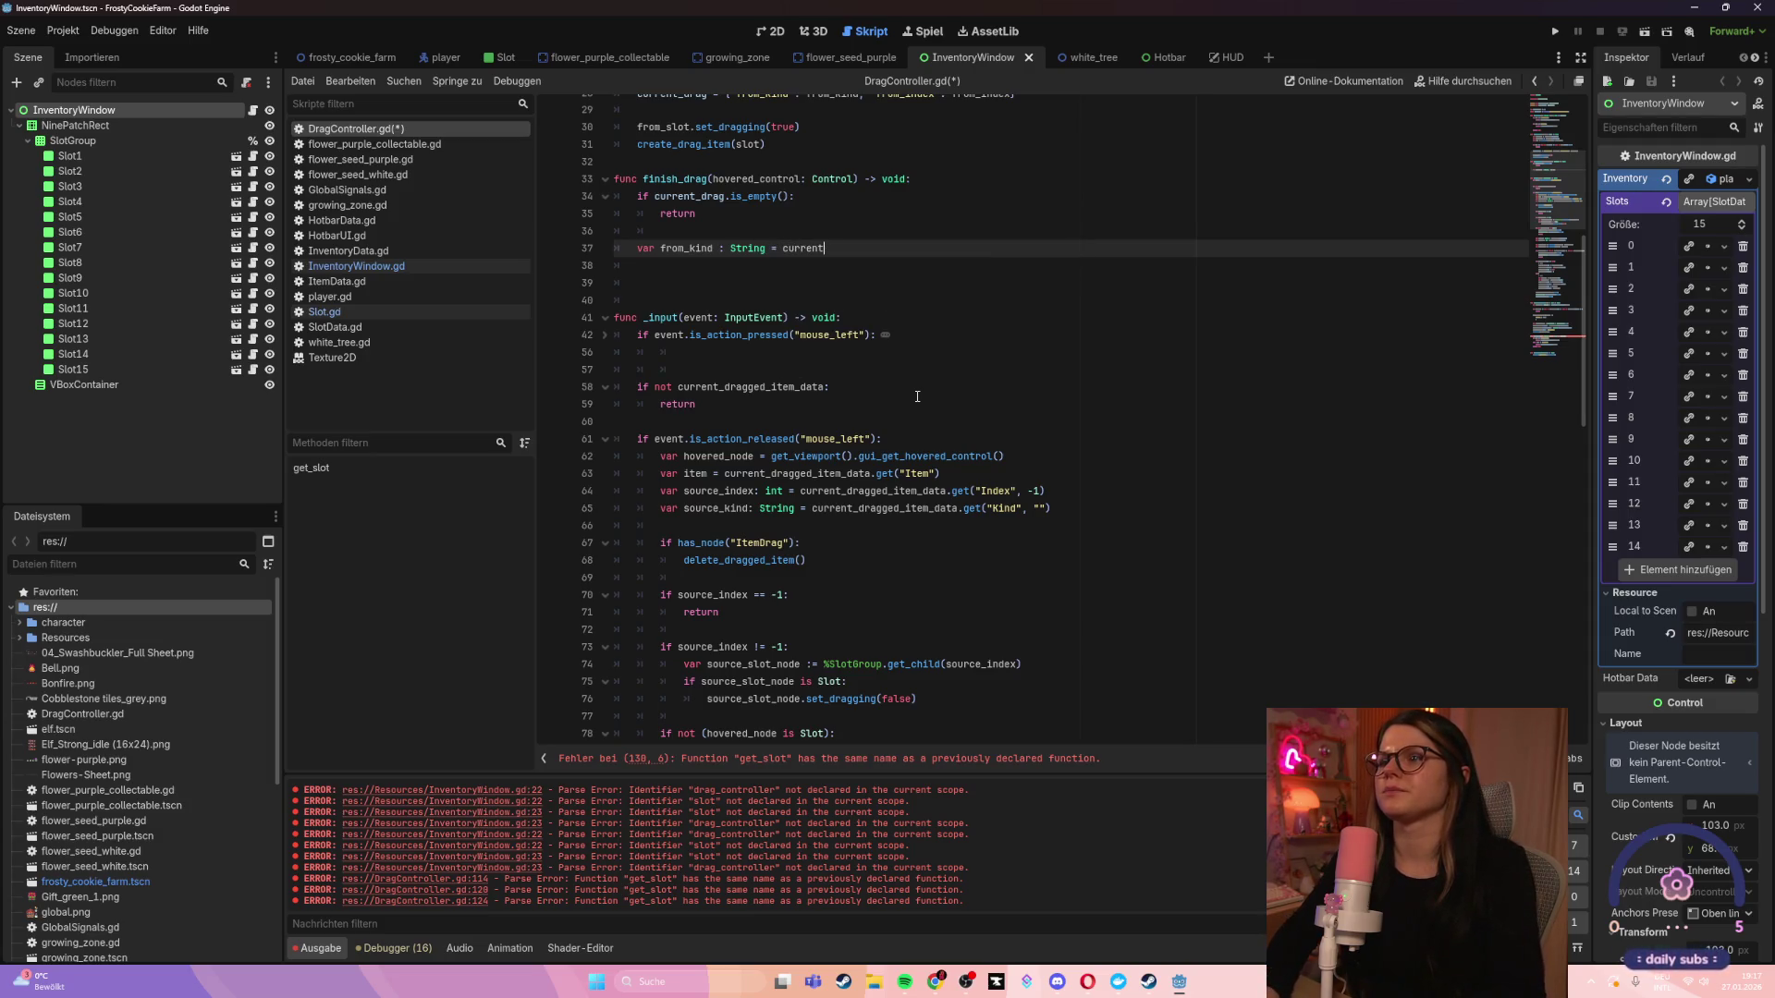
pyautogui.write('_drag')
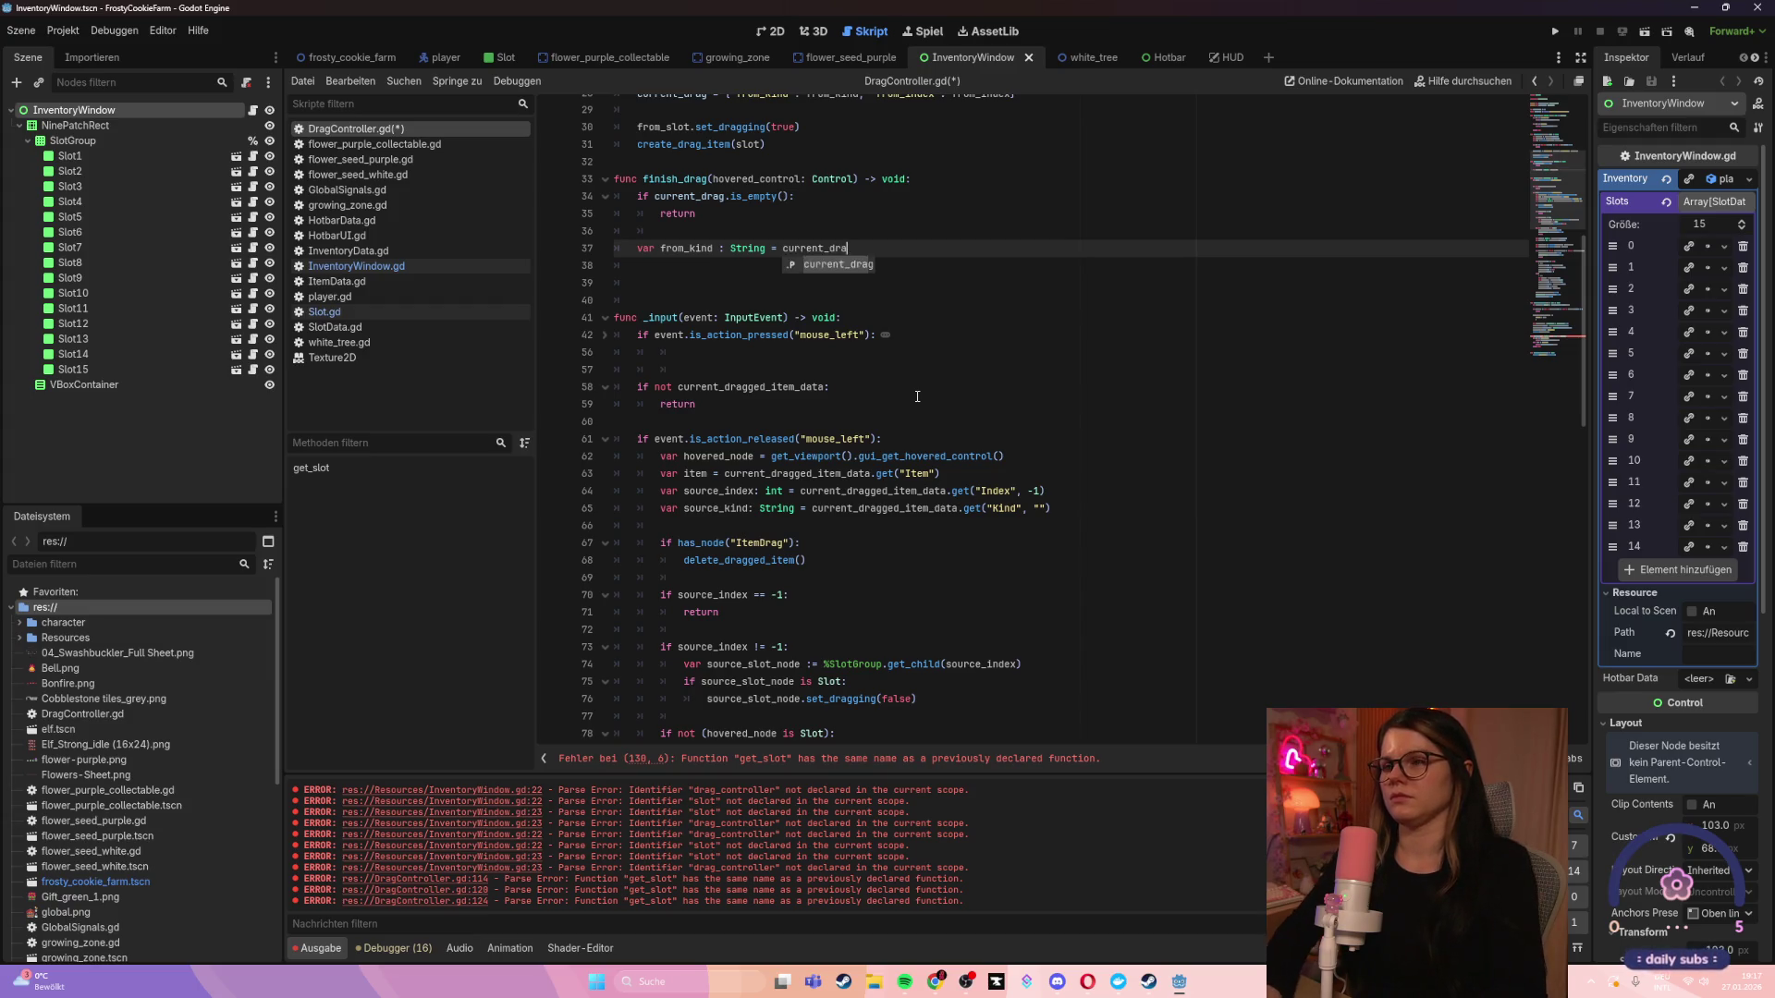
pyautogui.write('[')
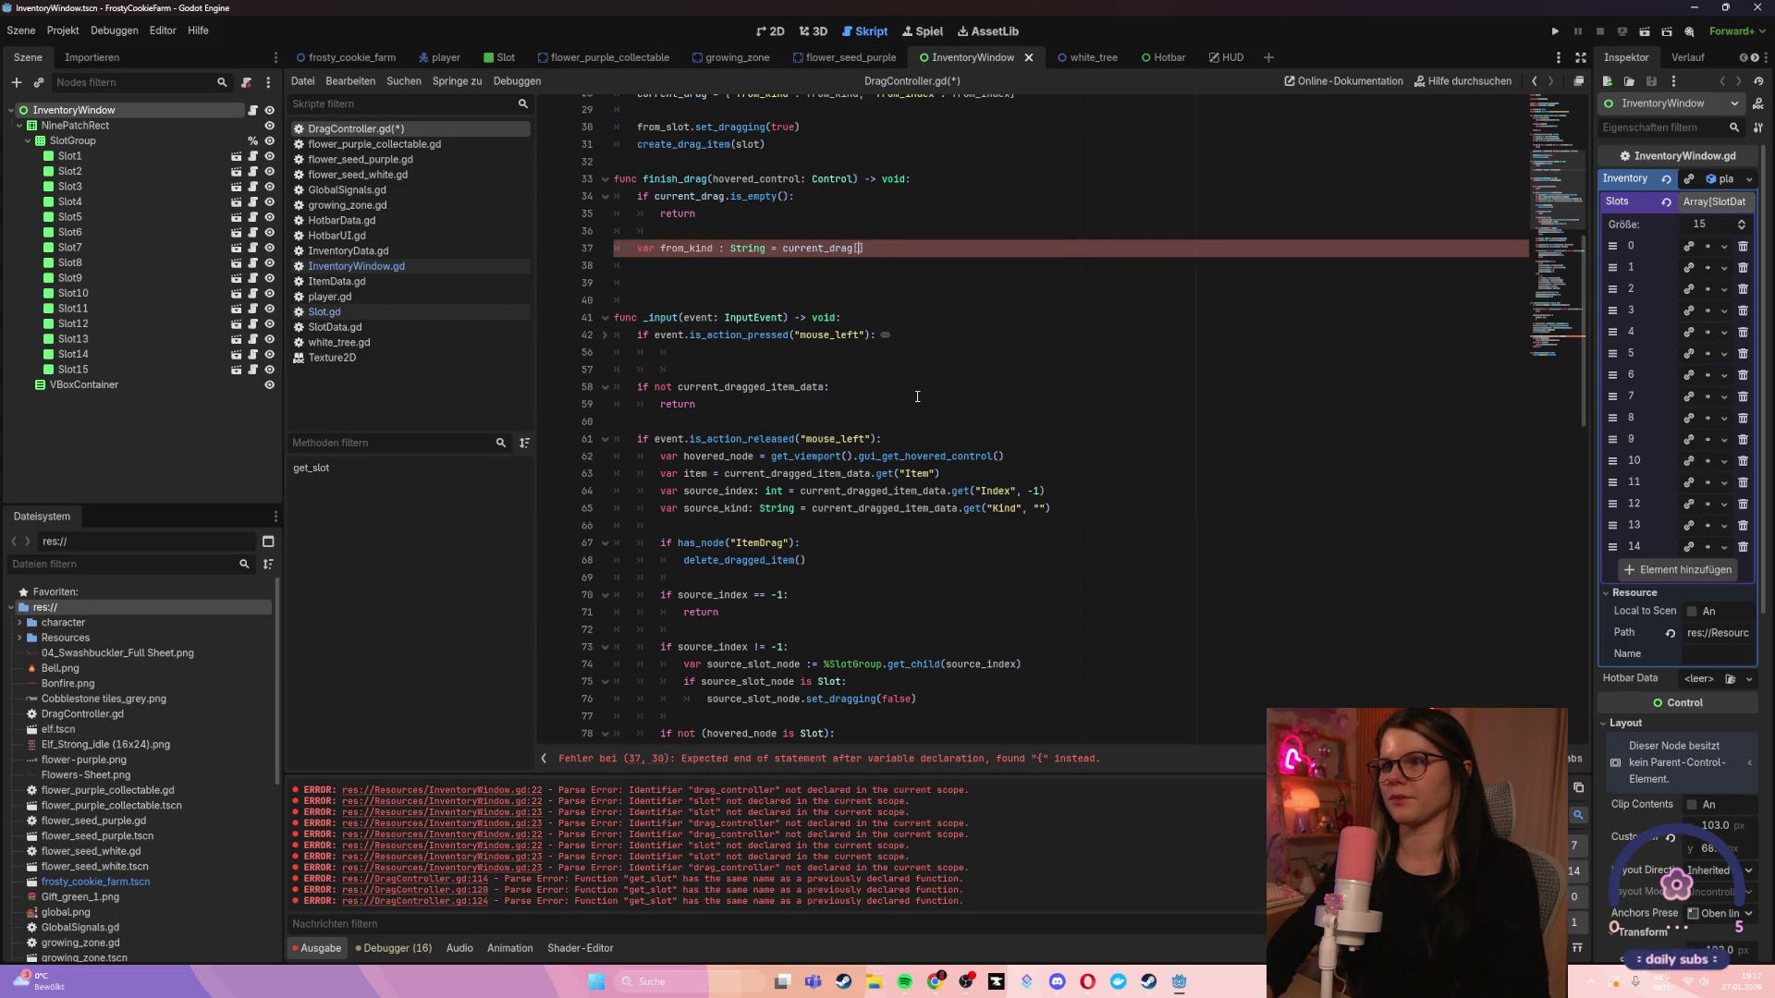
pyautogui.write('"from')
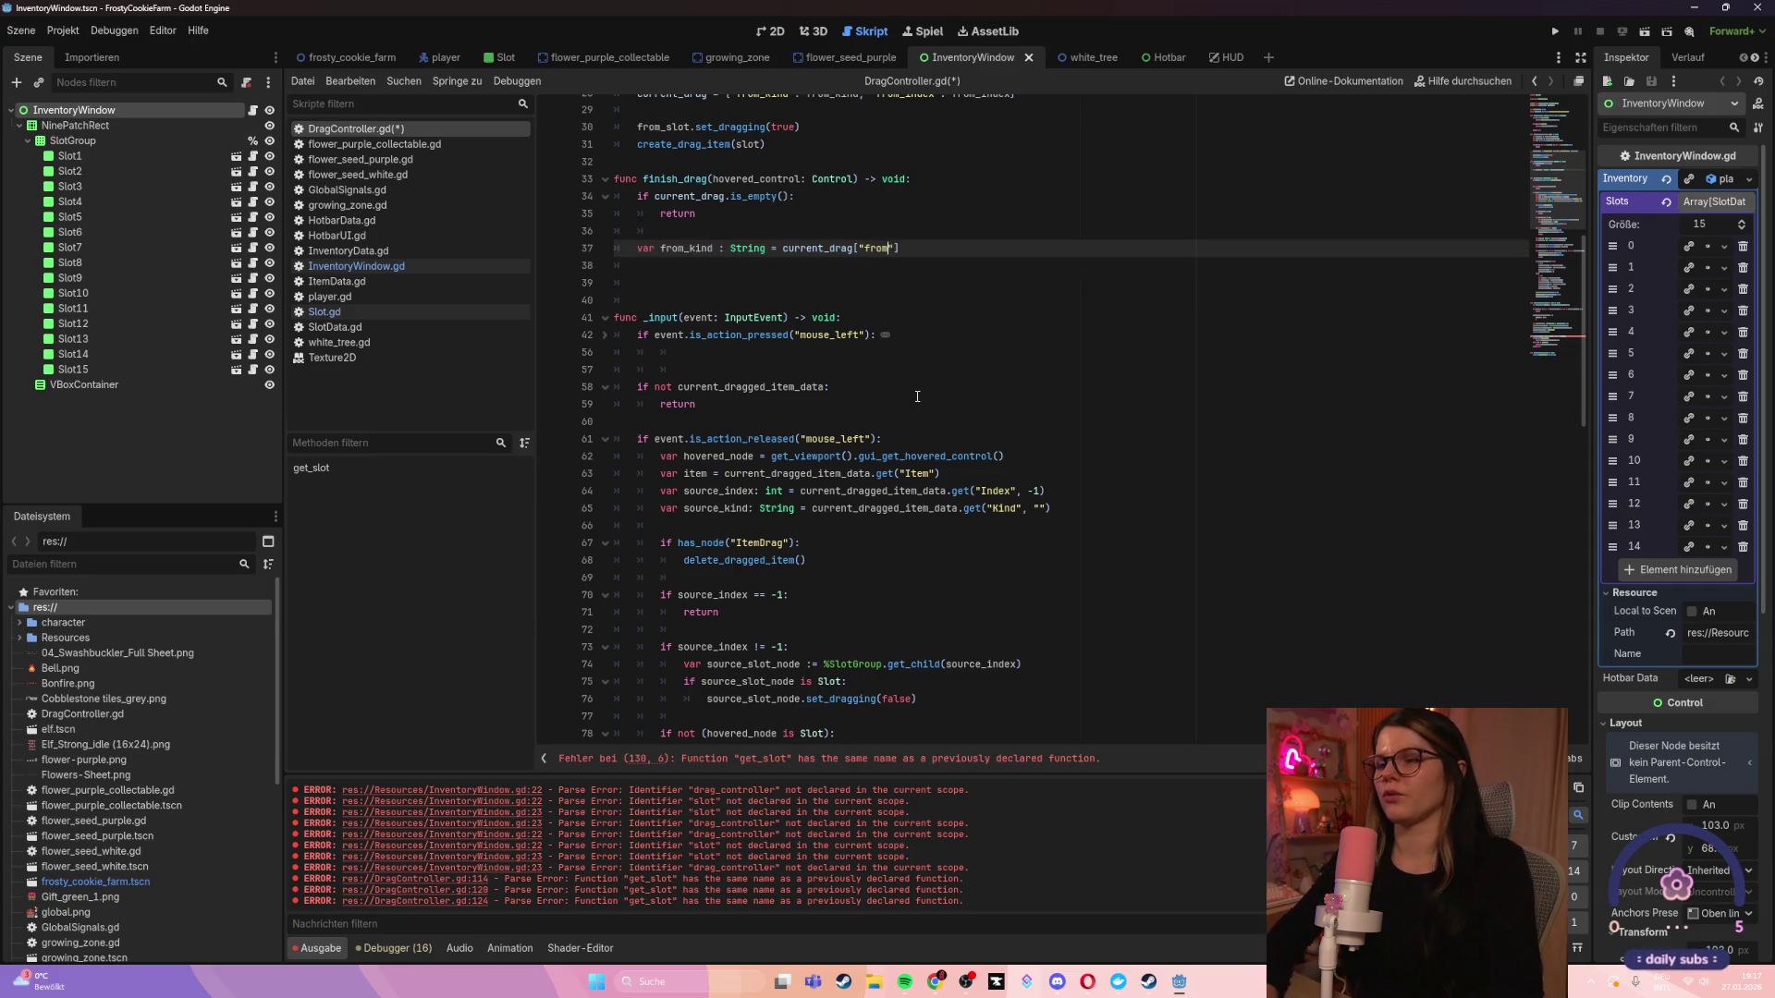
pyautogui.write('_kind')
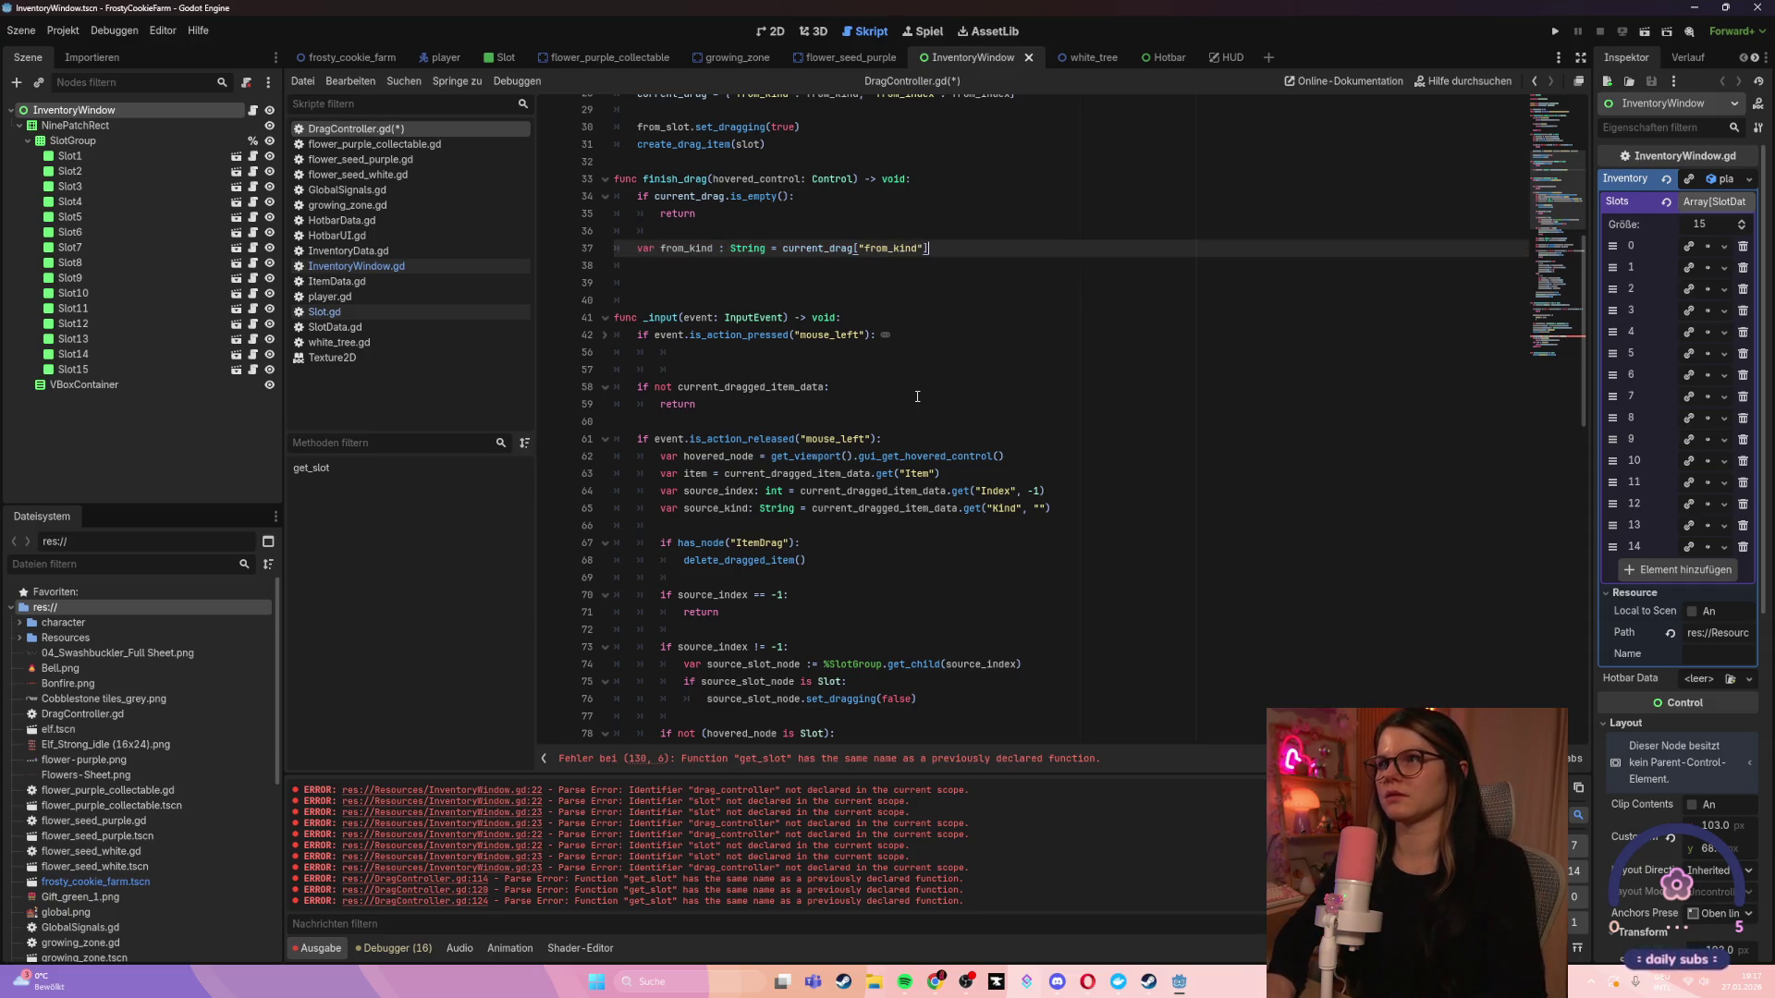
pyautogui.press('Return')
pyautogui.write('var for')
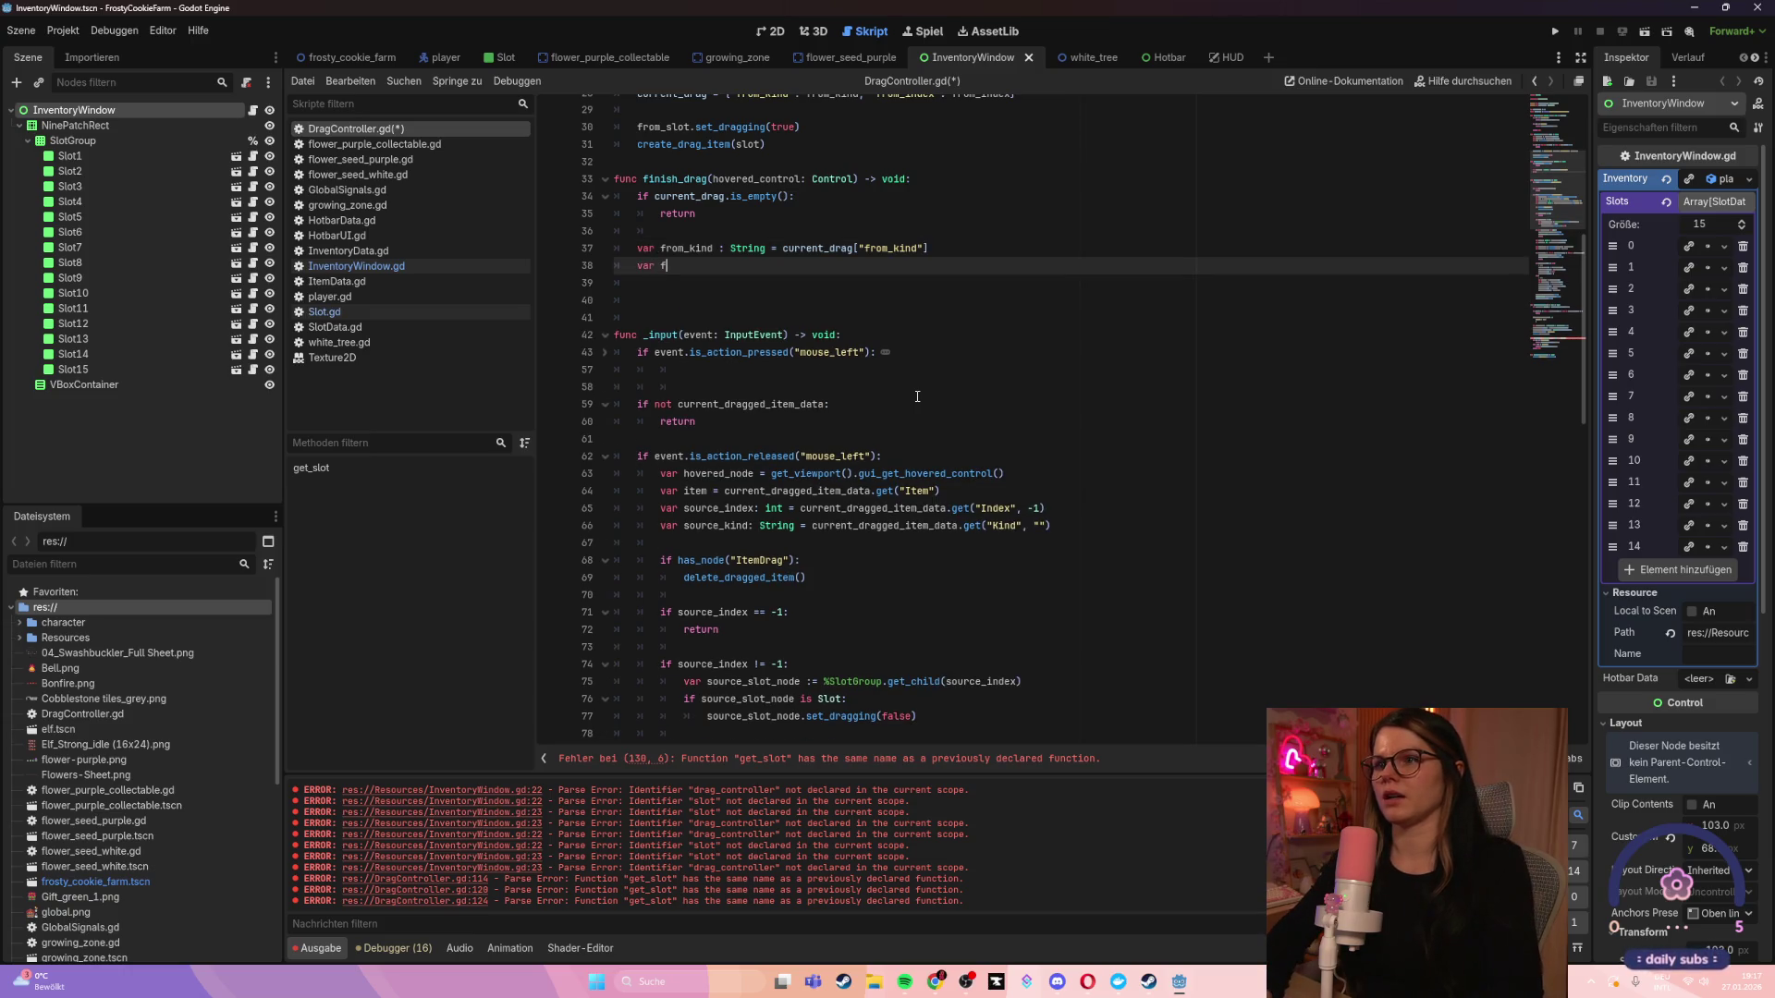
pyautogui.press('BackSpace')
pyautogui.press('BackSpace')
pyautogui.write('rom_ind')
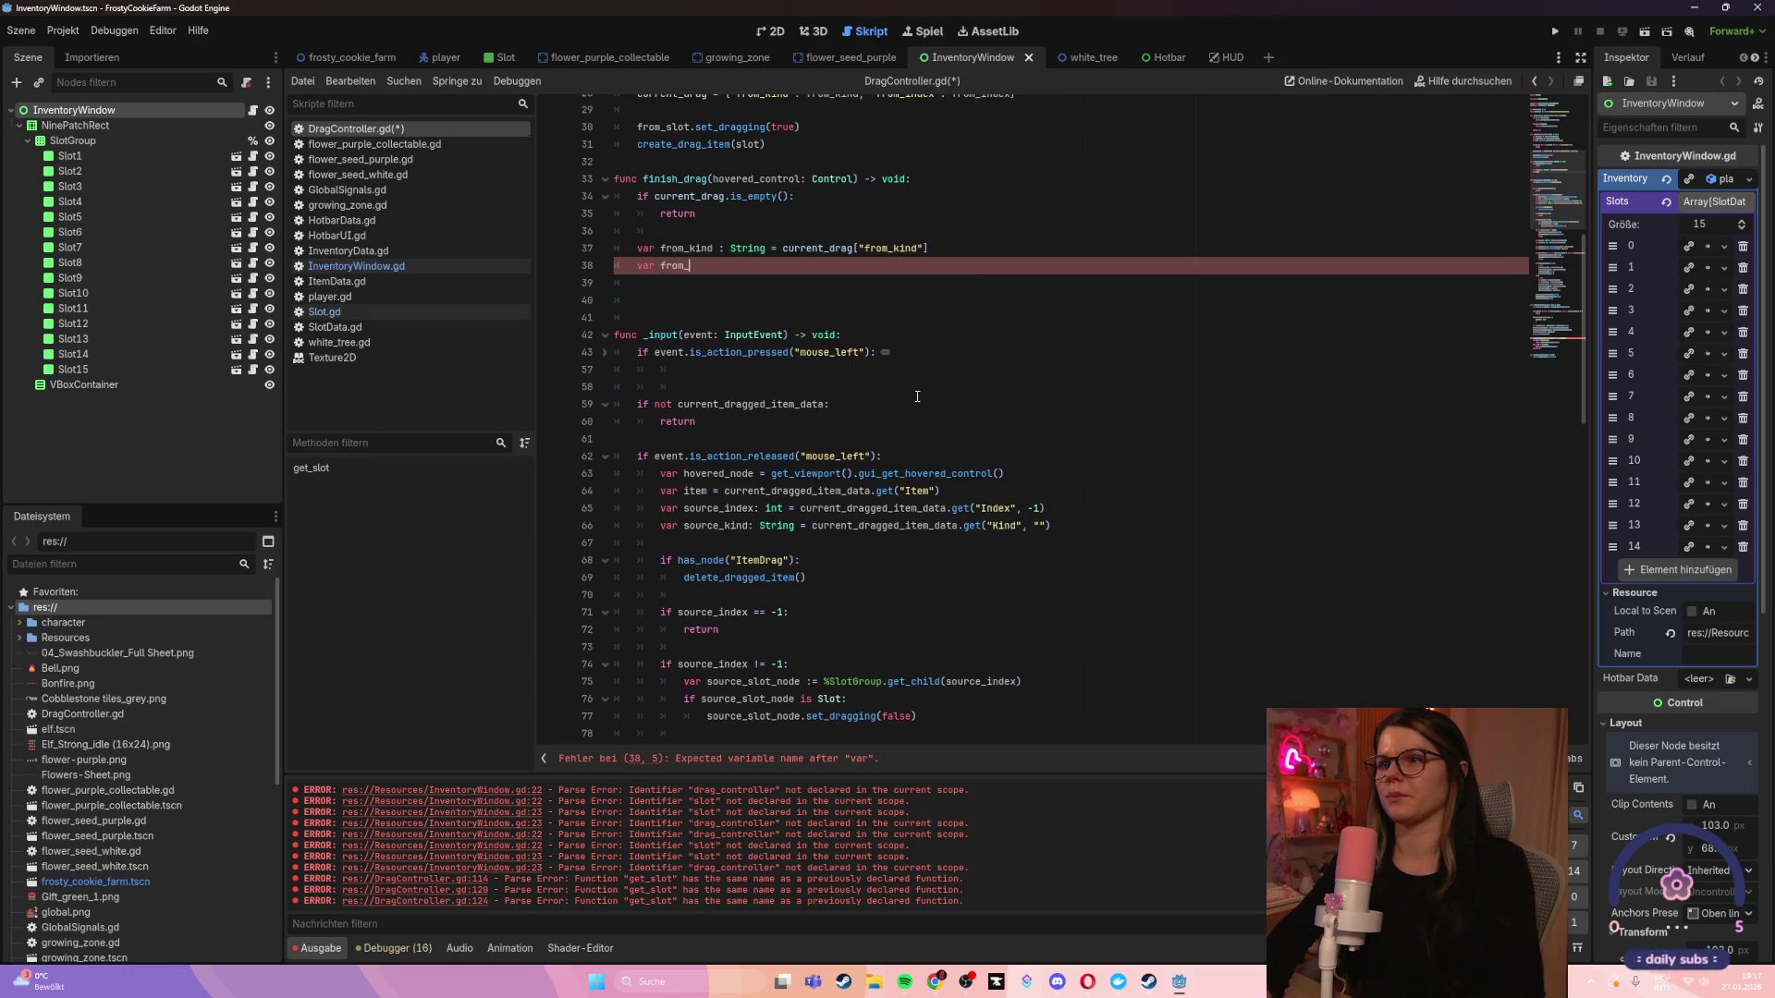
pyautogui.write('ex: int ')
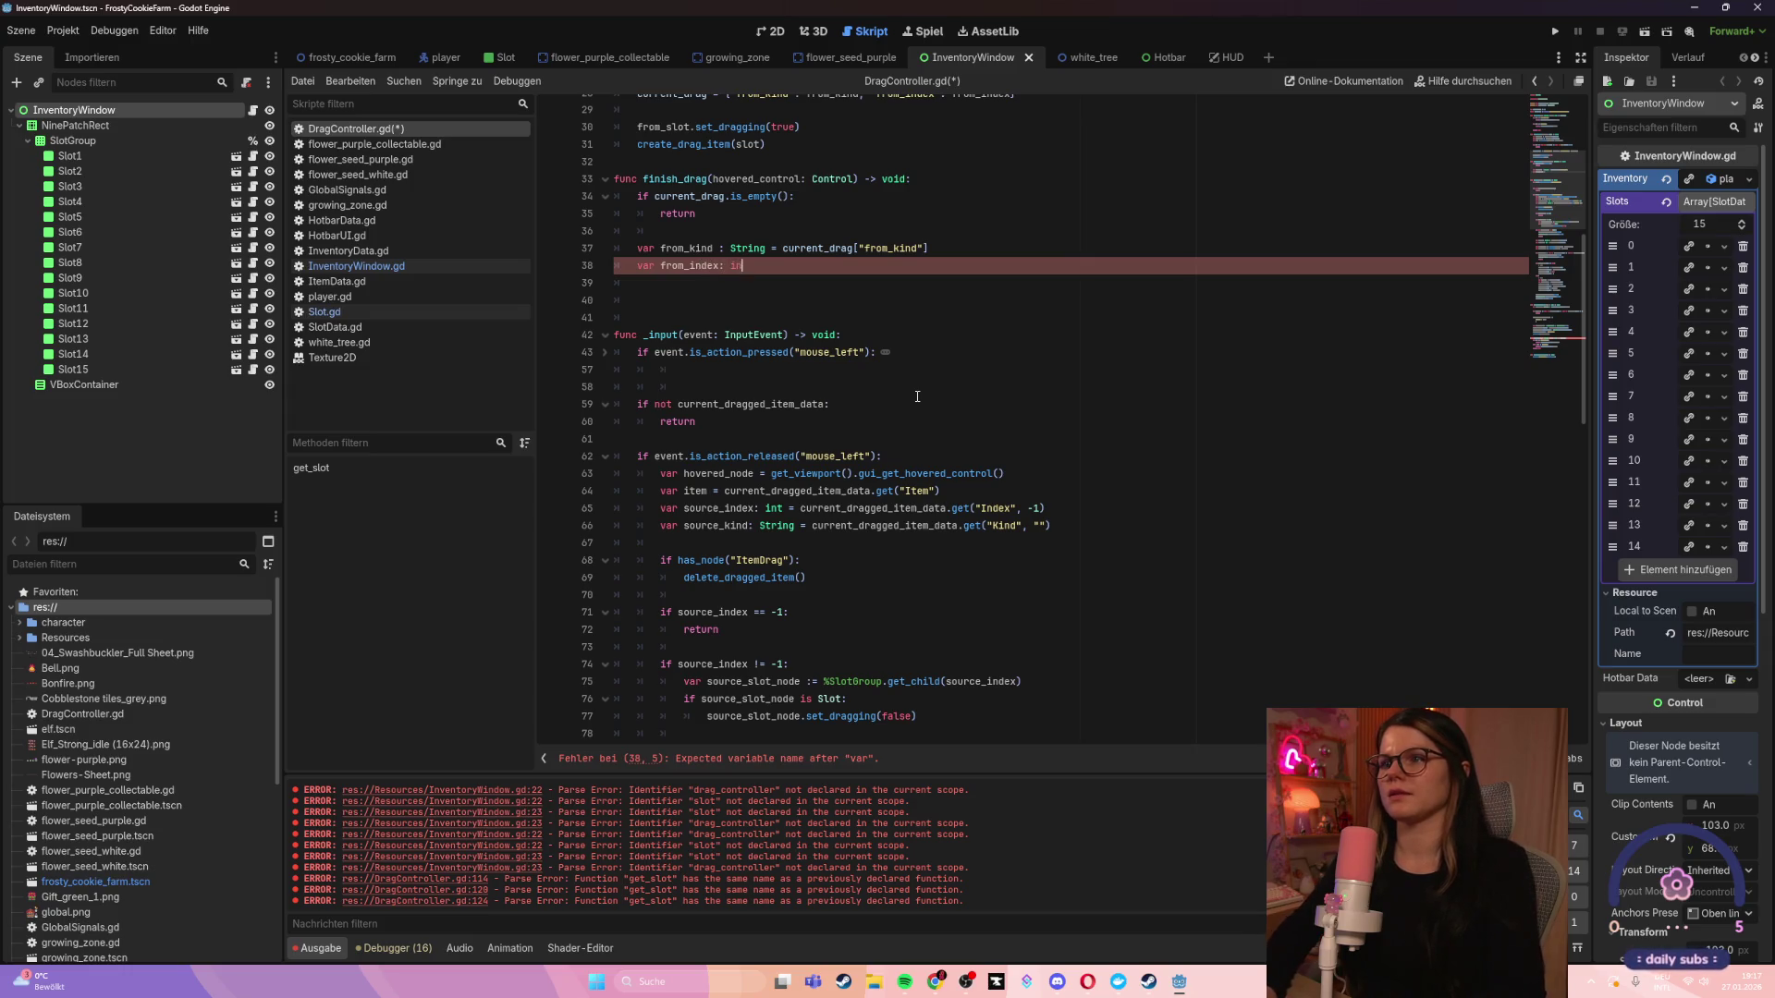
pyautogui.write('= current')
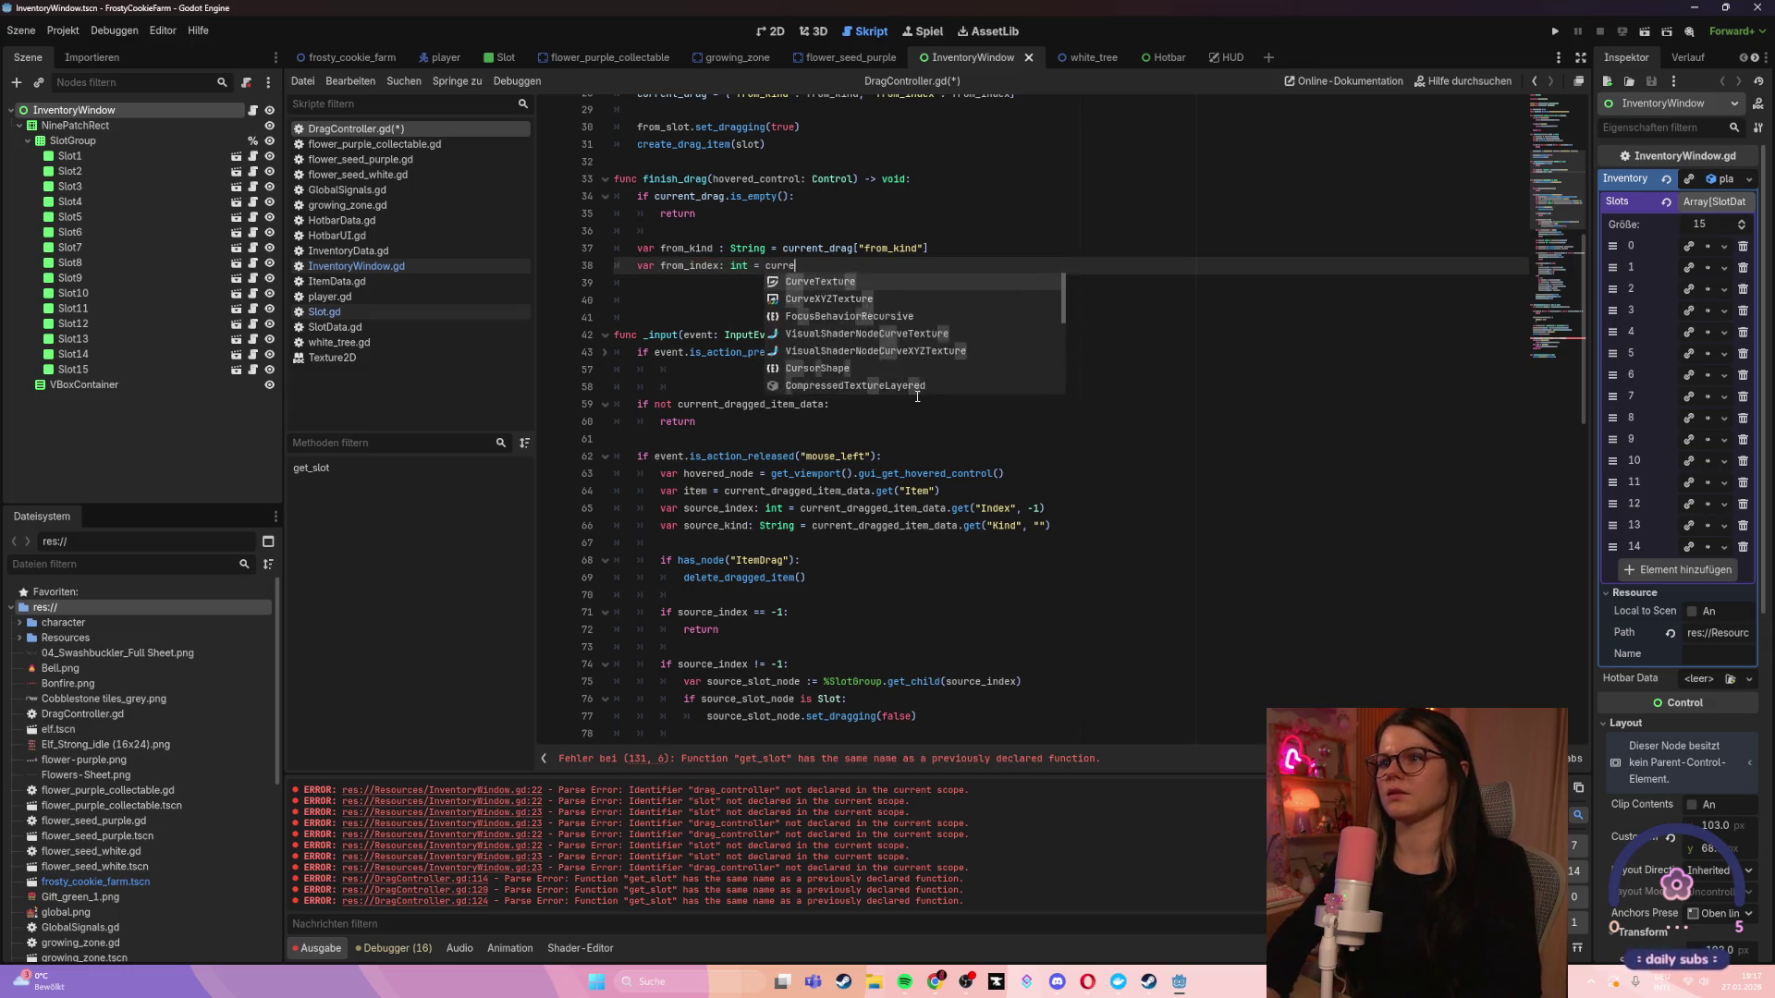
pyautogui.write('_drag["')
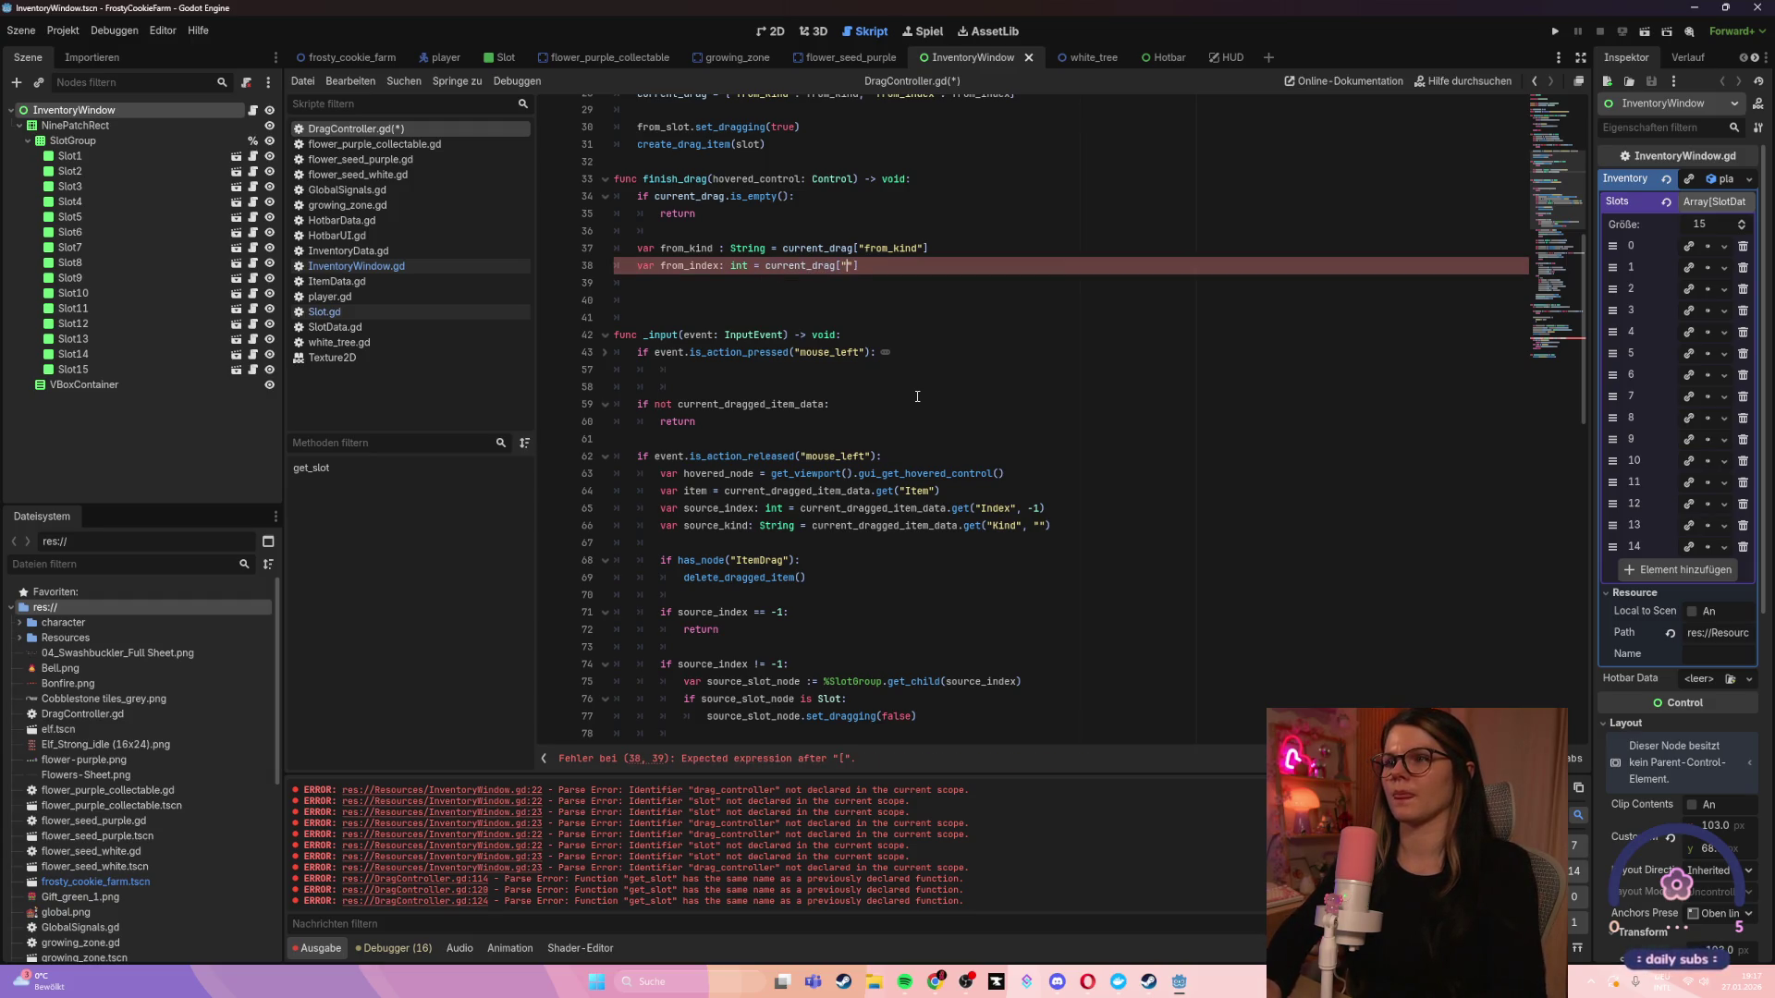
pyautogui.write('from_index')
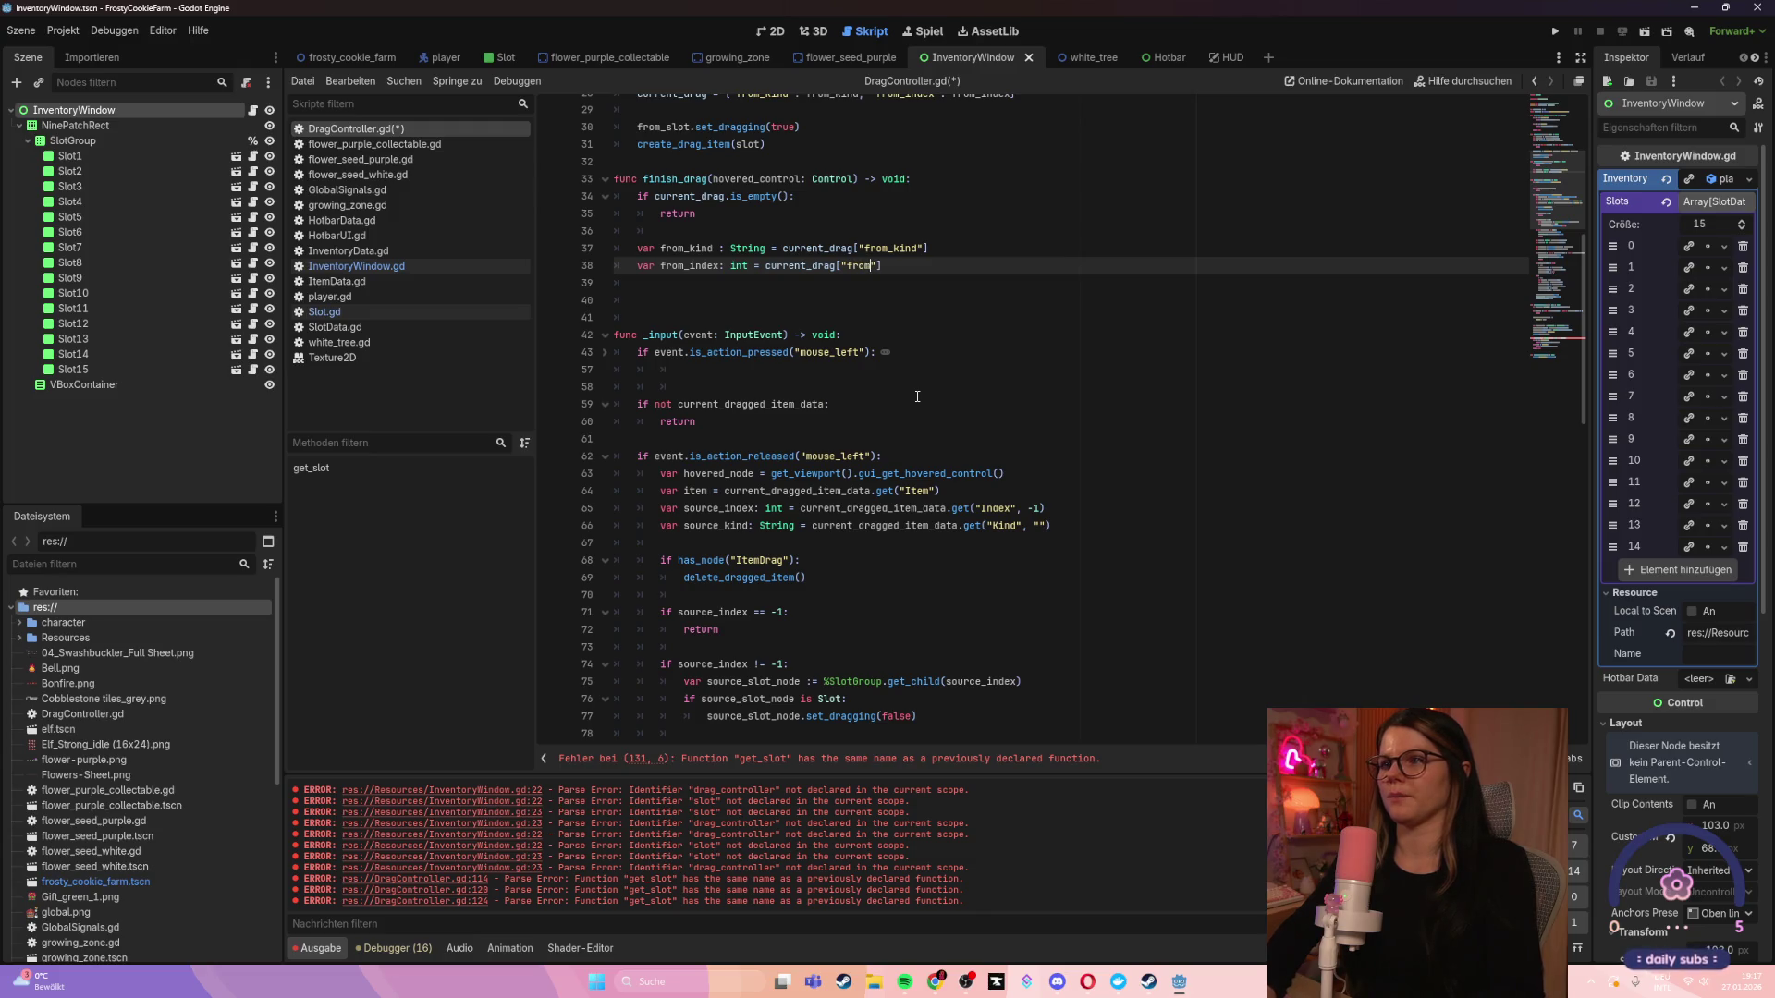
pyautogui.hotkey('ctrl', 's')
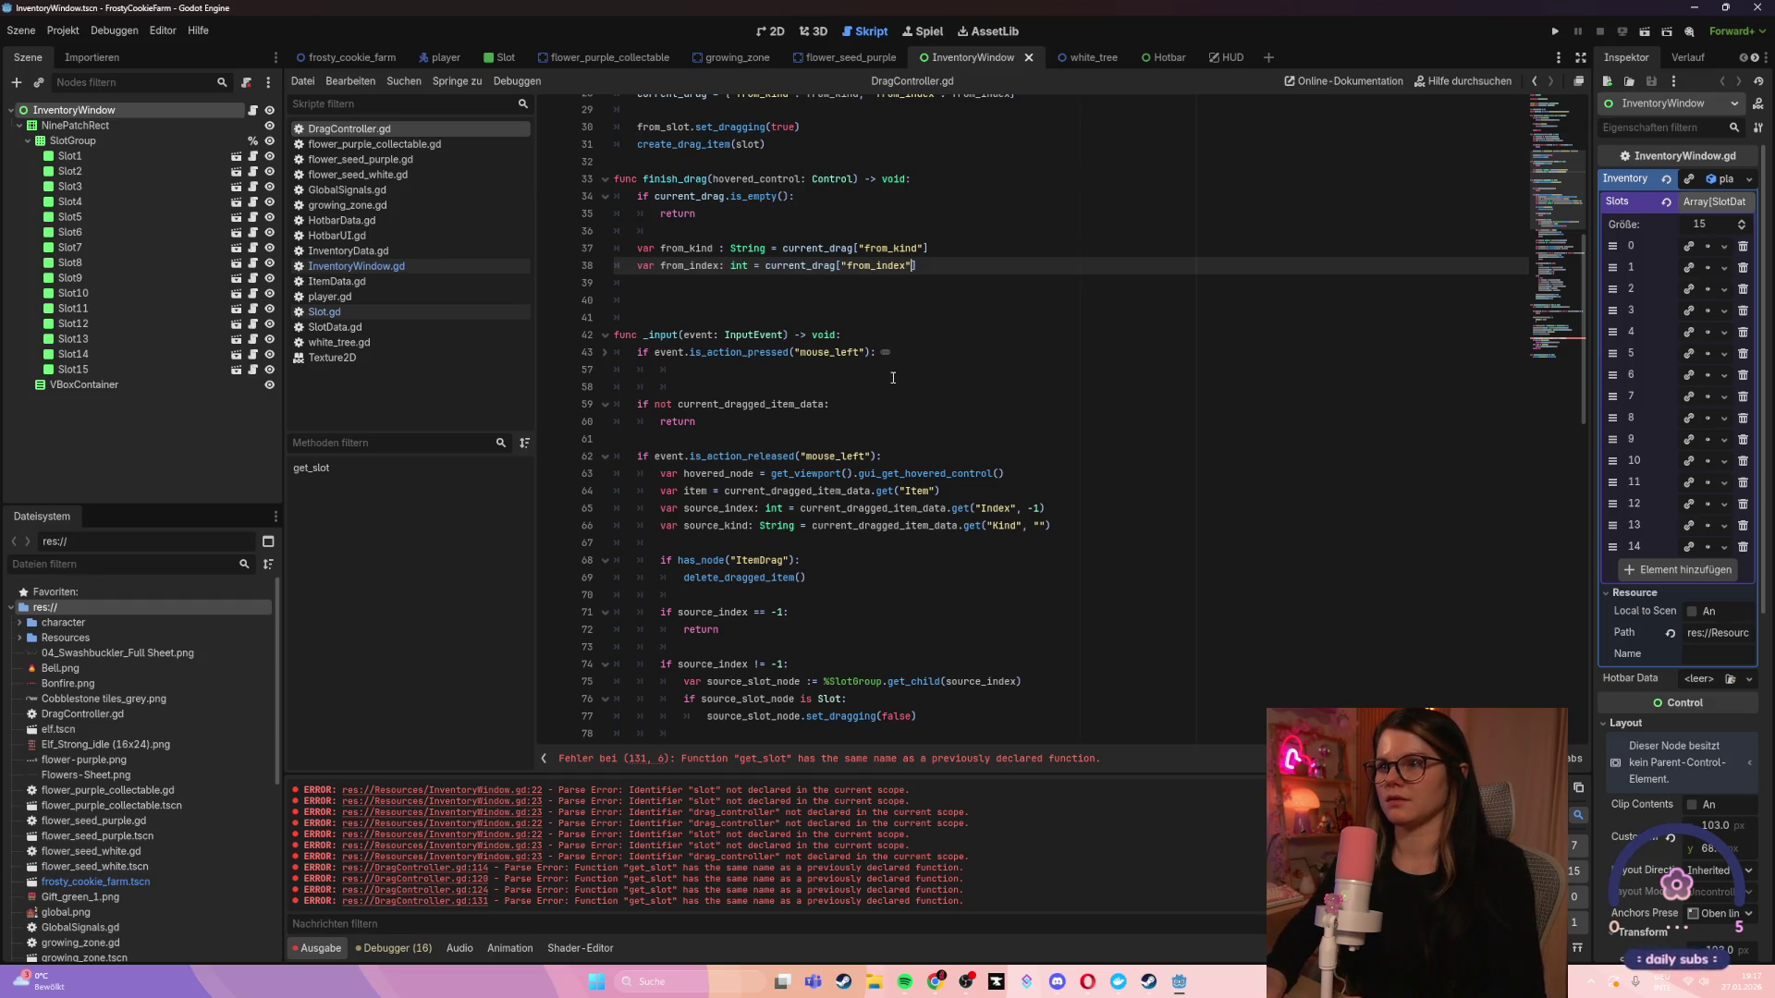
pyautogui.press('Return')
pyautogui.press('Return')
pyautogui.press('Tab')
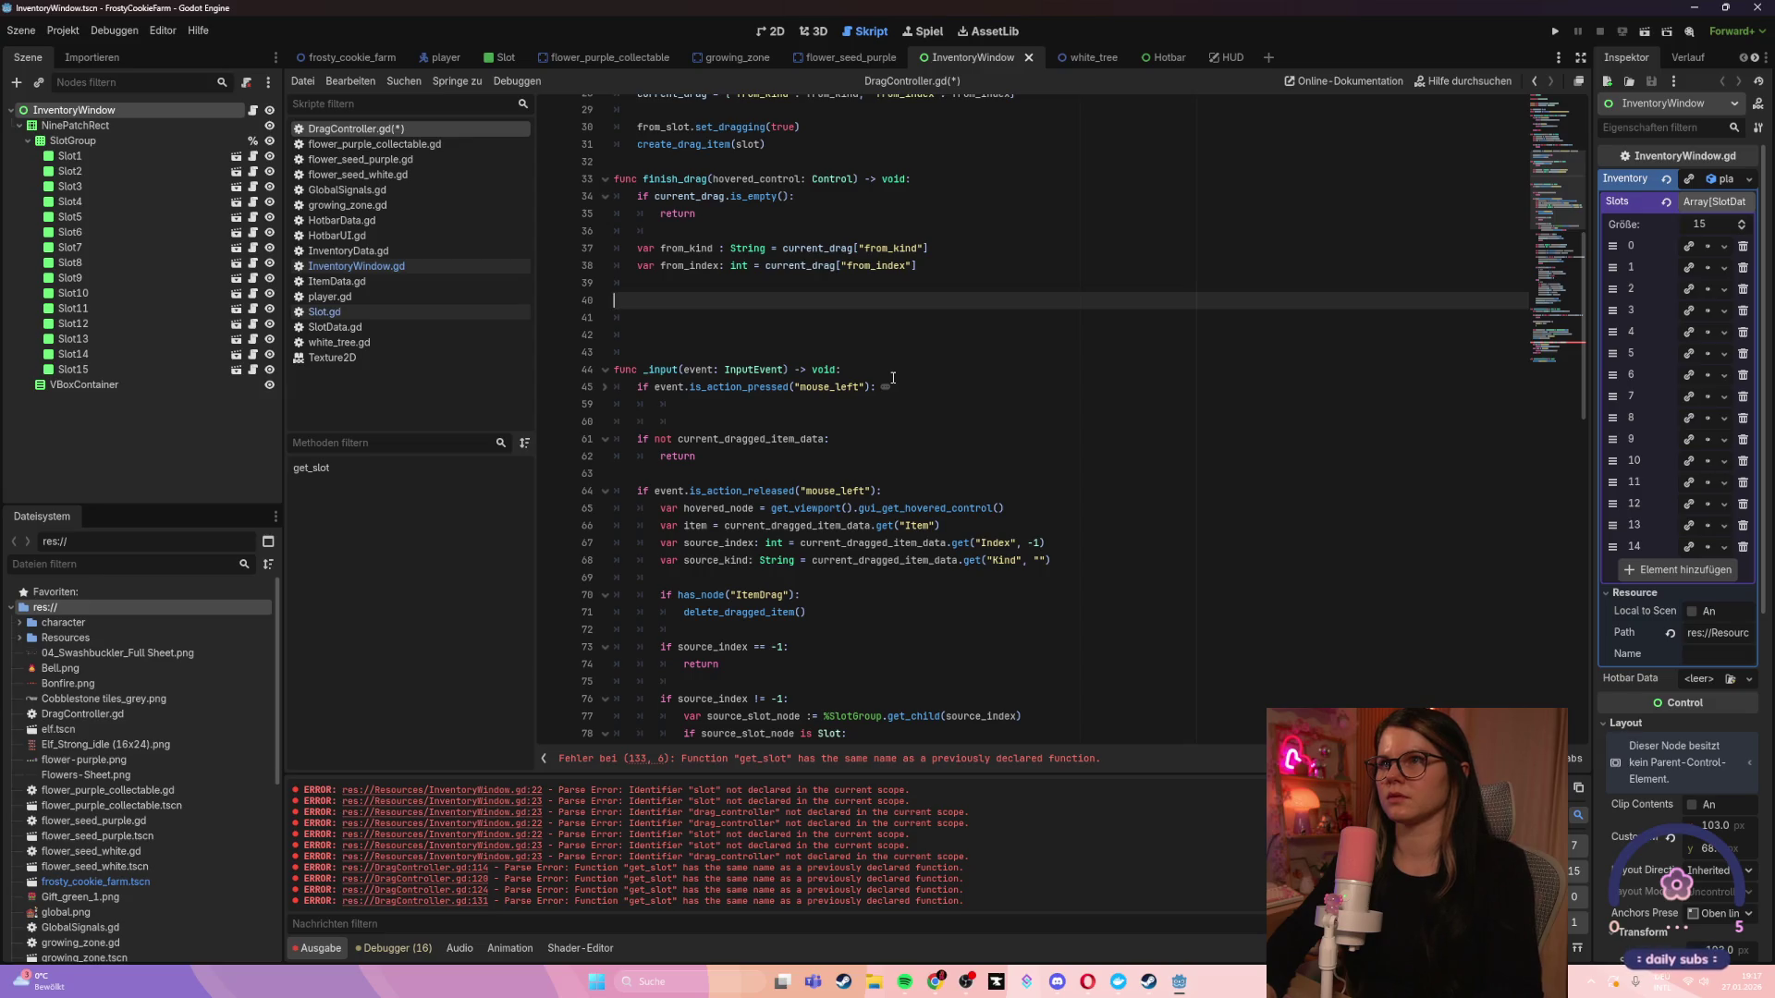
# Step: Add _reset_source_visual(from_kind, from_index) on line 40, save, and remove the stray line break
pyautogui.write('r')
pyautogui.press('BackSpace')
pyautogui.write('_reset')
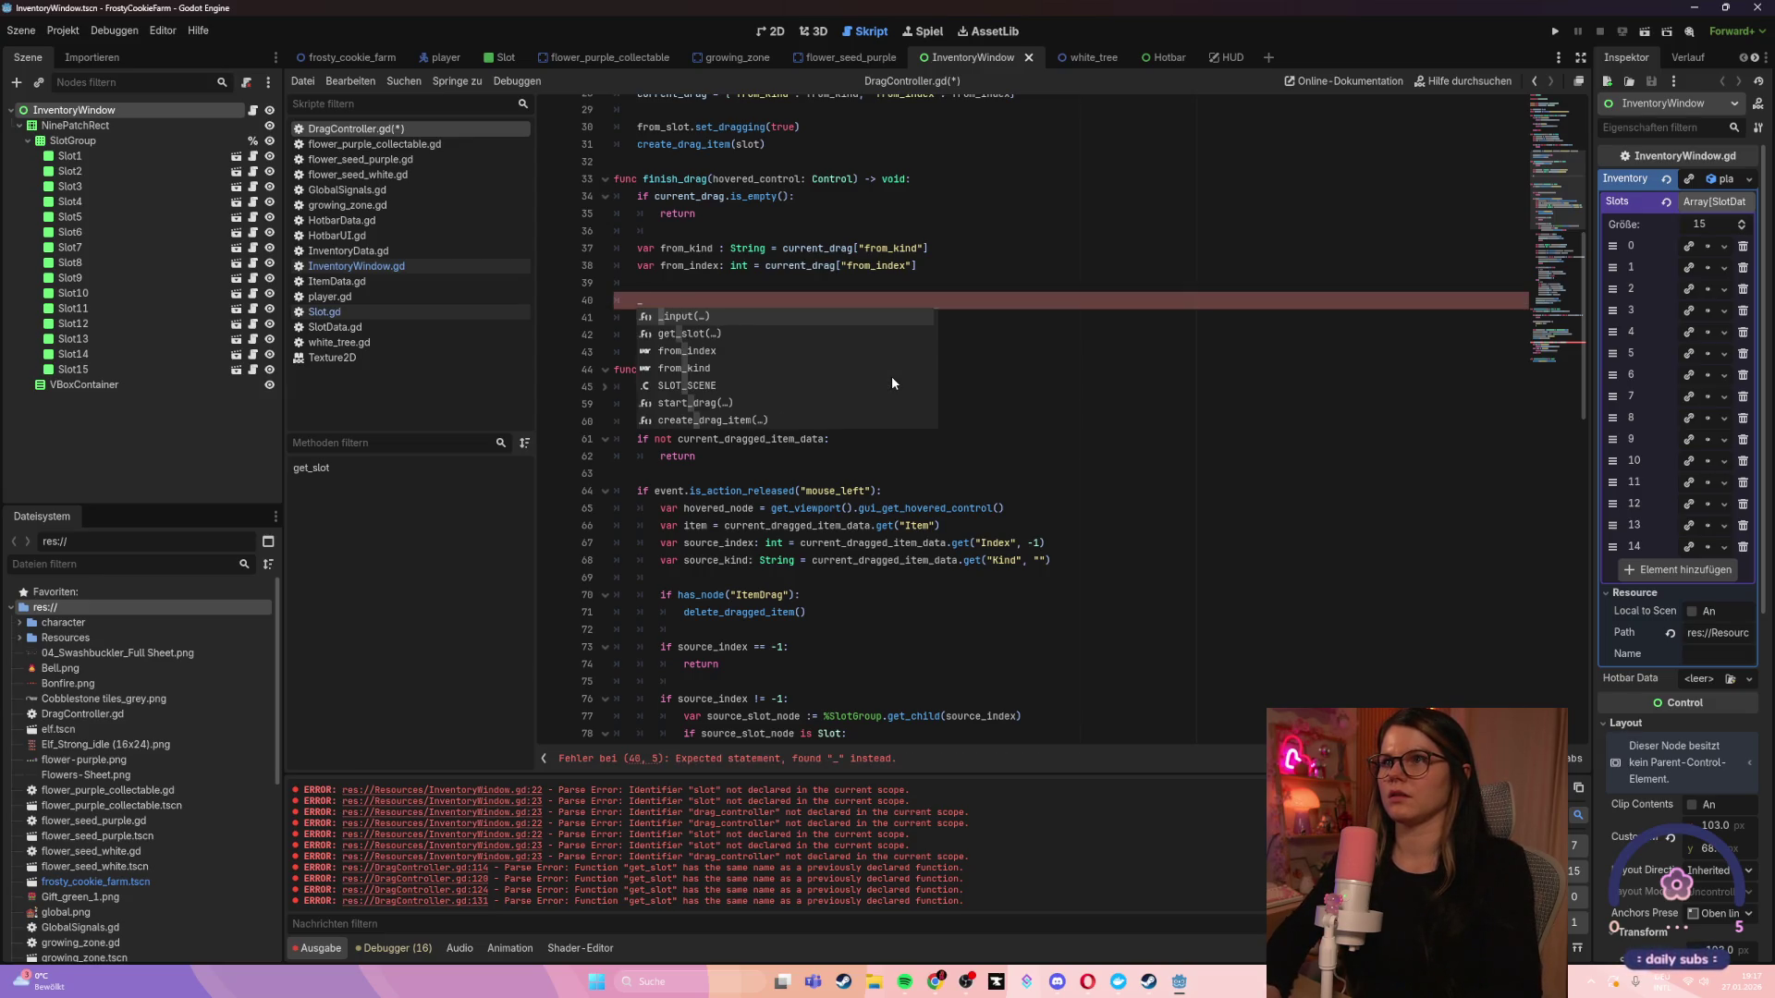
pyautogui.write('_sourc')
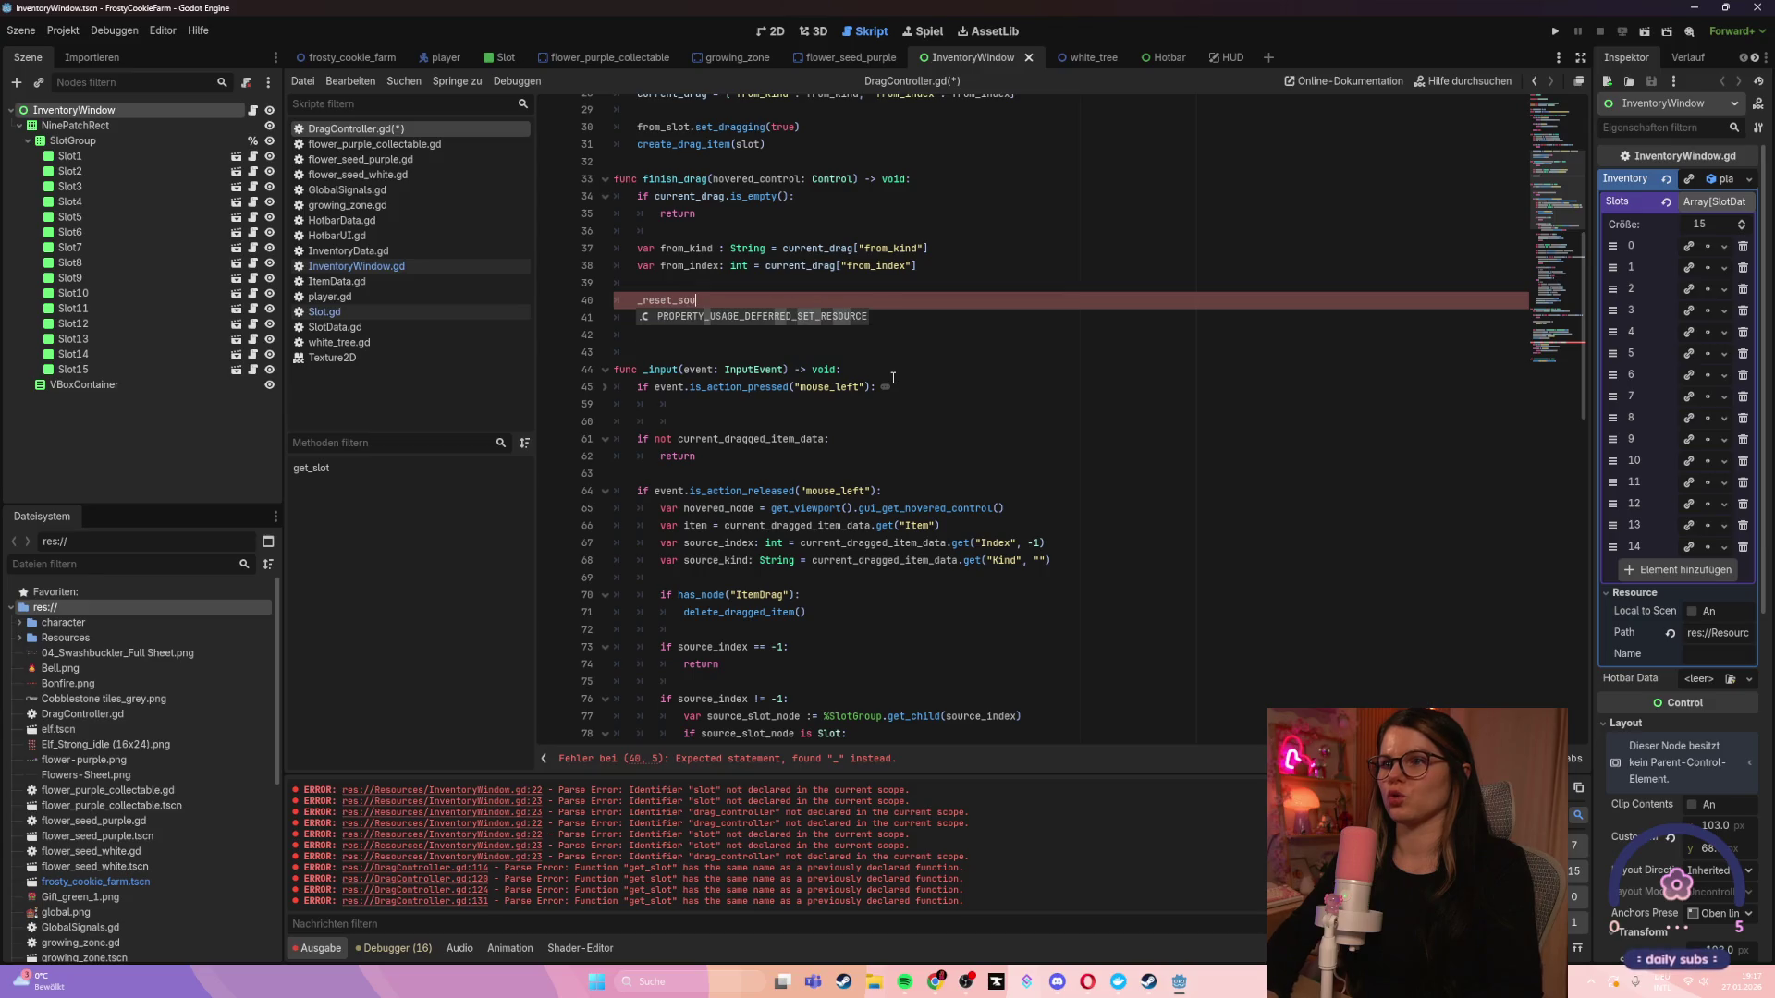
pyautogui.write('e_vis')
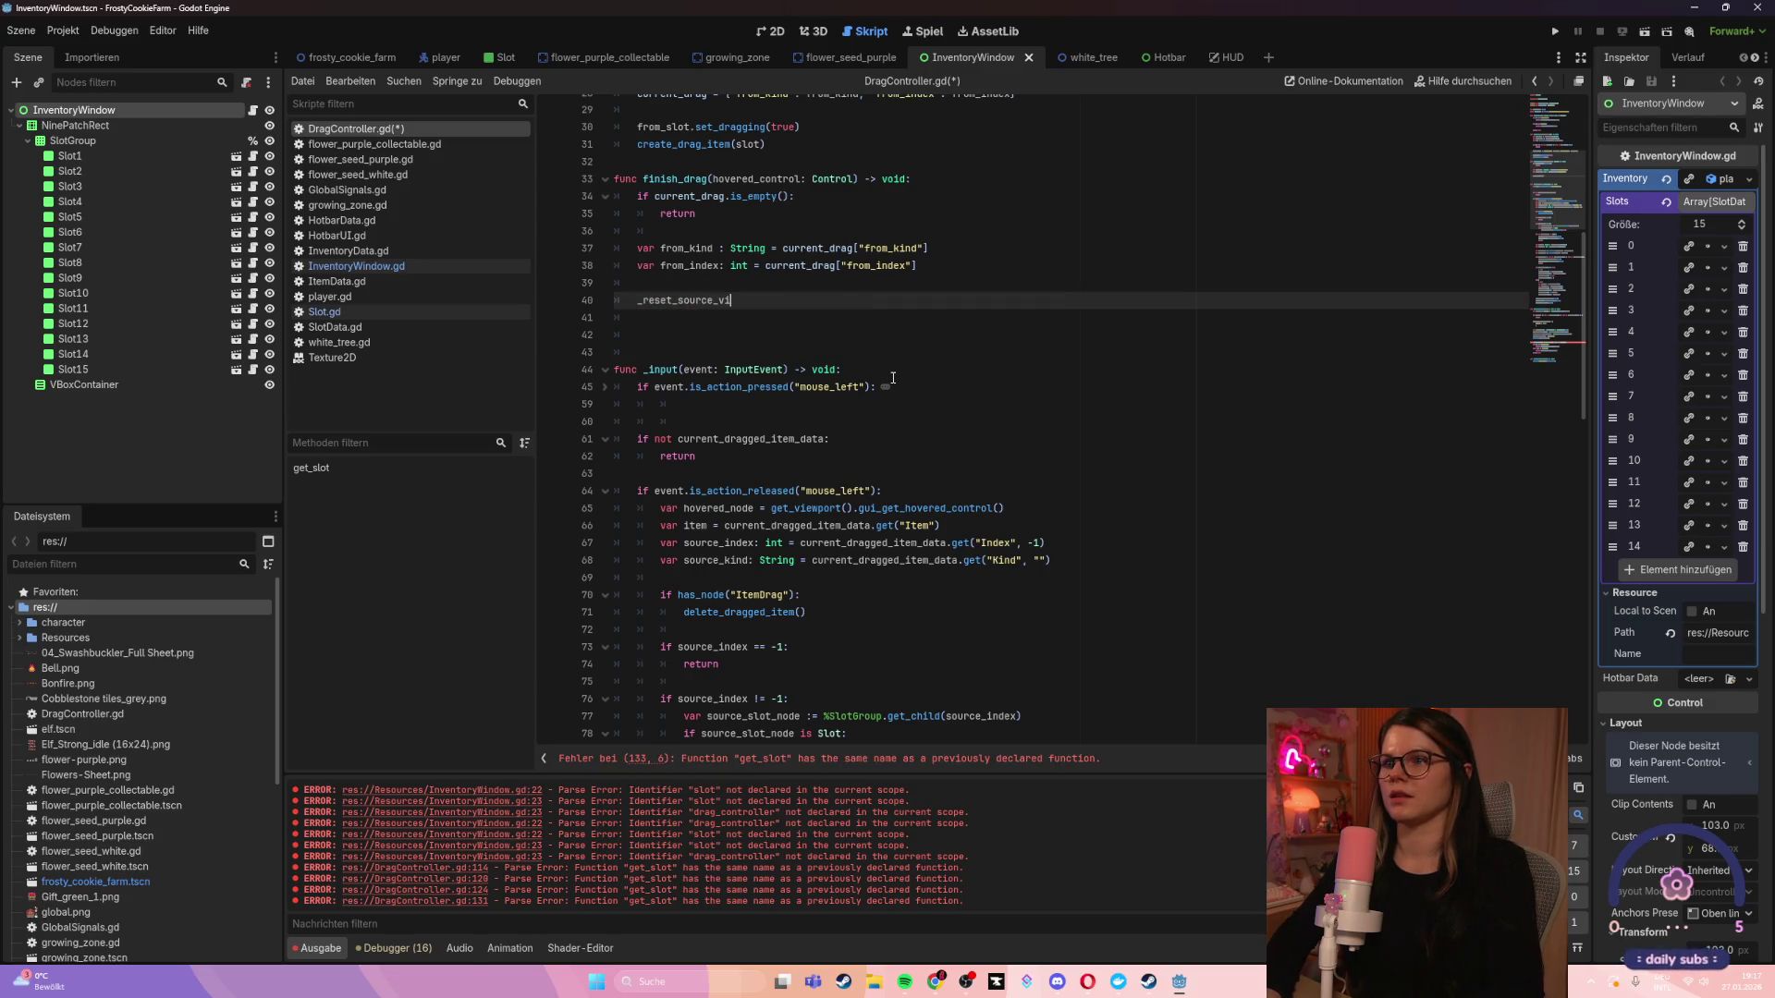
pyautogui.write('ual(from')
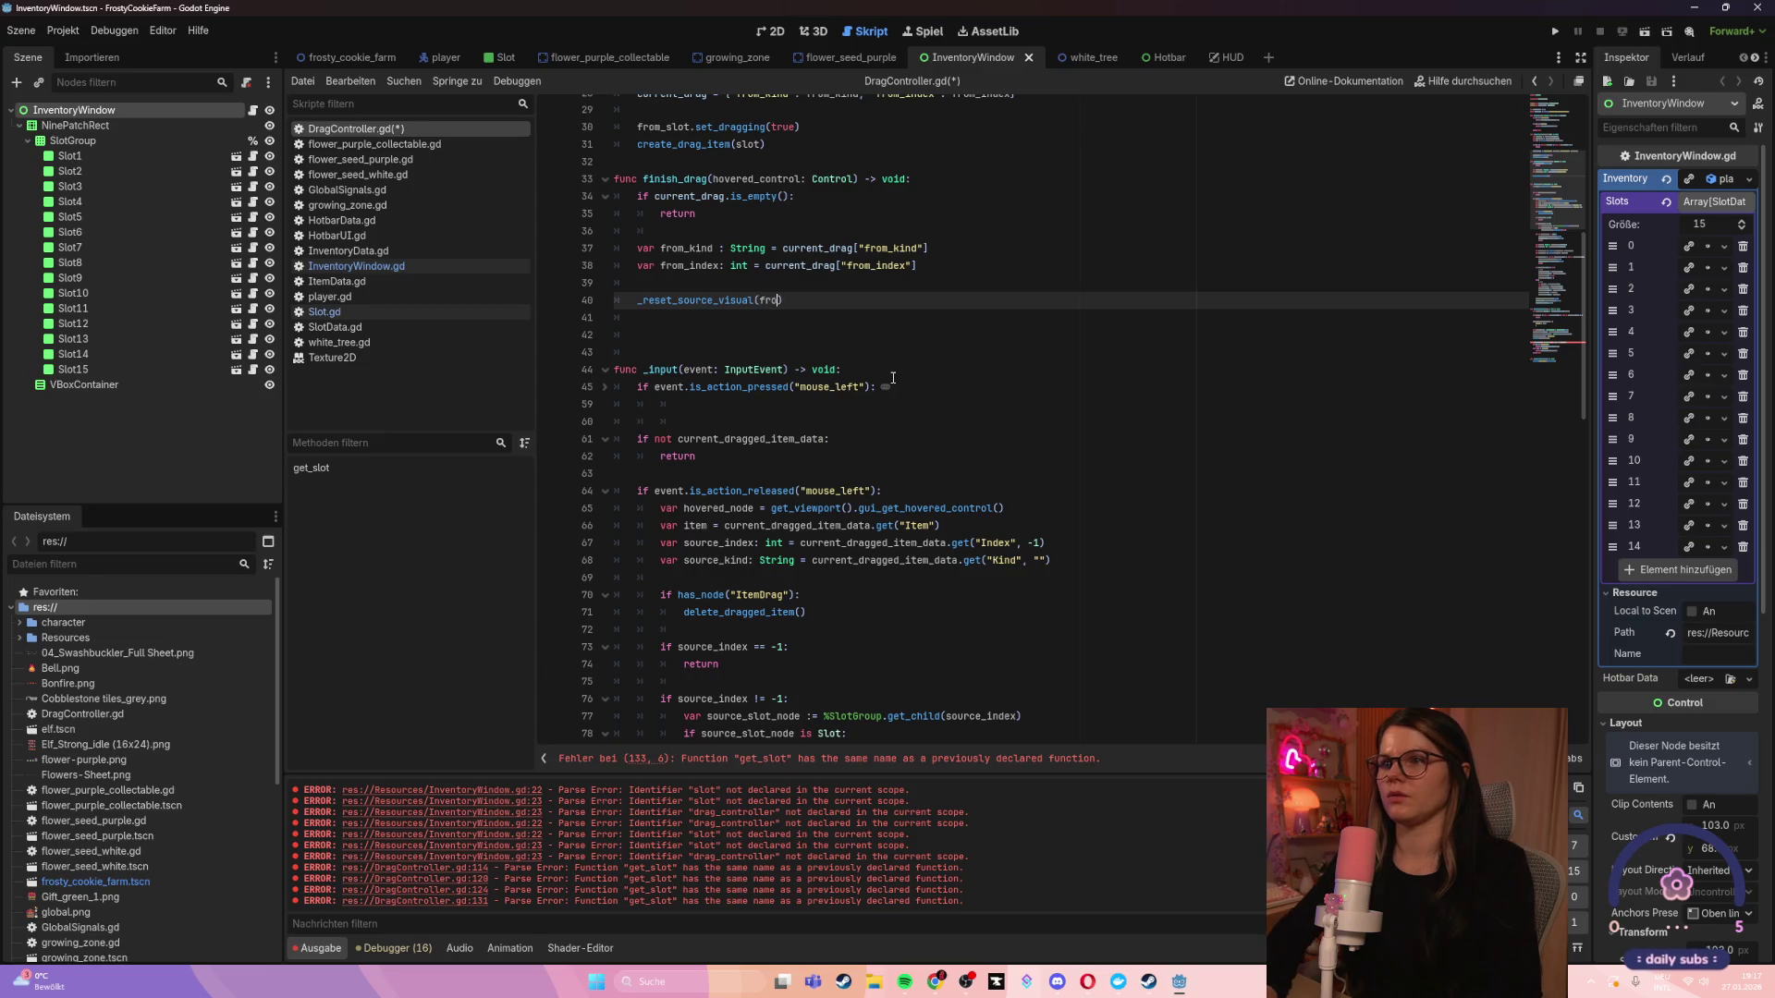
pyautogui.write('_k')
pyautogui.press('Return')
pyautogui.write(', f')
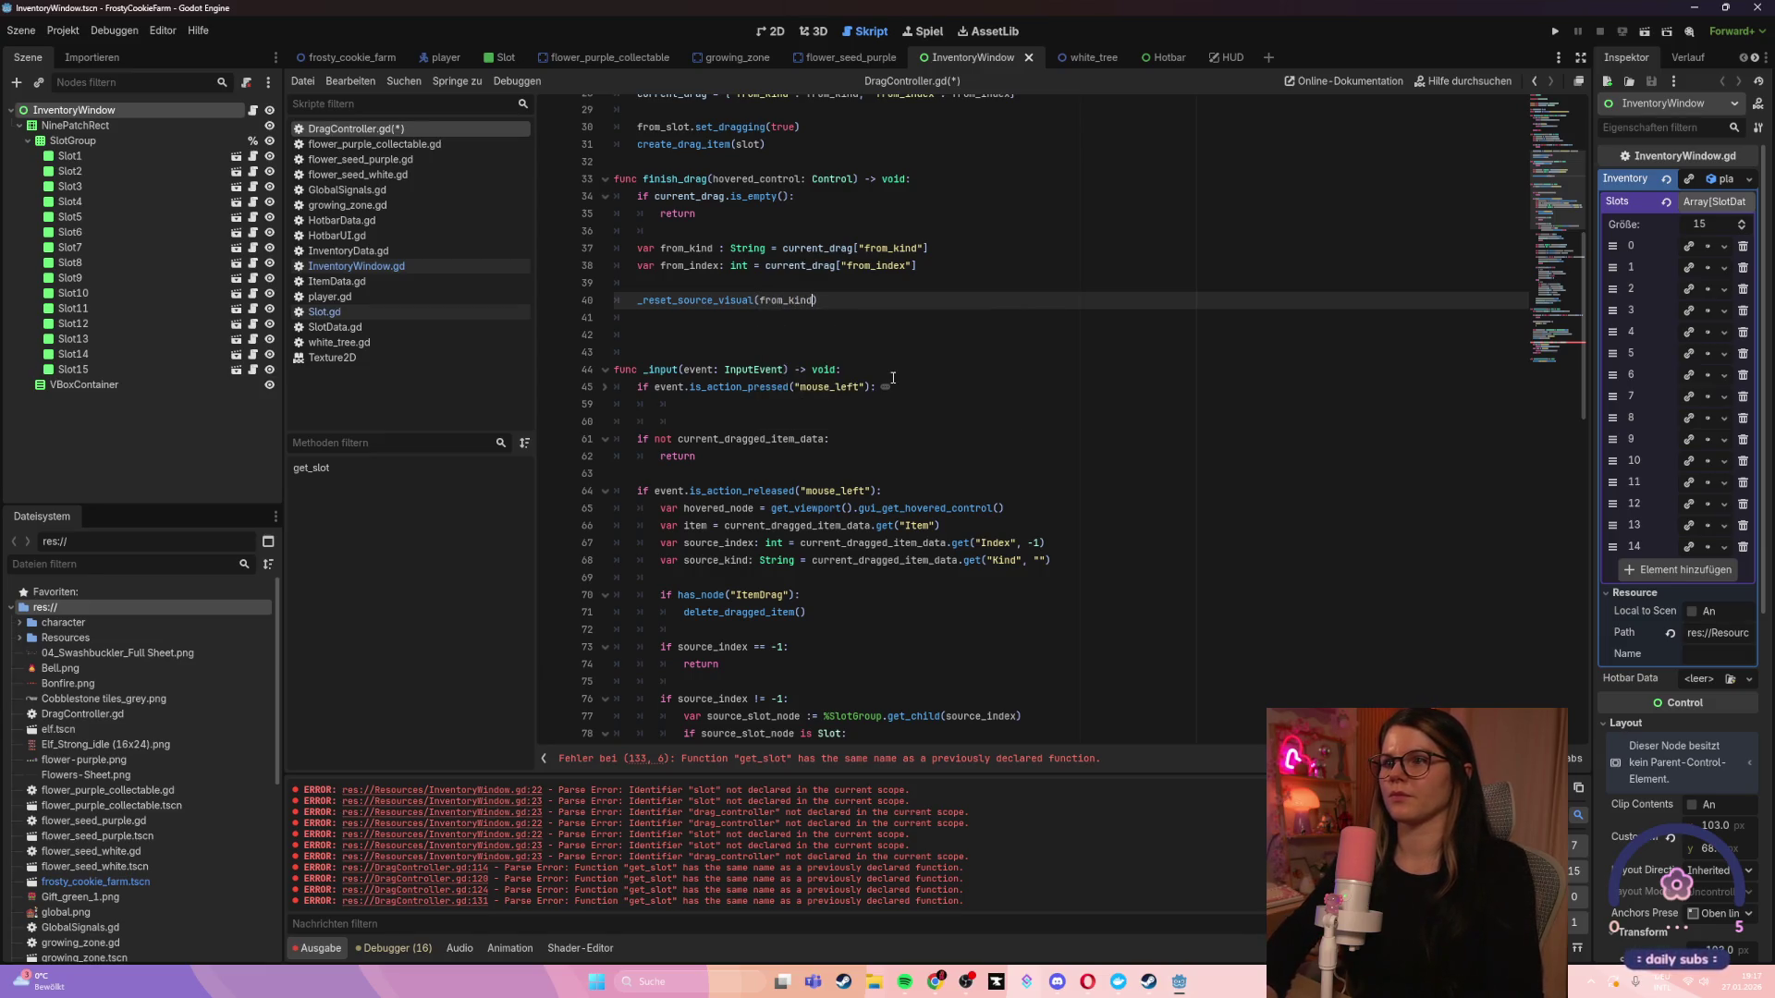
pyautogui.write('rom_index')
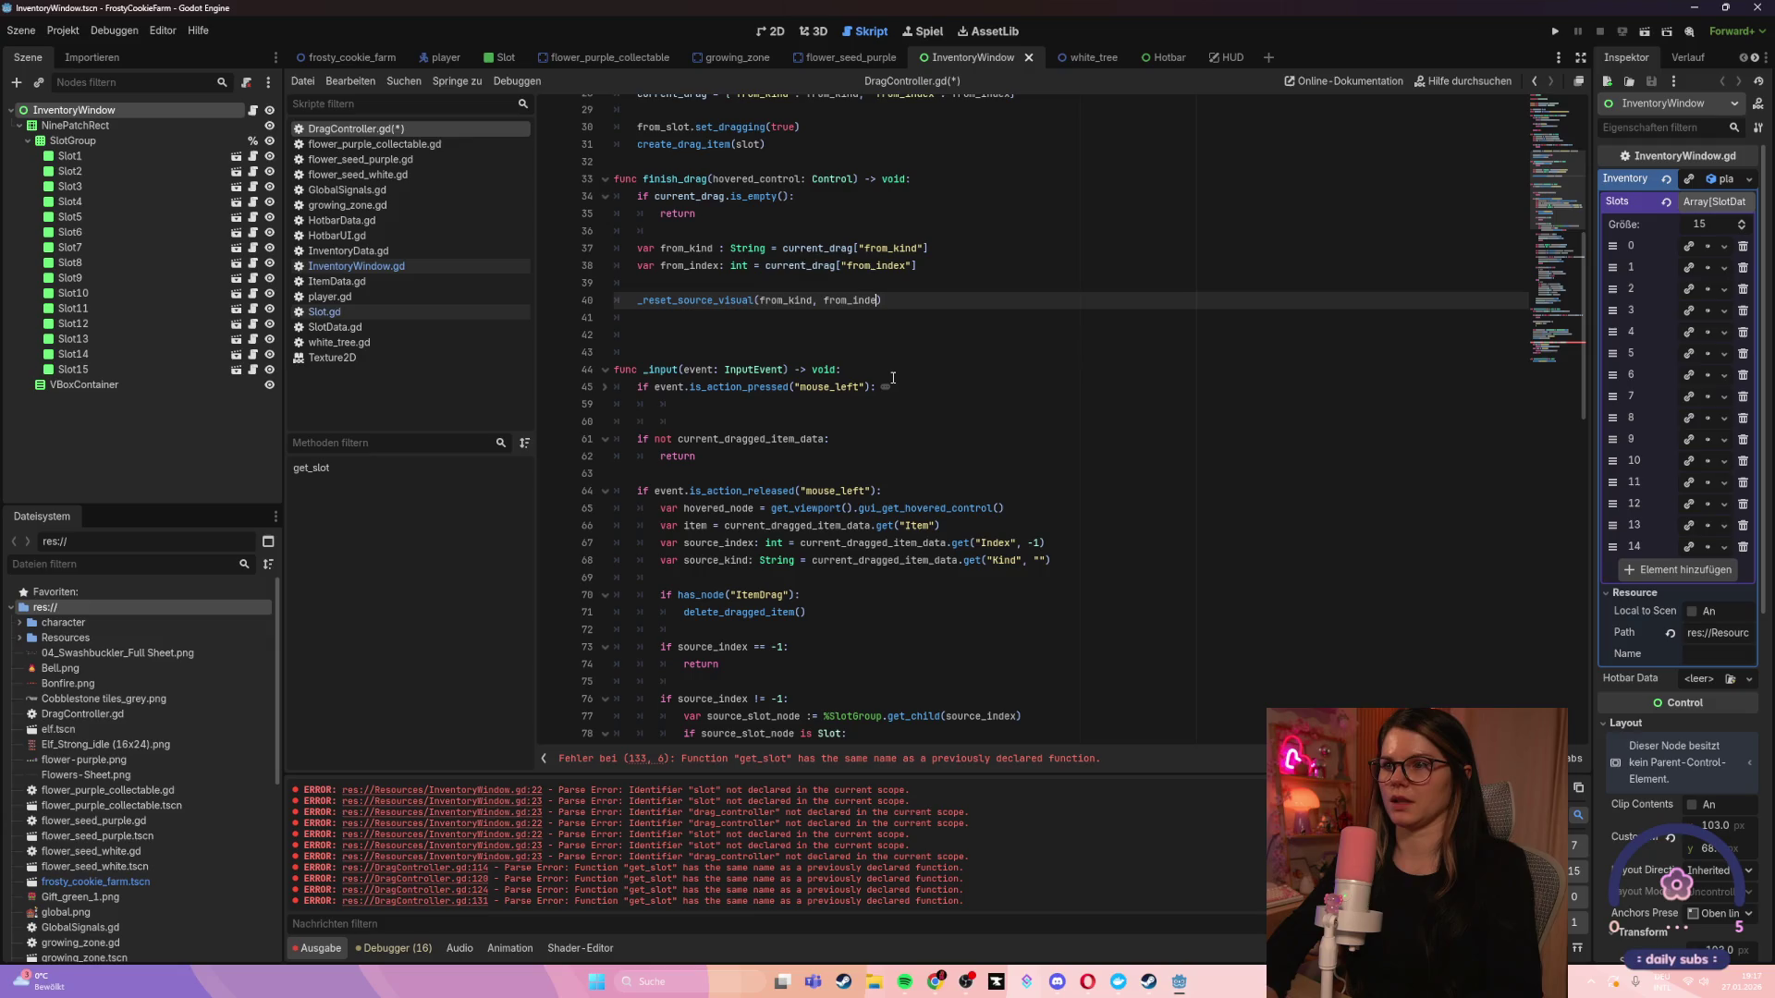
pyautogui.hotkey('ctrl', 's')
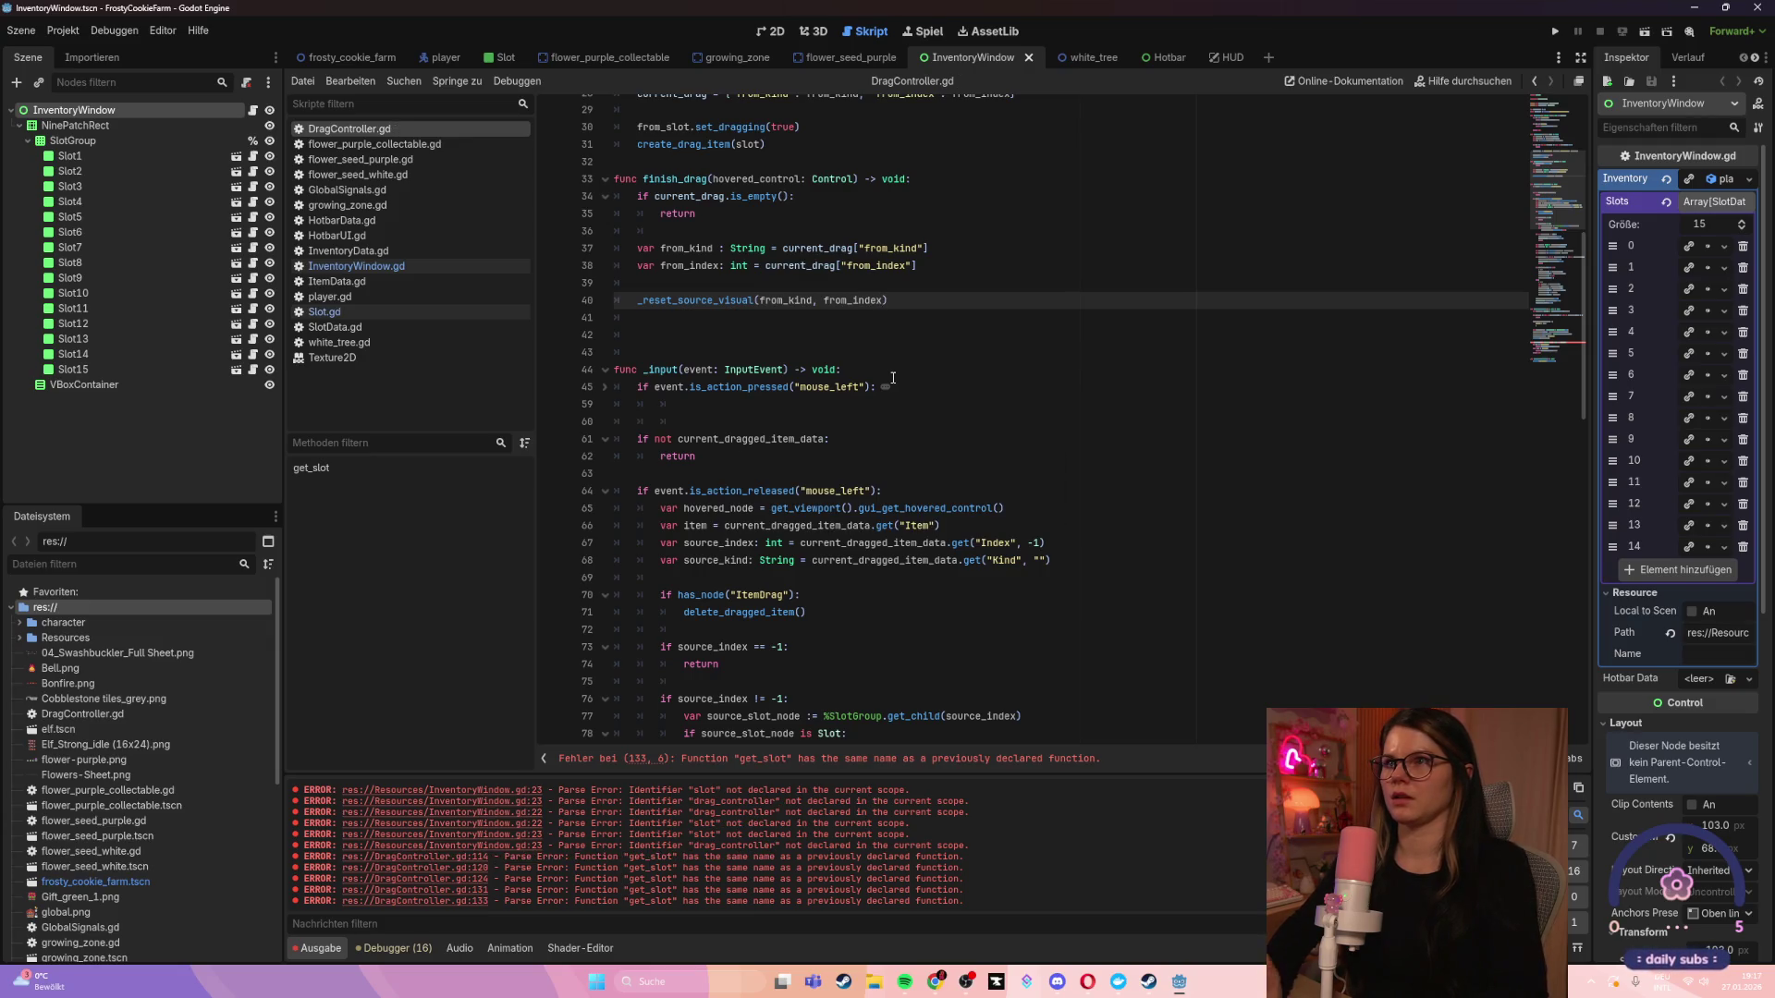
pyautogui.press('Return')
pyautogui.press('Return')
pyautogui.press('BackSpace')
pyautogui.press('BackSpace')
pyautogui.press('BackSpace')
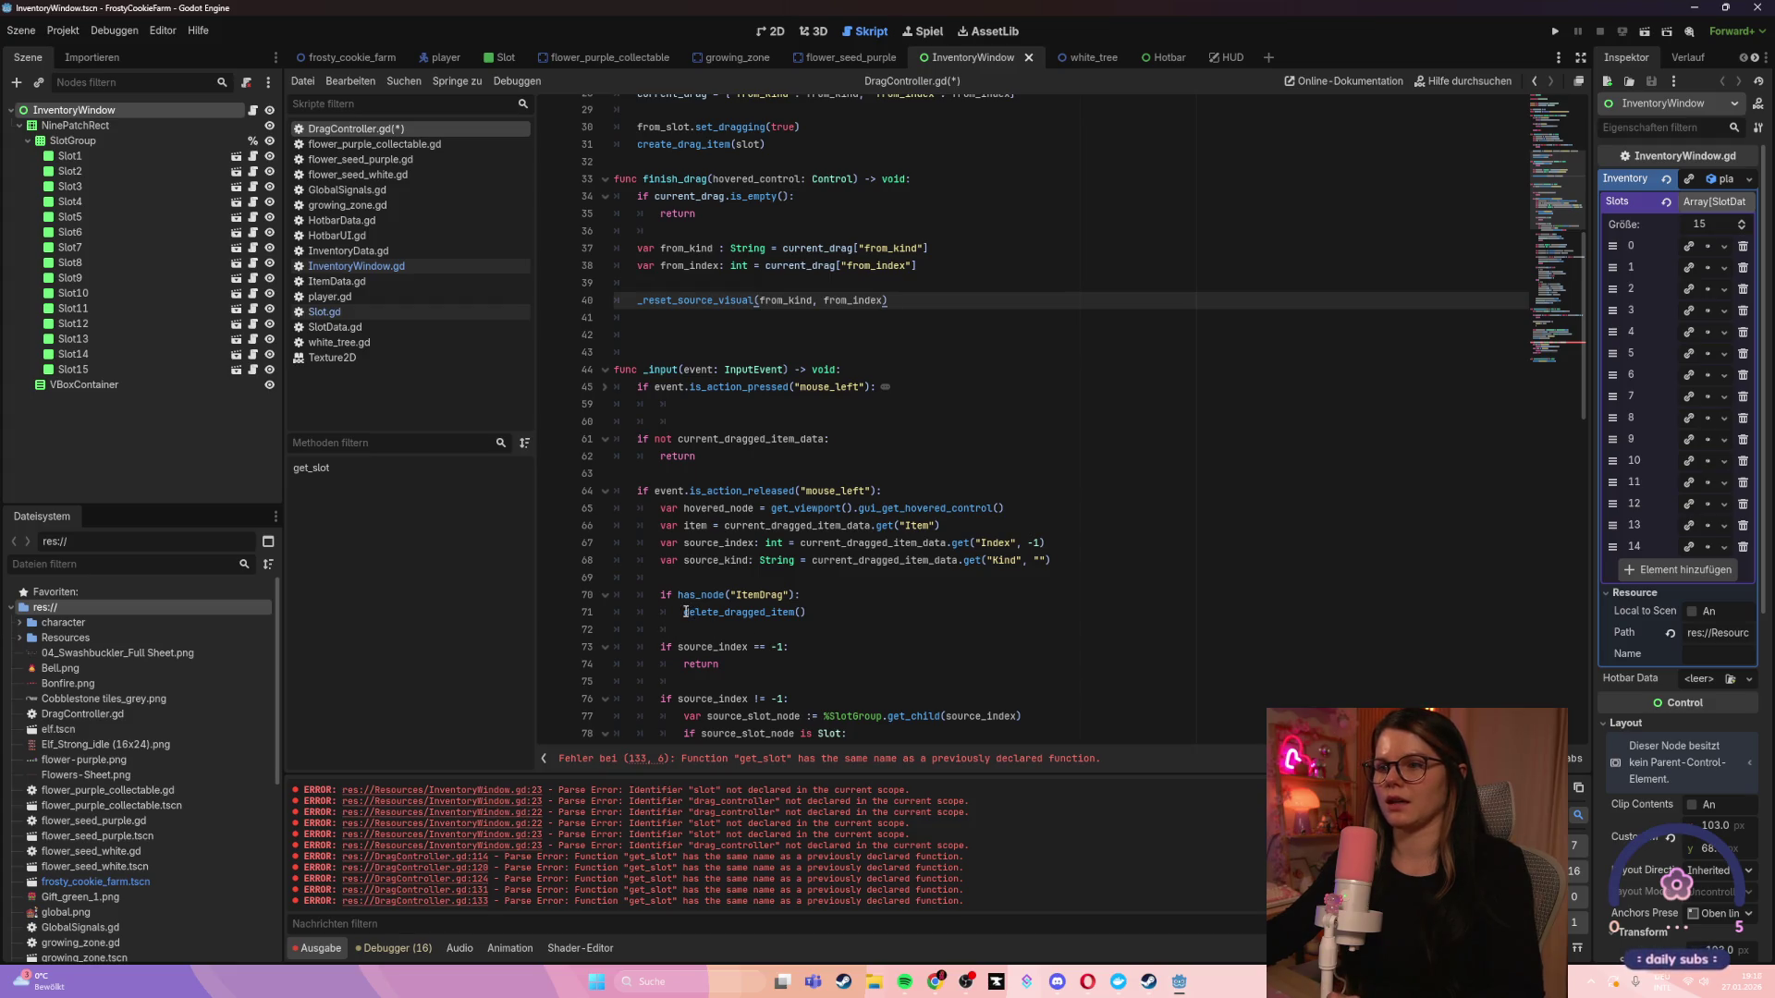
# Step: Copy delete_dragged_item() from line 71 and paste it onto empty line 42
pyautogui.moveTo(684, 612); pyautogui.dragTo(808, 612)
pyautogui.hotkey('ctrl', 'c')
pyautogui.click(654, 332)
pyautogui.hotkey('ctrl', 'v')
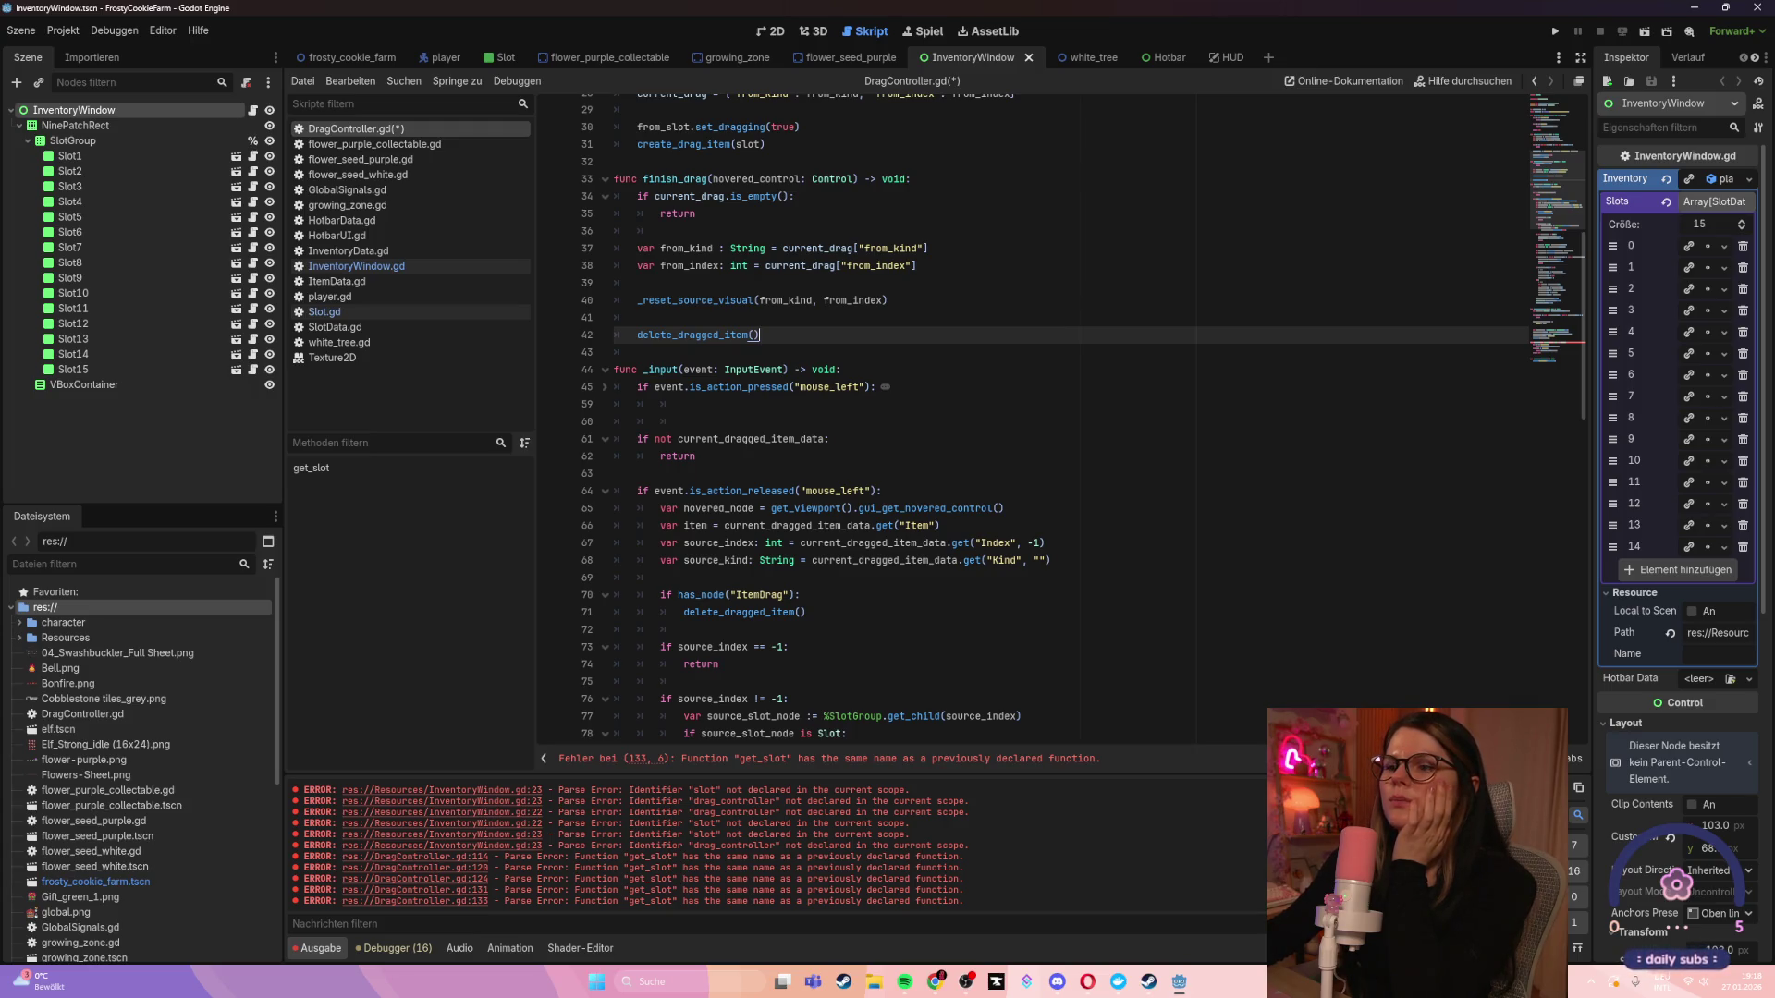
pyautogui.scroll(-2, 944, 544)
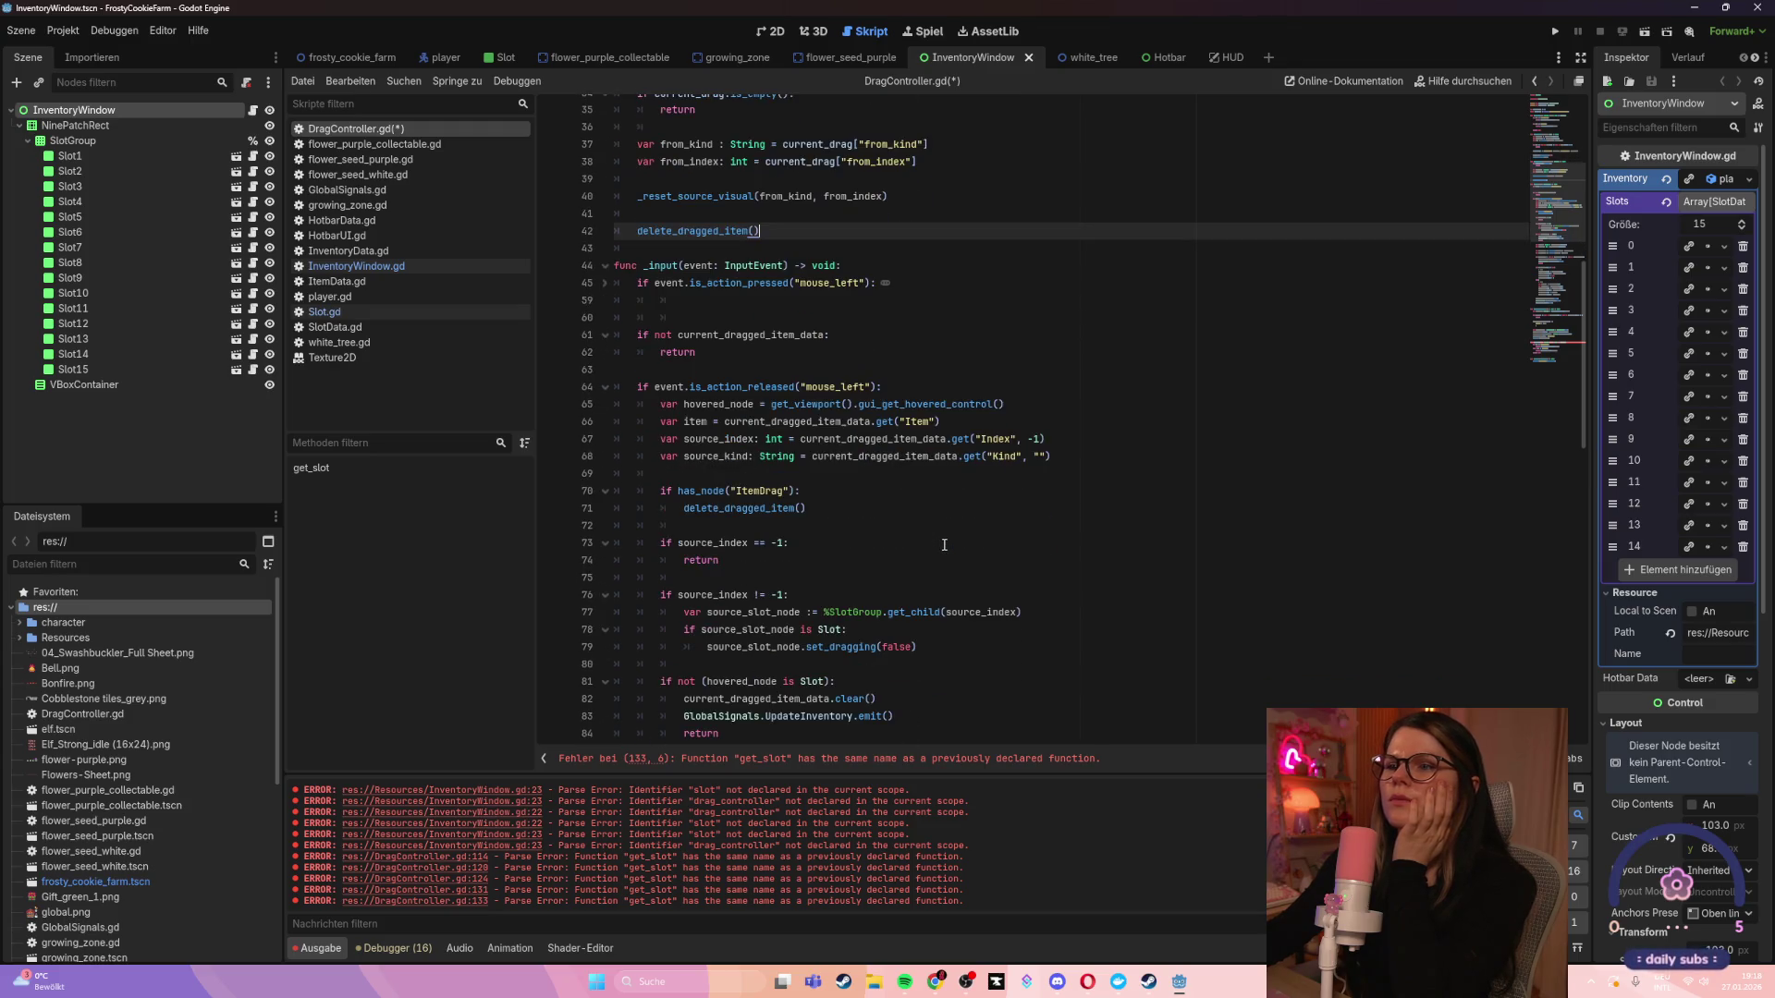
pyautogui.scroll(-1, 944, 543)
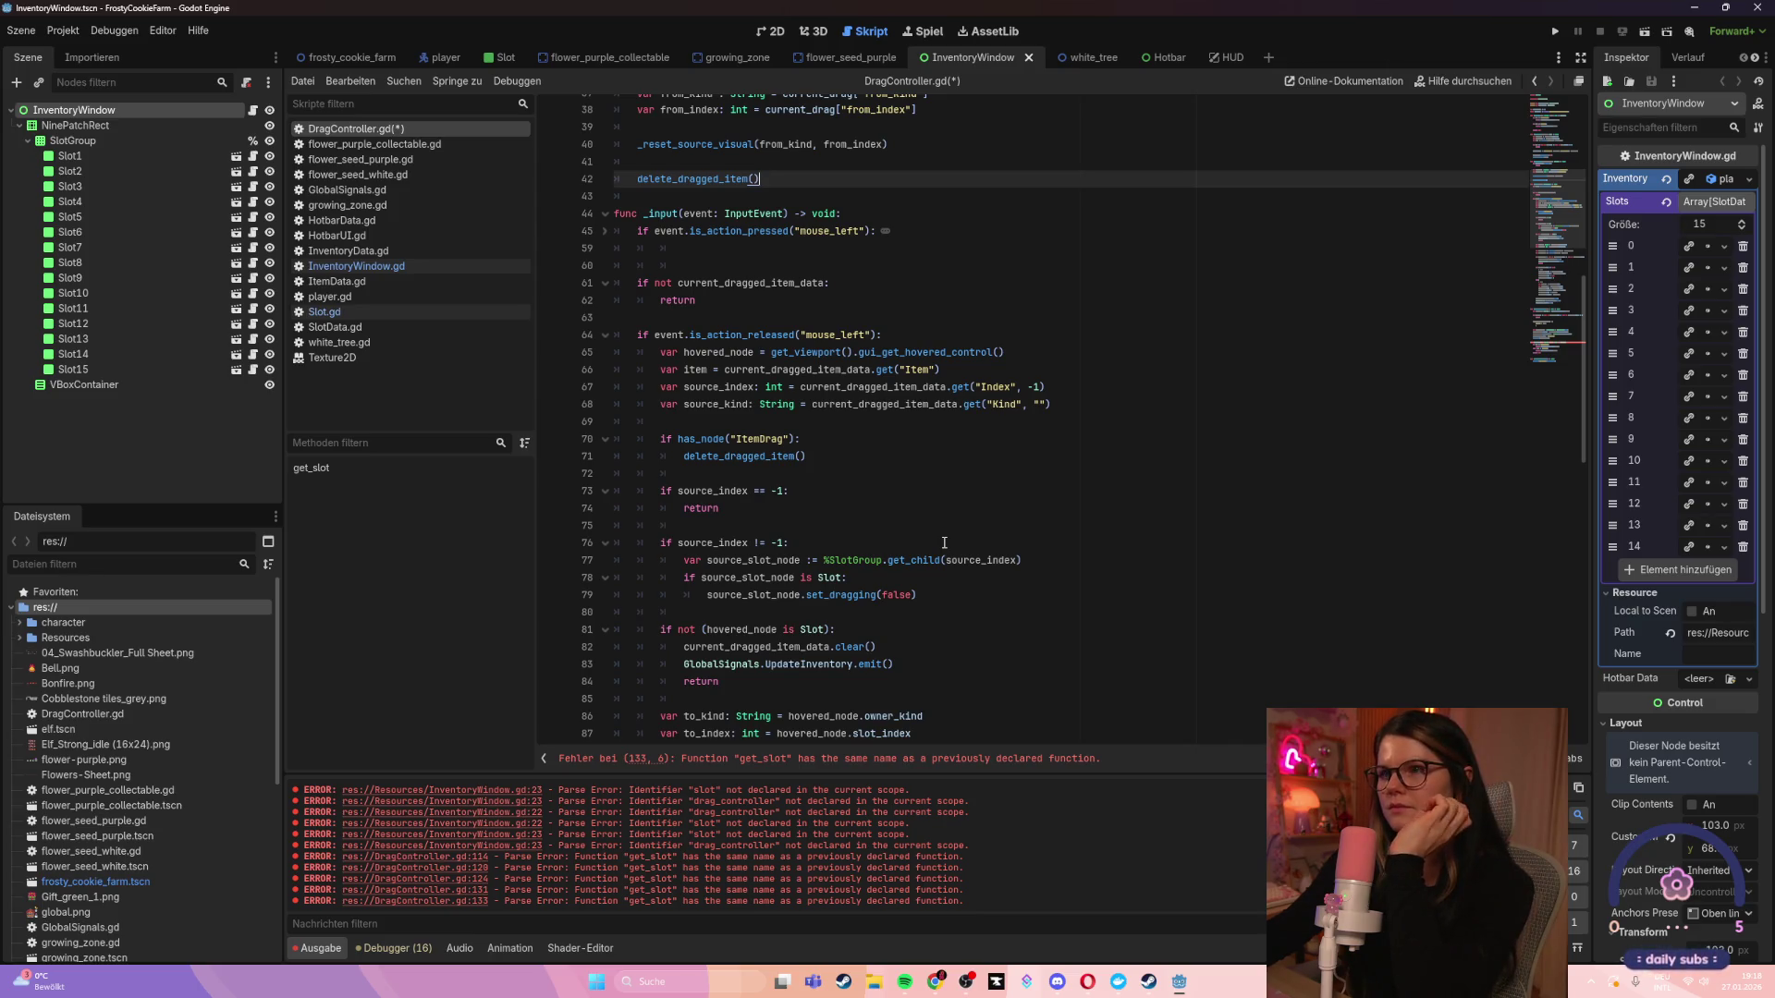
pyautogui.scroll(2, 944, 542)
pyautogui.scroll(-1, 940, 536)
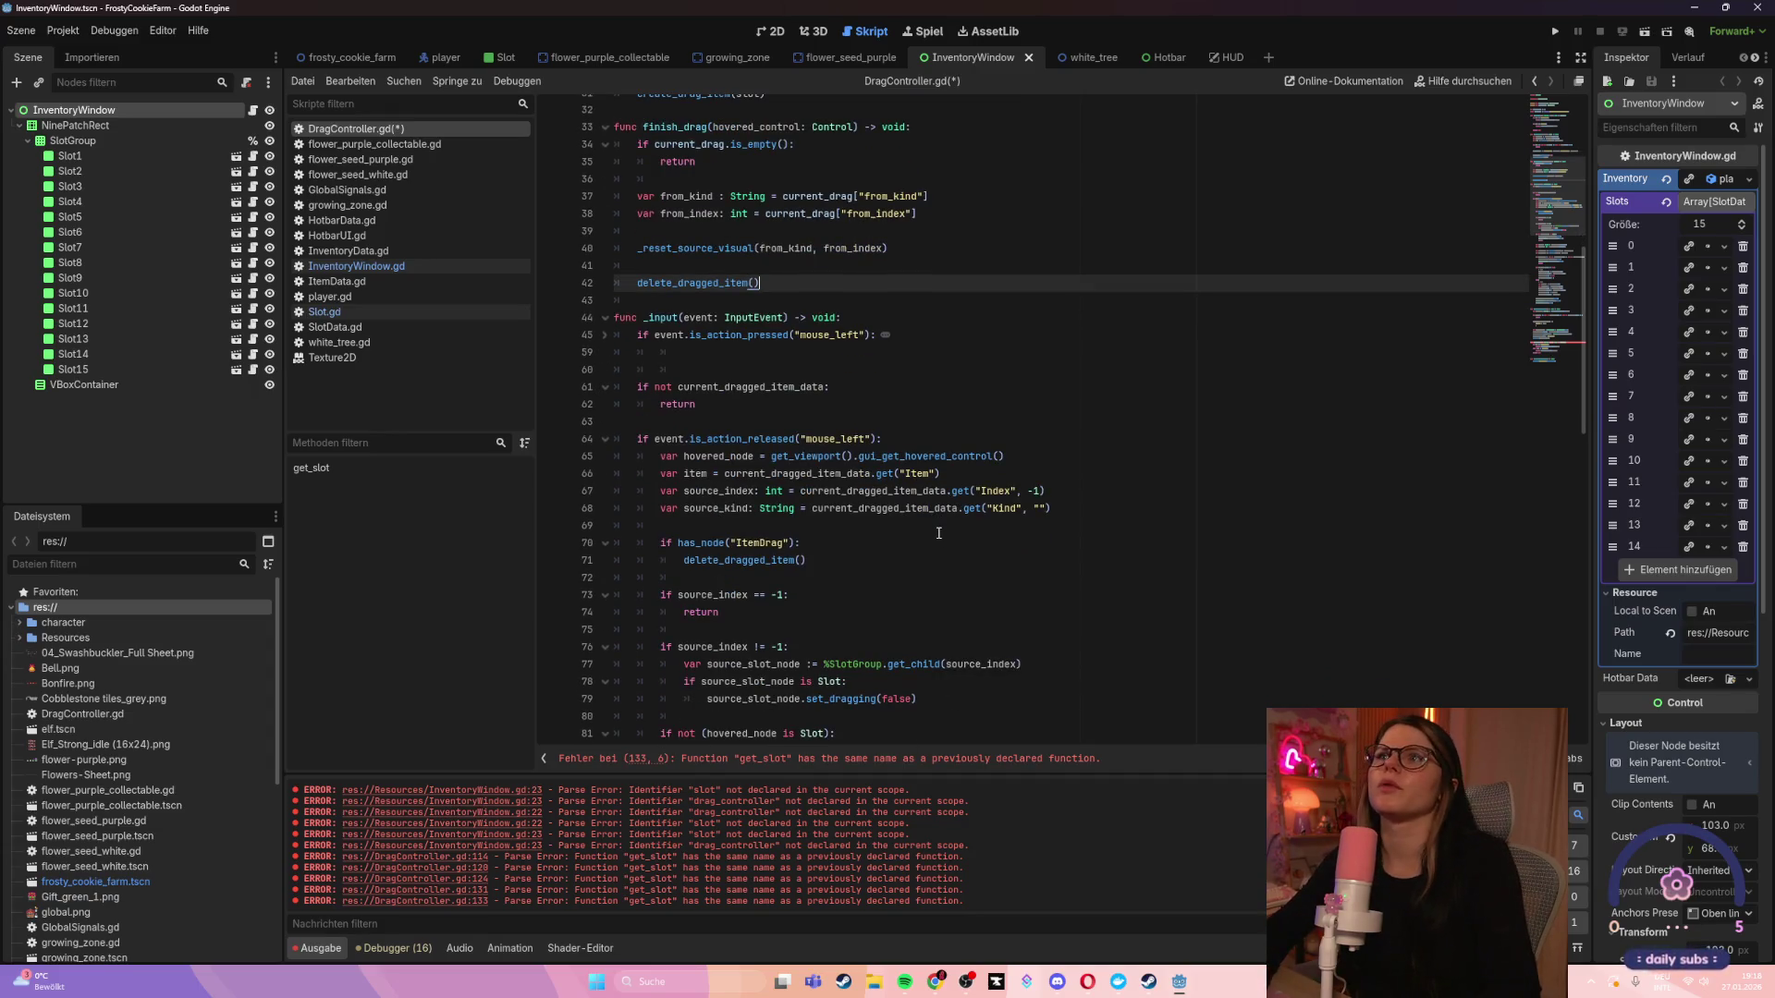
# Step: Add the guard if not (hovered_control is Slot): with current_drag.clear() inside
pyautogui.press('Return')
pyautogui.press('Return')
pyautogui.write('if not (')
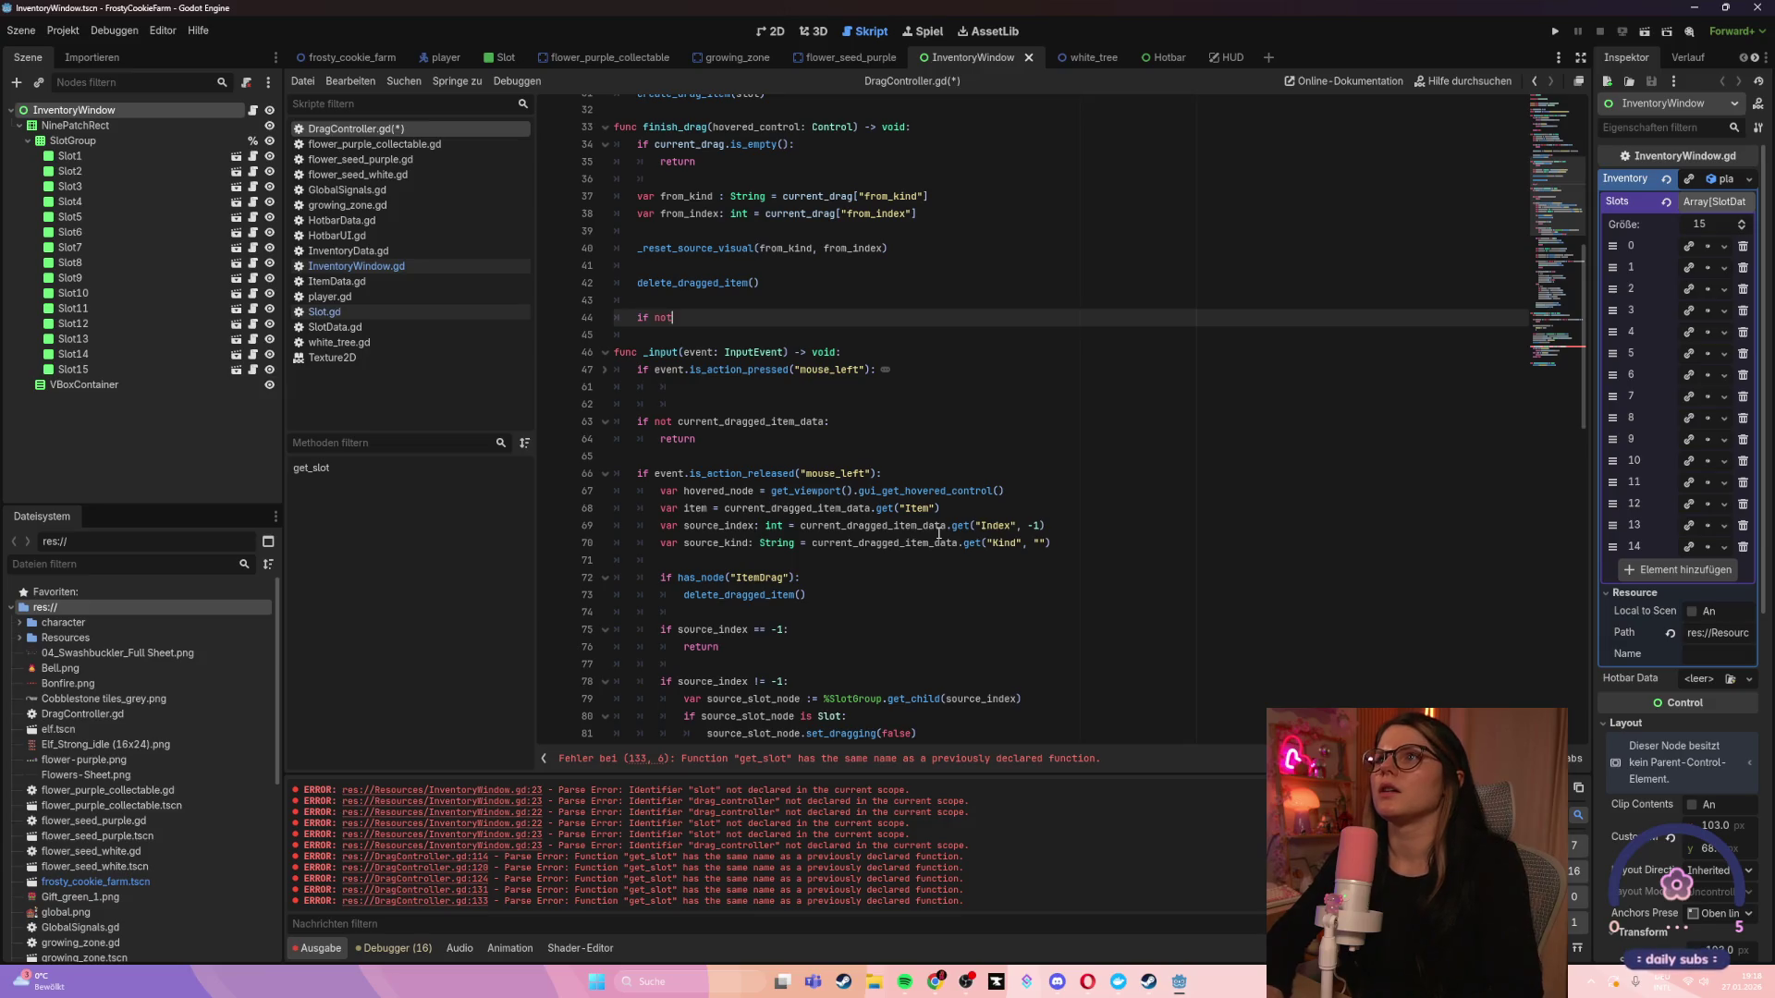
pyautogui.write('hovered_')
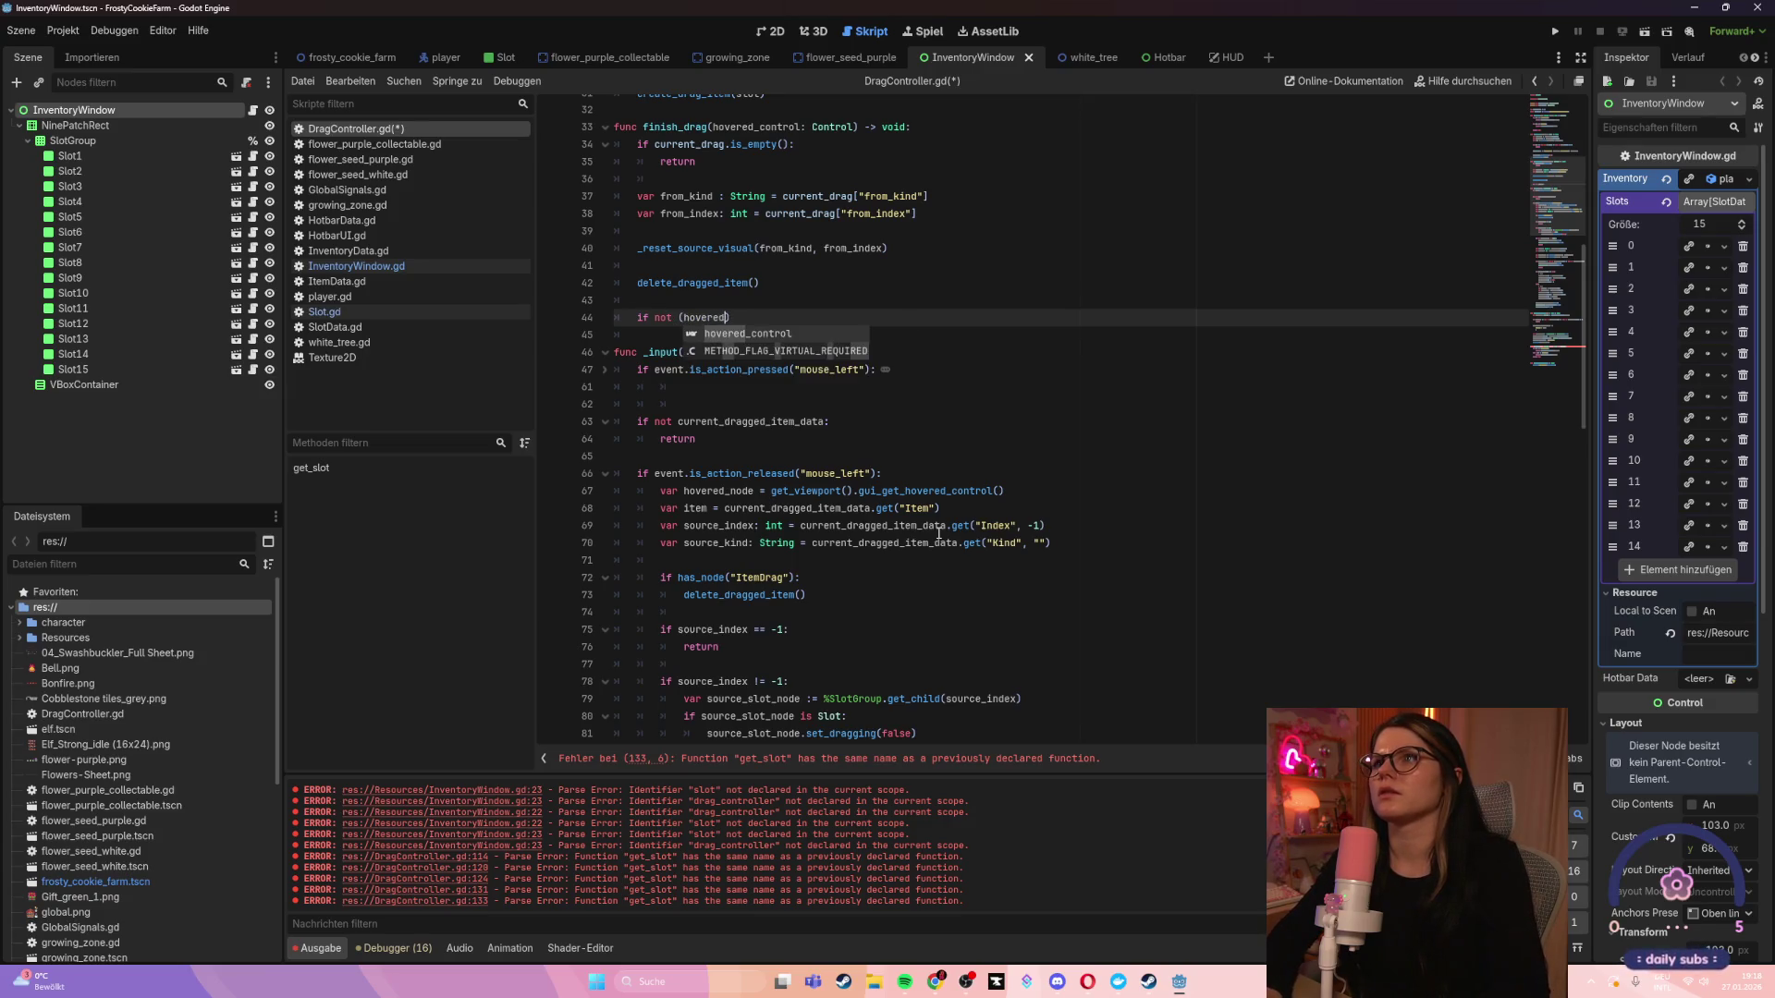
pyautogui.write('control is S')
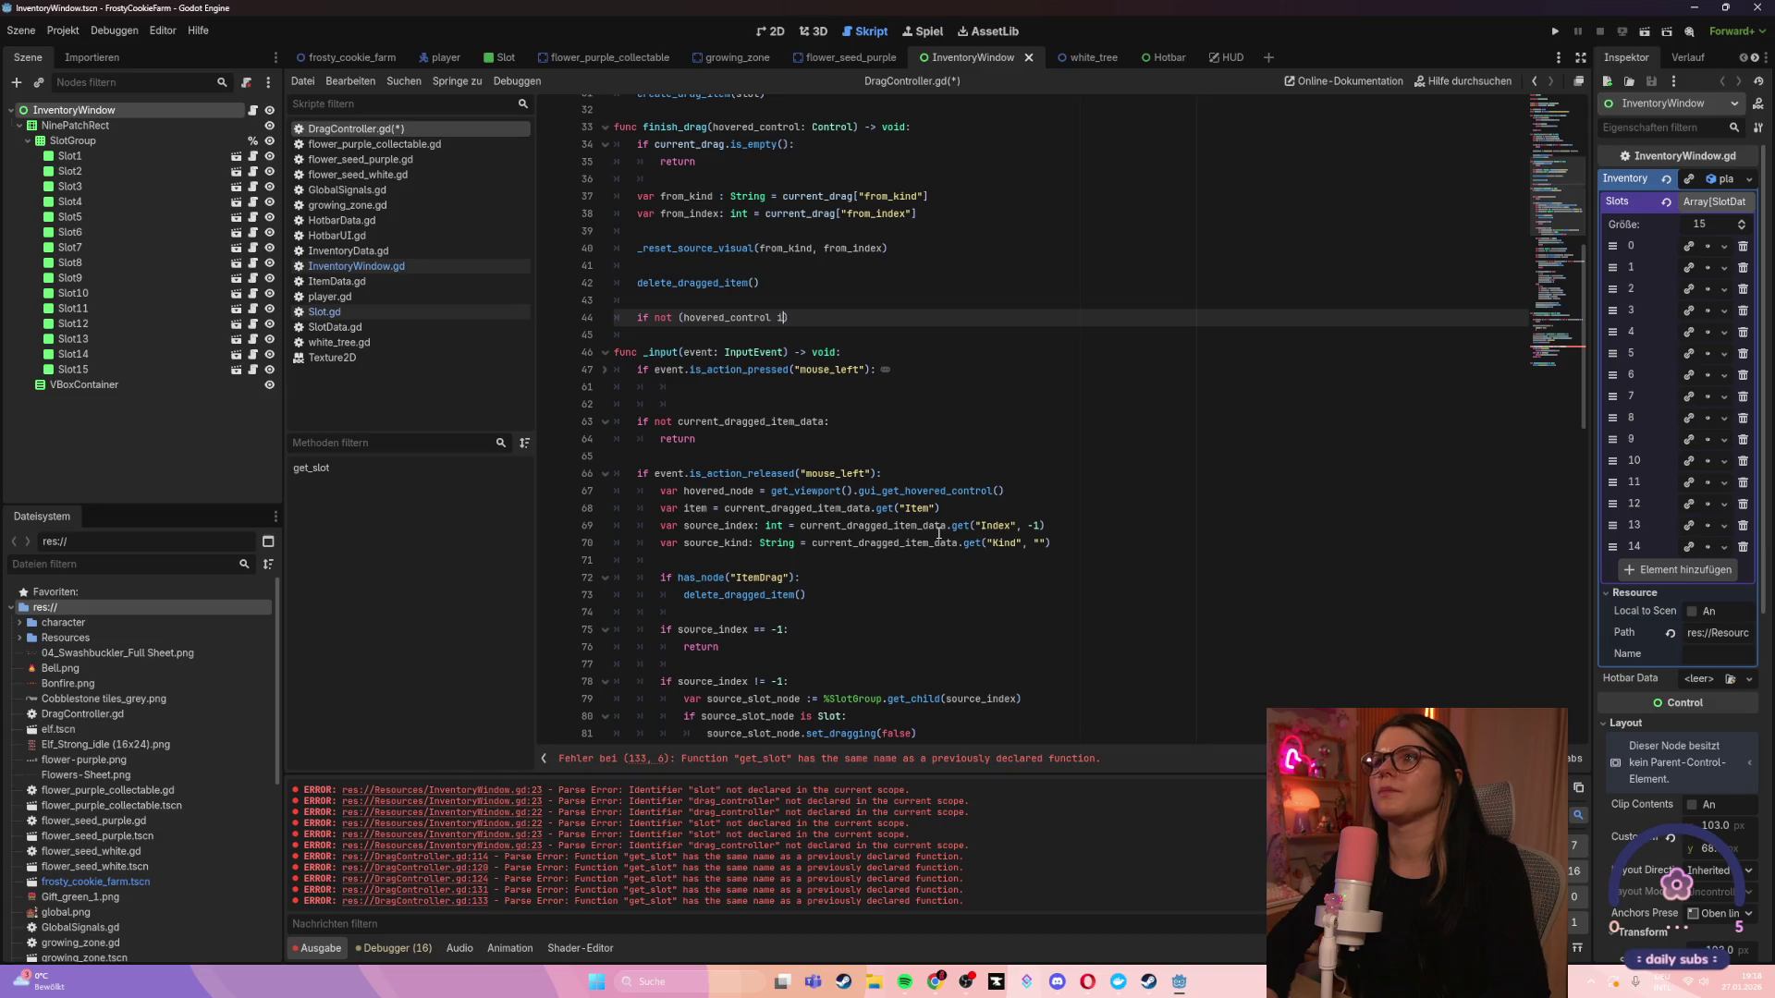
pyautogui.write('lot):')
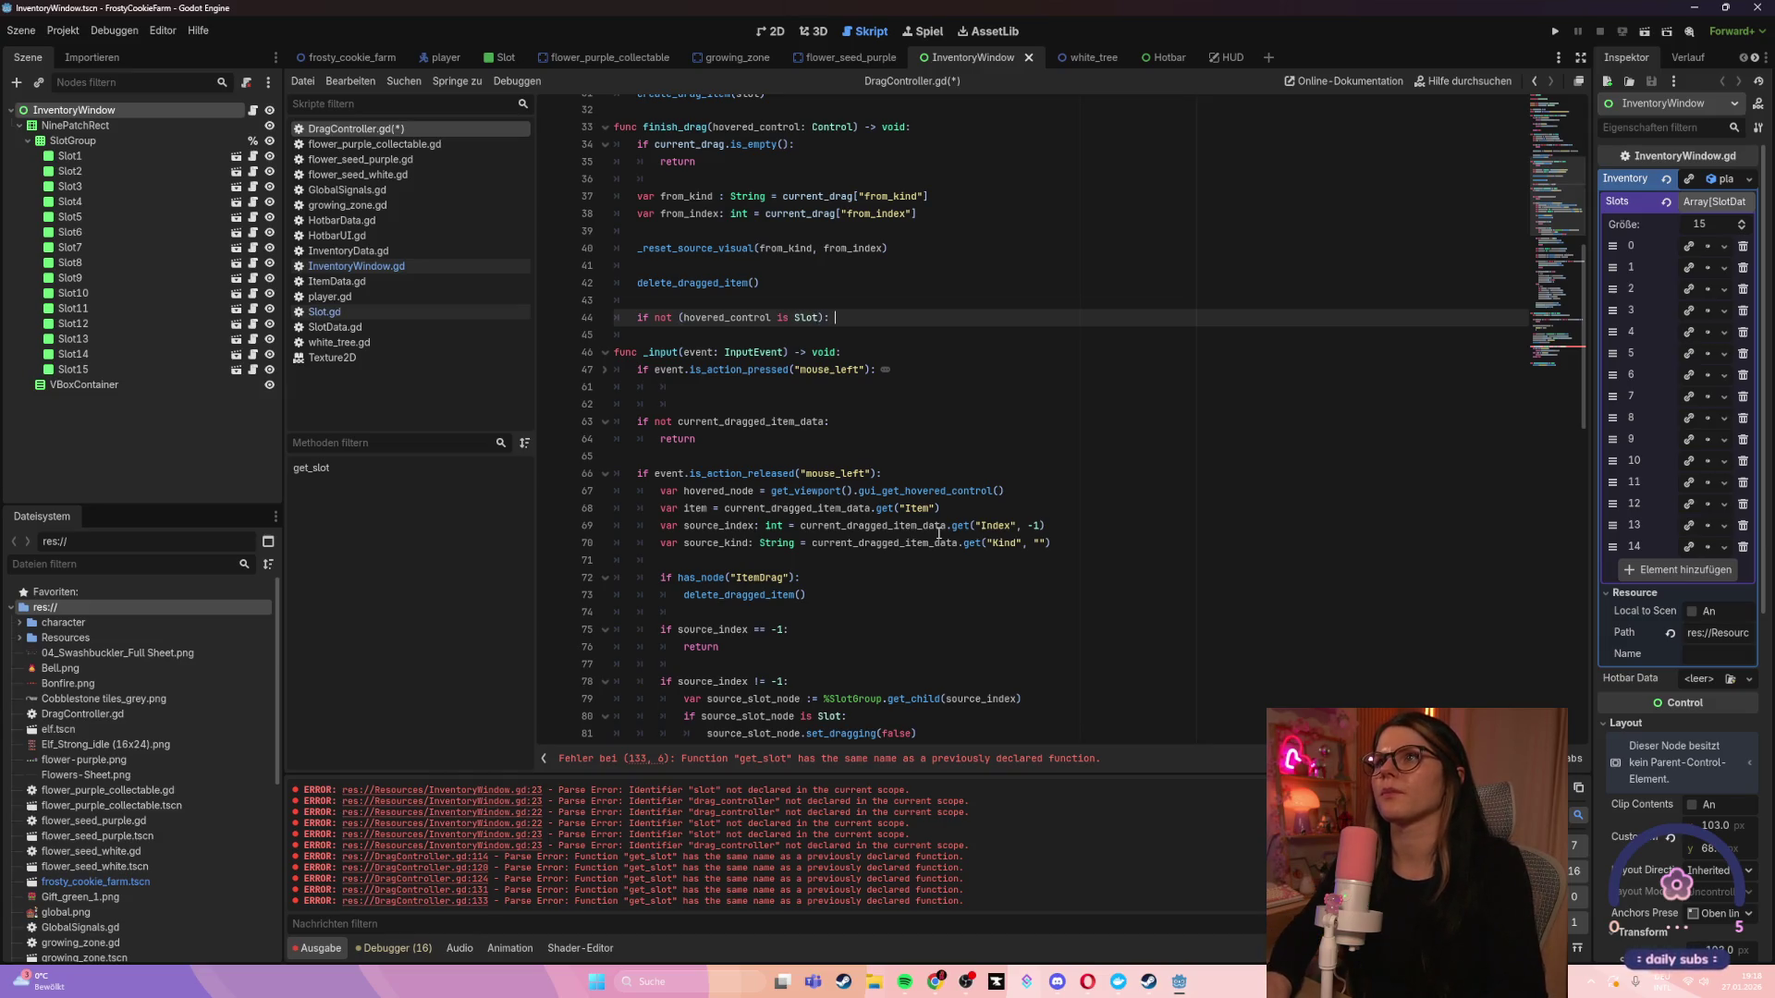
pyautogui.press('Return')
pyautogui.write('current_drag')
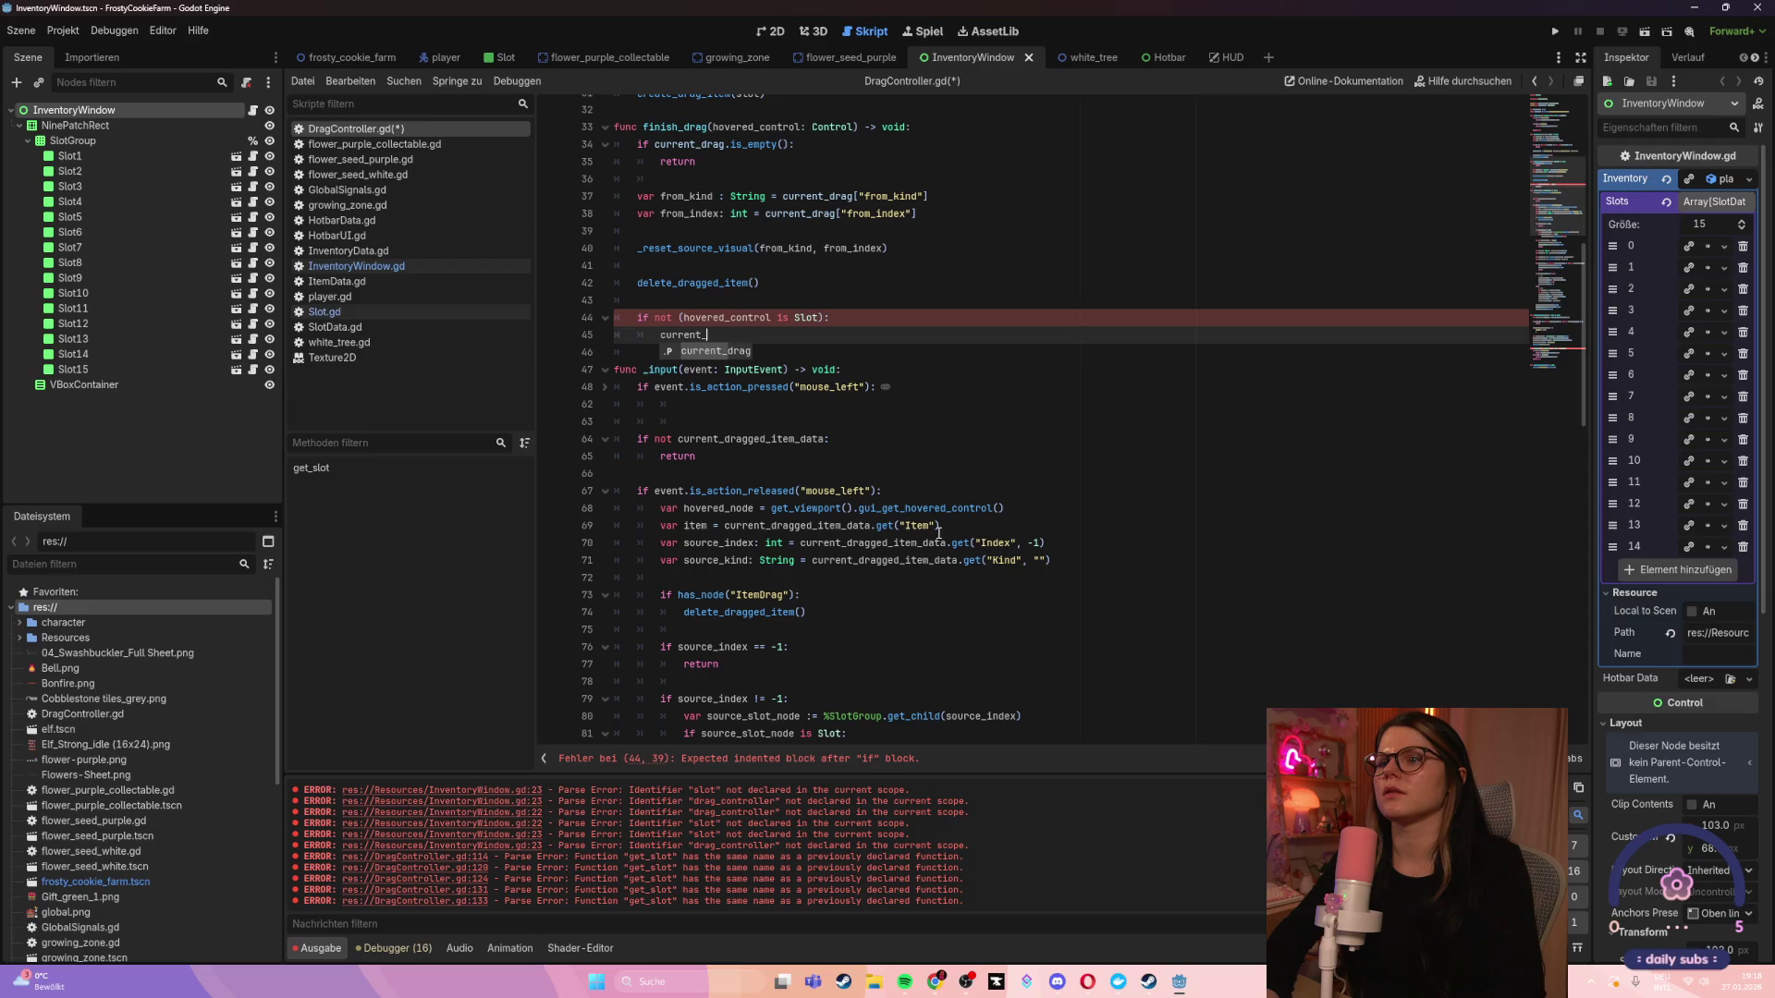
pyautogui.write('.clr')
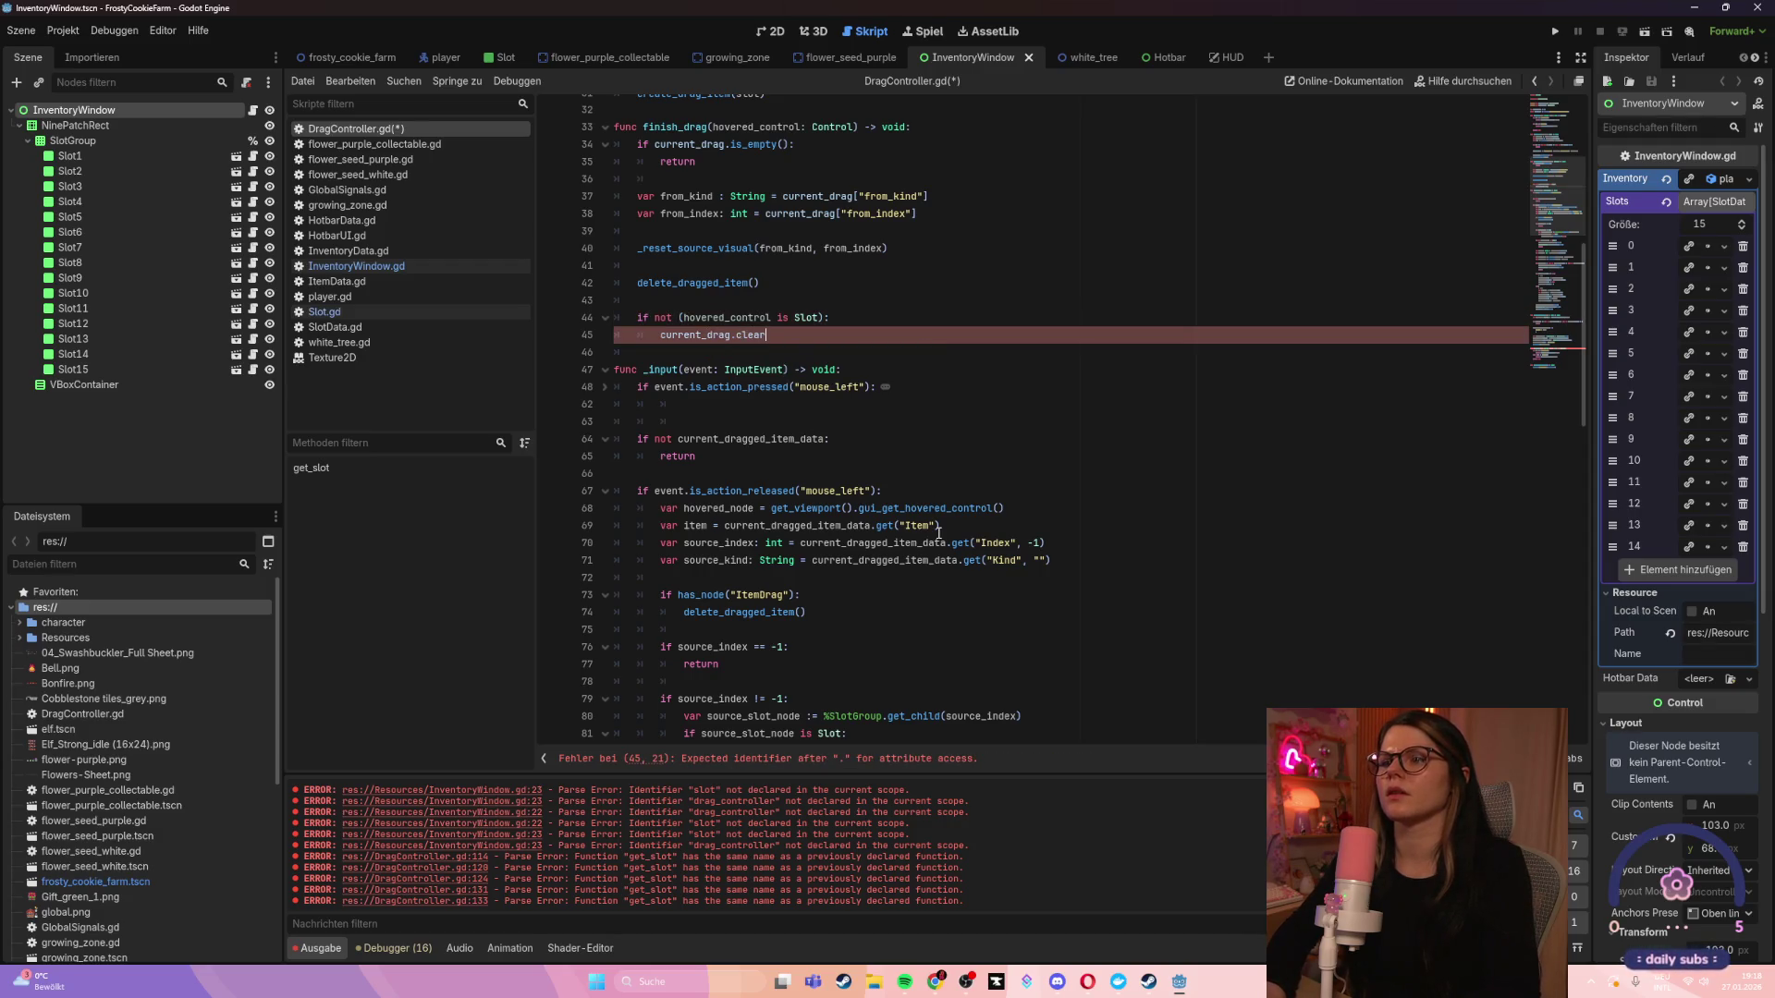
pyautogui.press('Return')
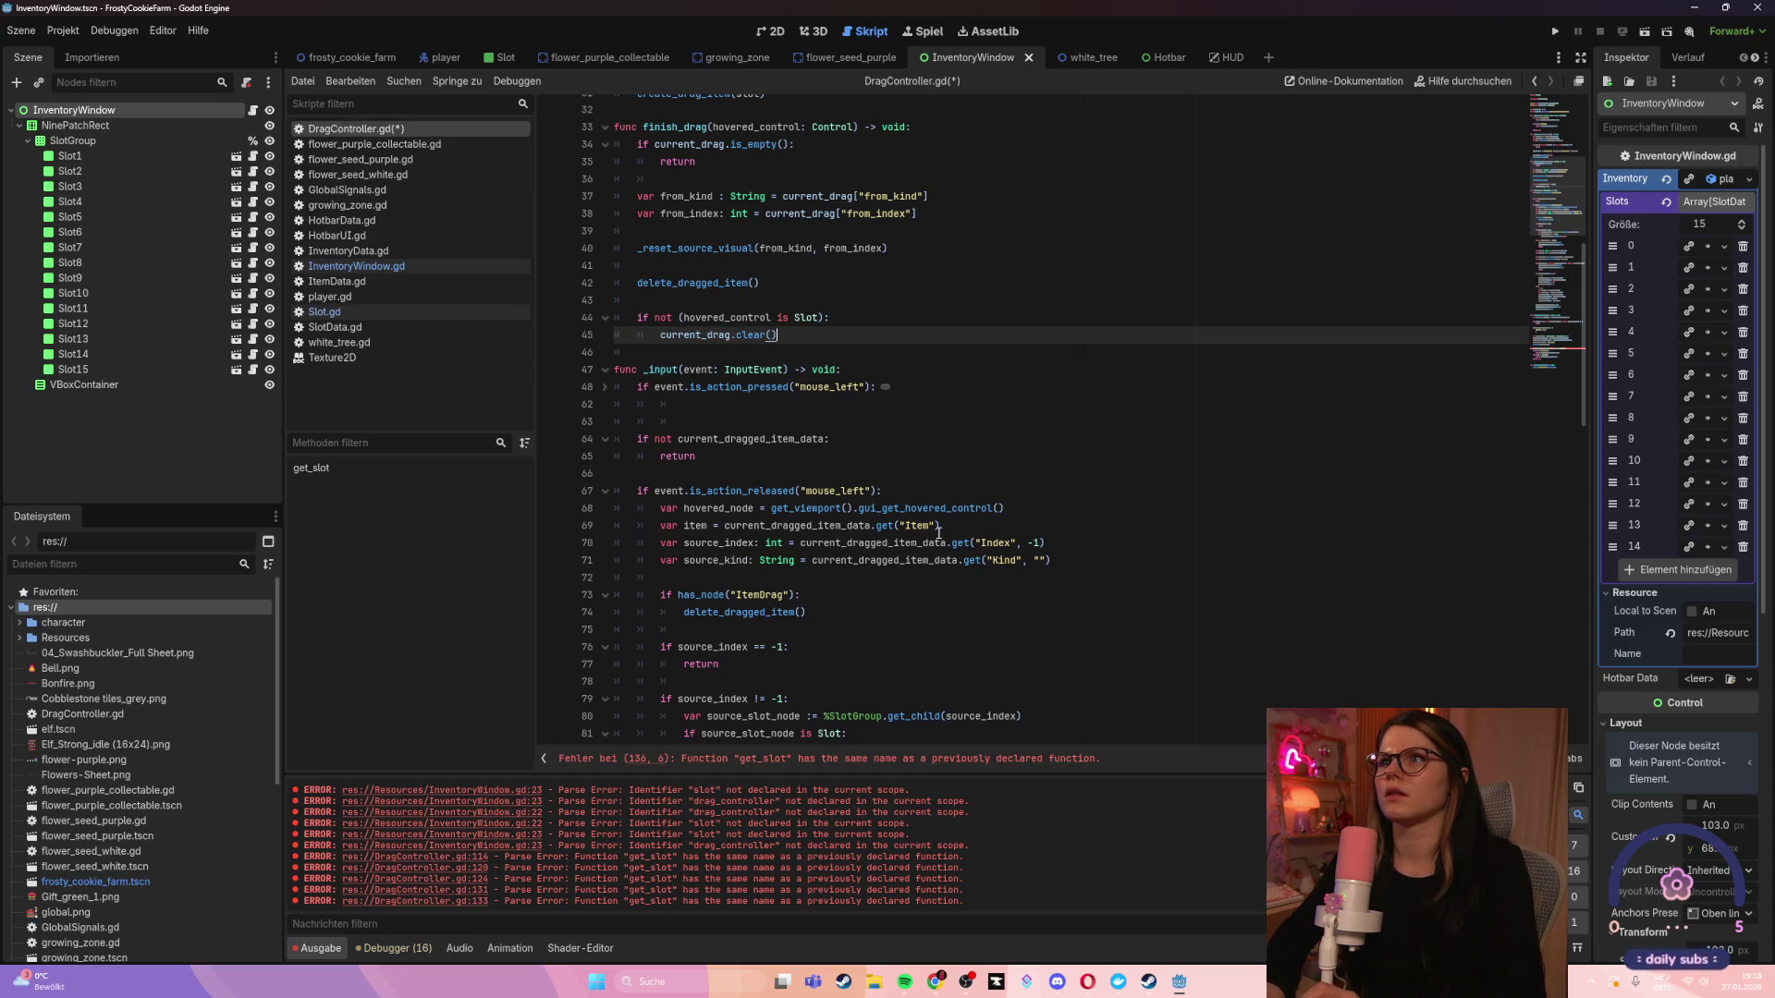
# Step: Inside the guard, emit inventory_data.update and hotbar_data.update, then return
pyautogui.press('Return')
pyautogui.write('ory_data.upda')
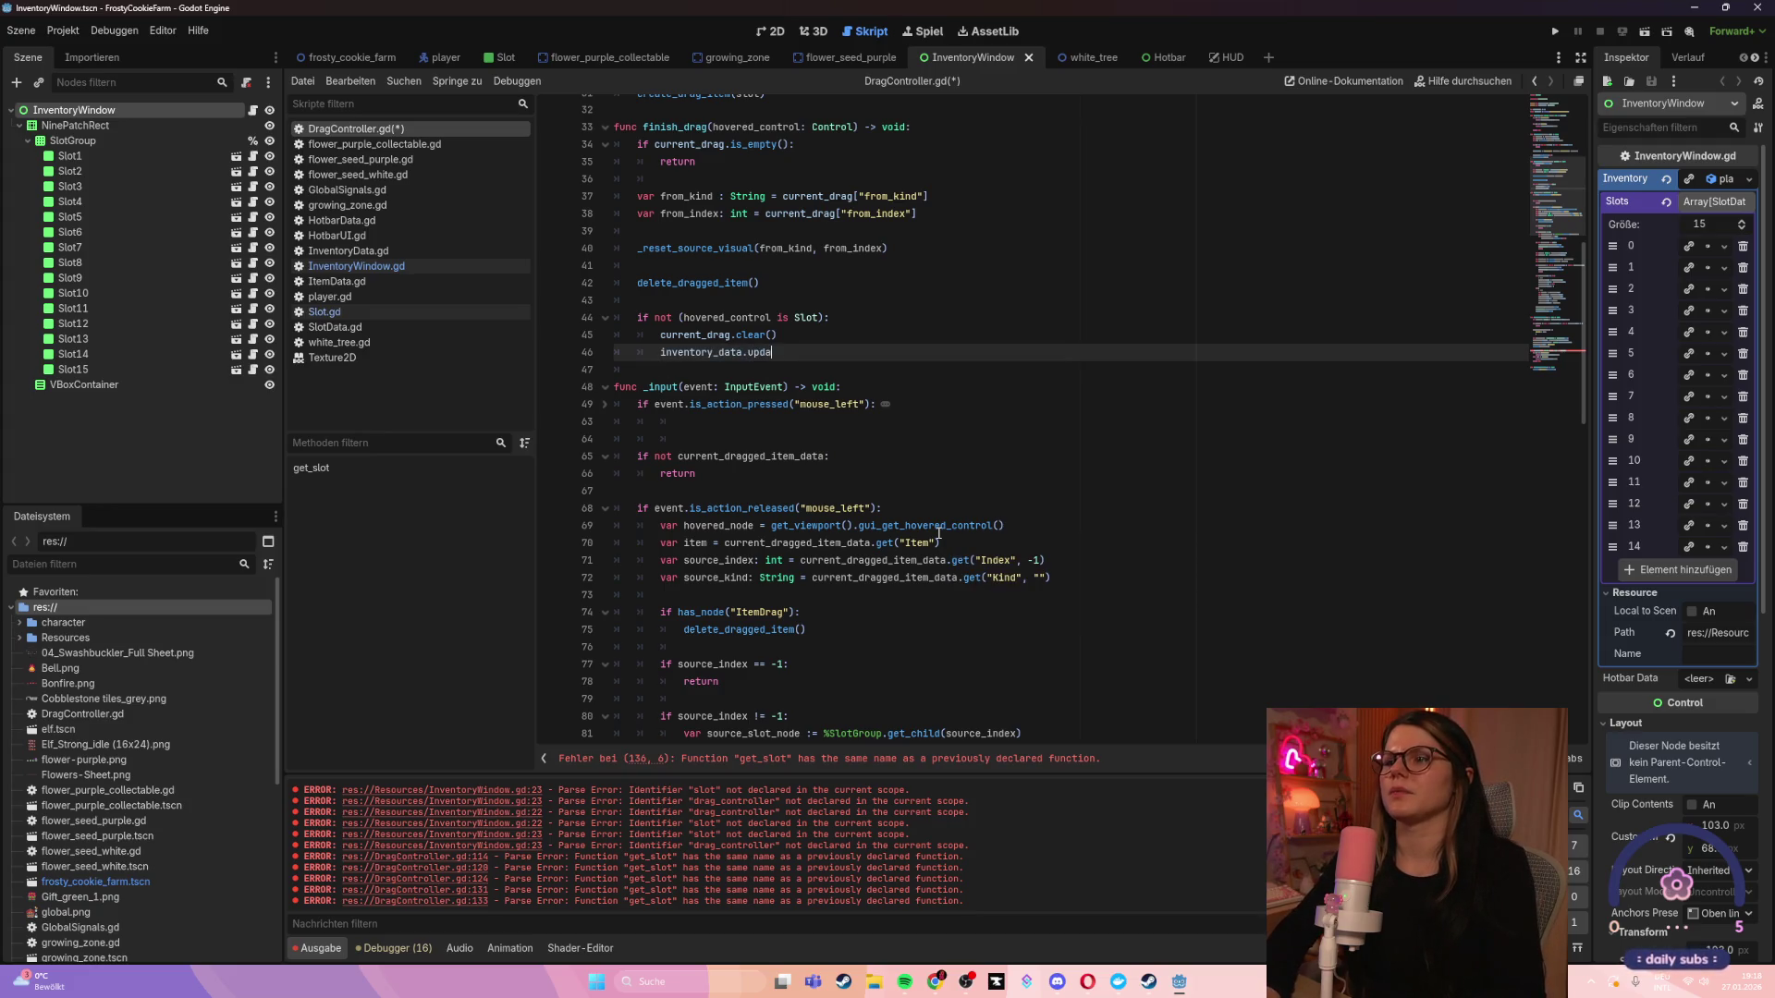
pyautogui.write('te.emit(')
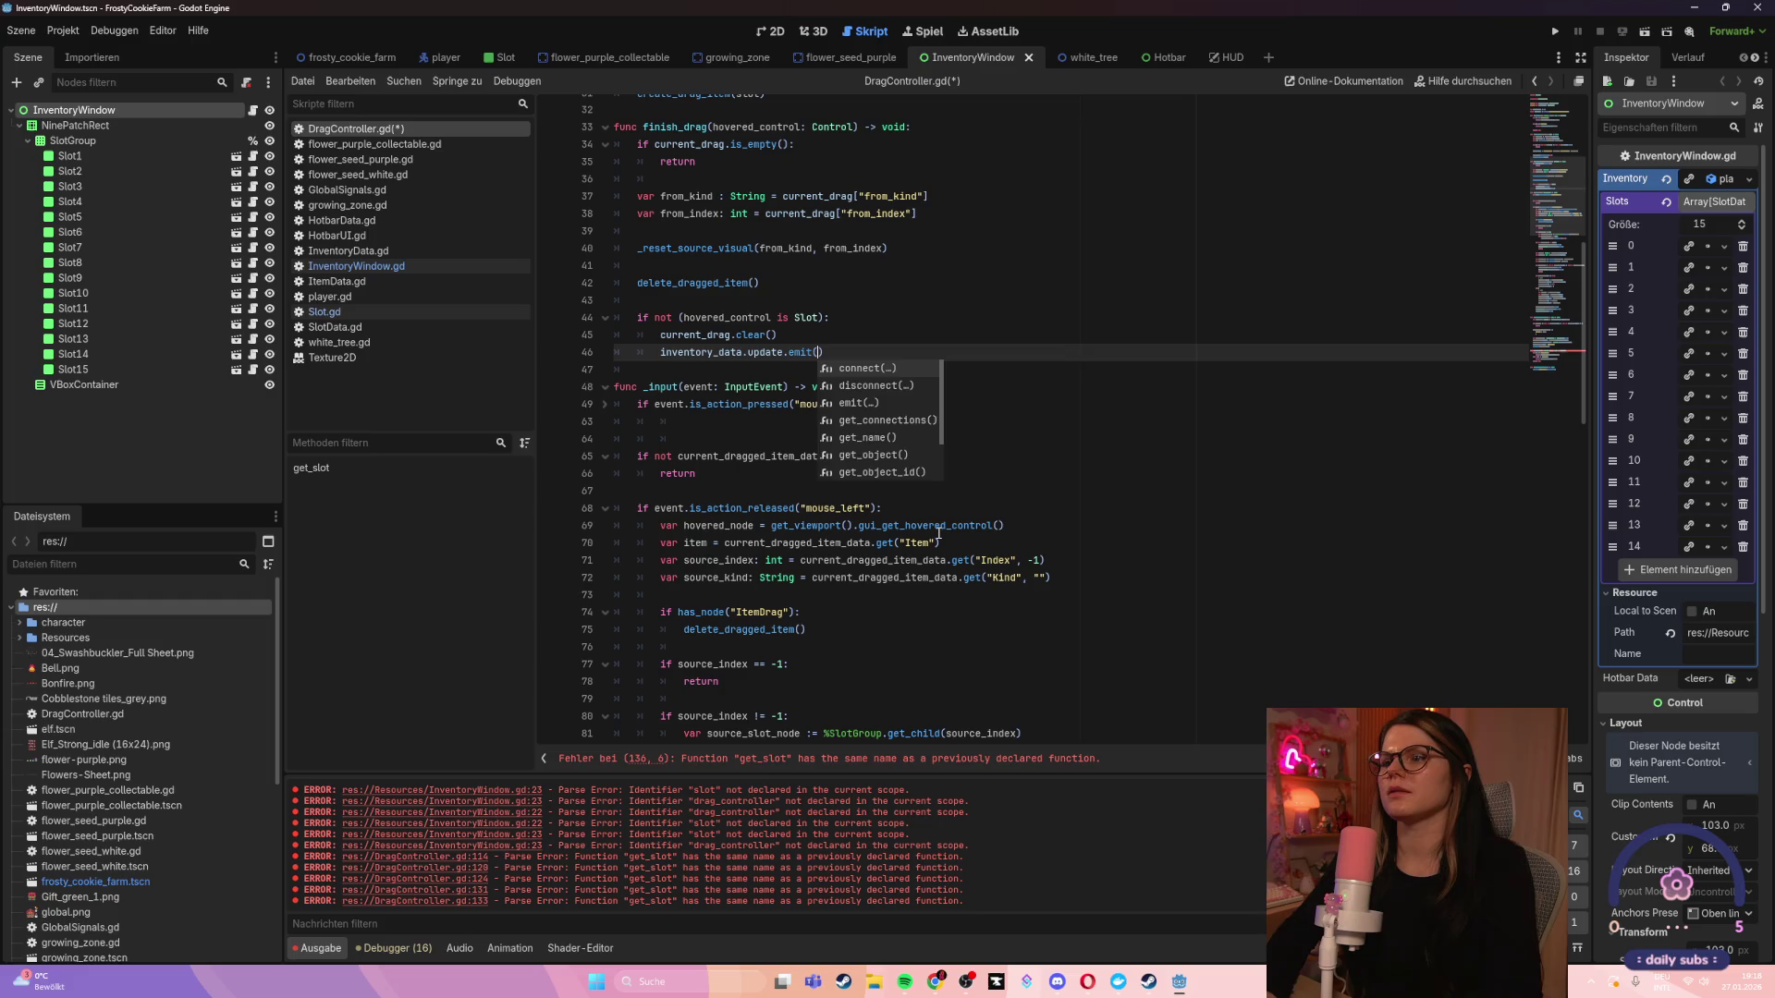
pyautogui.press('Return')
pyautogui.press('End')
pyautogui.press('Return')
pyautogui.write('h')
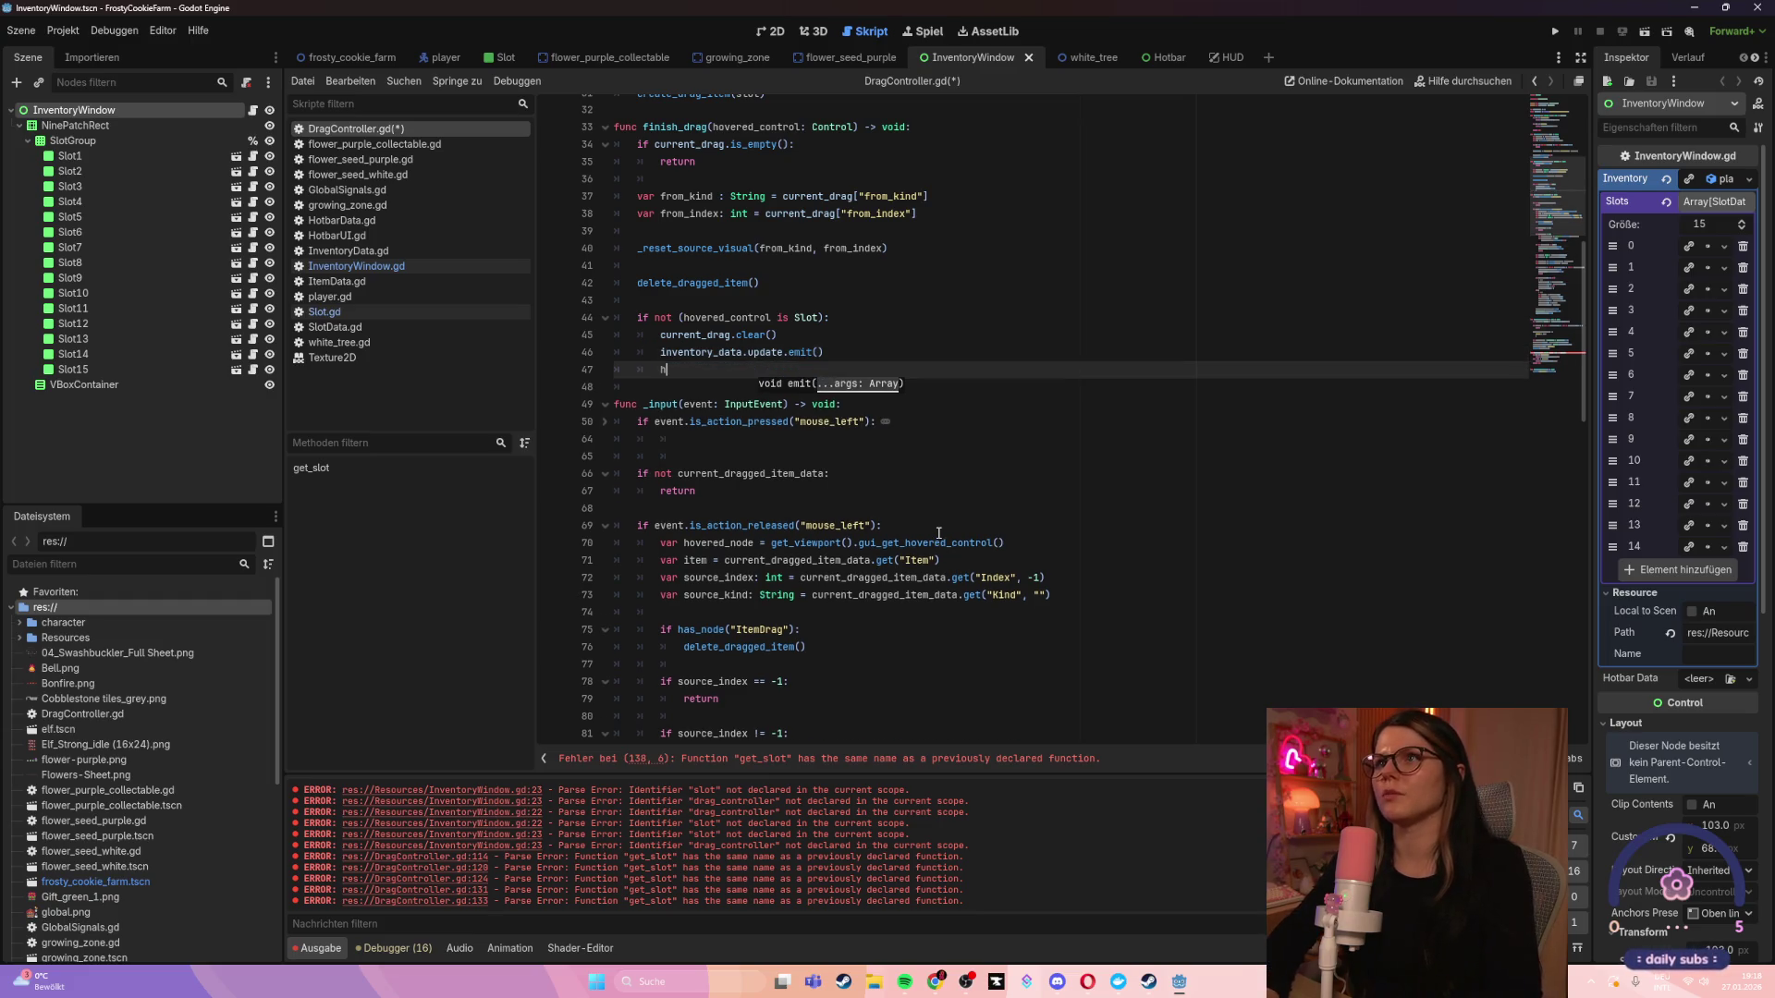
pyautogui.write('otbar_data.')
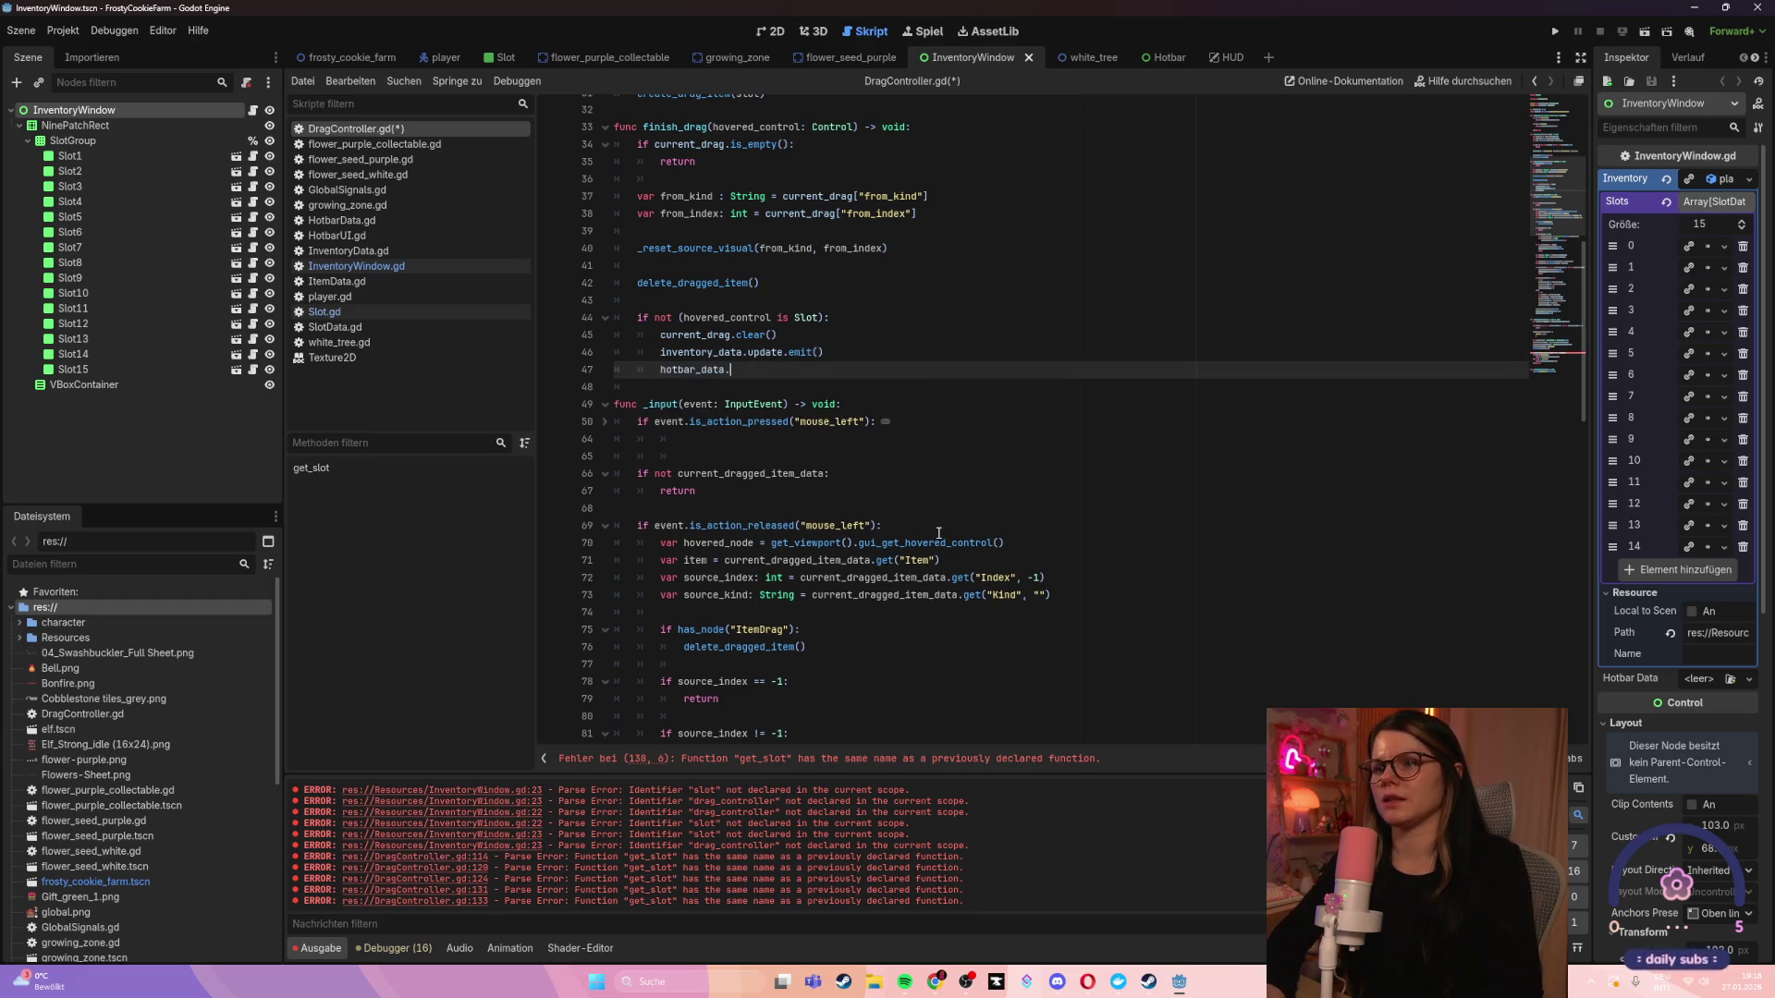
pyautogui.write('up')
pyautogui.press('Return')
pyautogui.write('mi')
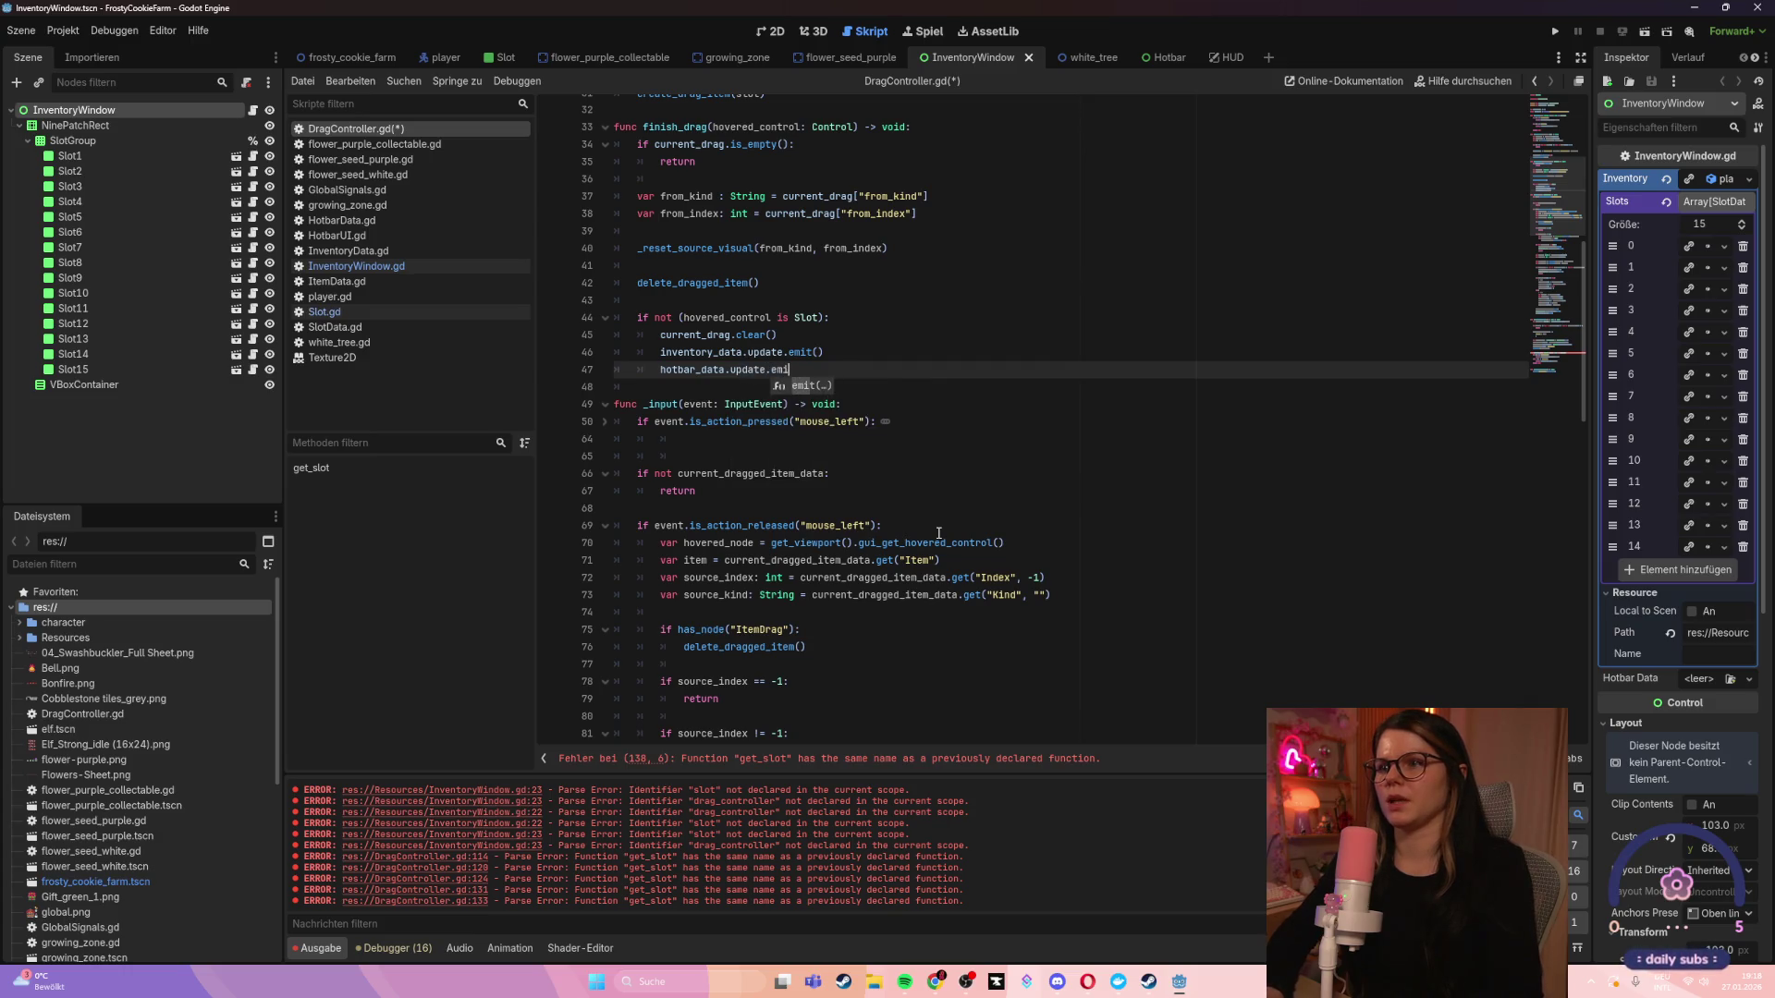
pyautogui.press('Return')
pyautogui.press('End')
pyautogui.press('Return')
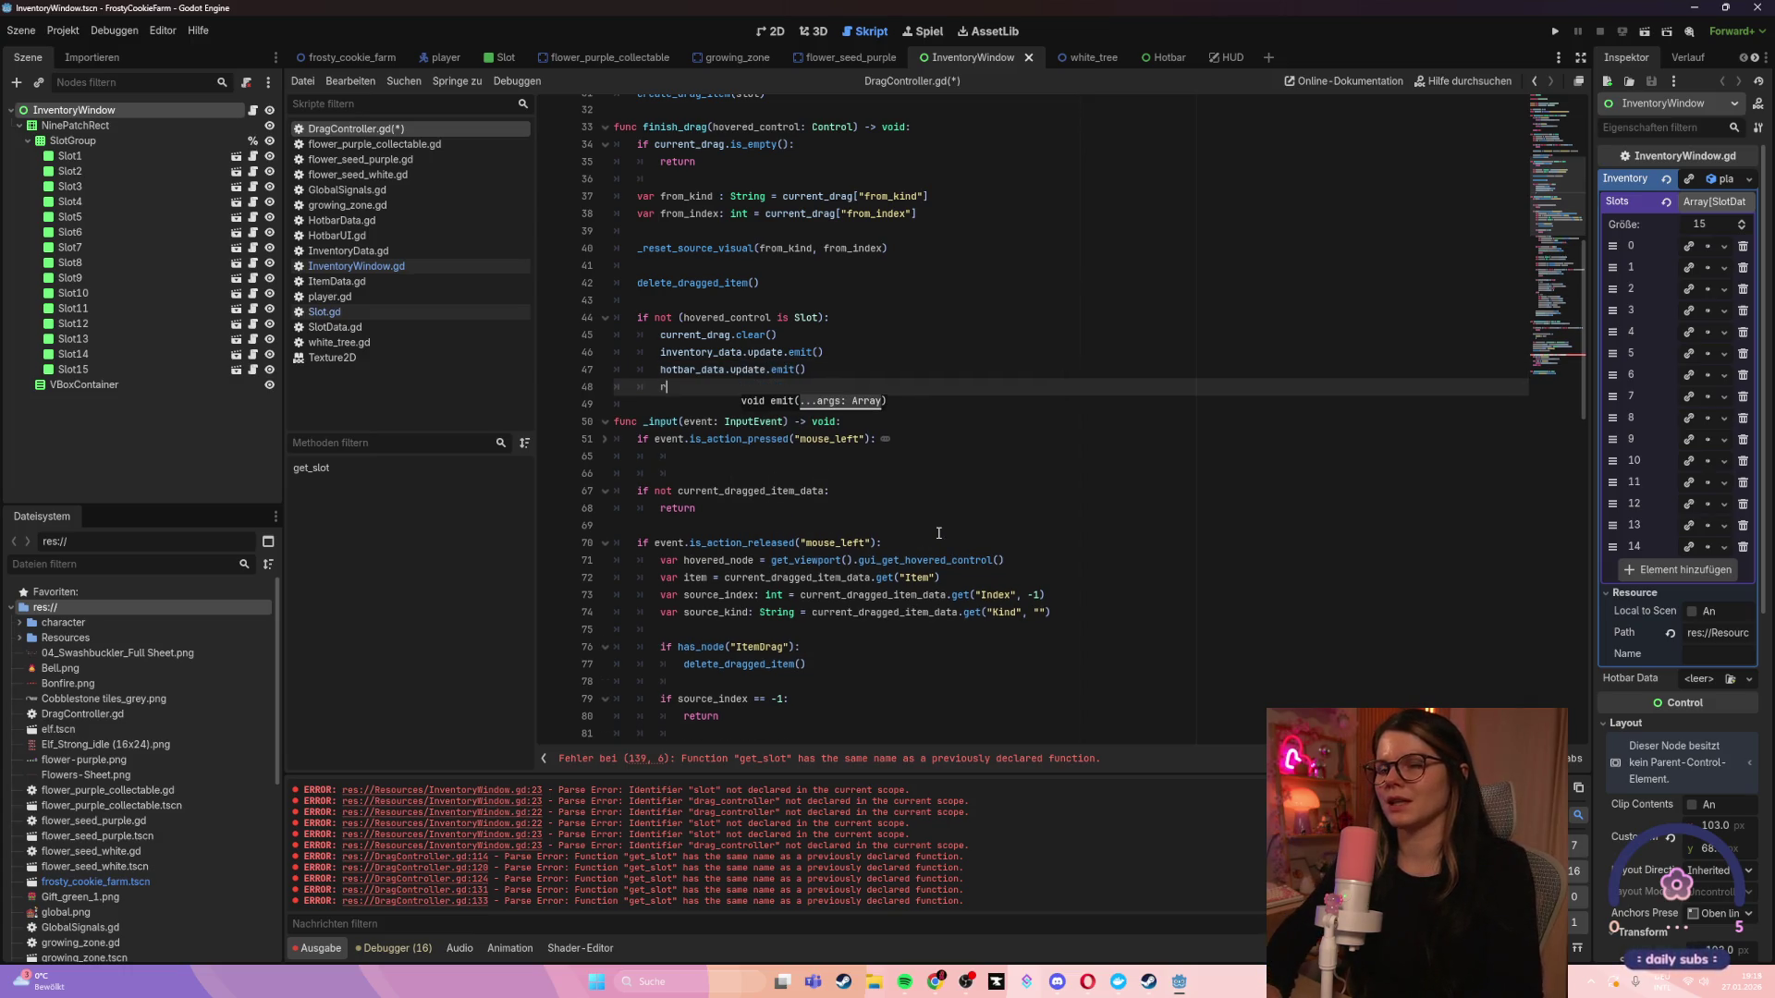
pyautogui.write('return')
pyautogui.press('Return')
pyautogui.press('Return')
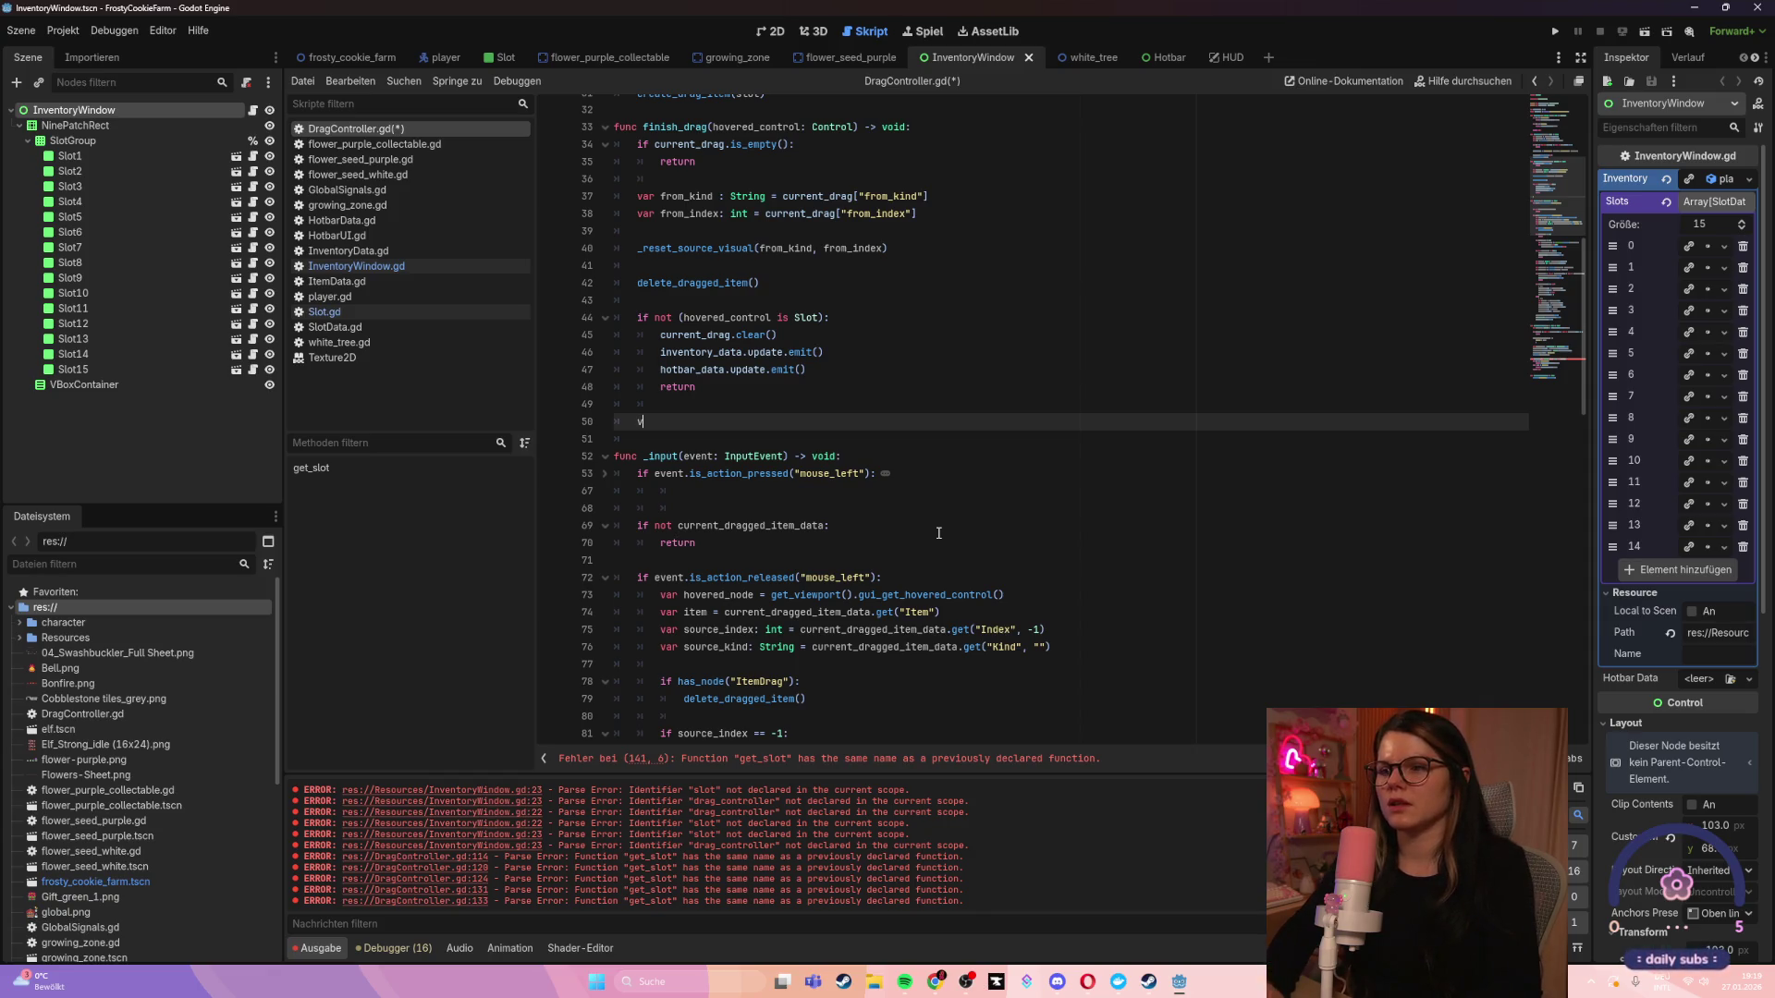
# Step: Declare to_slot: Slot = hovered_control, to_kind := to_slot.owner_kind, to_index := to_slot.slot_index, then save
pyautogui.write('var ')
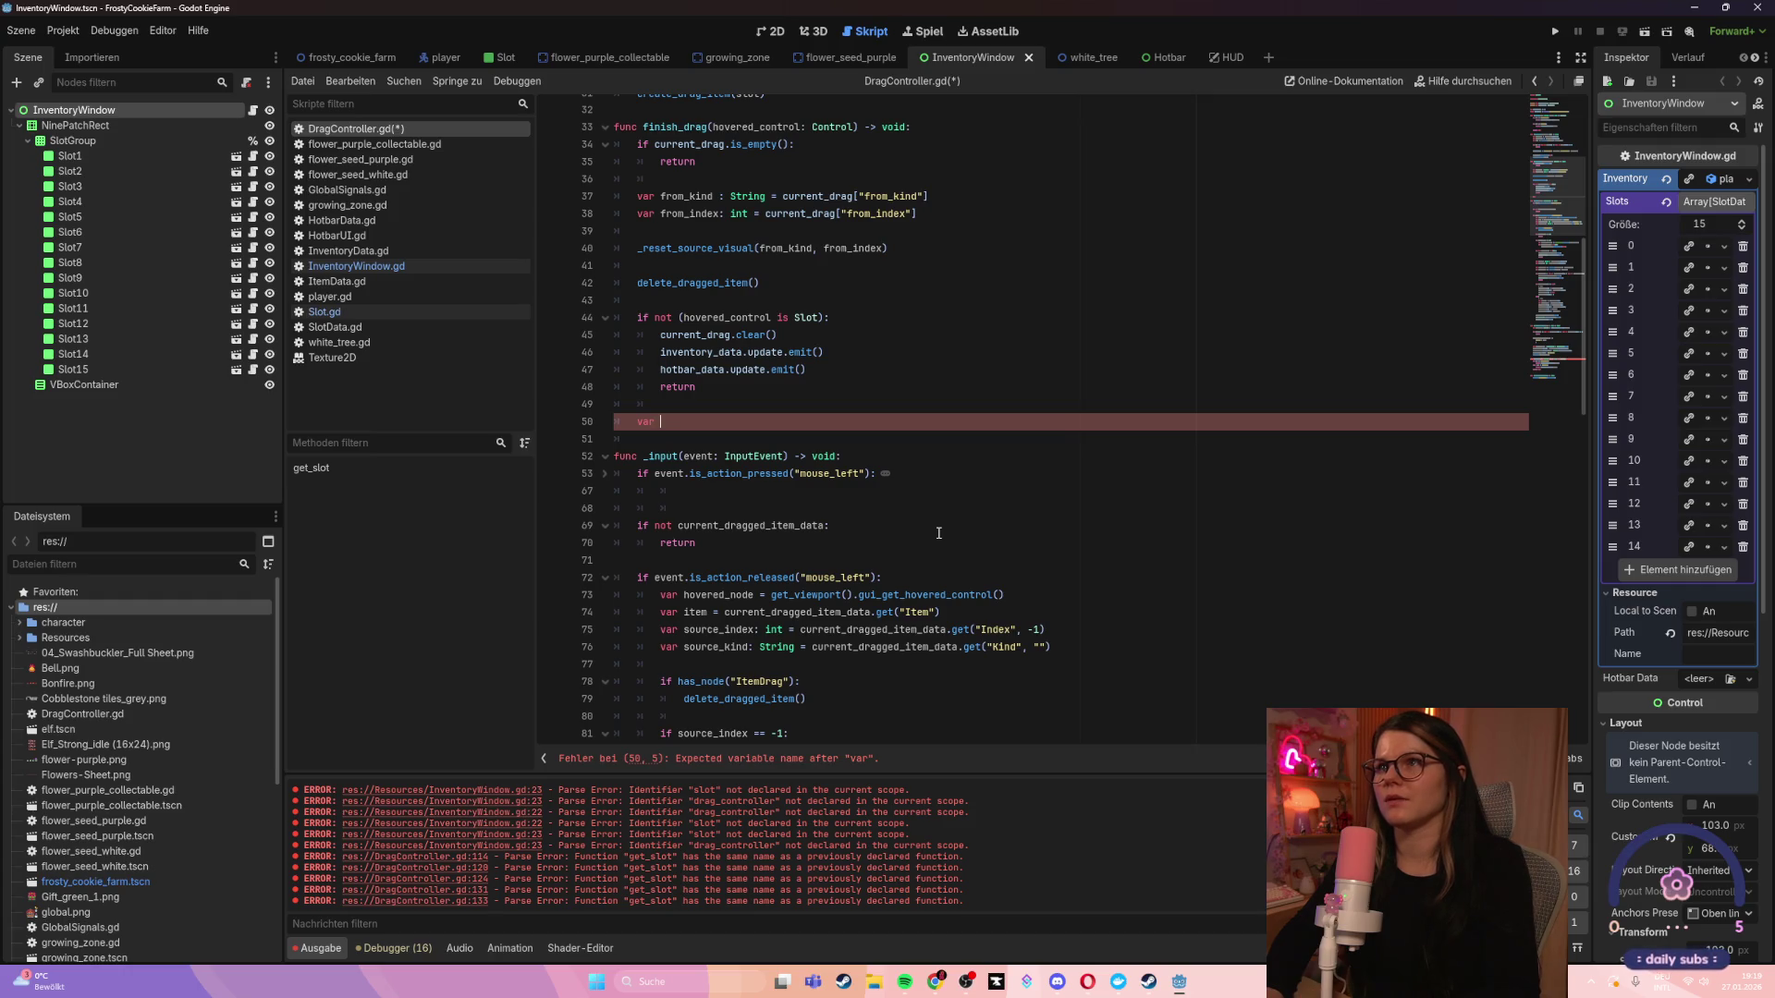
pyautogui.write('to_slot: Slo')
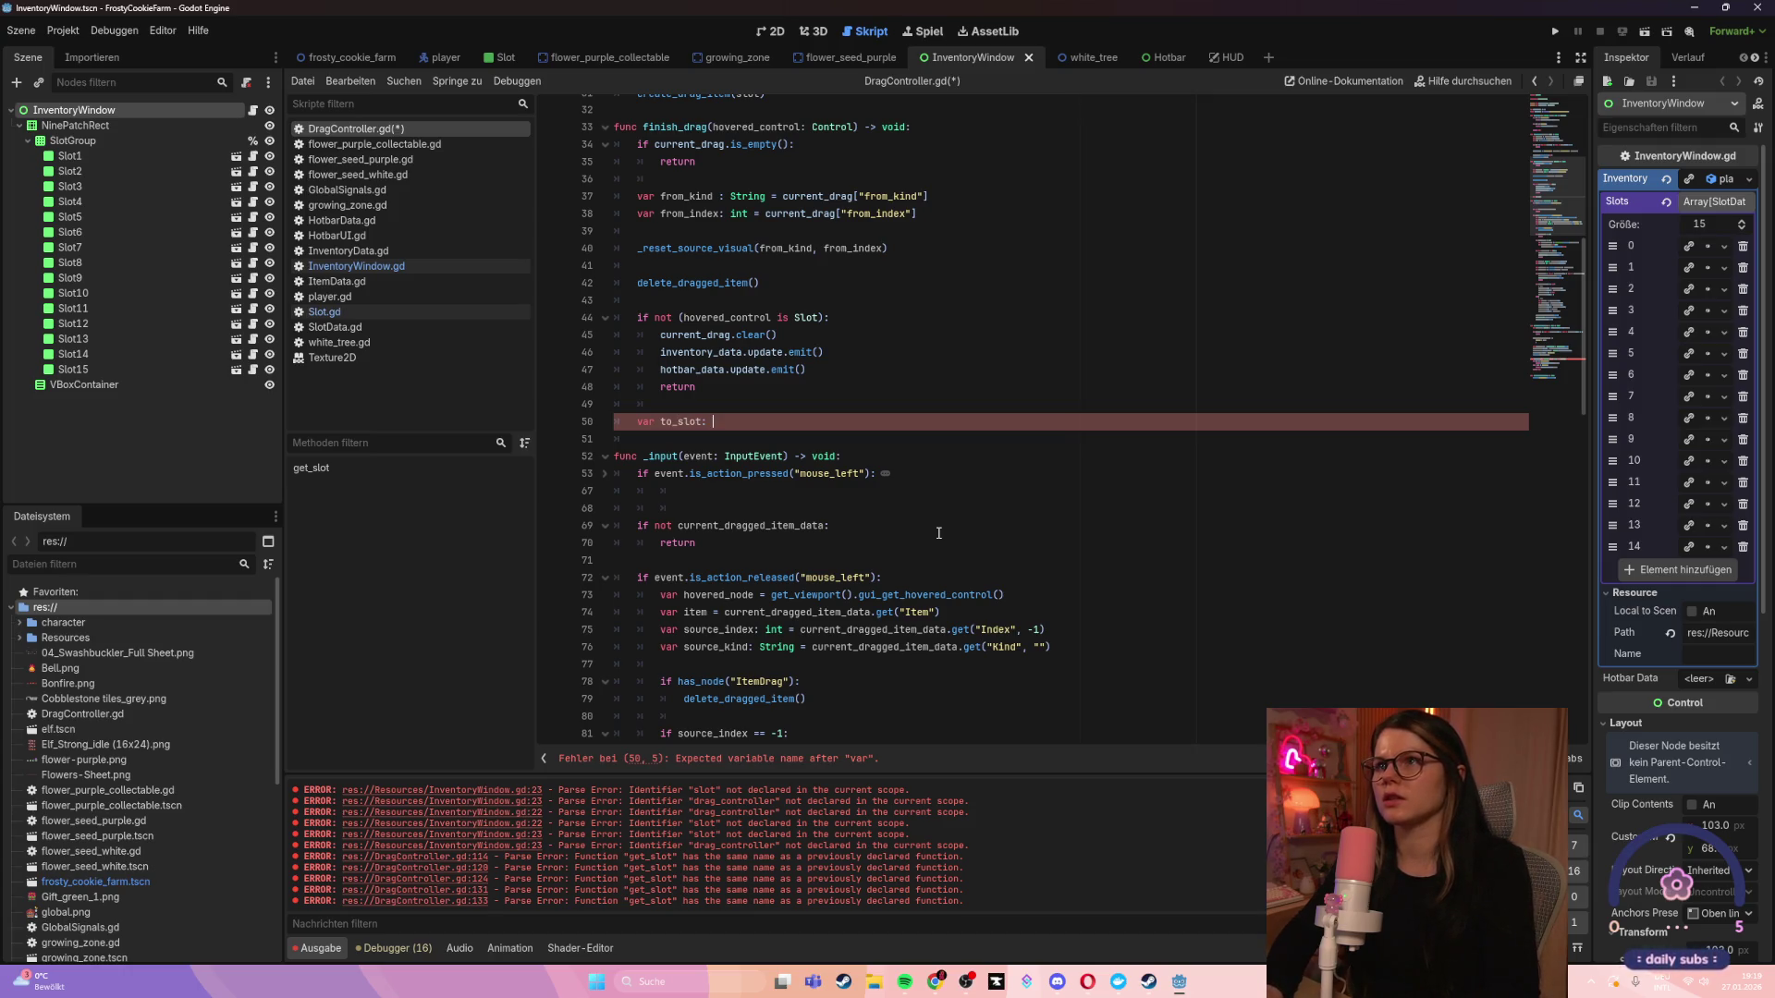
pyautogui.write('t = hover')
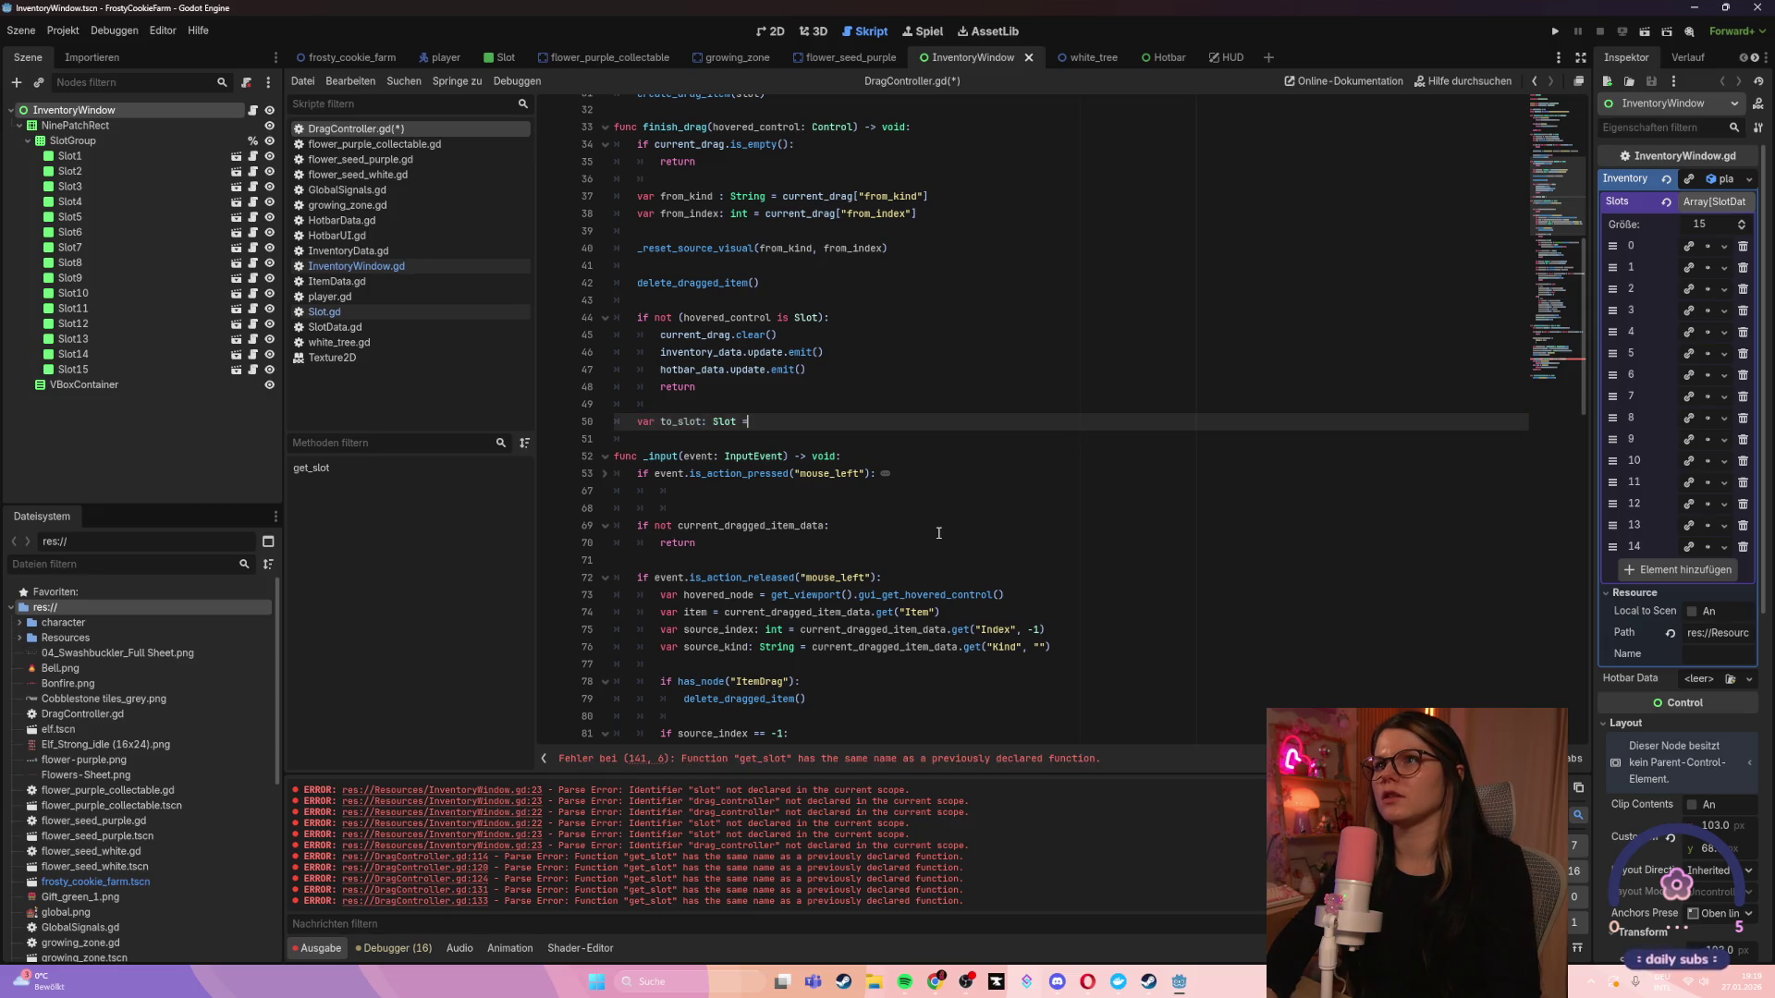
pyautogui.press('Return')
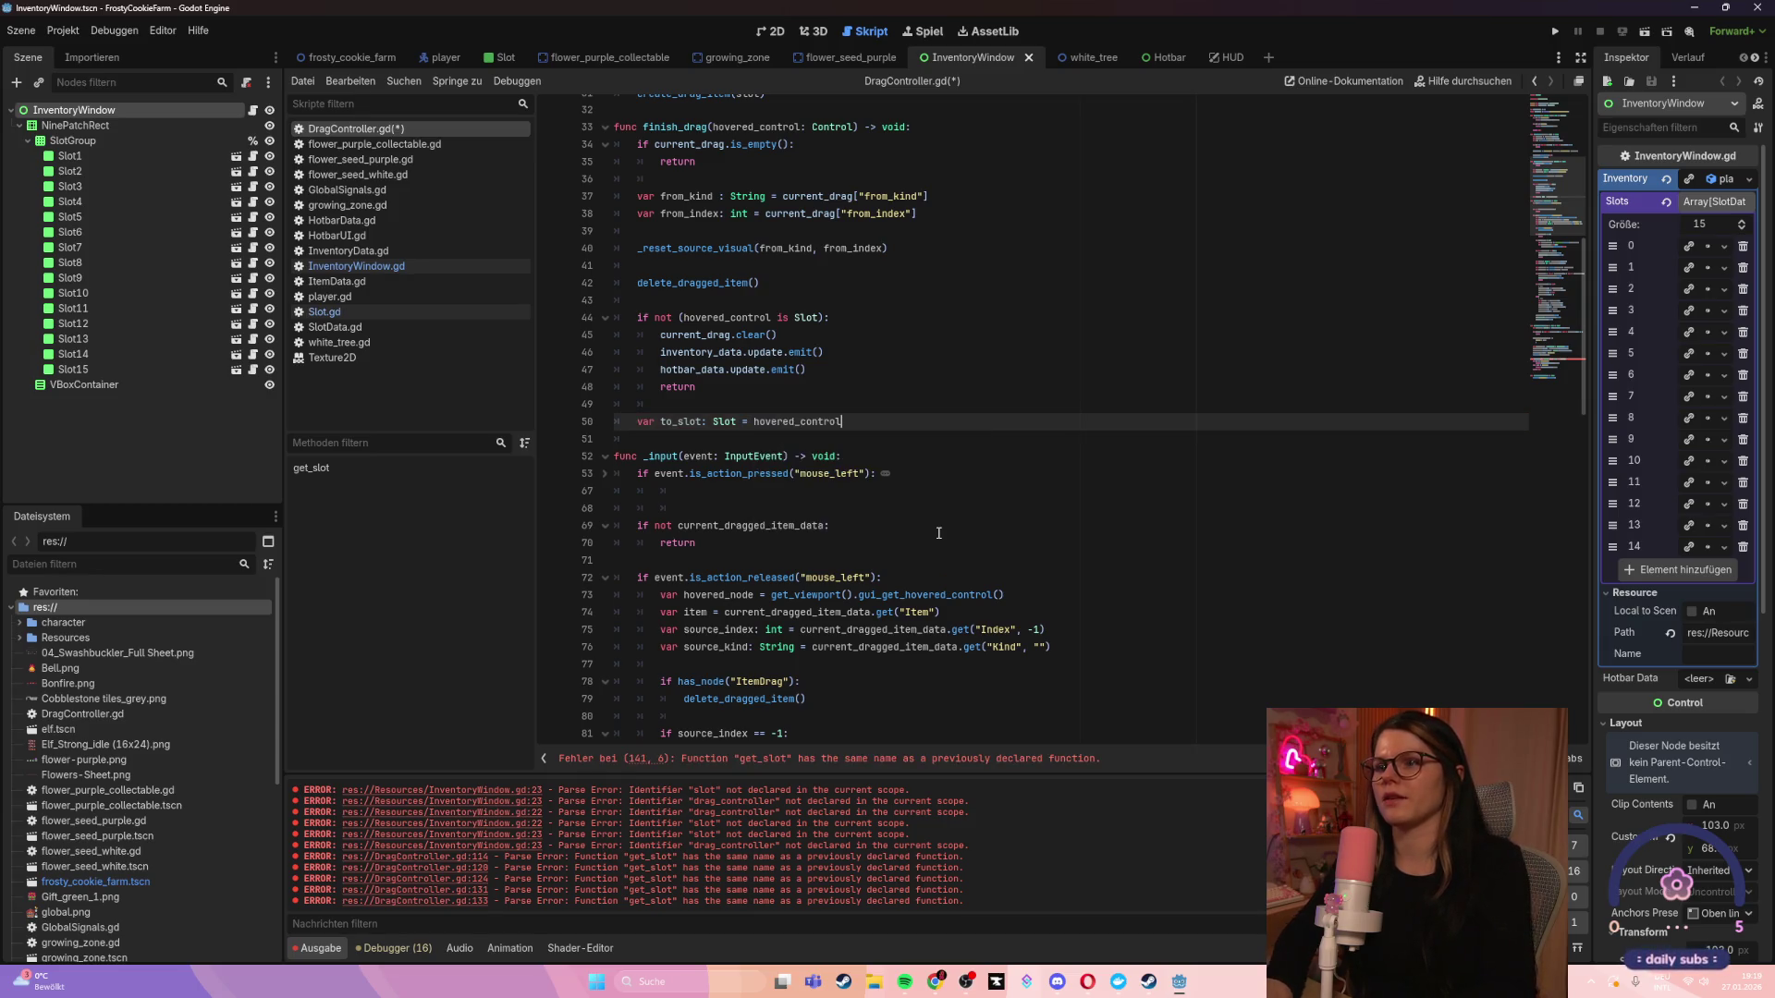
pyautogui.press('Return')
pyautogui.write('var ')
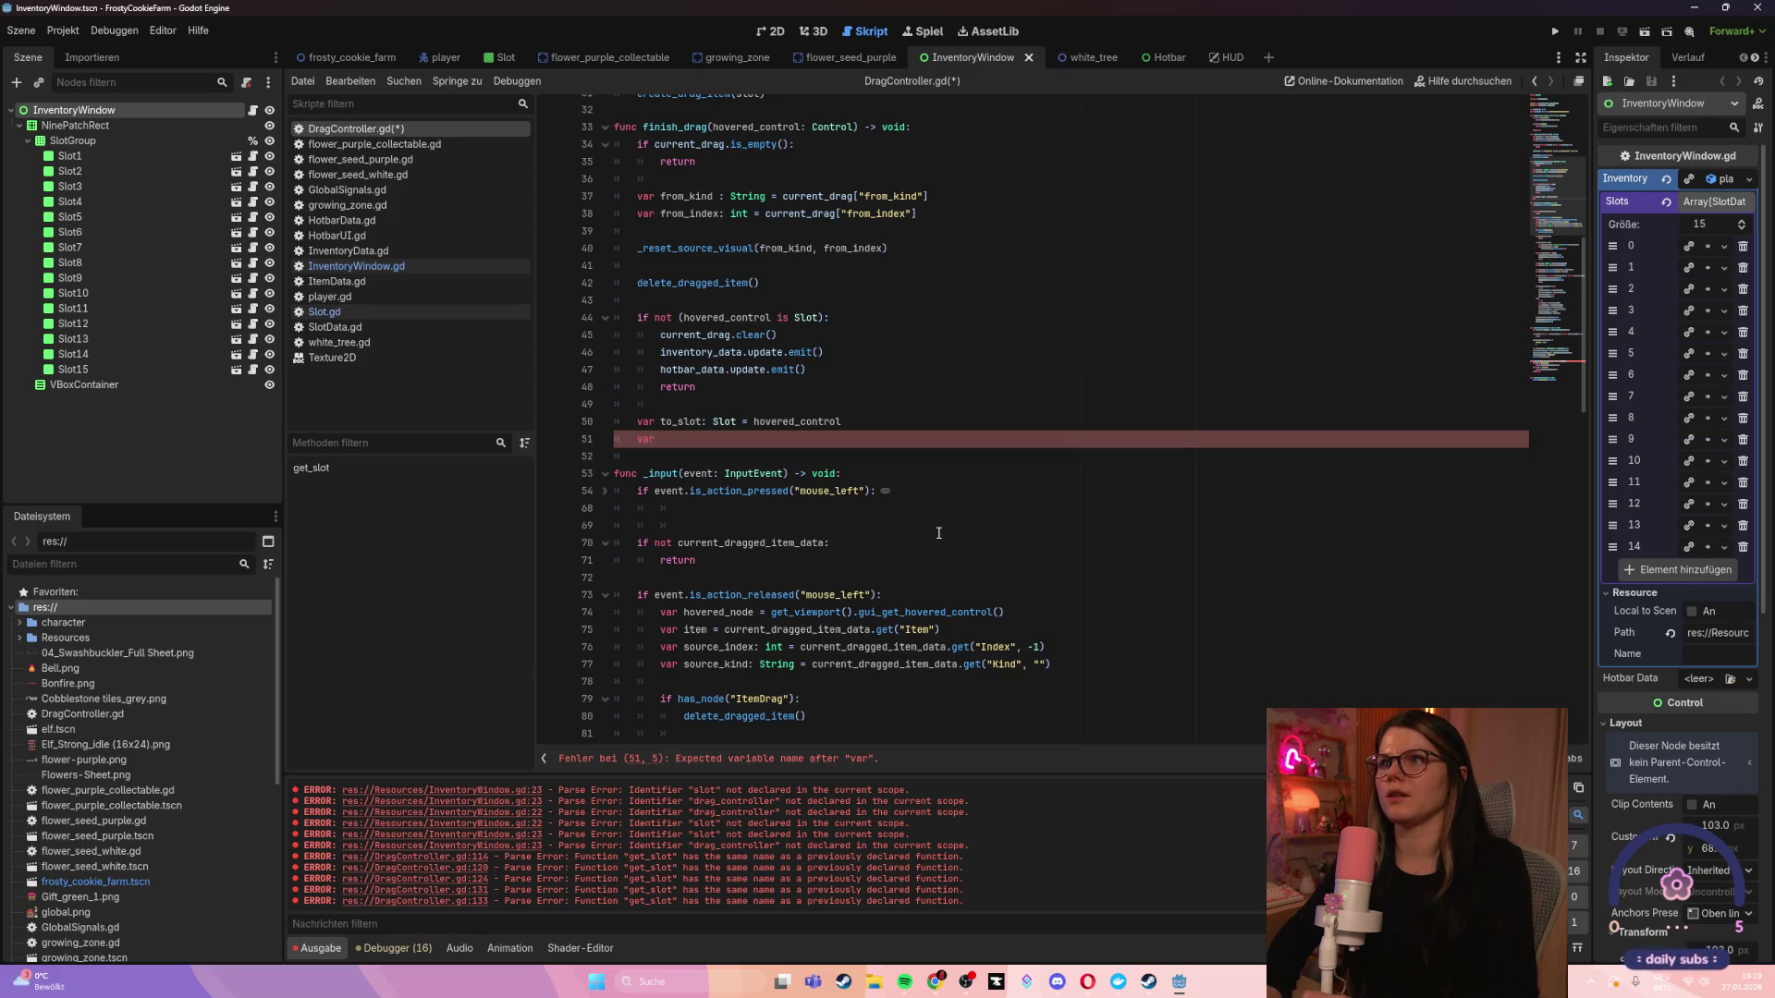
pyautogui.write('to_kind :')
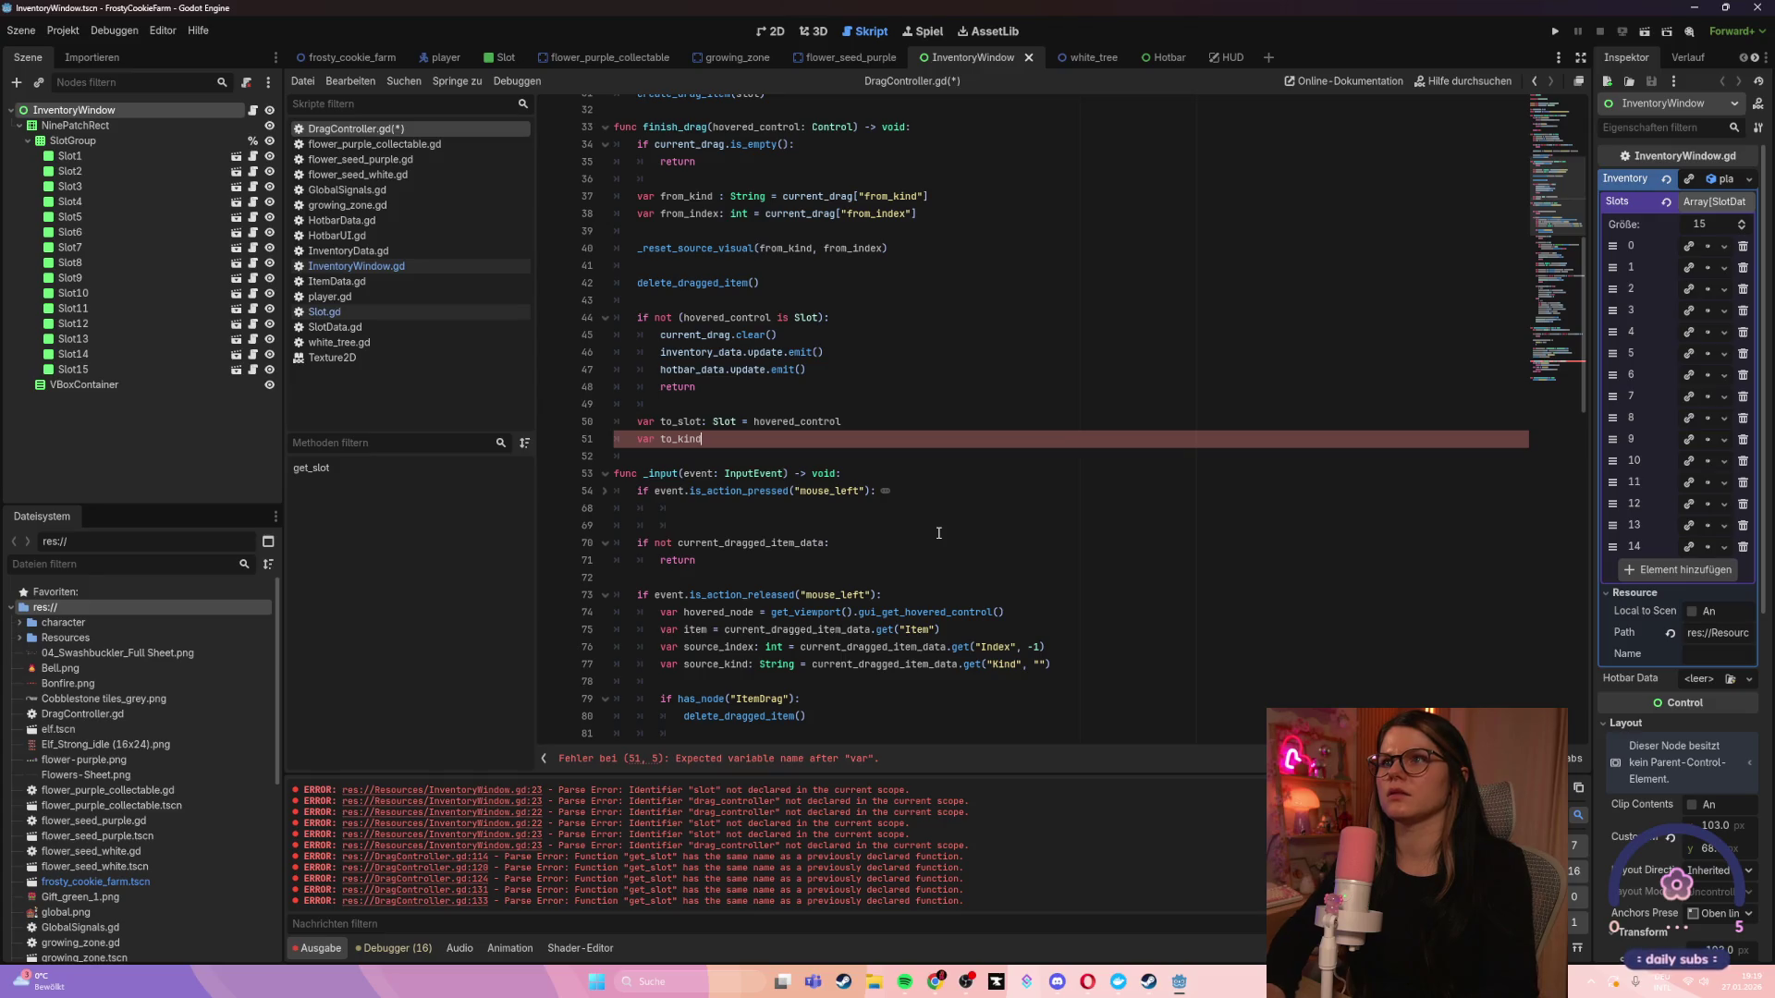
pyautogui.write('= to_sl')
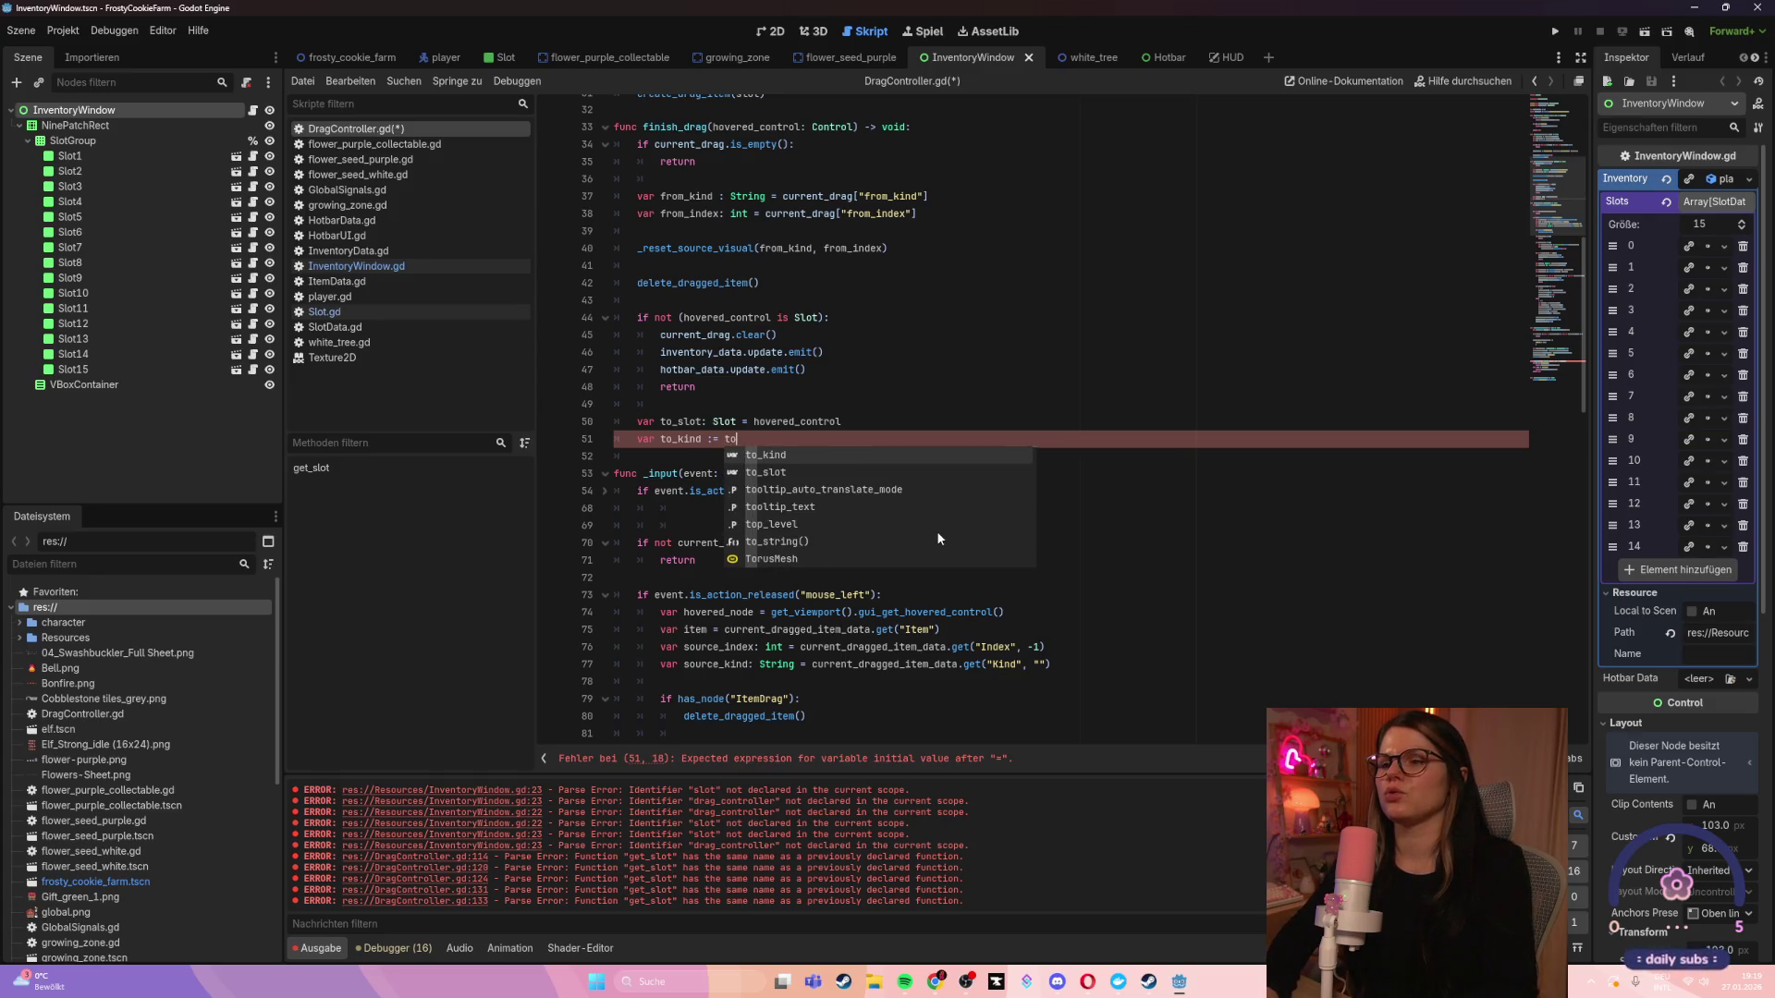
pyautogui.write('ot.owner_kind')
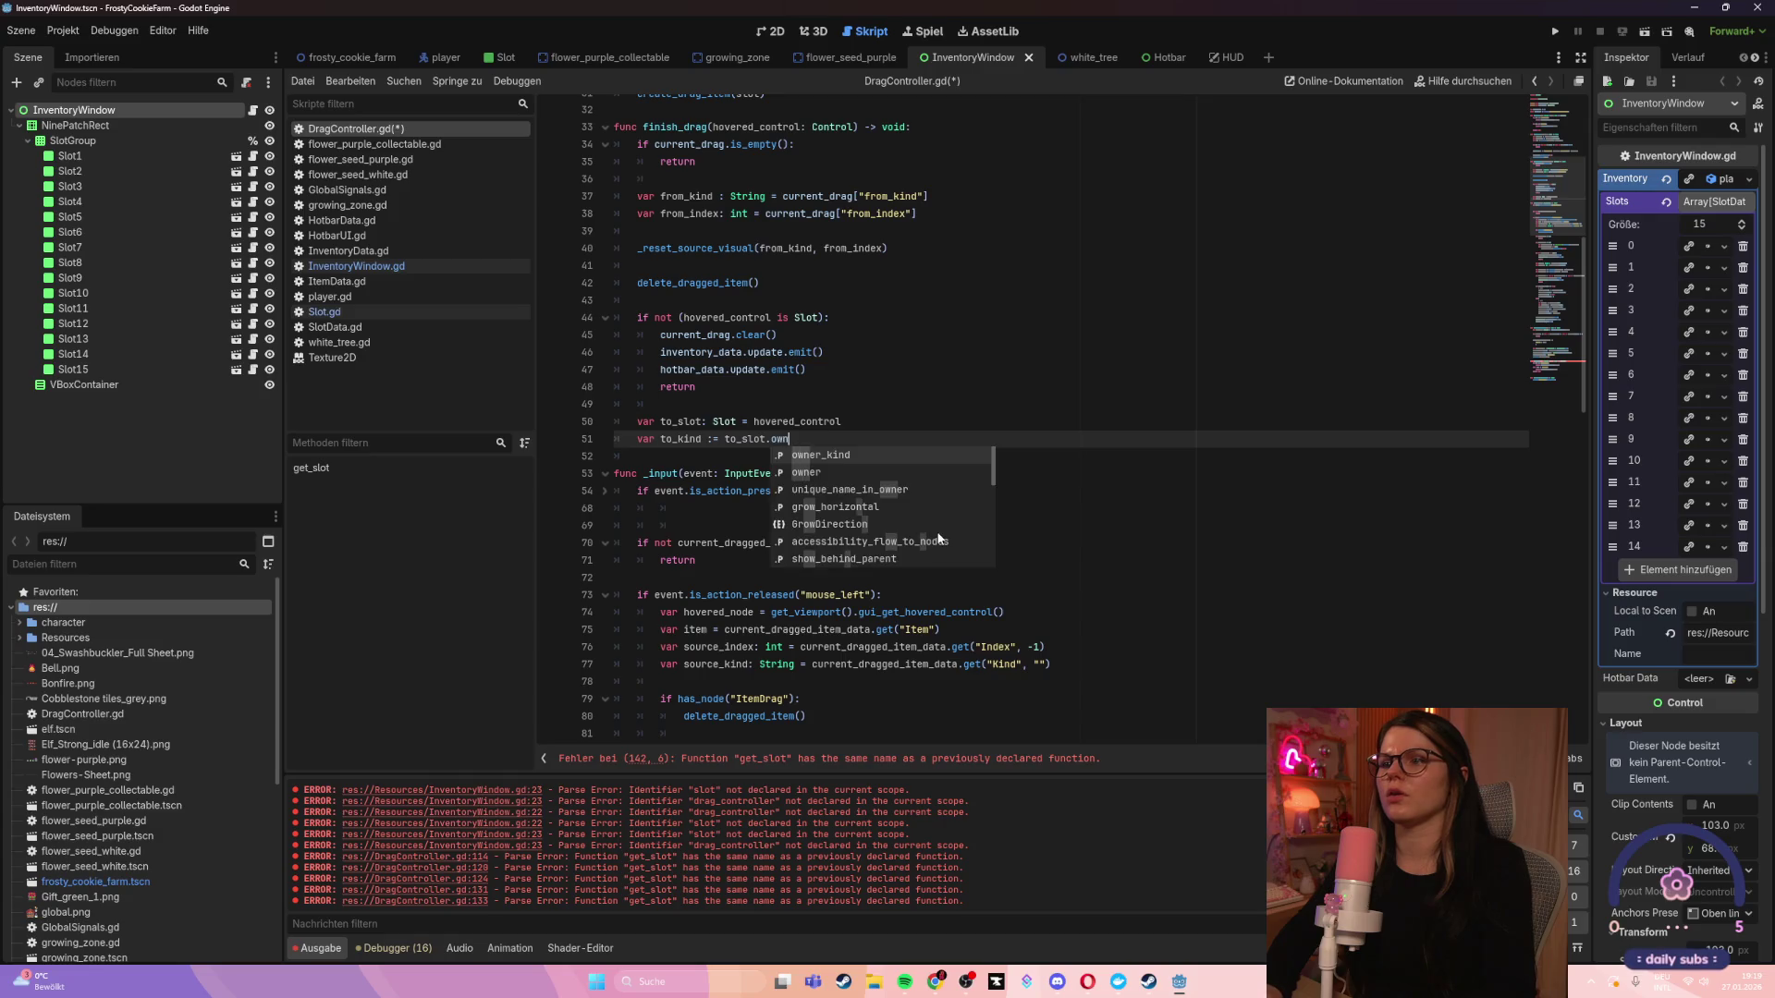
pyautogui.press('Return')
pyautogui.write('var ')
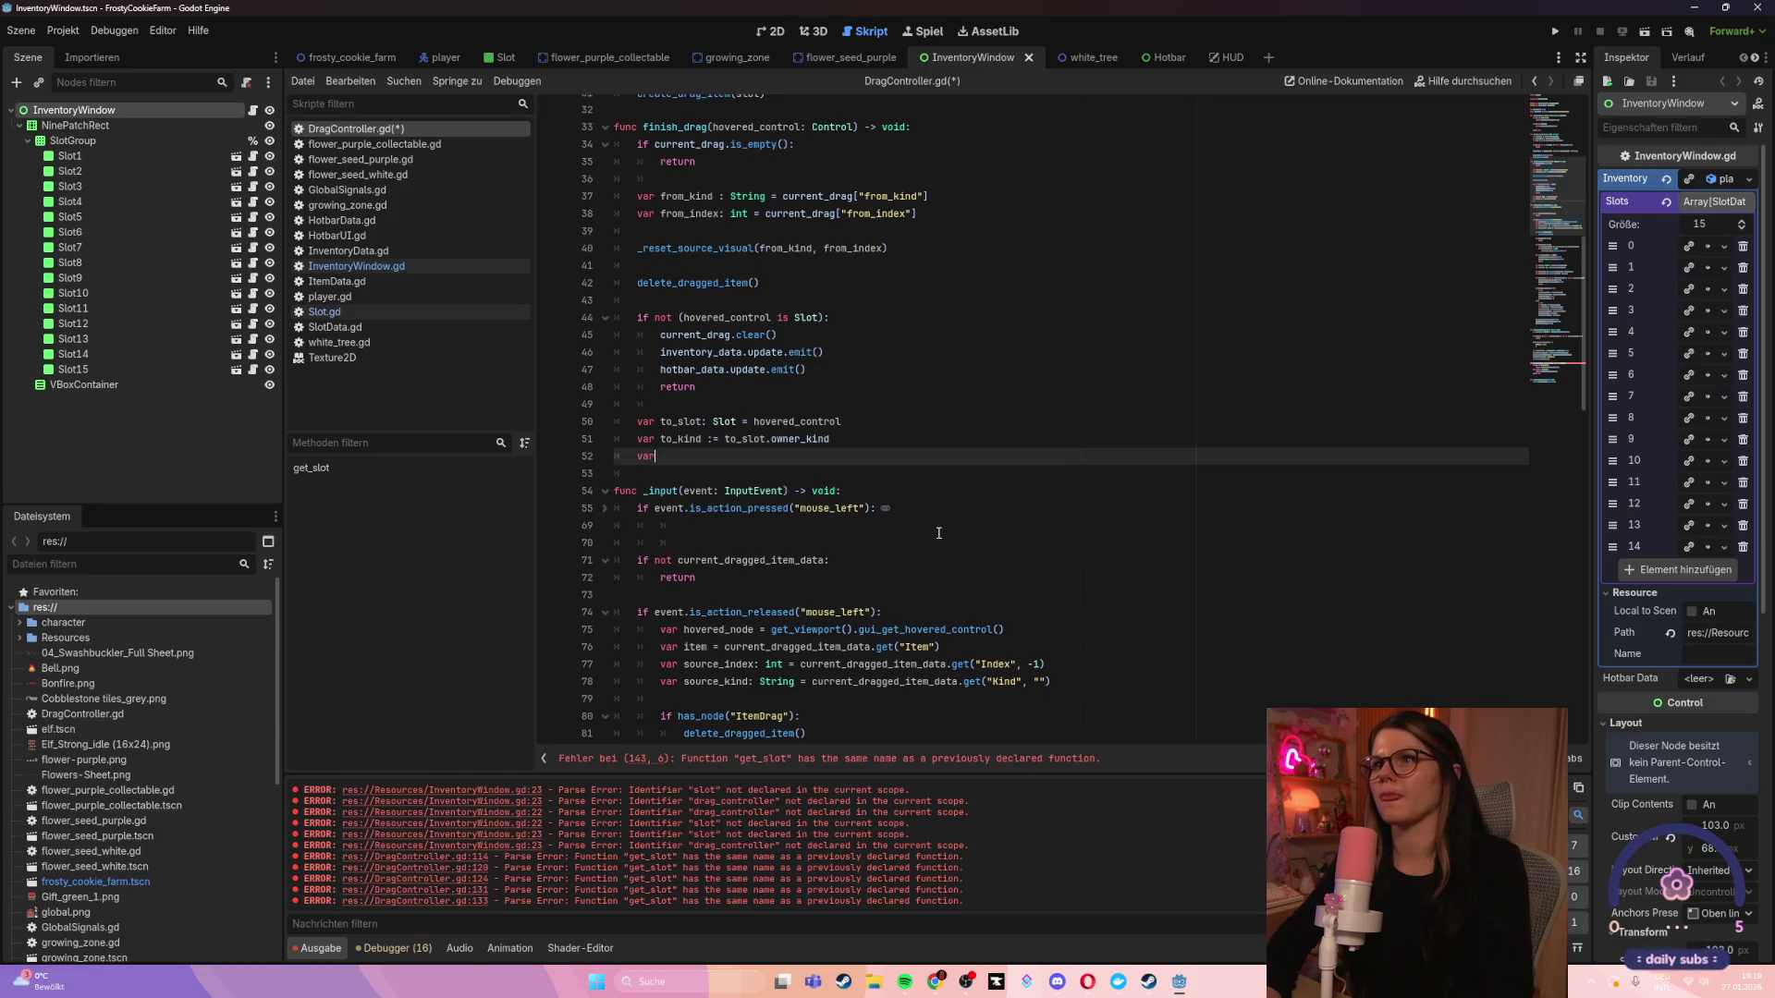
pyautogui.write('to_index :')
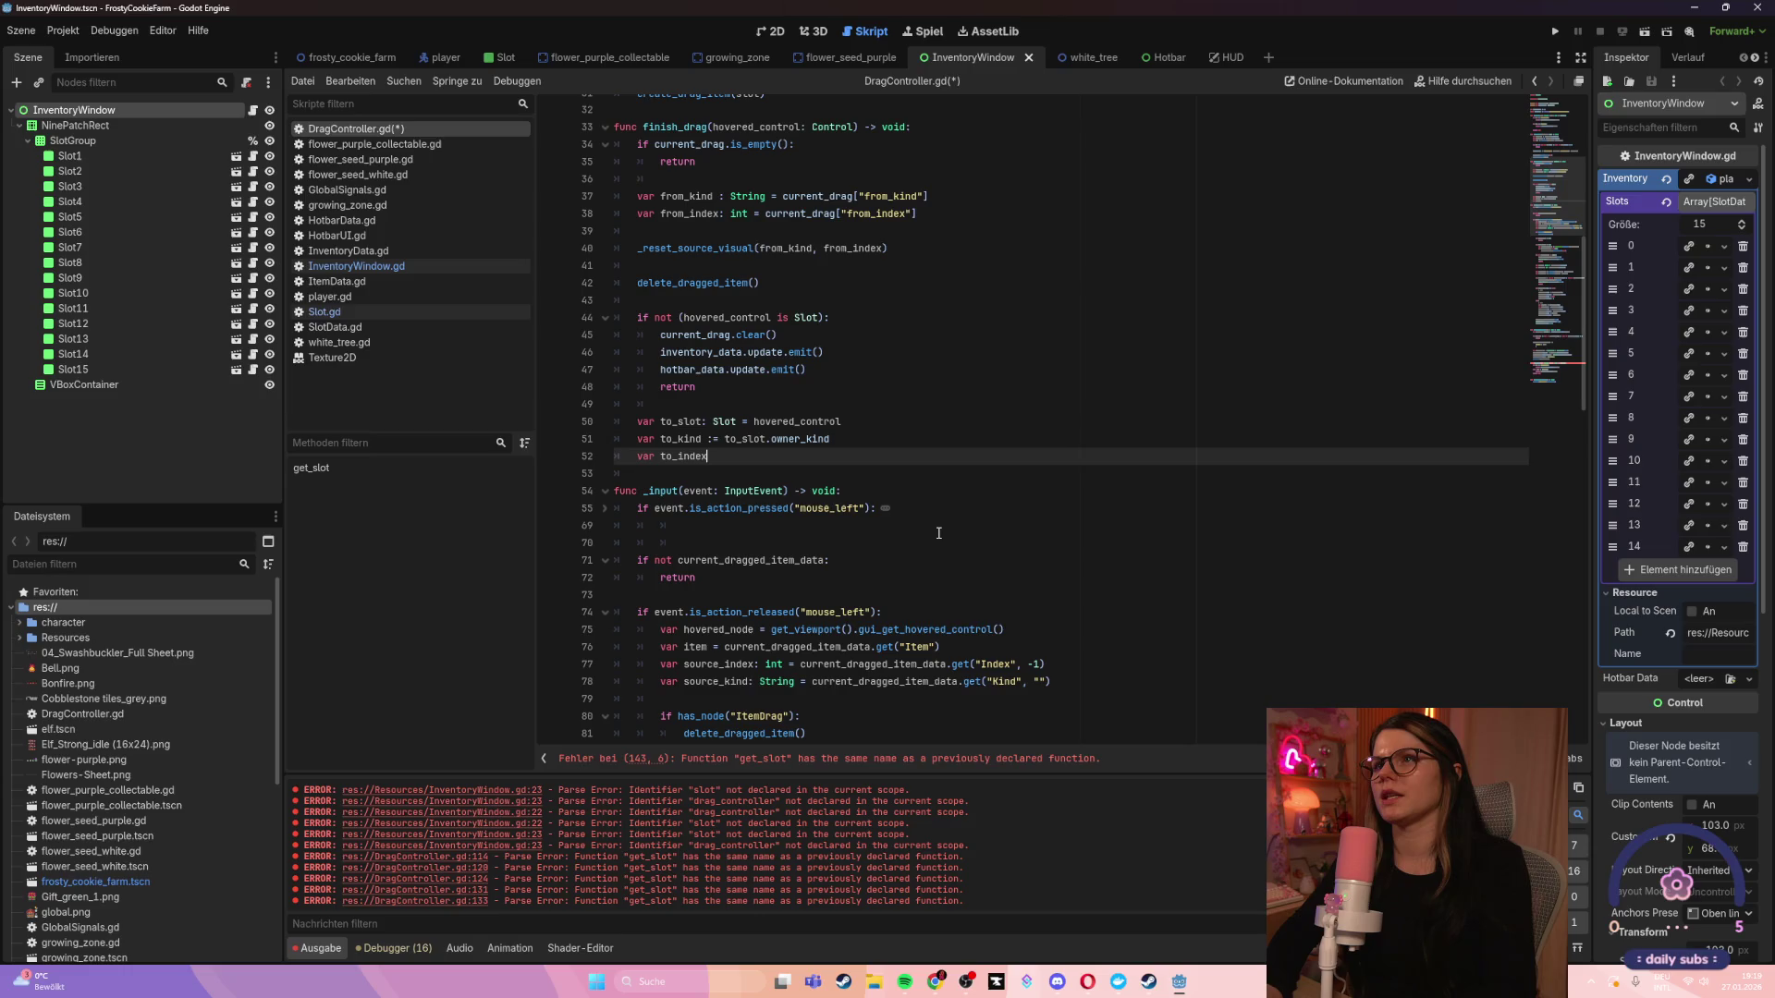
pyautogui.write('= to_sl')
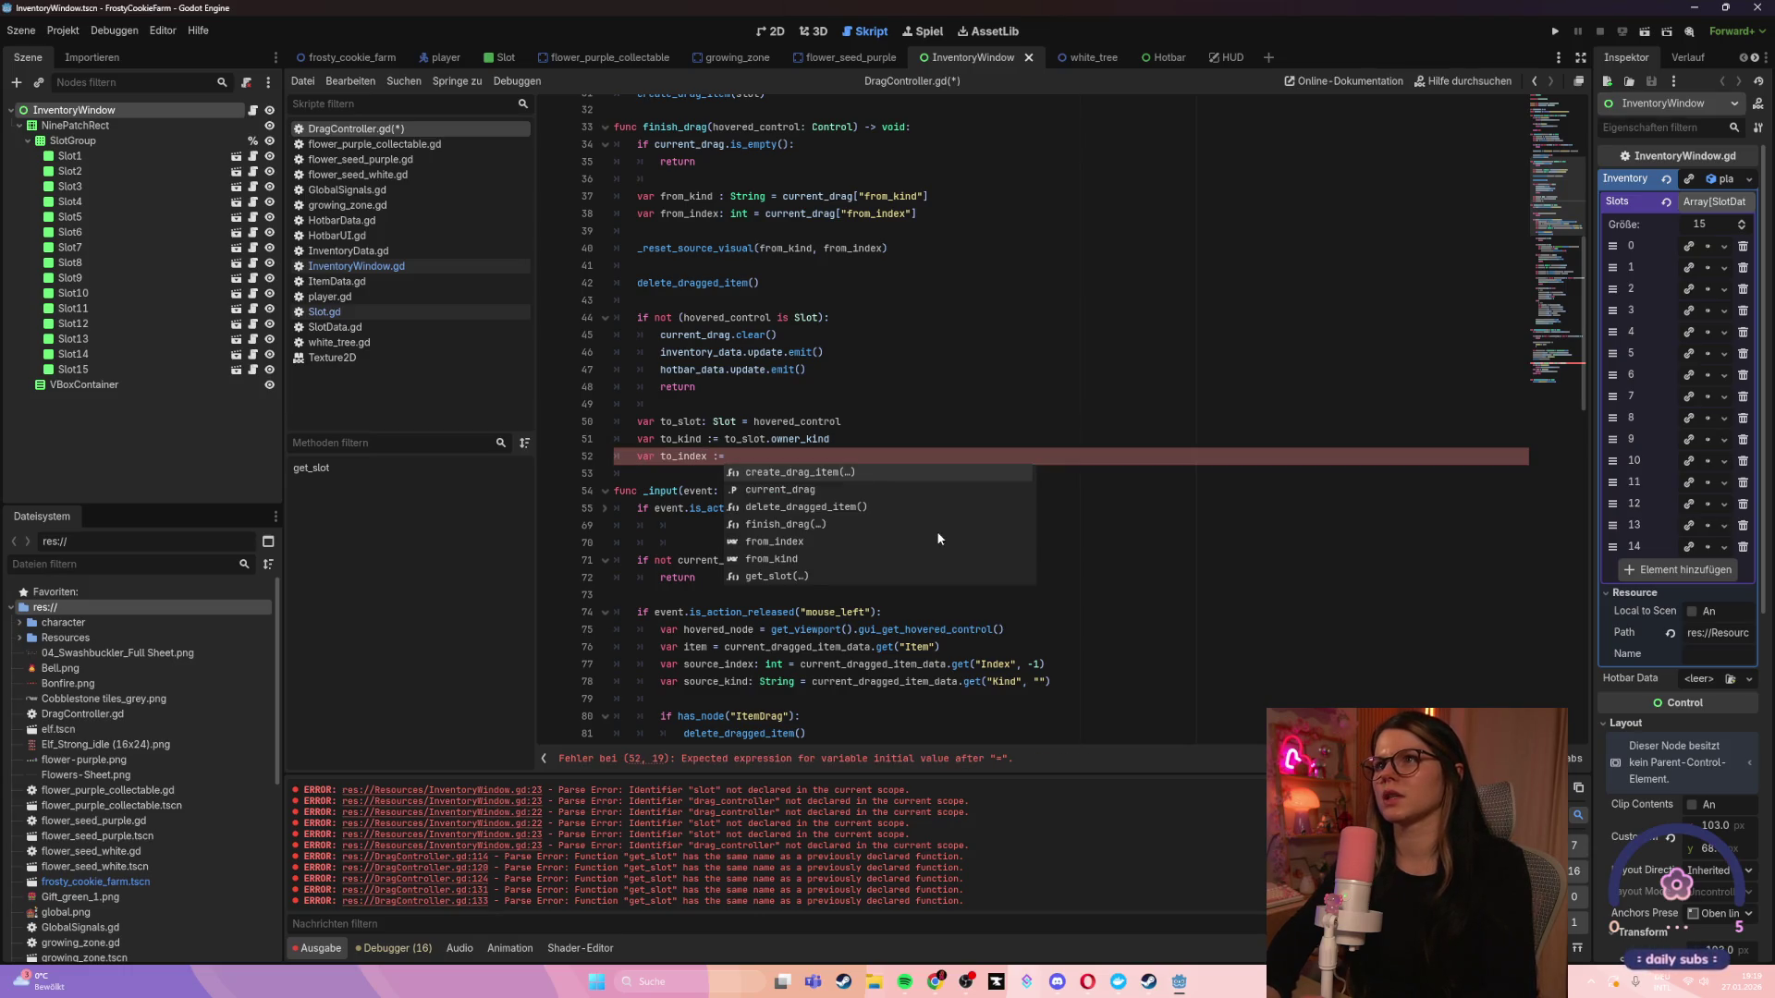
pyautogui.write('ot.slo')
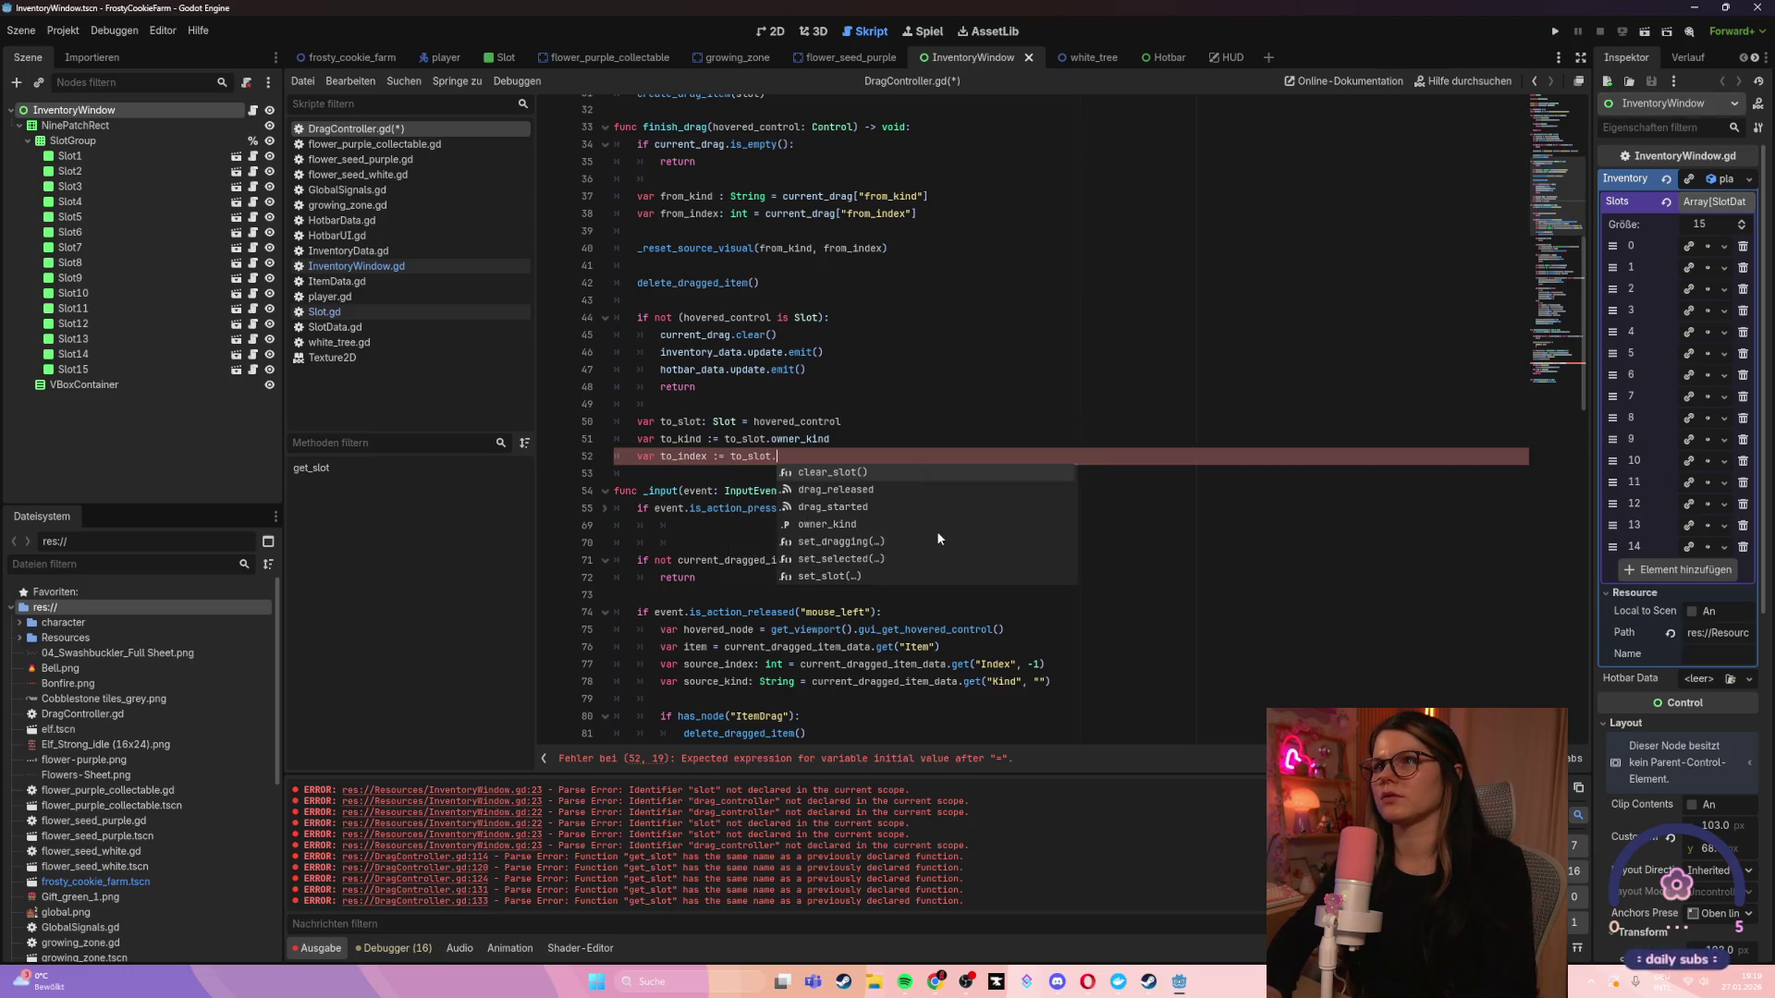
pyautogui.press('Return')
pyautogui.press('BackSpace')
pyautogui.press('BackSpace')
pyautogui.press('BackSpace')
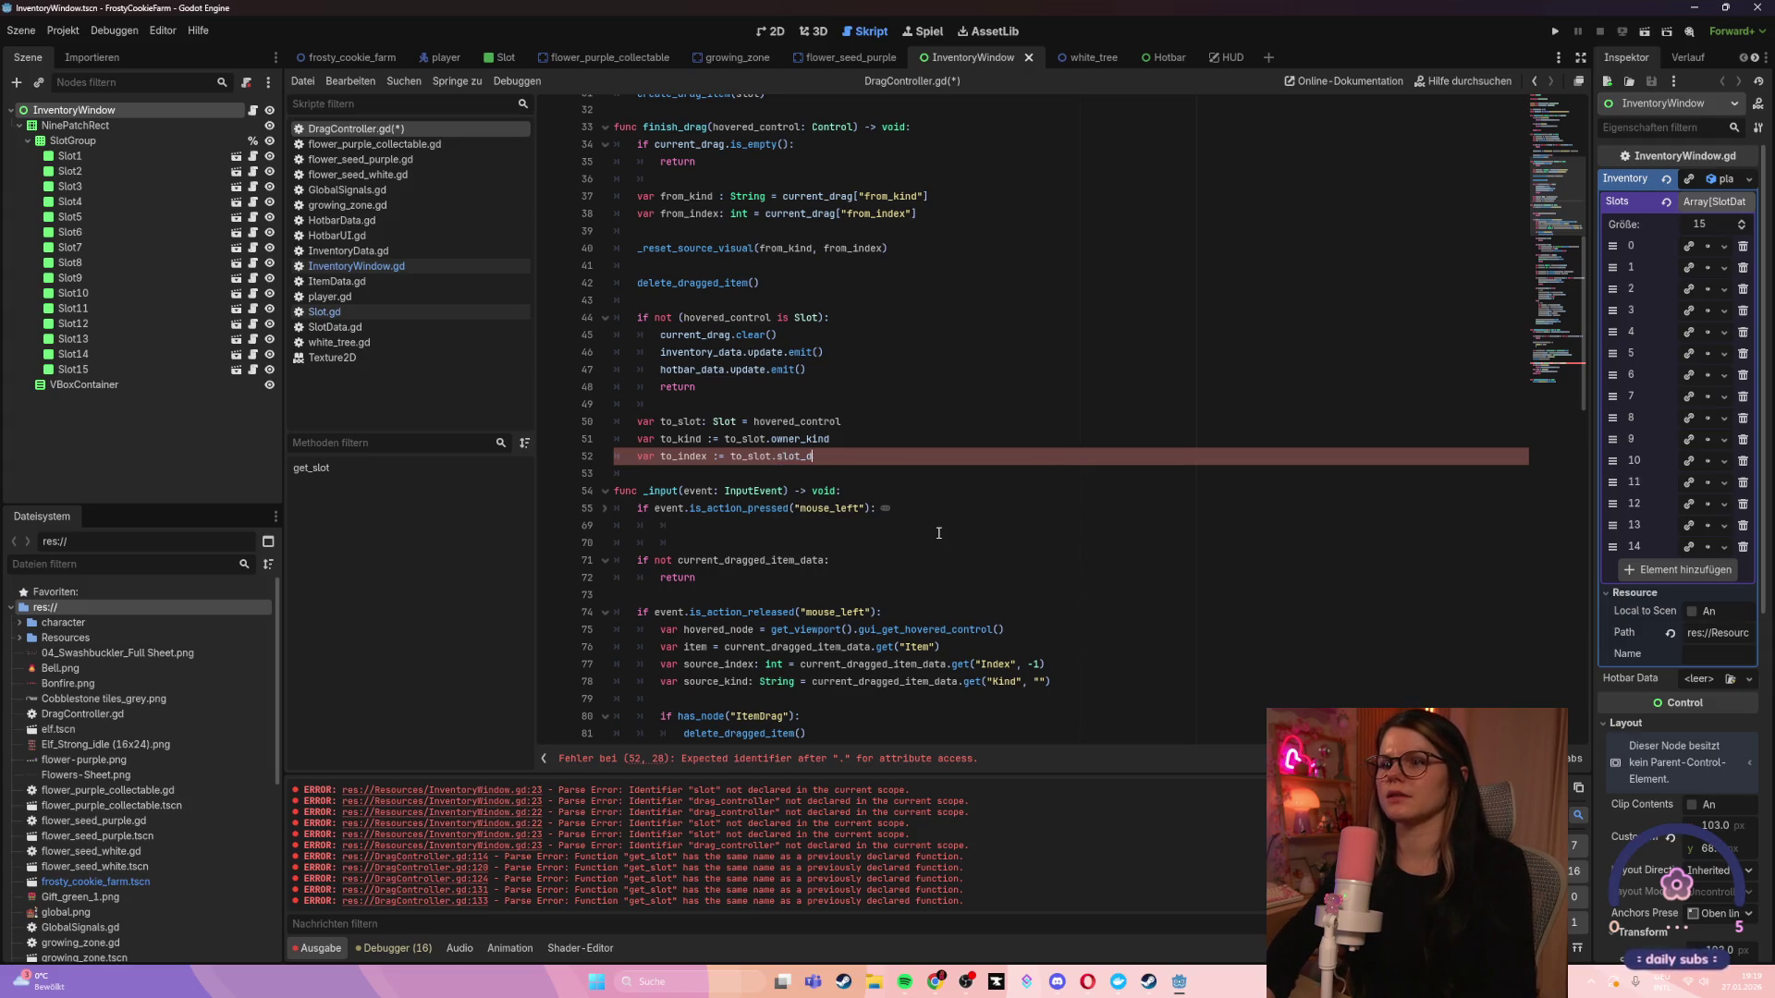
pyautogui.write('index')
pyautogui.hotkey('ctrl', 's')
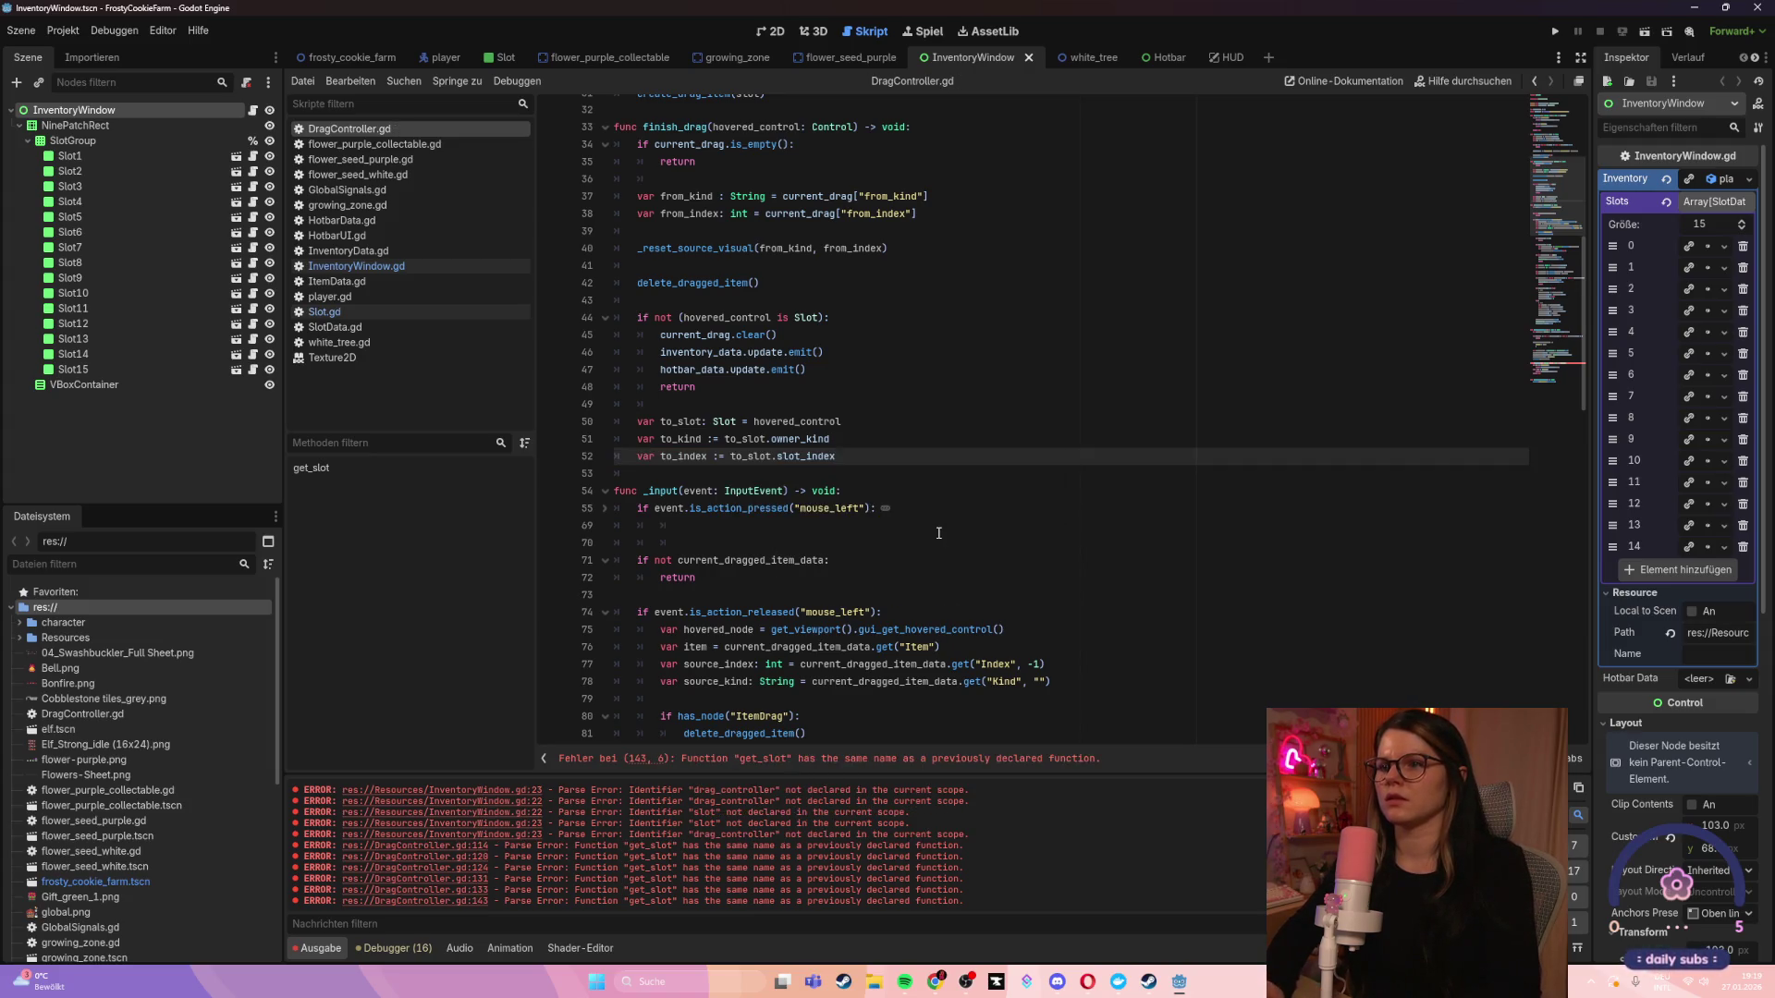
pyautogui.press('Return')
pyautogui.press('Return')
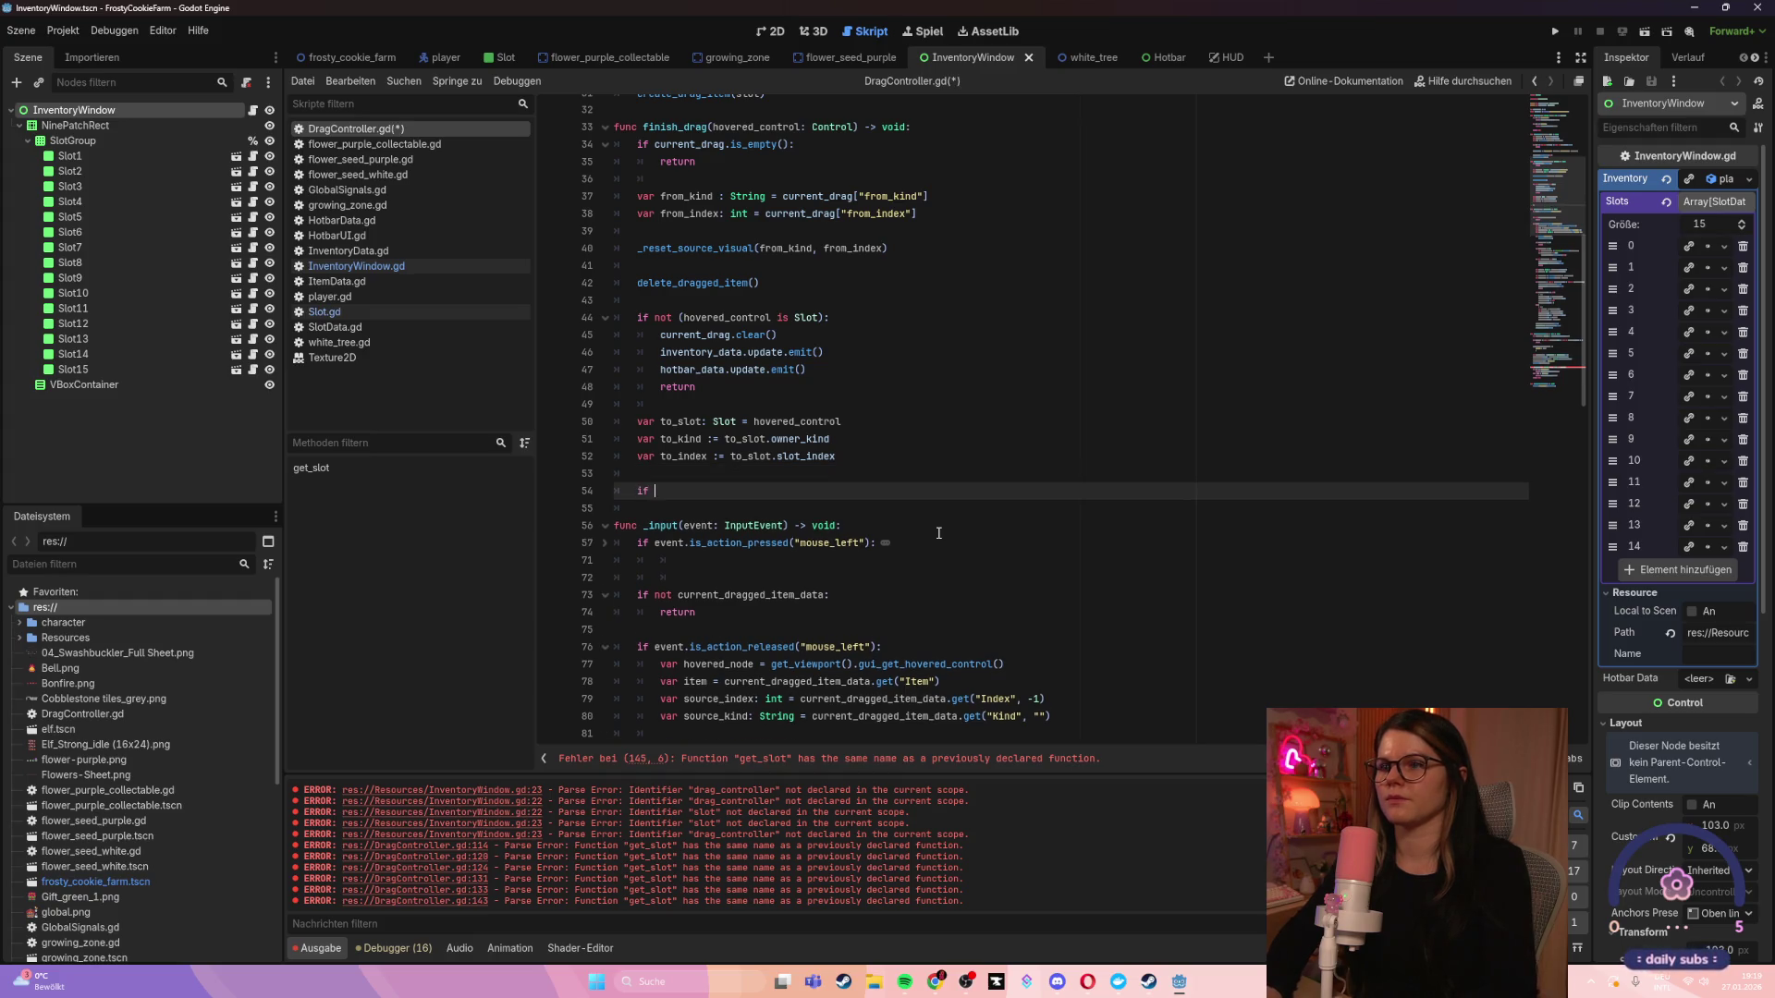
# Step: Write the check if to_kind == from_kind and to_index == from_index, undoing a mistyped edit
pyautogui.write('f to_kind == from')
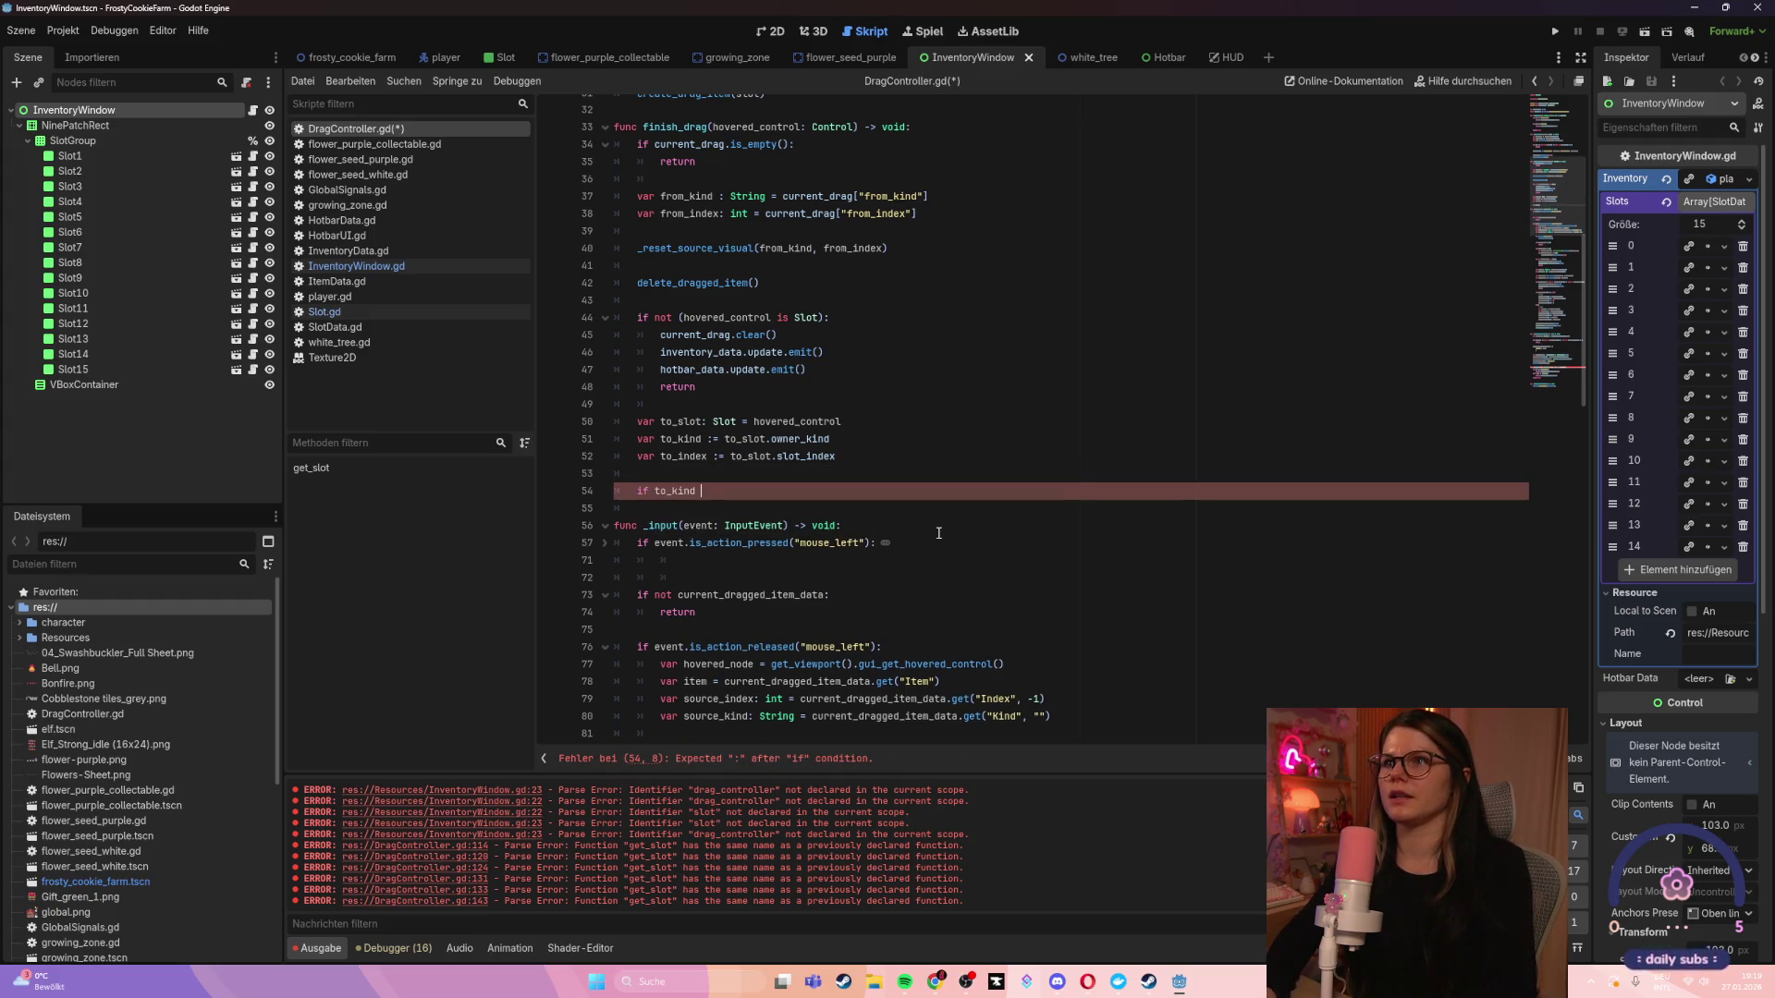
pyautogui.write('_kind and ')
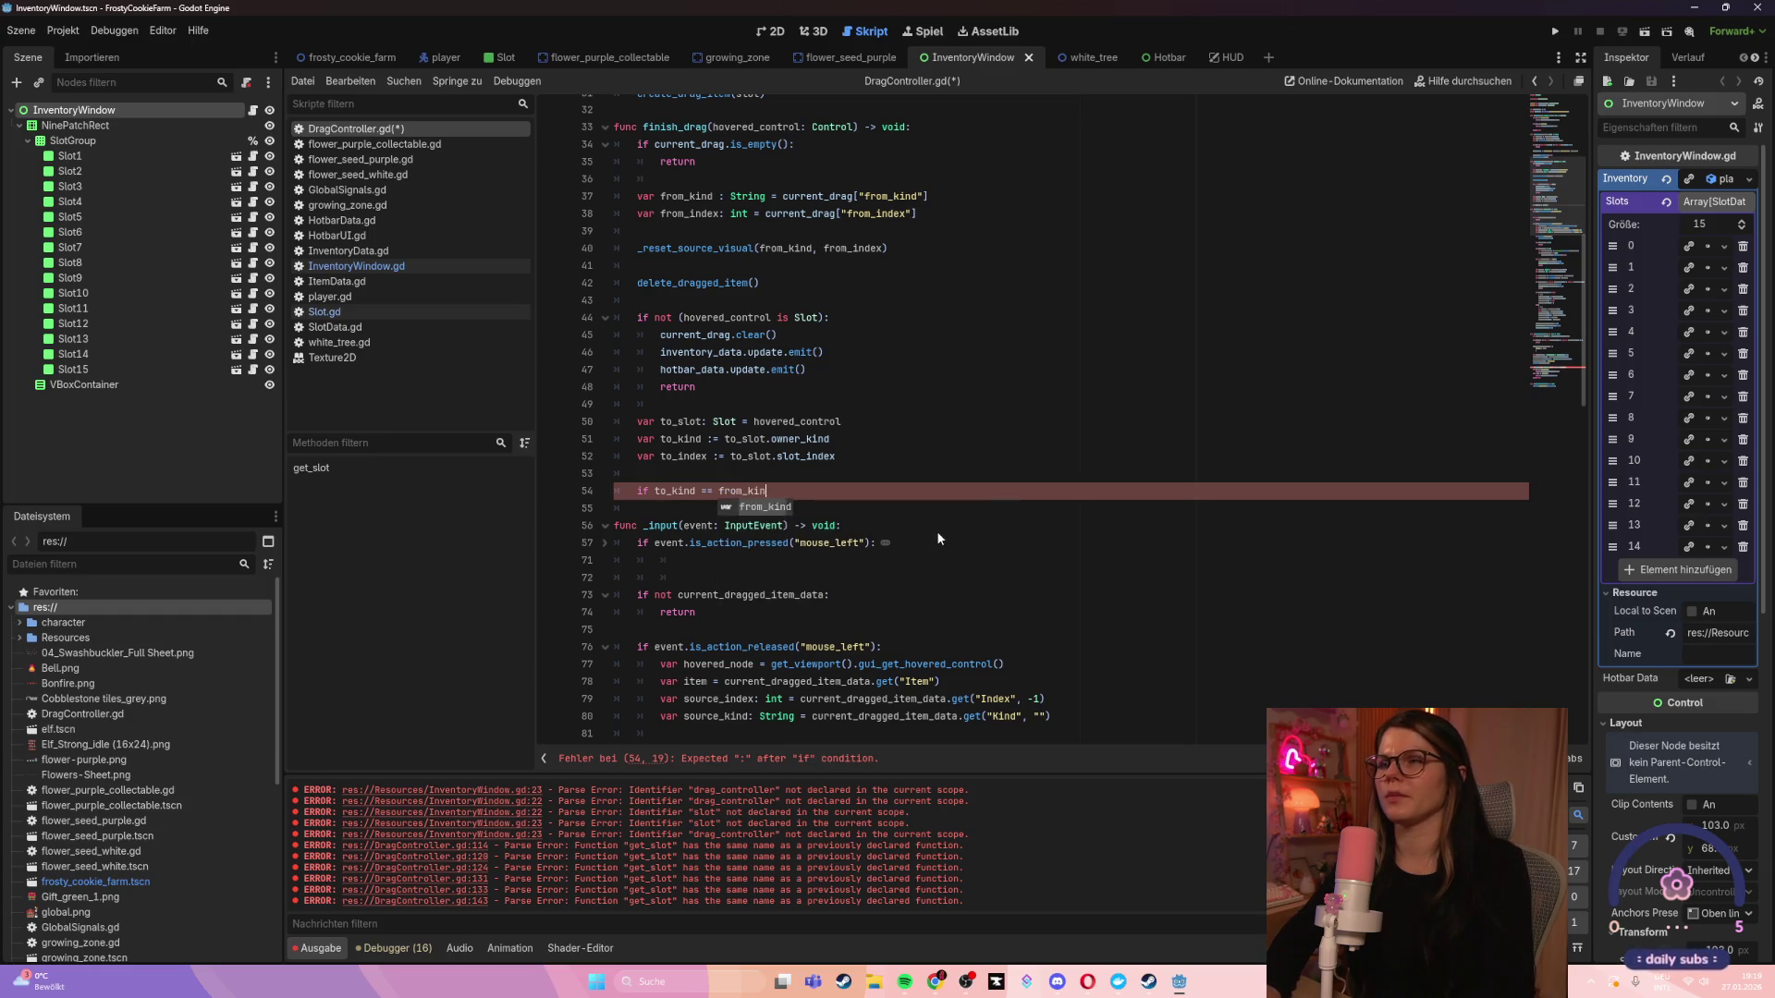
pyautogui.write('to_i')
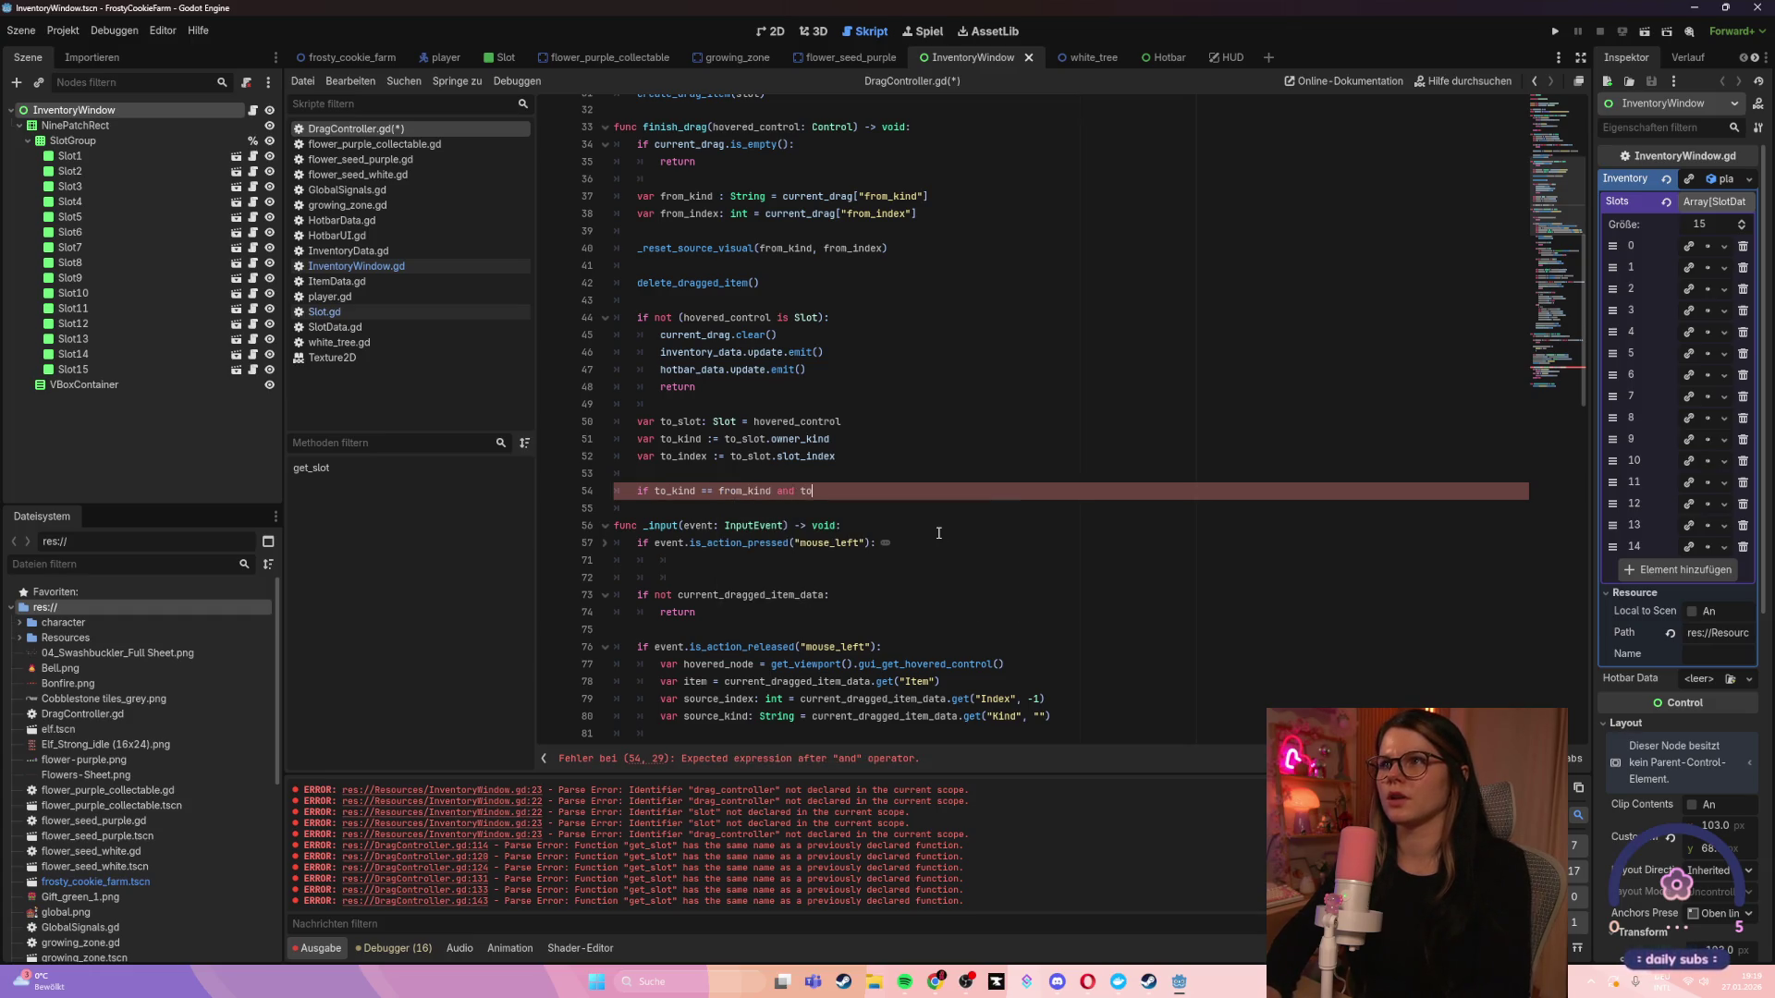
pyautogui.press('Return')
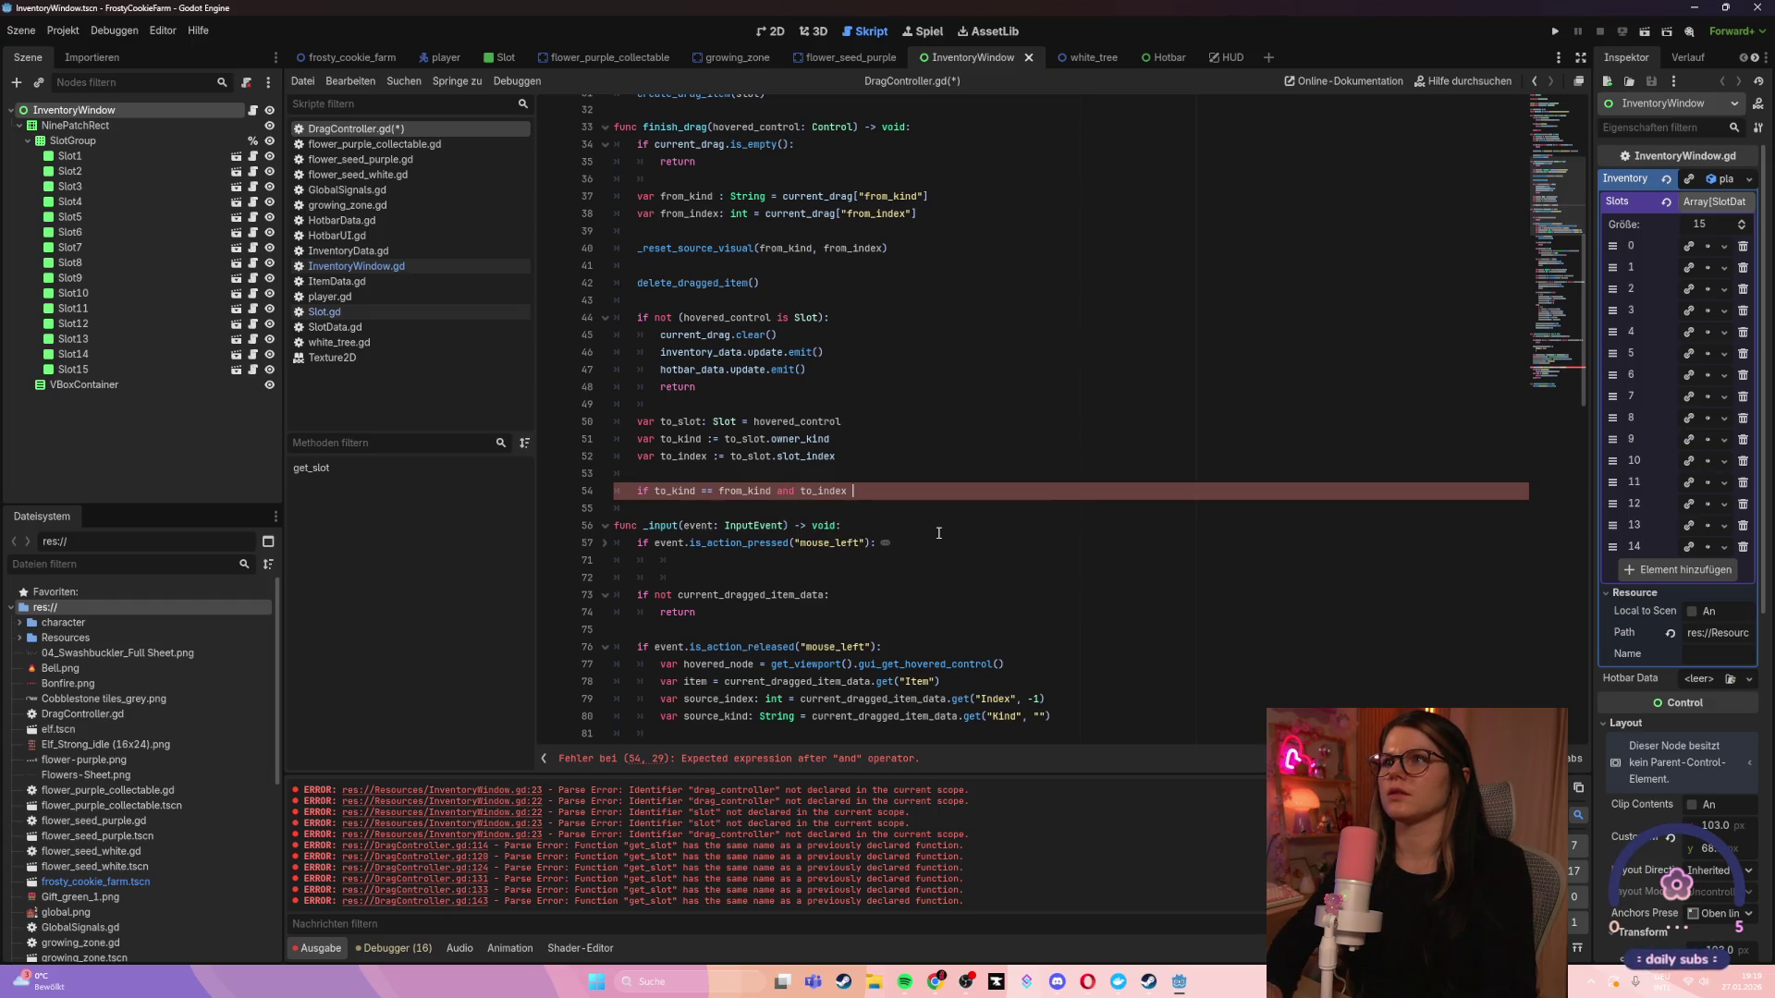
pyautogui.write('-=')
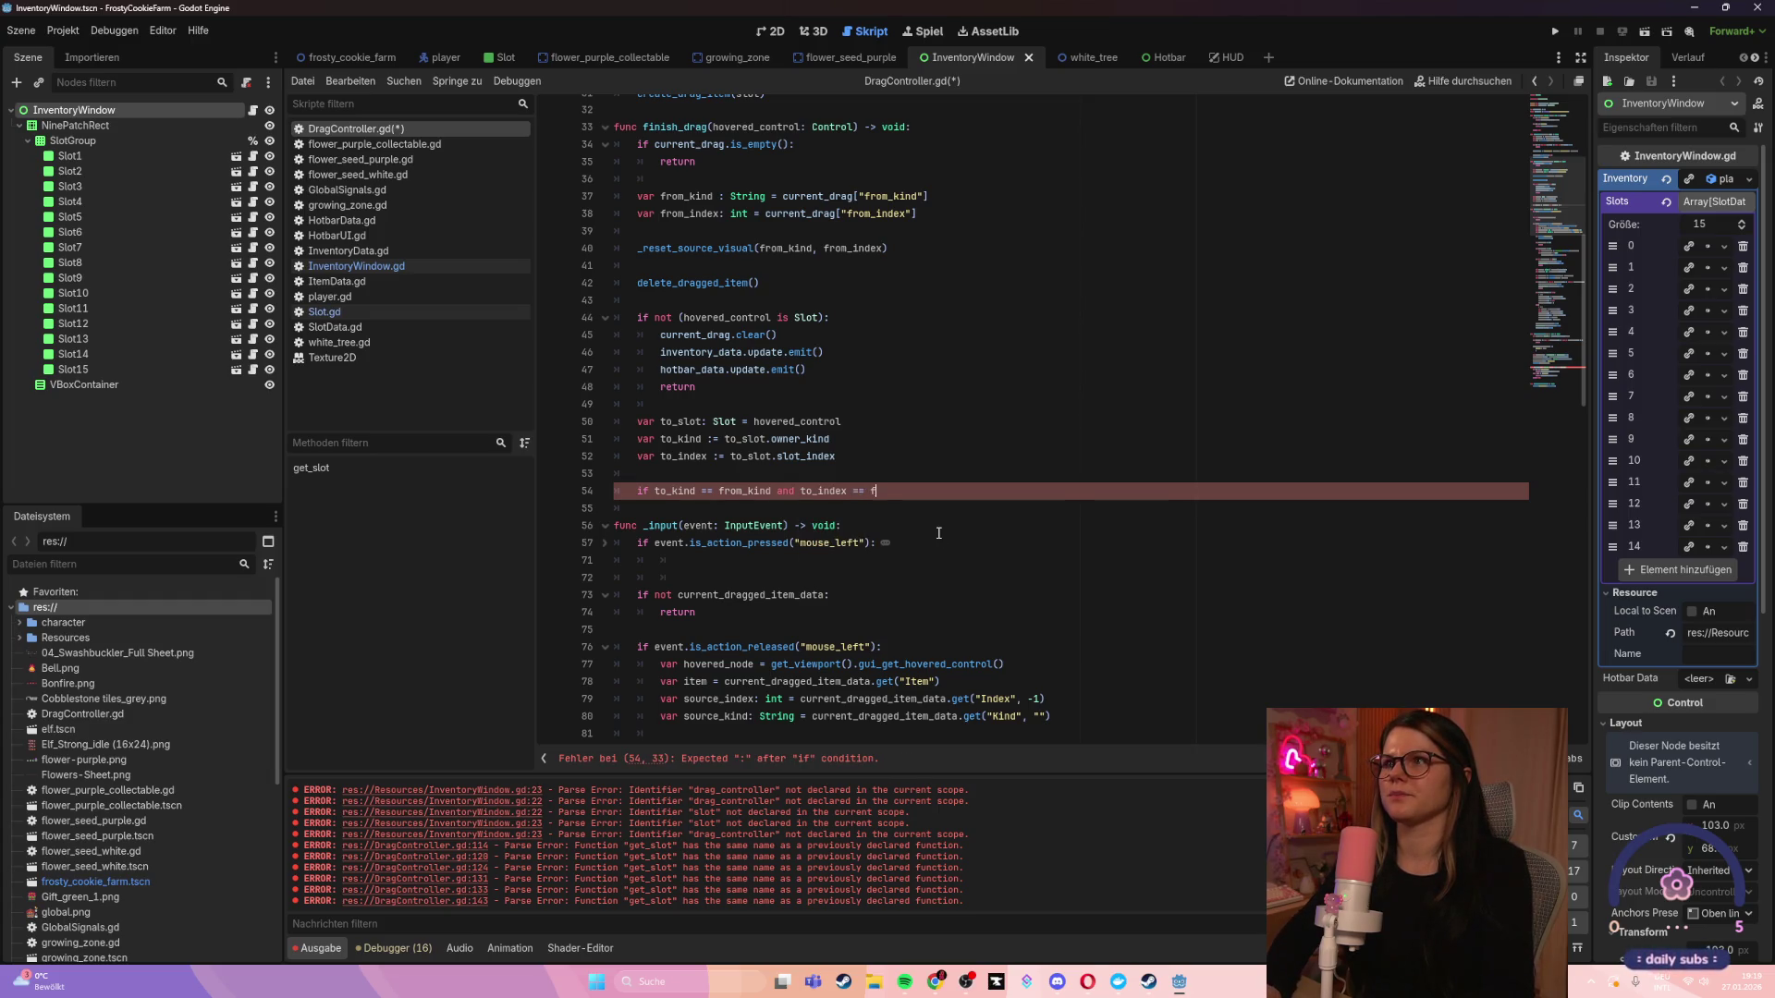
pyautogui.write('rom_index:')
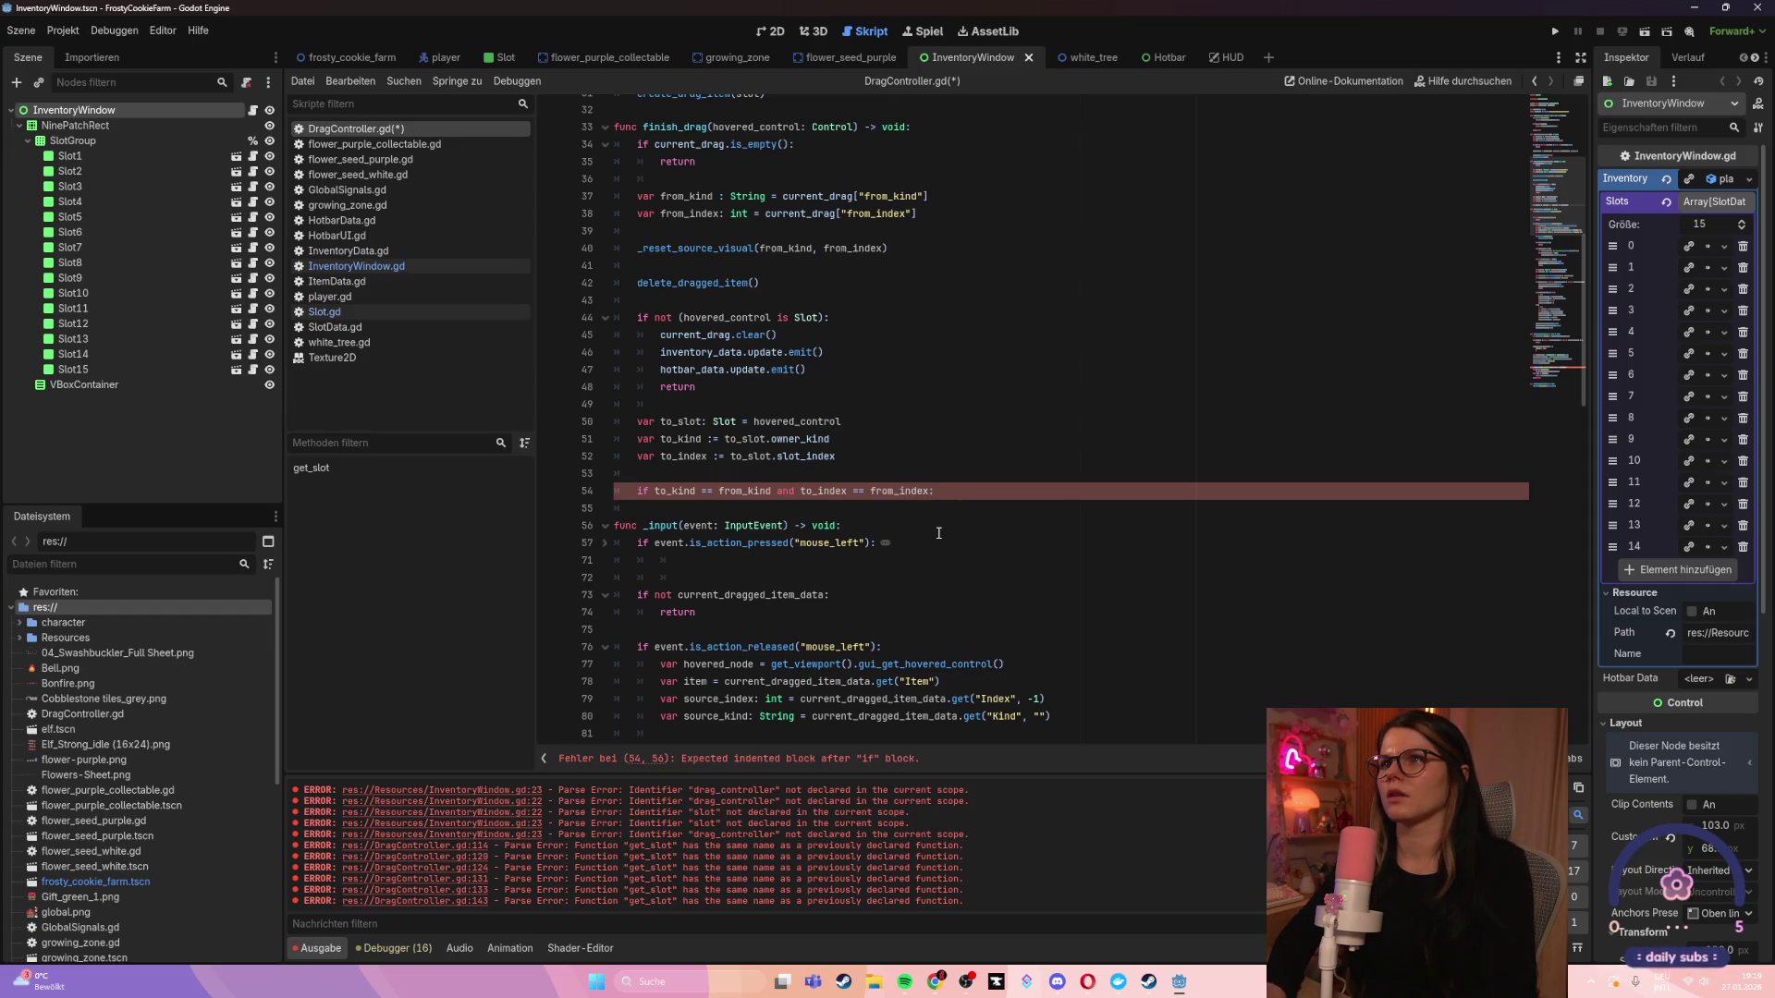
pyautogui.hotkey('ctrl', 'z')
pyautogui.scroll(-10, 841, 637)
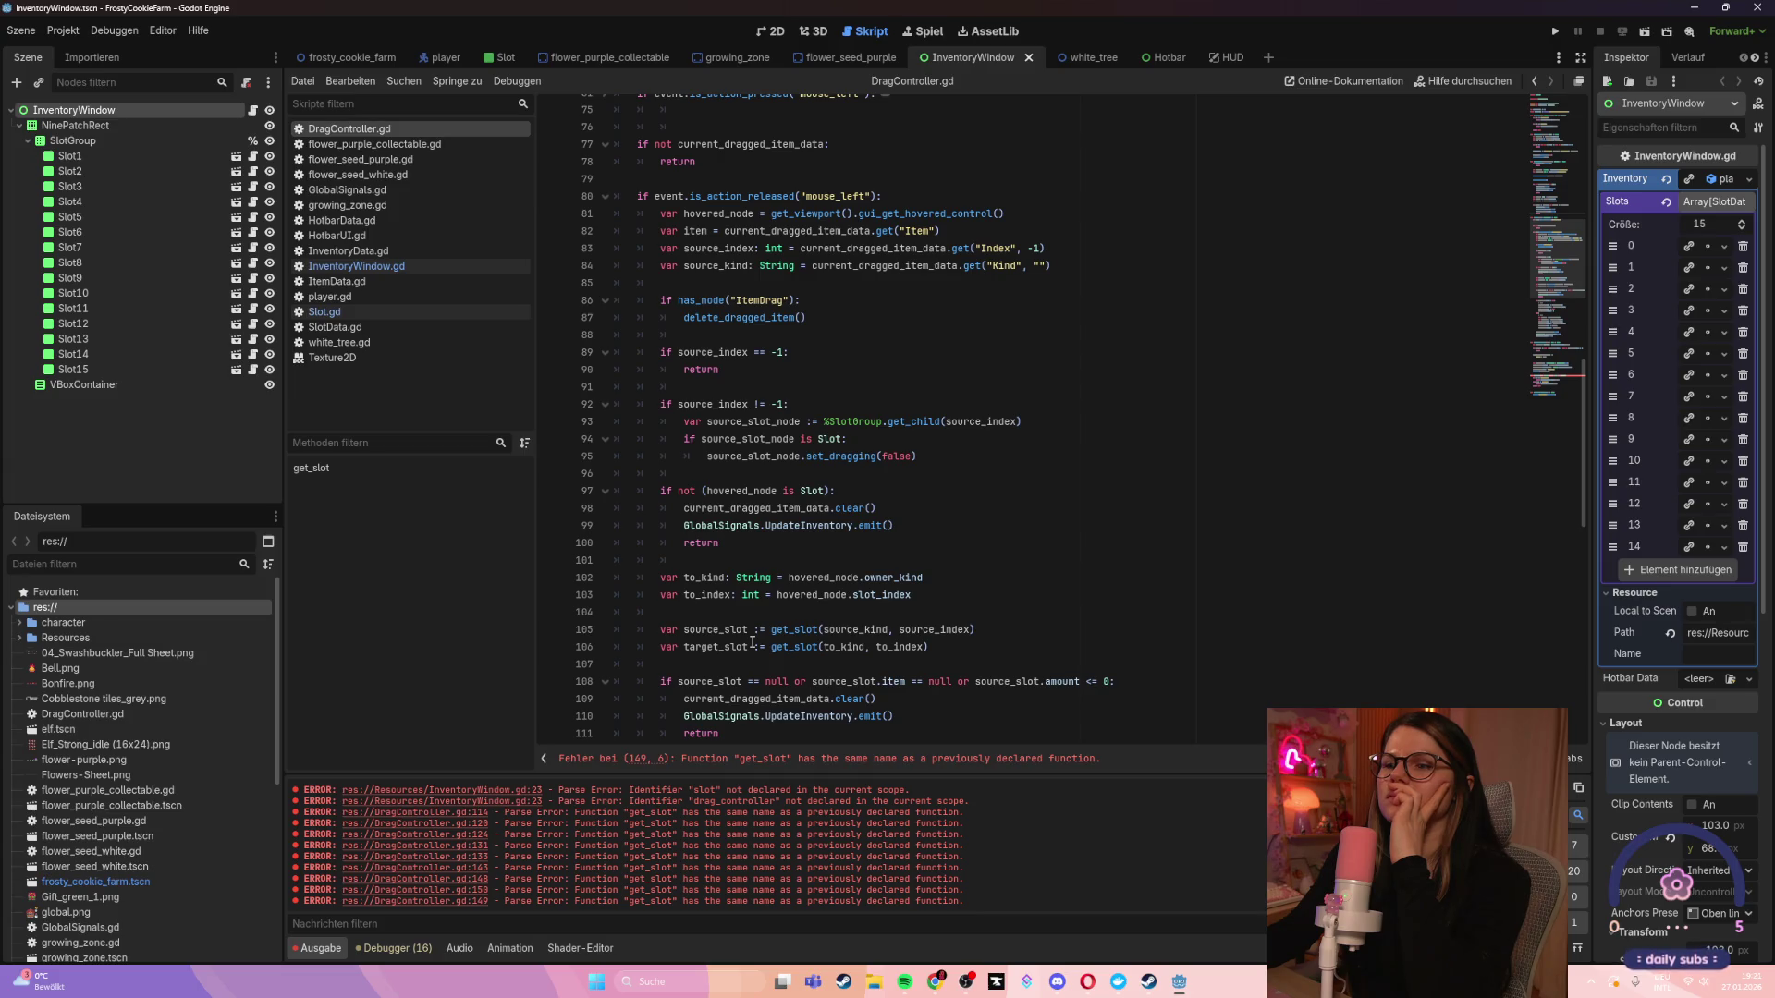
pyautogui.scroll(-1, 752, 642)
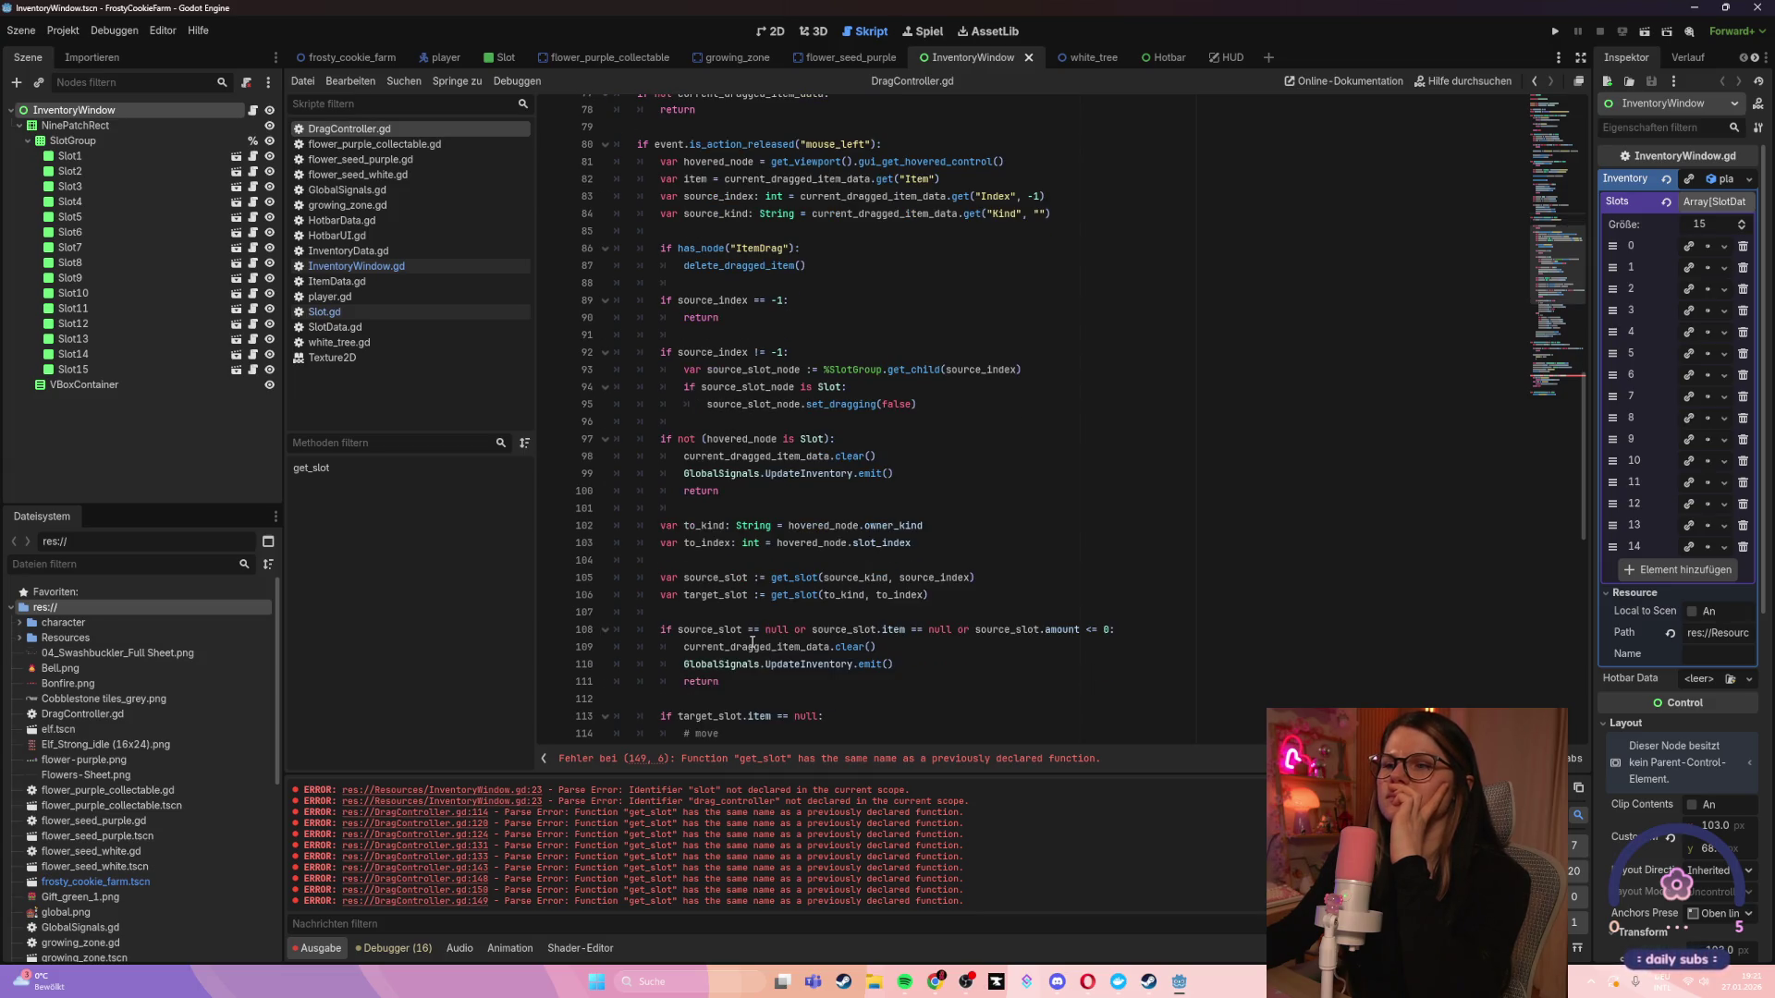
pyautogui.scroll(4, 788, 265)
# Step: Declare var source := get_slot(from_kind, from_index) and var target := get_slot(to_kind, to_index)
pyautogui.press('Return')
pyautogui.press('Return')
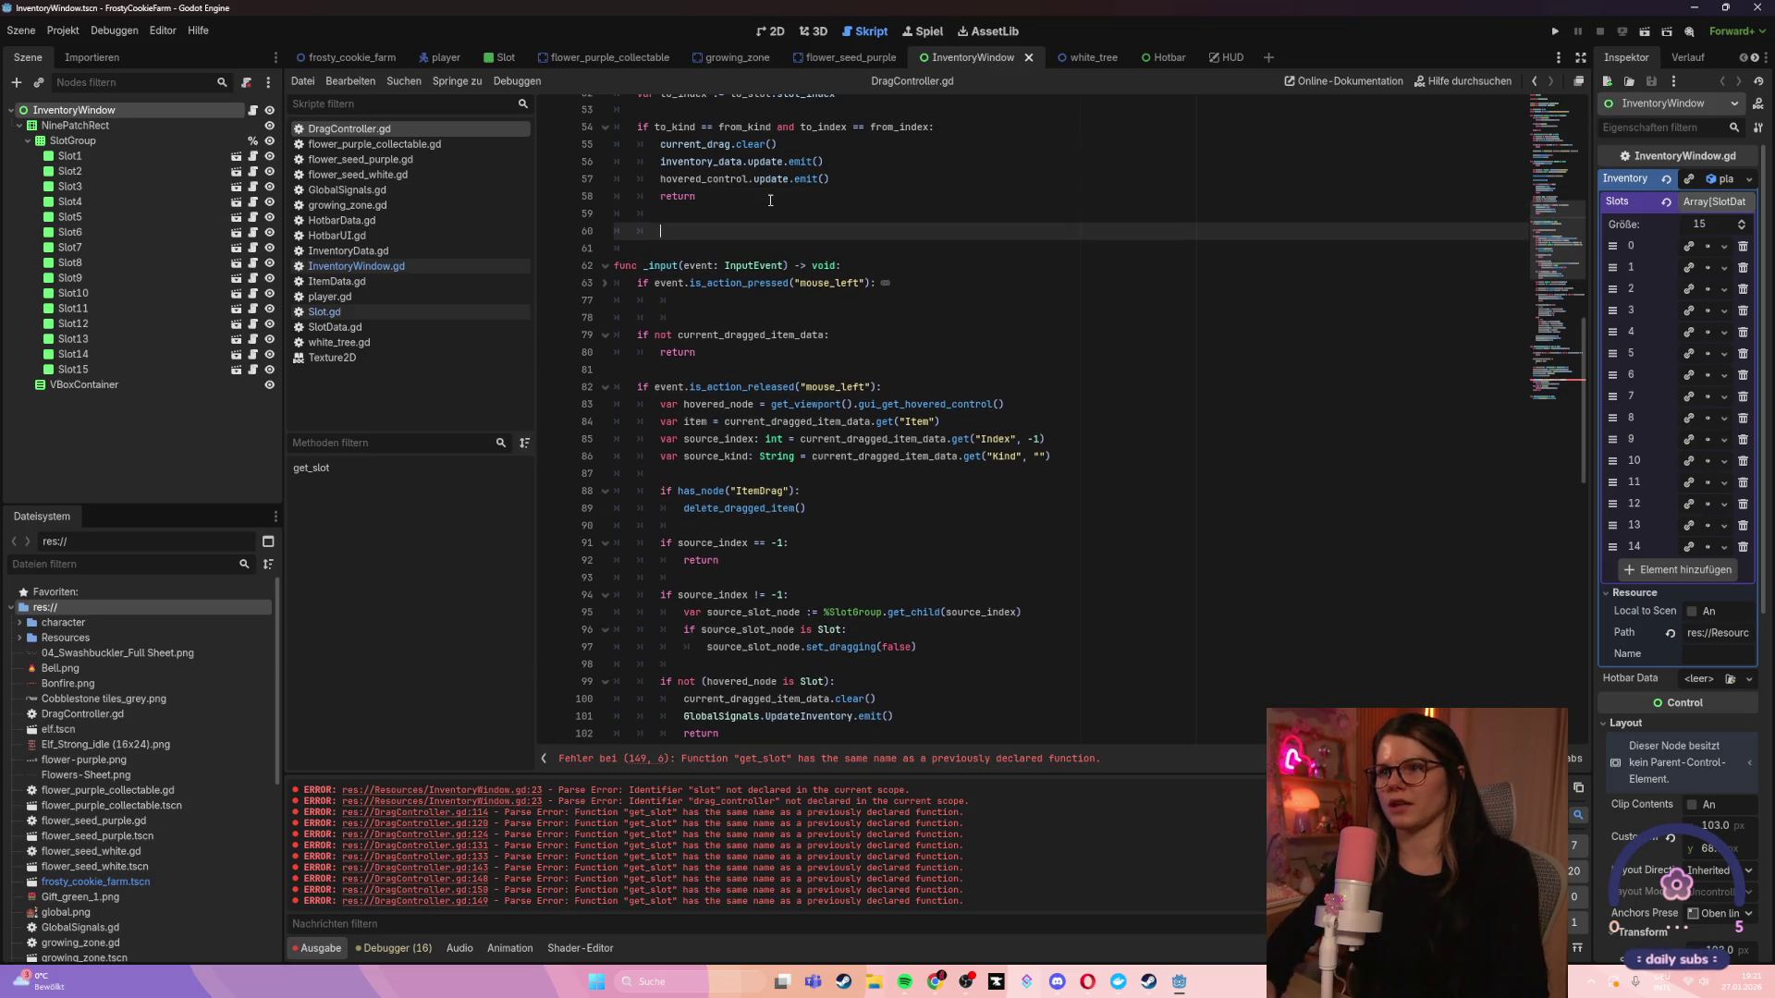
pyautogui.write('ar source :')
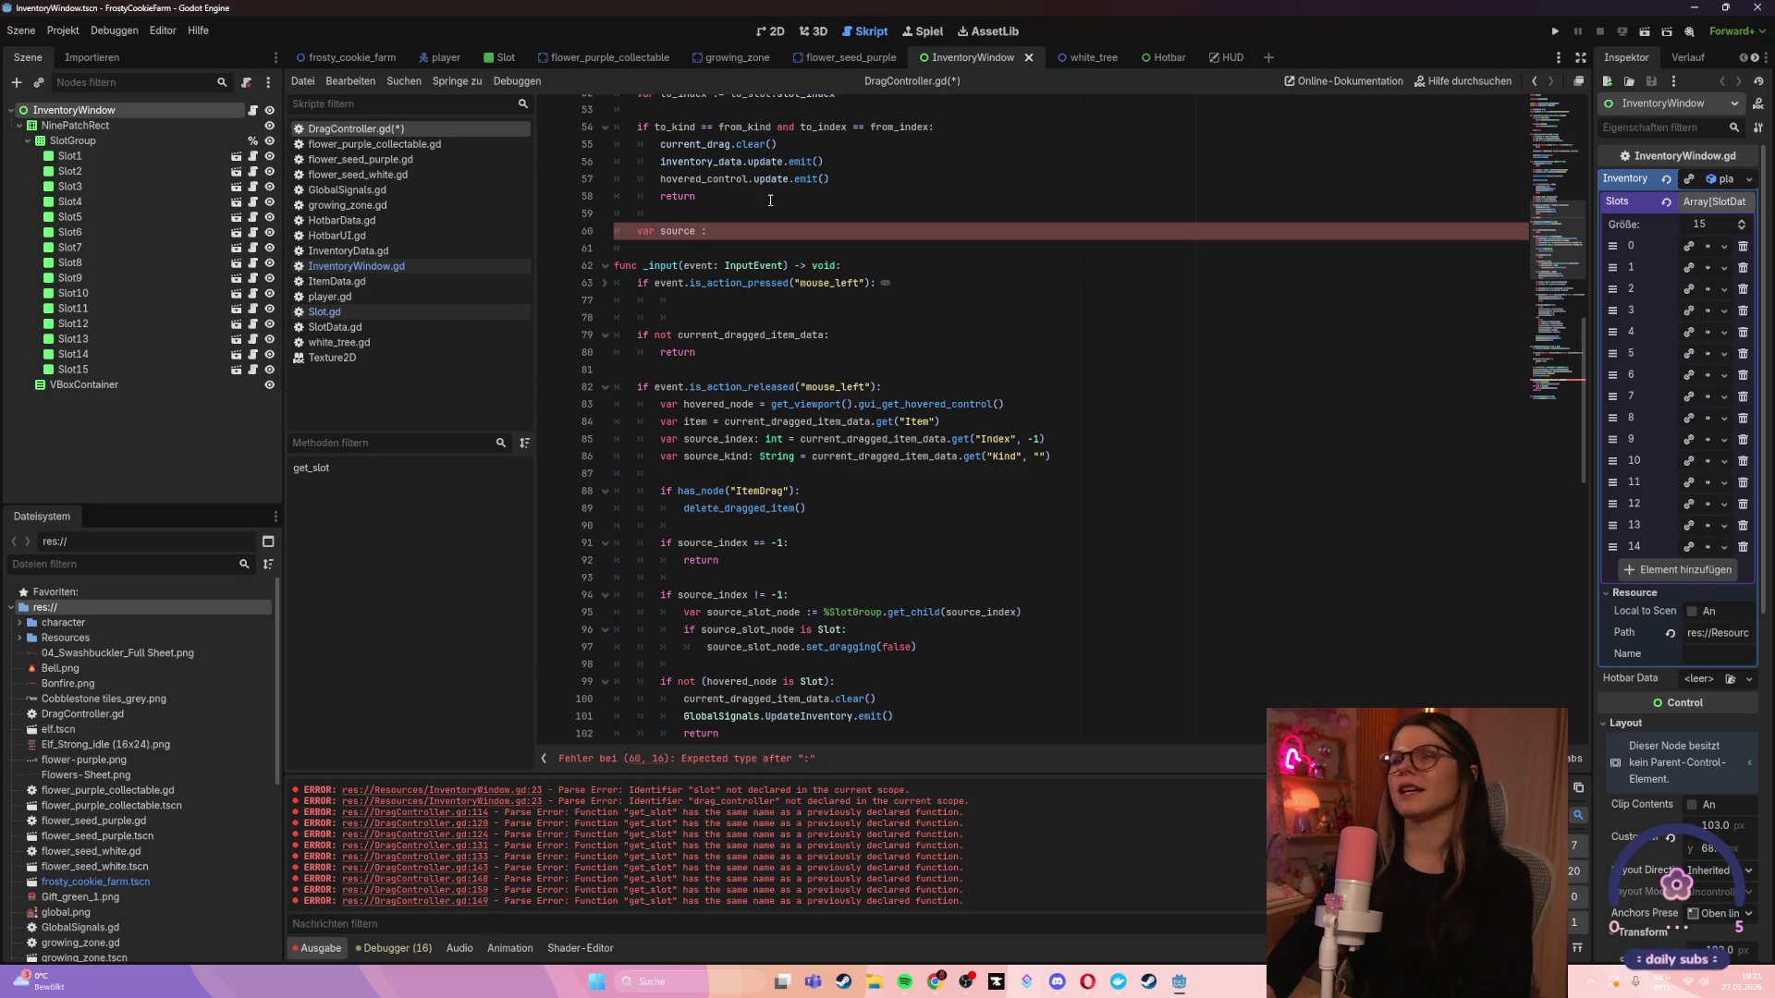
pyautogui.write('= get_slot')
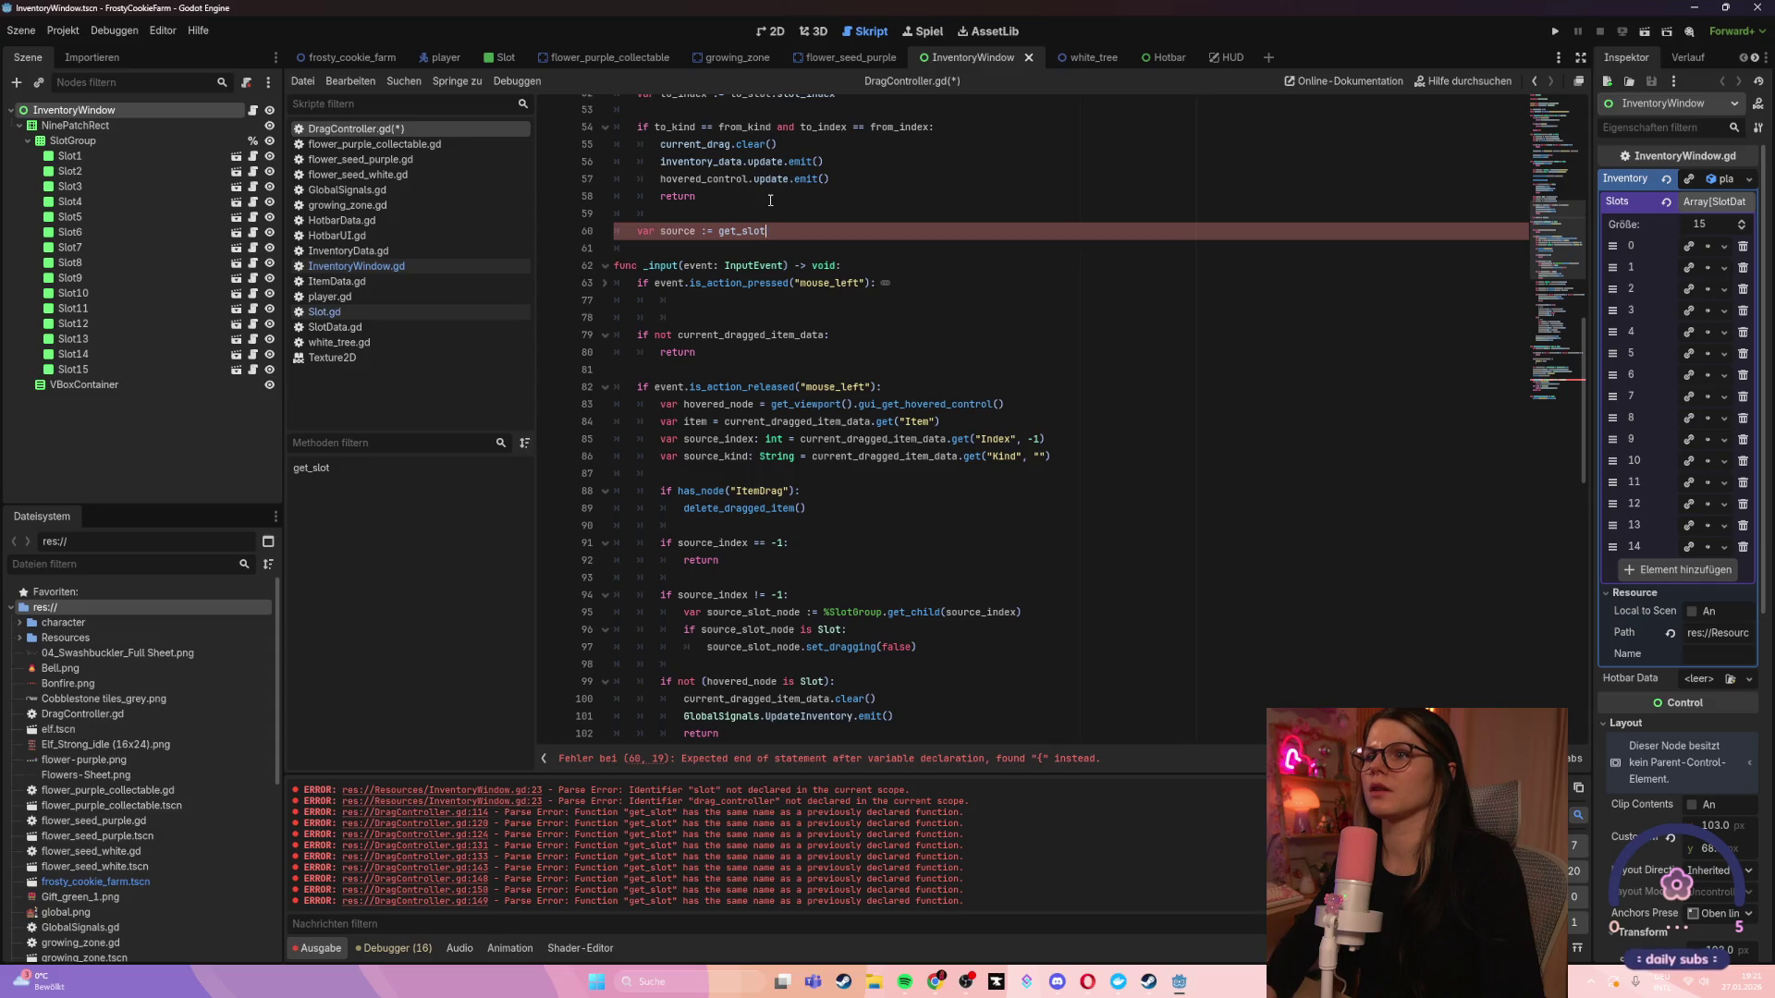
pyautogui.write('(from')
pyautogui.write('_kind, from_i')
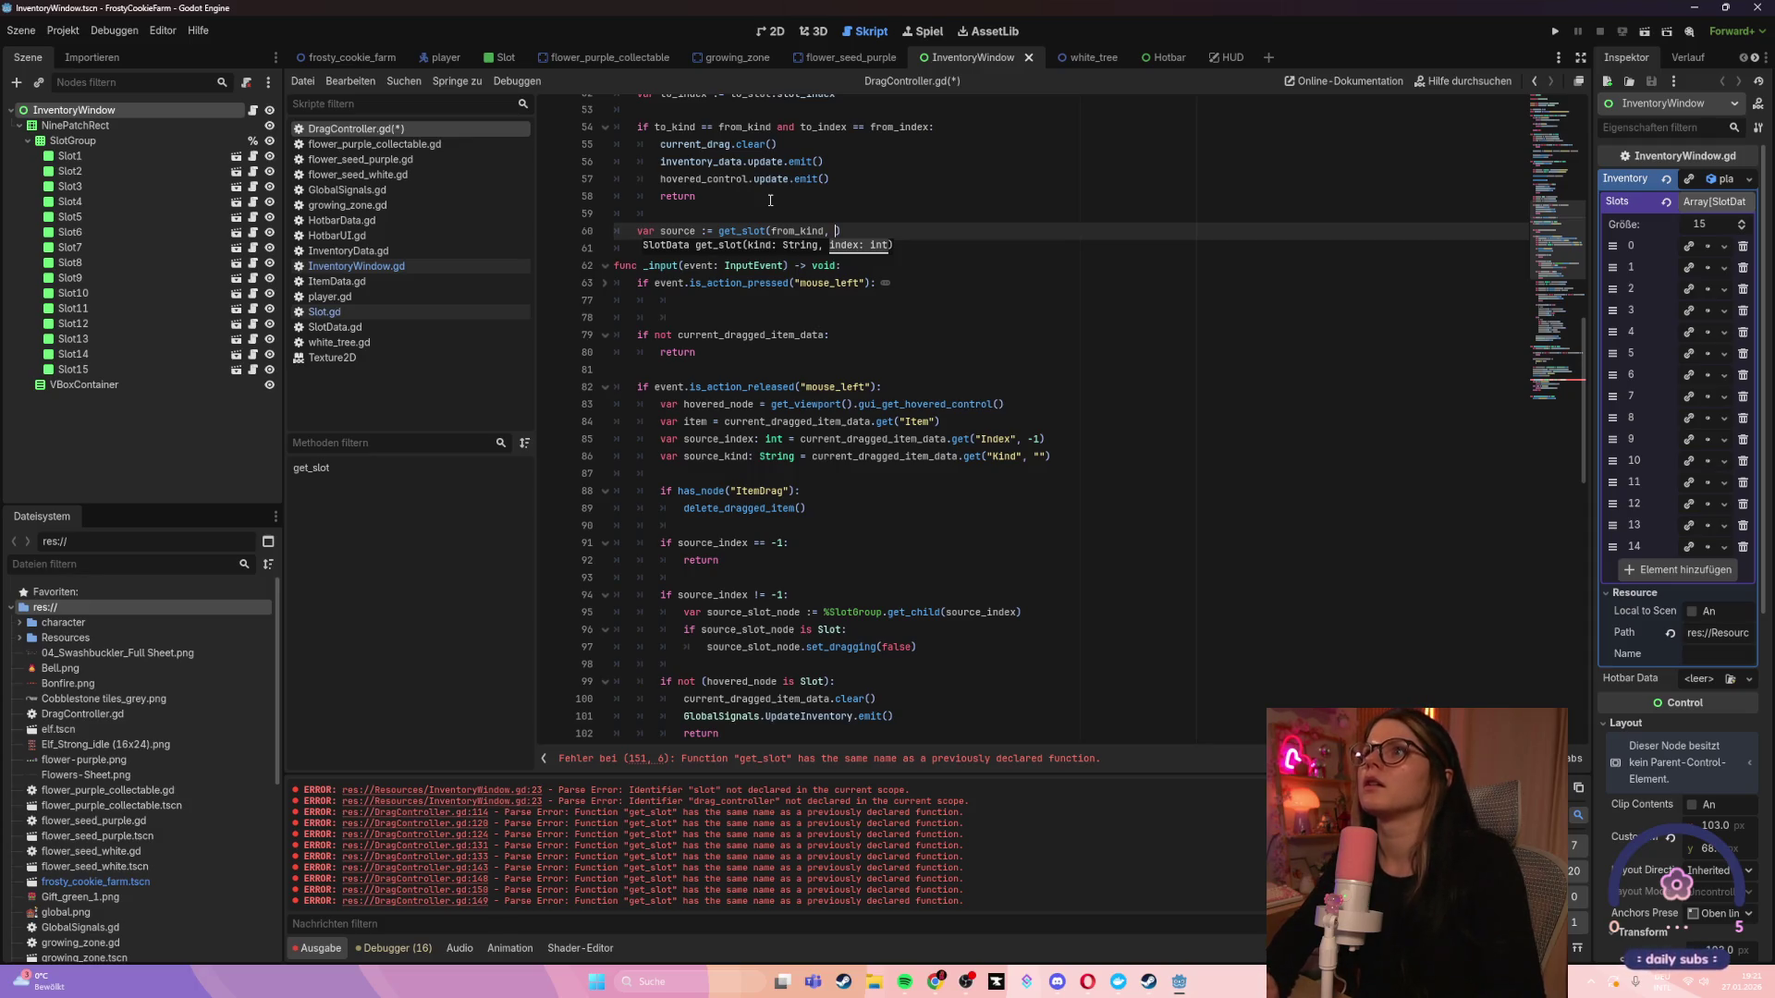
pyautogui.write('ndex')
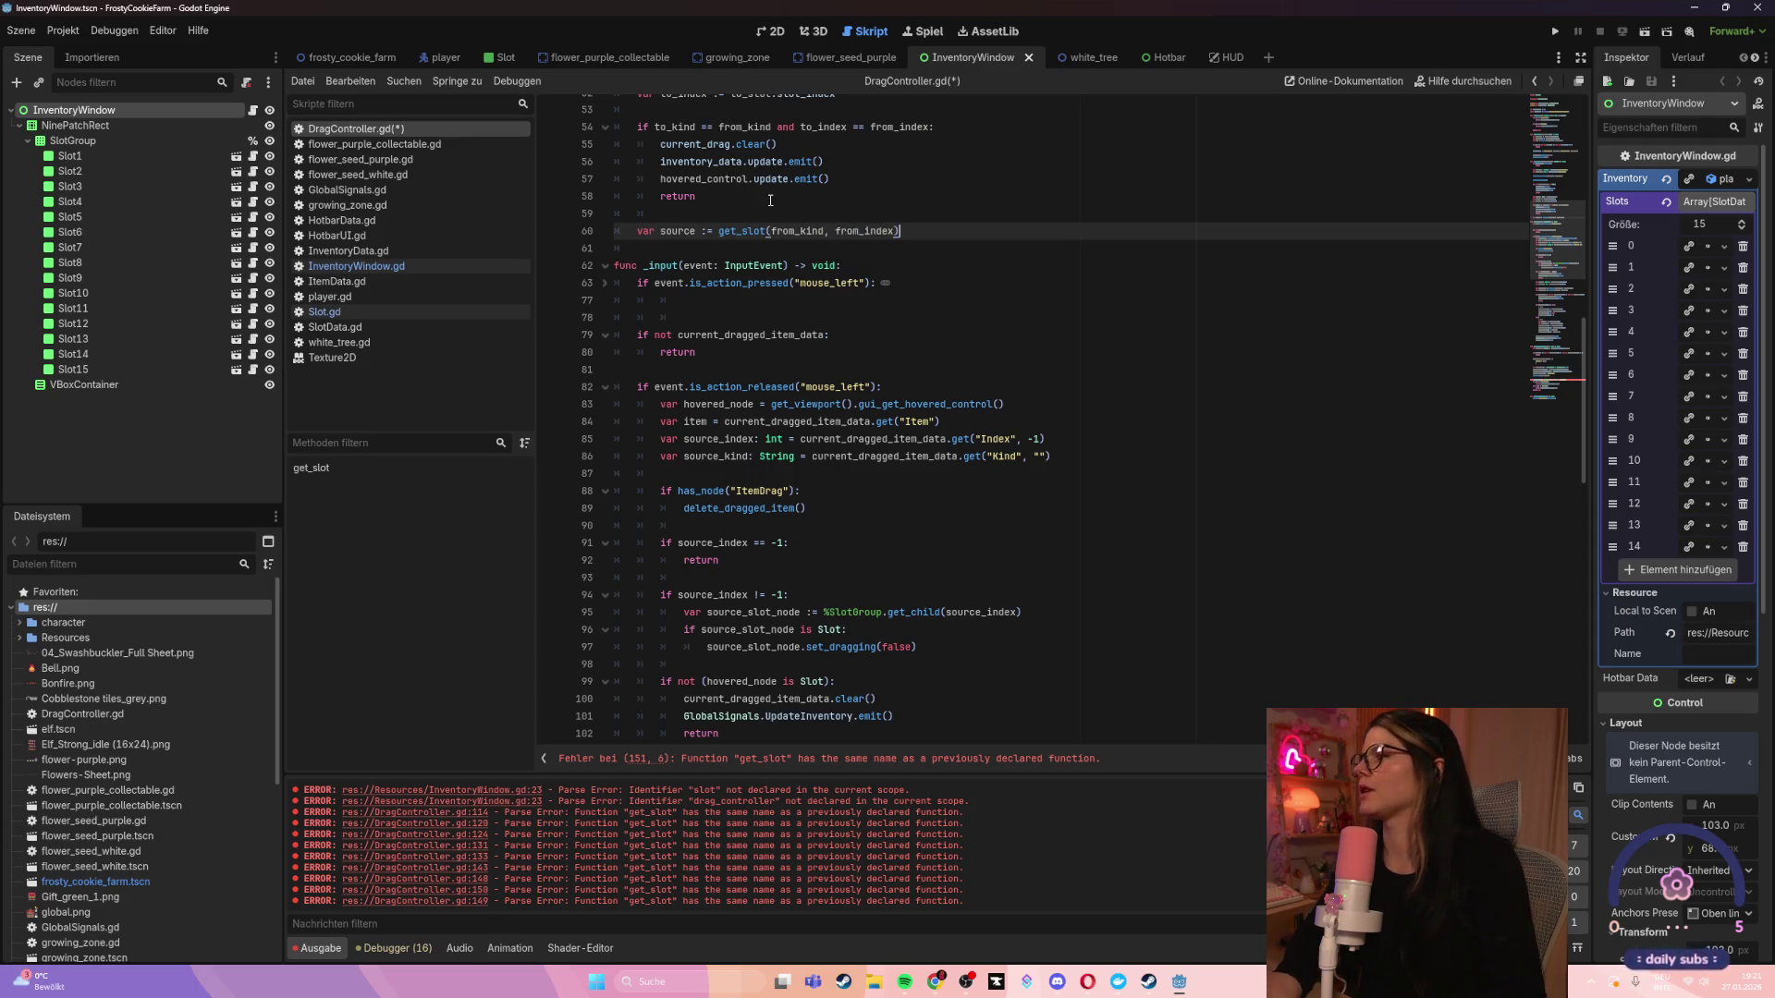
pyautogui.press('Return')
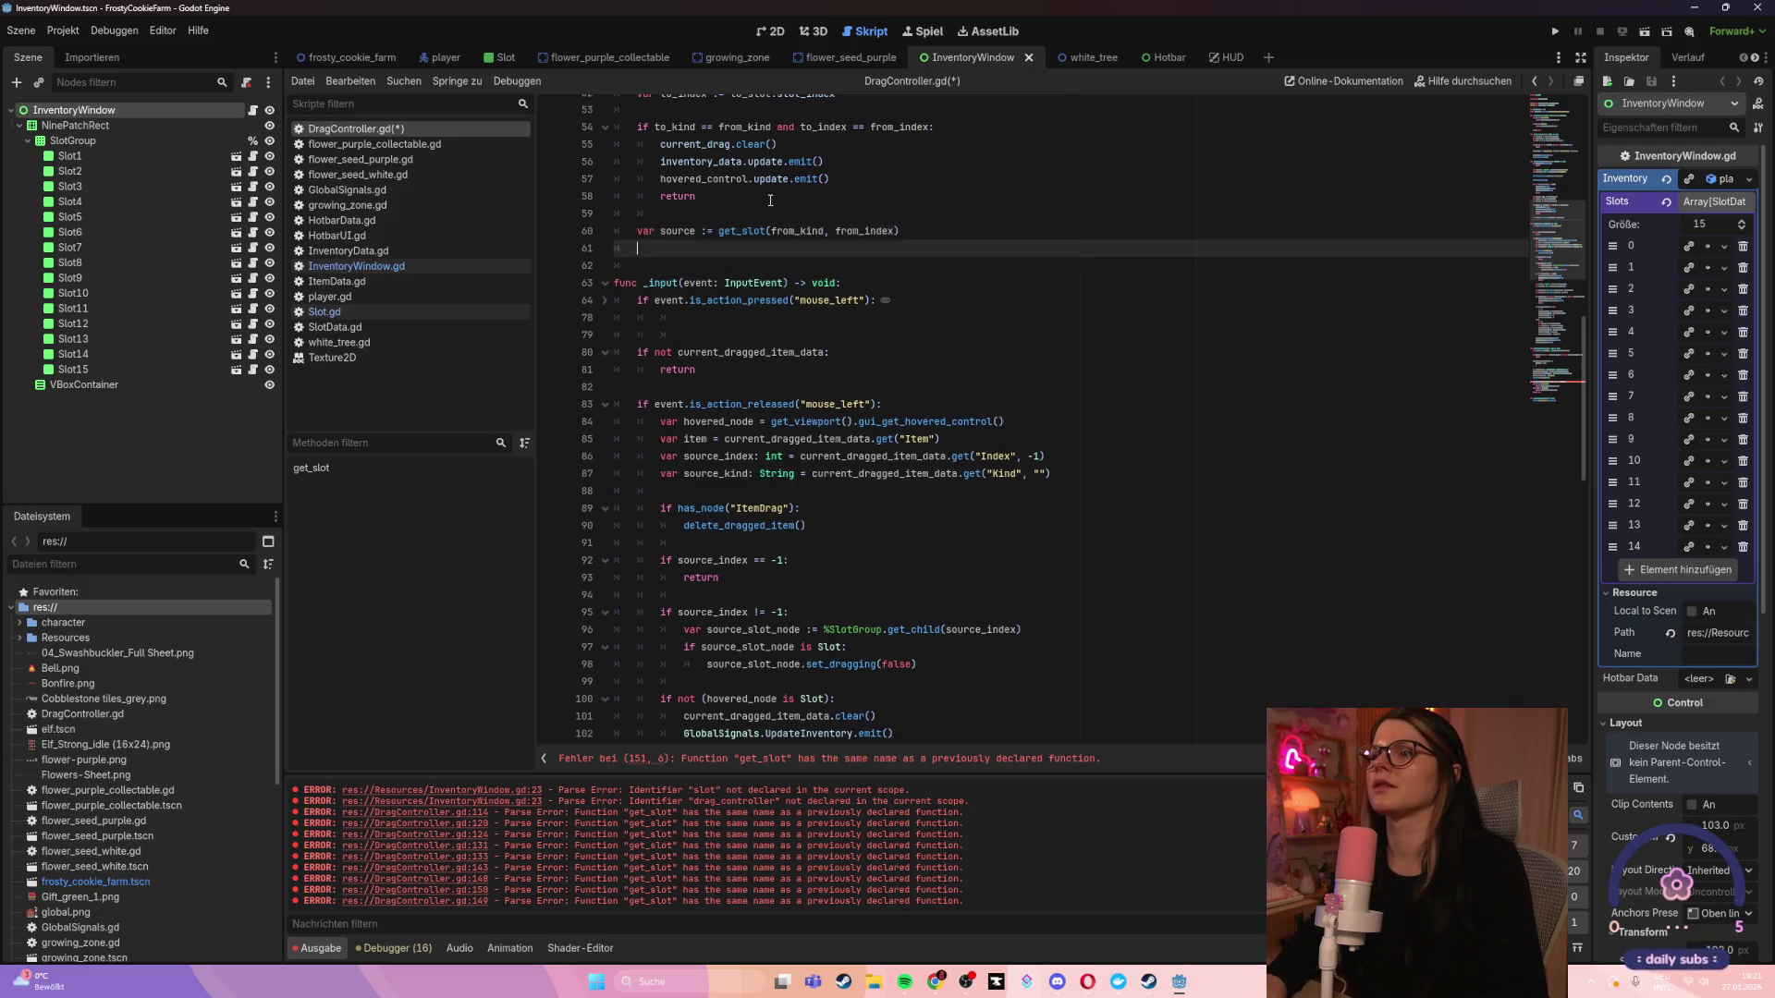
pyautogui.write('var ta')
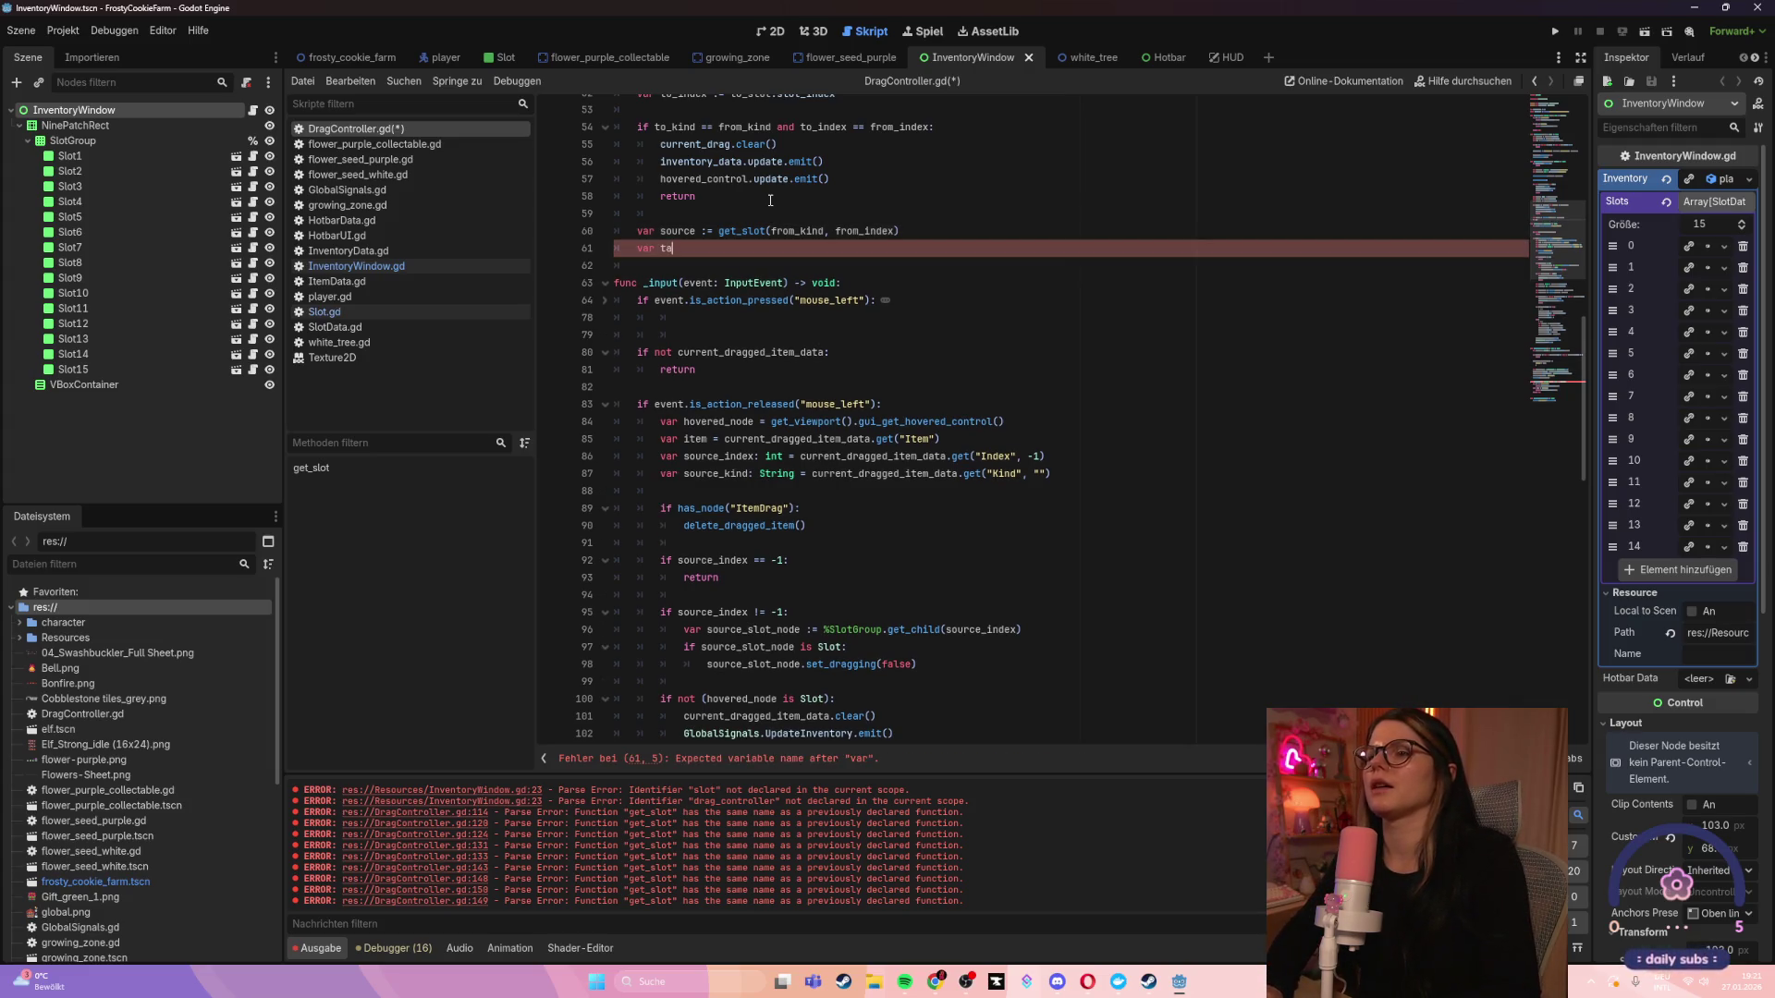
pyautogui.write('rget :=')
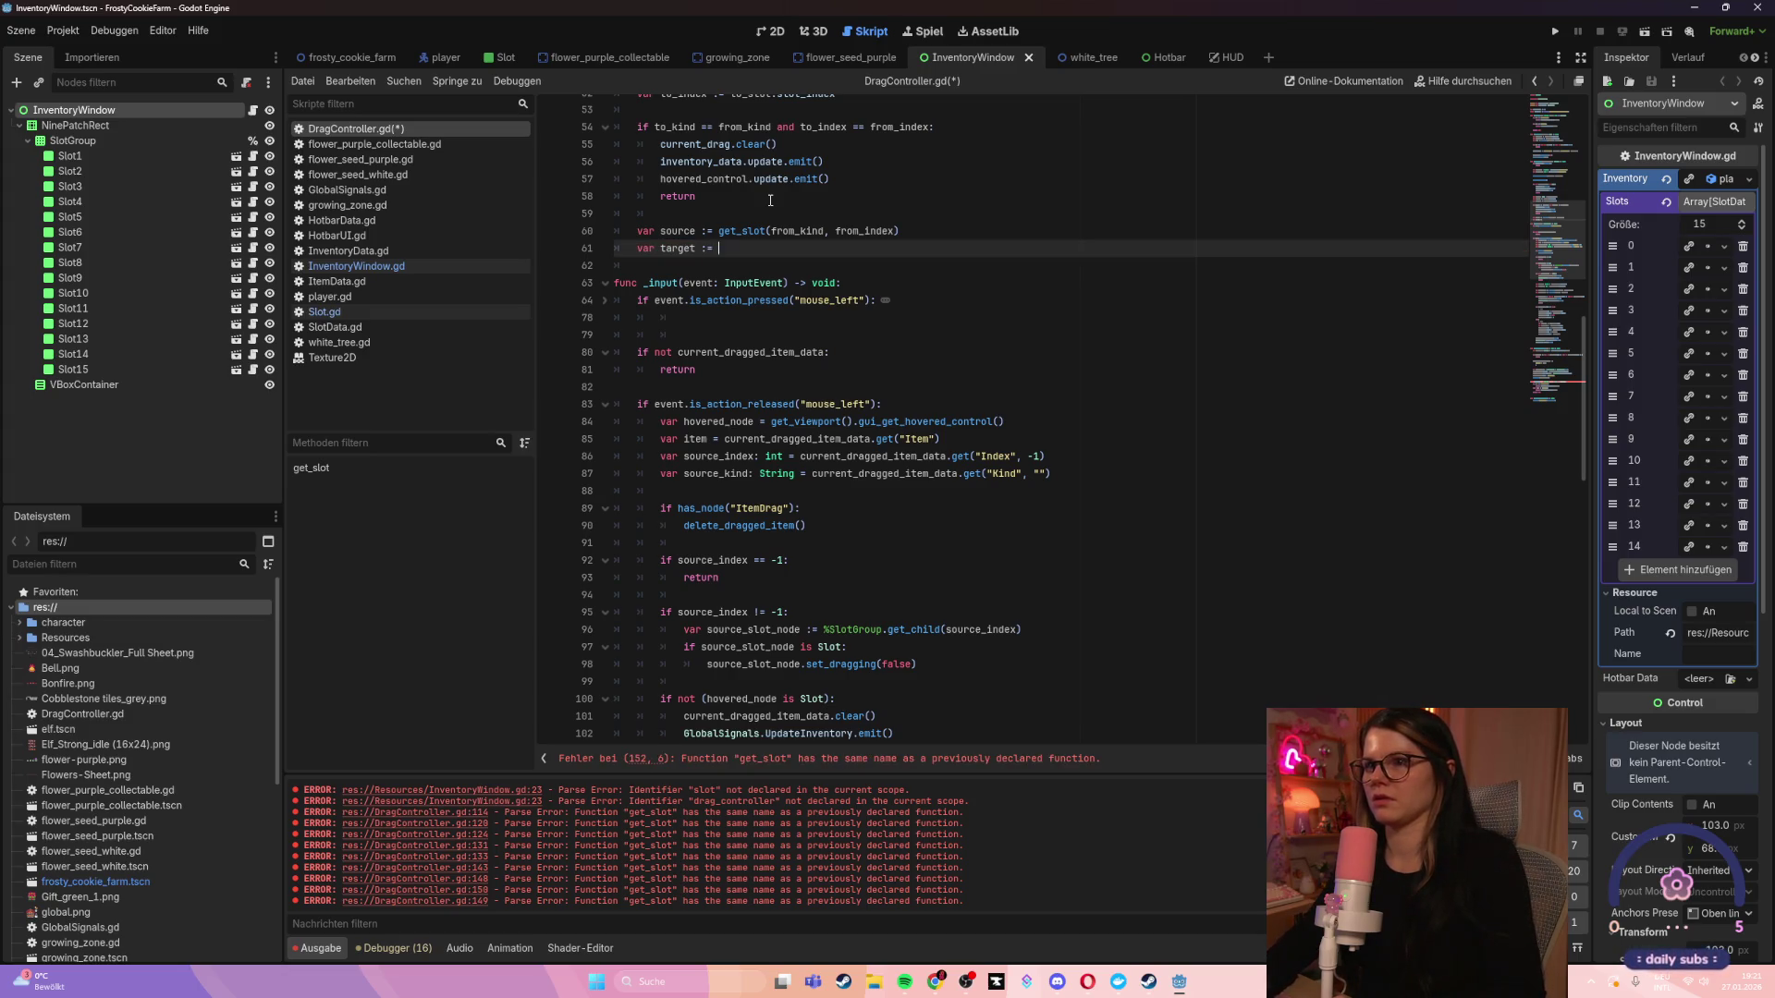
pyautogui.write('get')
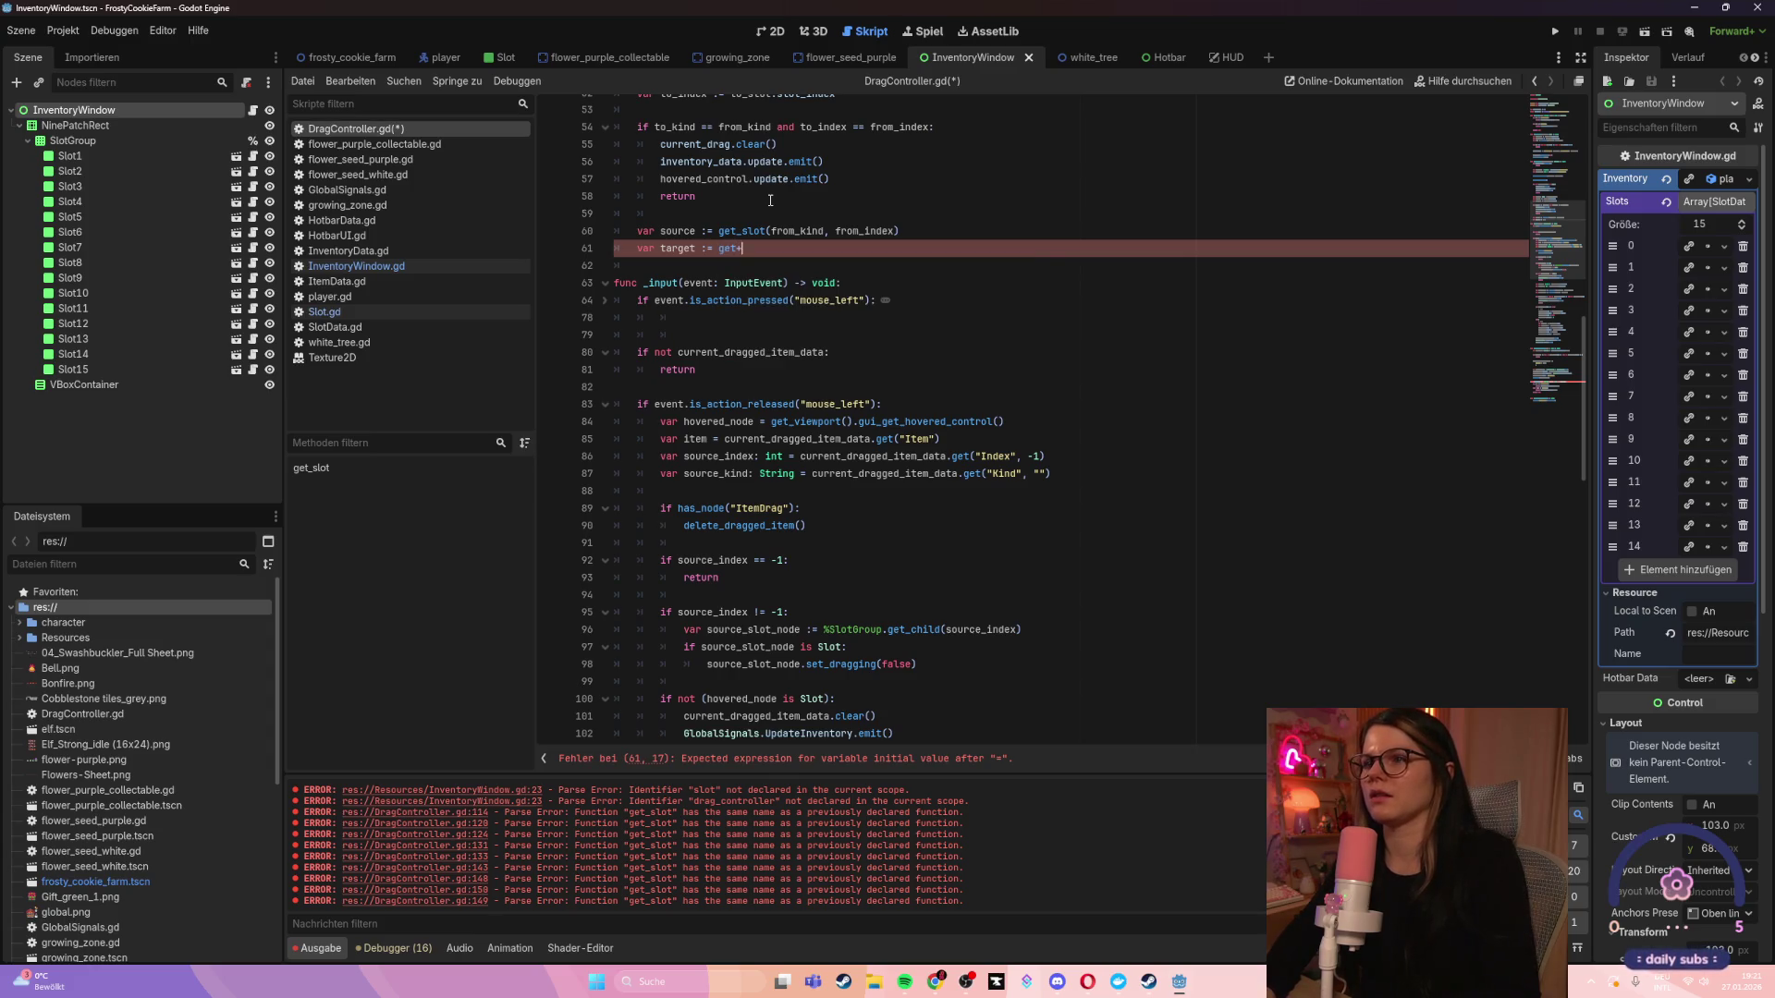
pyautogui.write('sl')
pyautogui.write('slot{')
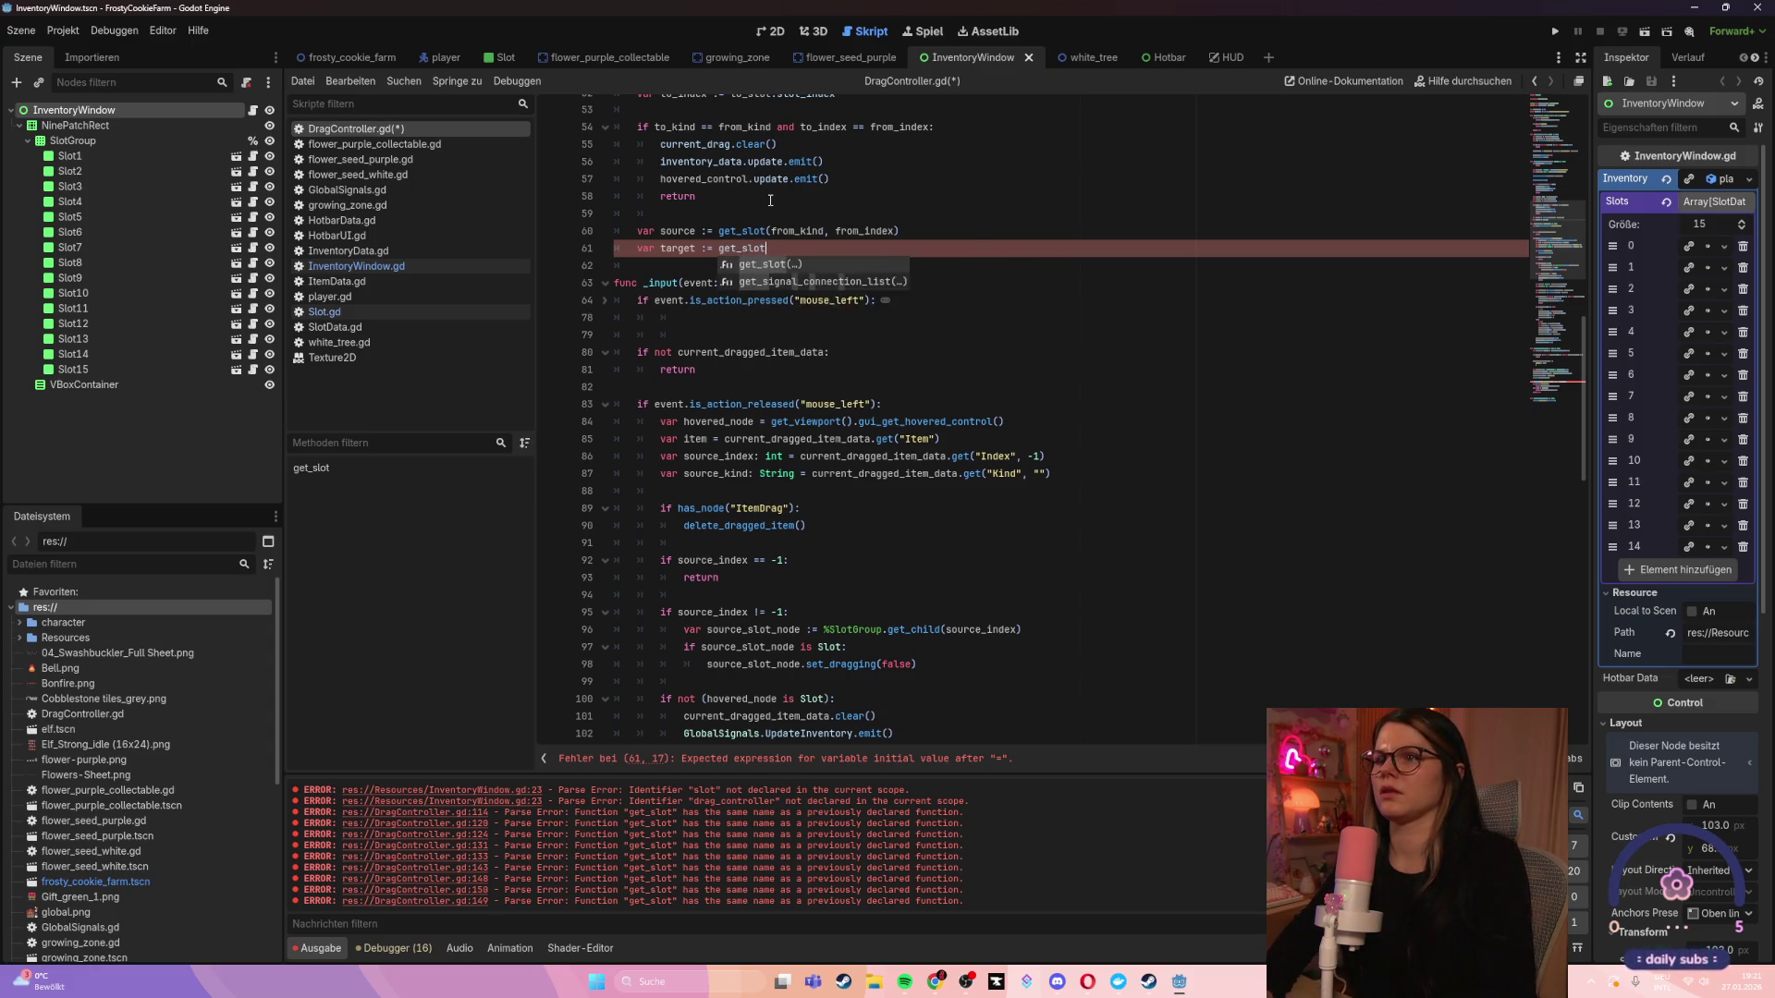
pyautogui.write('t')
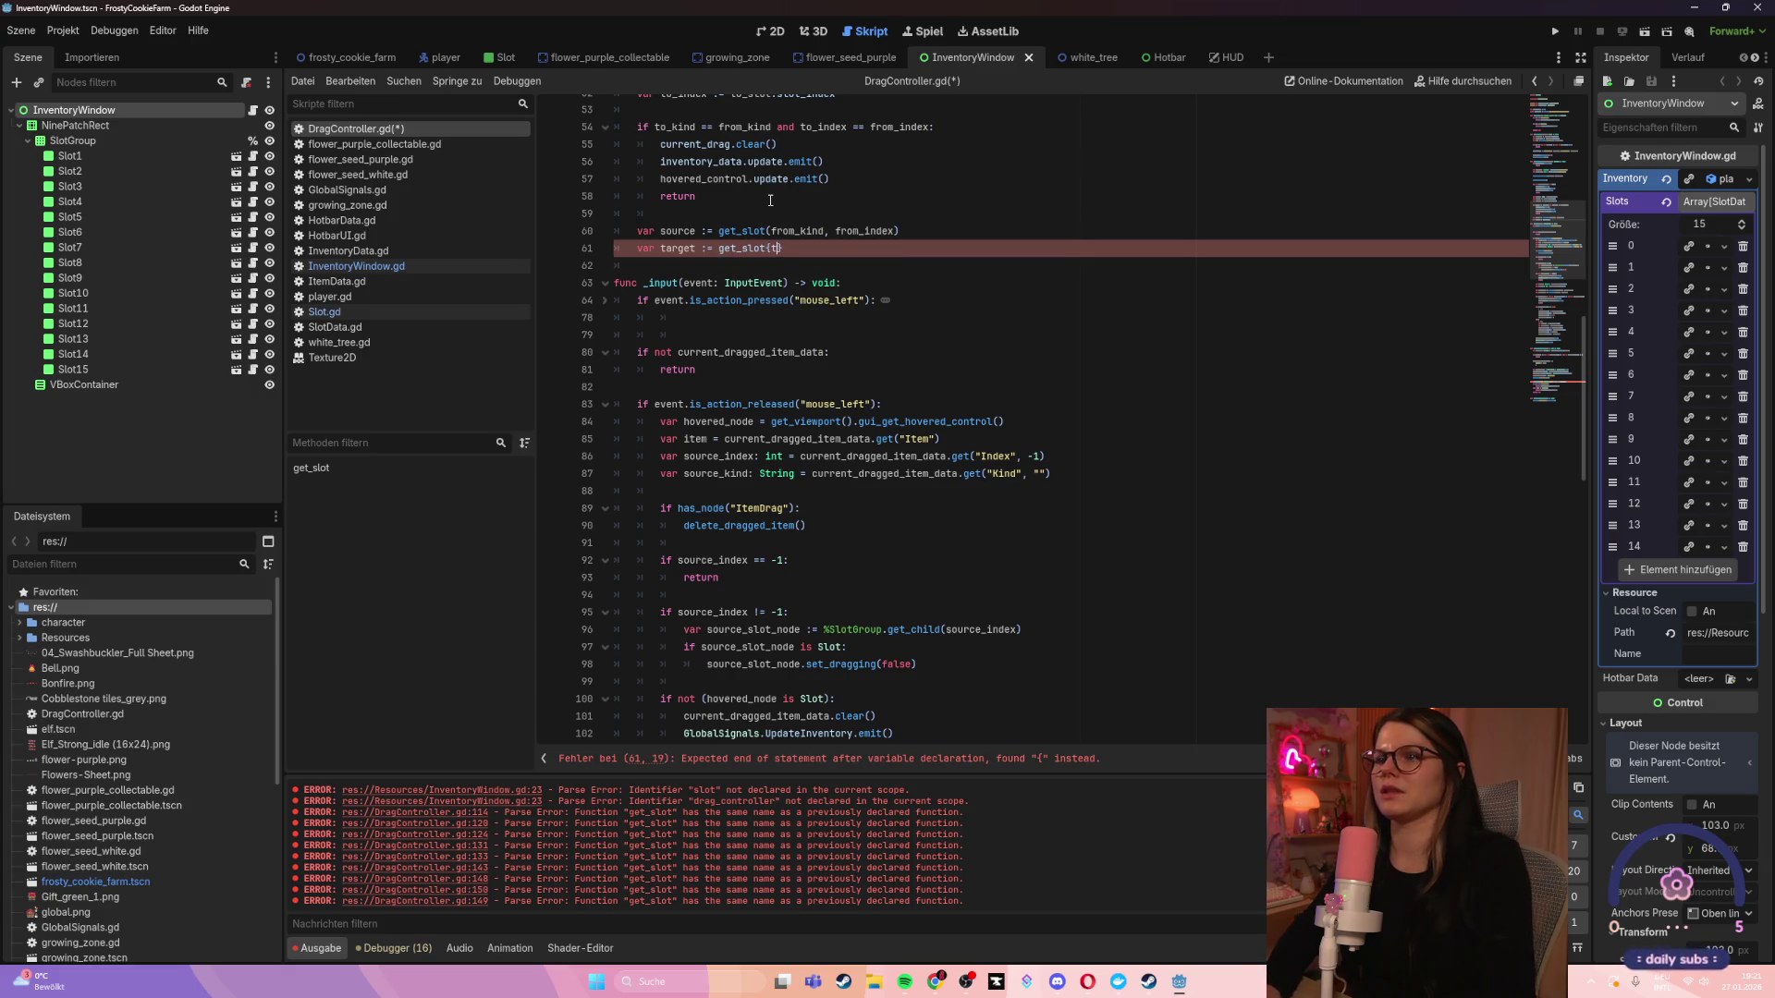
pyautogui.write('(to ')
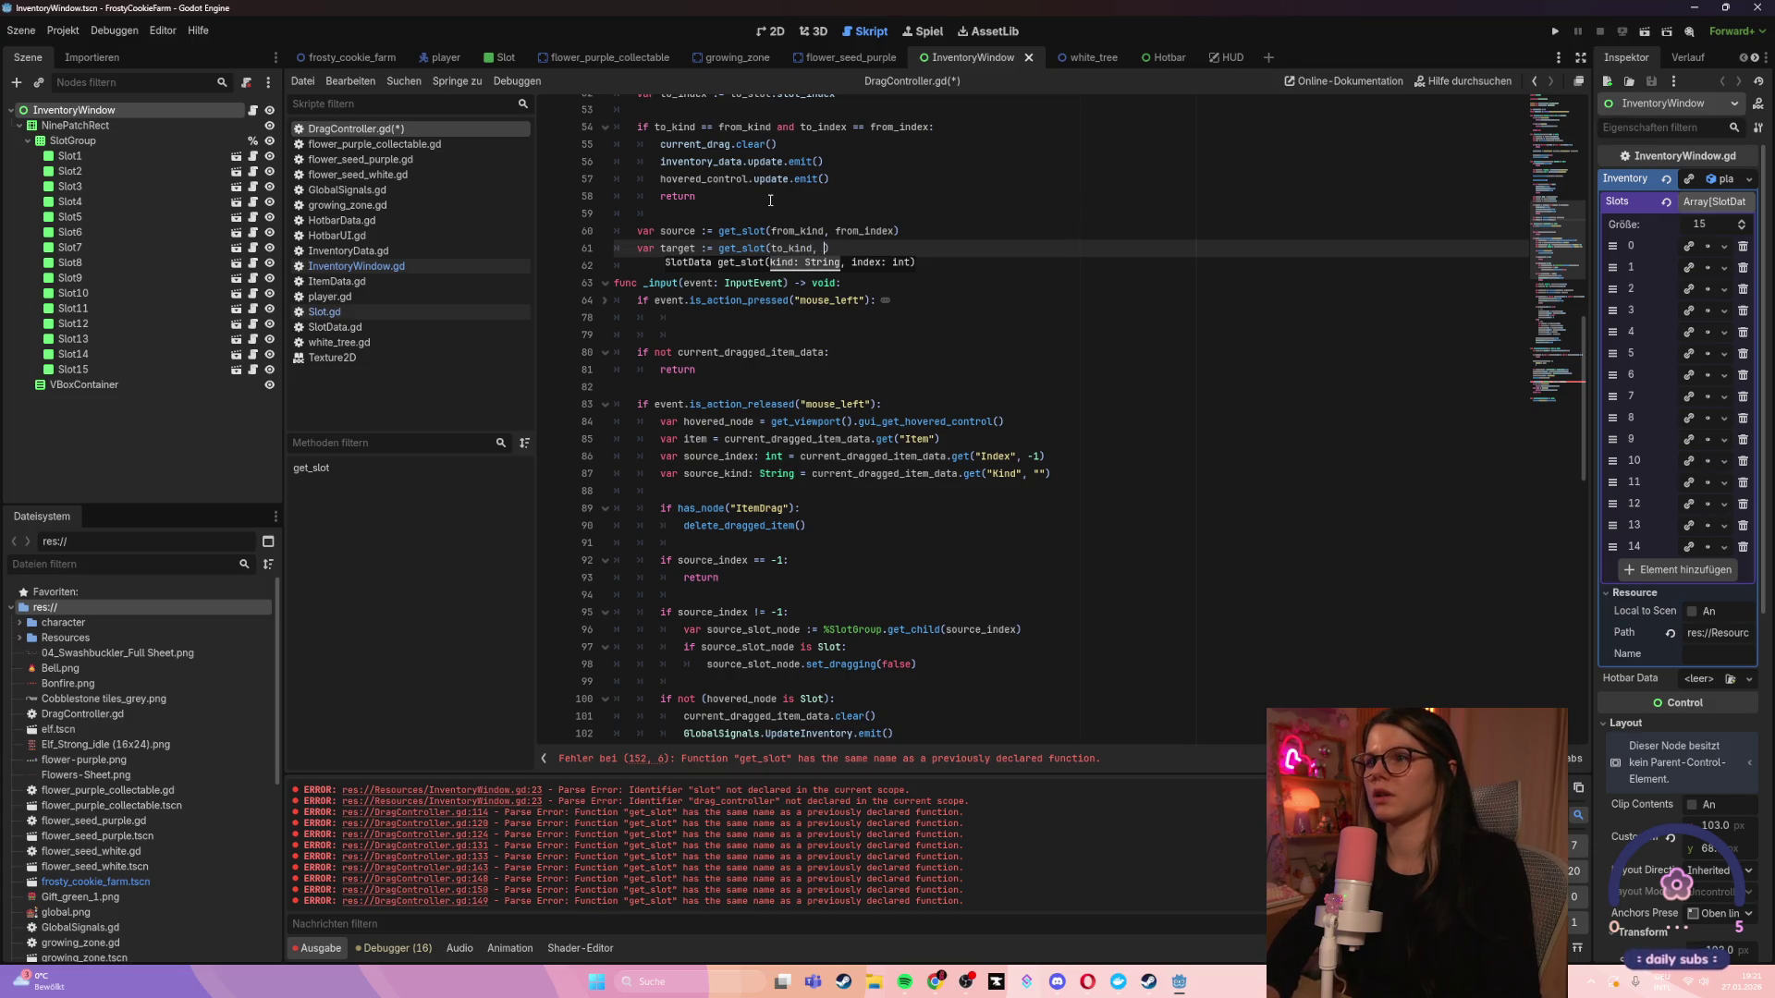
pyautogui.write('to_in')
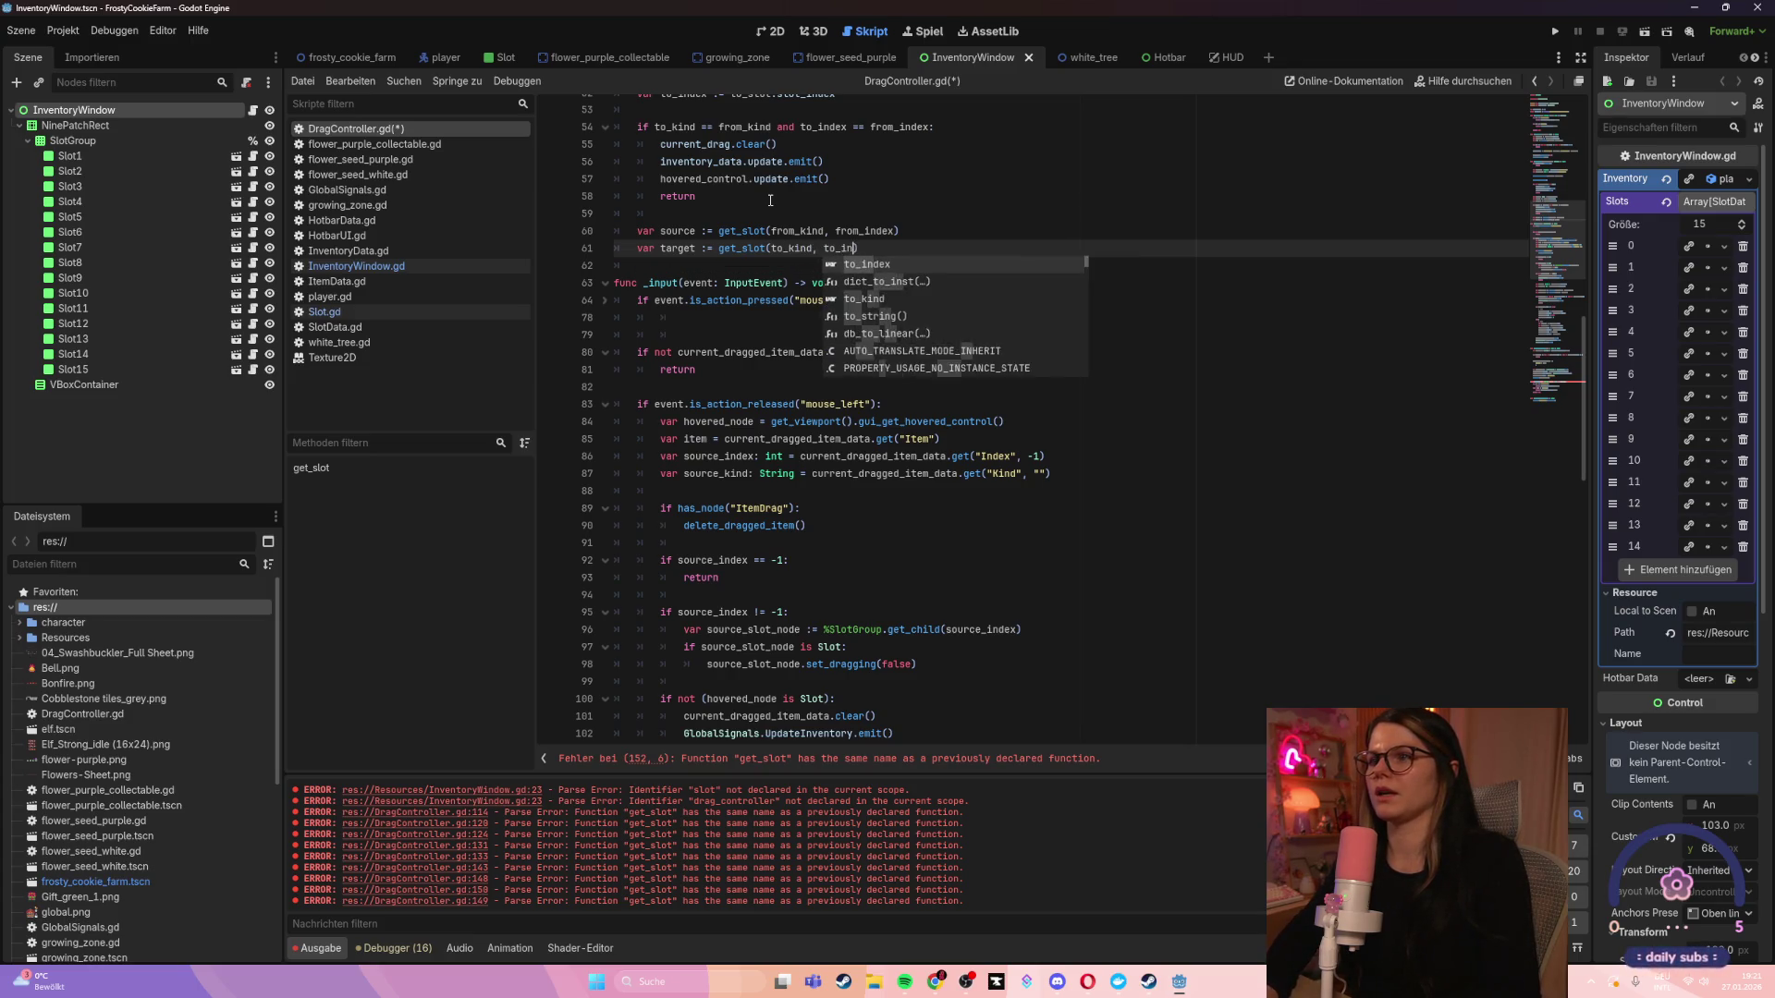
pyautogui.press('Return')
pyautogui.press('Return')
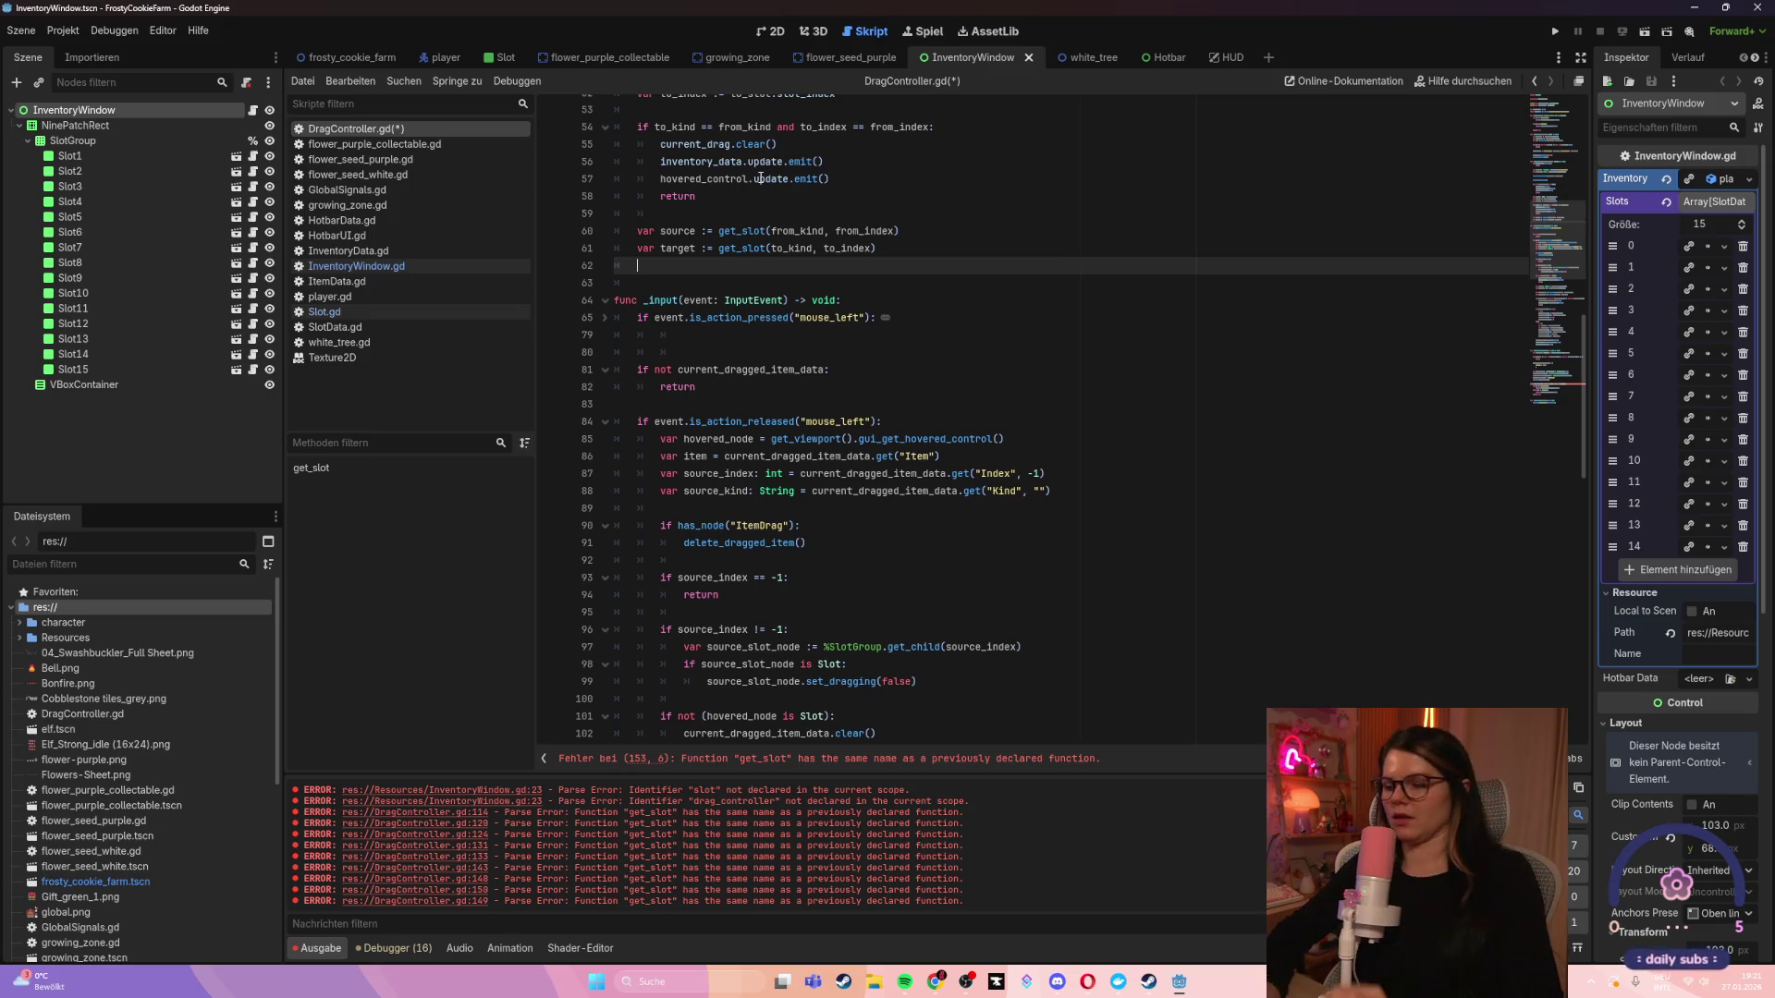
pyautogui.press('Return')
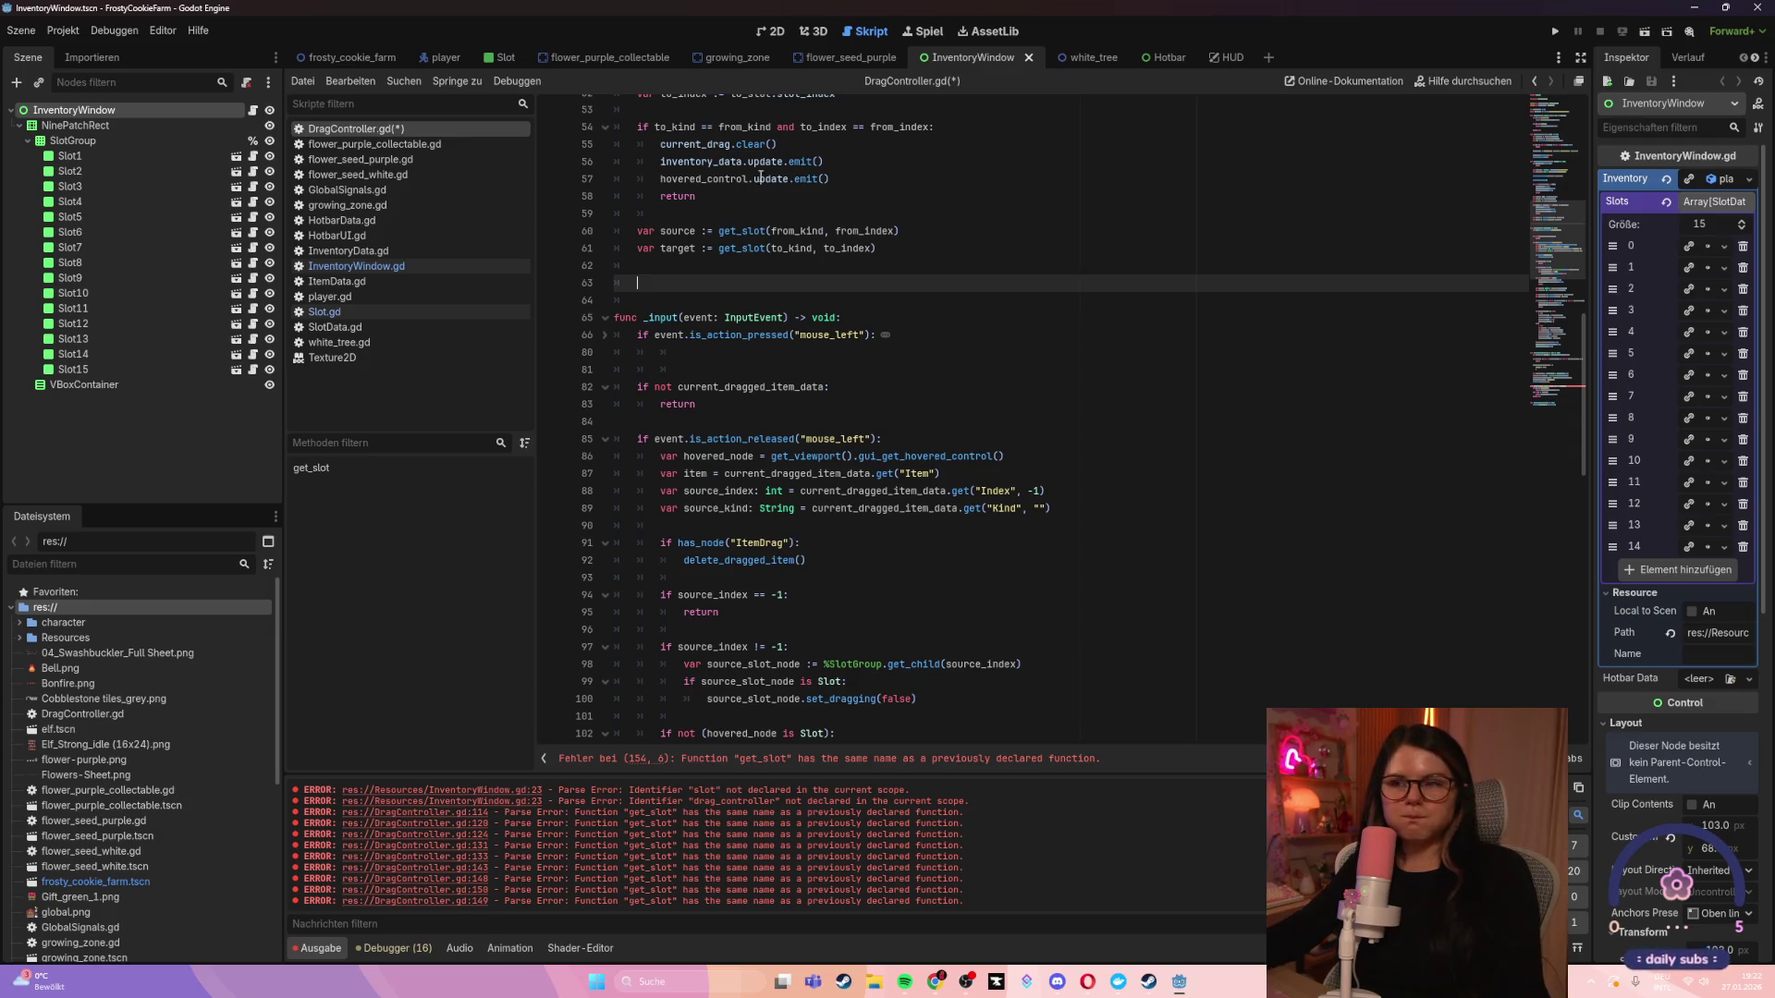
pyautogui.moveTo(756, 171)
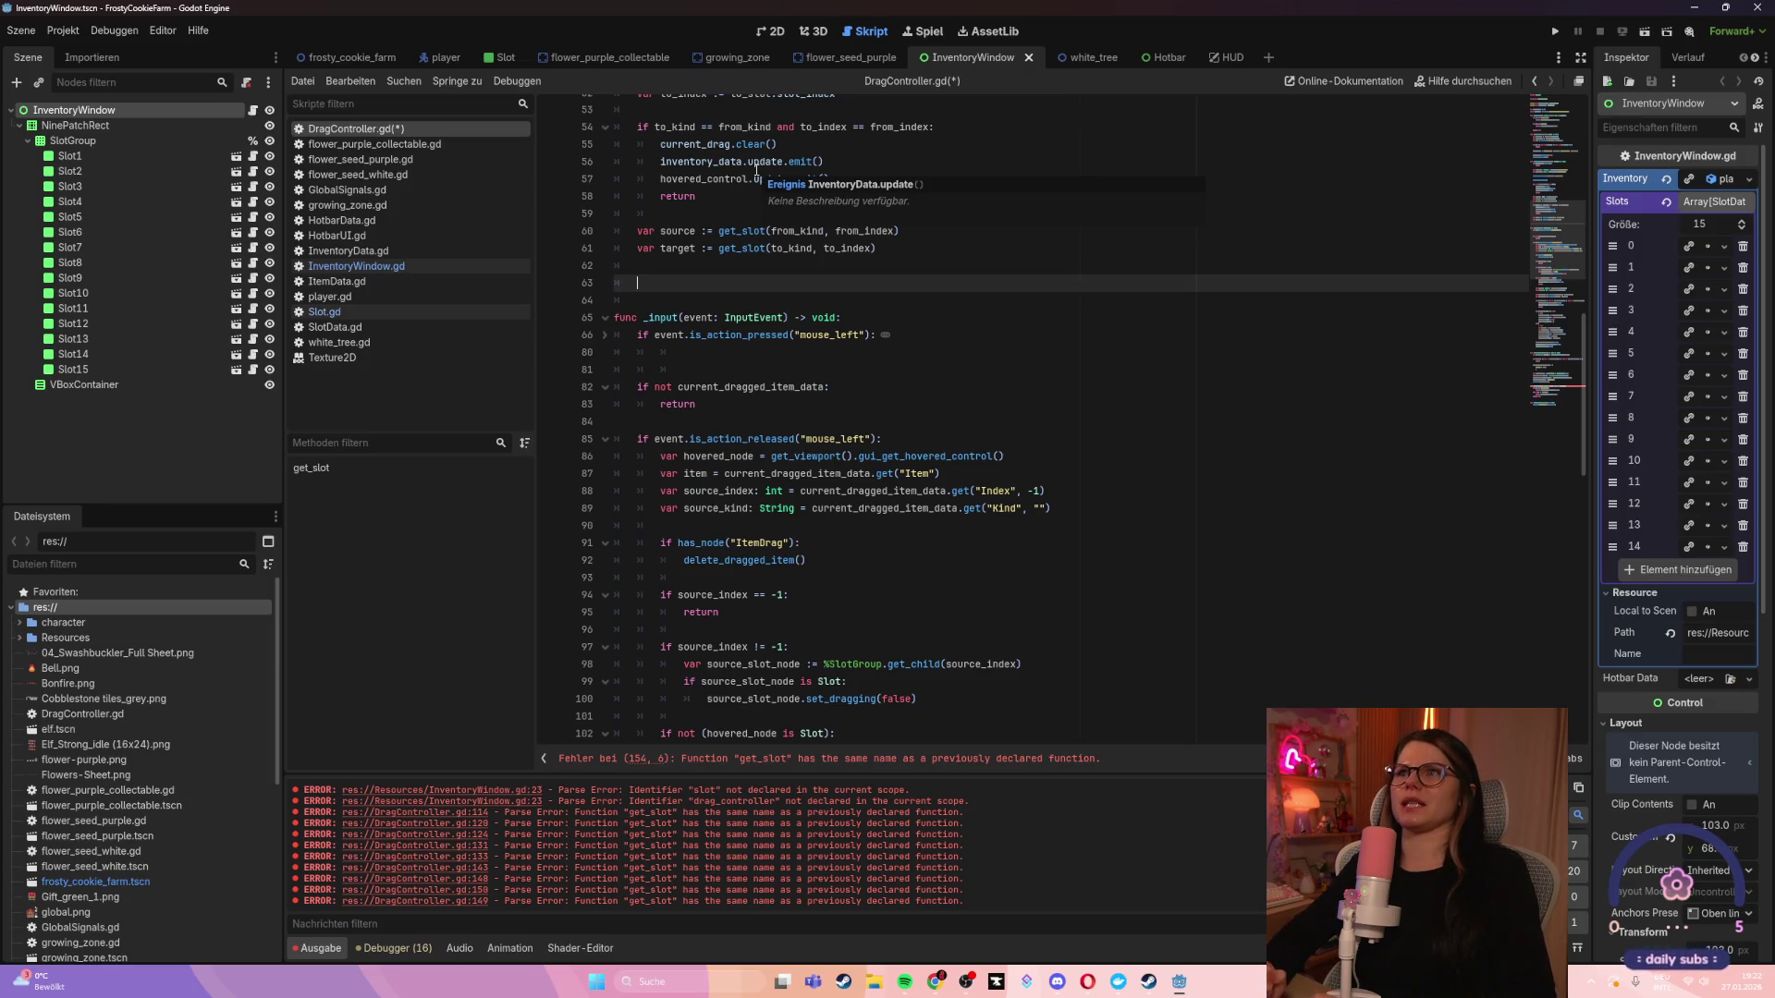
# Step: Start a guard for null source, null source.item or source.amount <= 0, clearing current_drag
pyautogui.write('if')
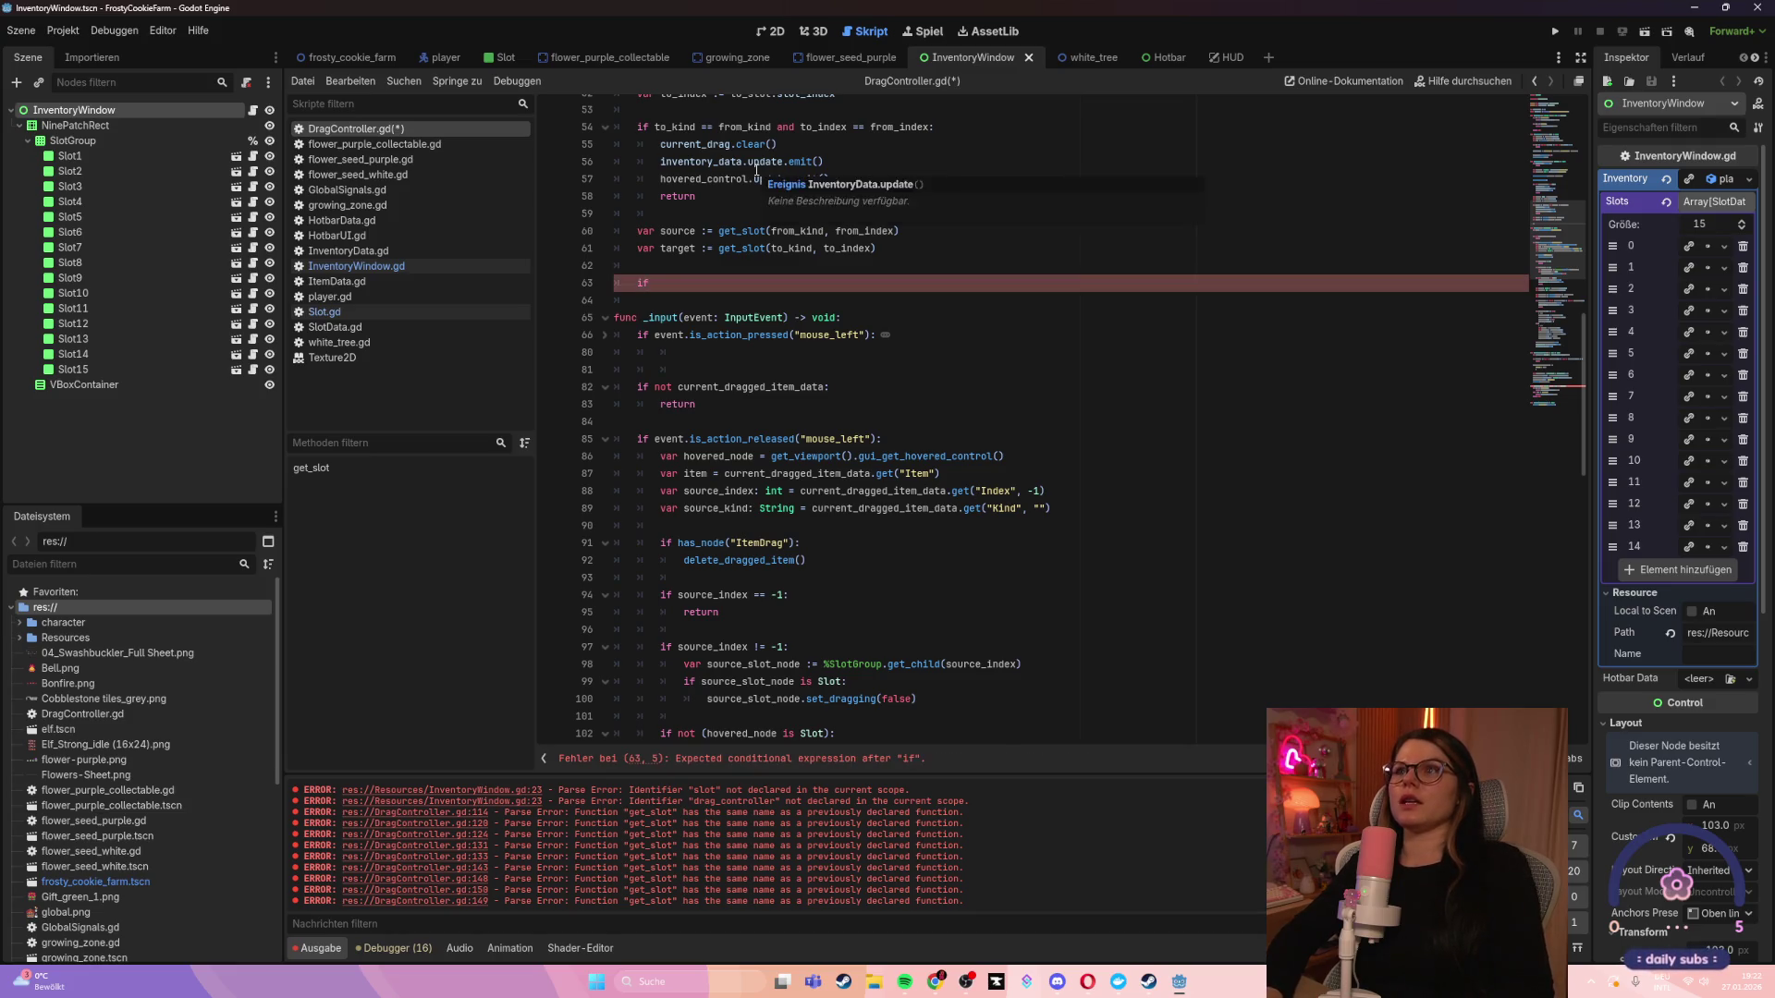
pyautogui.write('source == nu')
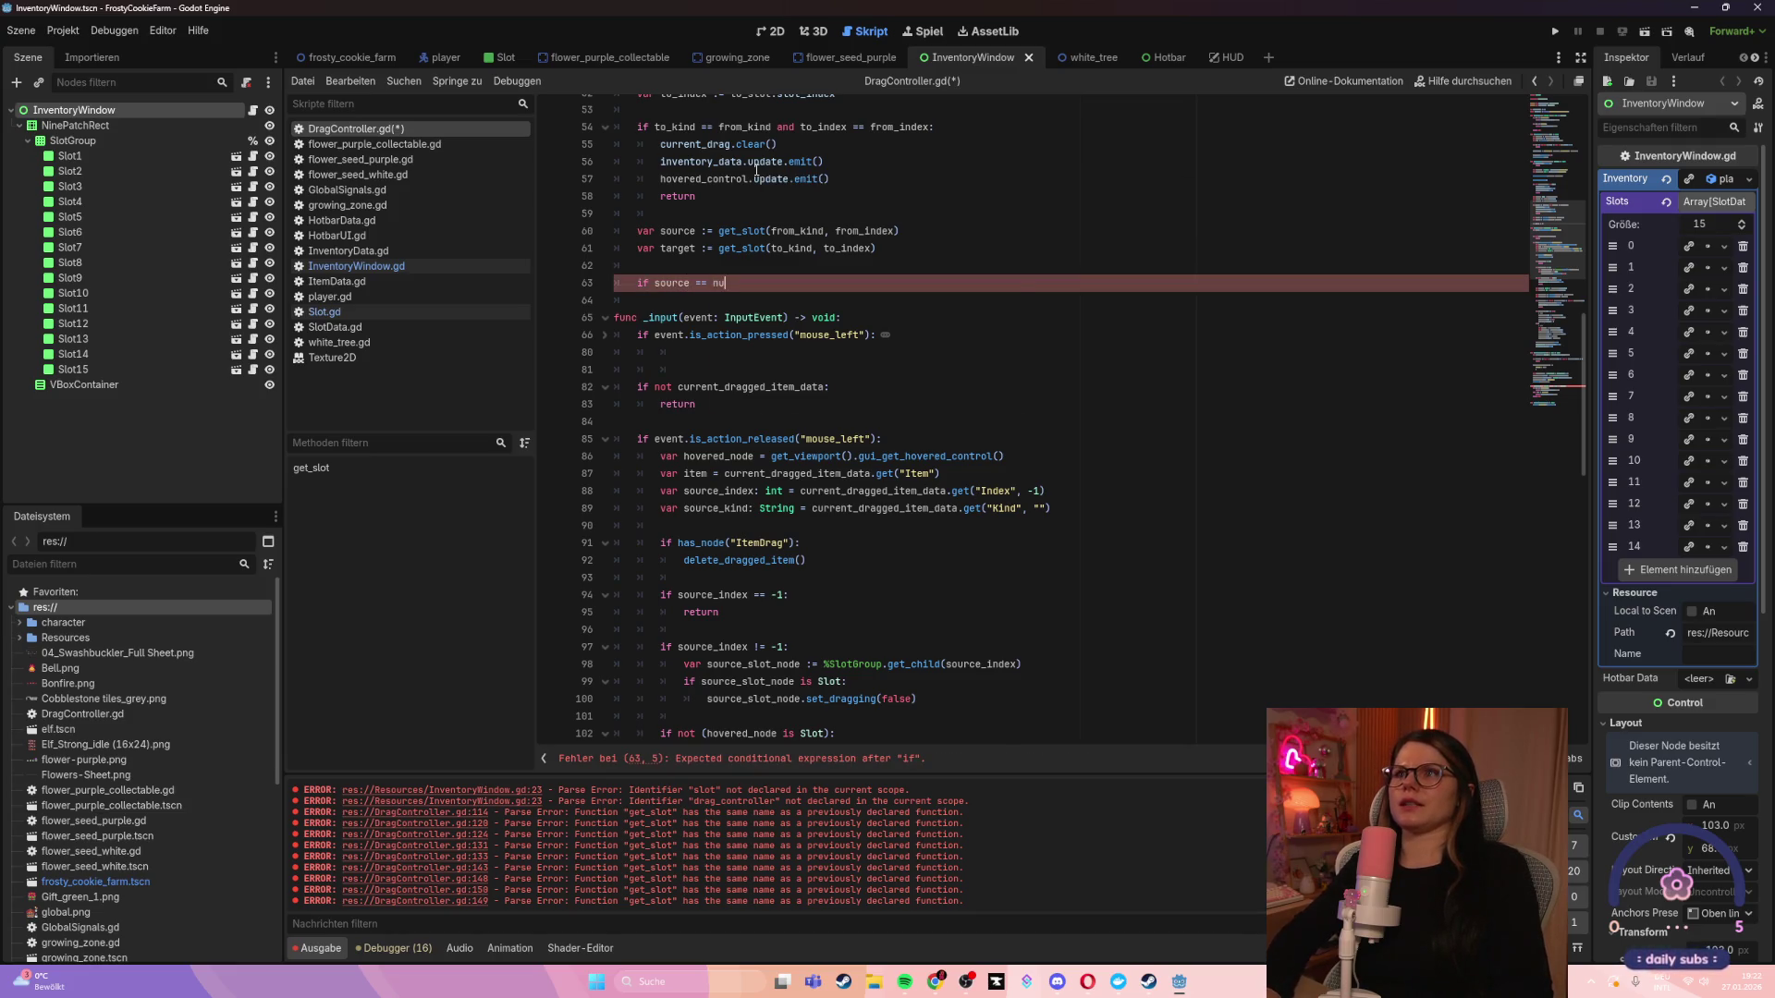
pyautogui.write('ll or source.')
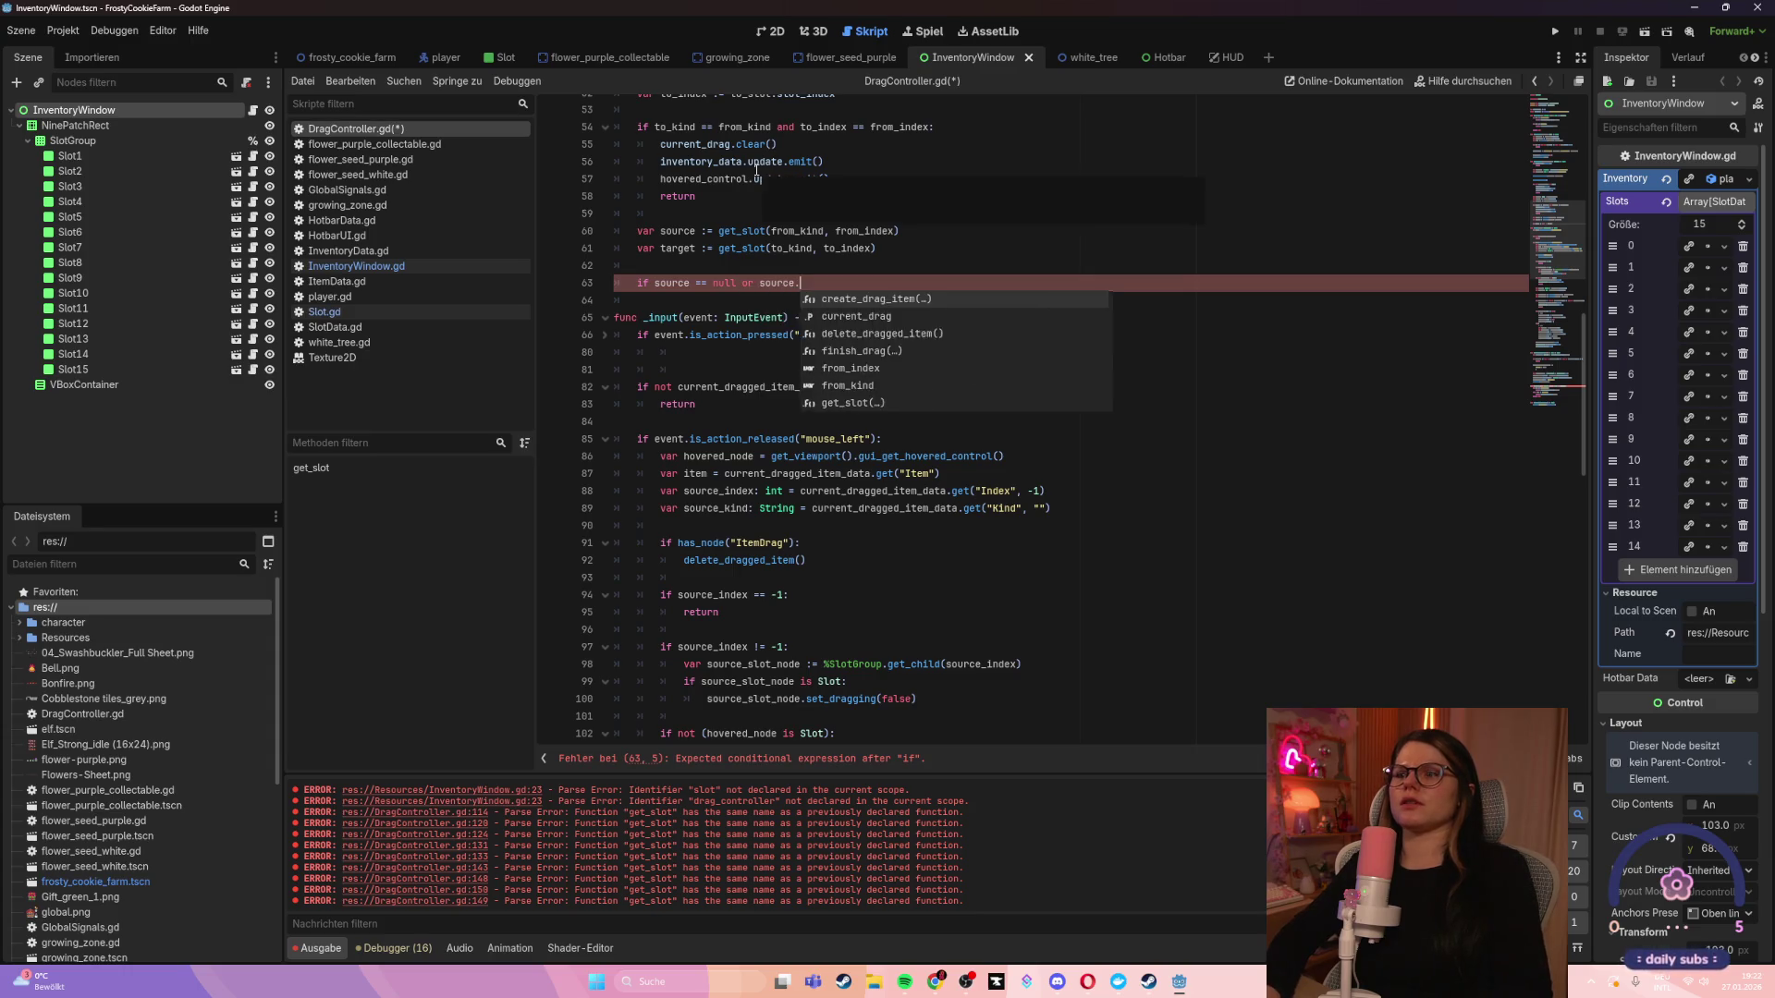
pyautogui.write('item')
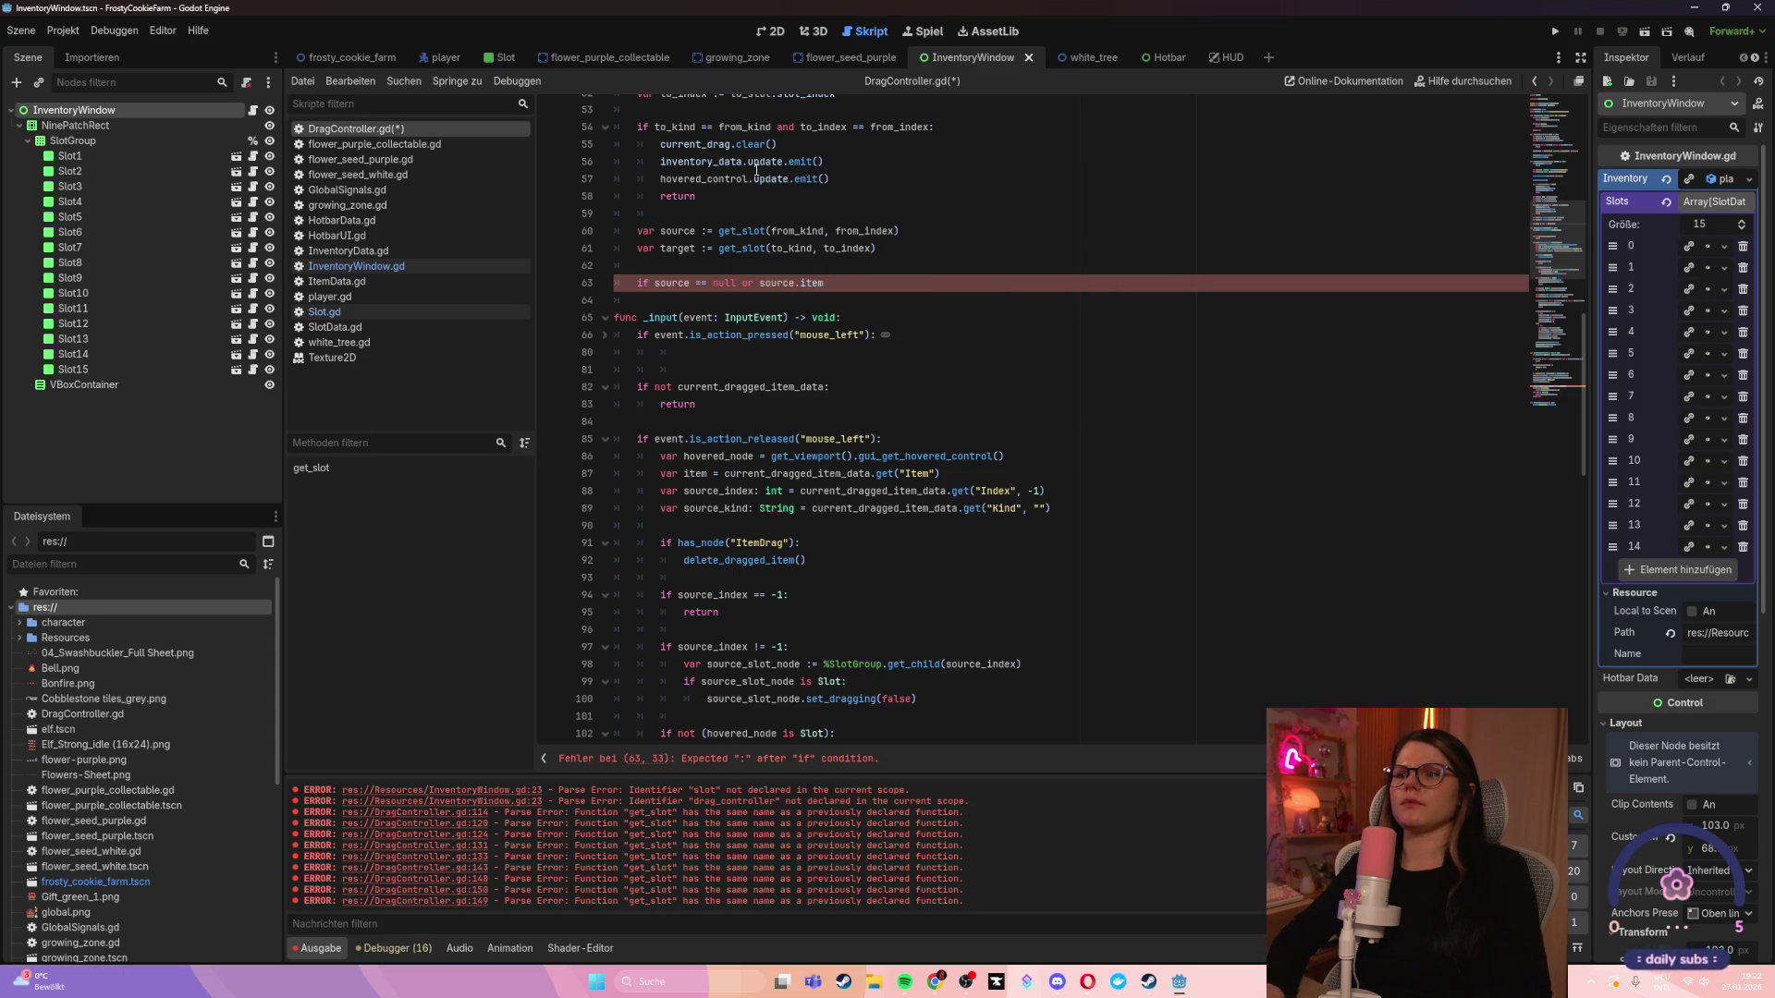
pyautogui.write(' == null')
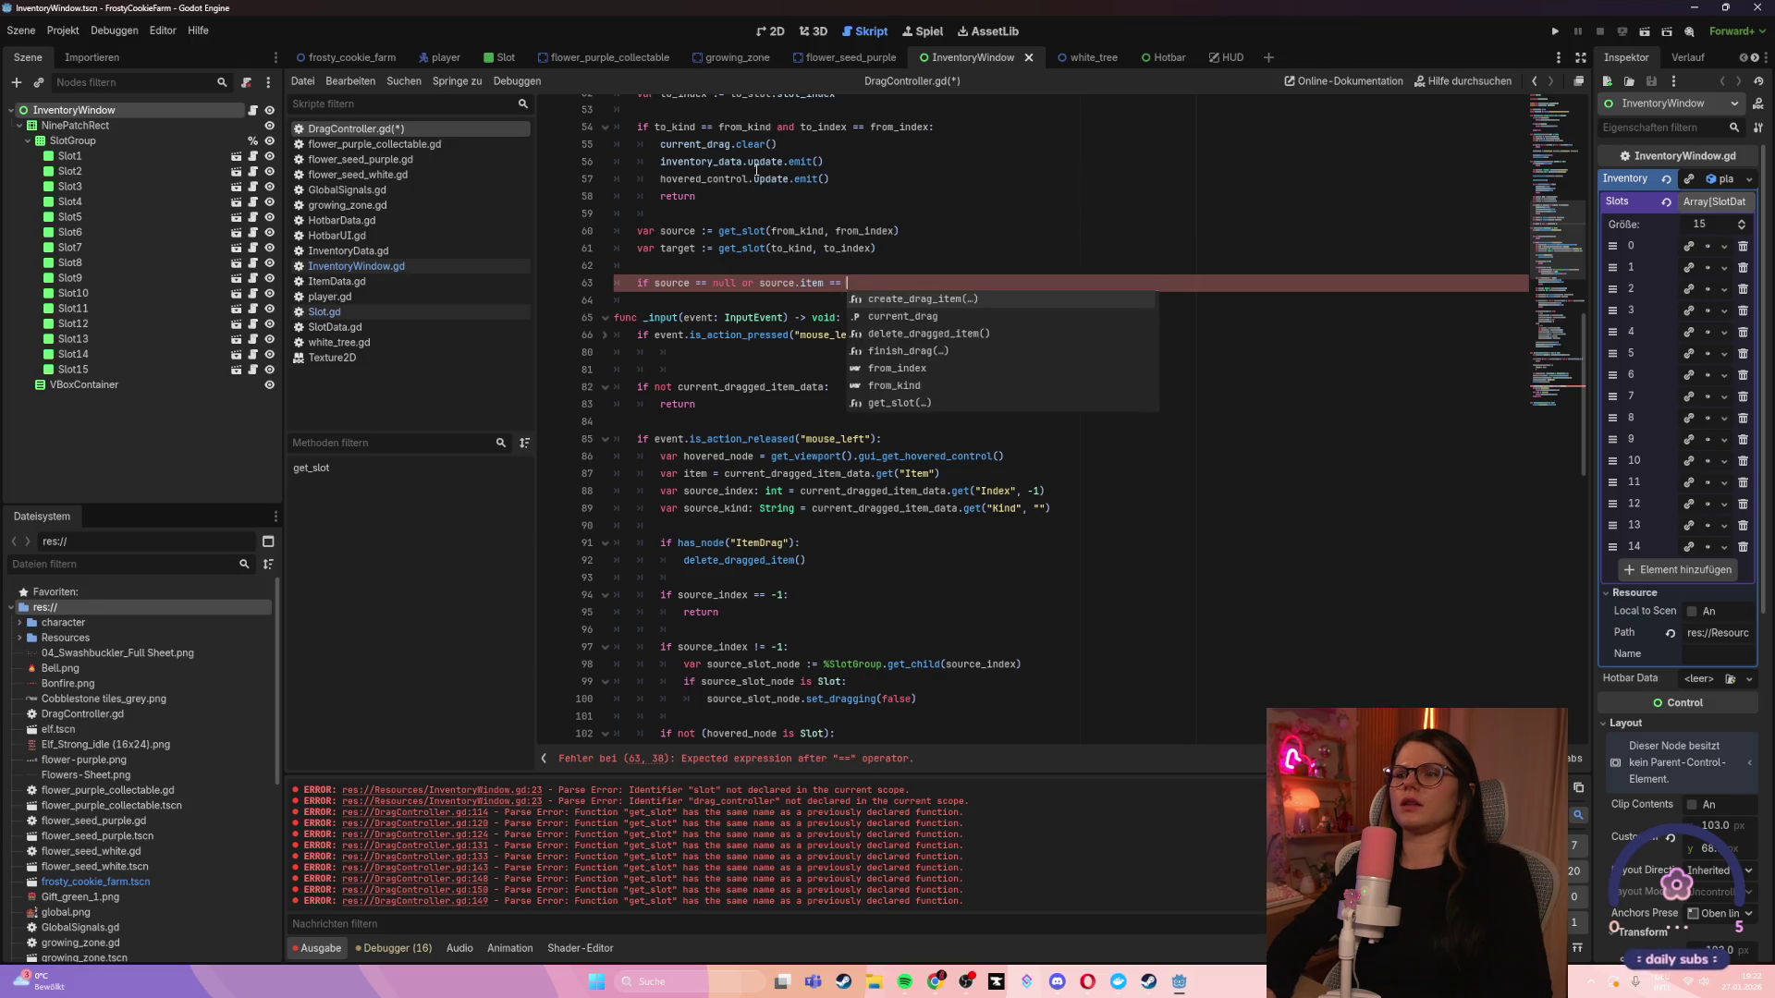
pyautogui.write(' or sor')
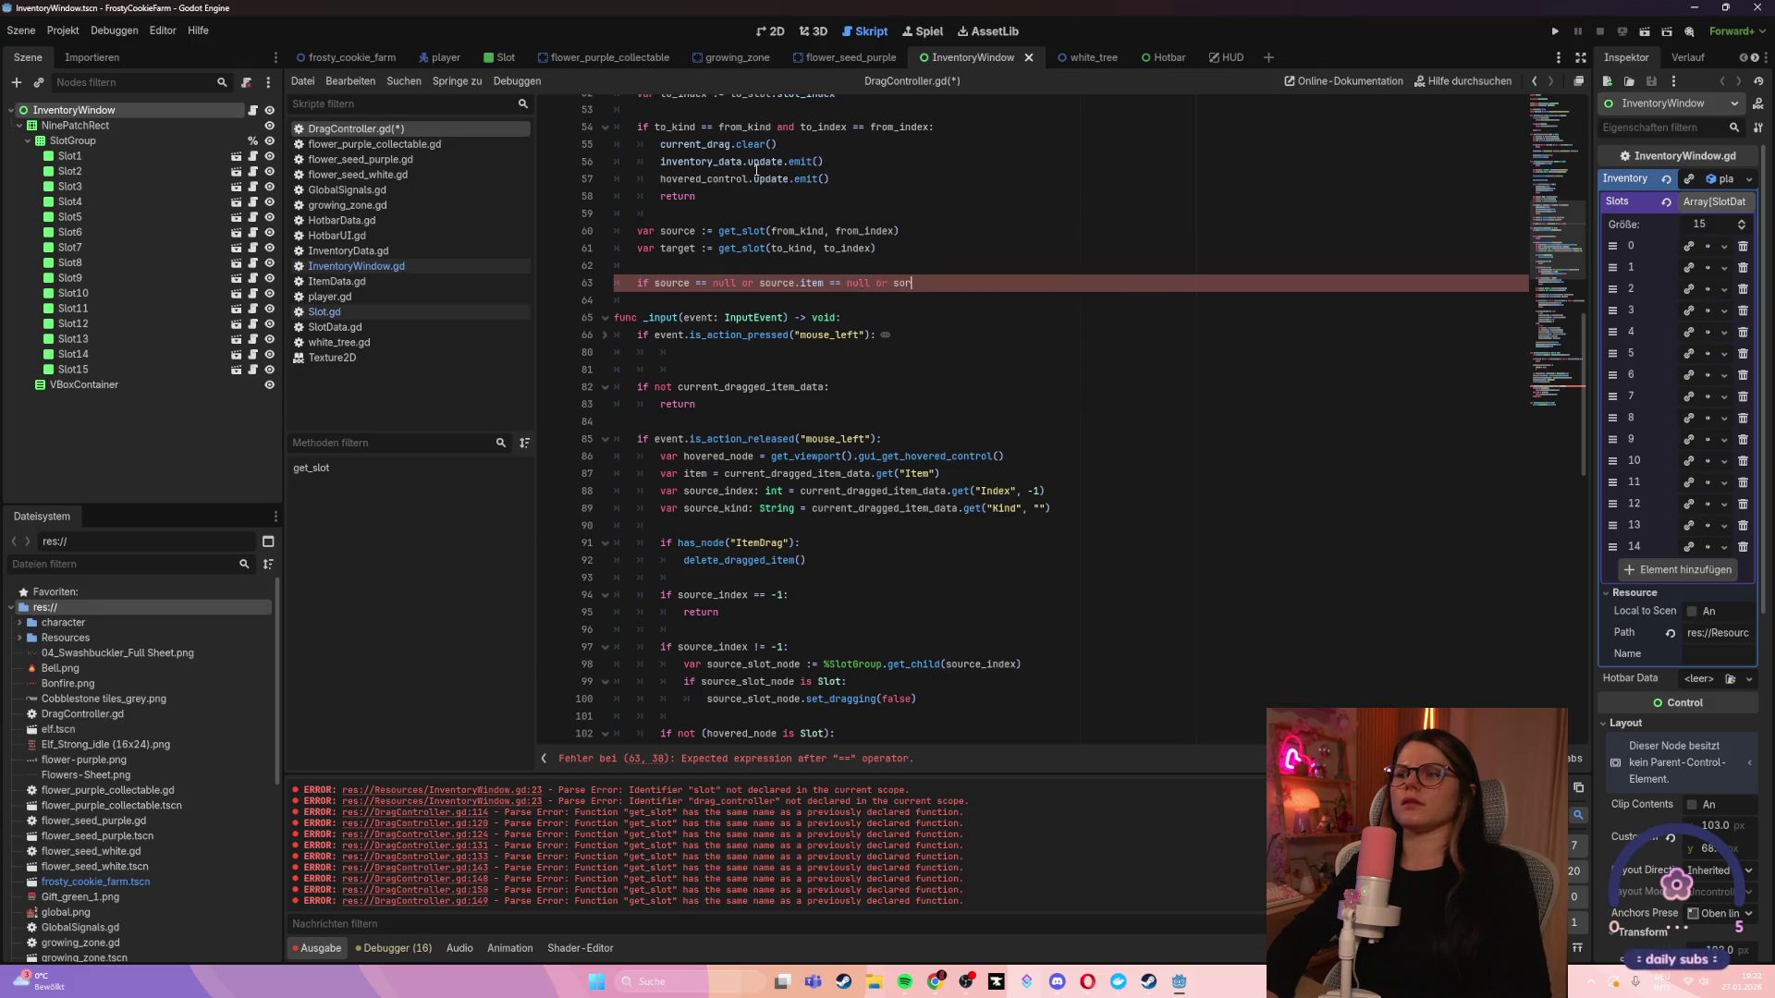
pyautogui.write('urce.am')
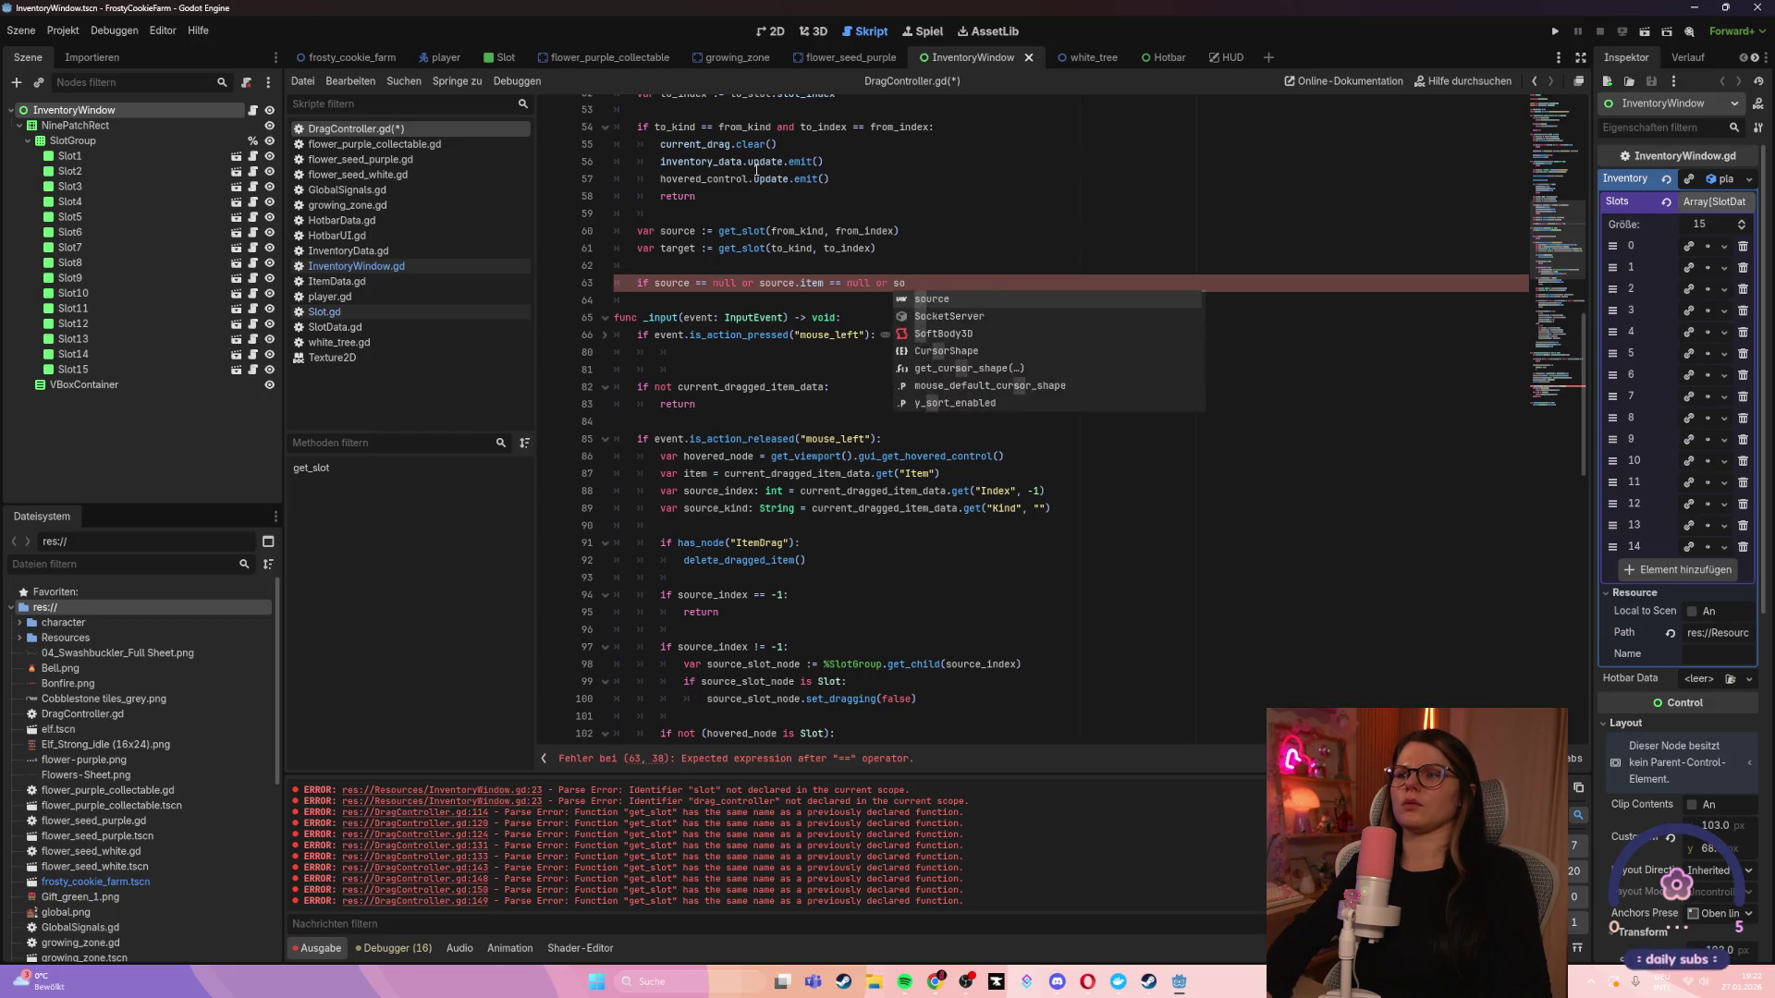
pyautogui.press('Return')
pyautogui.write('<= 0')
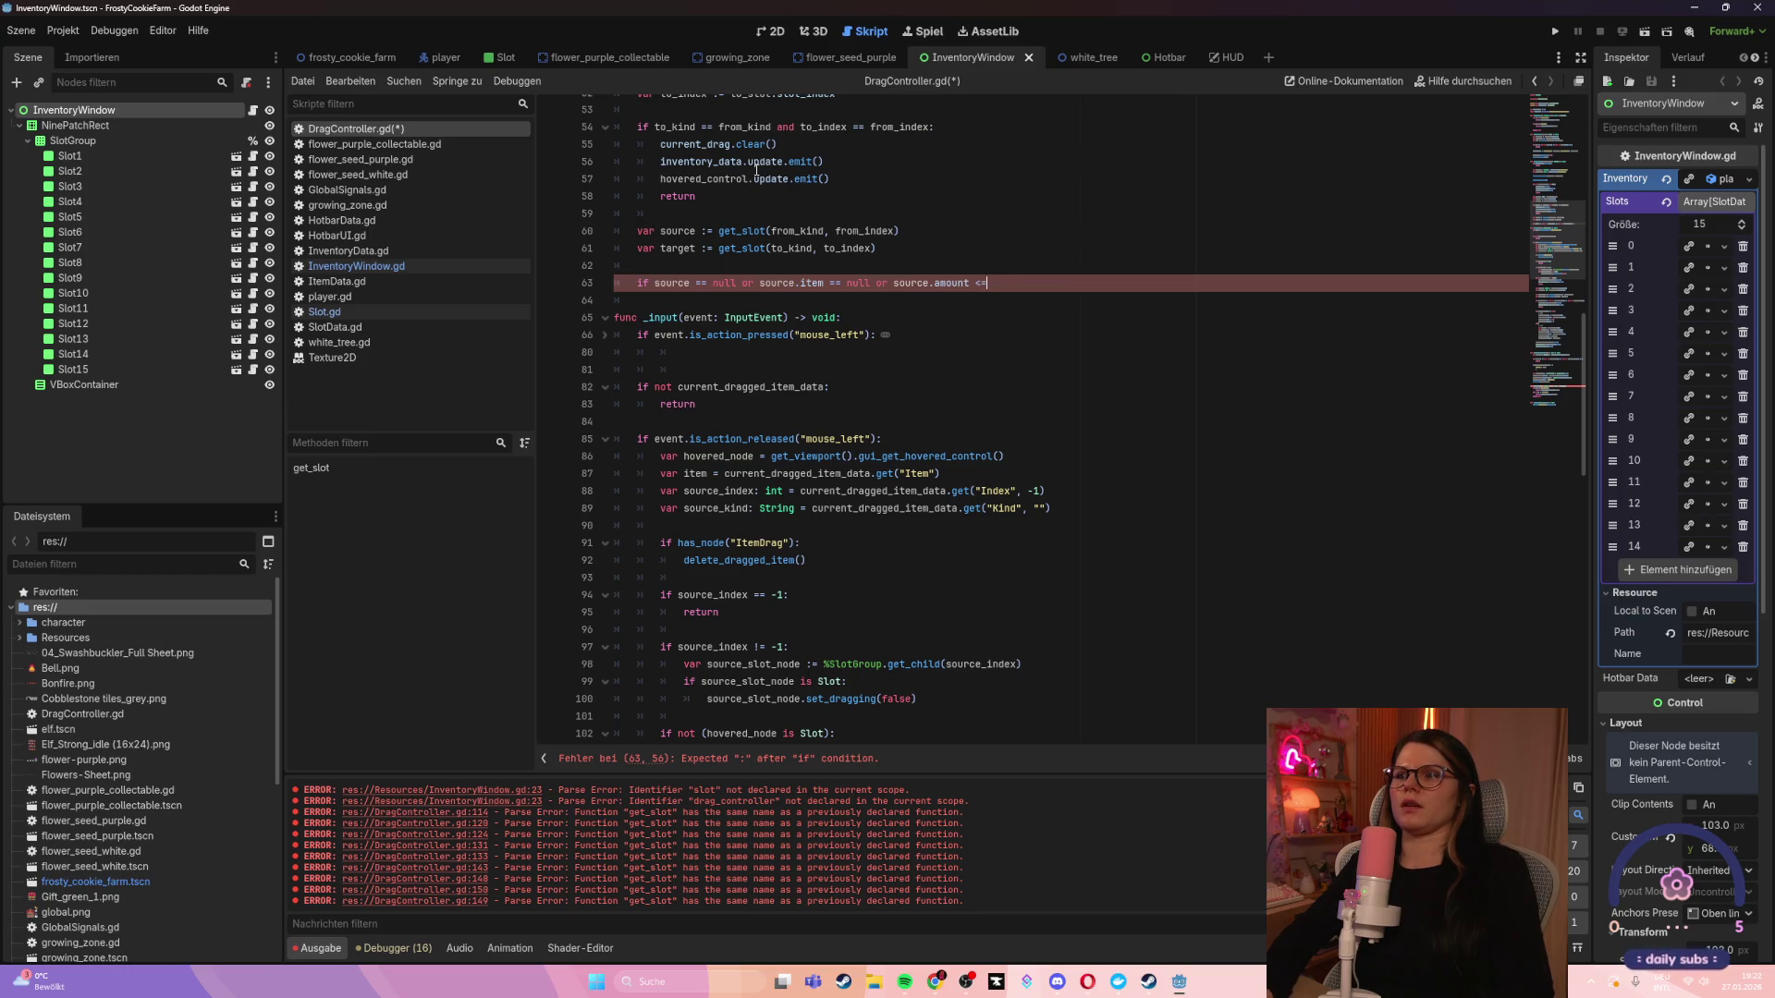
pyautogui.write(':')
pyautogui.press('Return')
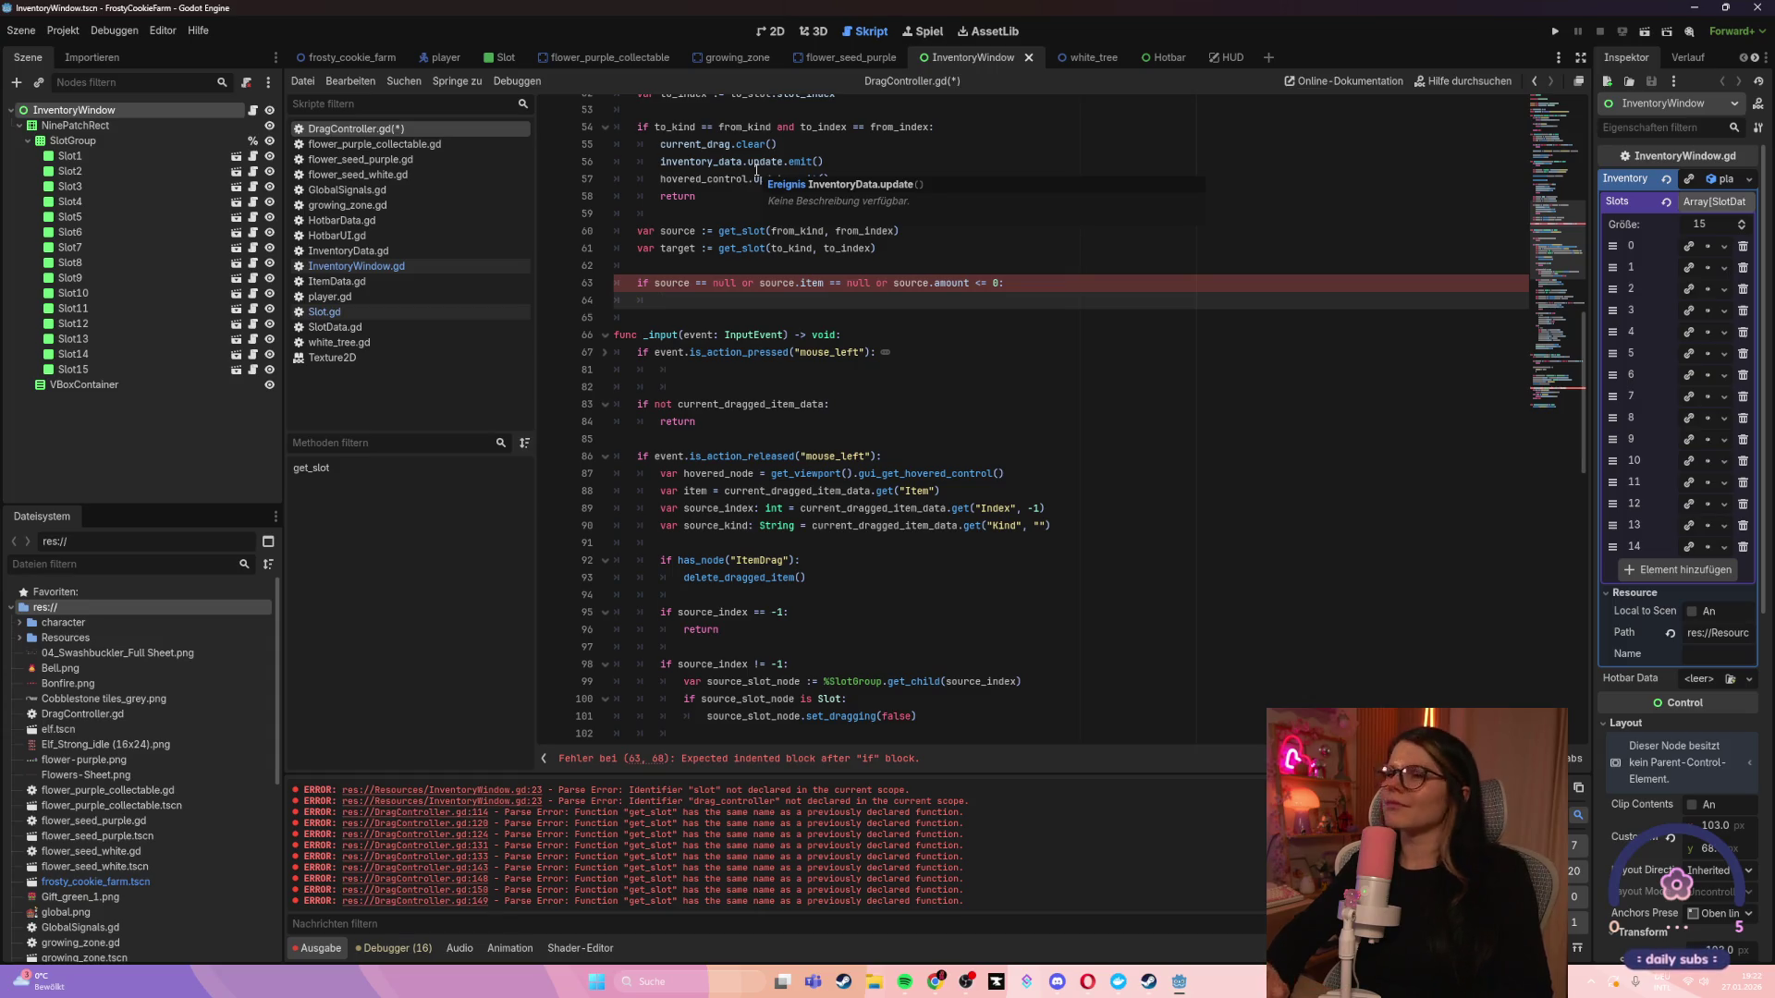
pyautogui.write('current_drag.c')
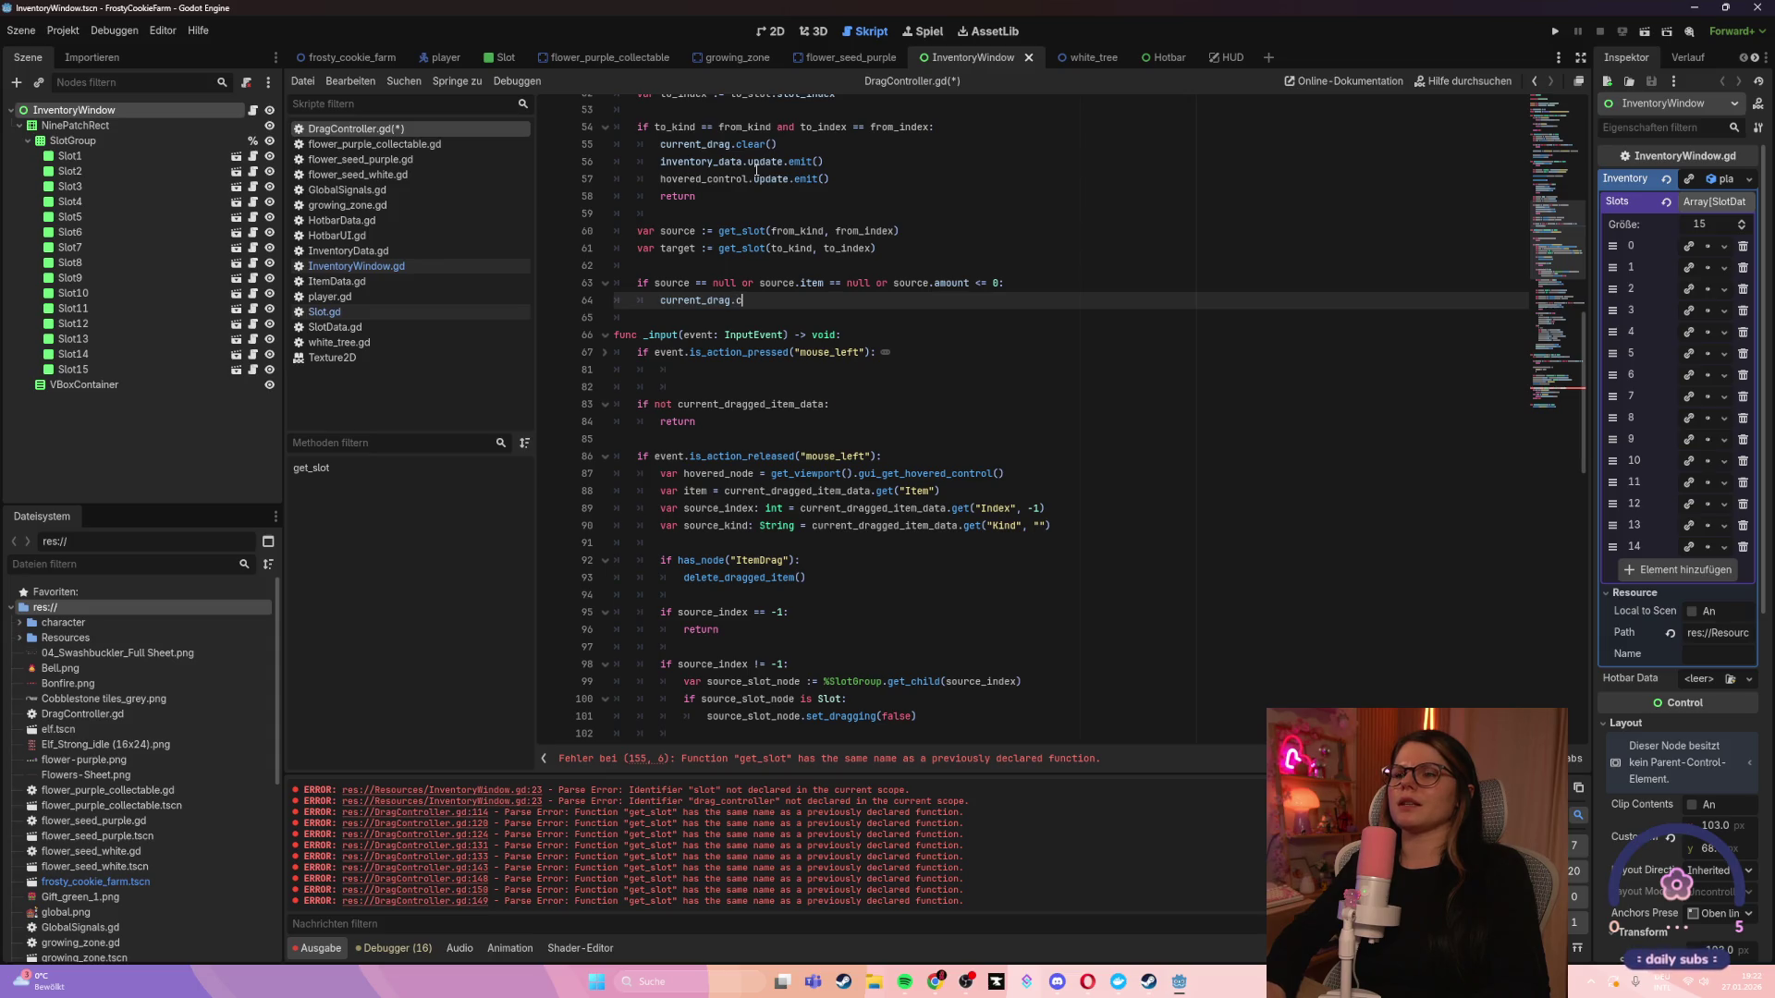
pyautogui.write('l')
pyautogui.press('Return')
pyautogui.press('Return')
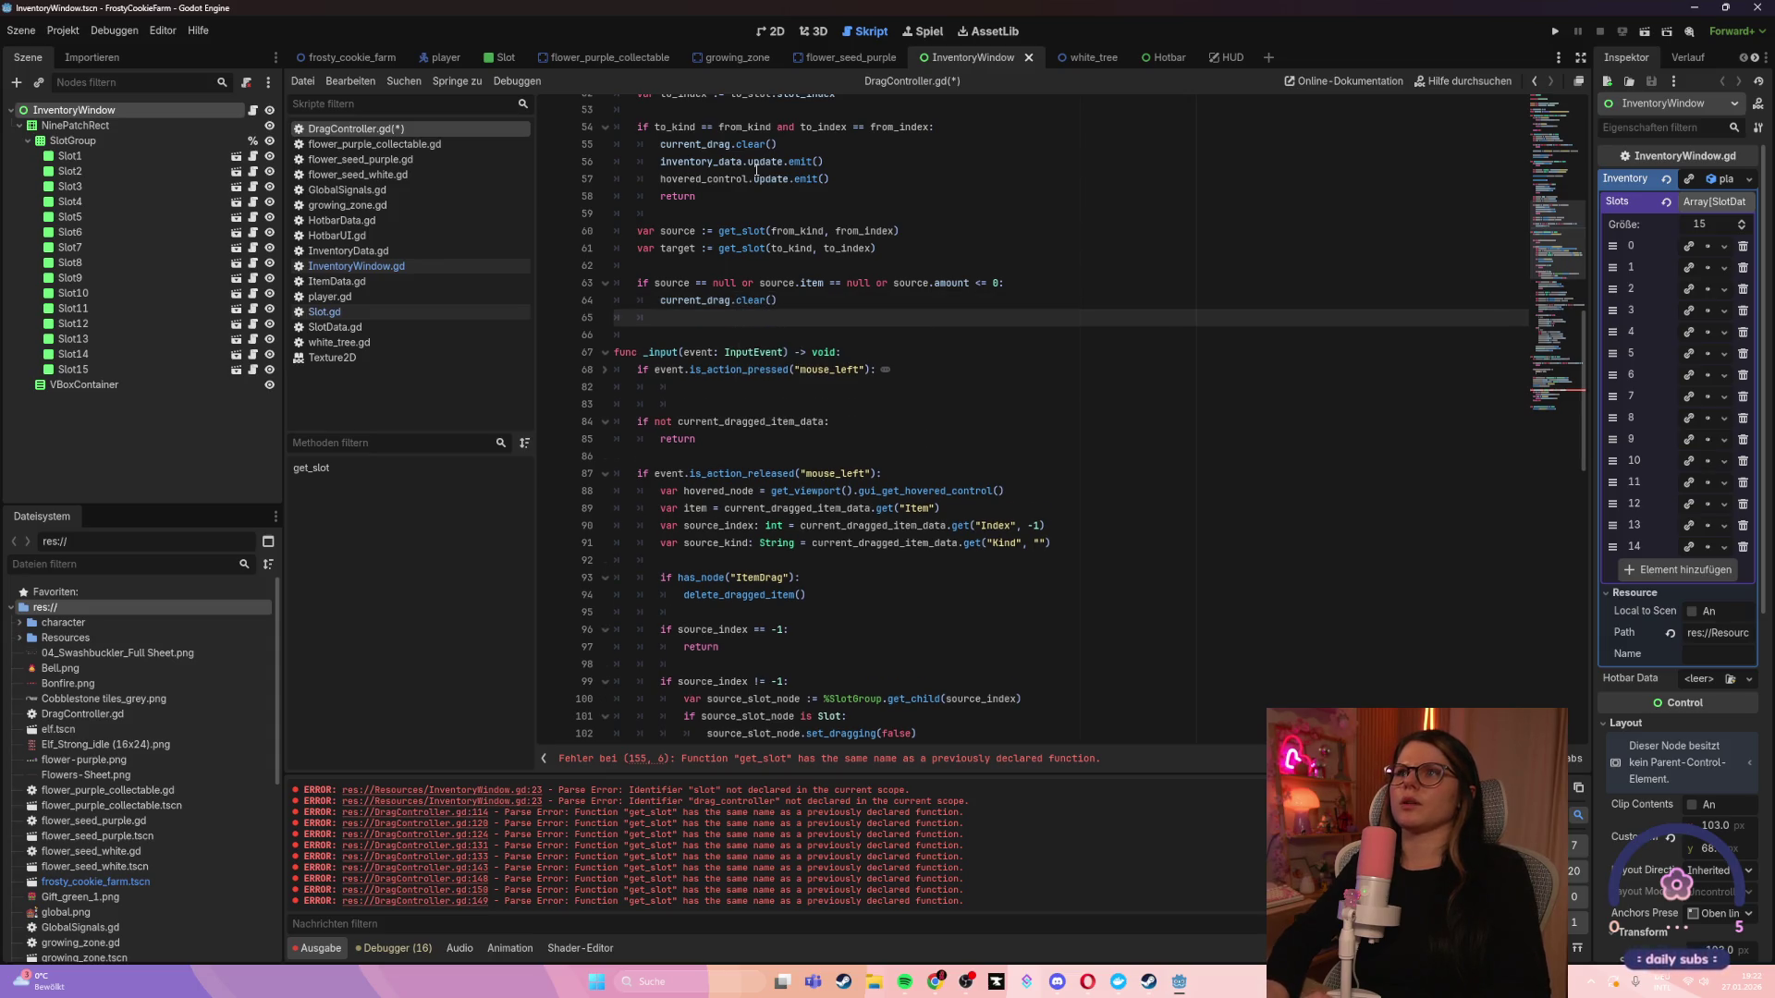
# Step: Emit inventory_data and hotbar_data updates in the guard, then return, removing an extra blank line
pyautogui.write('inven')
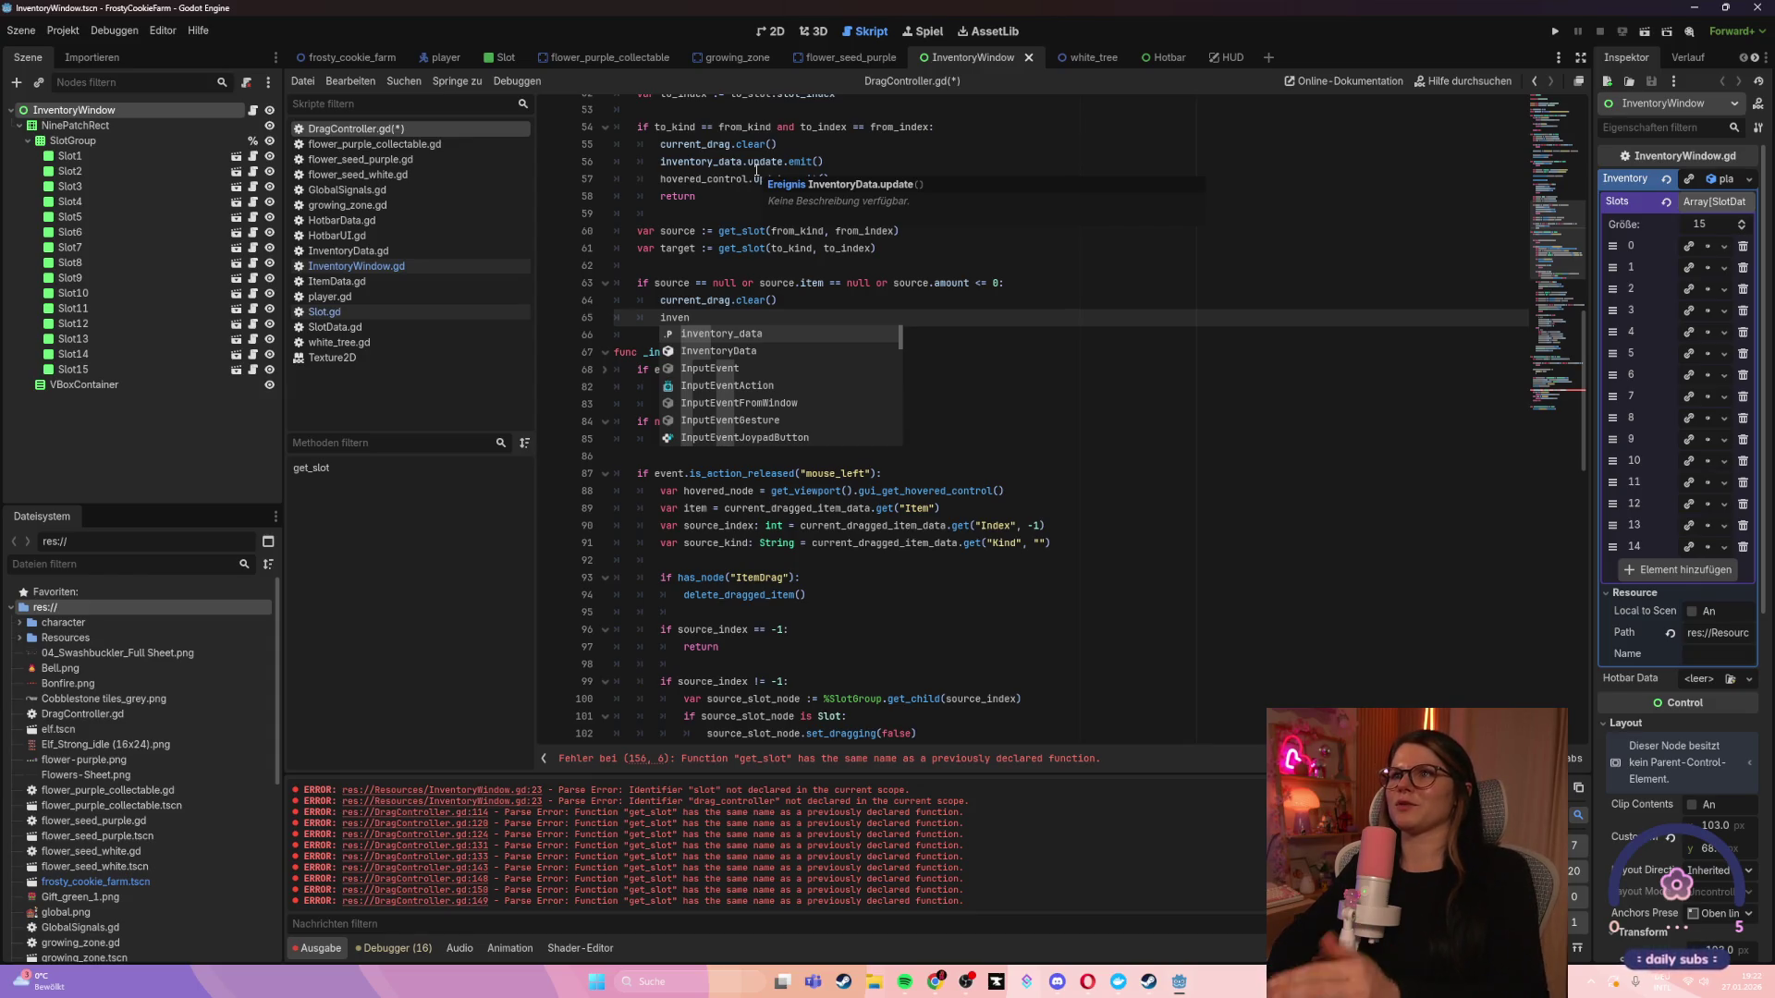
pyautogui.press('Return')
pyautogui.write('.upd')
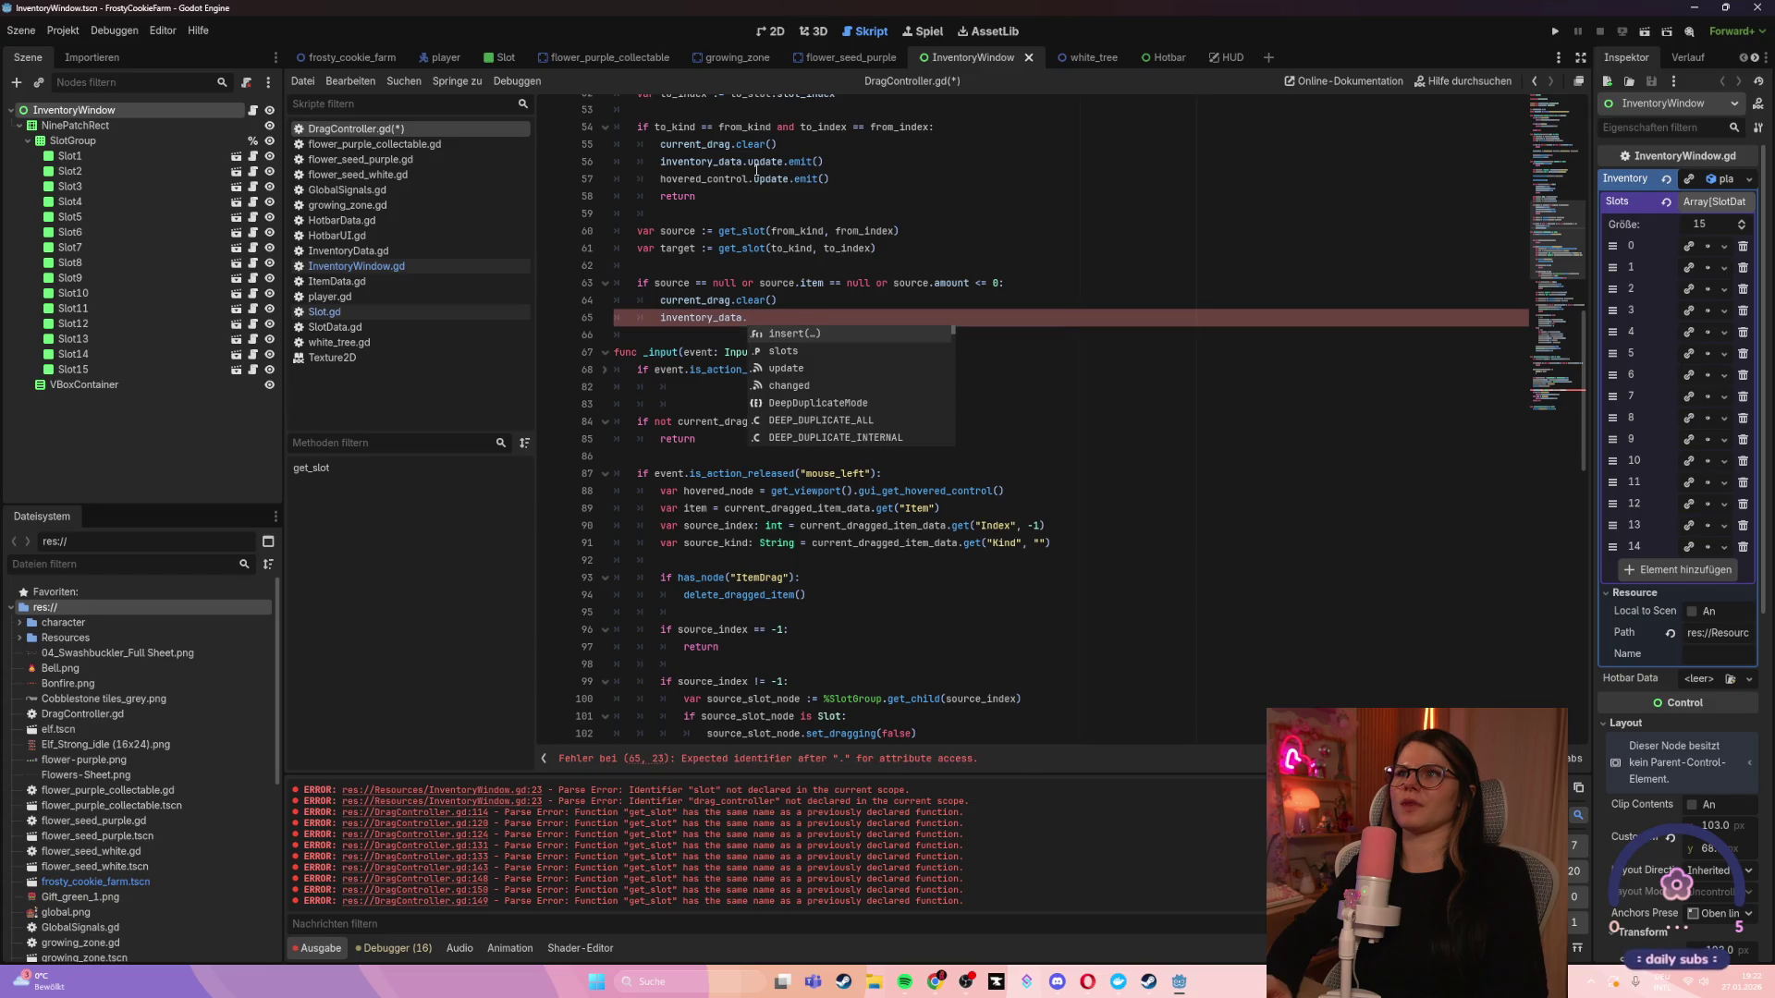
pyautogui.press('Return')
pyautogui.write('.emit()')
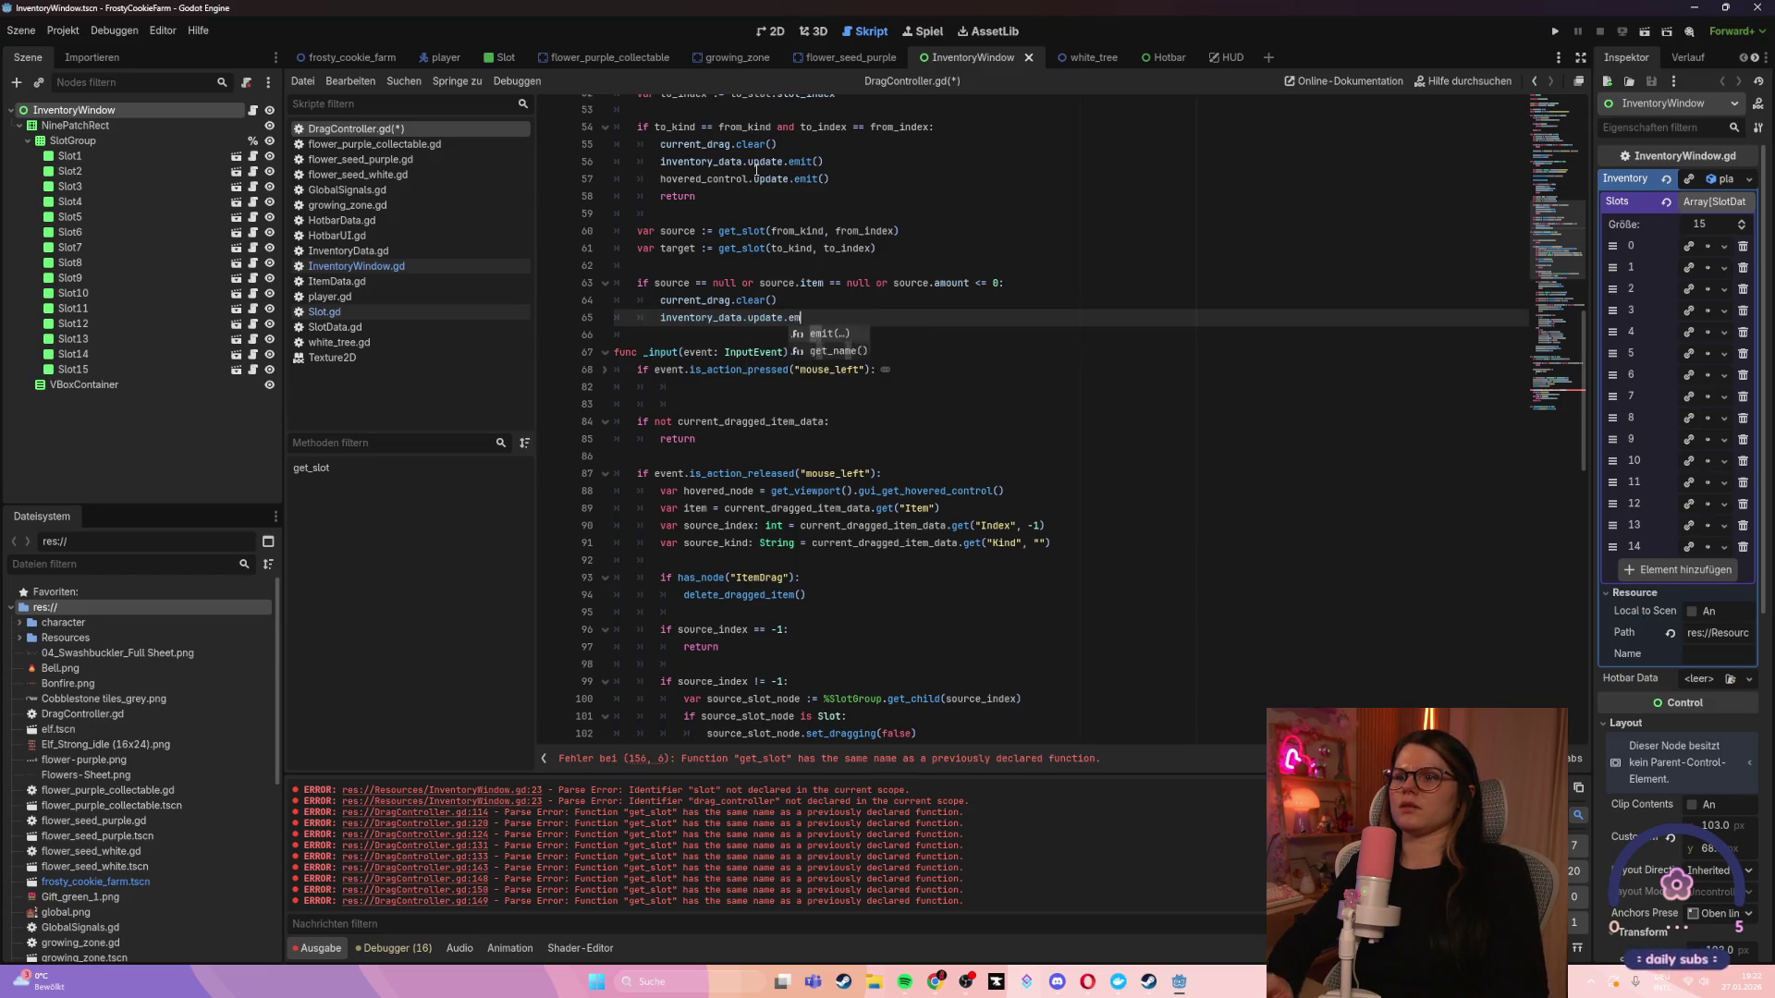
pyautogui.press('Return')
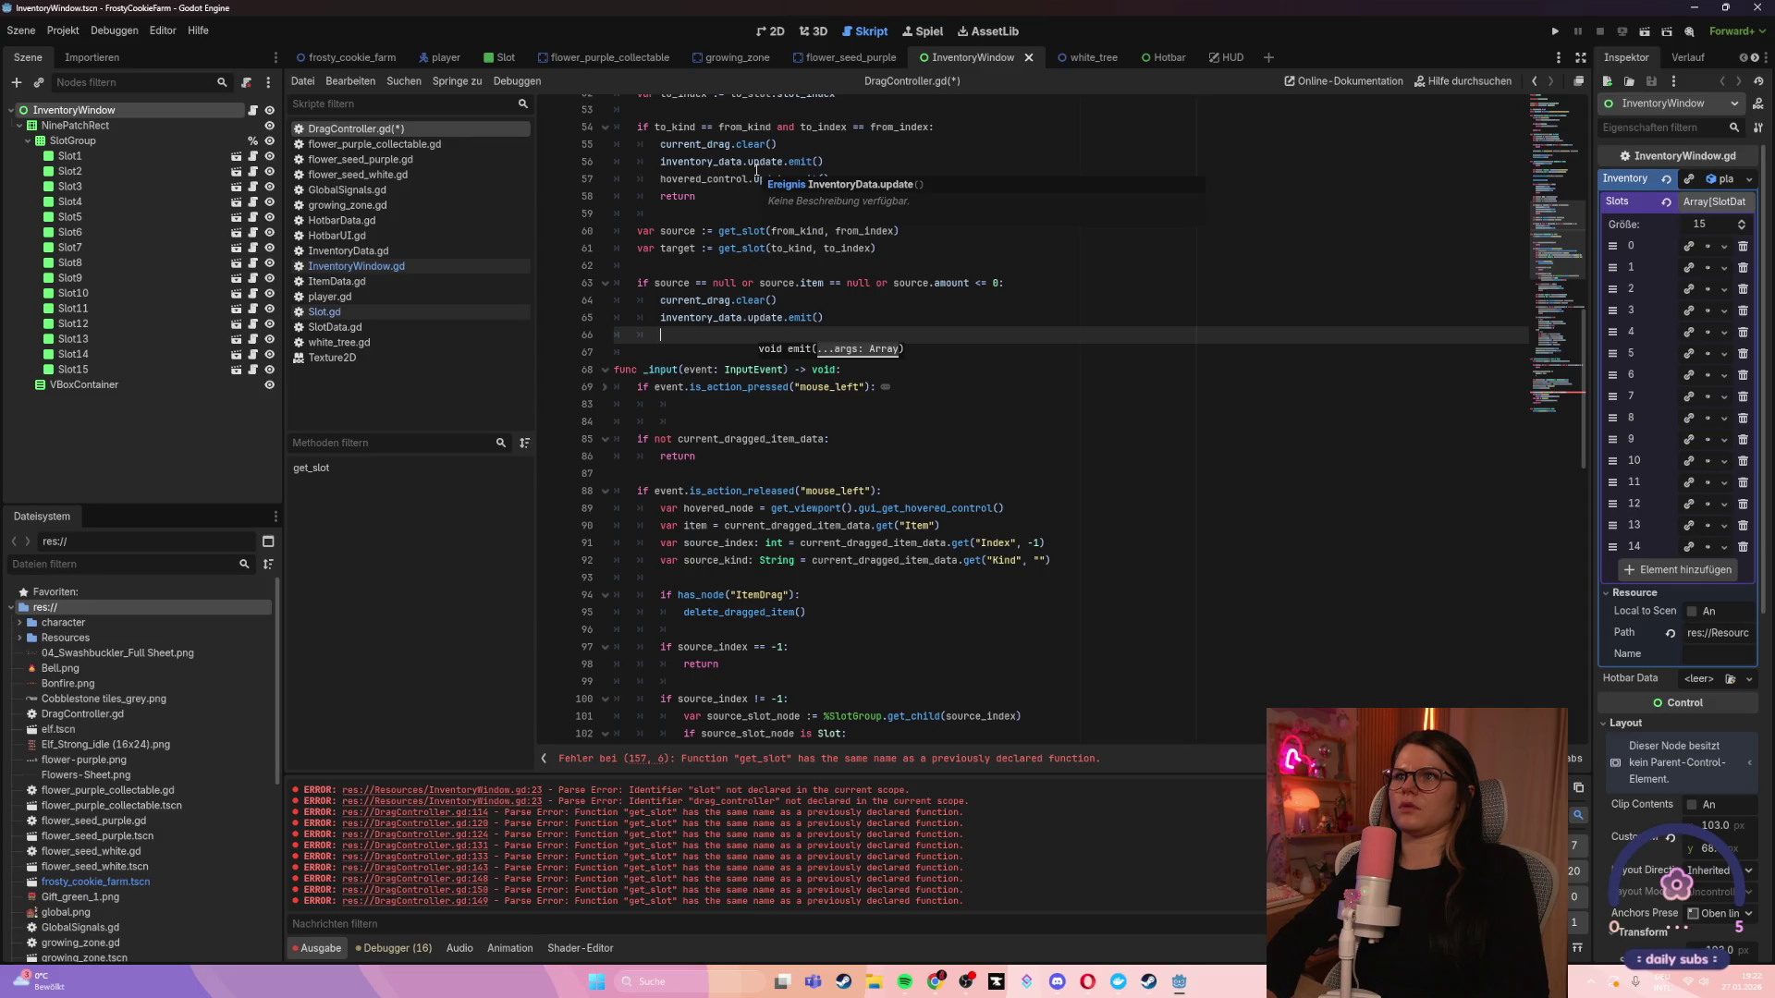
pyautogui.write('hotbar')
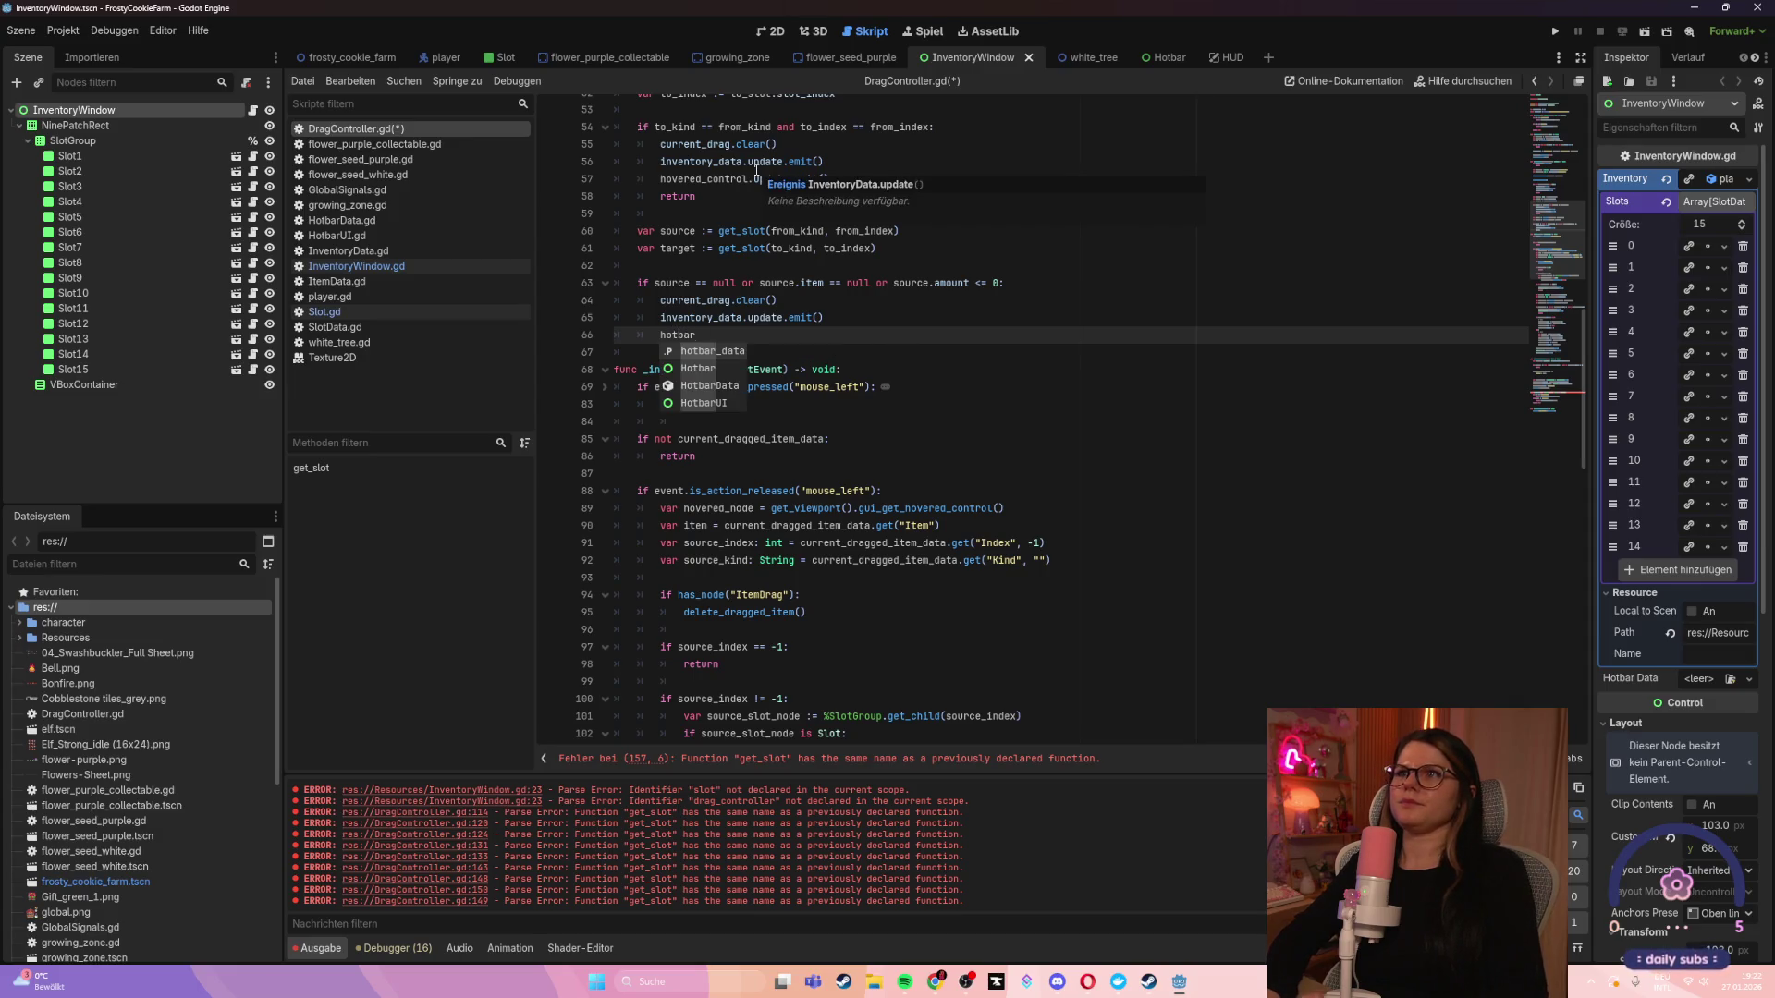
pyautogui.press('Return')
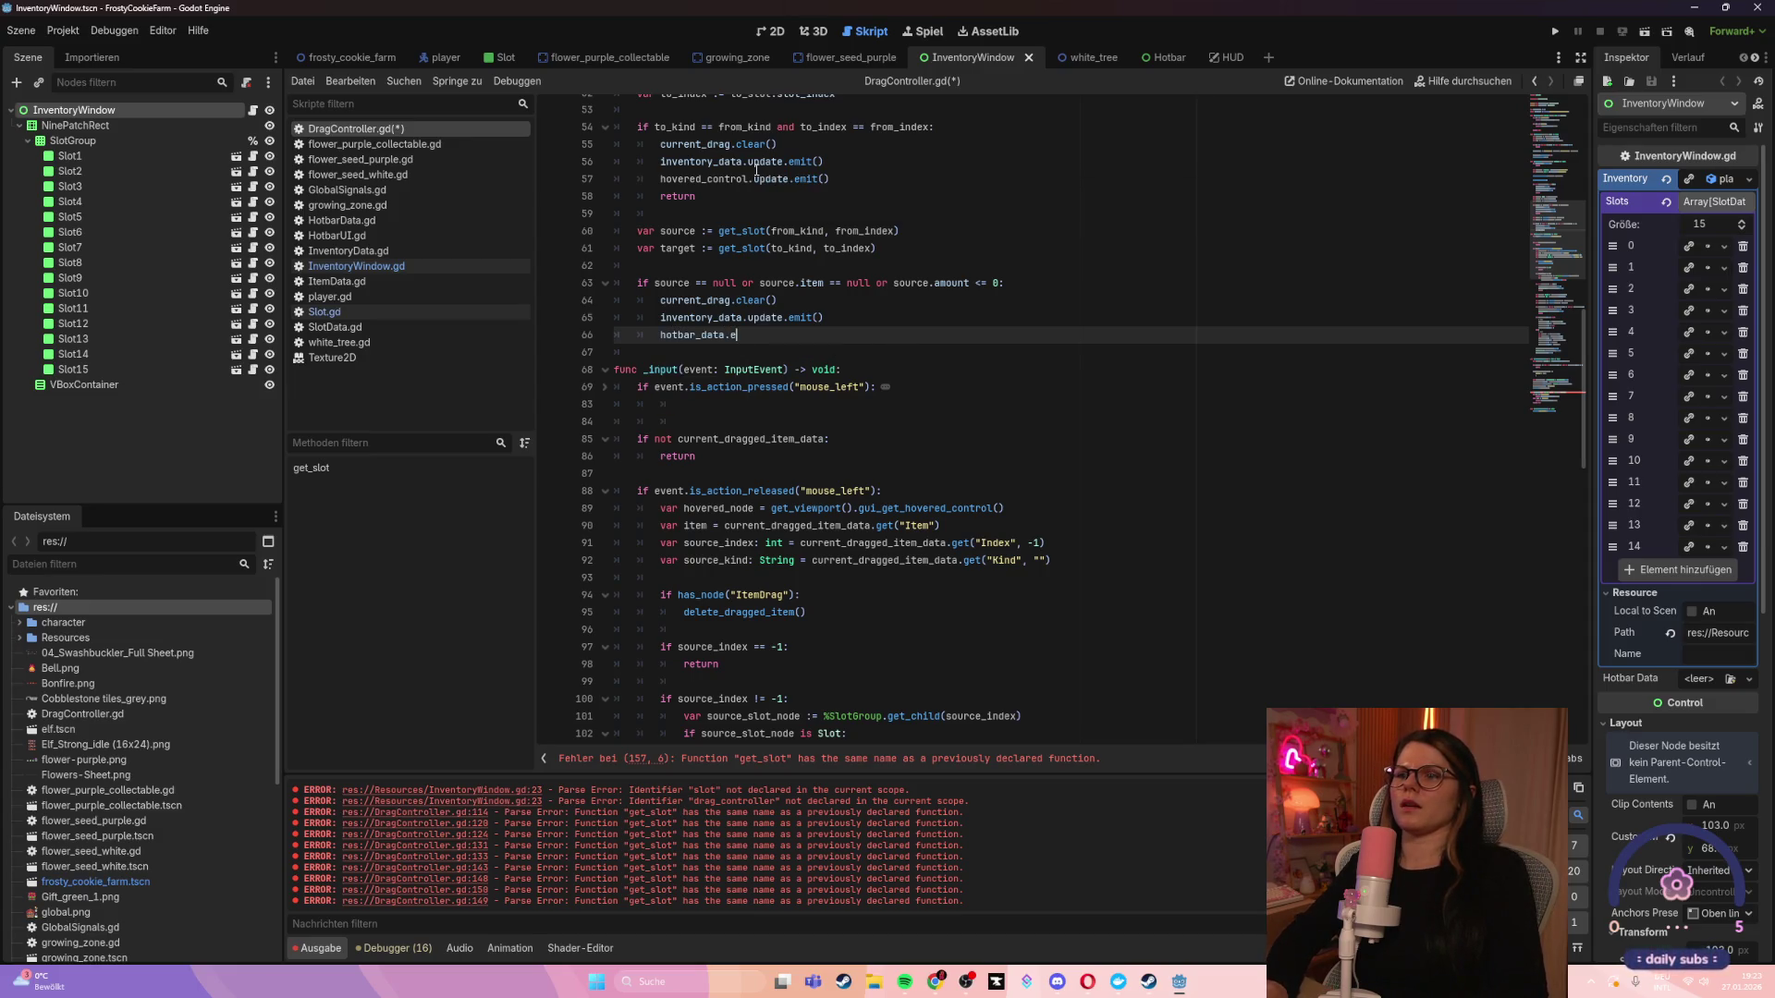
pyautogui.write('.u')
pyautogui.press('Return')
pyautogui.write('.emi')
pyautogui.press('Return')
pyautogui.press('Return')
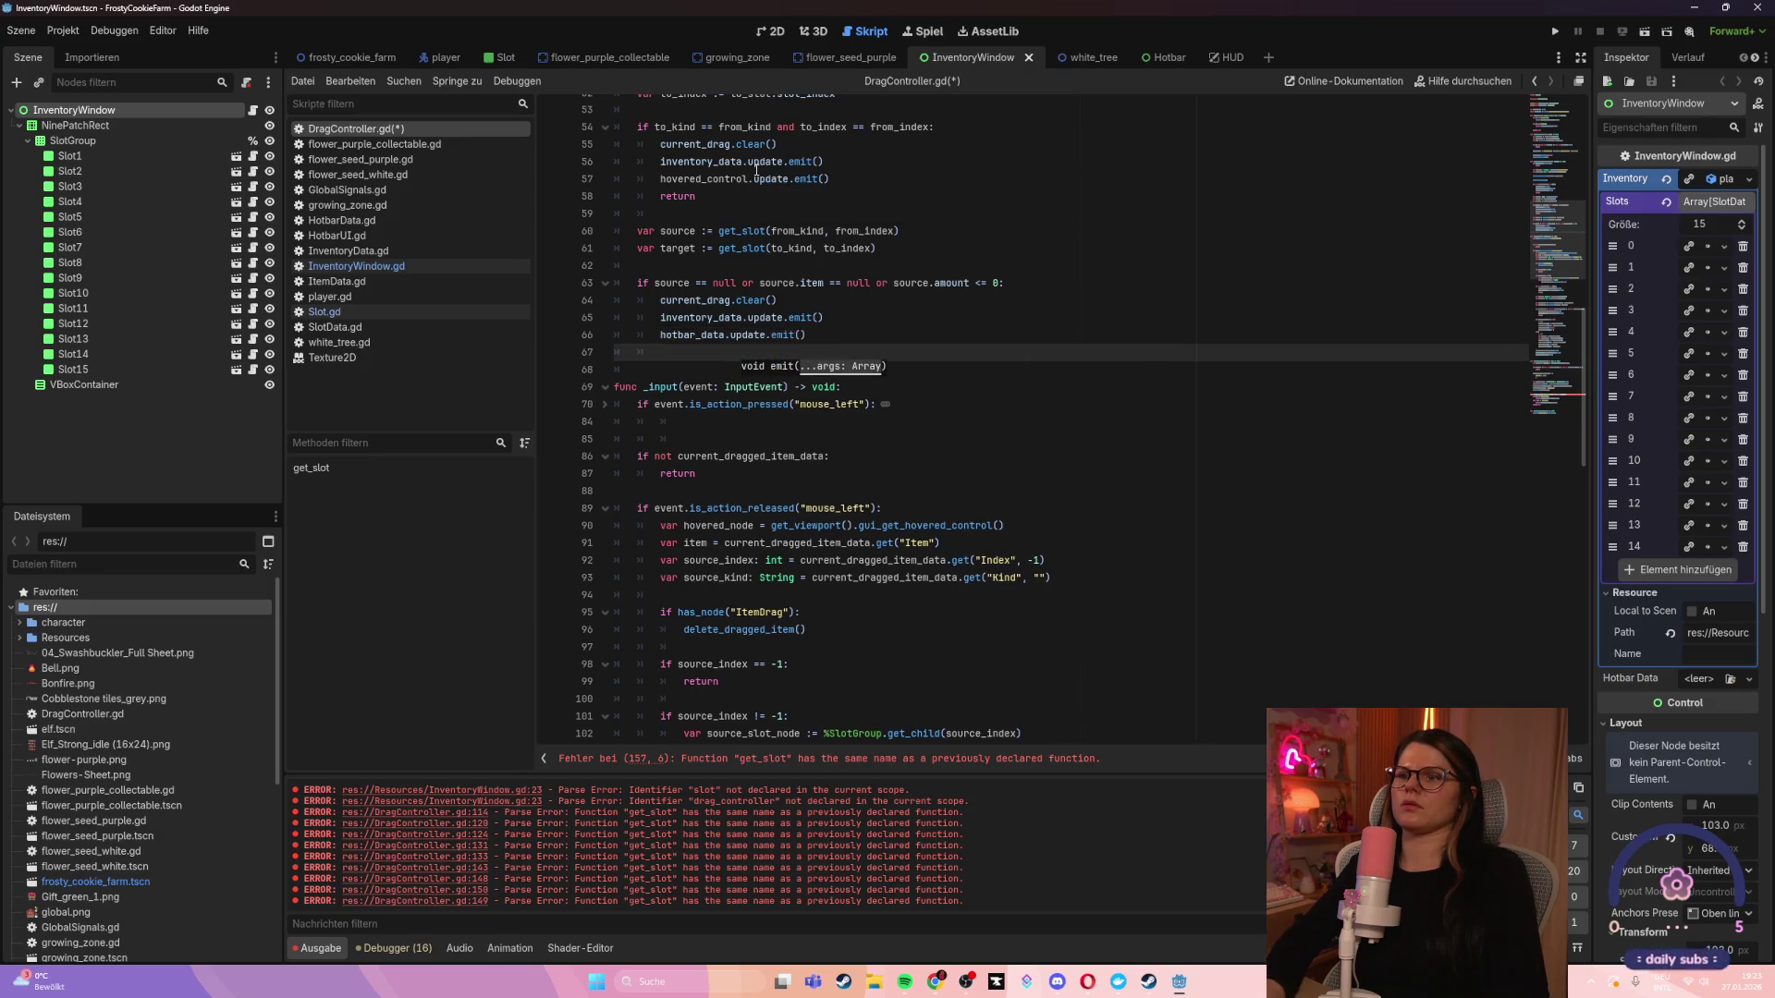
pyautogui.press('Return')
pyautogui.write('return')
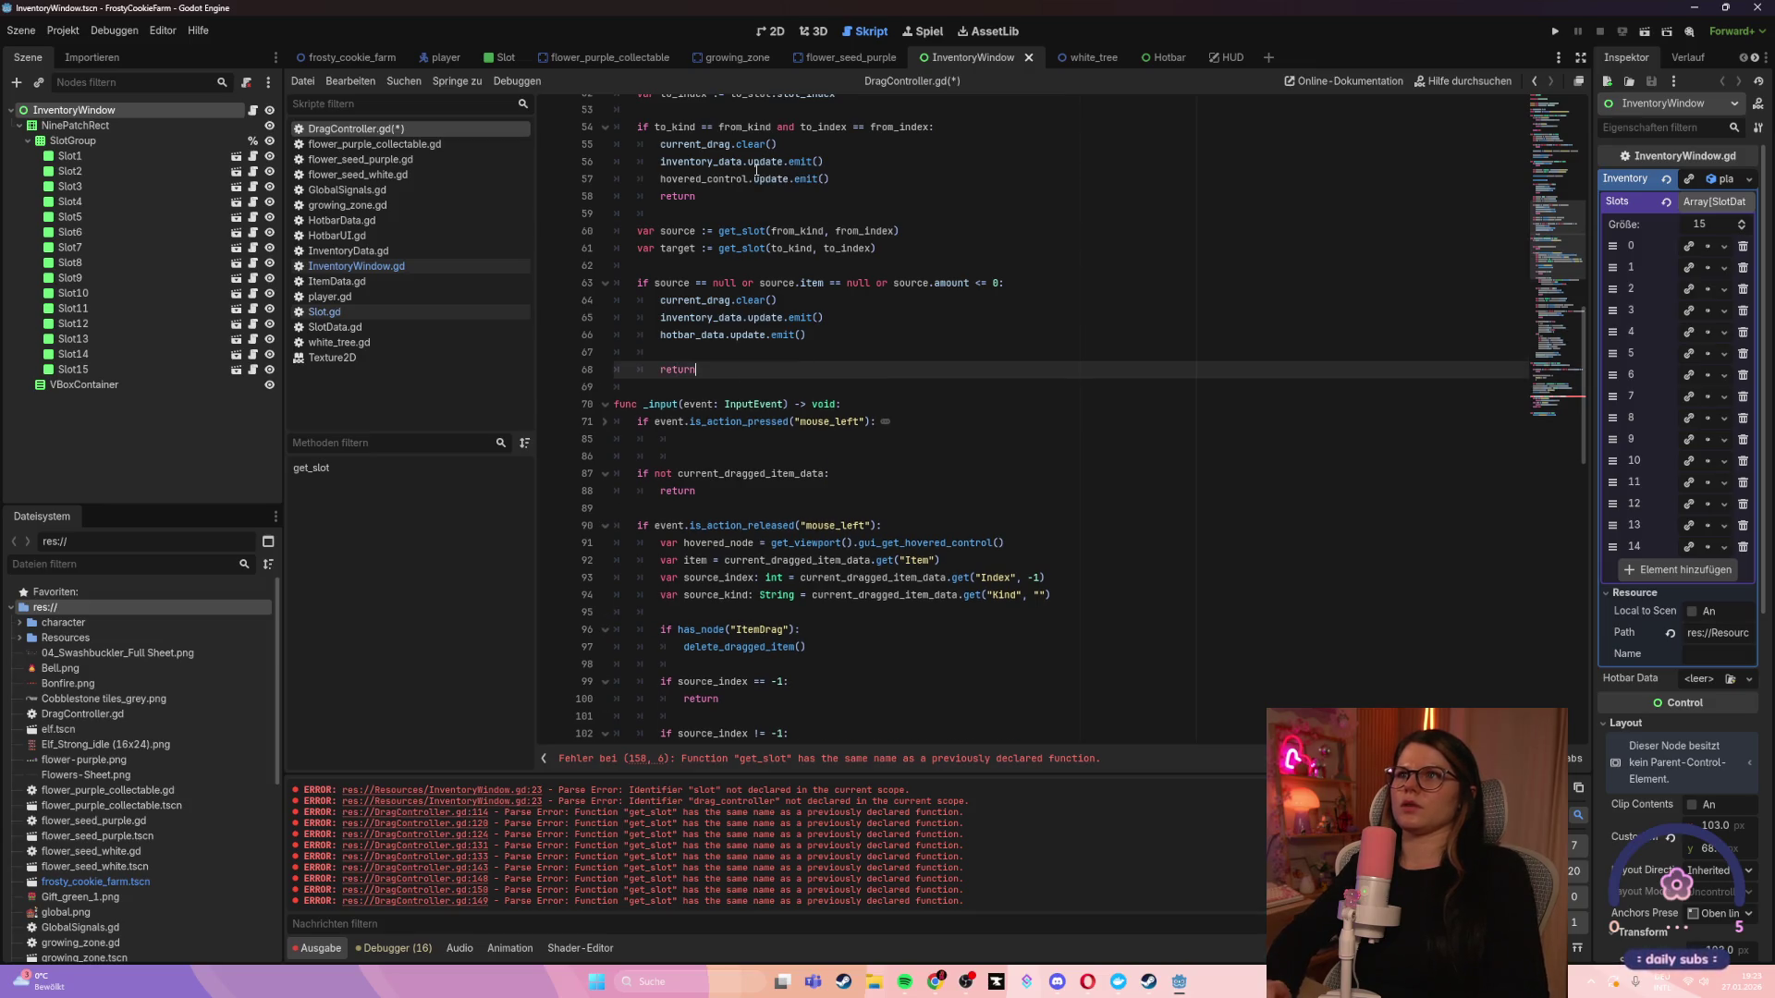
pyautogui.press('Up')
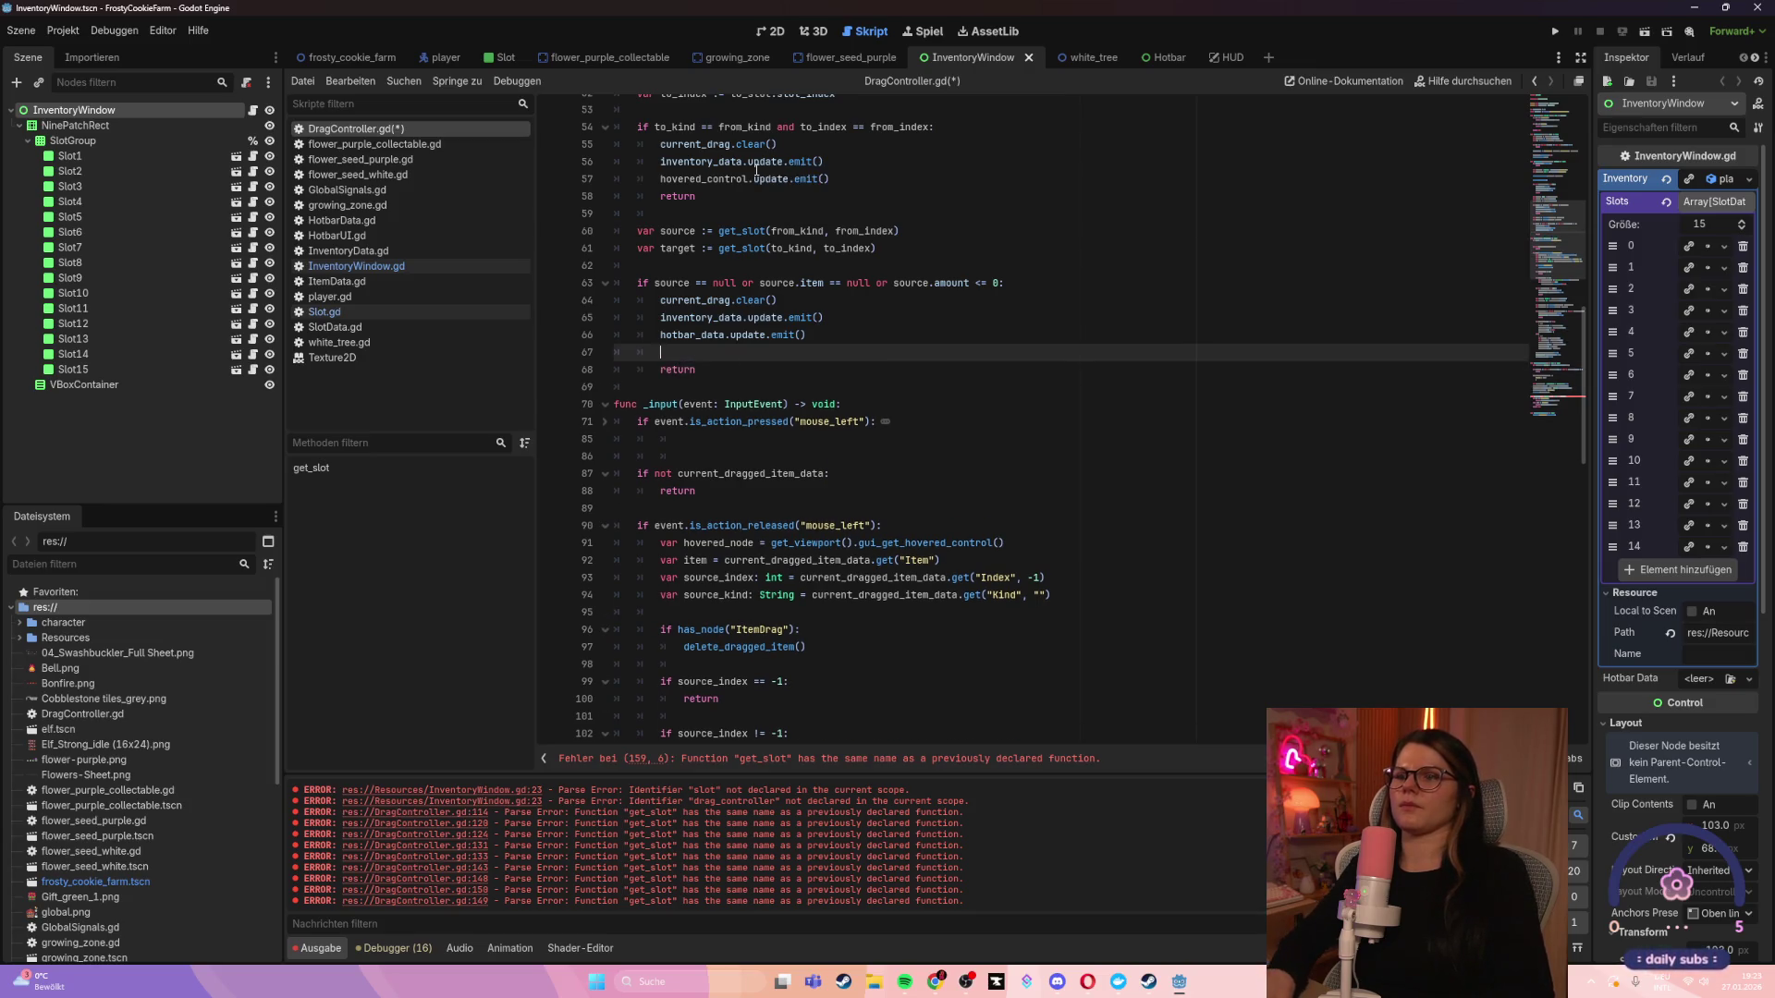
pyautogui.press('BackSpace')
pyautogui.hotkey('ctrl', 's')
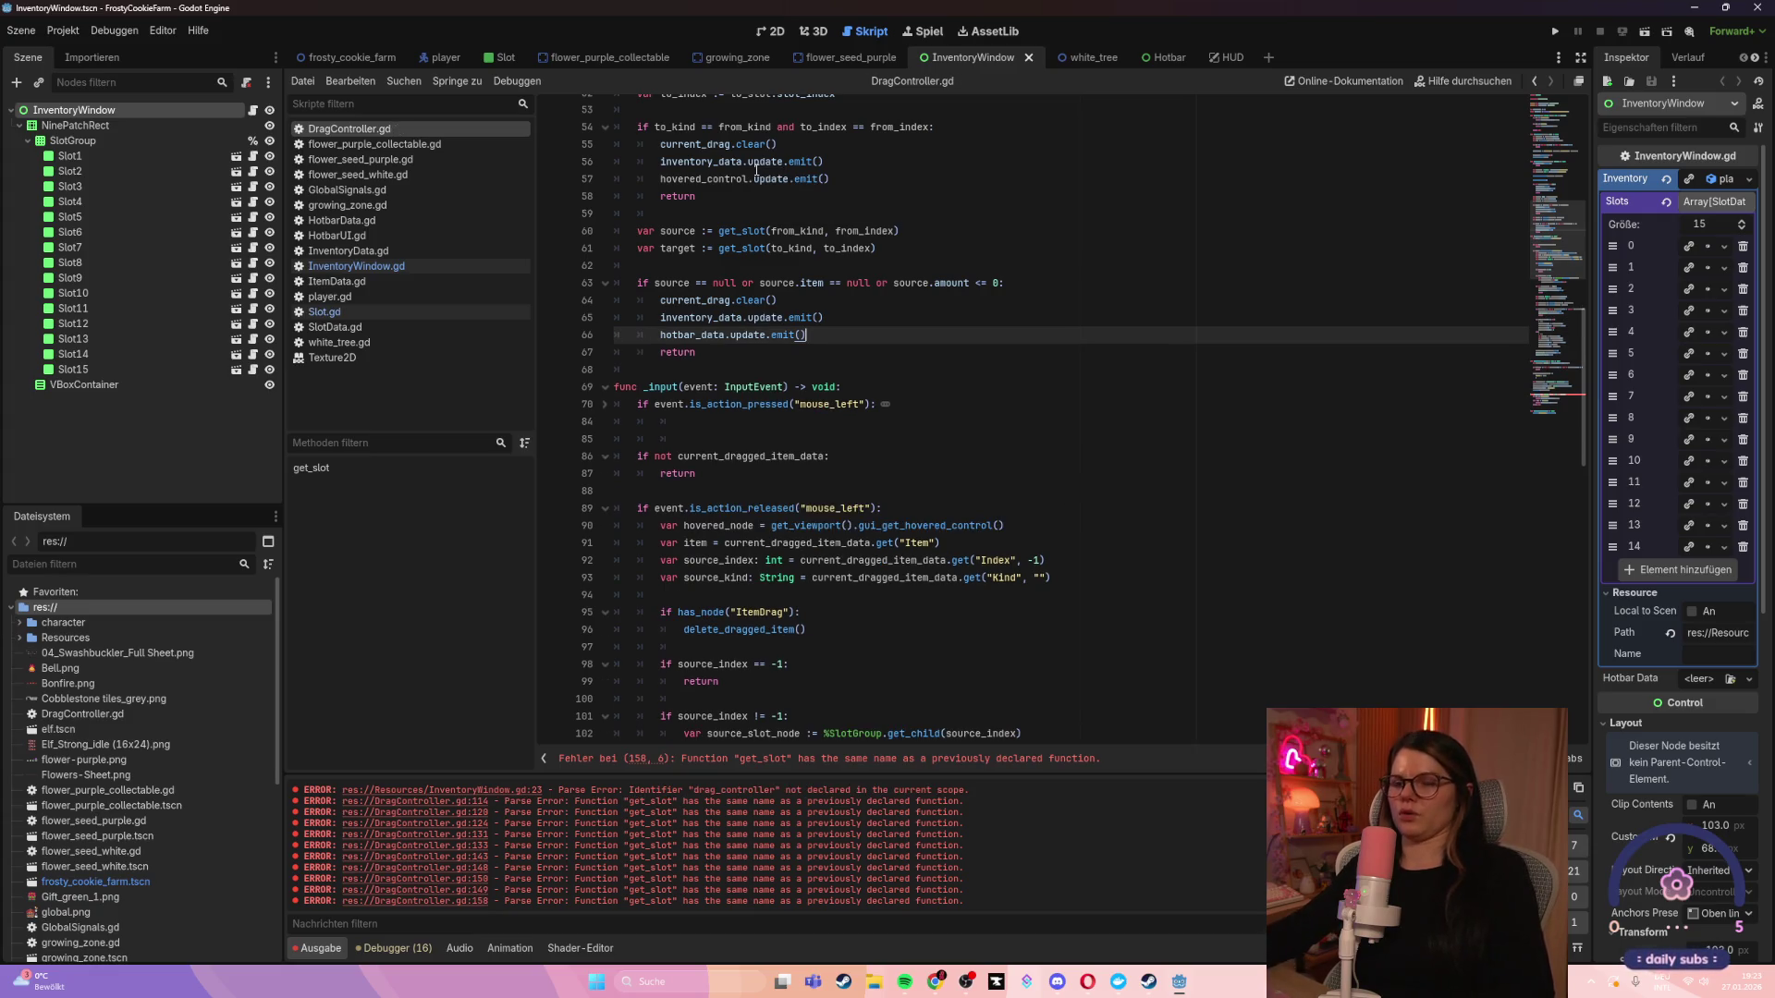
pyautogui.scroll(-2, 772, 432)
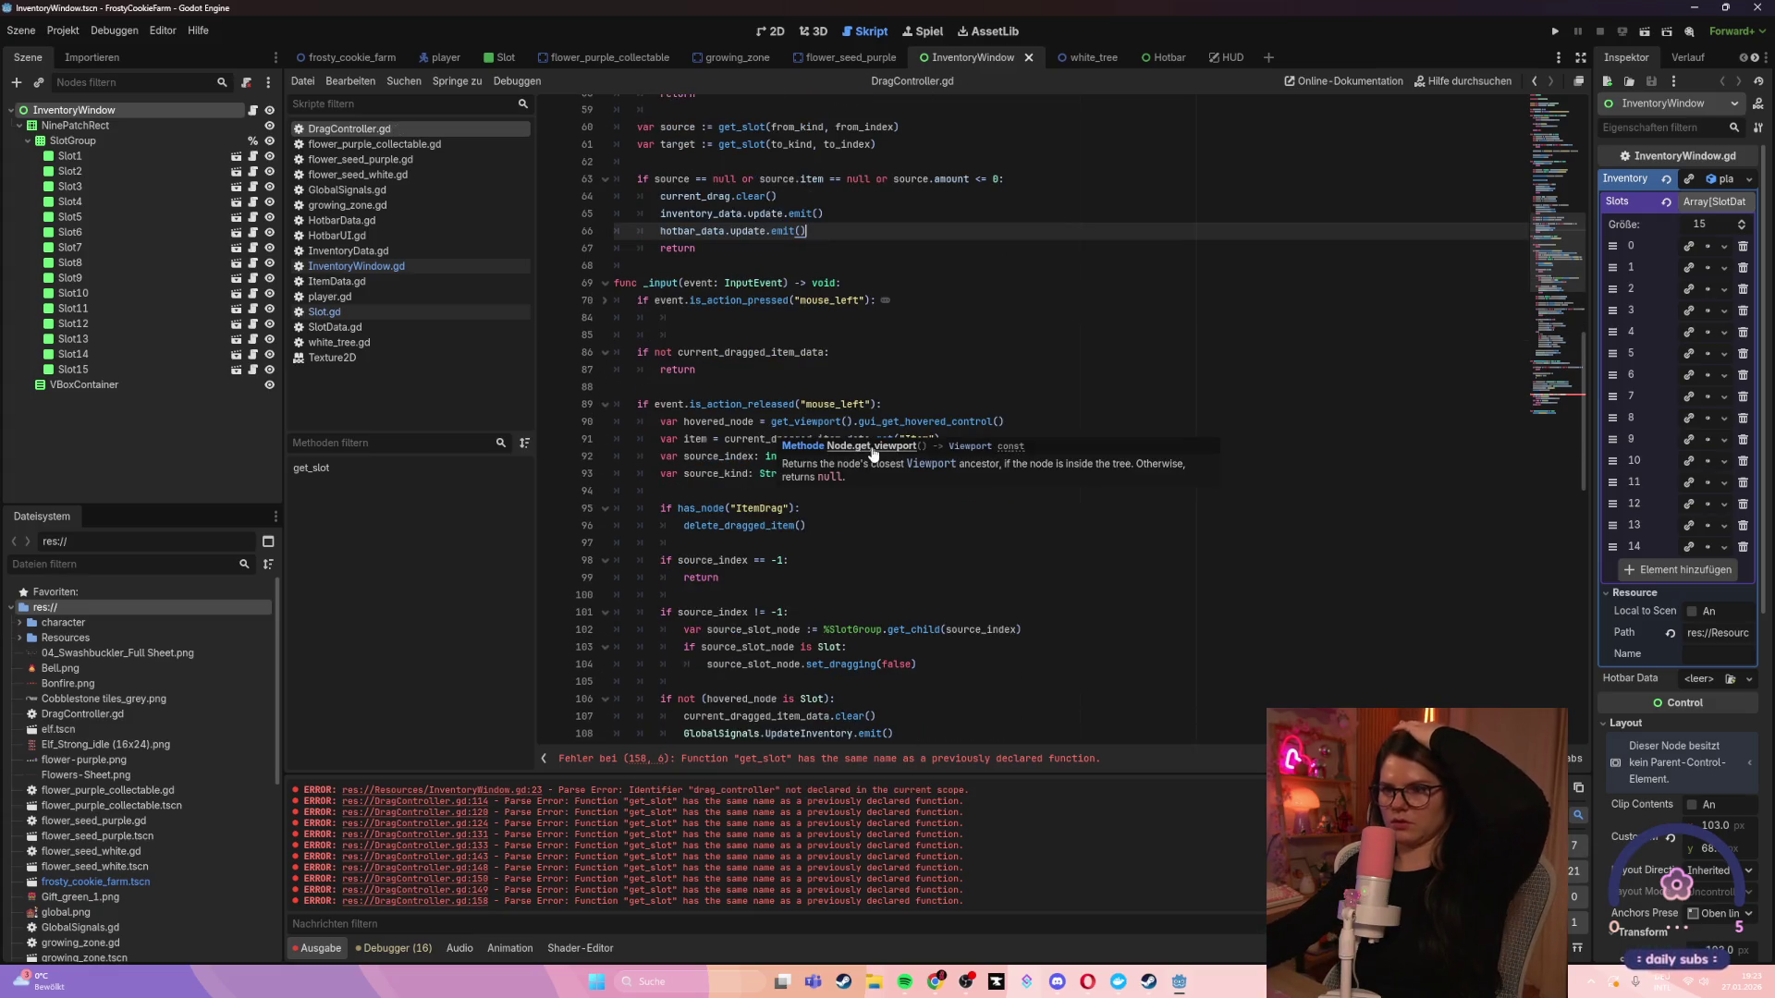
pyautogui.scroll(-2, 814, 544)
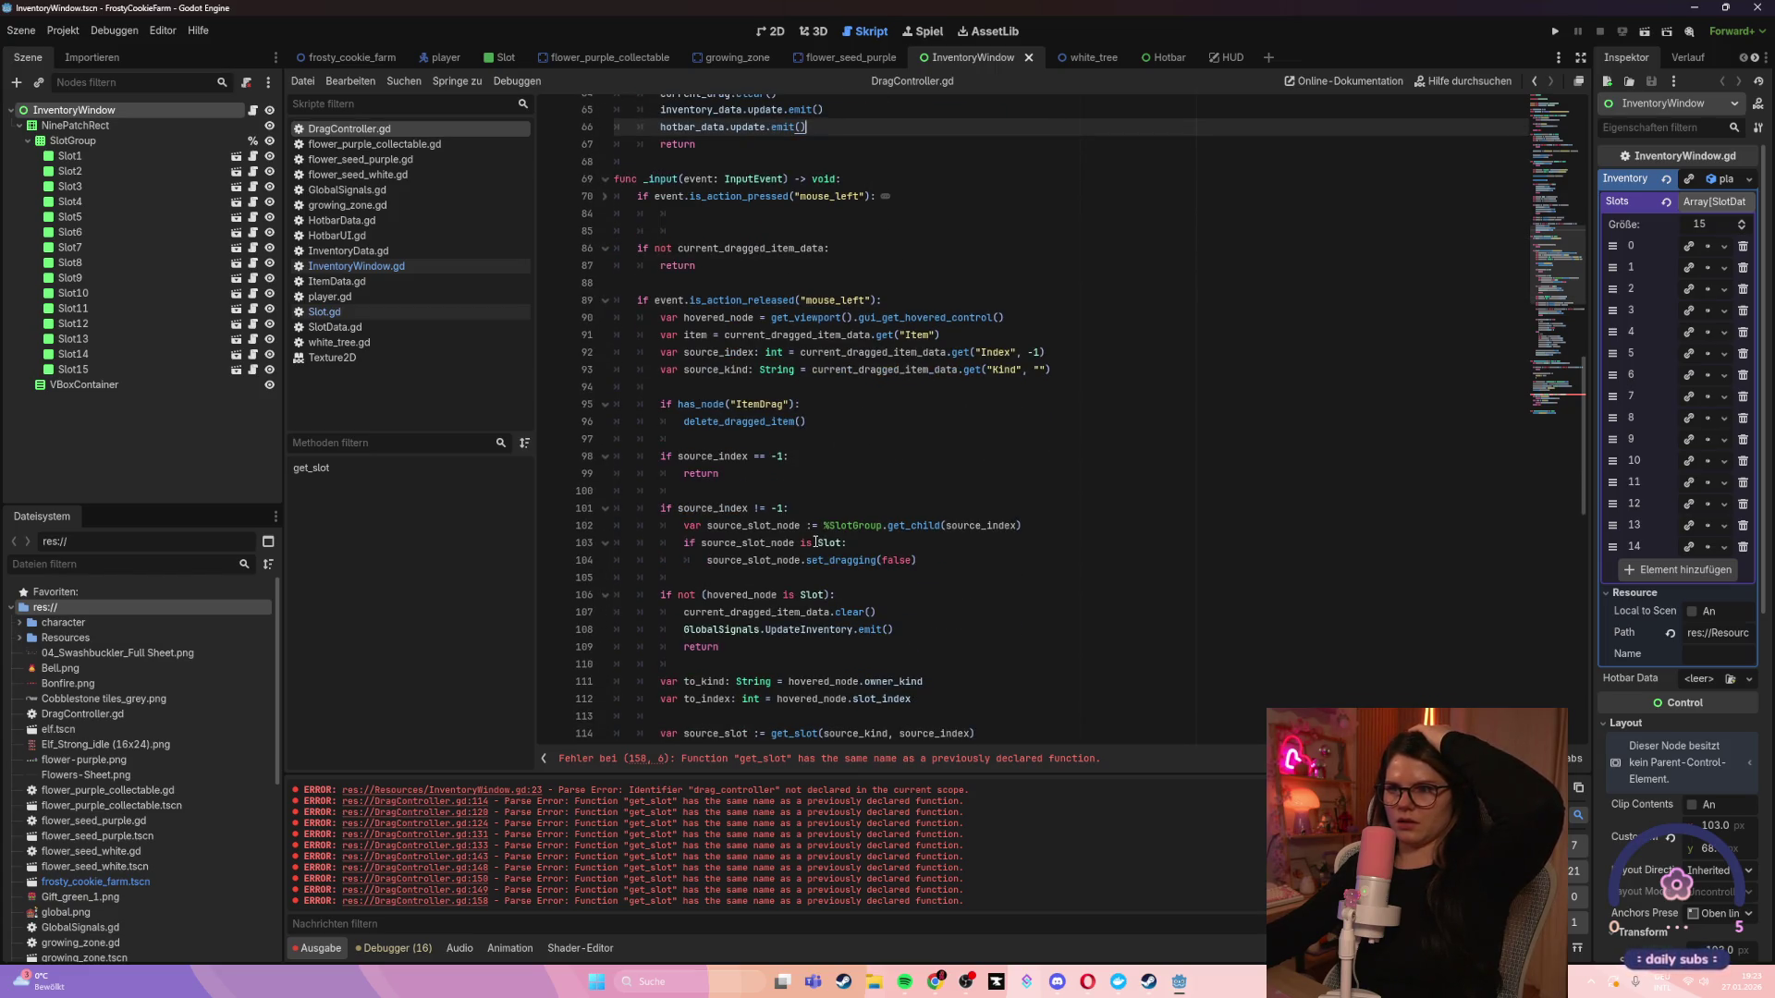
pyautogui.scroll(-10, 814, 543)
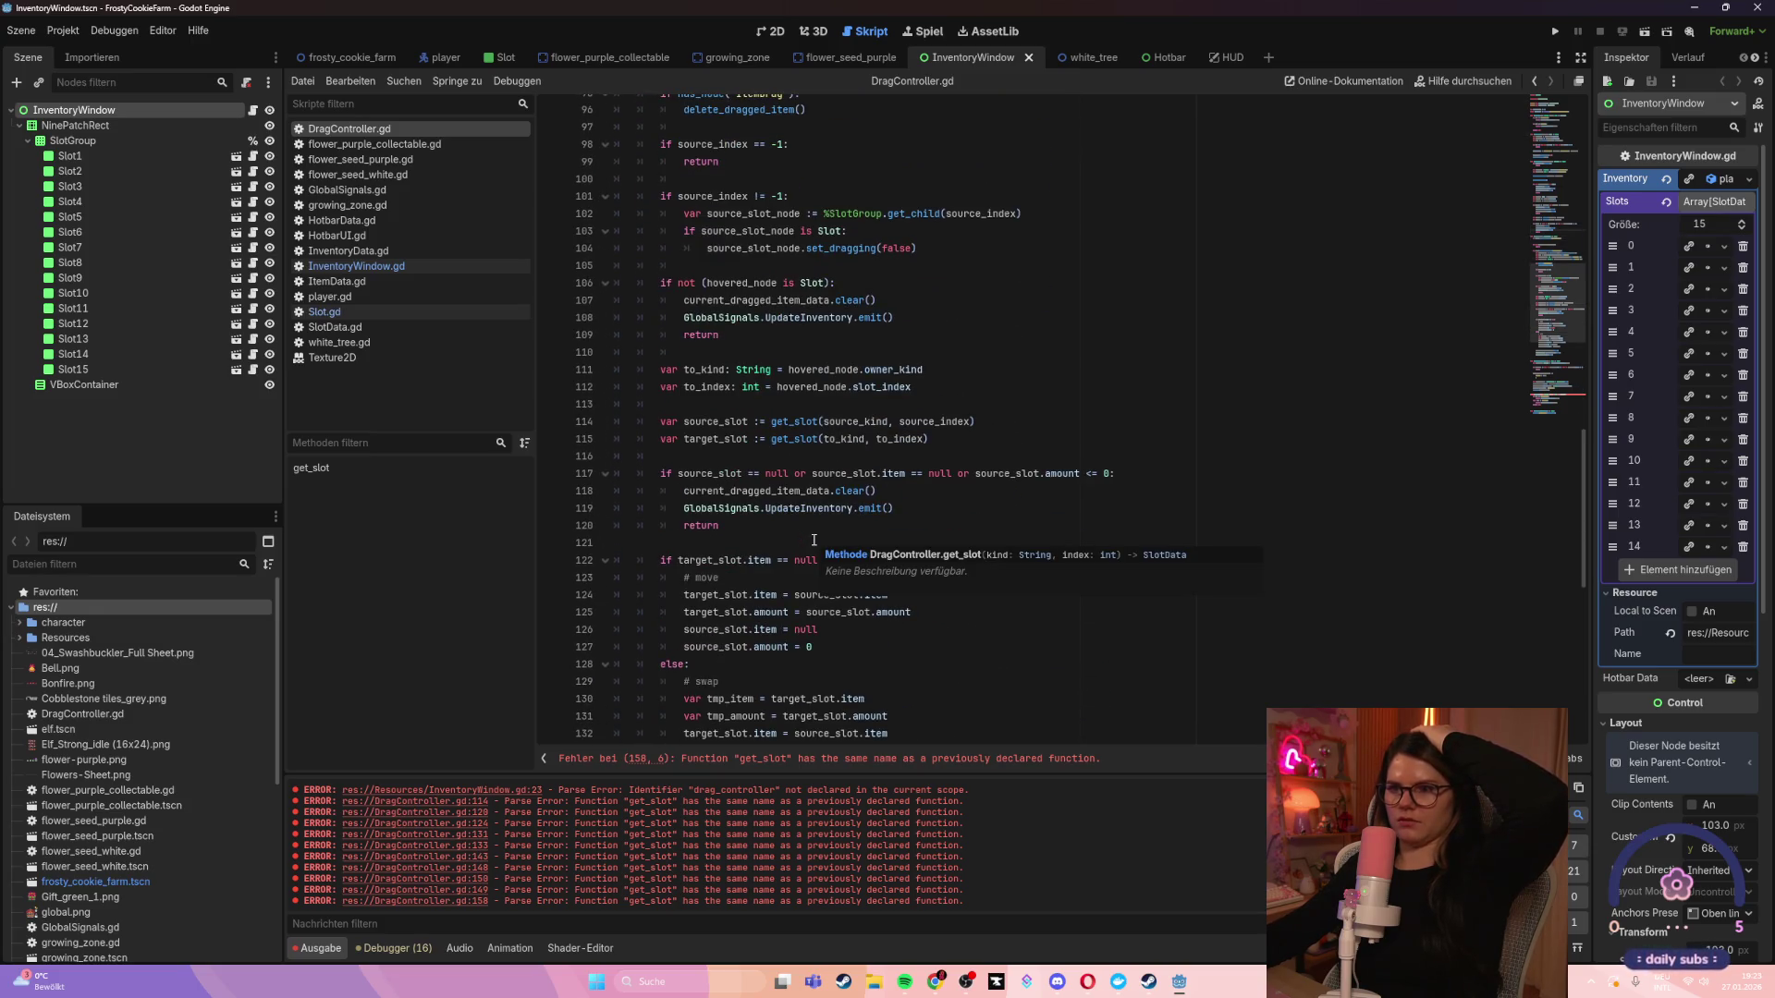
pyautogui.scroll(-2, 815, 539)
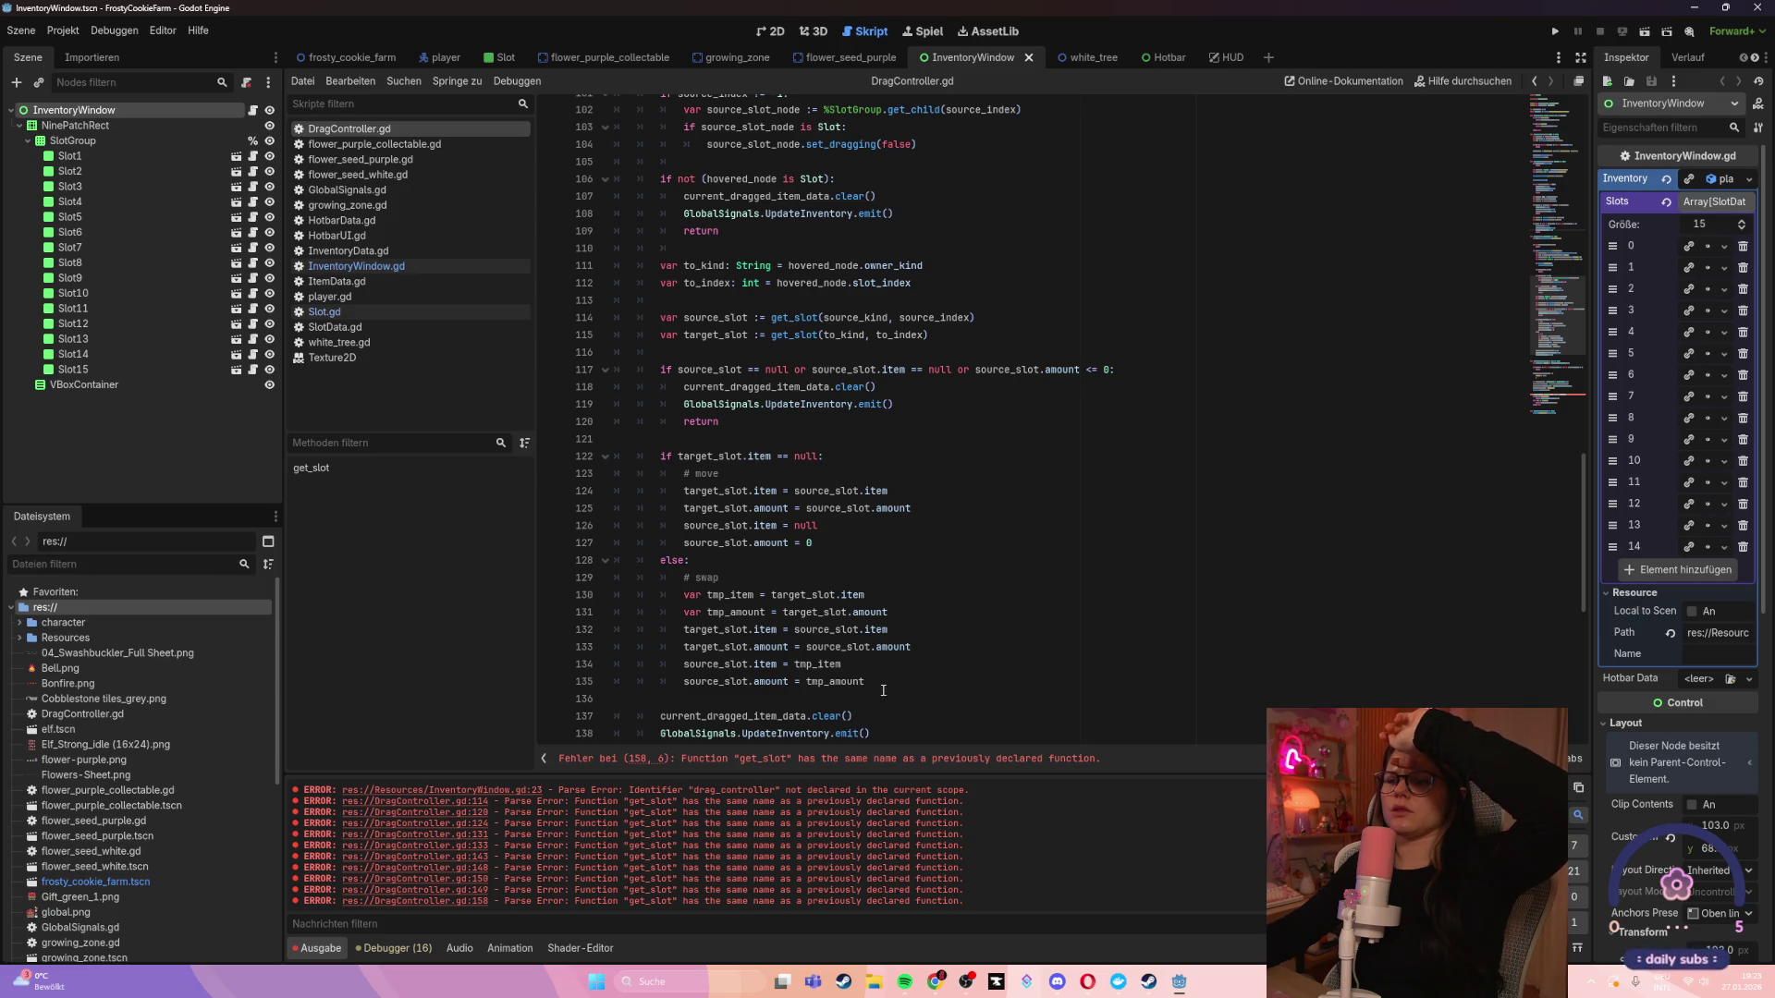
pyautogui.moveTo(883, 690)
pyautogui.mouseDown()
pyautogui.moveTo(647, 536)
pyautogui.moveTo(614, 455)
pyautogui.mouseUp()
pyautogui.hotkey('ctrl', 'c')
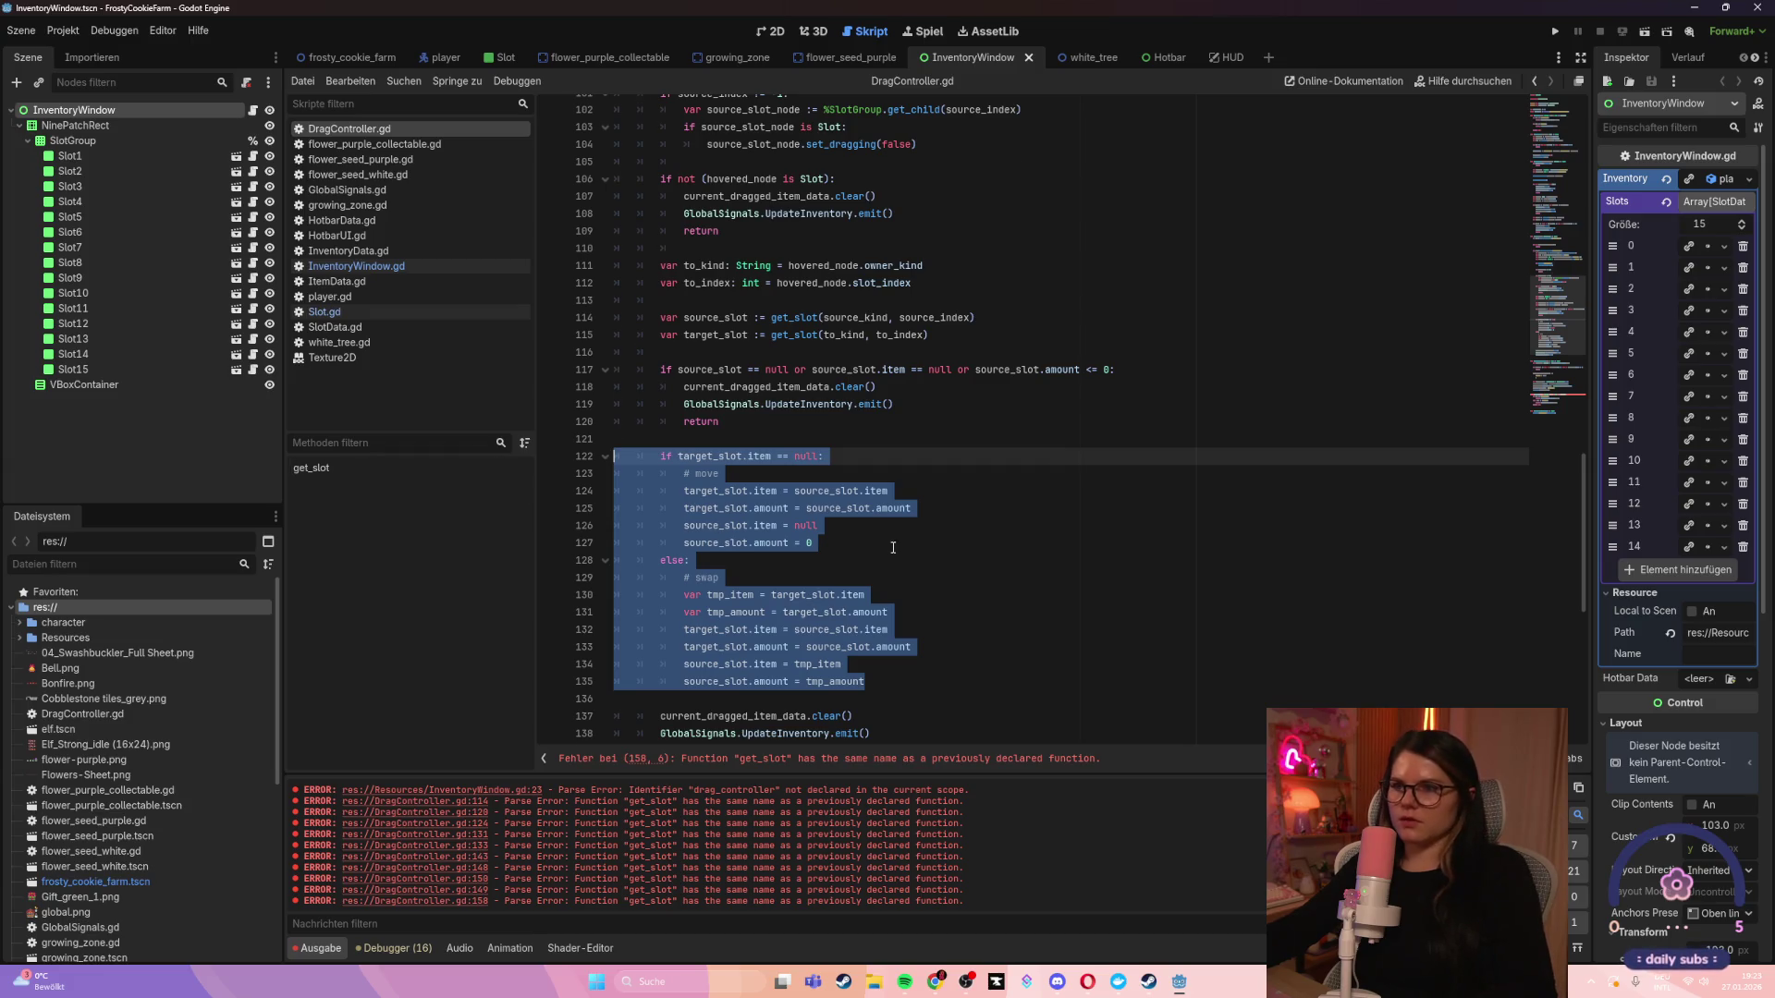
pyautogui.click(869, 718)
pyautogui.scroll(15, 796, 304)
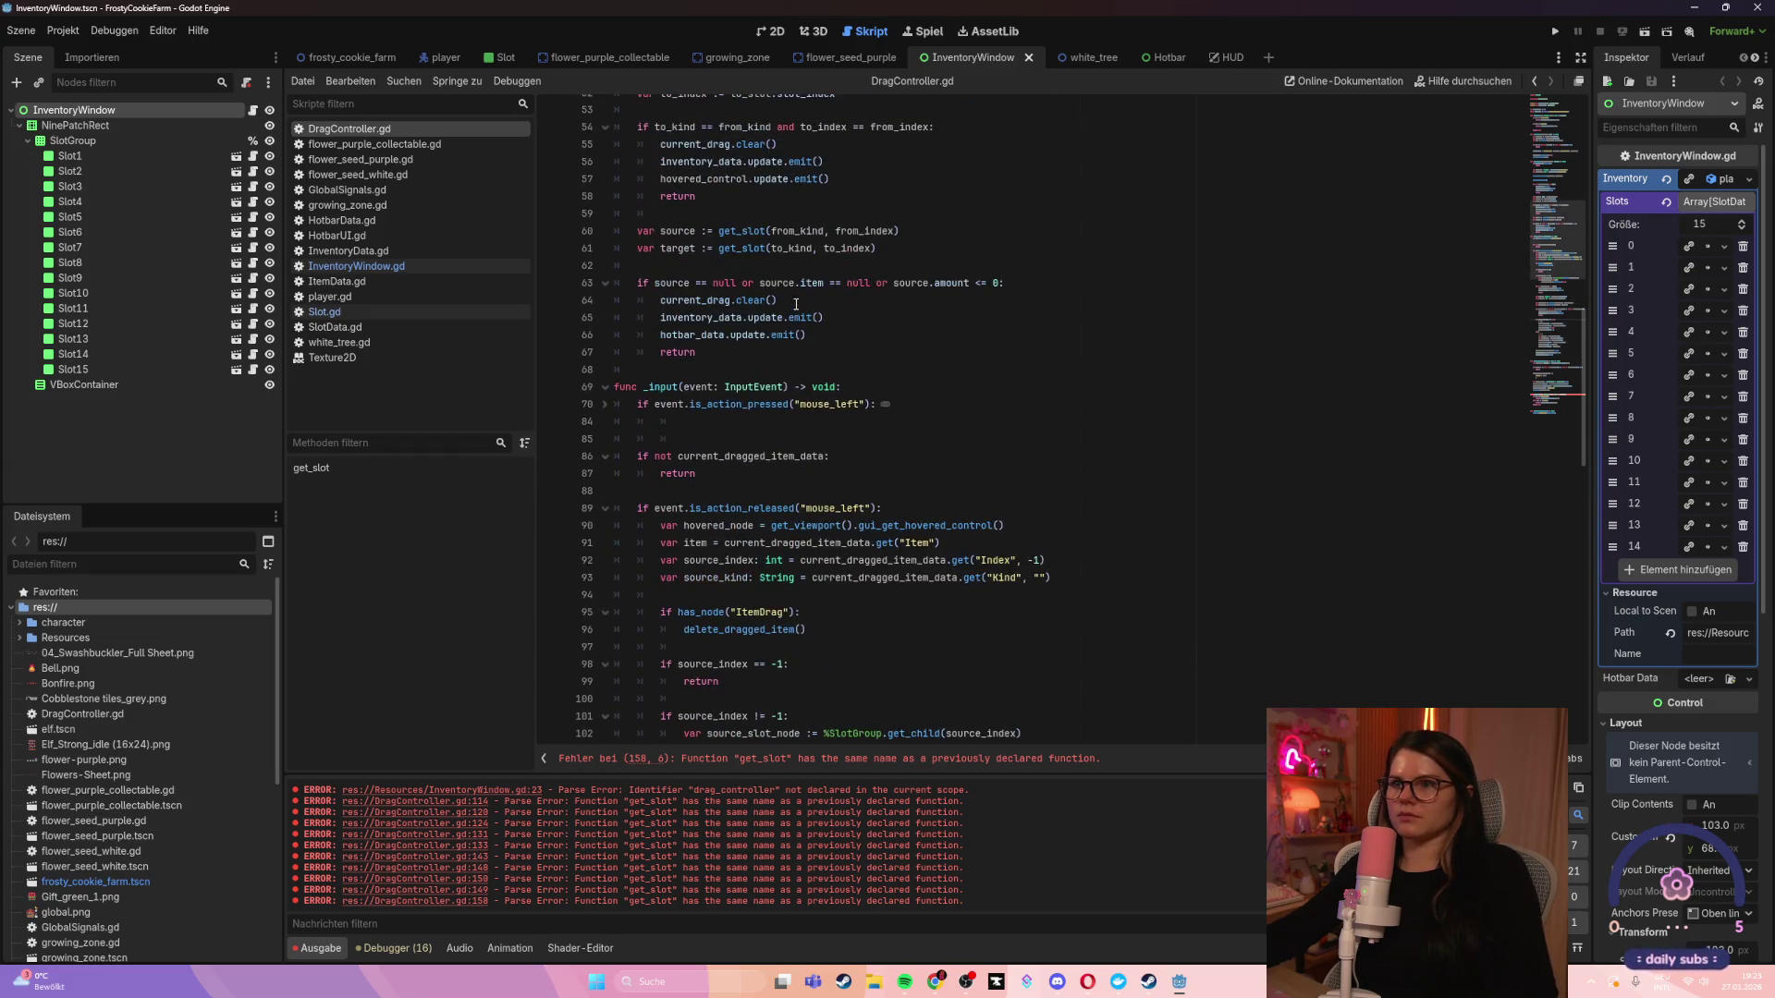
# Step: Paste the move/swap block after the guard's return and dedent its if line
pyautogui.click(722, 356)
pyautogui.press('Return')
pyautogui.press('Return')
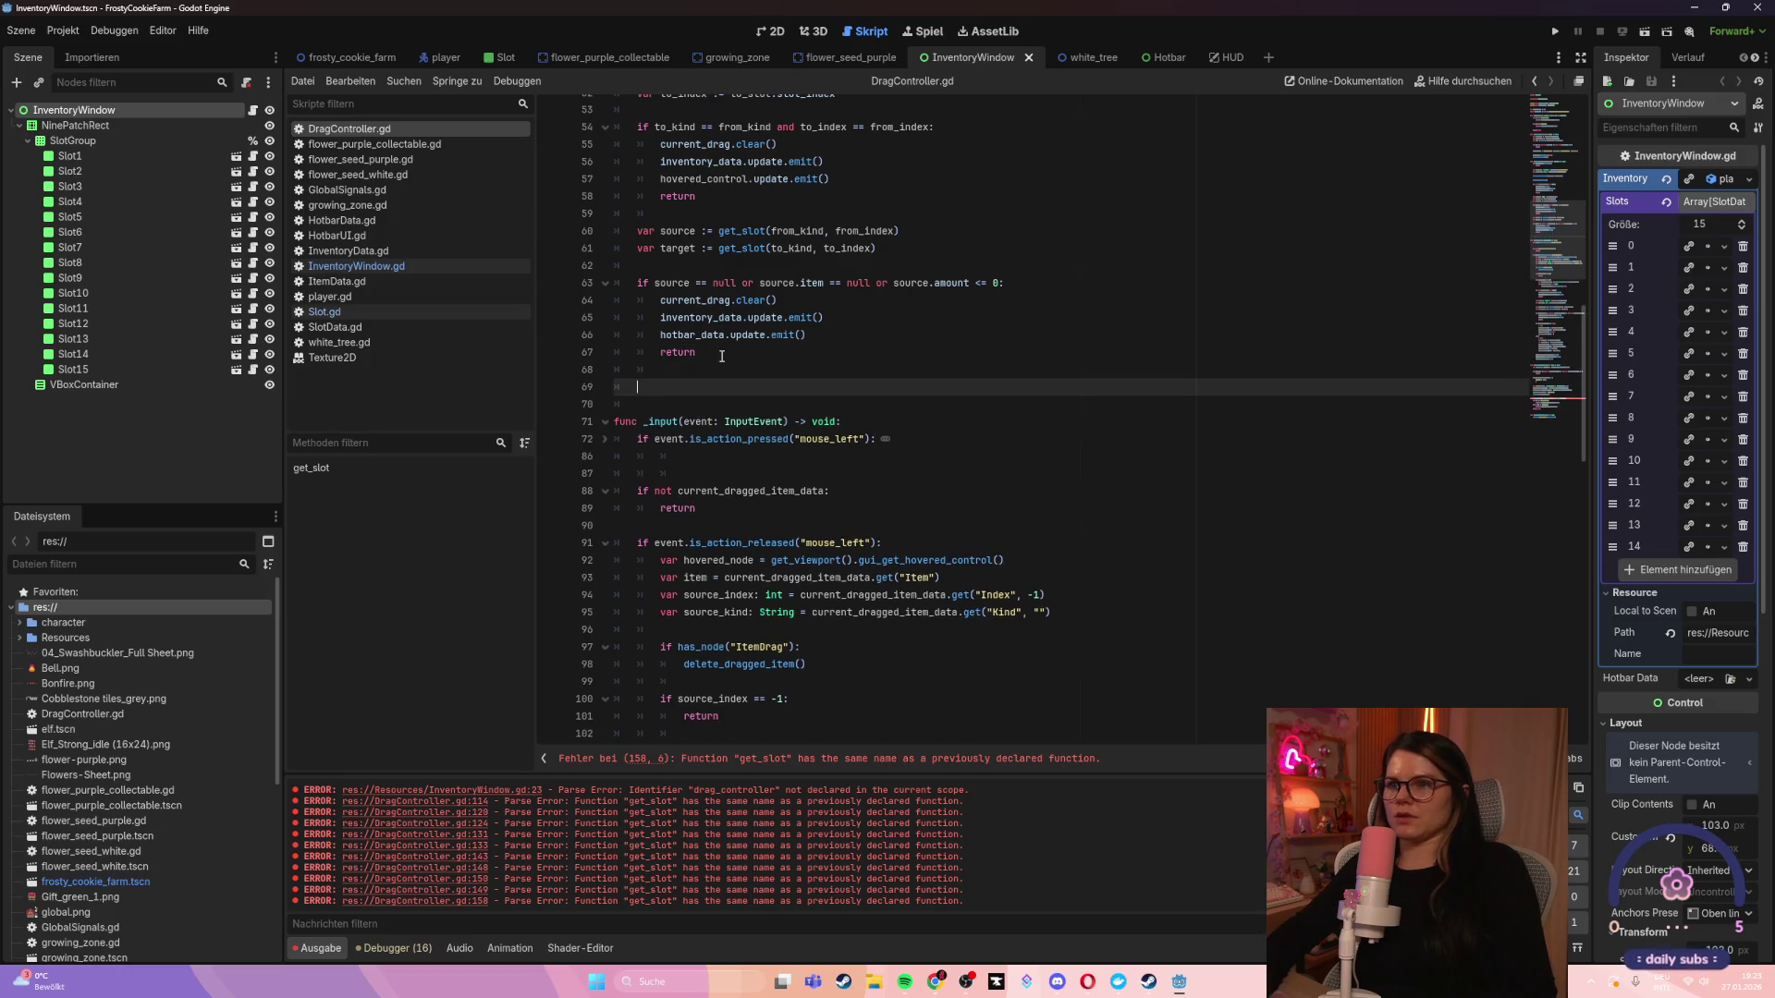
pyautogui.hotkey('ctrl', 'v')
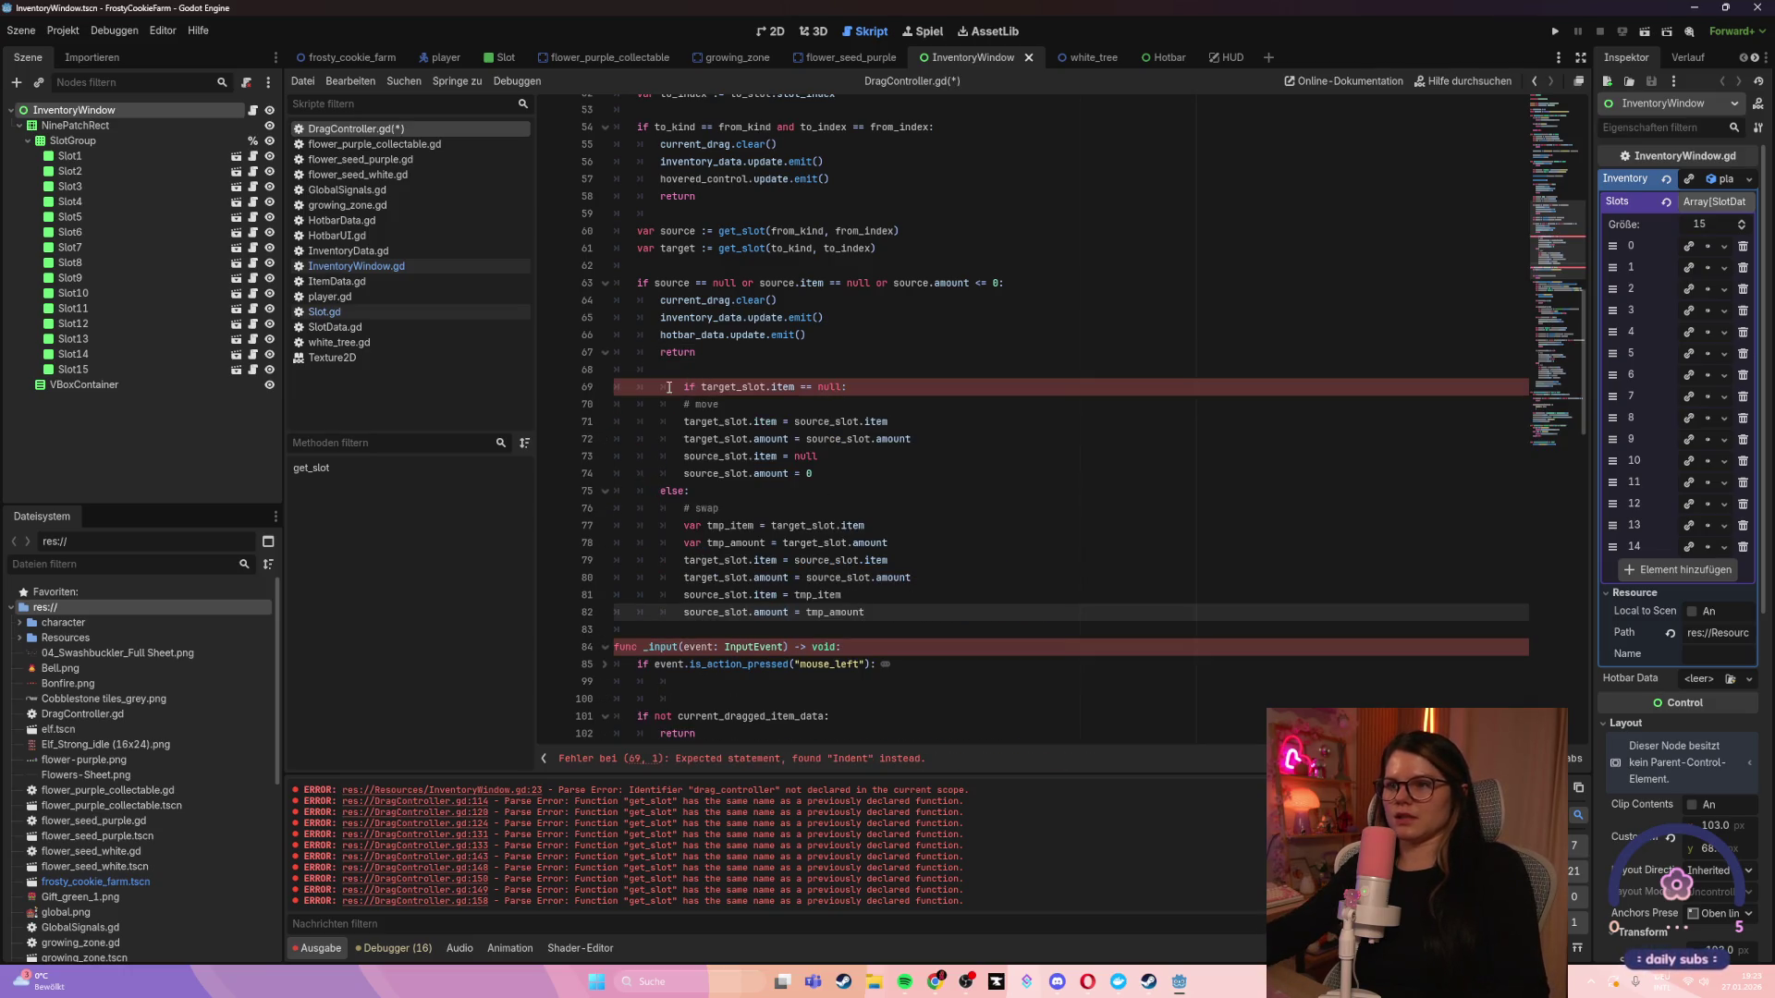
pyautogui.click(669, 387)
pyautogui.press('BackSpace')
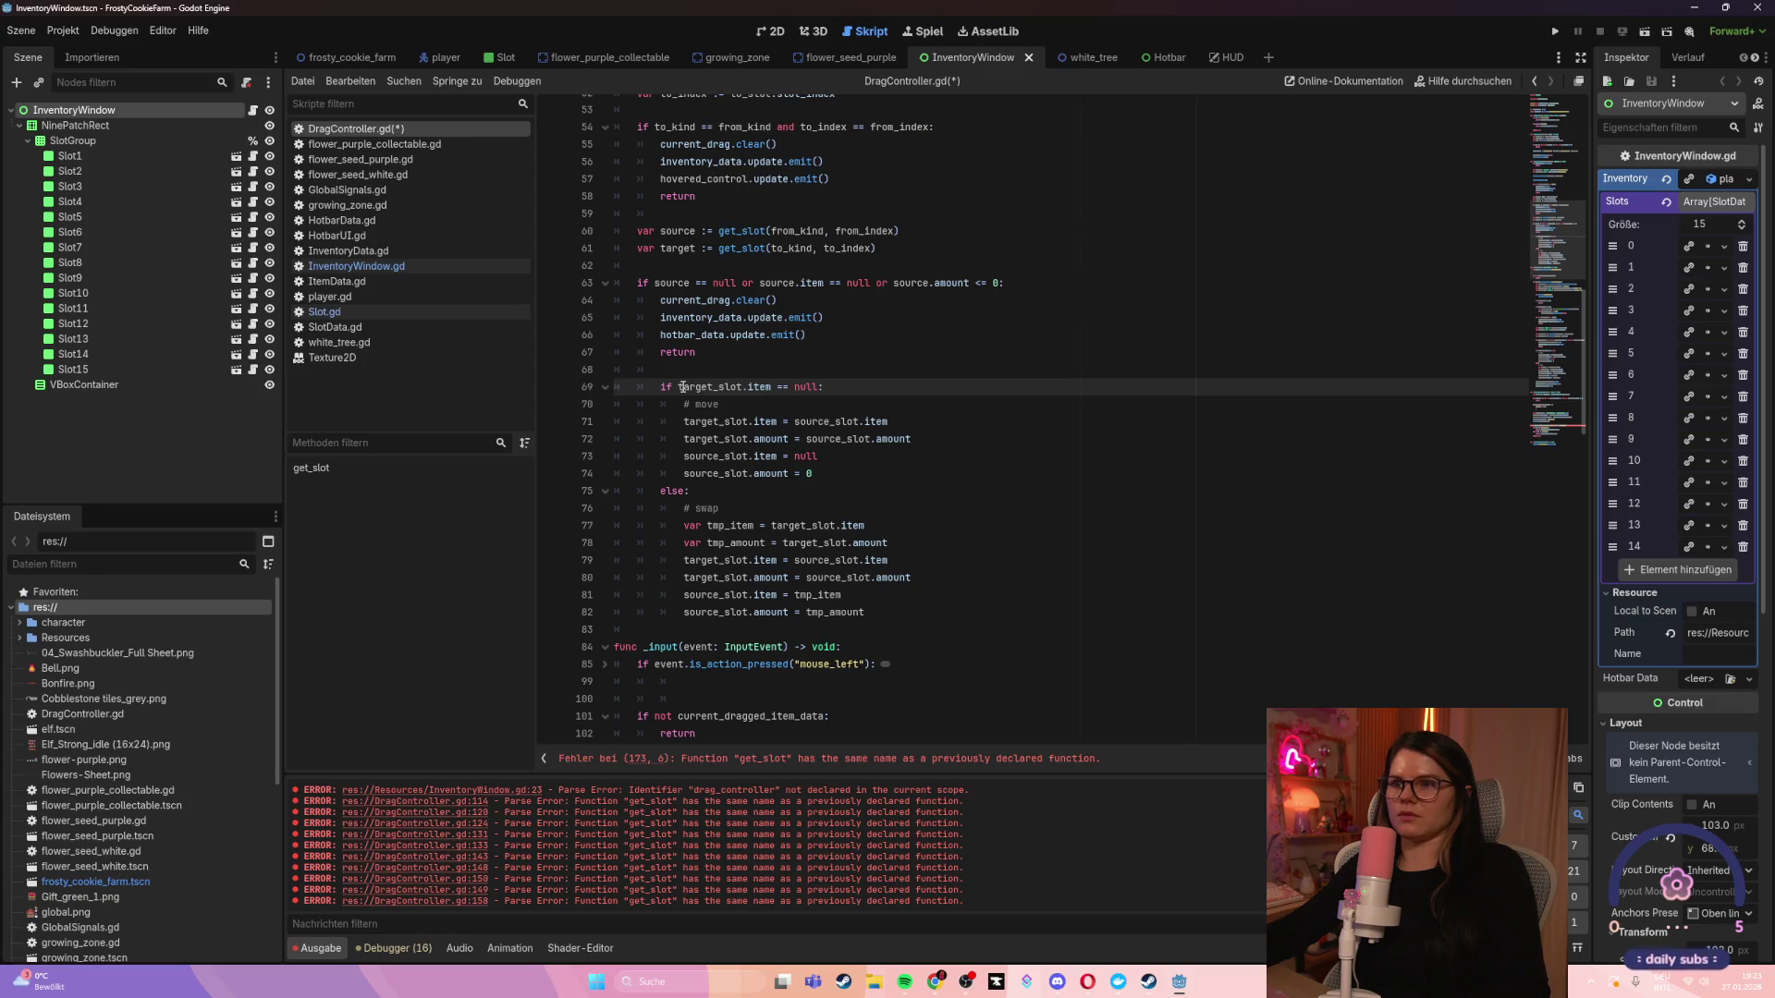
pyautogui.press('BackSpace')
# Step: Dedent the move branch, swap branch and else line to match, then save
pyautogui.moveTo(813, 473); pyautogui.dragTo(453, 405)
pyautogui.hotkey('shift', 'Tab')
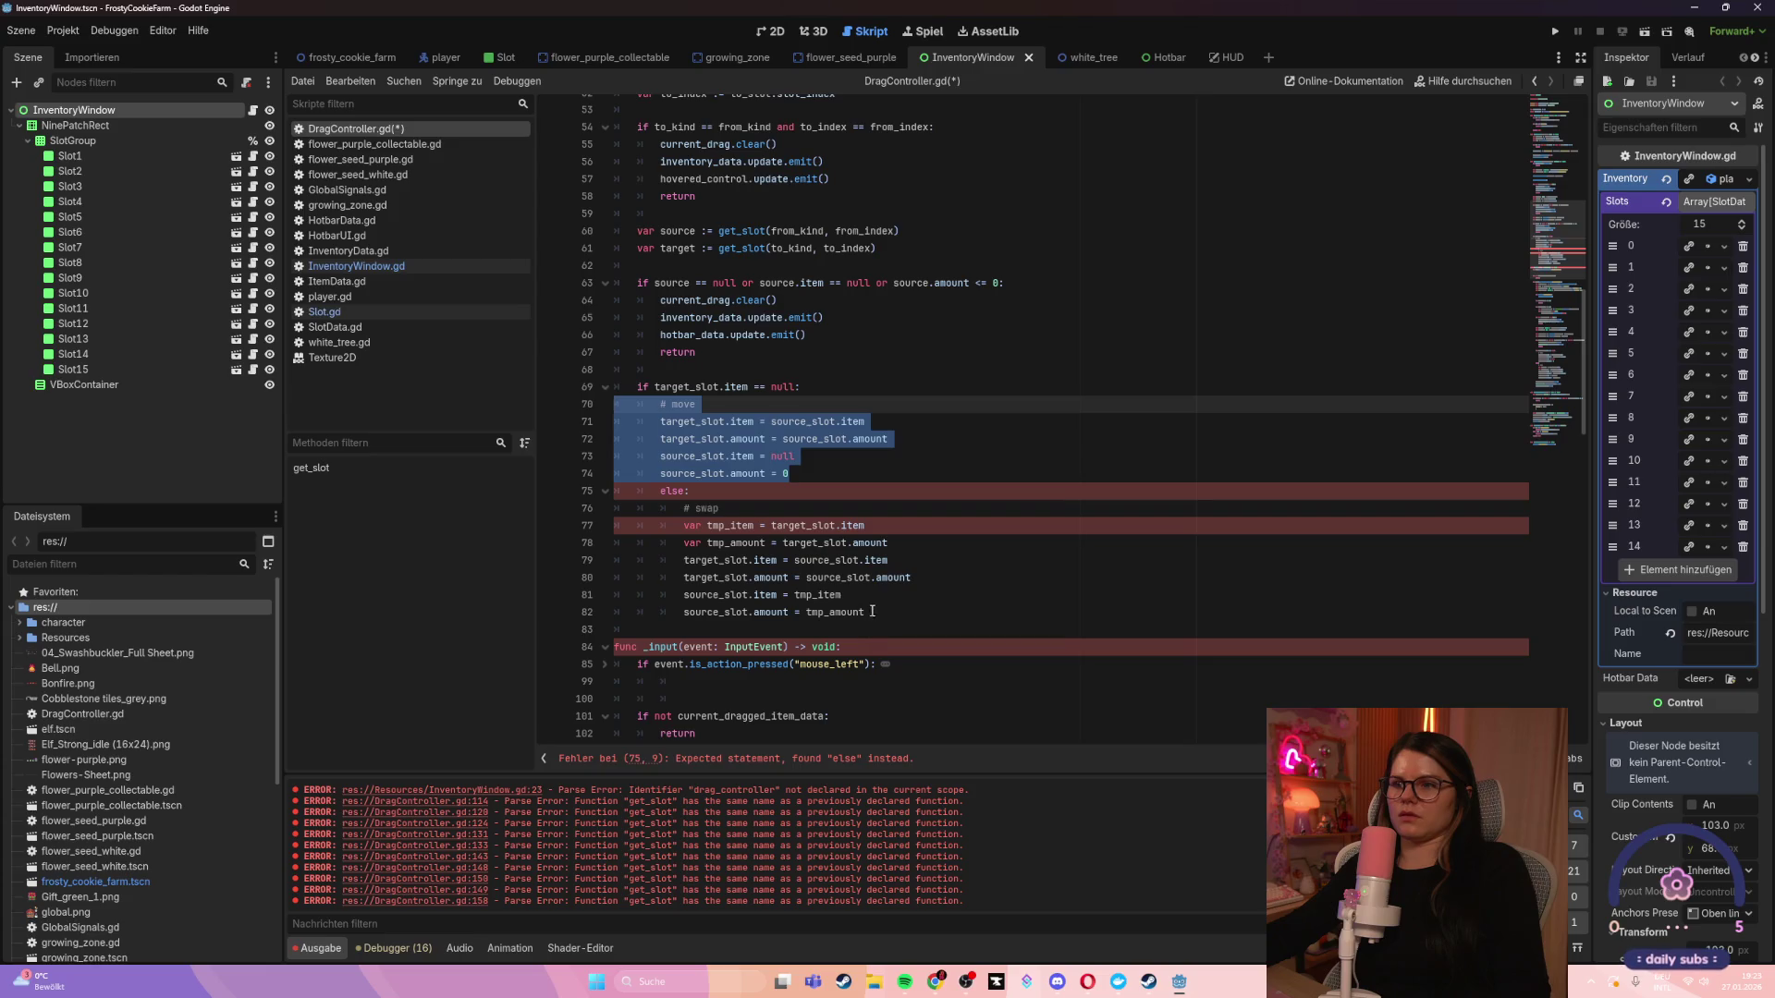
pyautogui.moveTo(872, 612); pyautogui.dragTo(632, 506)
pyautogui.hotkey('shift', 'Tab')
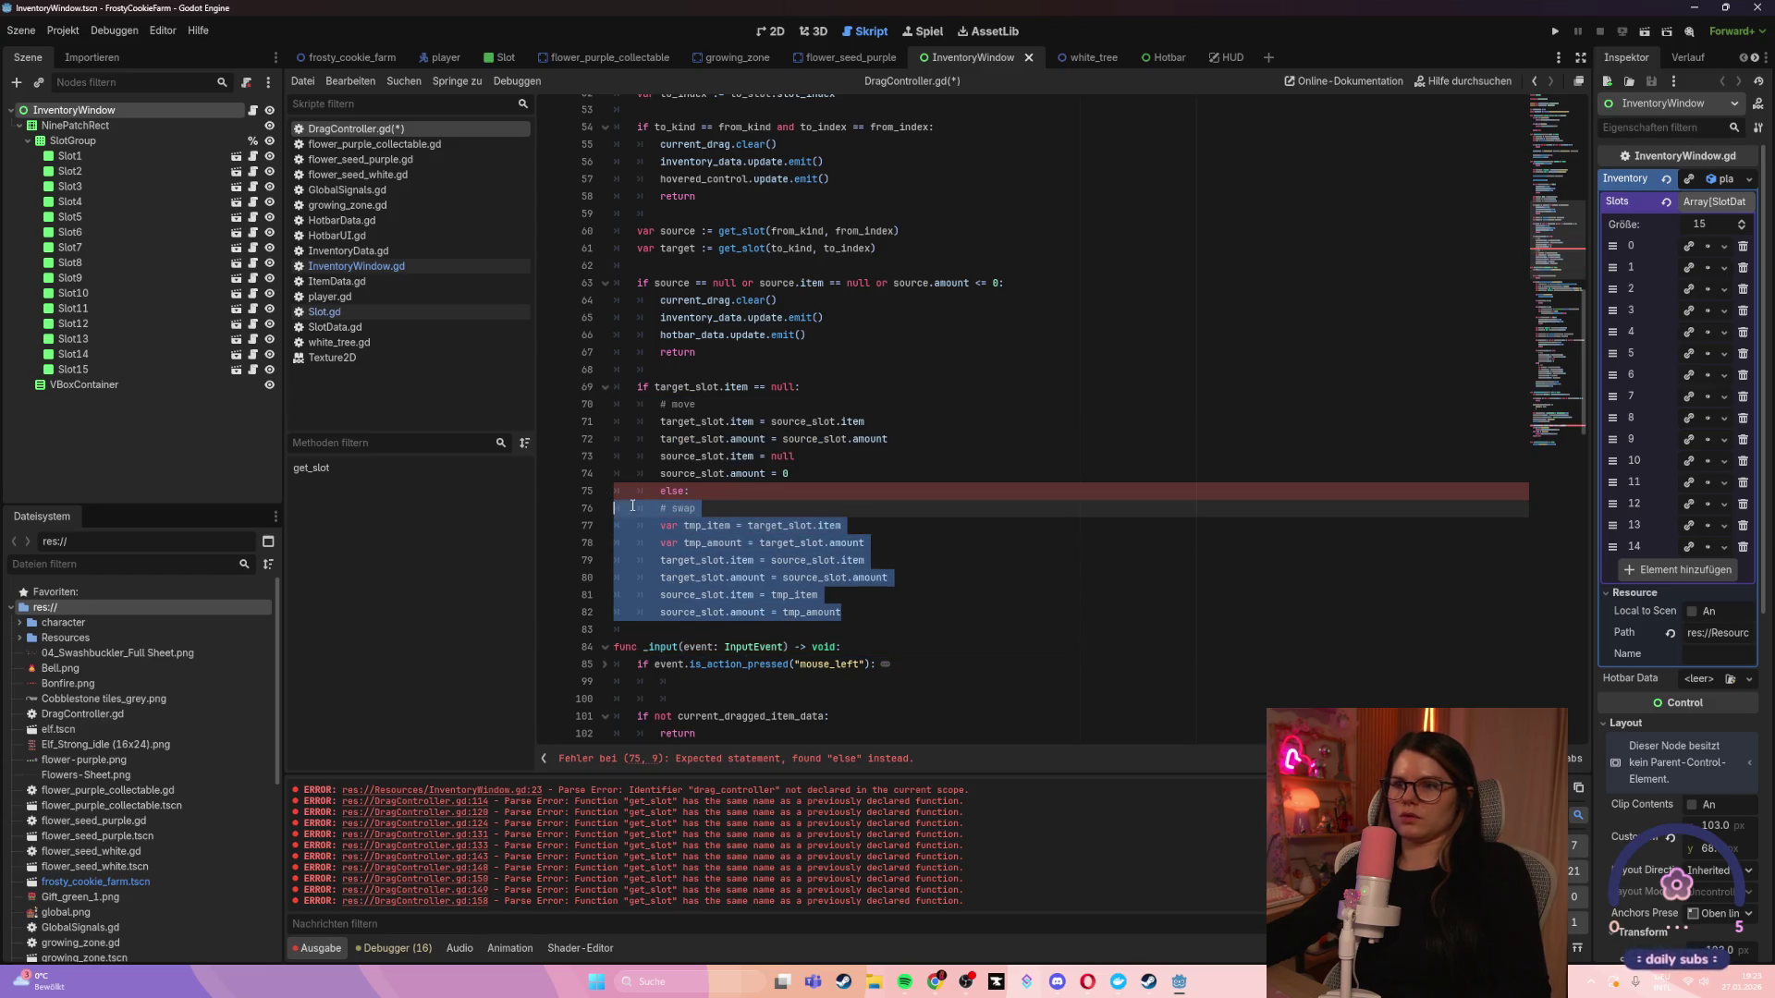
pyautogui.click(660, 491)
pyautogui.press('BackSpace')
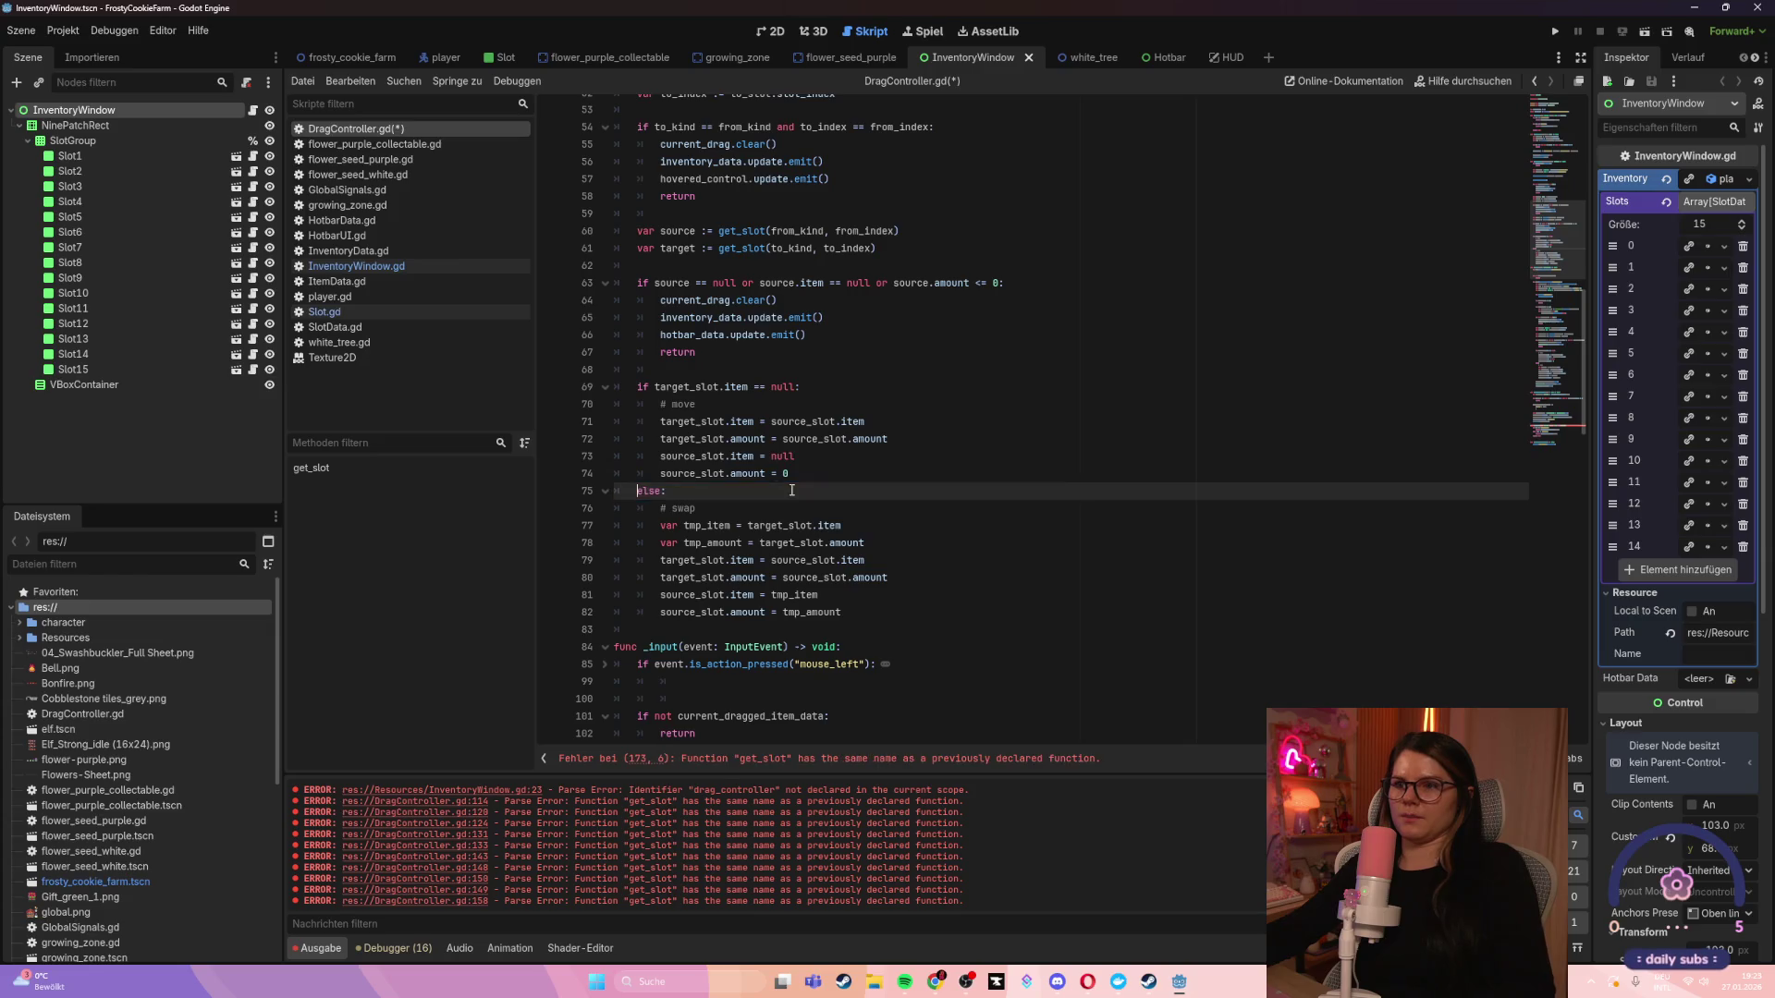
pyautogui.hotkey('ctrl', 's')
pyautogui.doubleClick(687, 387)
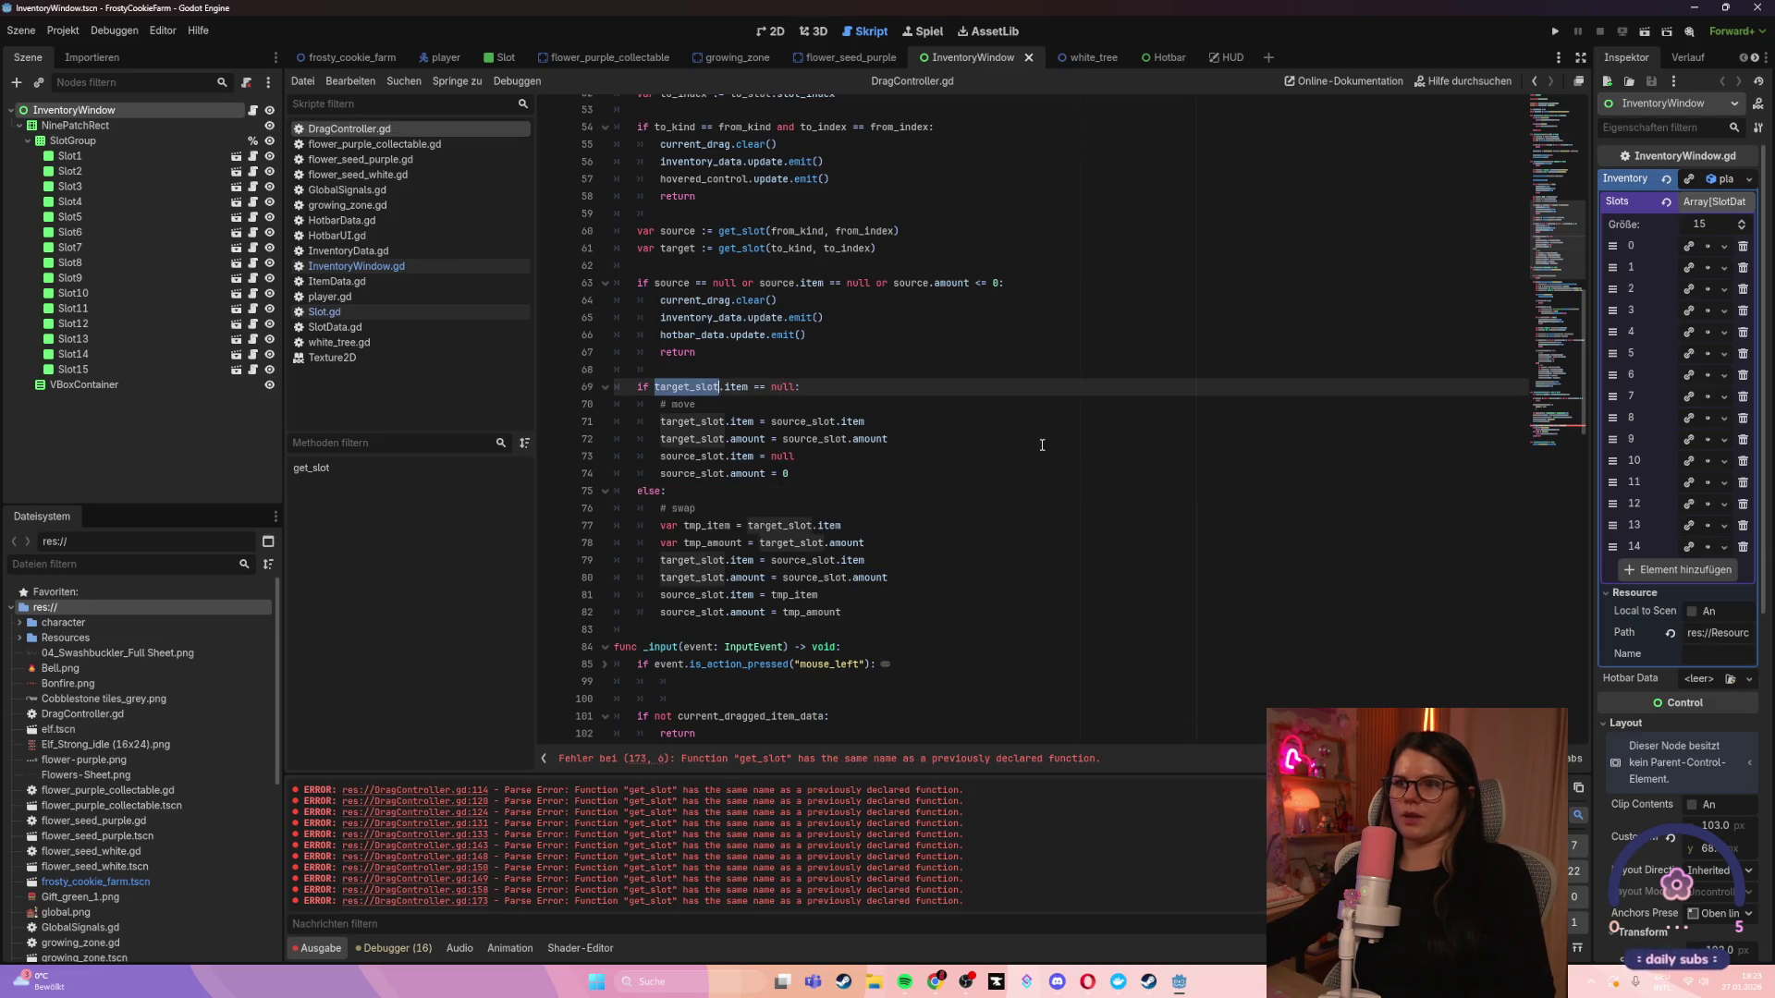
# Step: Rename the target lookup on line 61 to target_slot and save the script
pyautogui.doubleClick(669, 250)
pyautogui.write('target_slot')
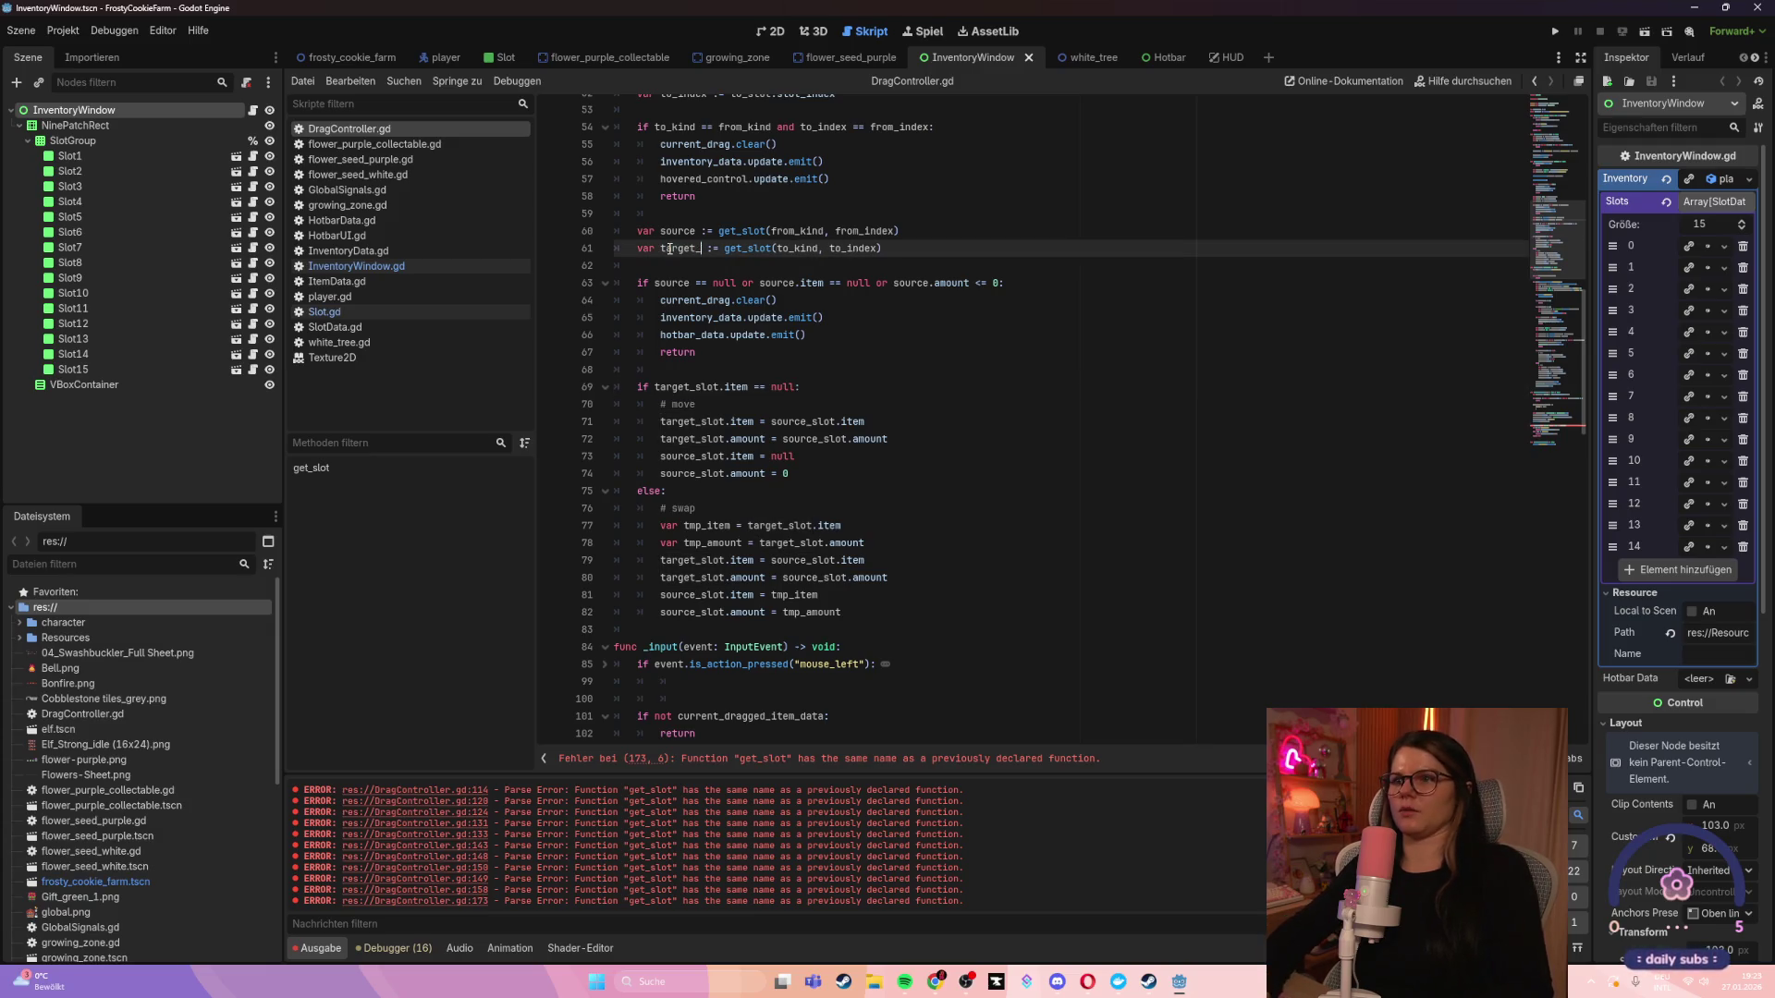
pyautogui.hotkey('ctrl', 's')
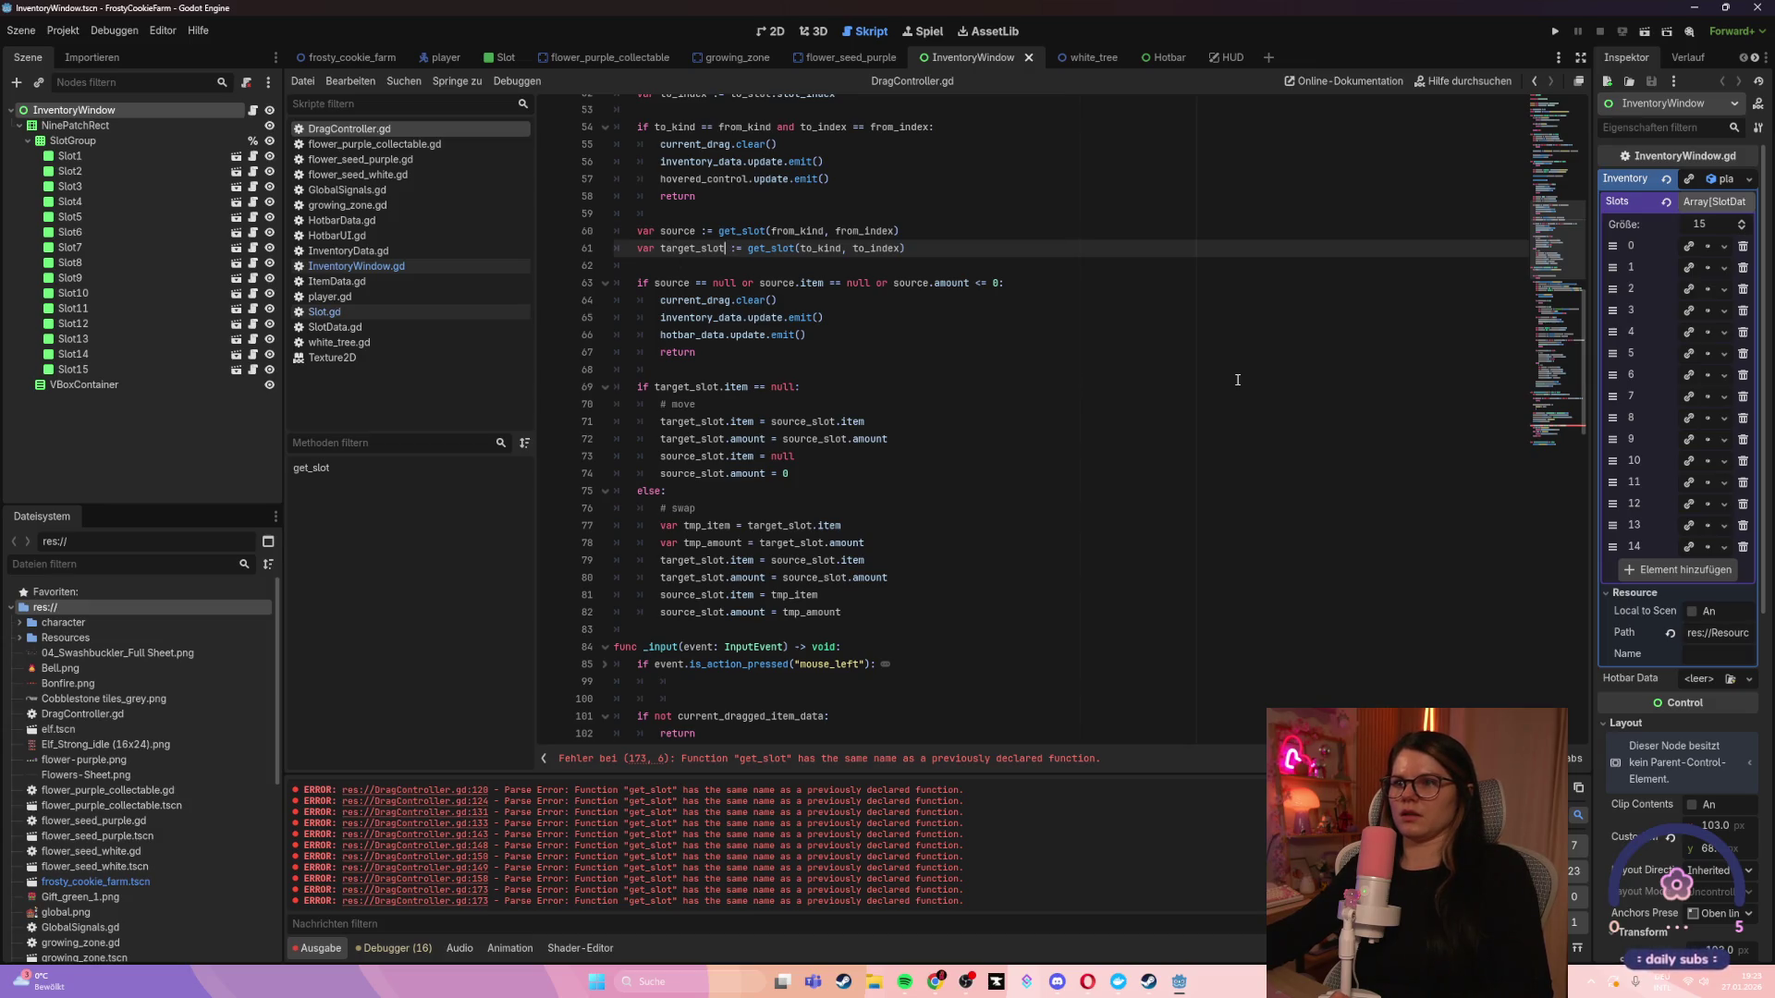
# Step: Rename source to source_slot on line 60 and in line 63's three null-check references, then save
pyautogui.doubleClick(662, 235)
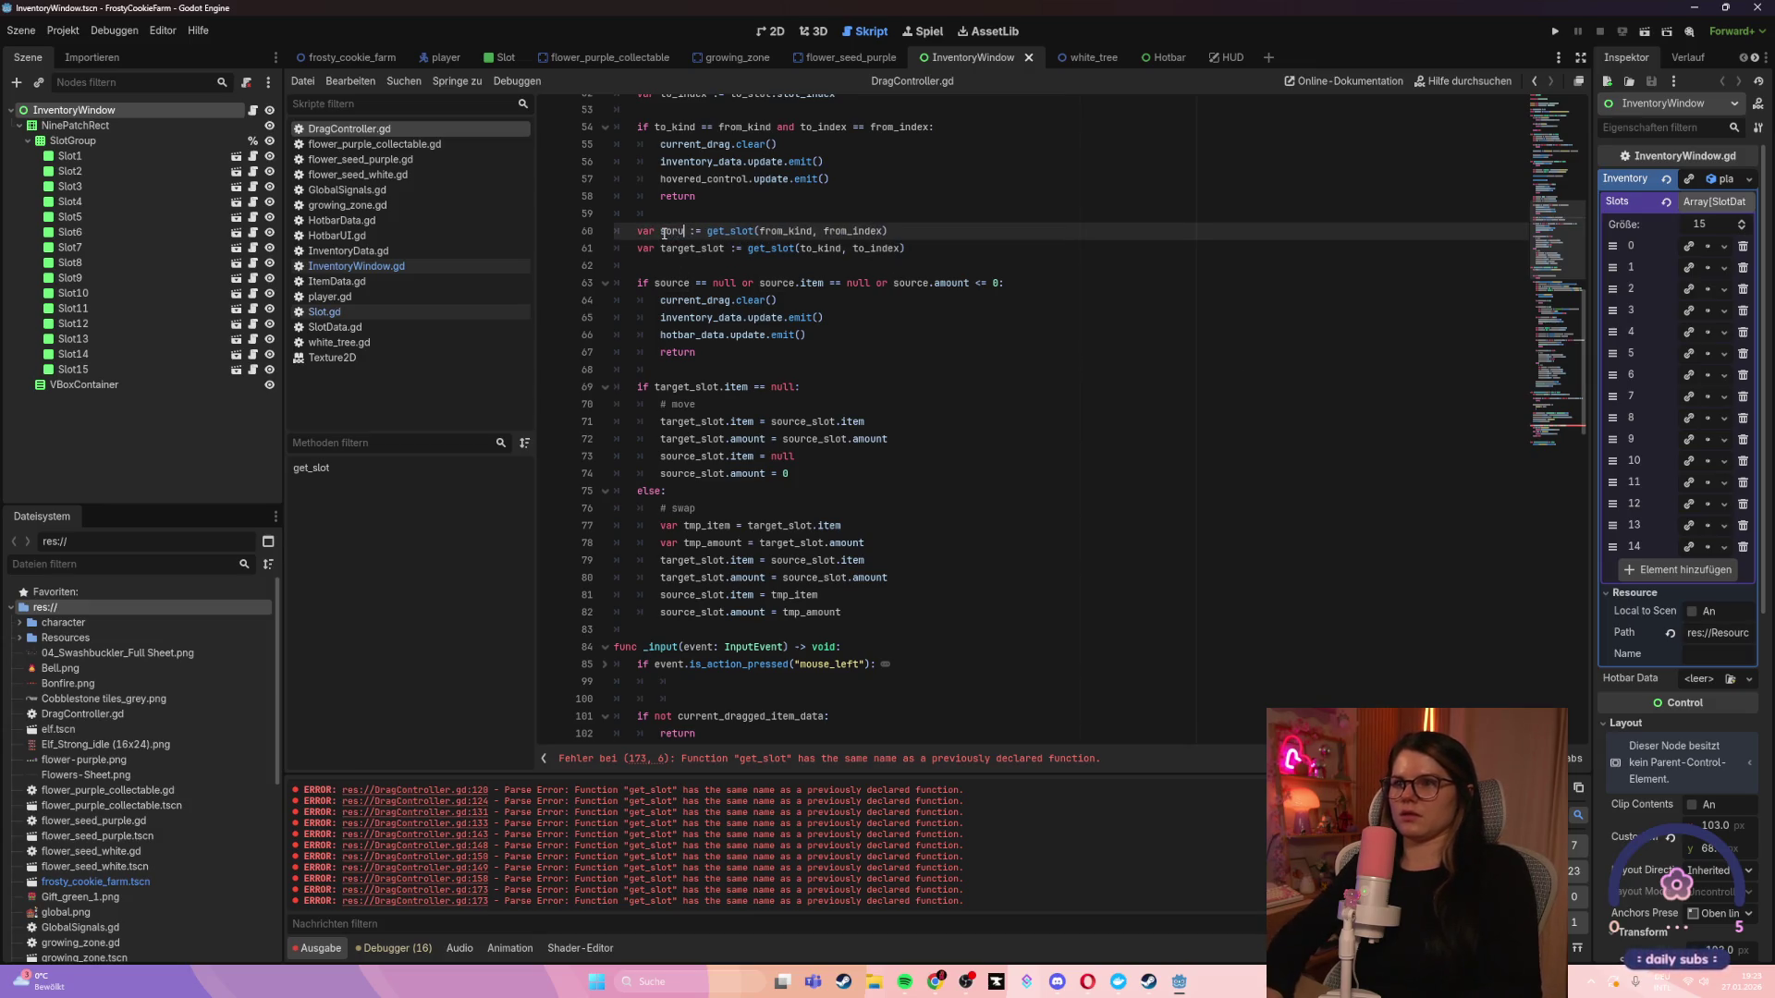
pyautogui.write('source_slot')
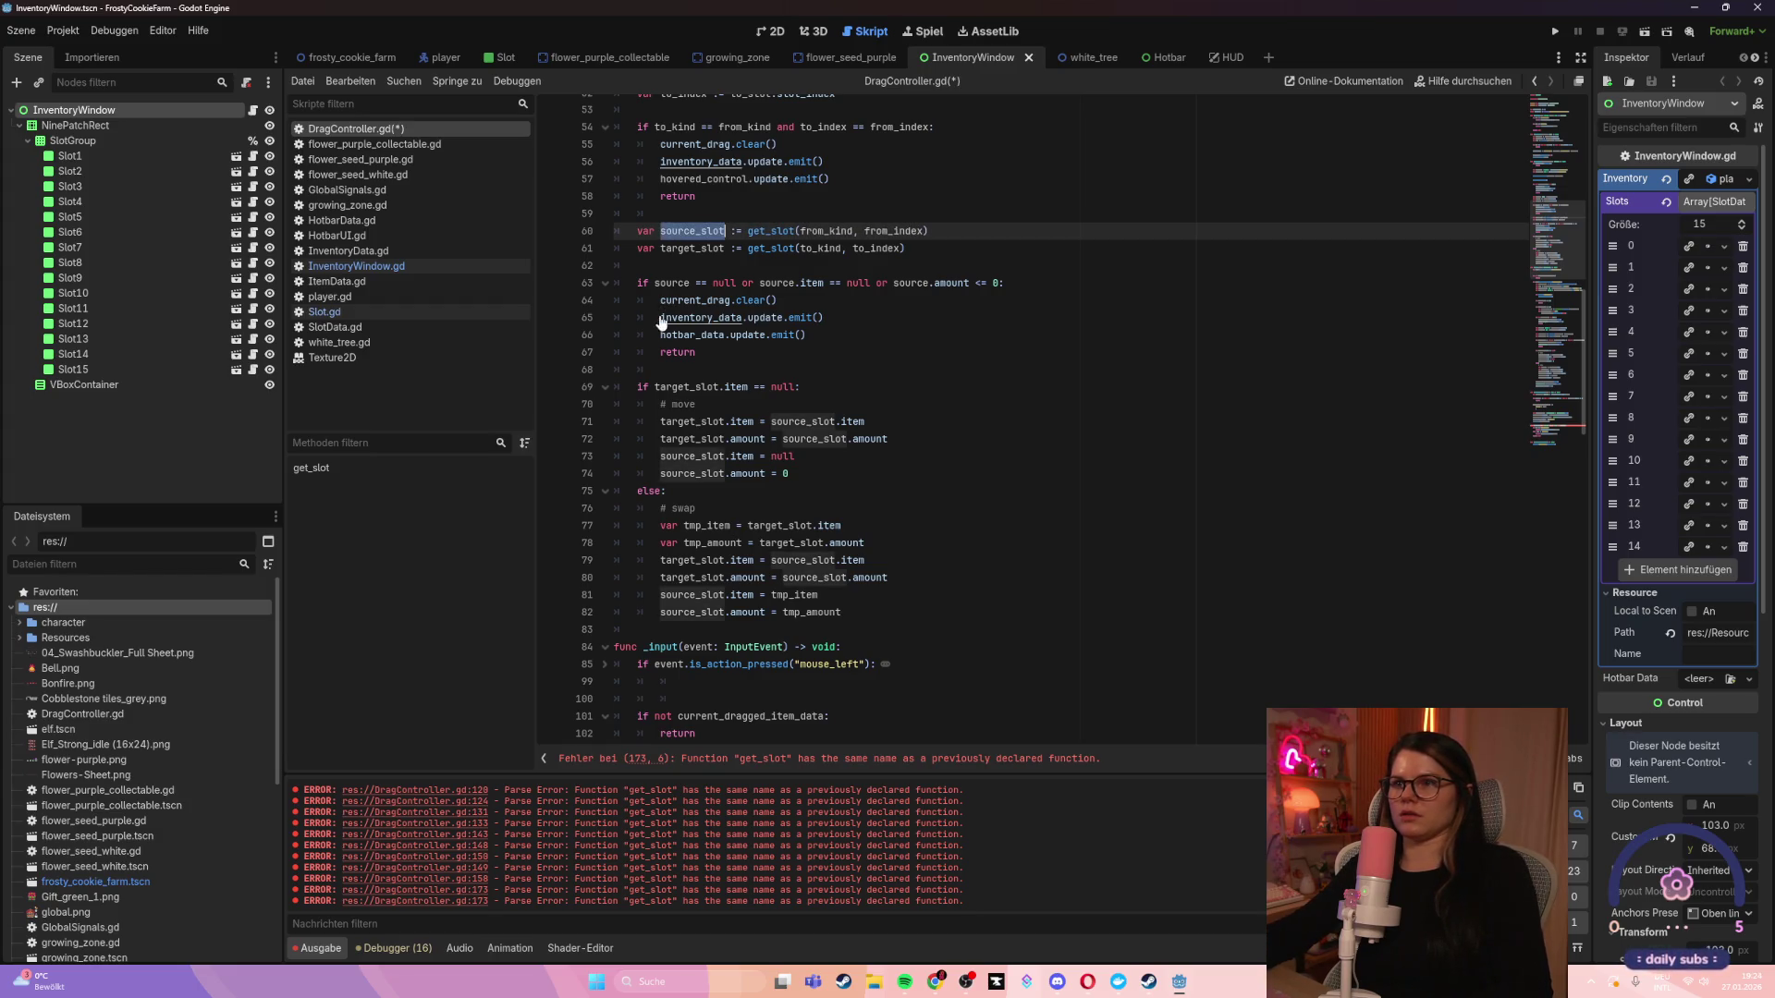
pyautogui.doubleClick(671, 283)
pyautogui.write('source_slot')
pyautogui.doubleClick(805, 283)
pyautogui.write('source_slot')
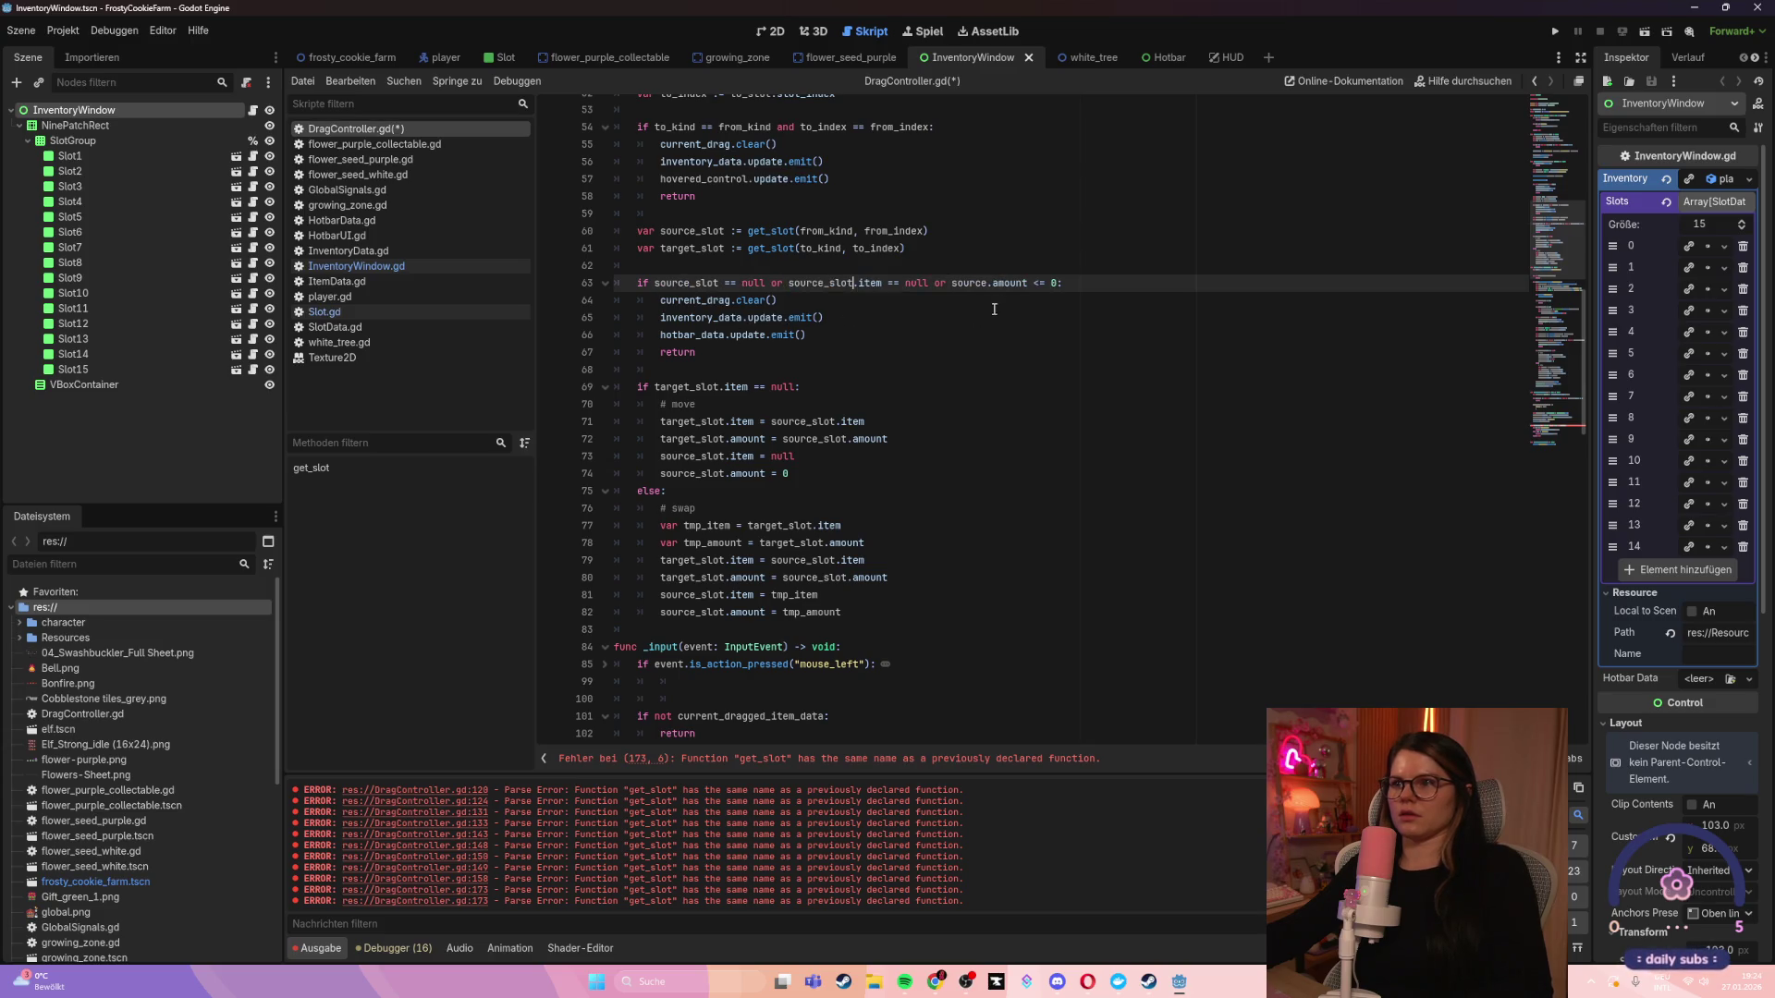
pyautogui.doubleClick(968, 283)
pyautogui.write('source_slot')
pyautogui.hotkey('ctrl', 's')
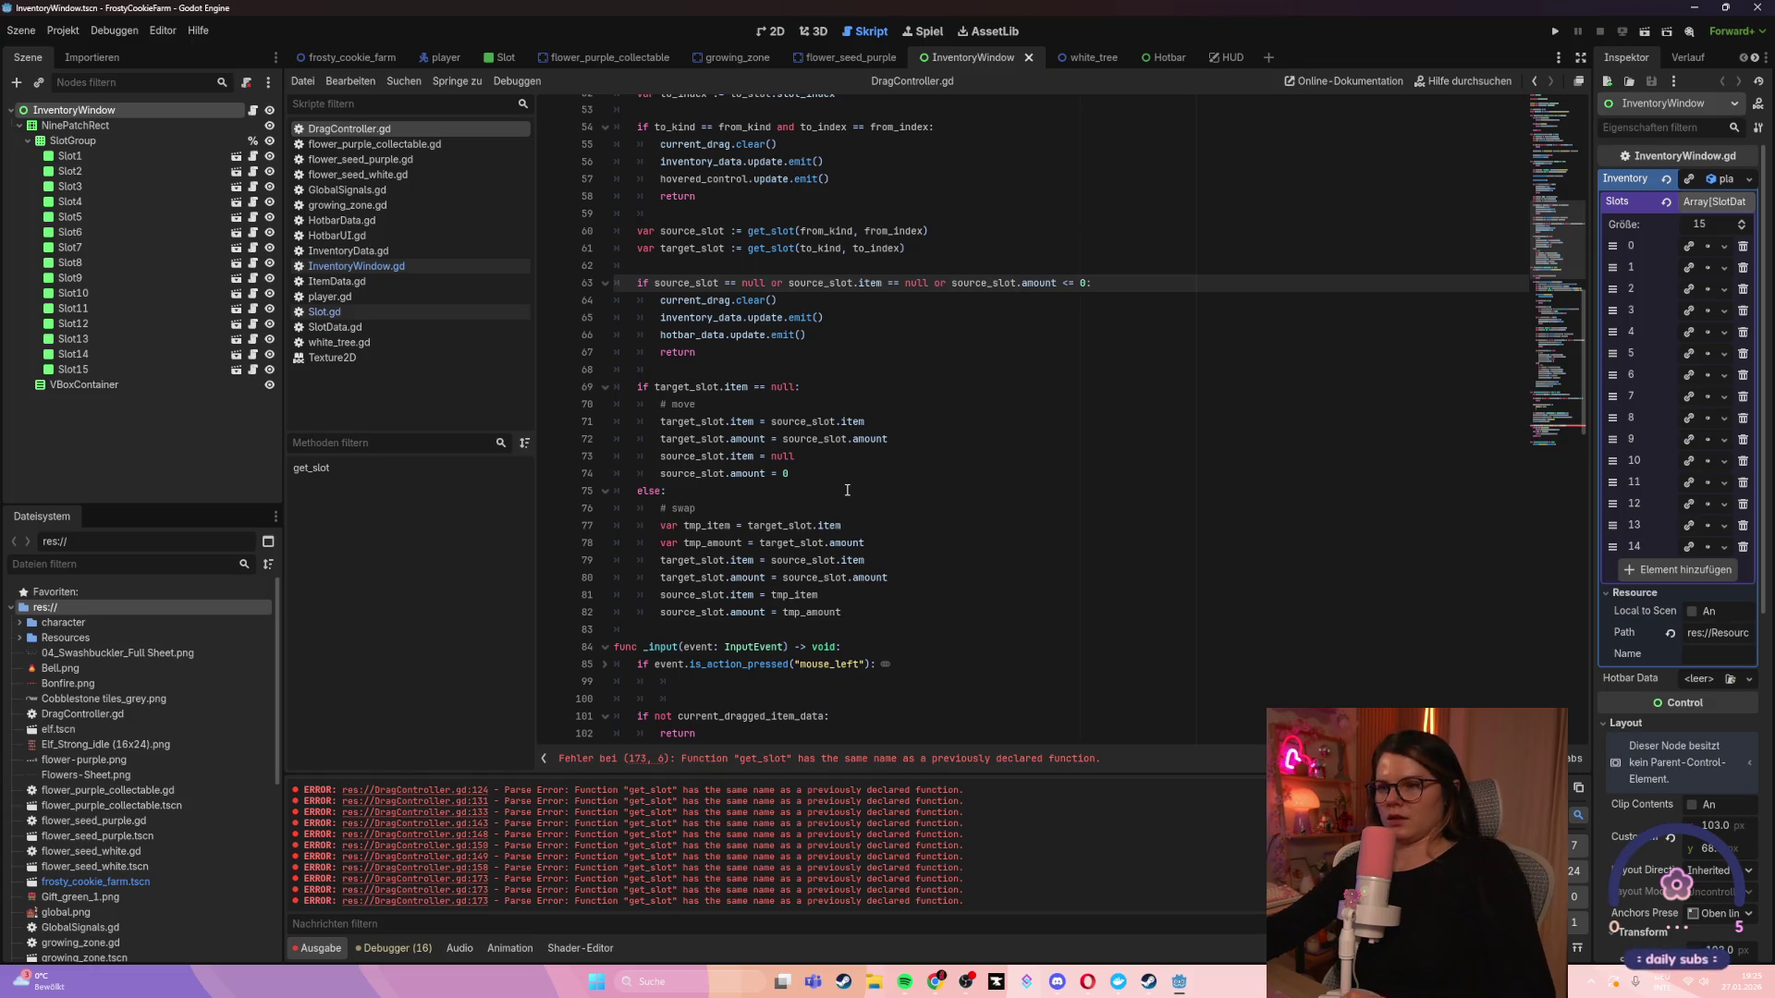
# Step: Copy the three drag-cleanup lines 152–154 from further down the script
pyautogui.scroll(-2, 852, 497)
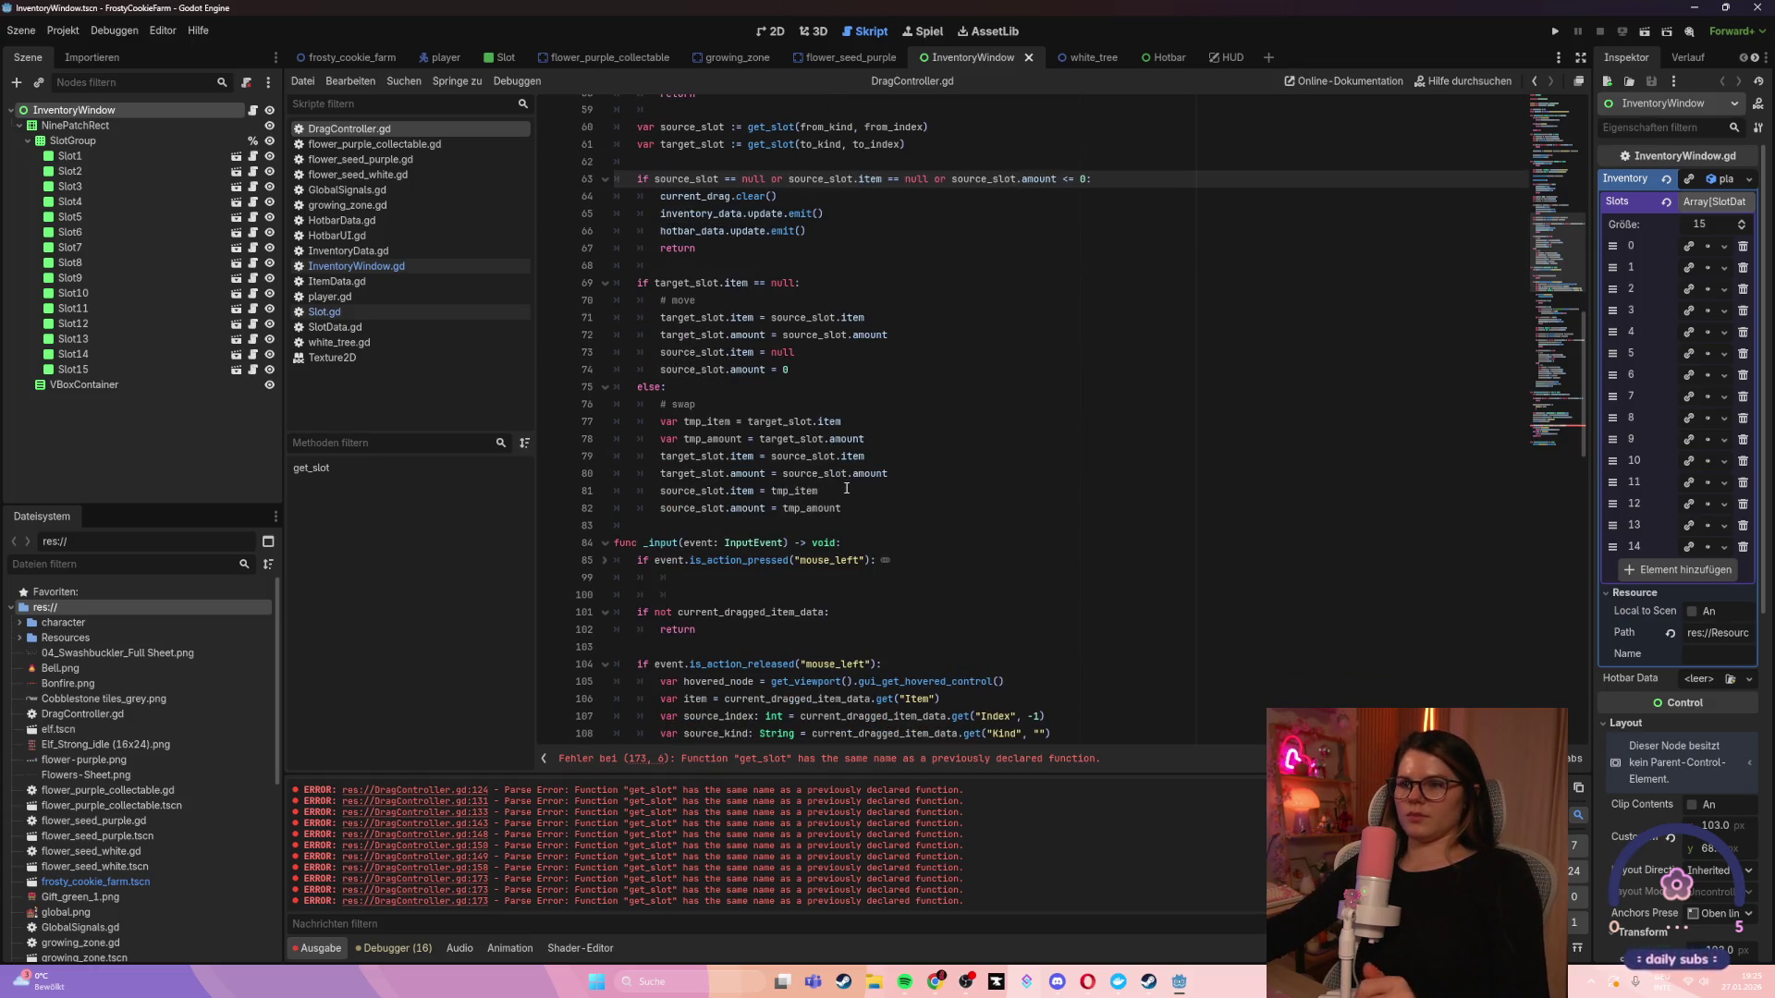
pyautogui.scroll(-15, 846, 488)
pyautogui.scroll(-4, 844, 489)
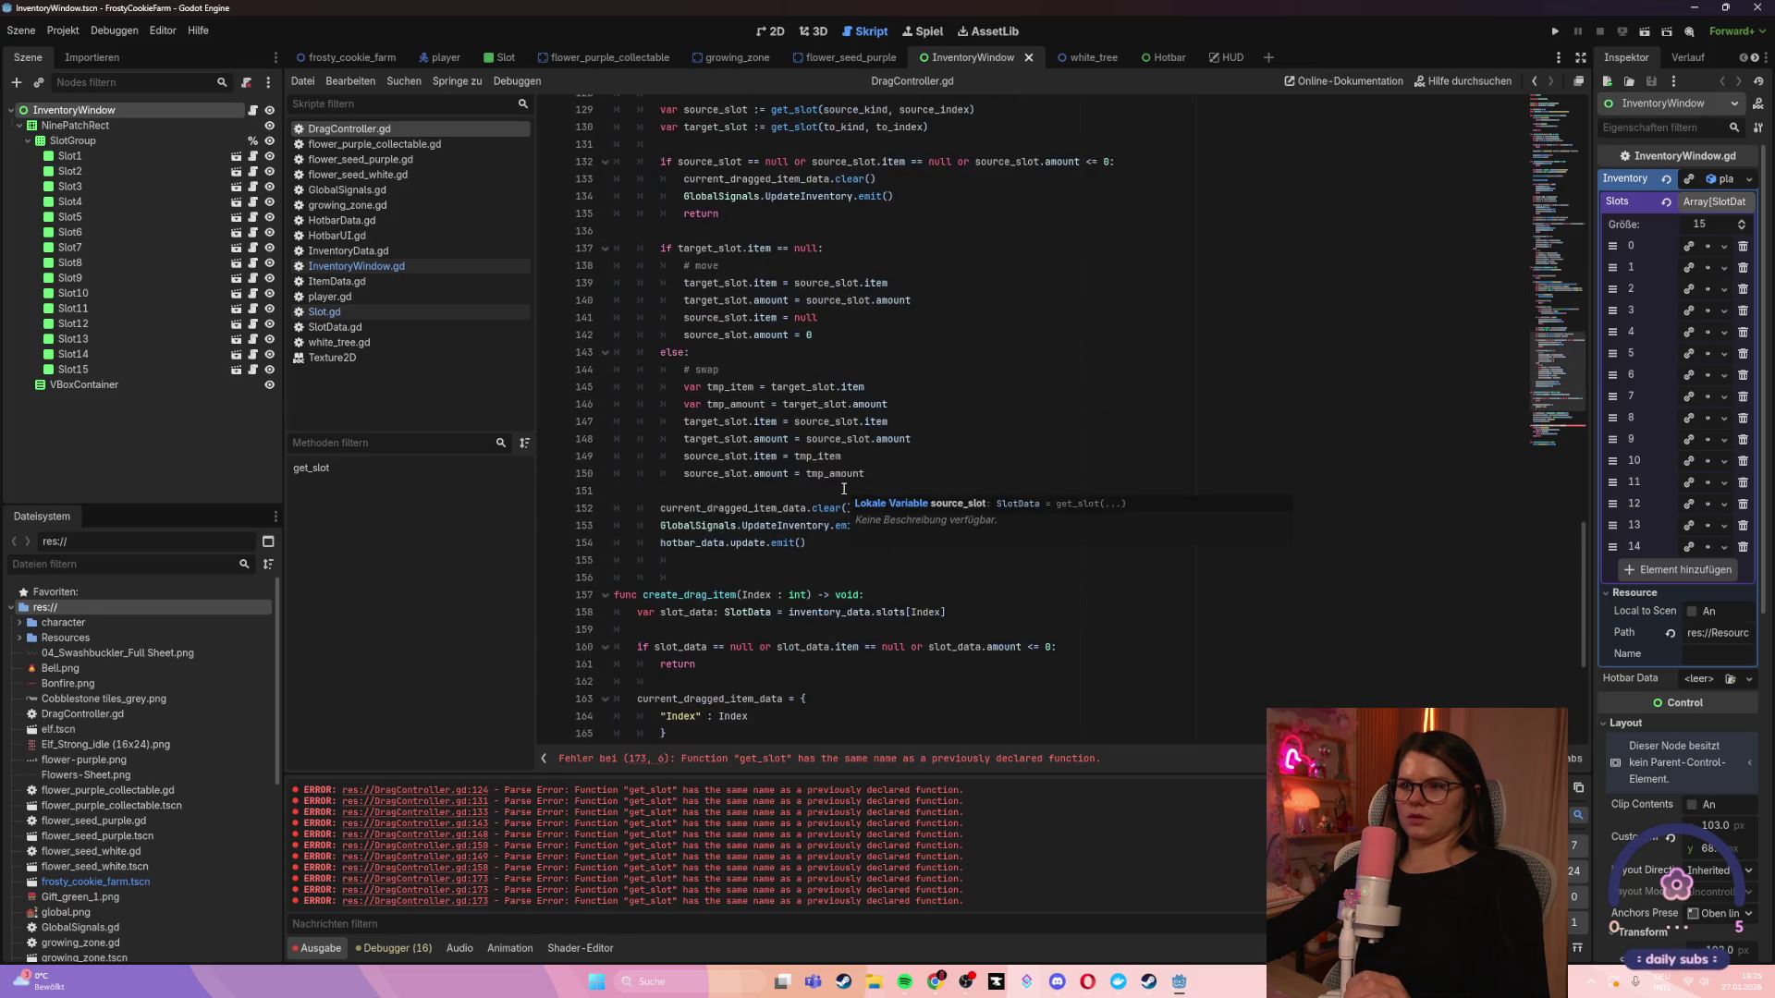
pyautogui.moveTo(809, 543); pyautogui.dragTo(577, 512)
pyautogui.hotkey('ctrl', 'c')
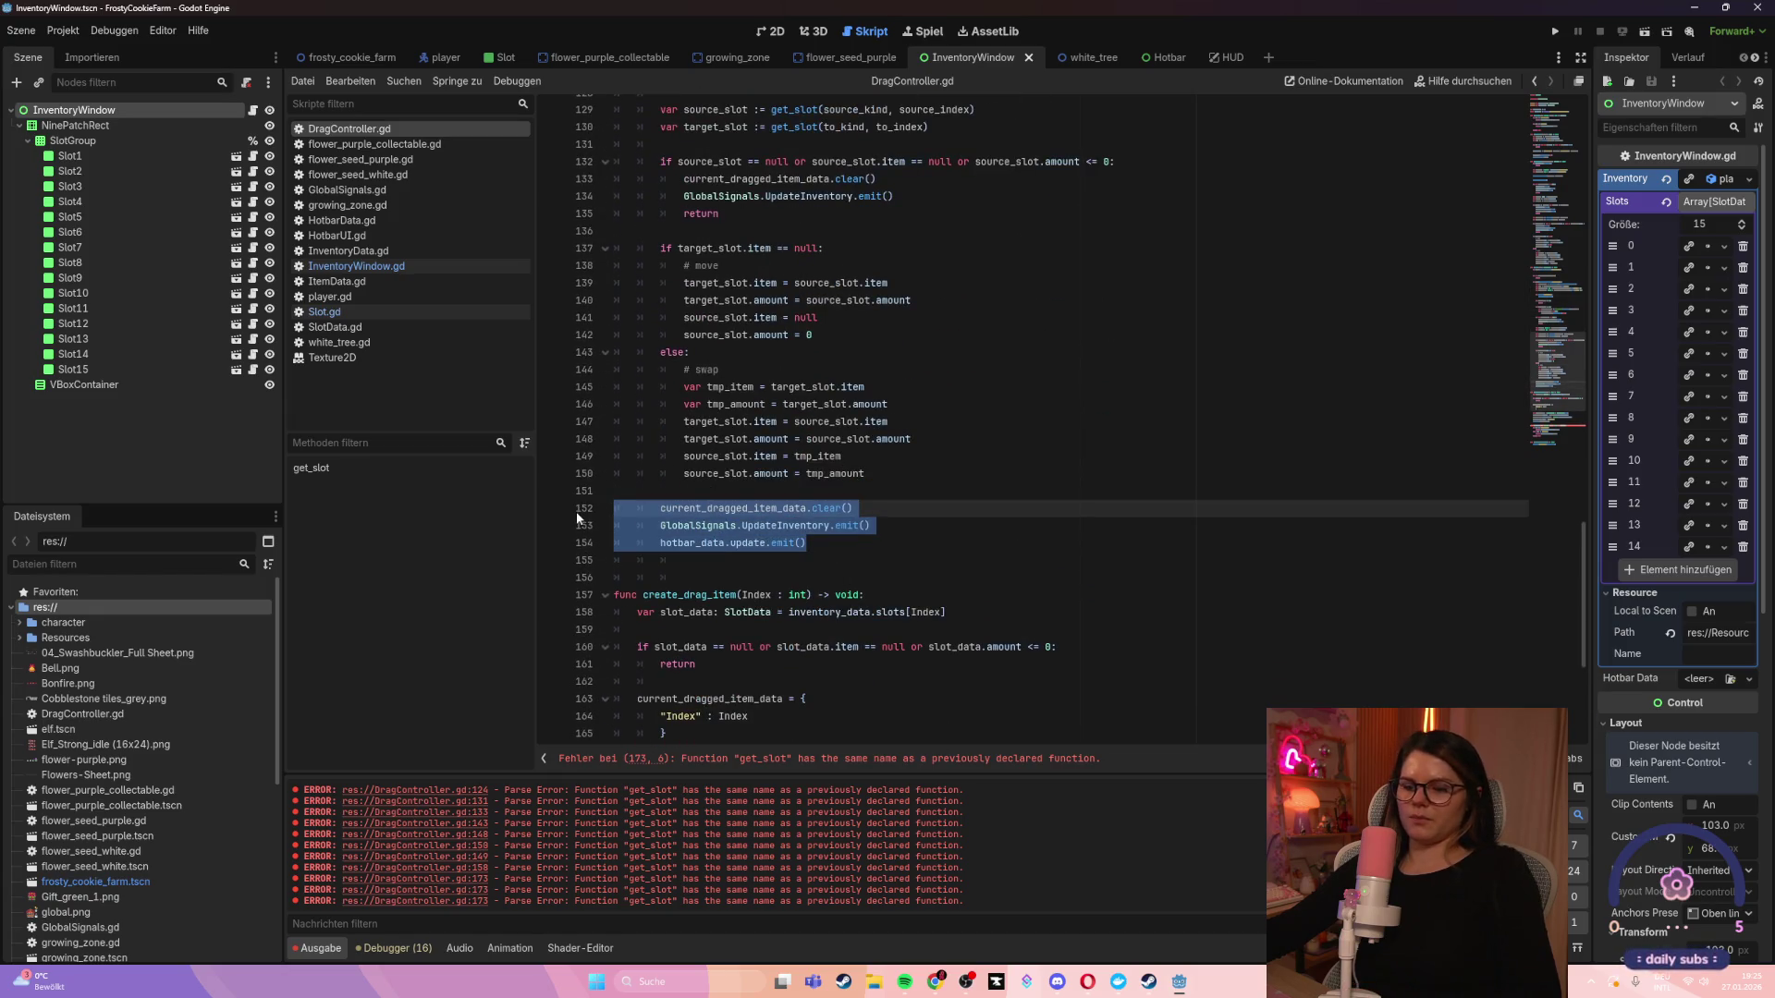
pyautogui.scroll(10, 851, 522)
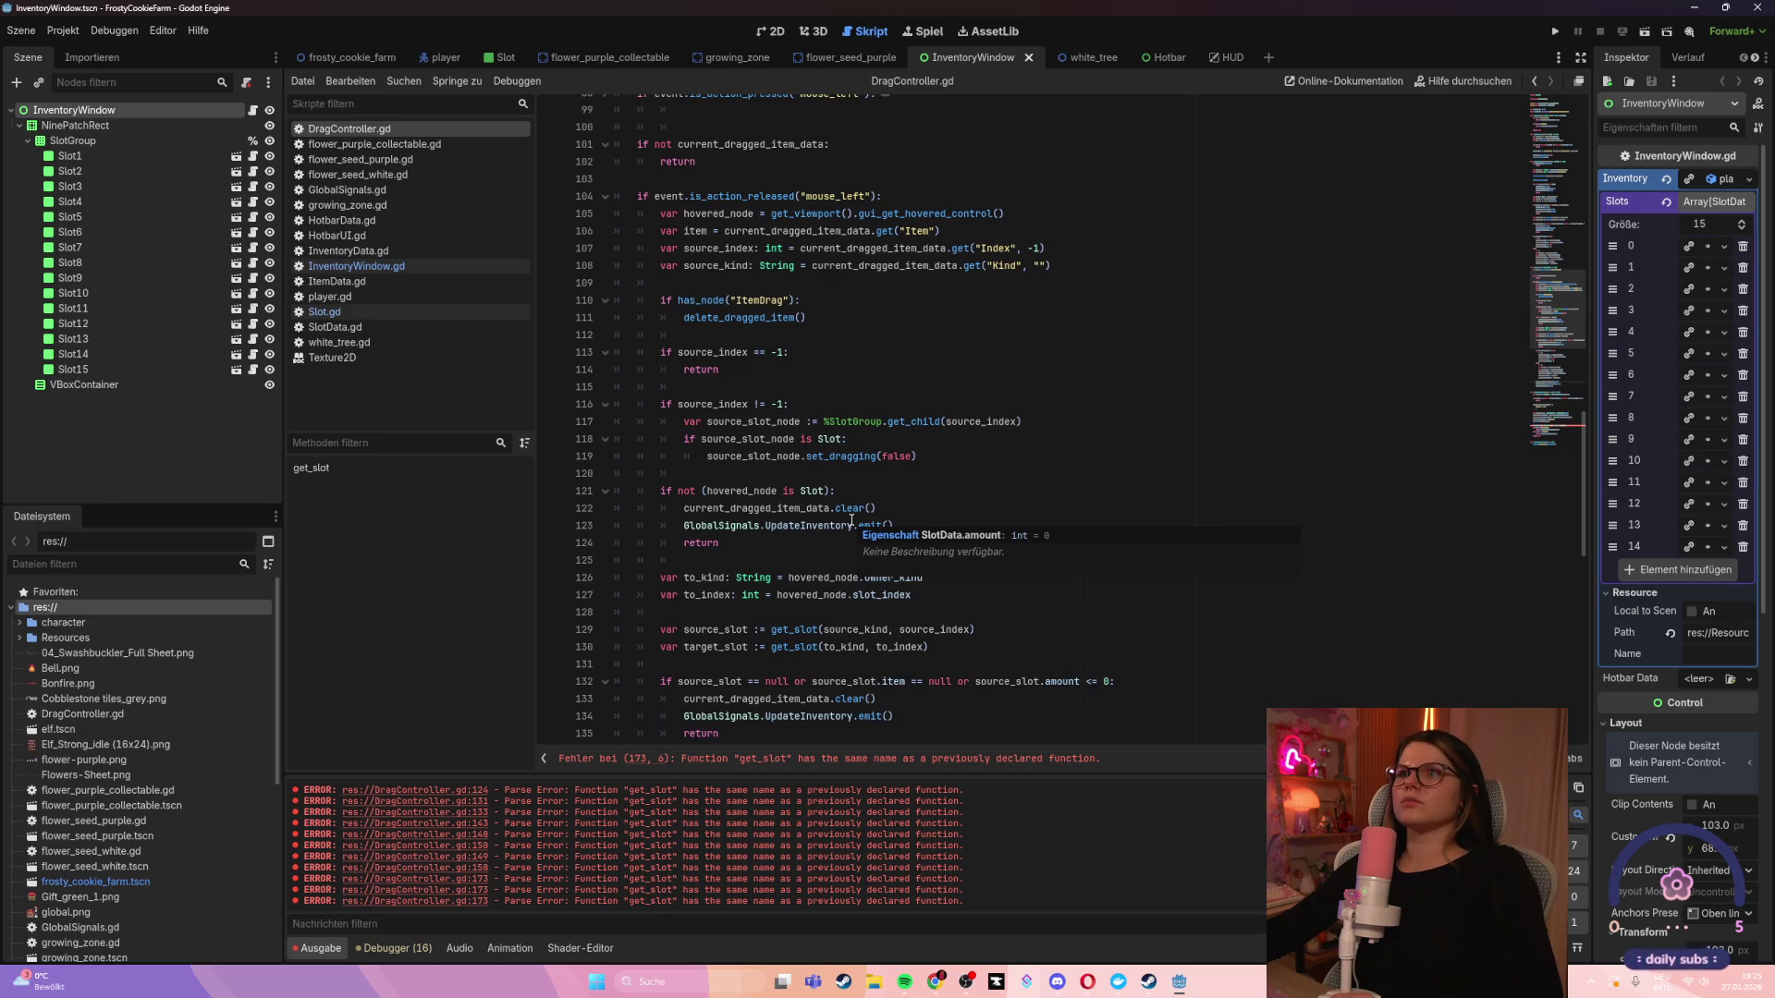
pyautogui.scroll(7, 851, 522)
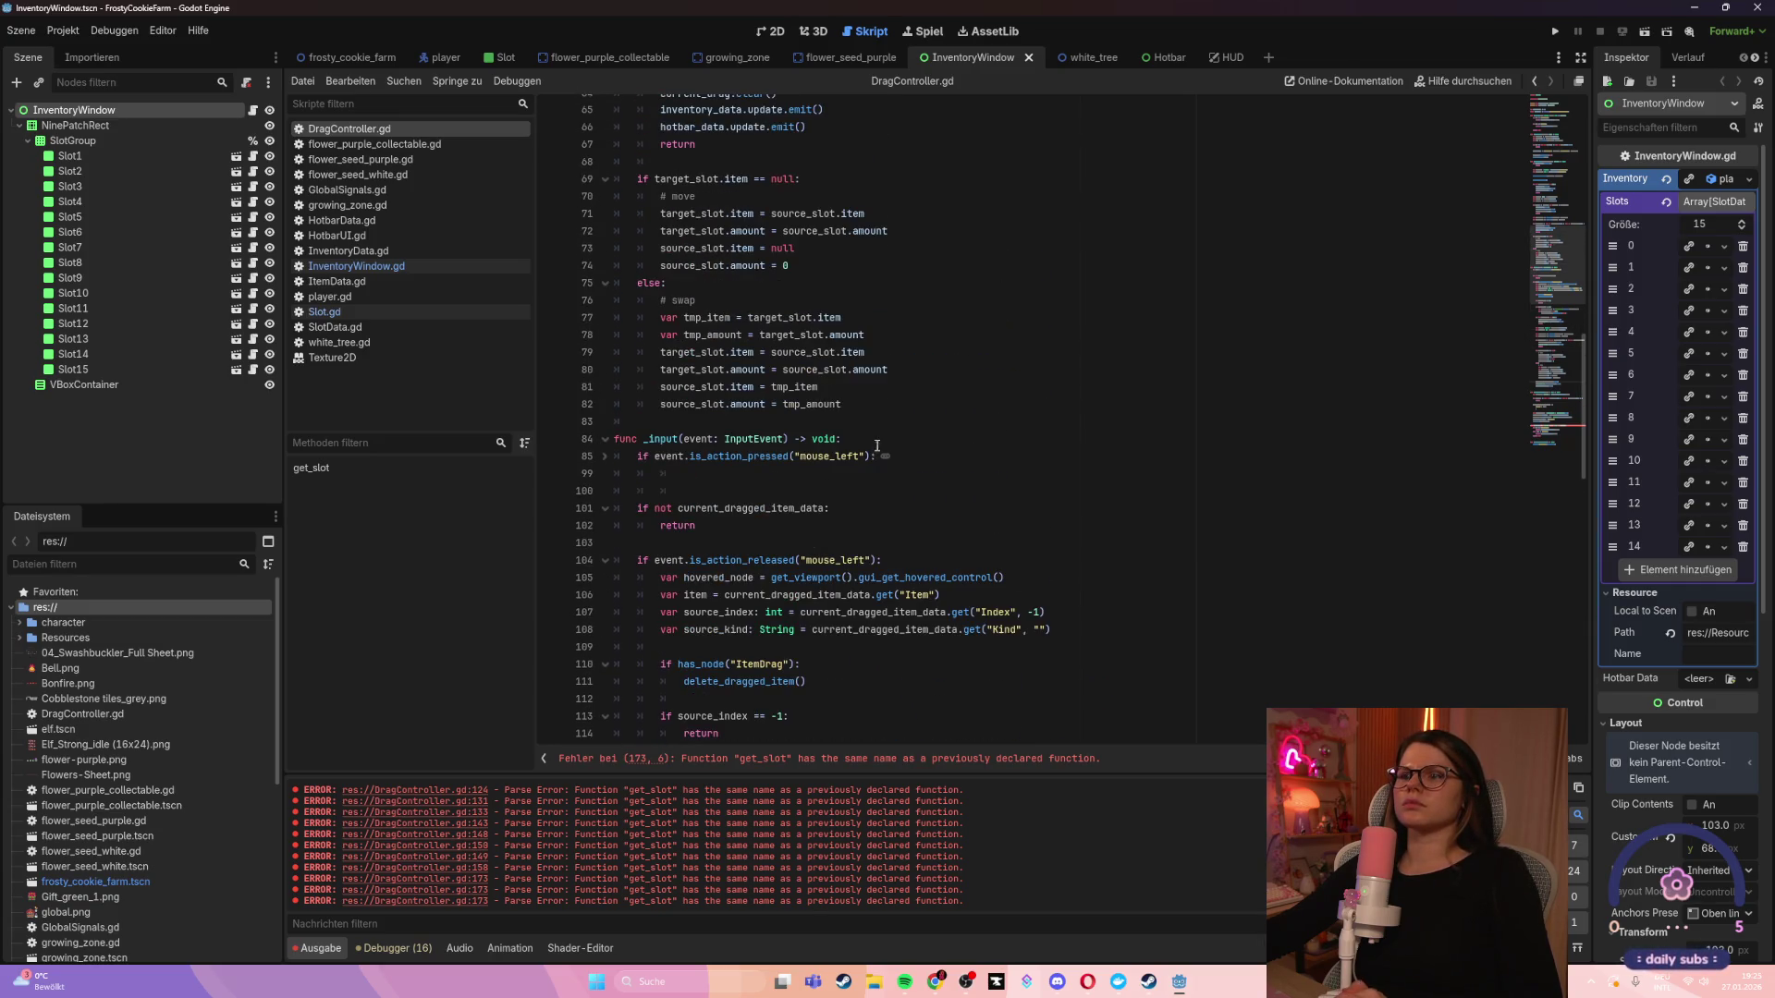
# Step: Paste the cleanup lines after the swap block, changing the first to current_drag.clear()
pyautogui.click(879, 407)
pyautogui.press('Return')
pyautogui.press('Return')
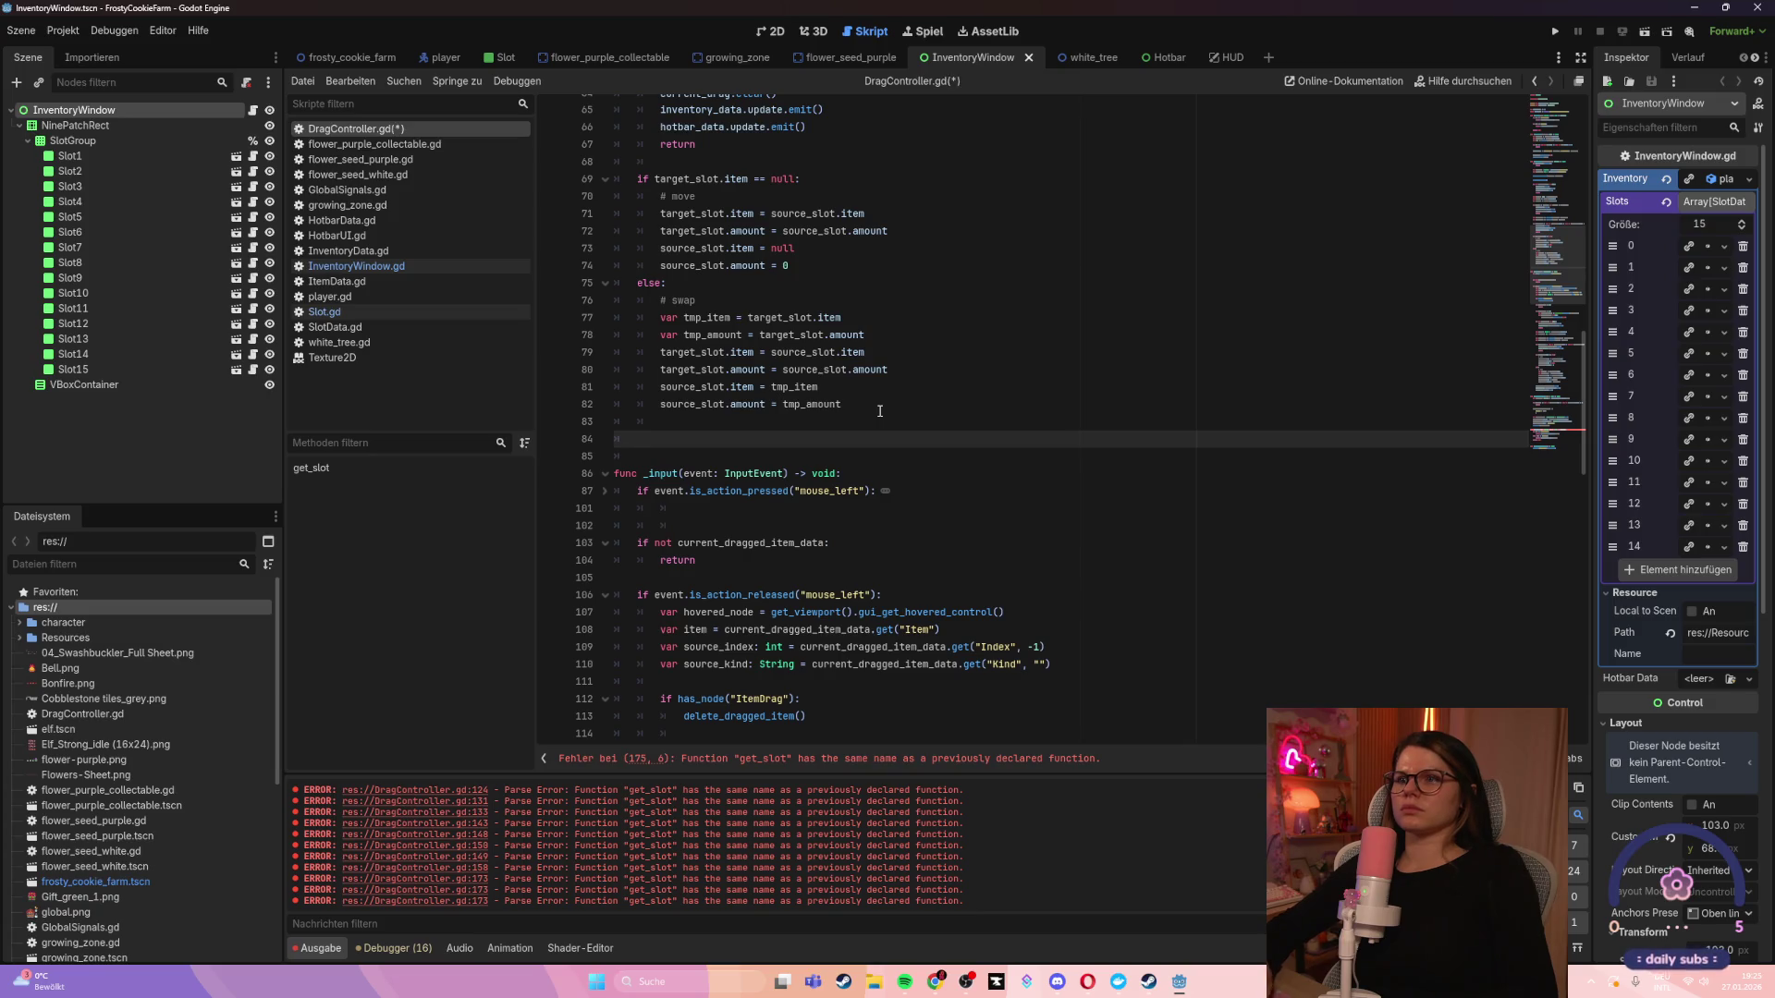
pyautogui.hotkey('ctrl', 'v')
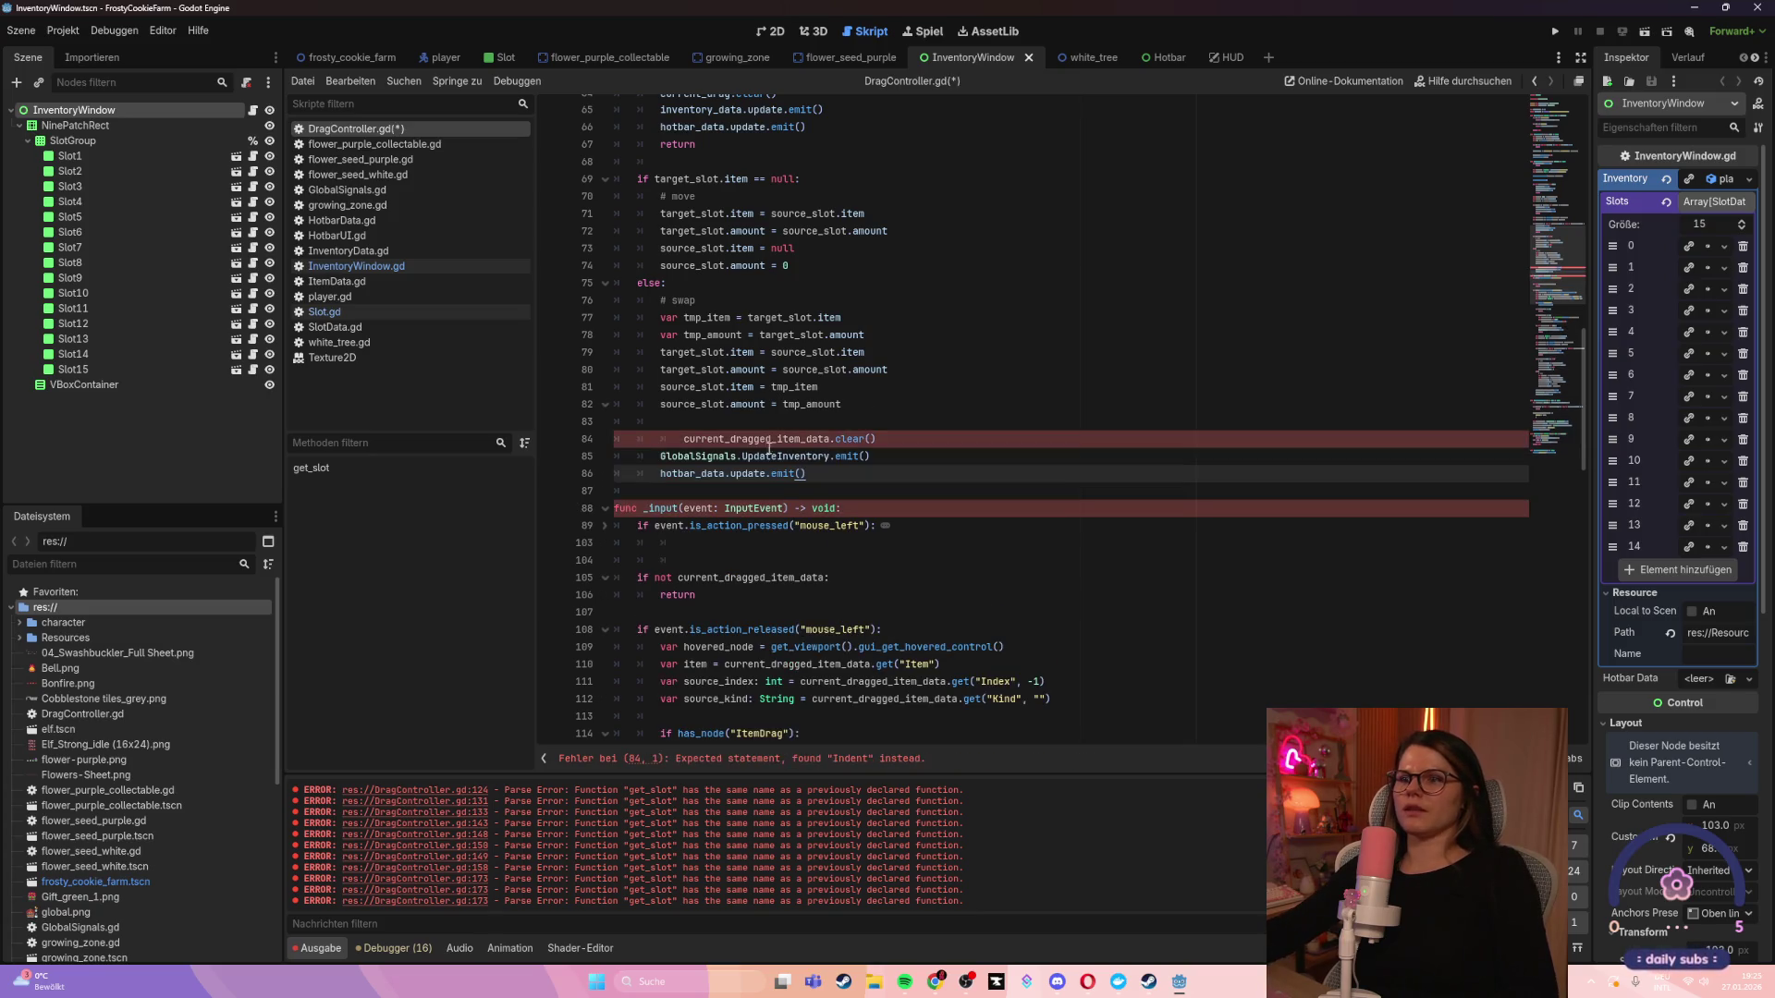
pyautogui.click(682, 438)
pyautogui.press('BackSpace')
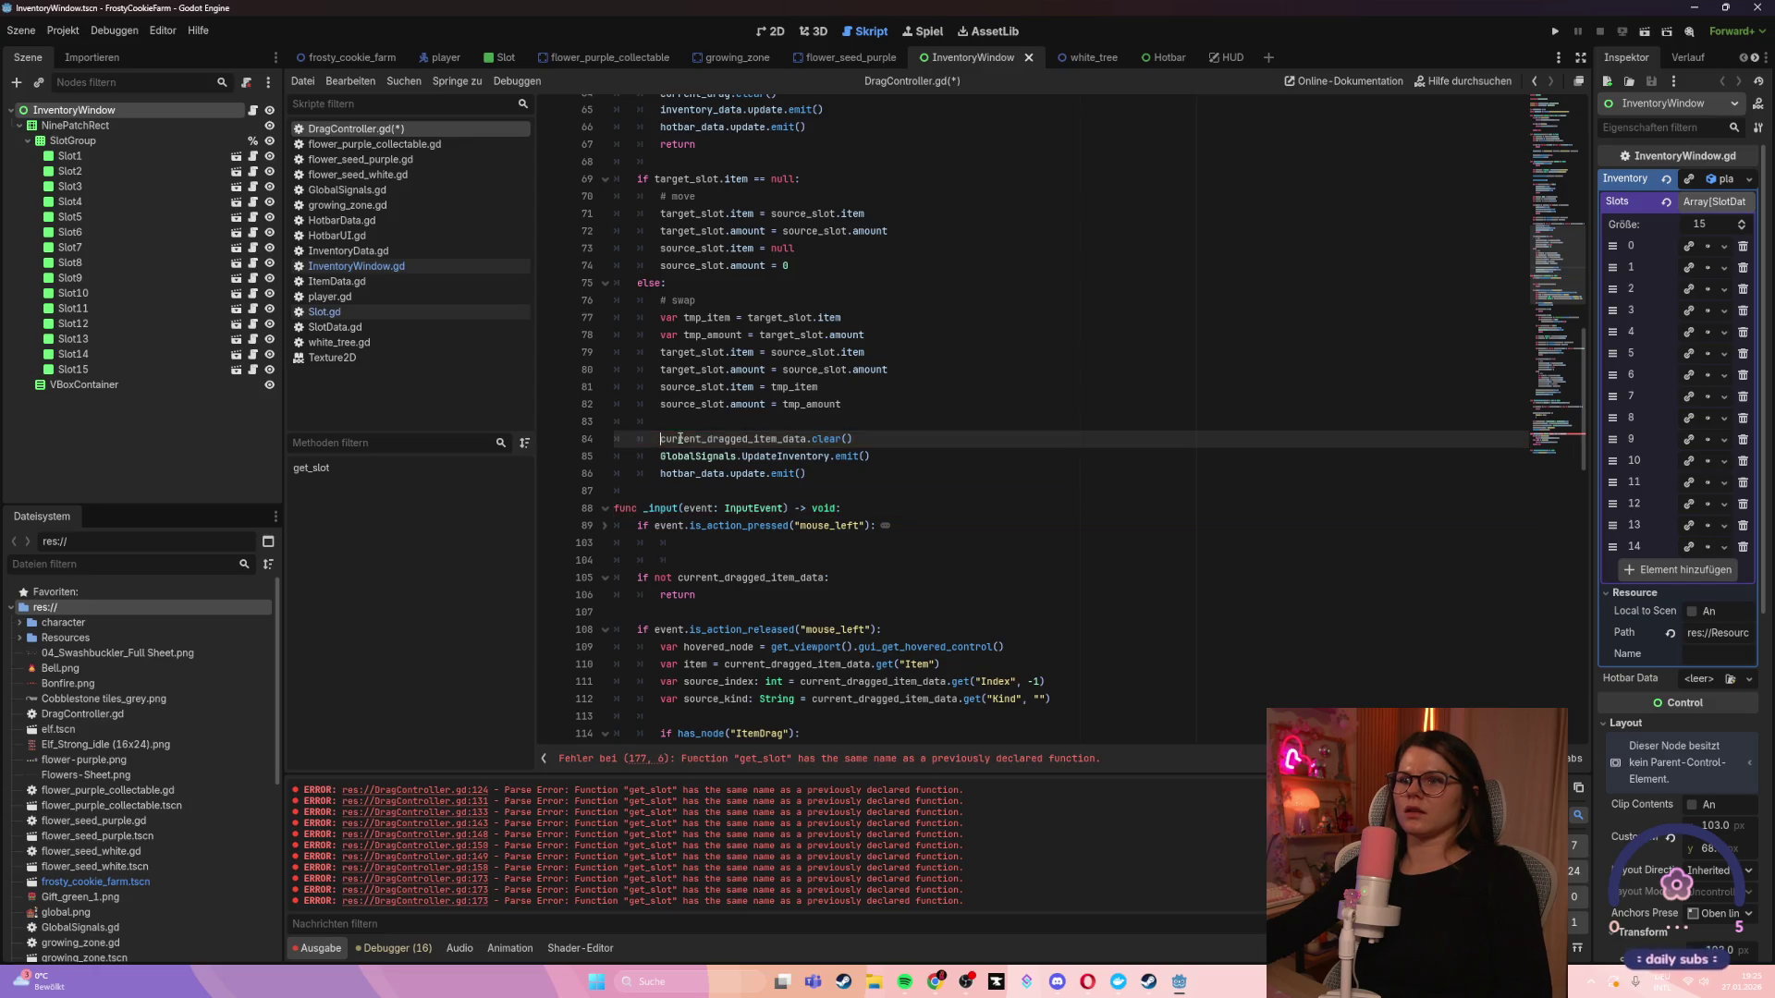
pyautogui.doubleClick(680, 438)
pyautogui.write('current_')
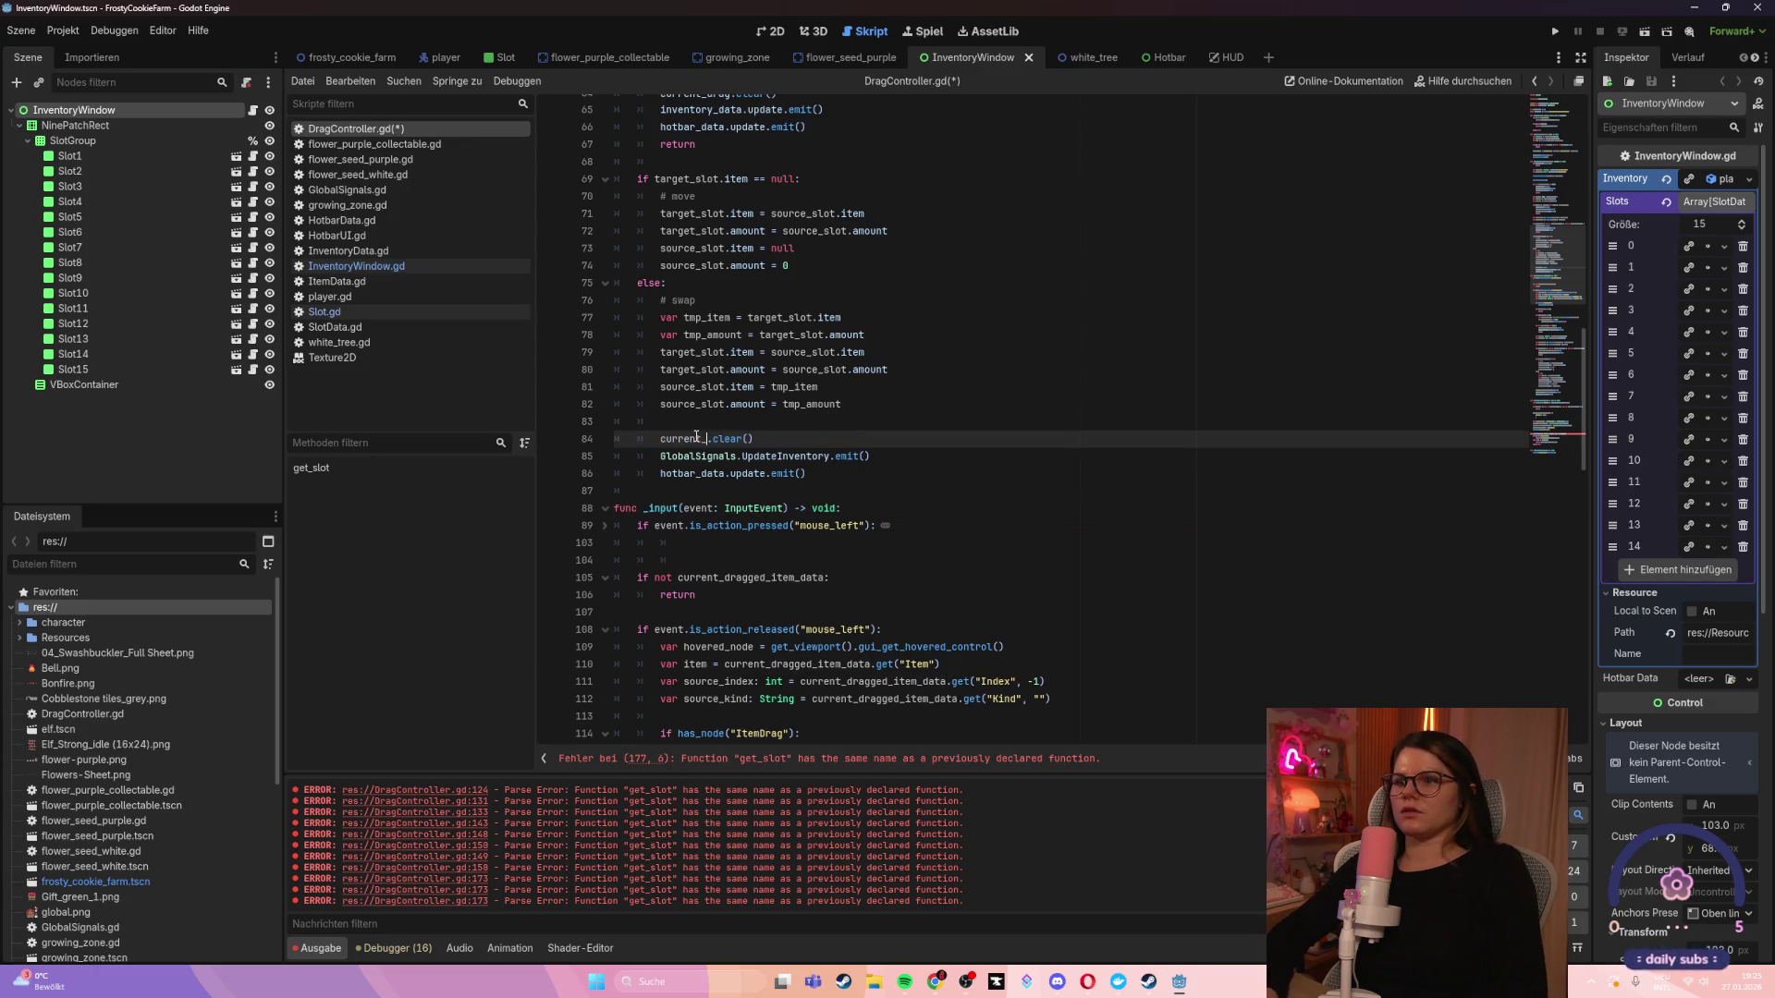
pyautogui.write('dr')
pyautogui.press('Return')
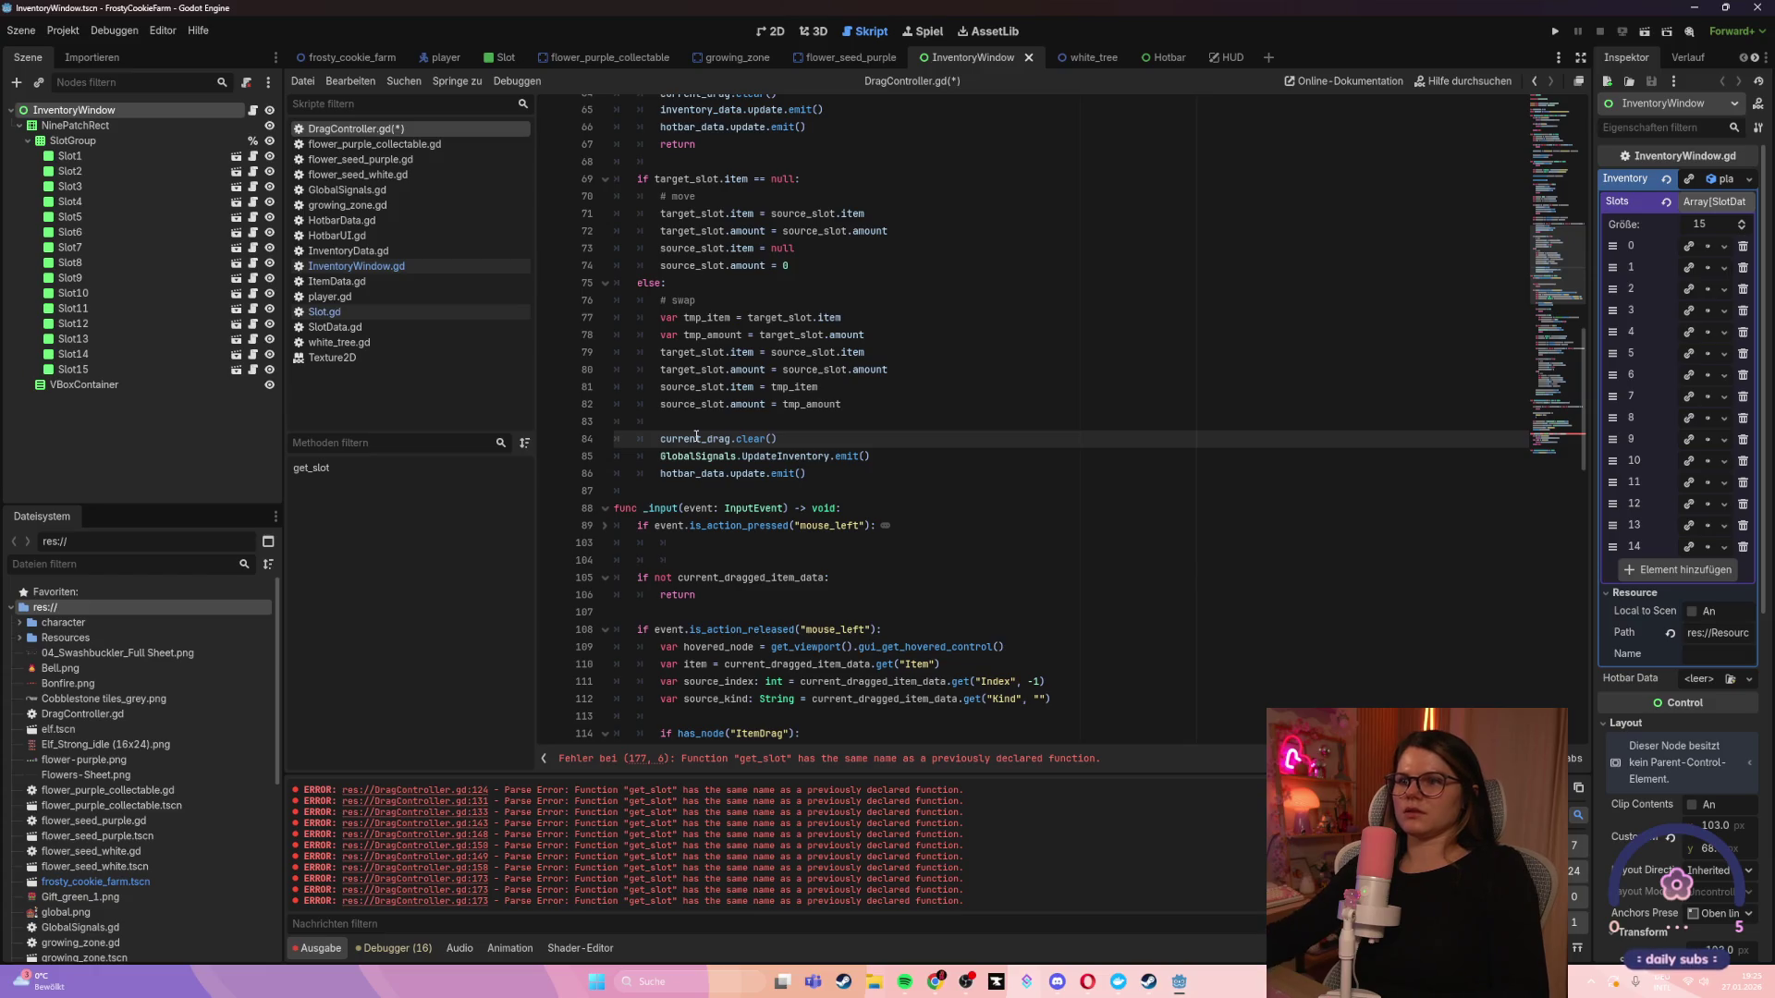
# Step: Dedent lines 84–86 out of the else, add inventory_data.update.emit(), and save
pyautogui.scroll(3, 943, 486)
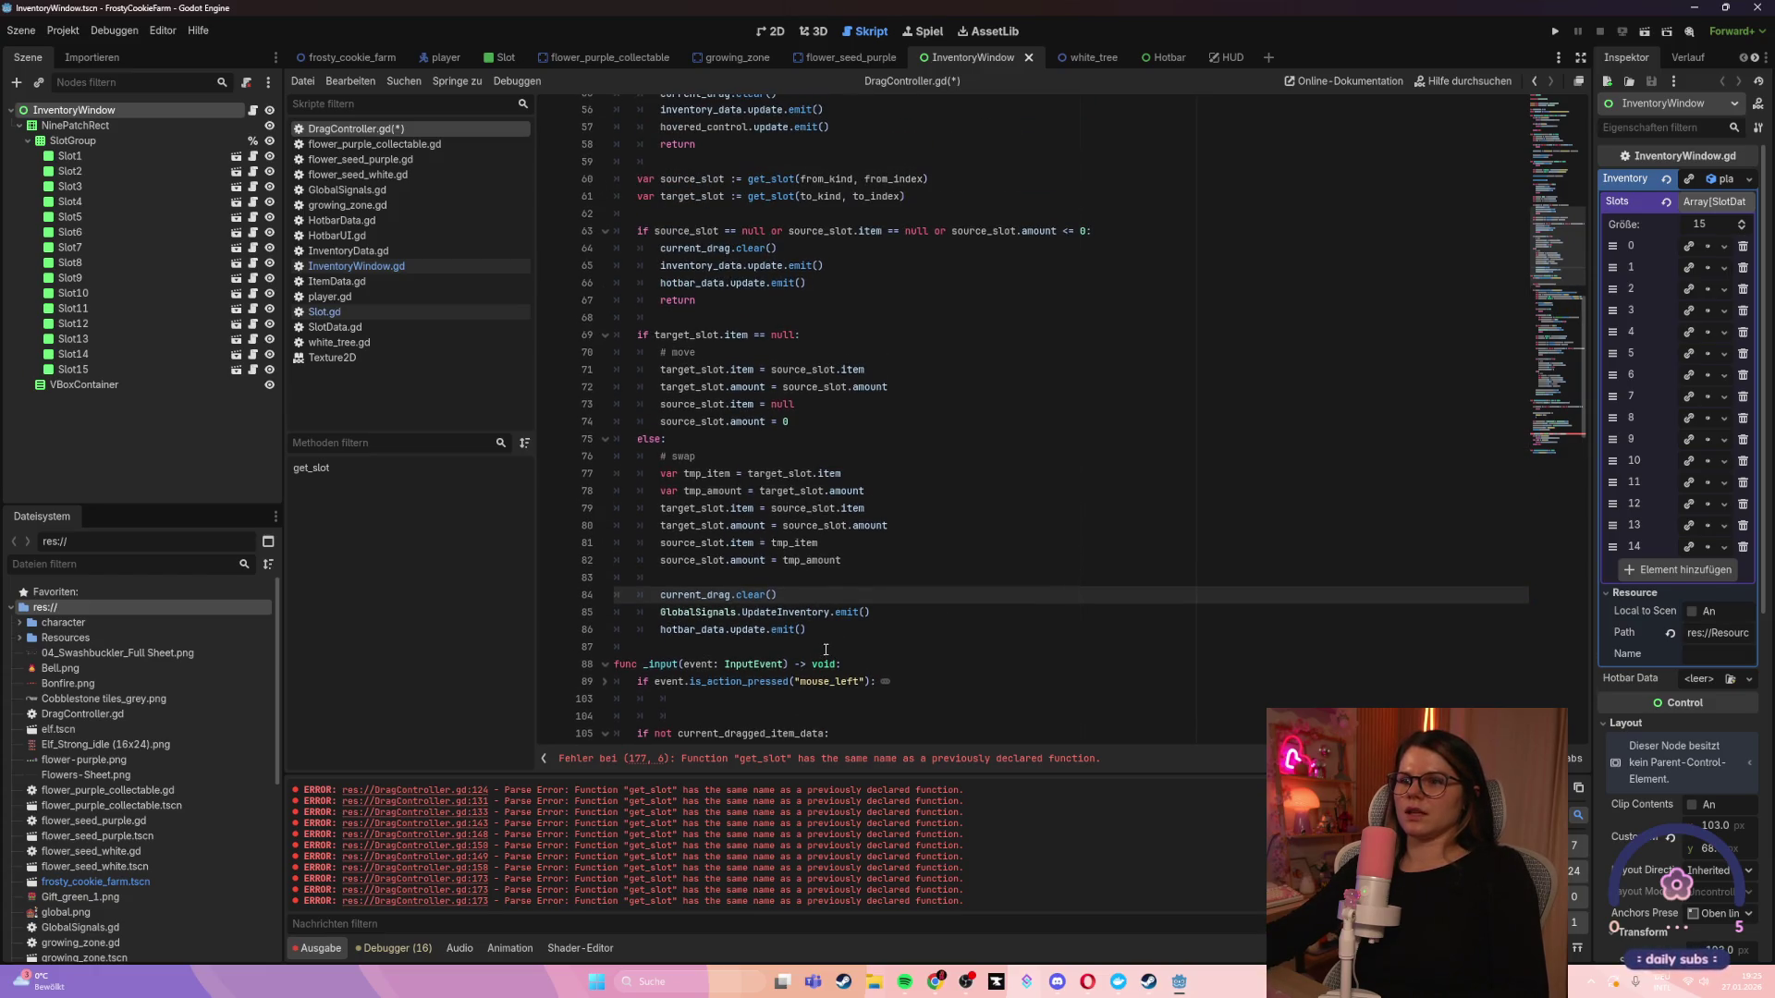
pyautogui.click(701, 630)
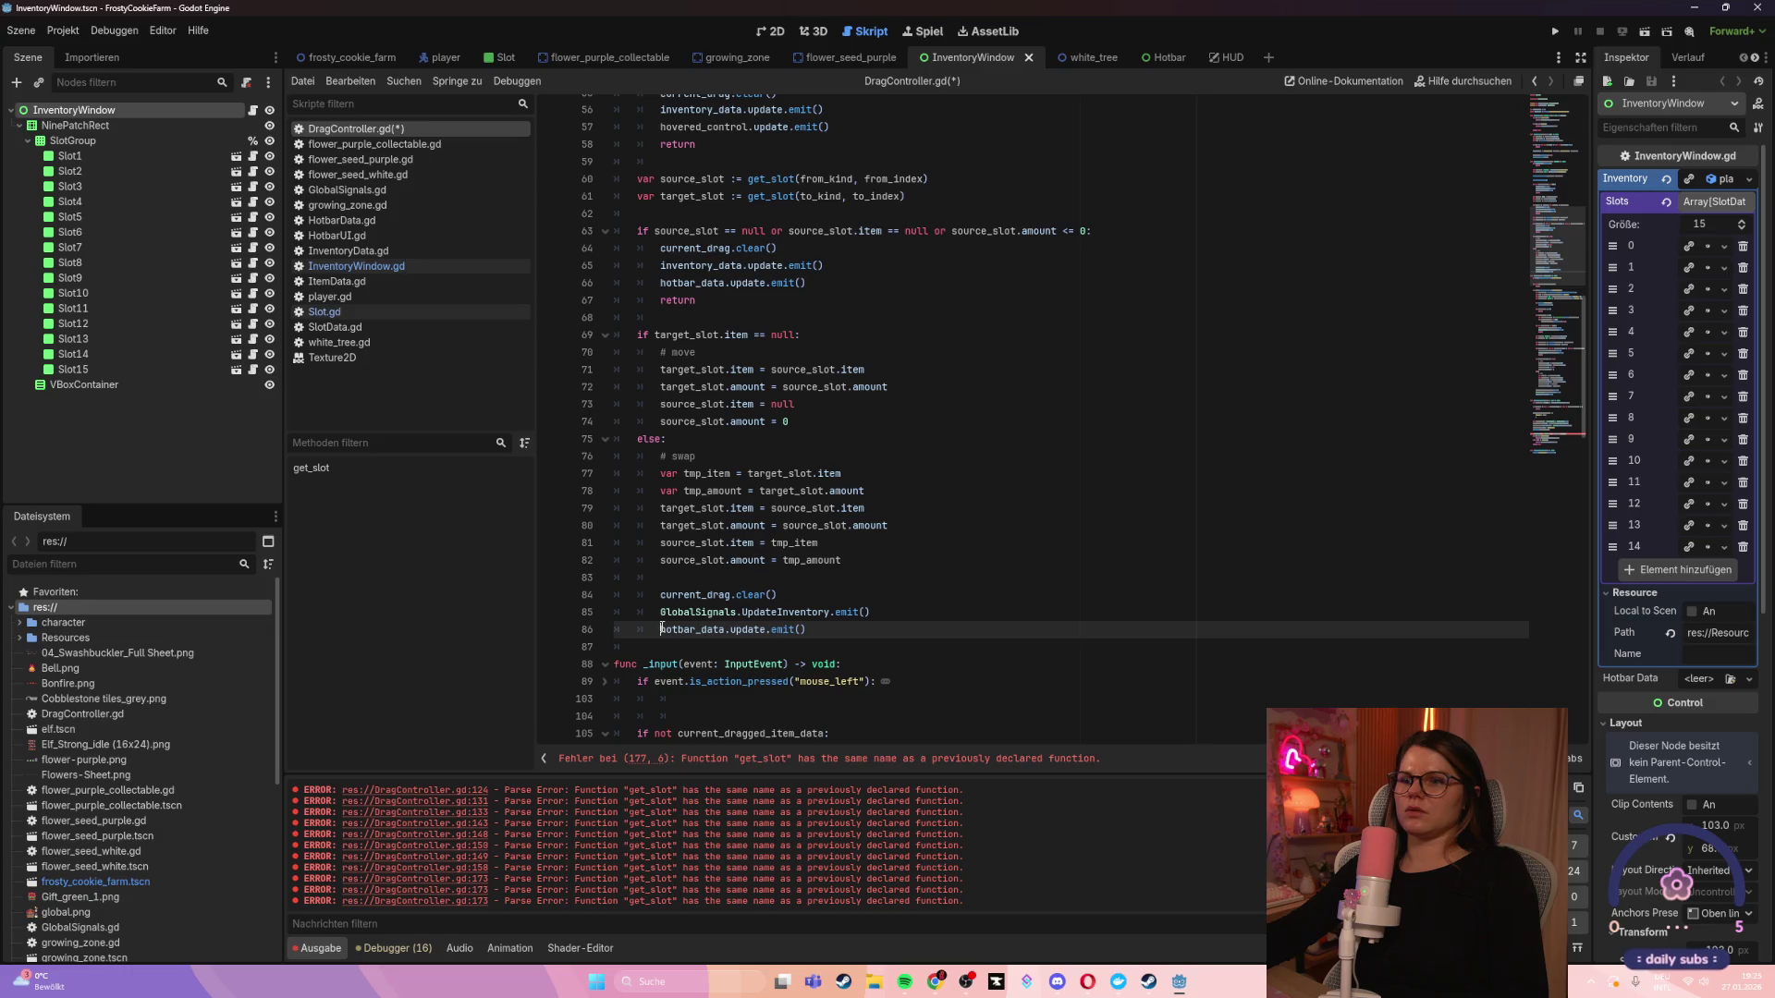
pyautogui.moveTo(819, 632); pyautogui.dragTo(615, 596)
pyautogui.hotkey('shift', 'Tab')
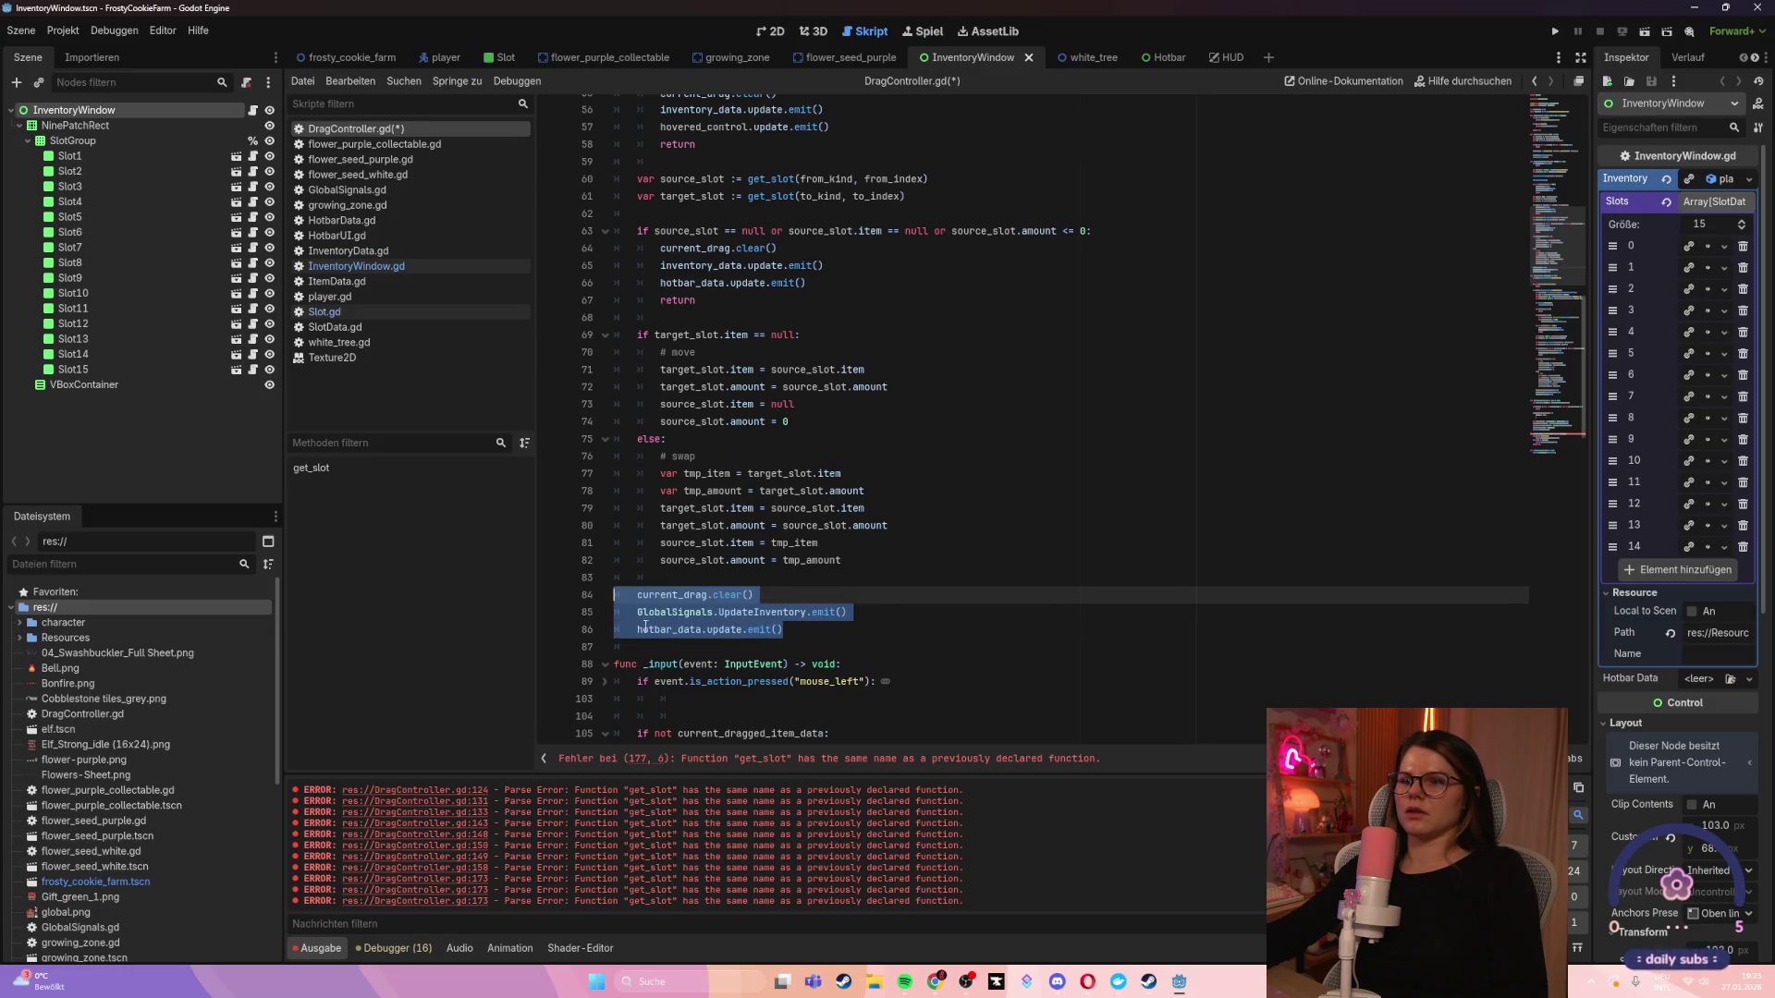
pyautogui.click(787, 631)
pyautogui.press('Return')
pyautogui.write('ento')
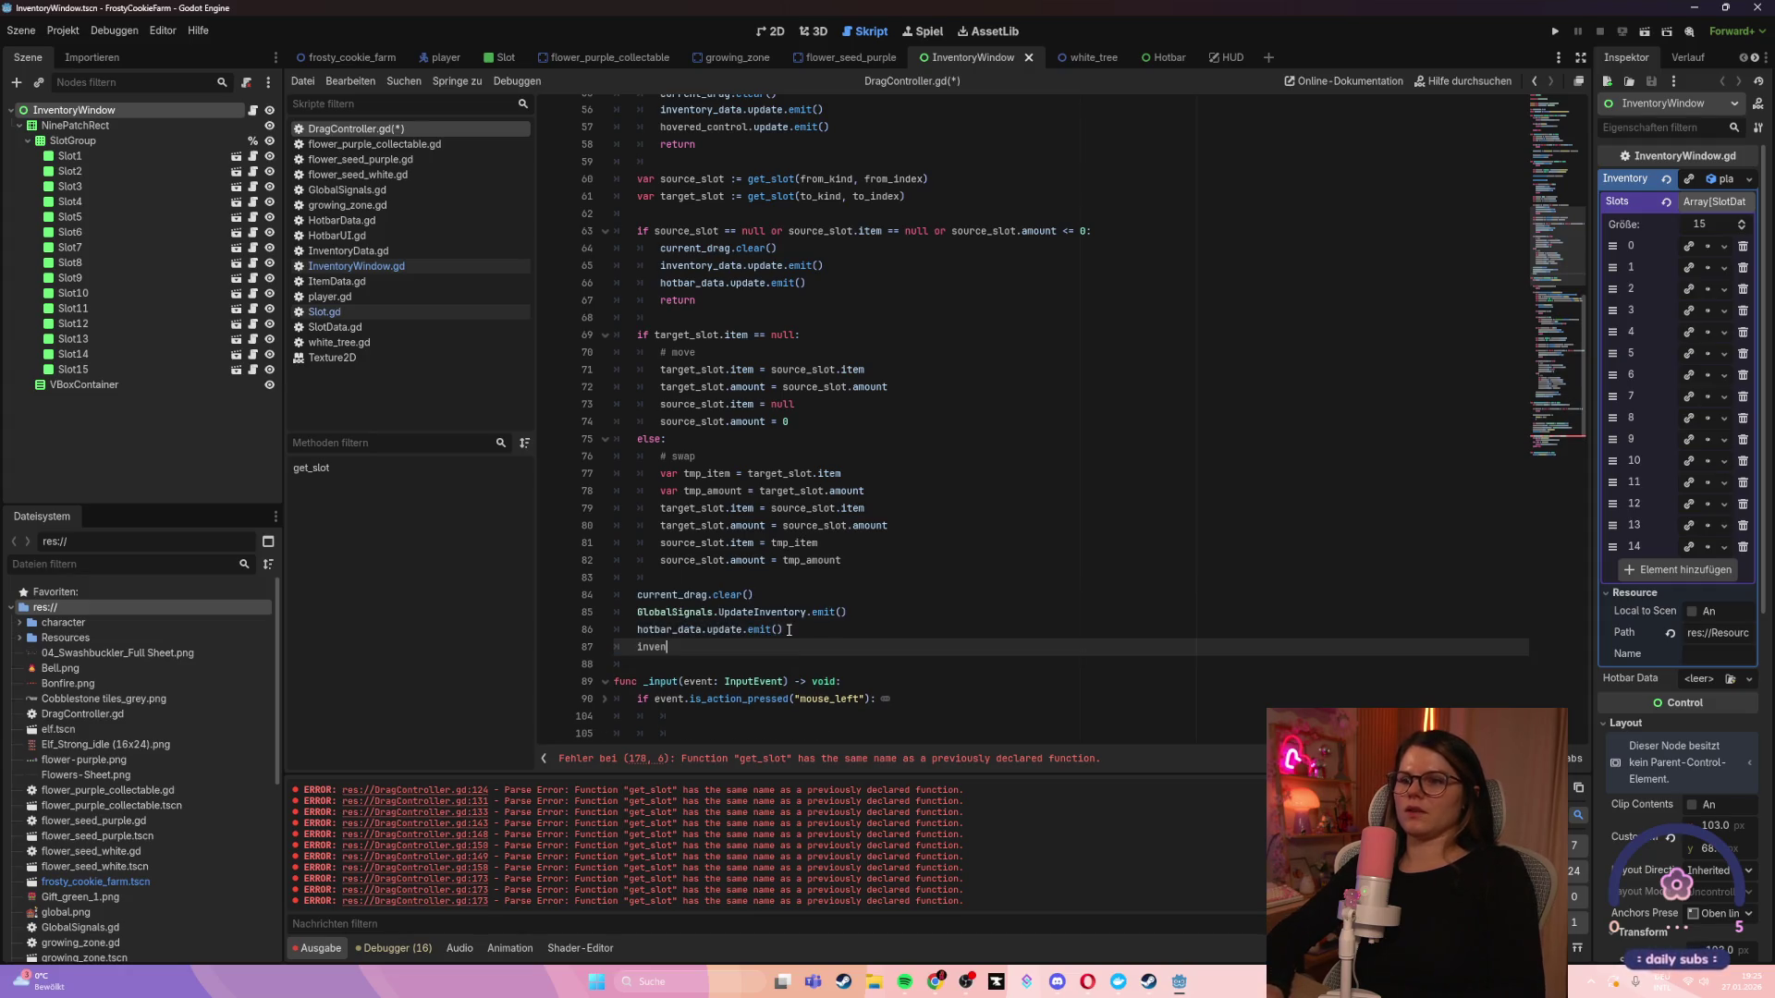
pyautogui.press('Return')
pyautogui.write('.update.emi')
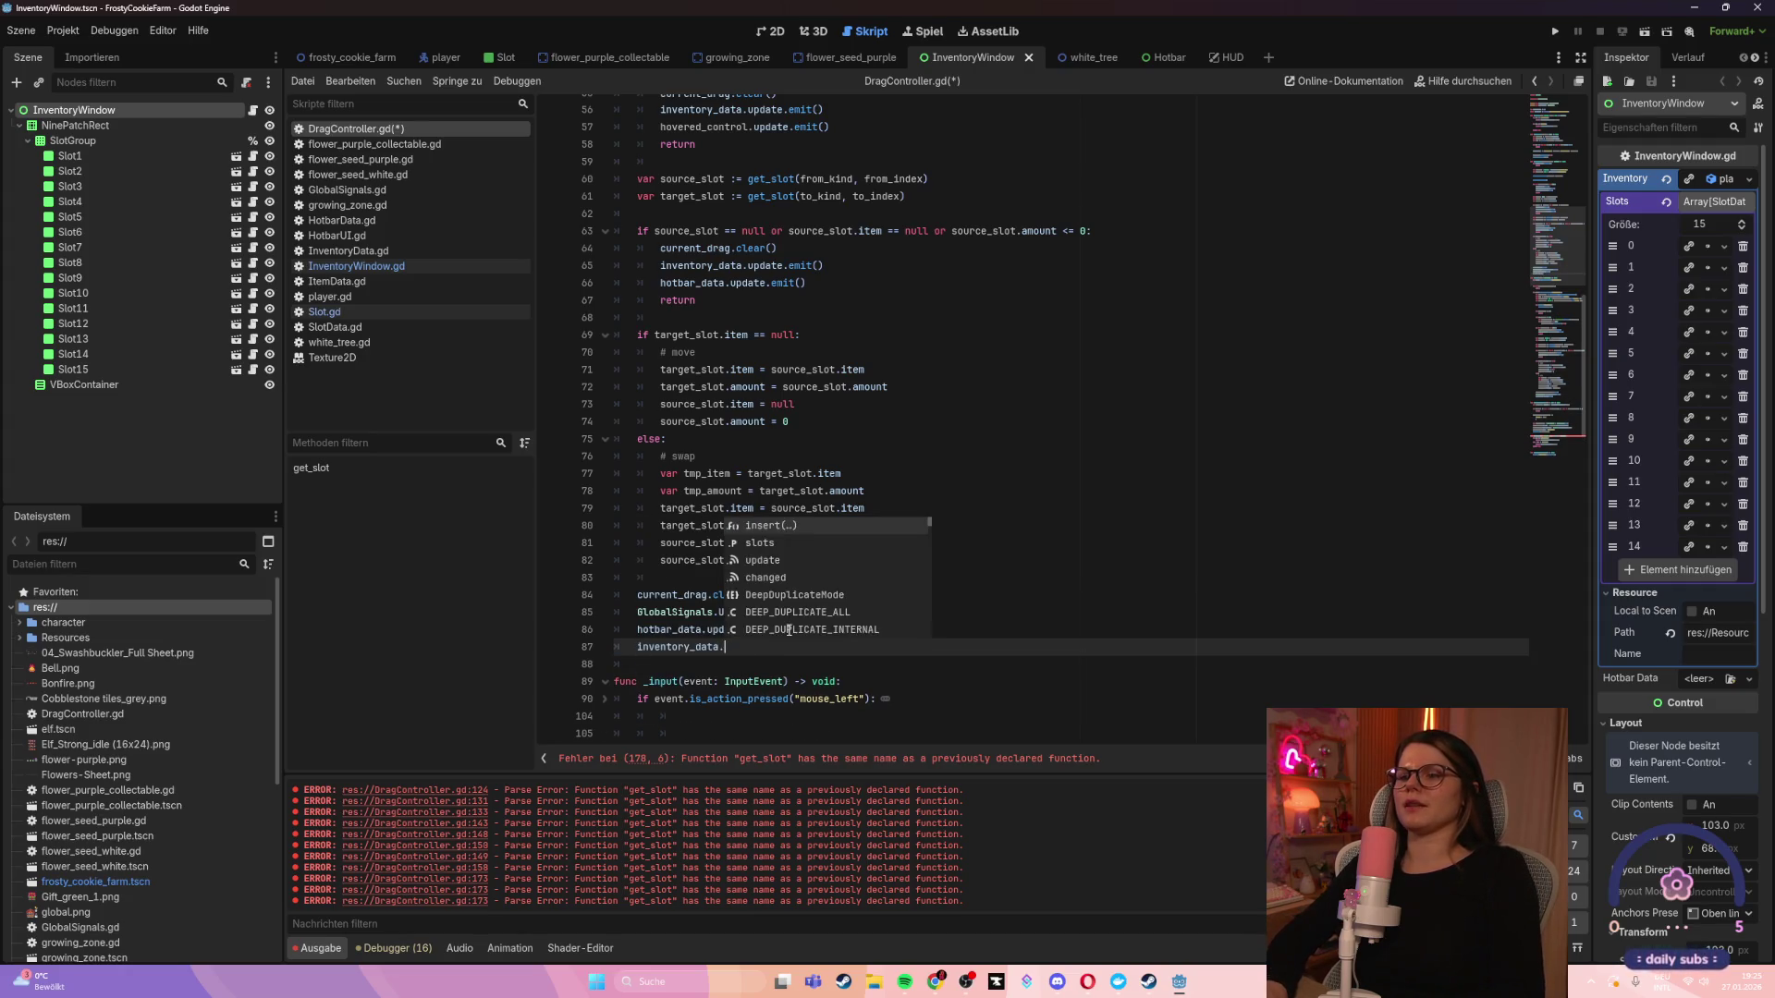
pyautogui.press('Return')
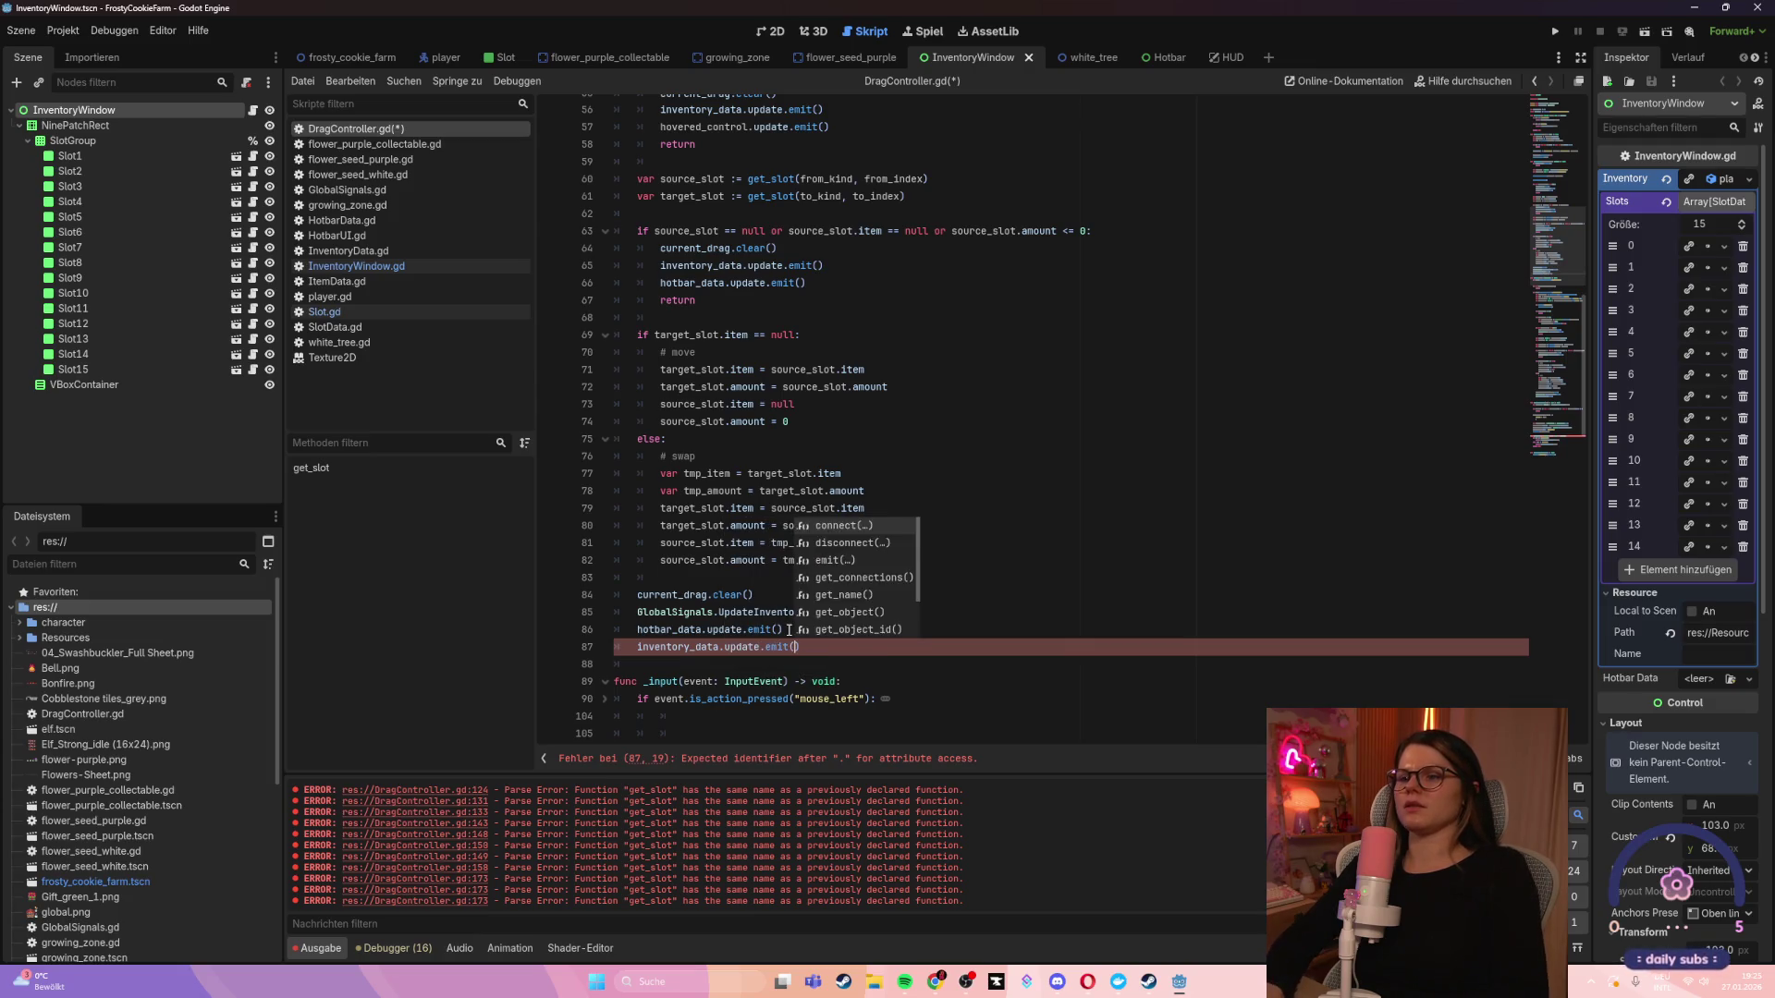
pyautogui.hotkey('ctrl', 's')
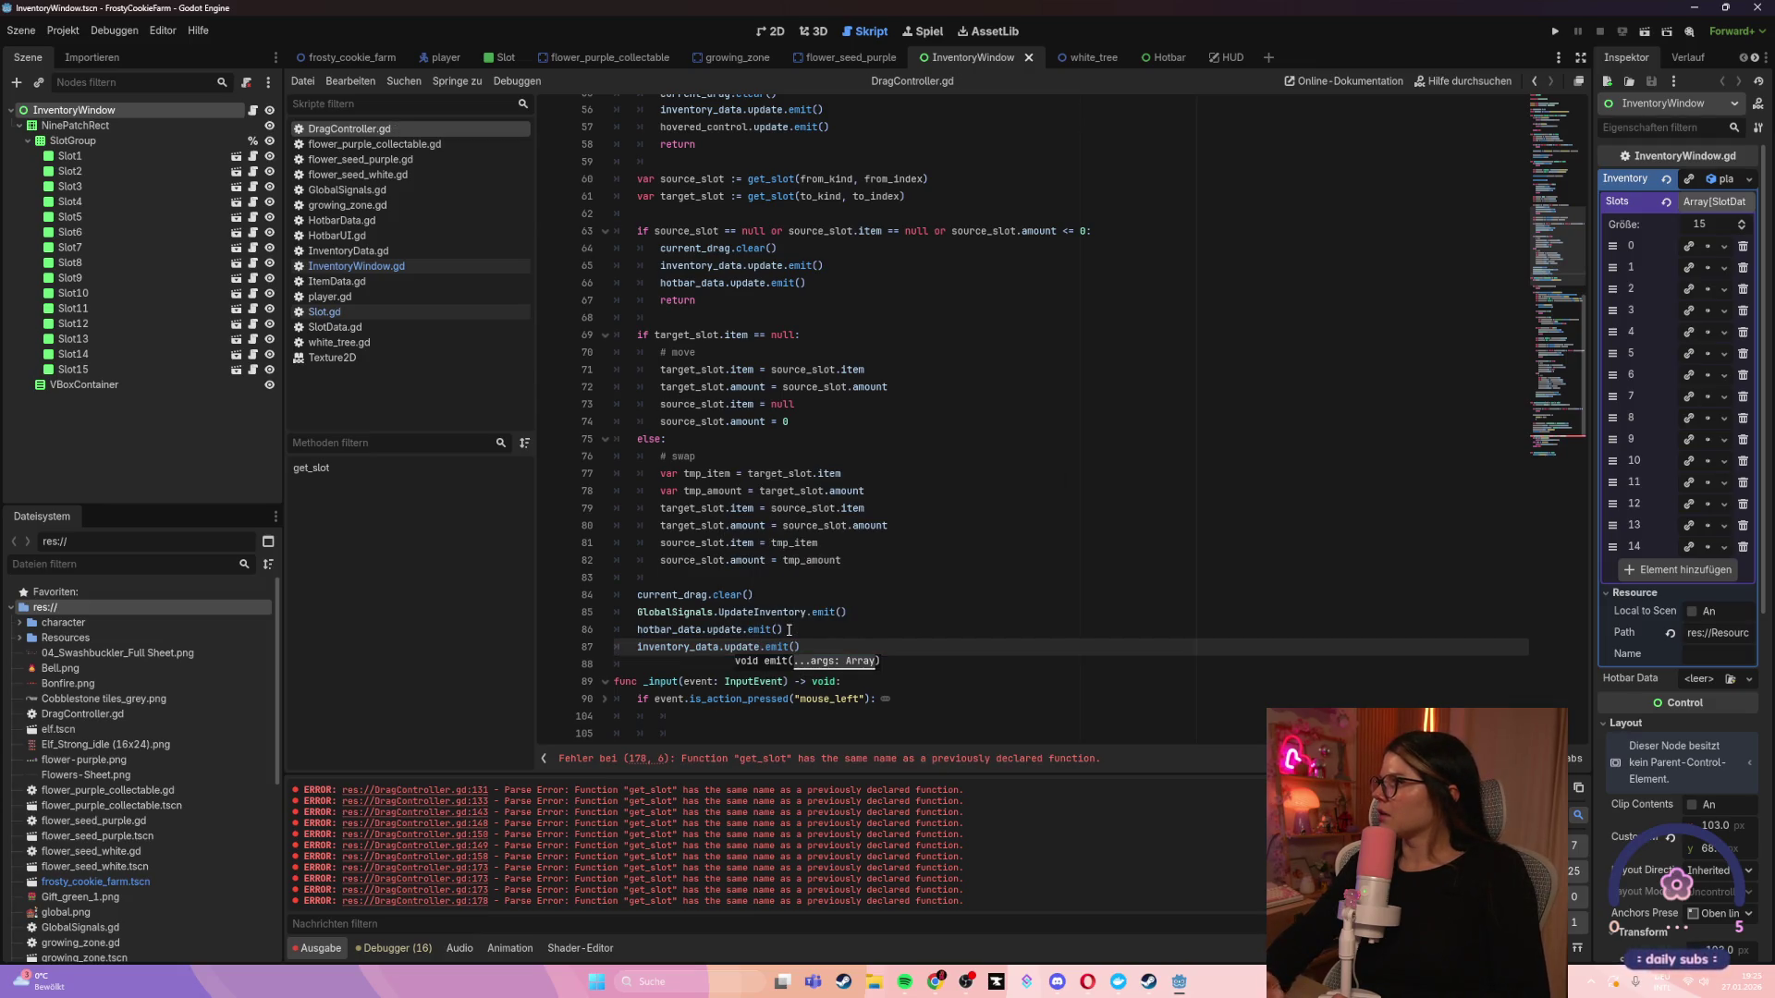
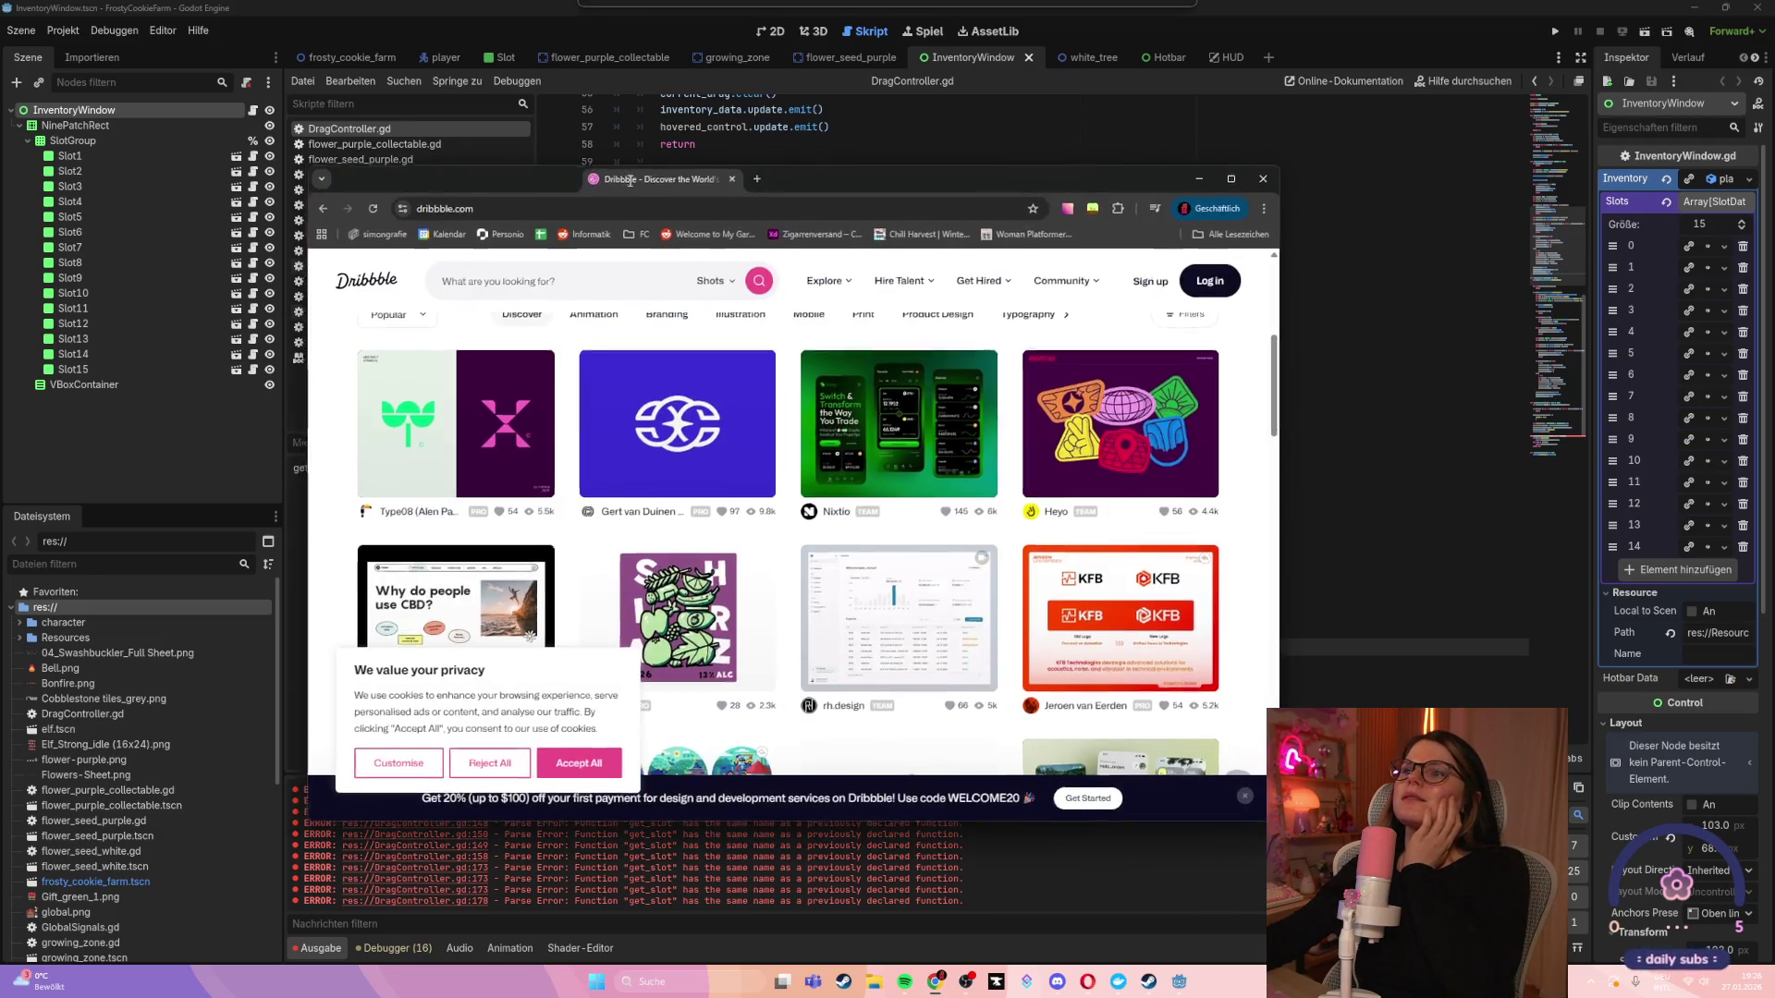
# Step: Move the browser window up, accept Dribbble's cookie notice, and scroll the shots grid
pyautogui.moveTo(626, 175); pyautogui.dragTo(644, 108)
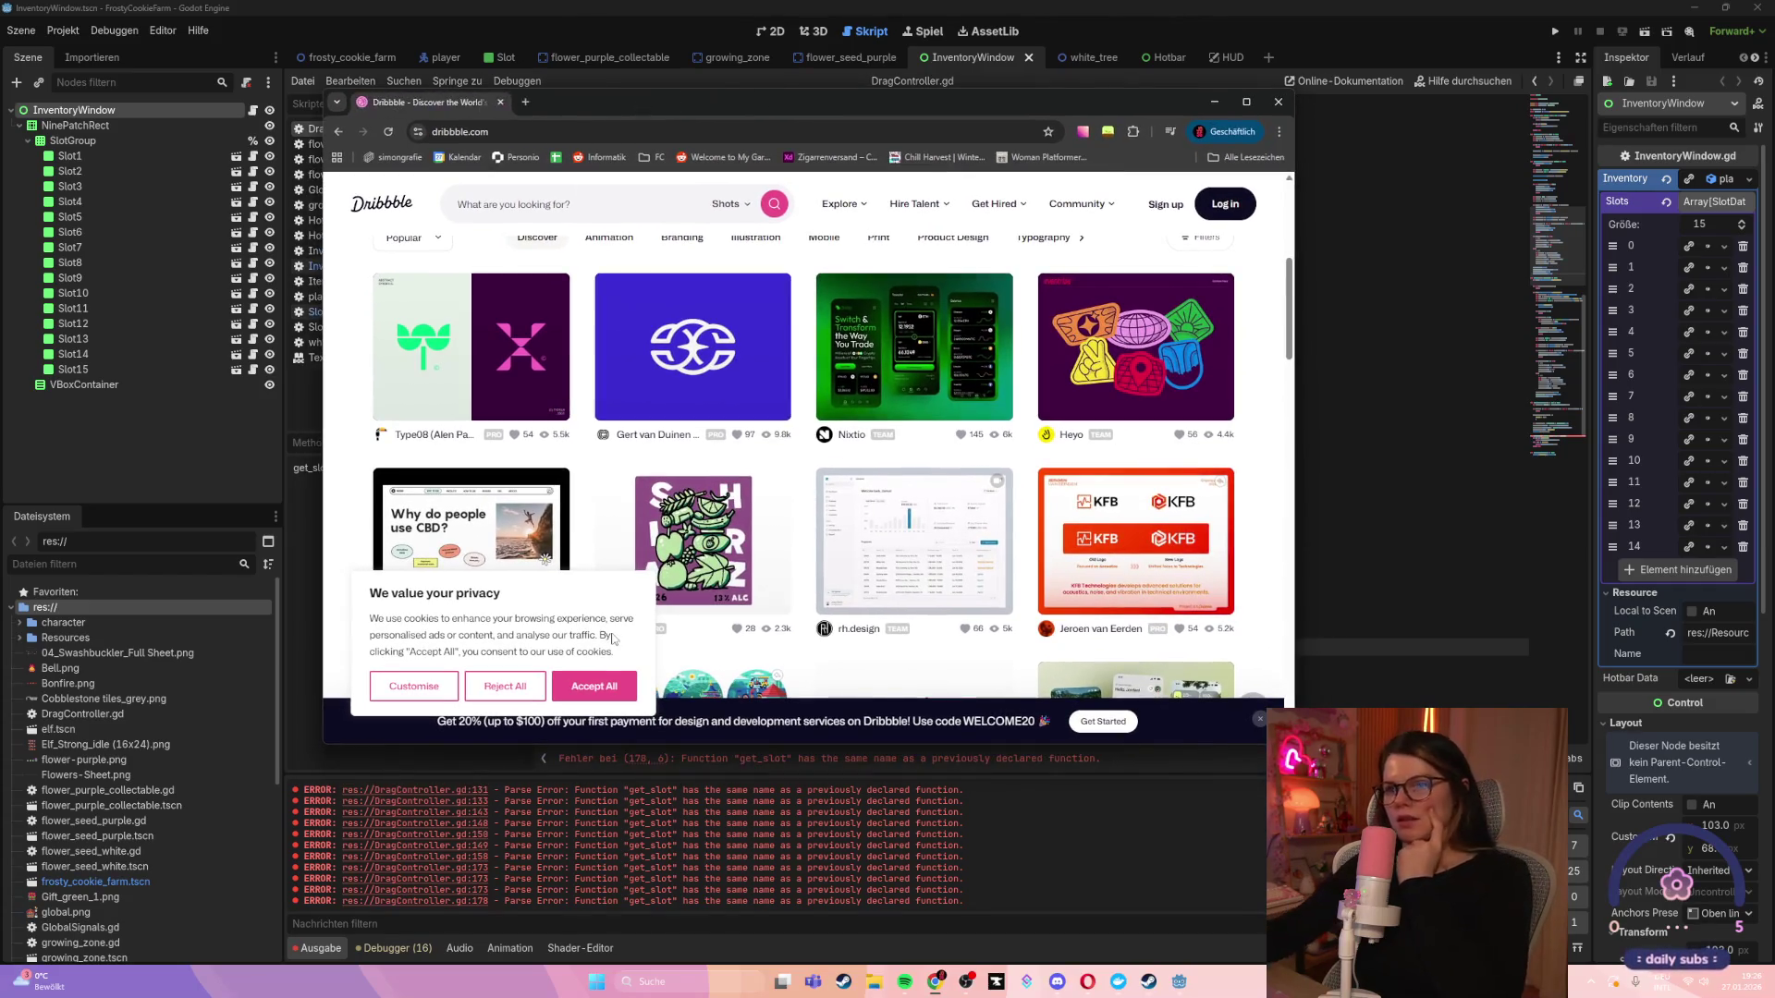
pyautogui.click(595, 687)
pyautogui.scroll(-3, 594, 687)
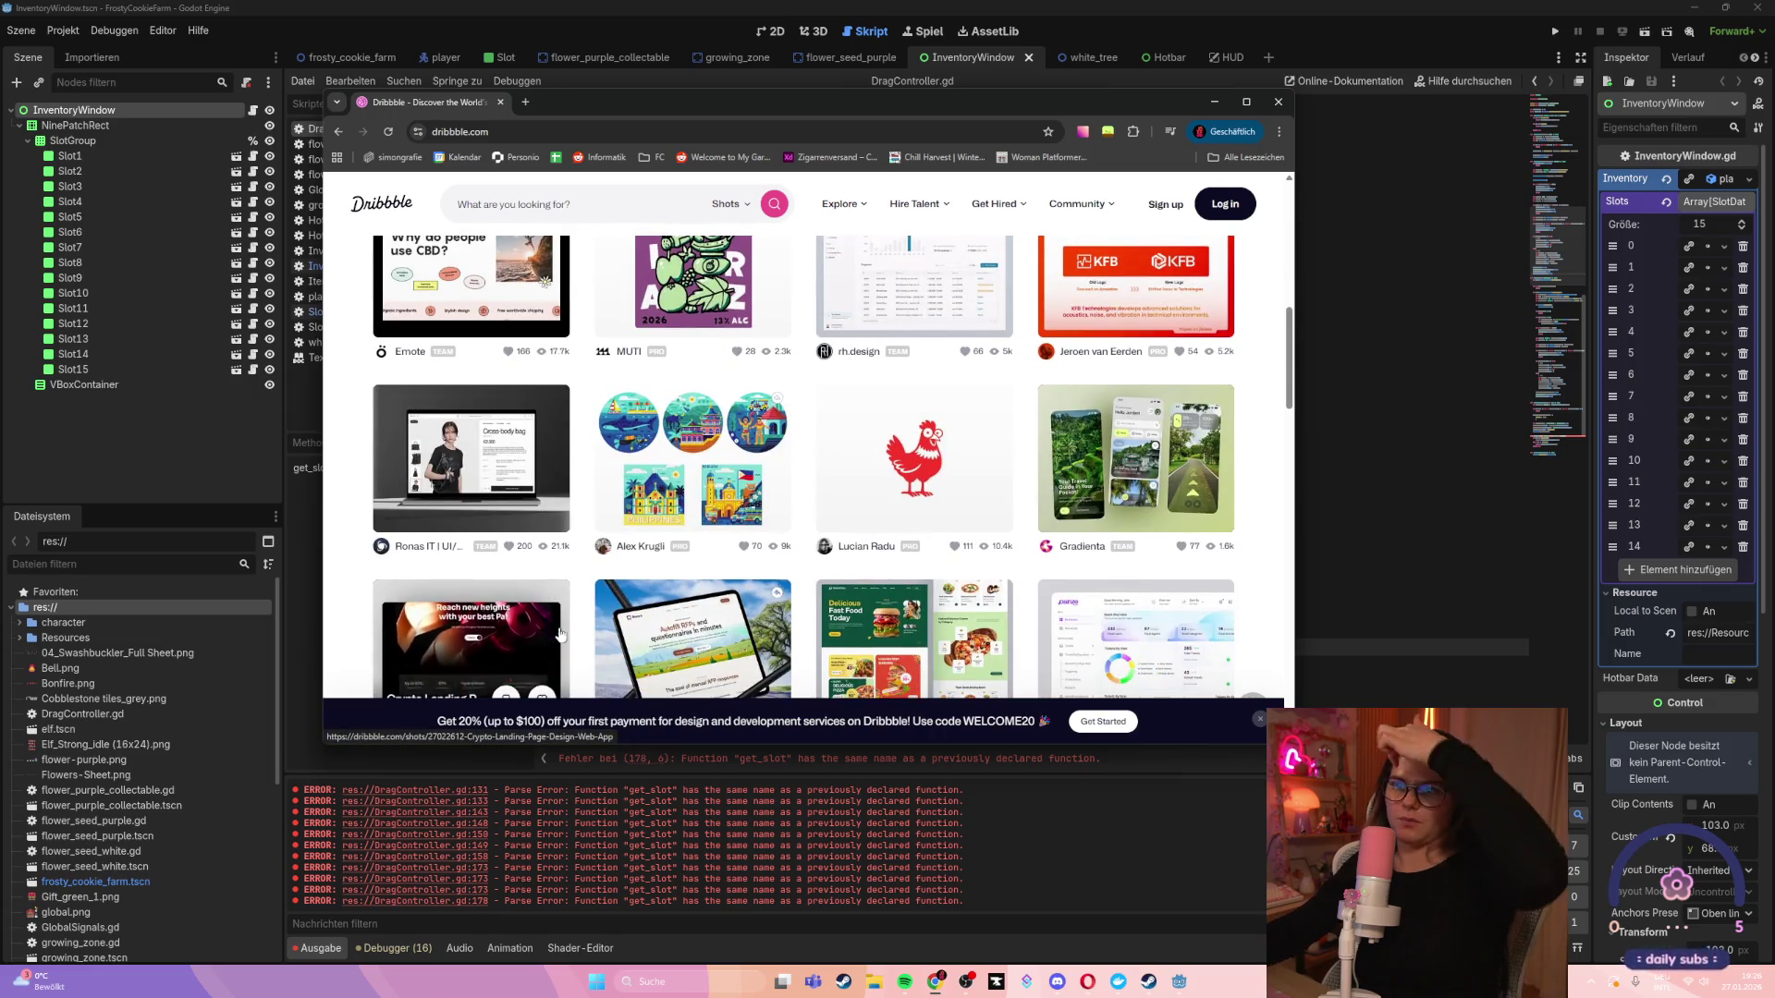
pyautogui.scroll(-2, 558, 639)
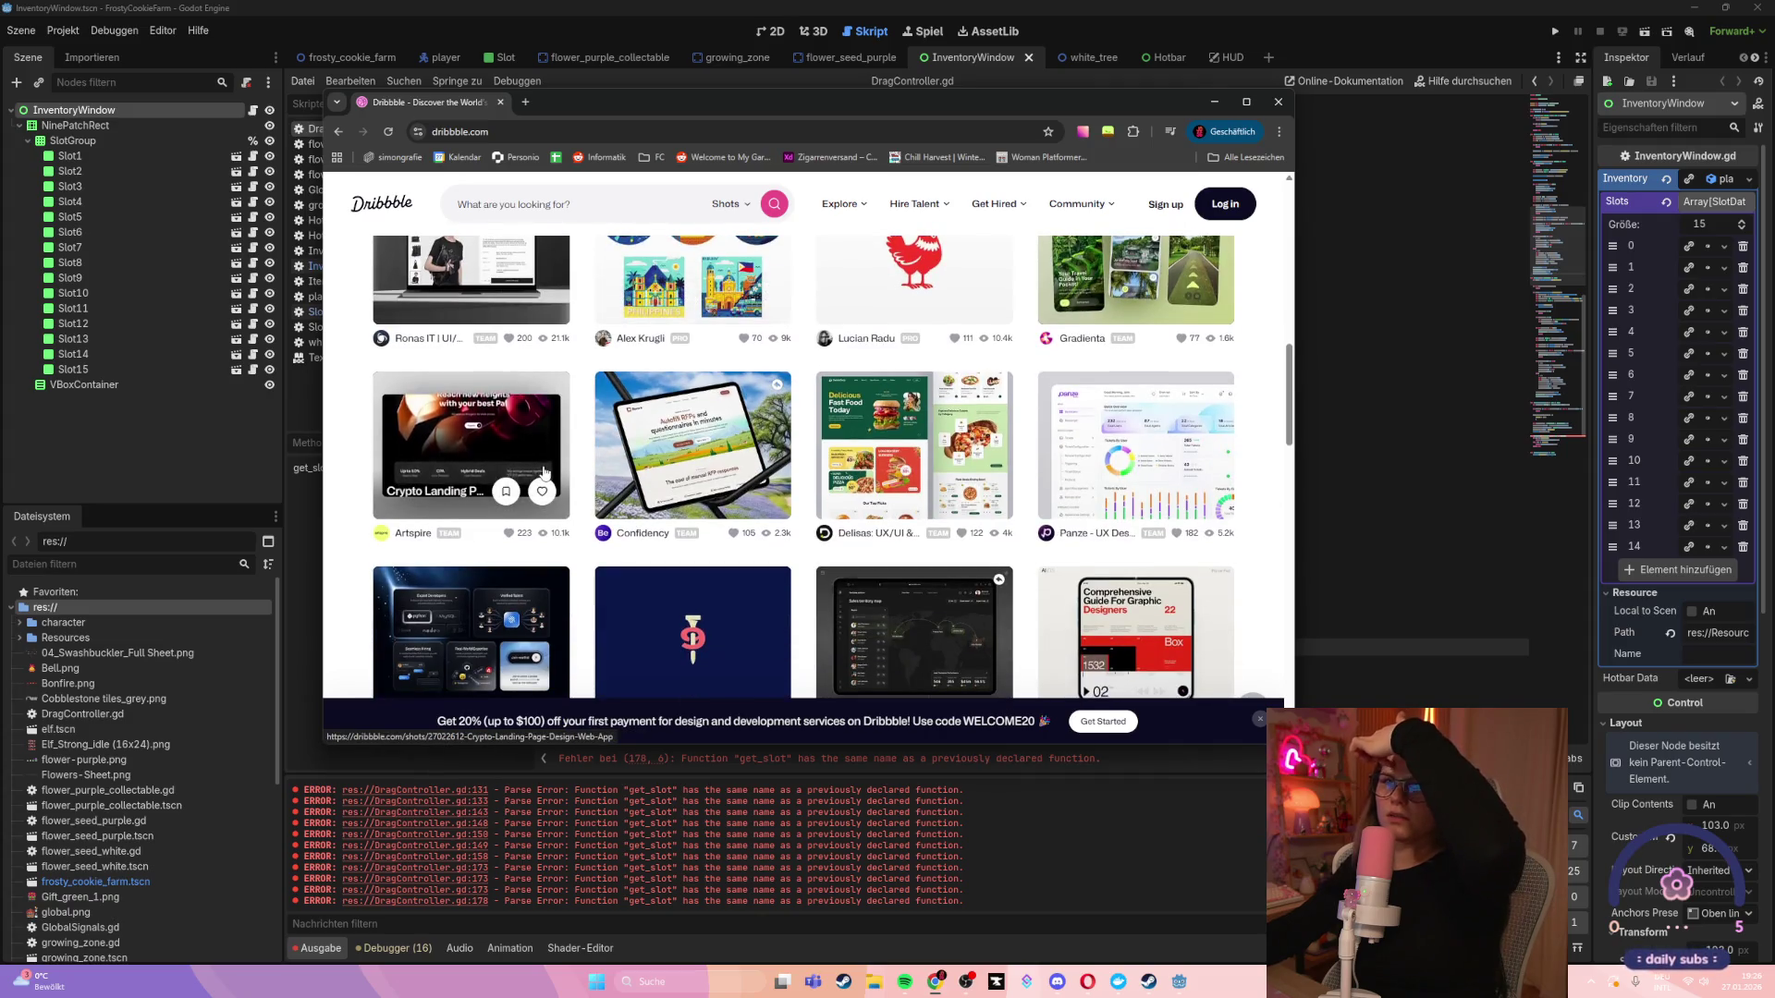
pyautogui.scroll(-3, 629, 431)
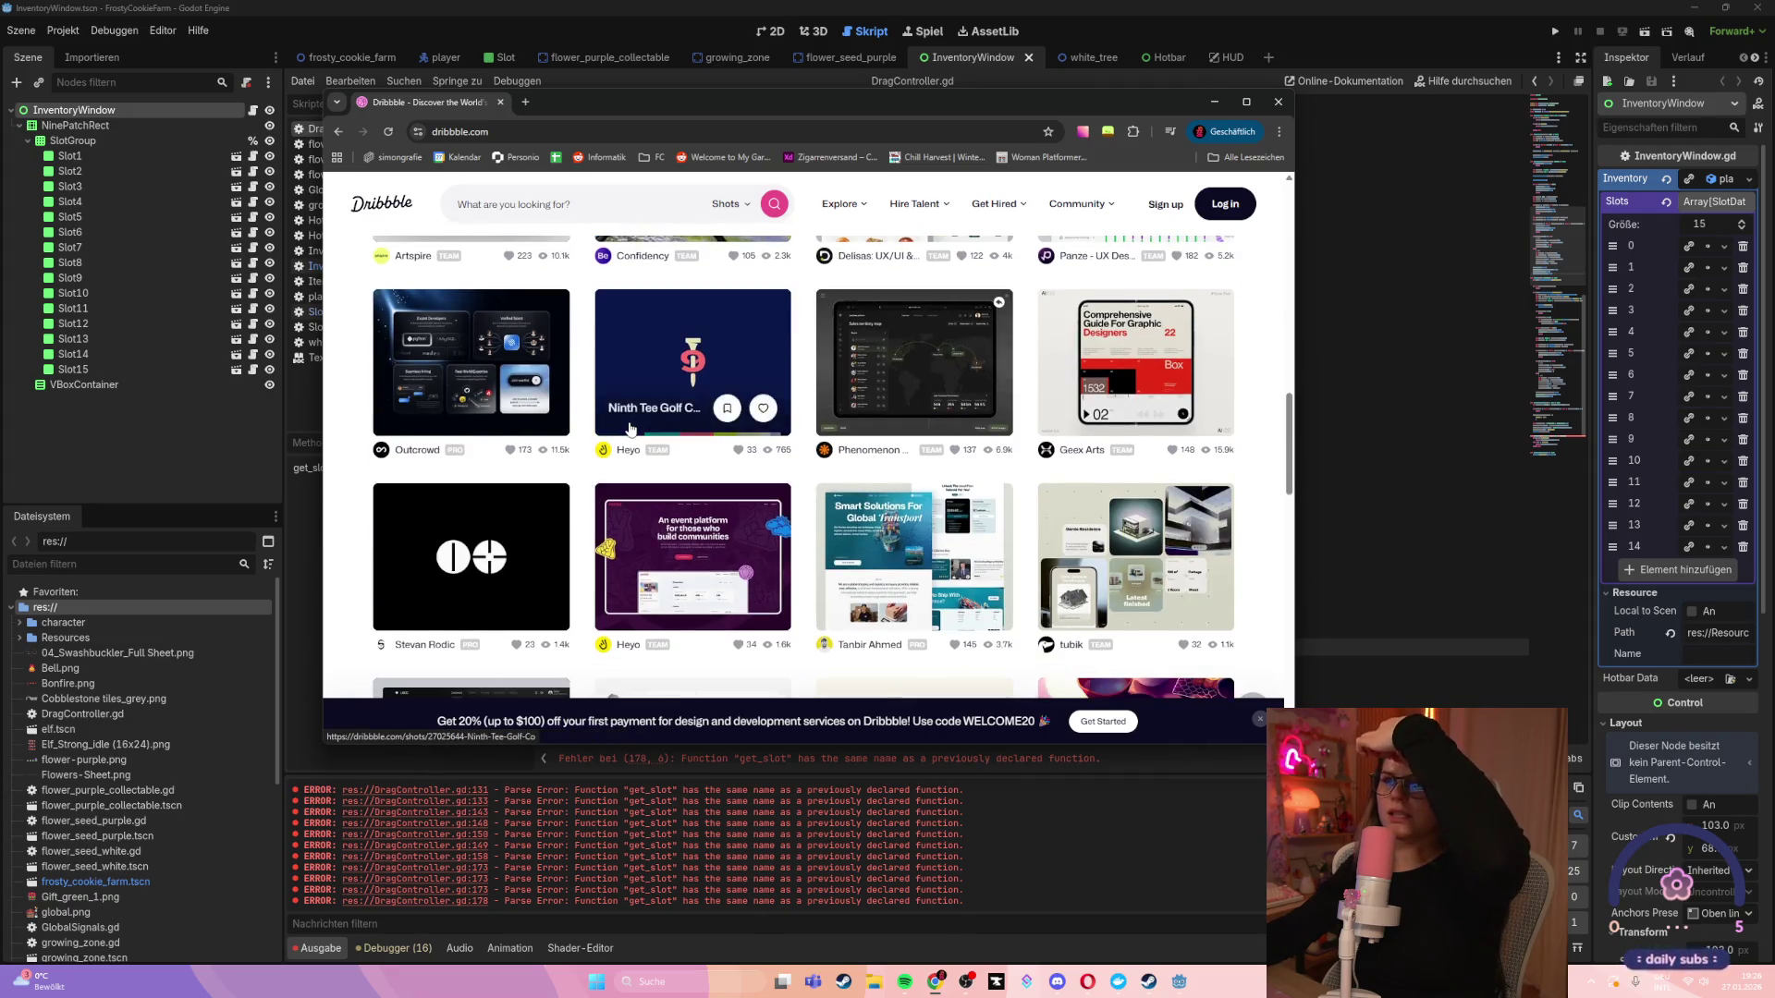
pyautogui.scroll(2, 630, 430)
# Step: Dismiss the discount promo banner and keep browsing the shots feed
pyautogui.click(1260, 717)
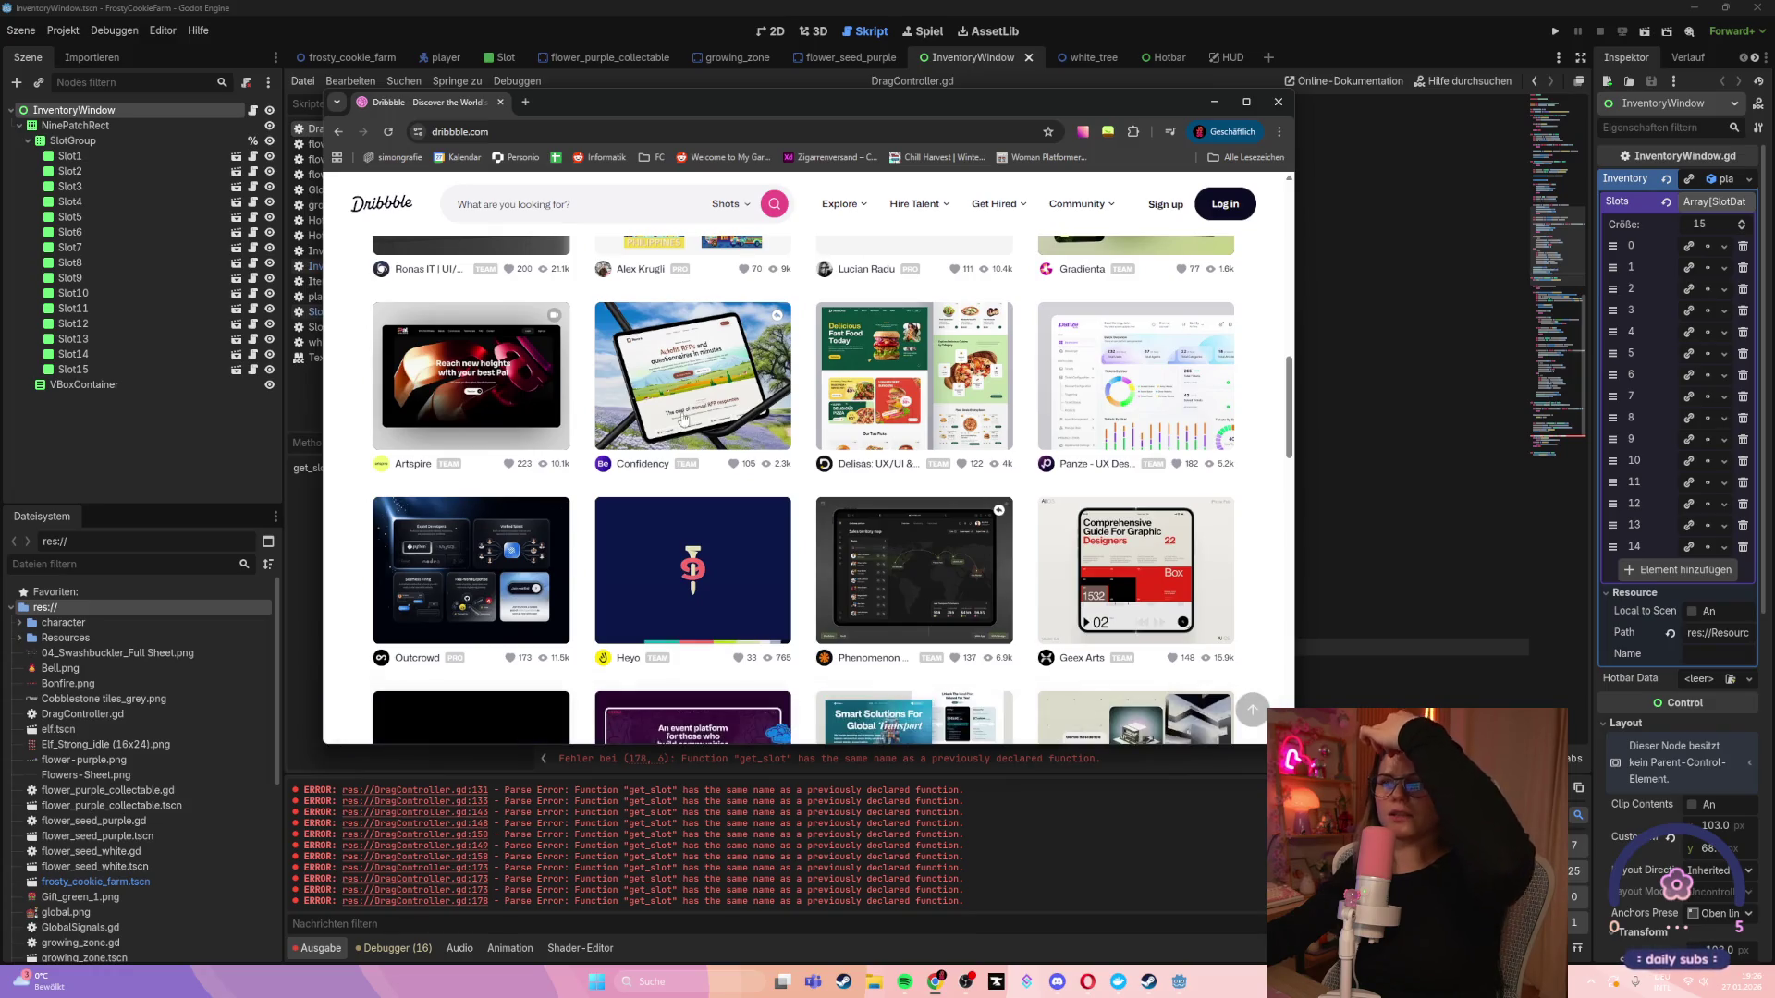
pyautogui.scroll(2, 517, 531)
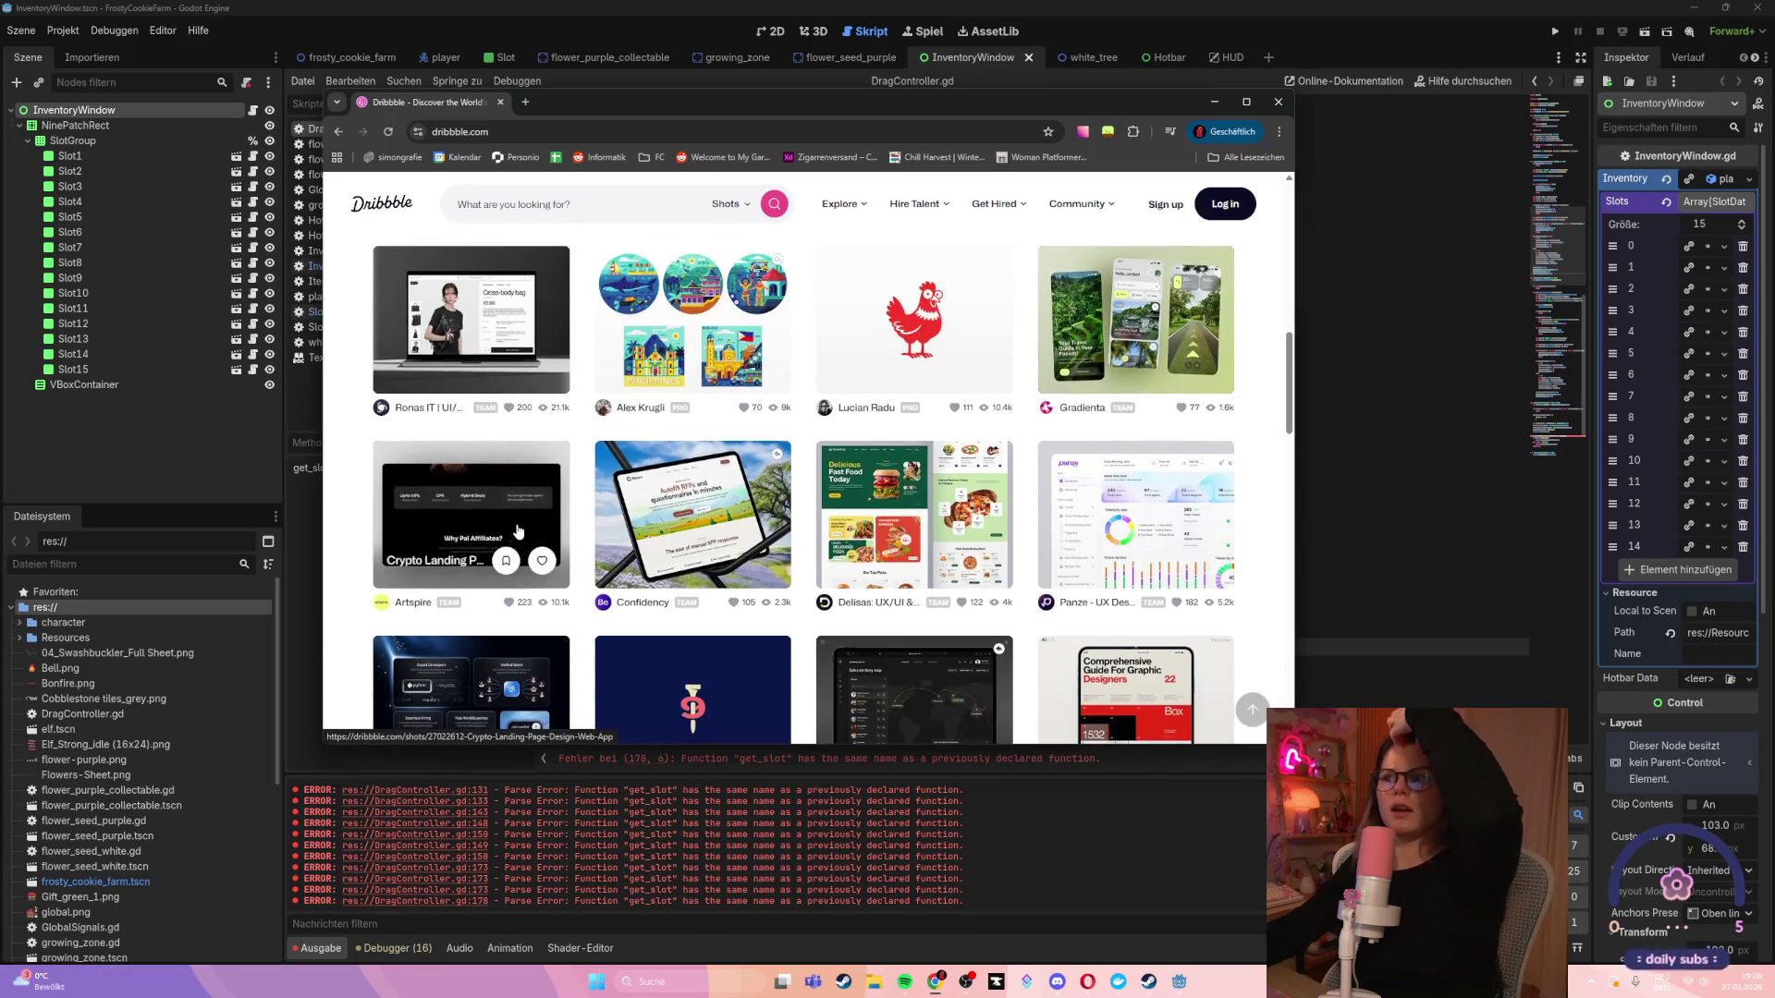
pyautogui.scroll(-3, 733, 447)
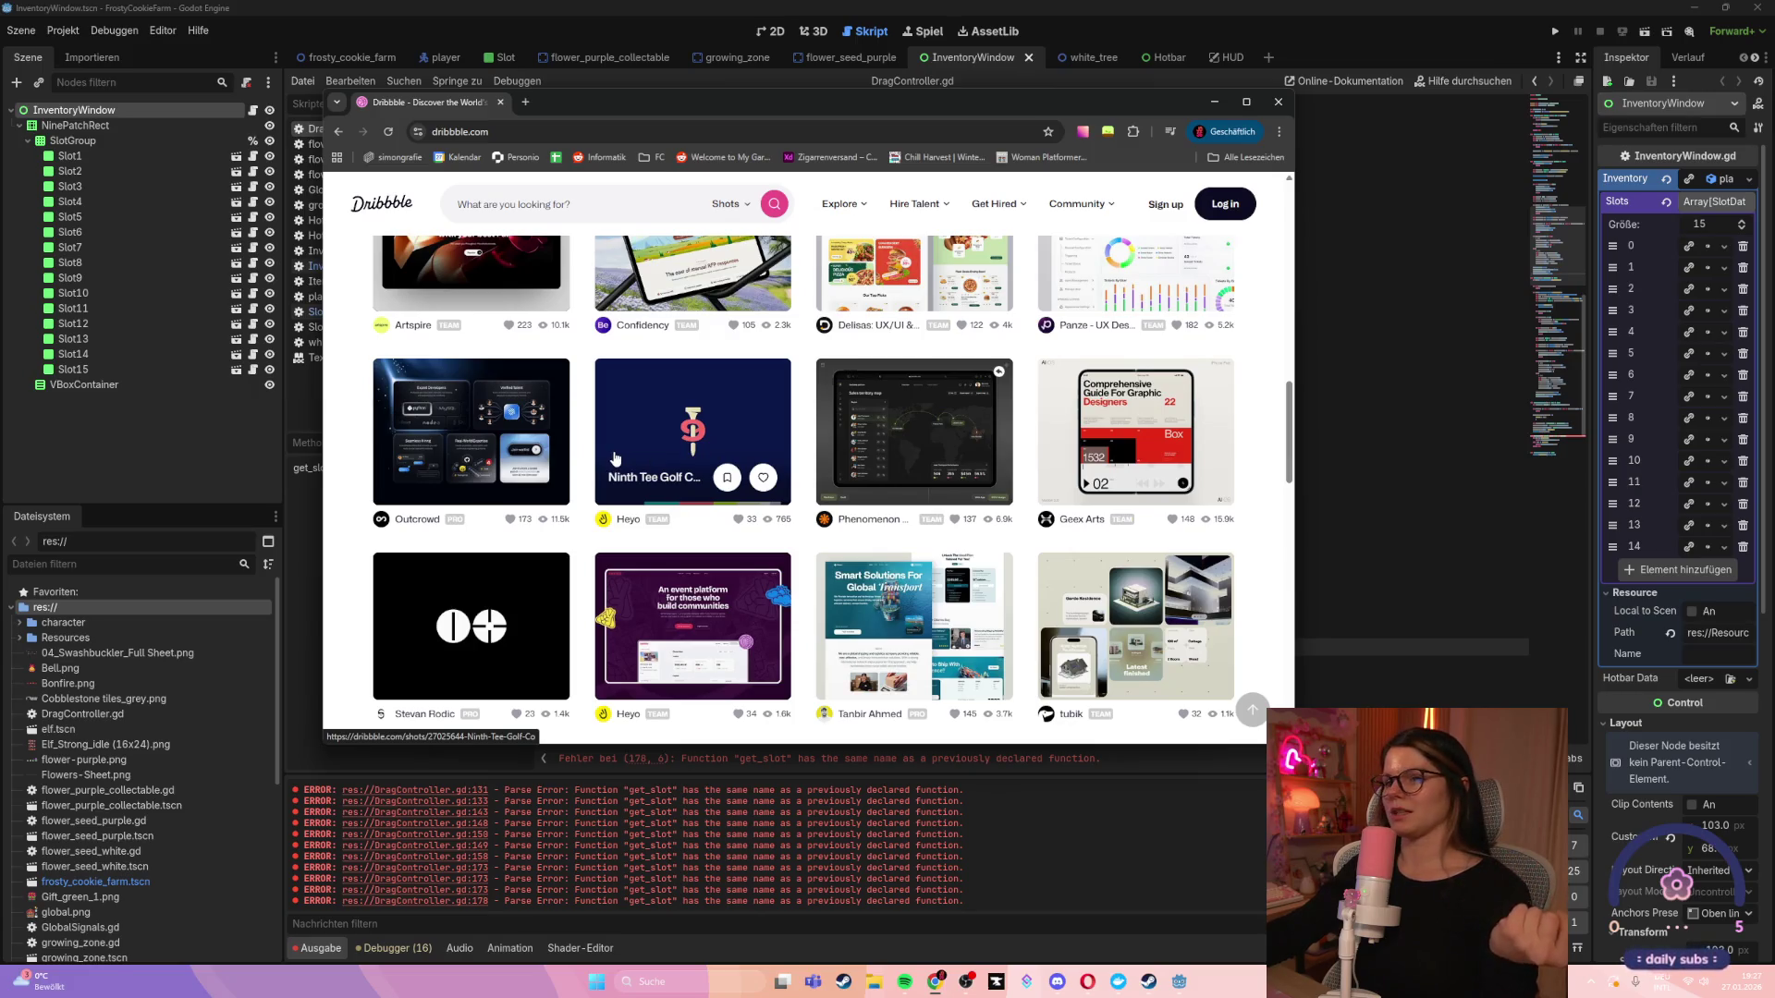
pyautogui.scroll(2, 615, 458)
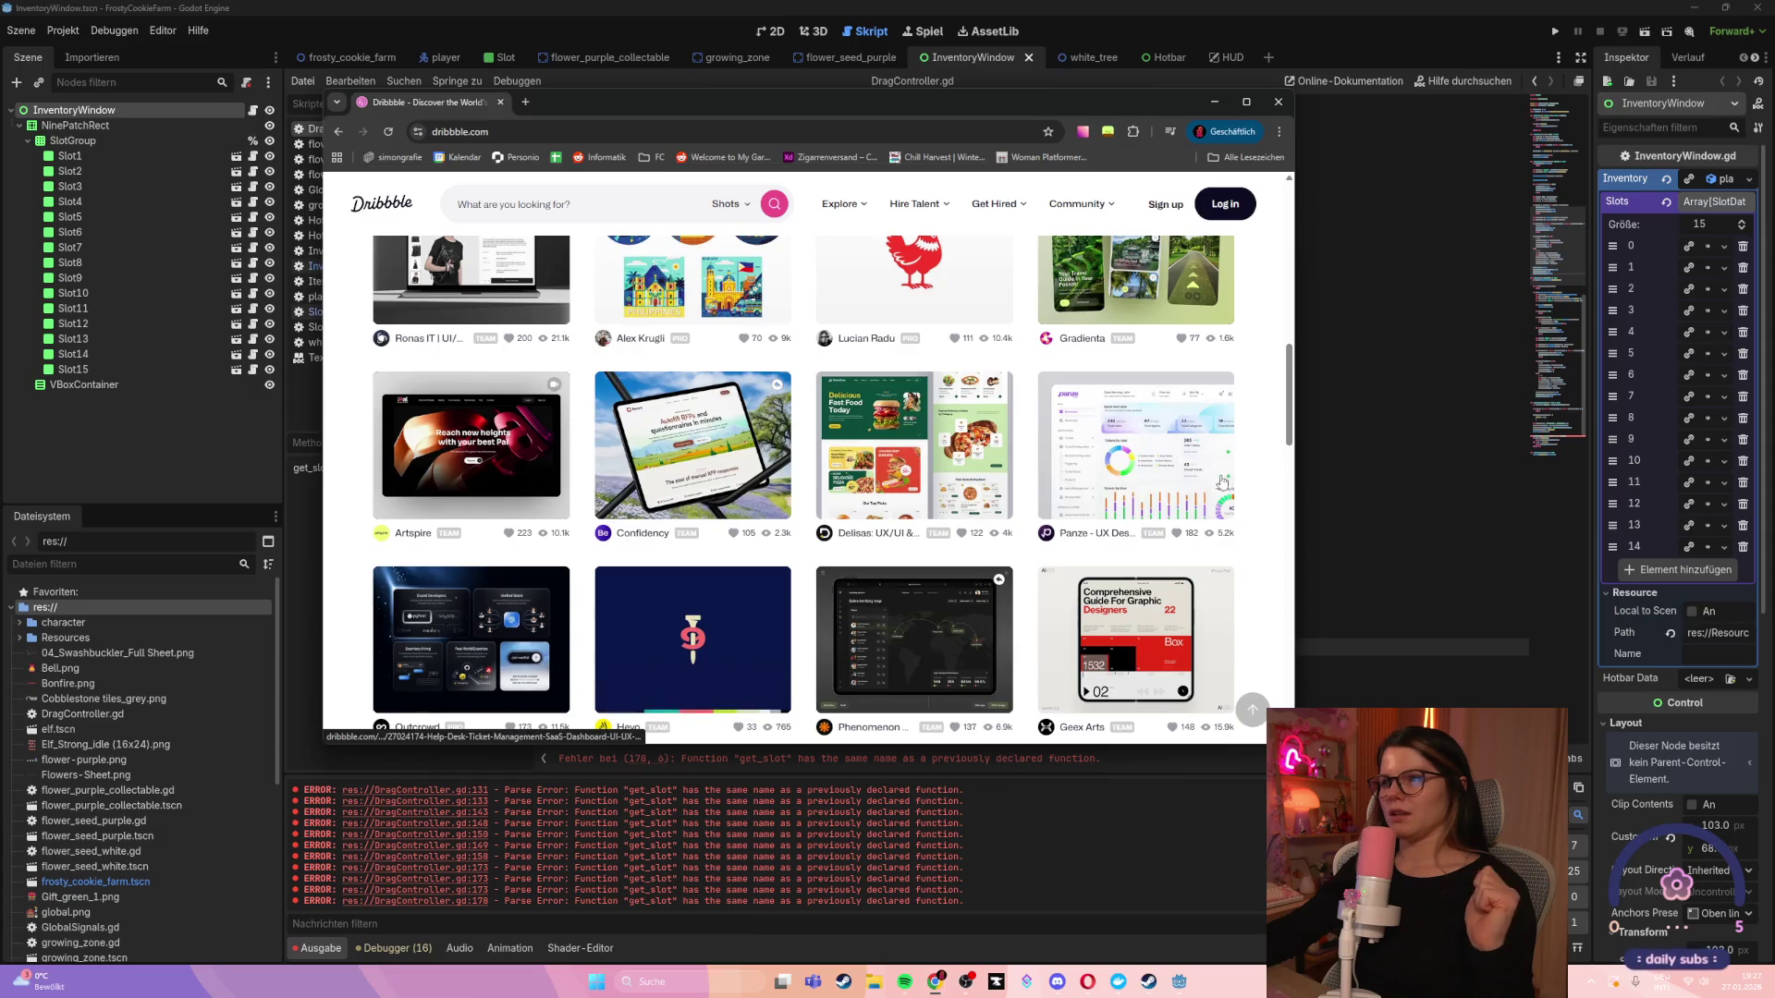
pyautogui.click(1138, 451)
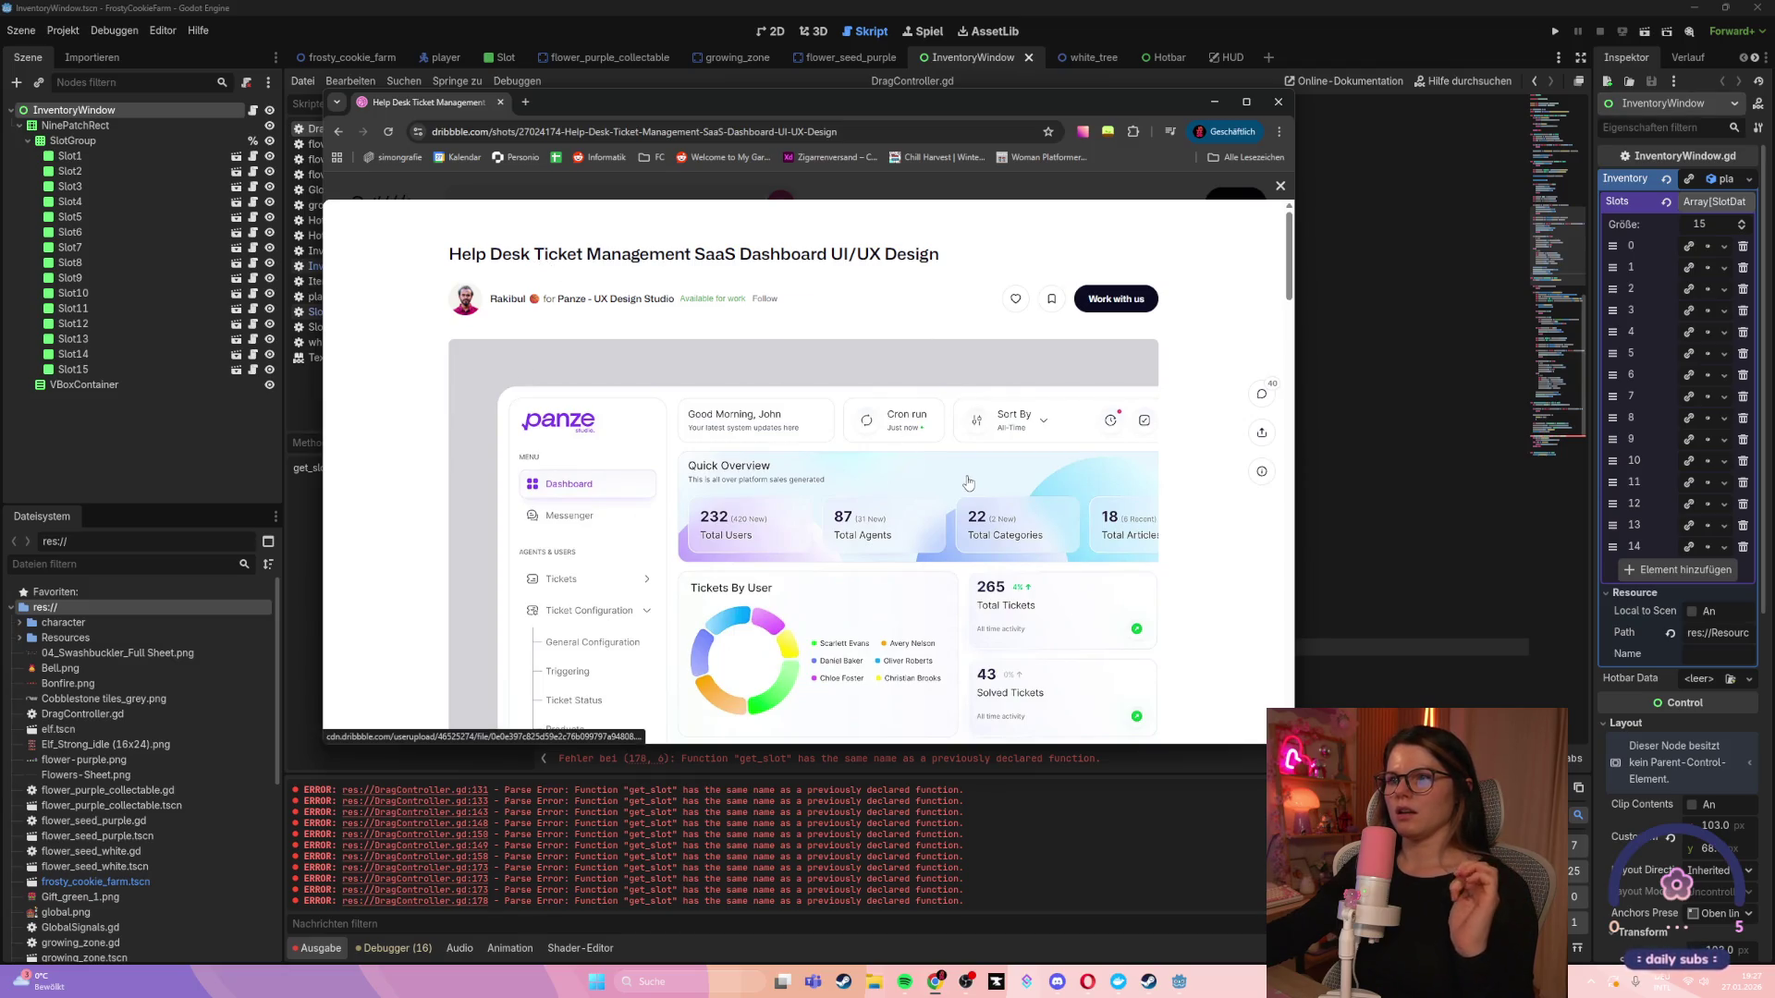
pyautogui.scroll(-2, 968, 483)
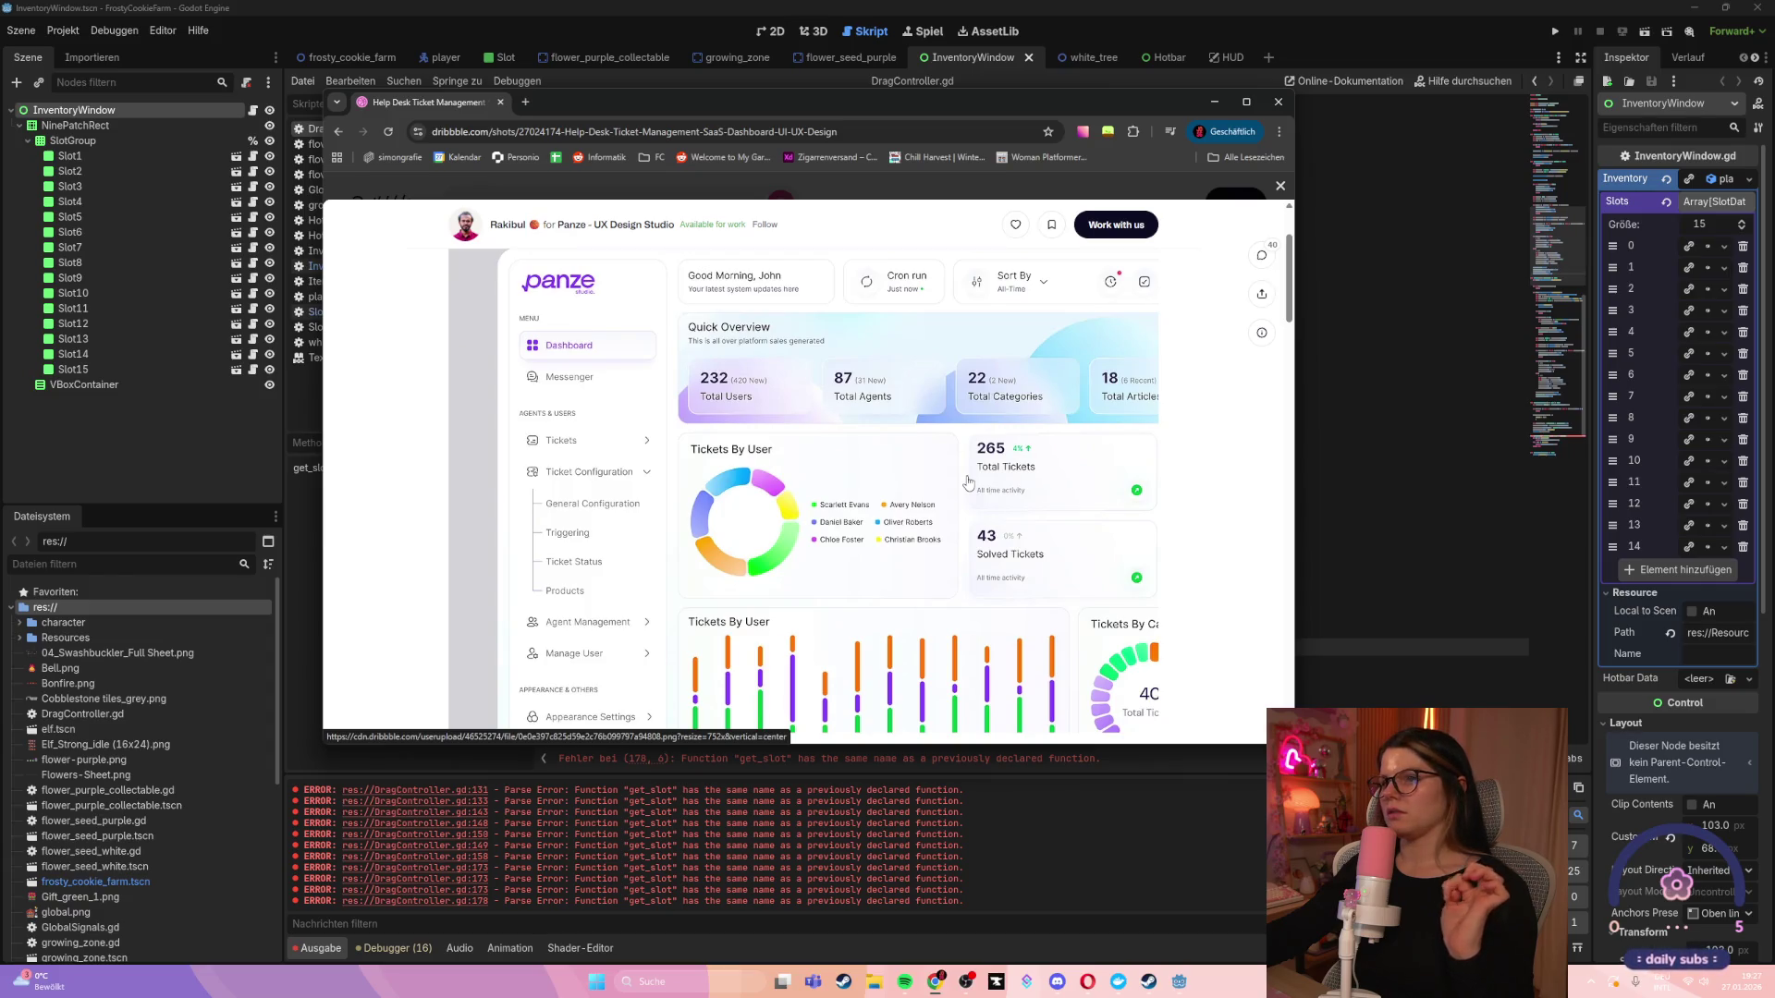
pyautogui.scroll(-3, 968, 482)
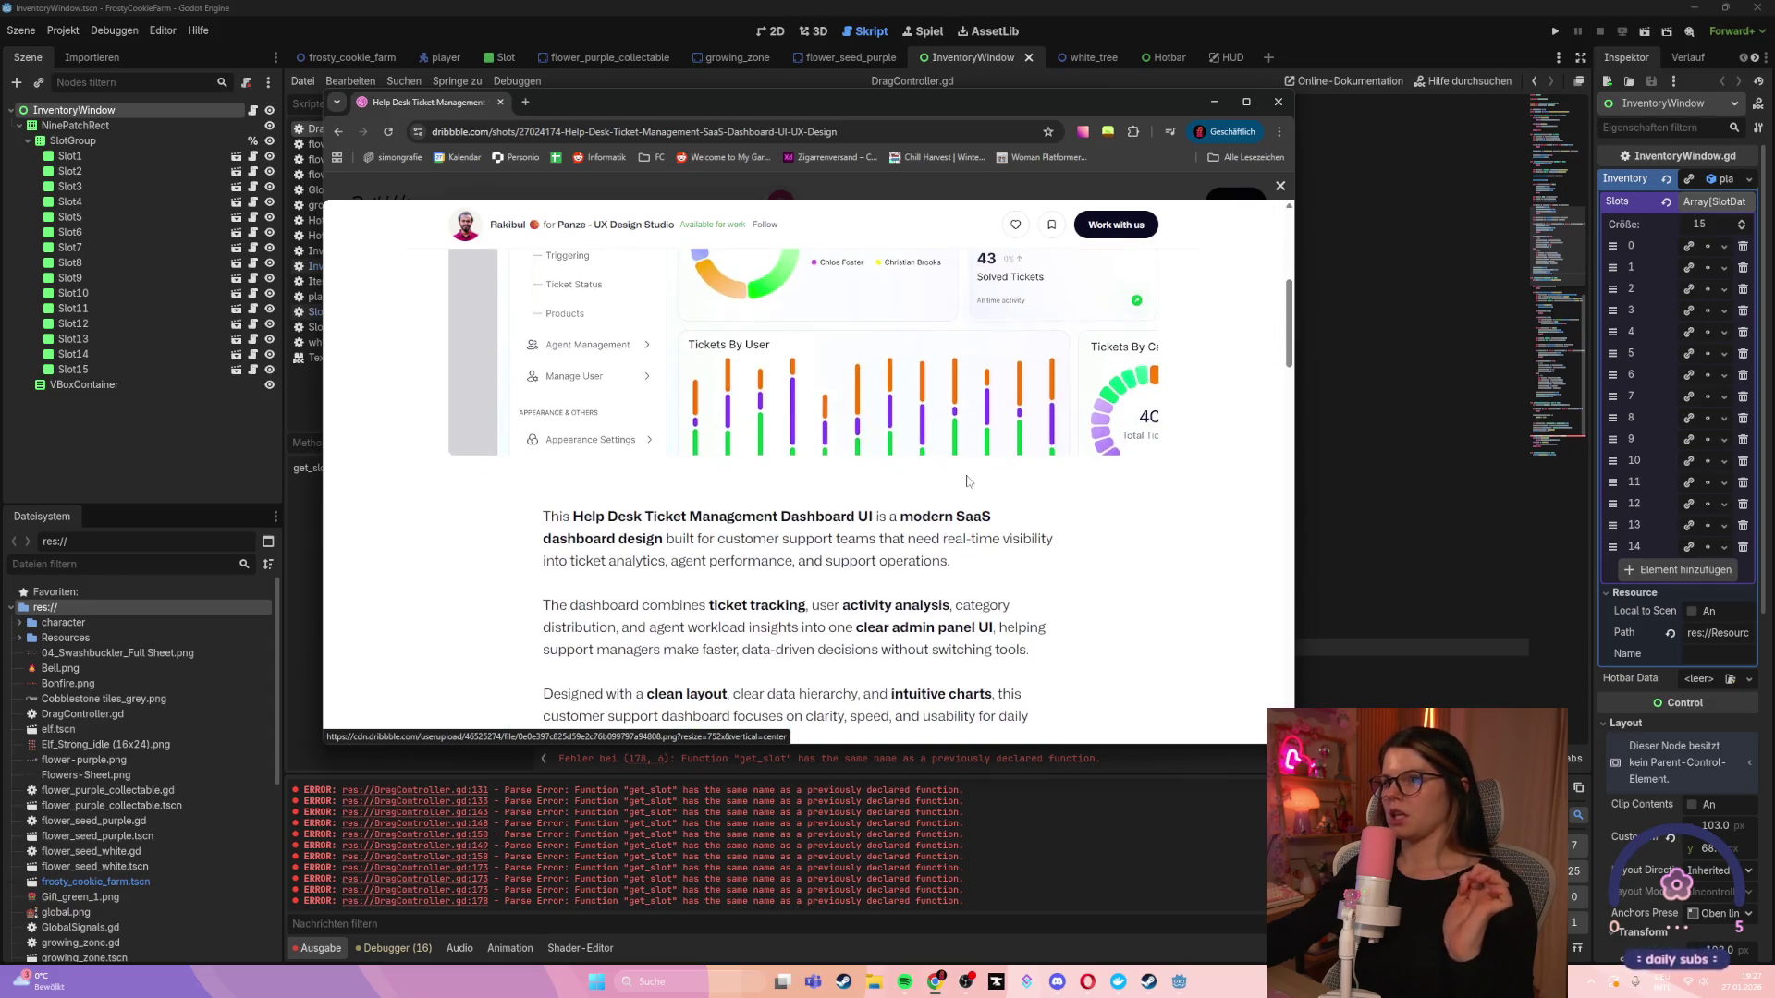
pyautogui.scroll(3, 967, 481)
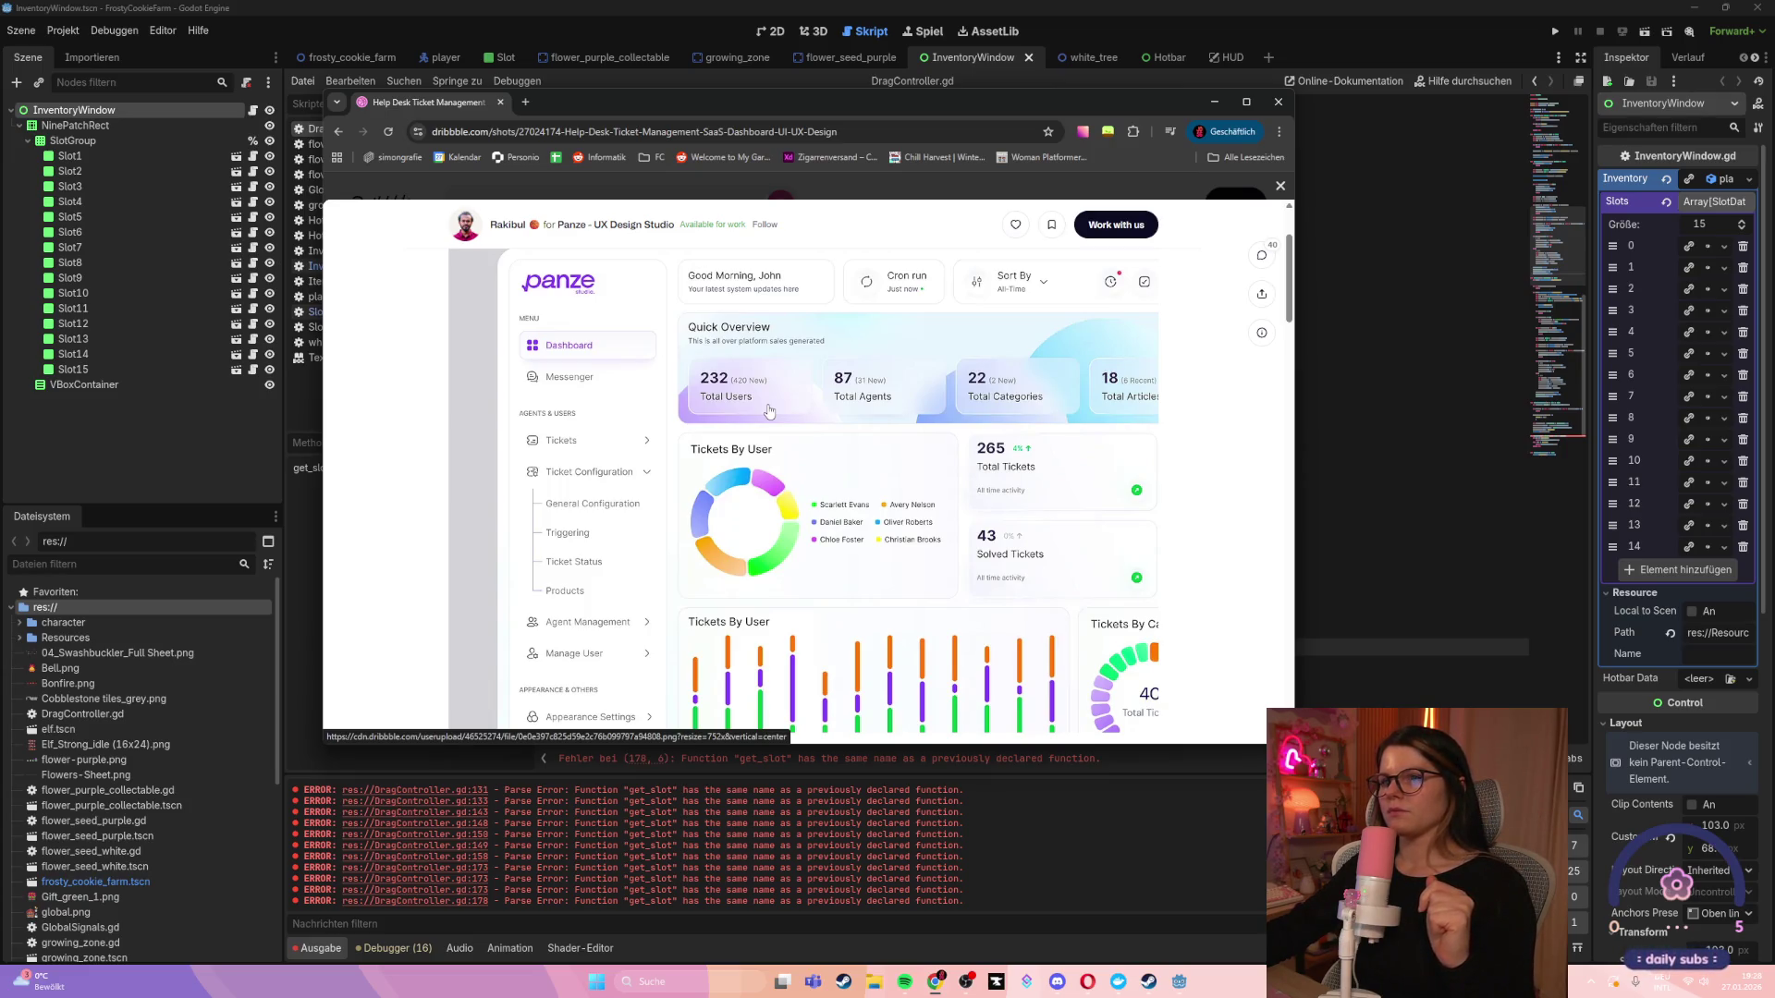
pyautogui.scroll(-1, 768, 411)
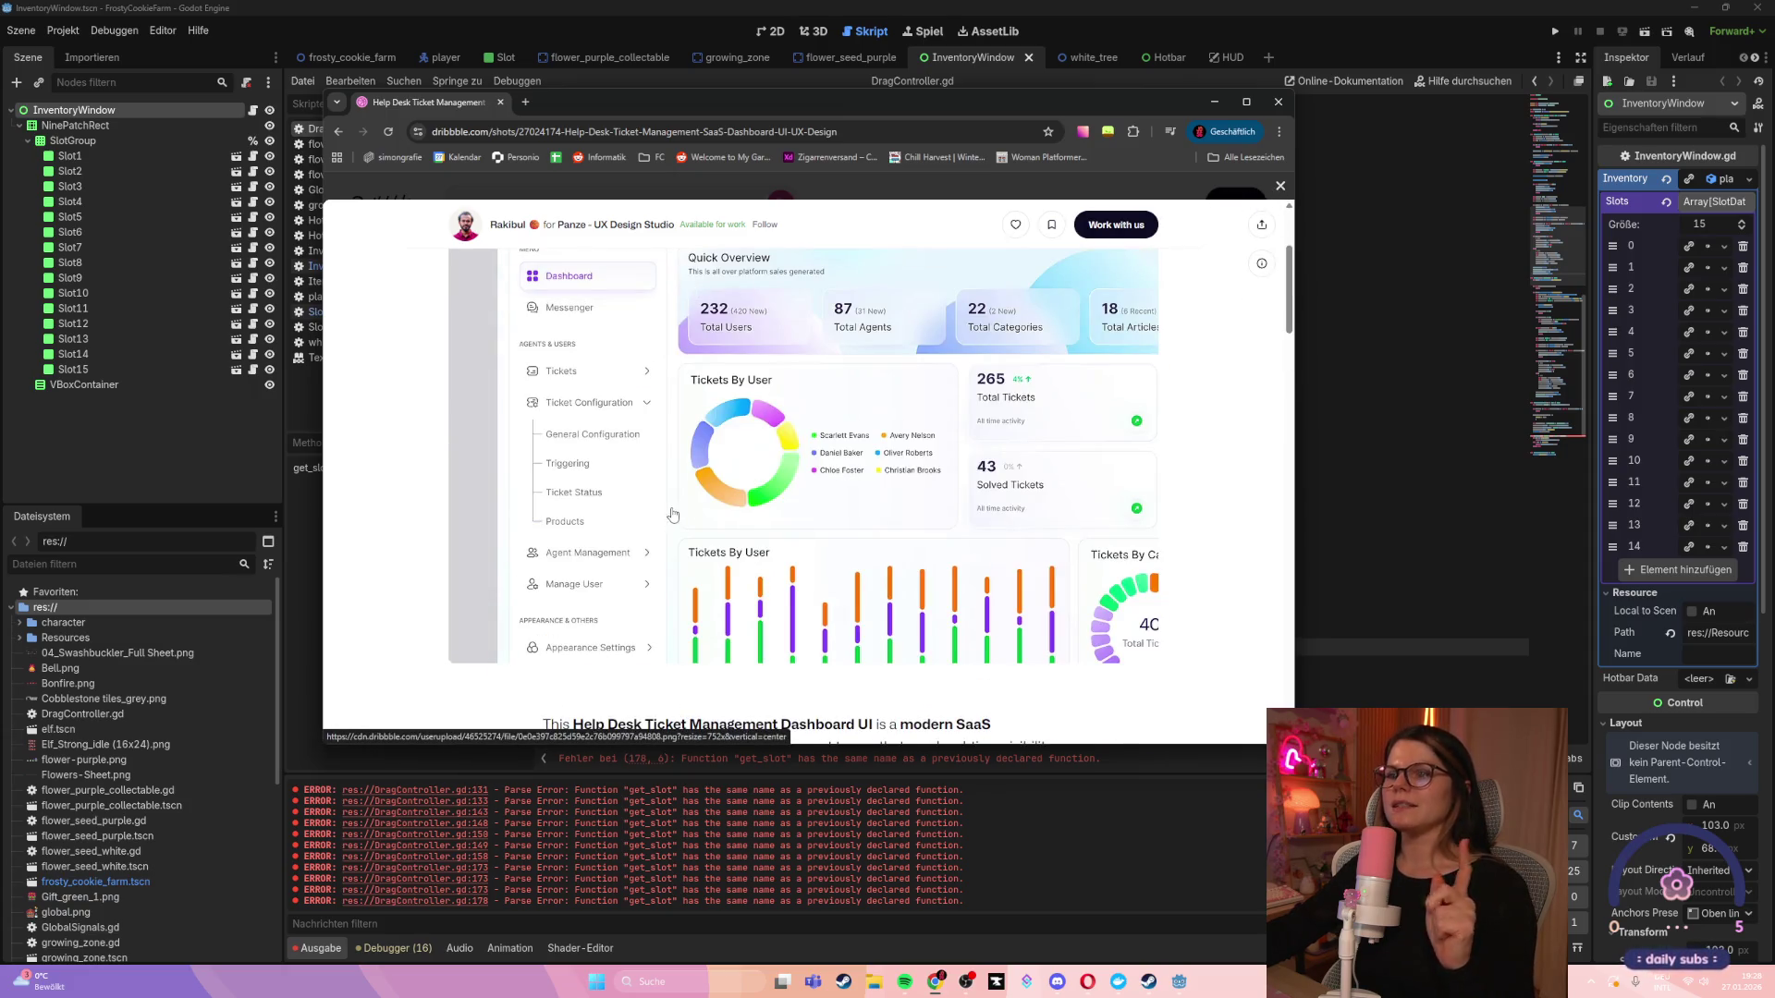
pyautogui.click(1280, 186)
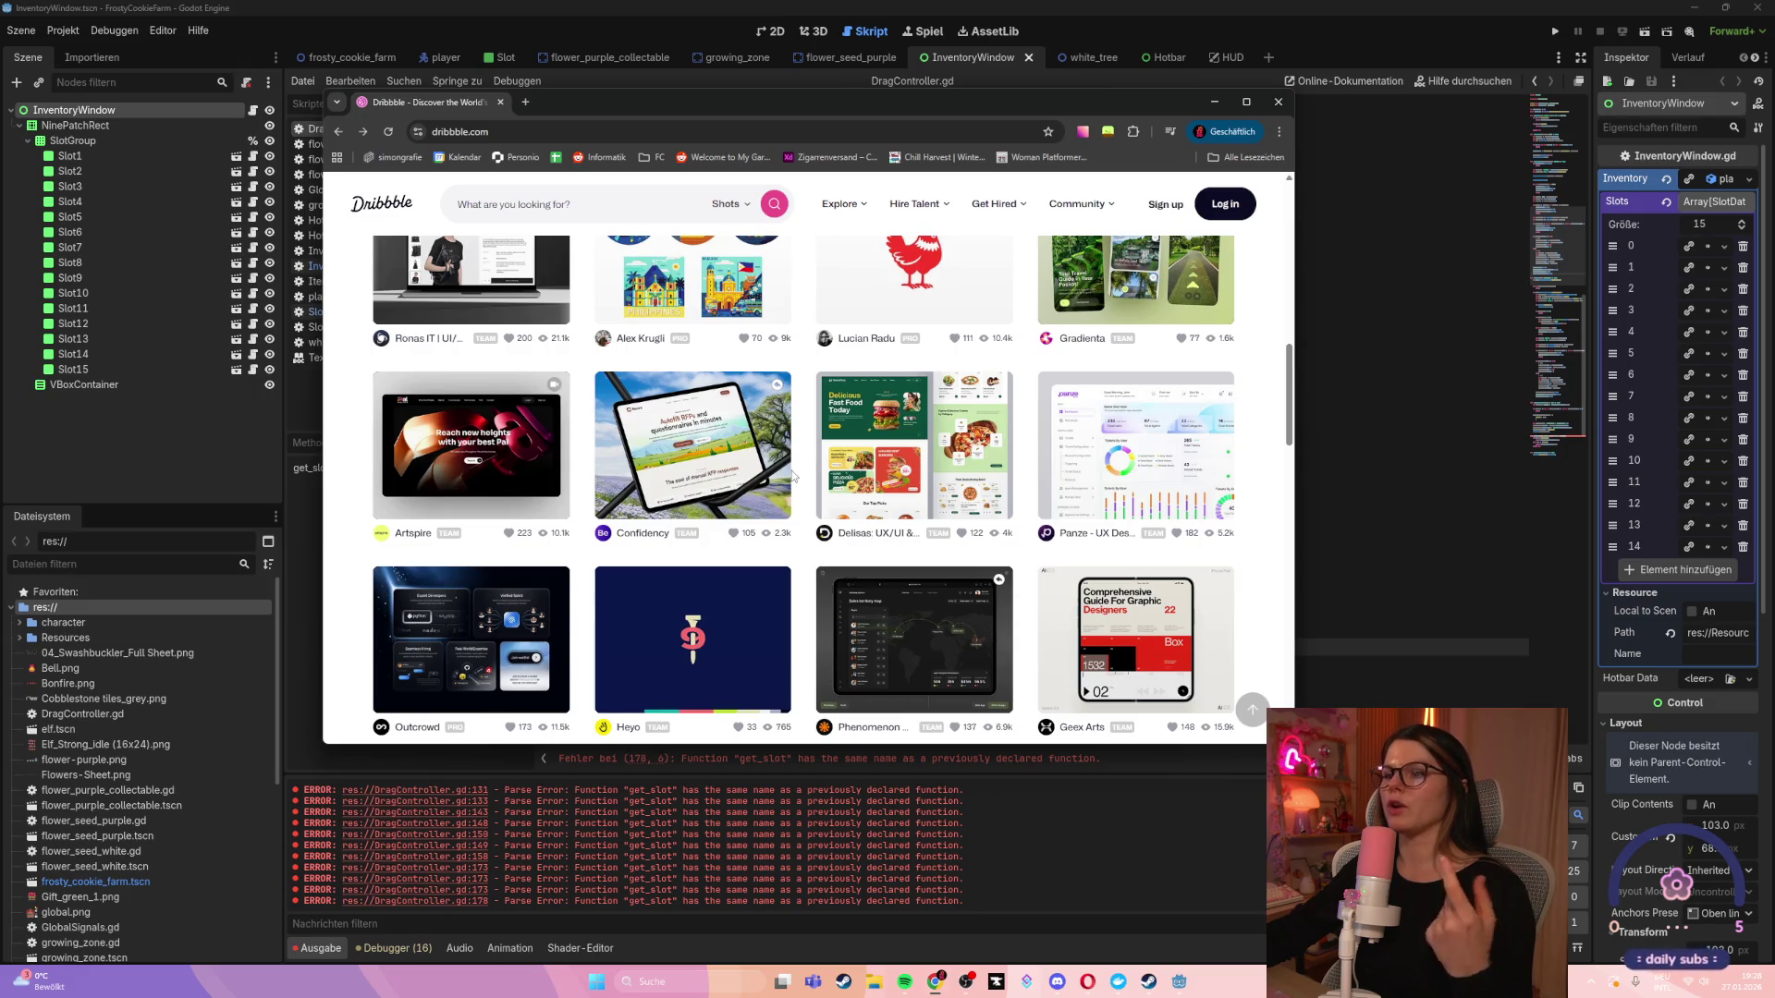
# Step: Select the Dribbble address and scroll down to the end of the shots feed
pyautogui.click(514, 131)
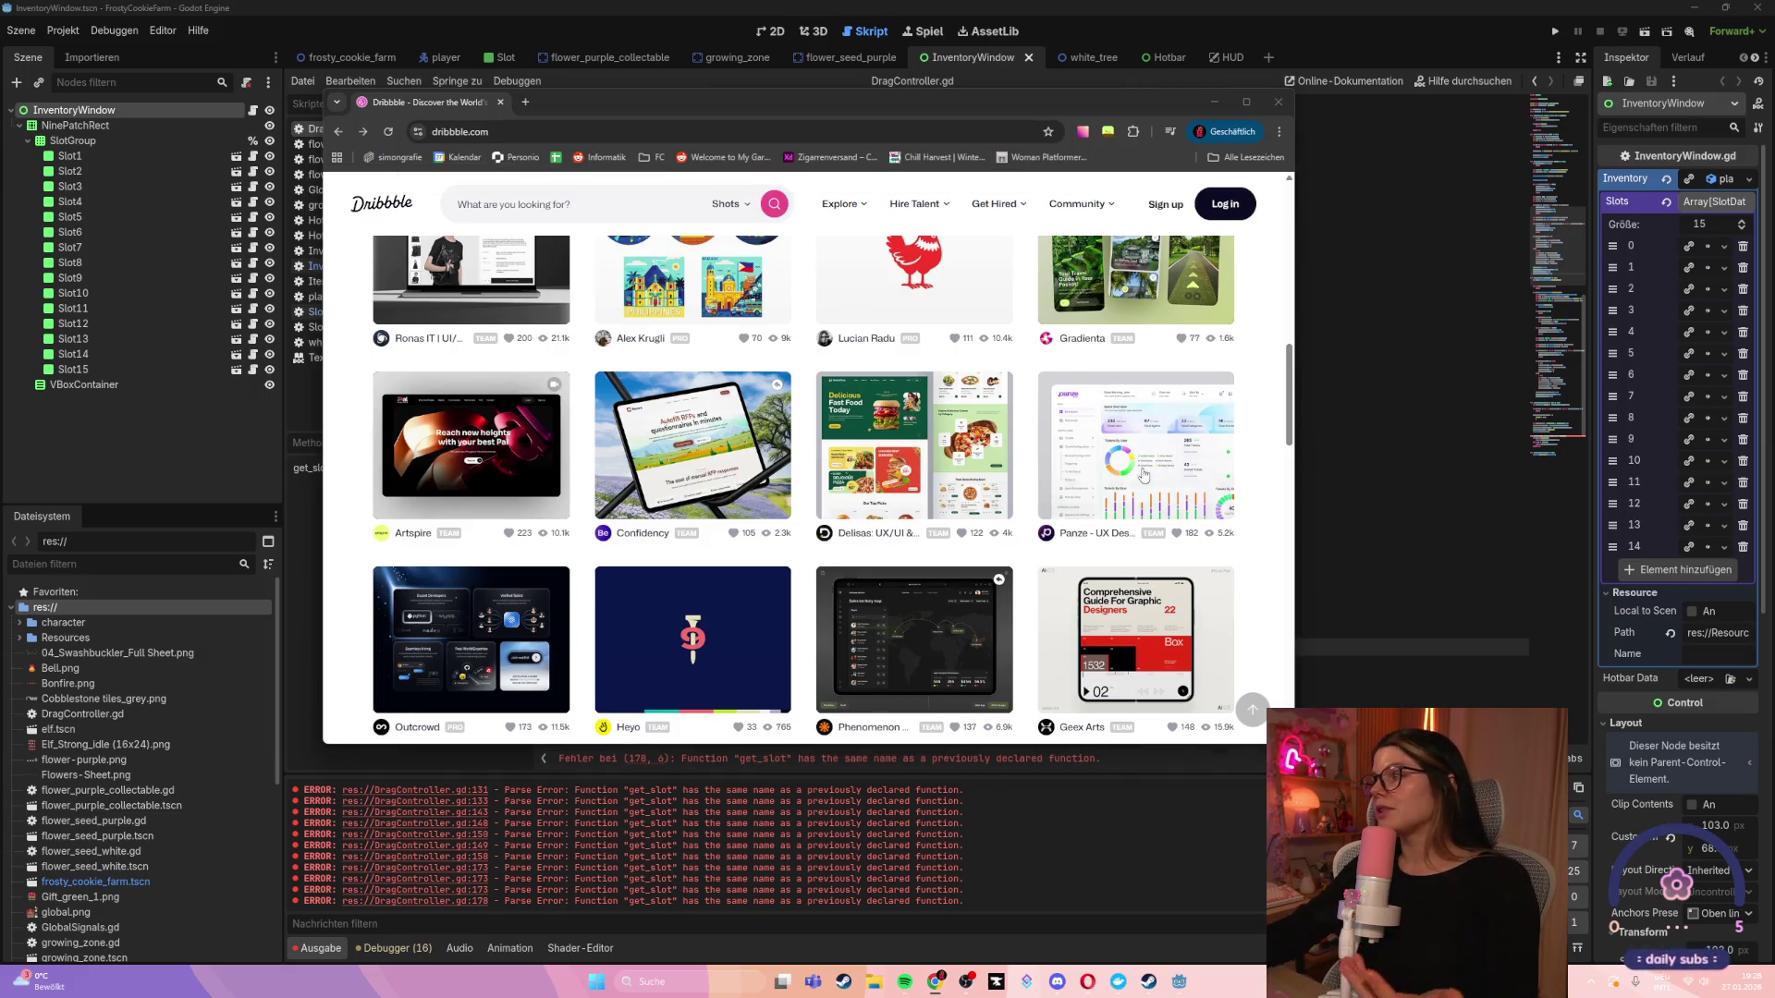
pyautogui.scroll(-3, 558, 421)
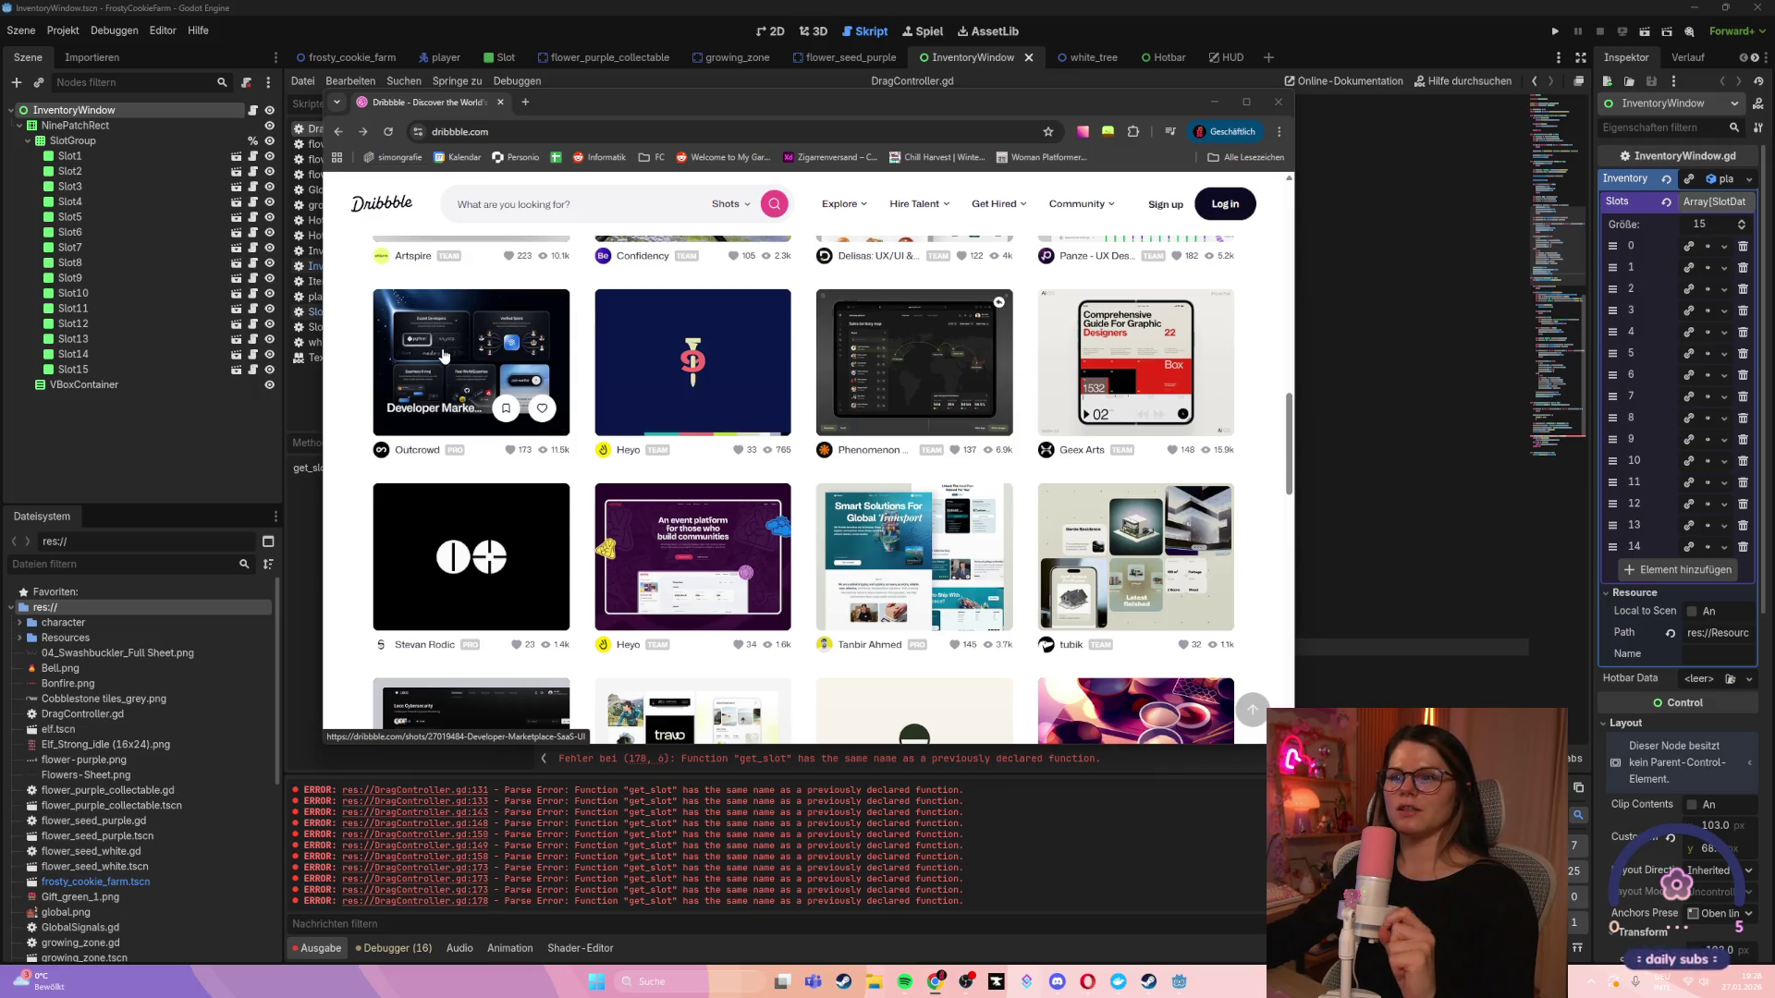
pyautogui.scroll(-4, 445, 354)
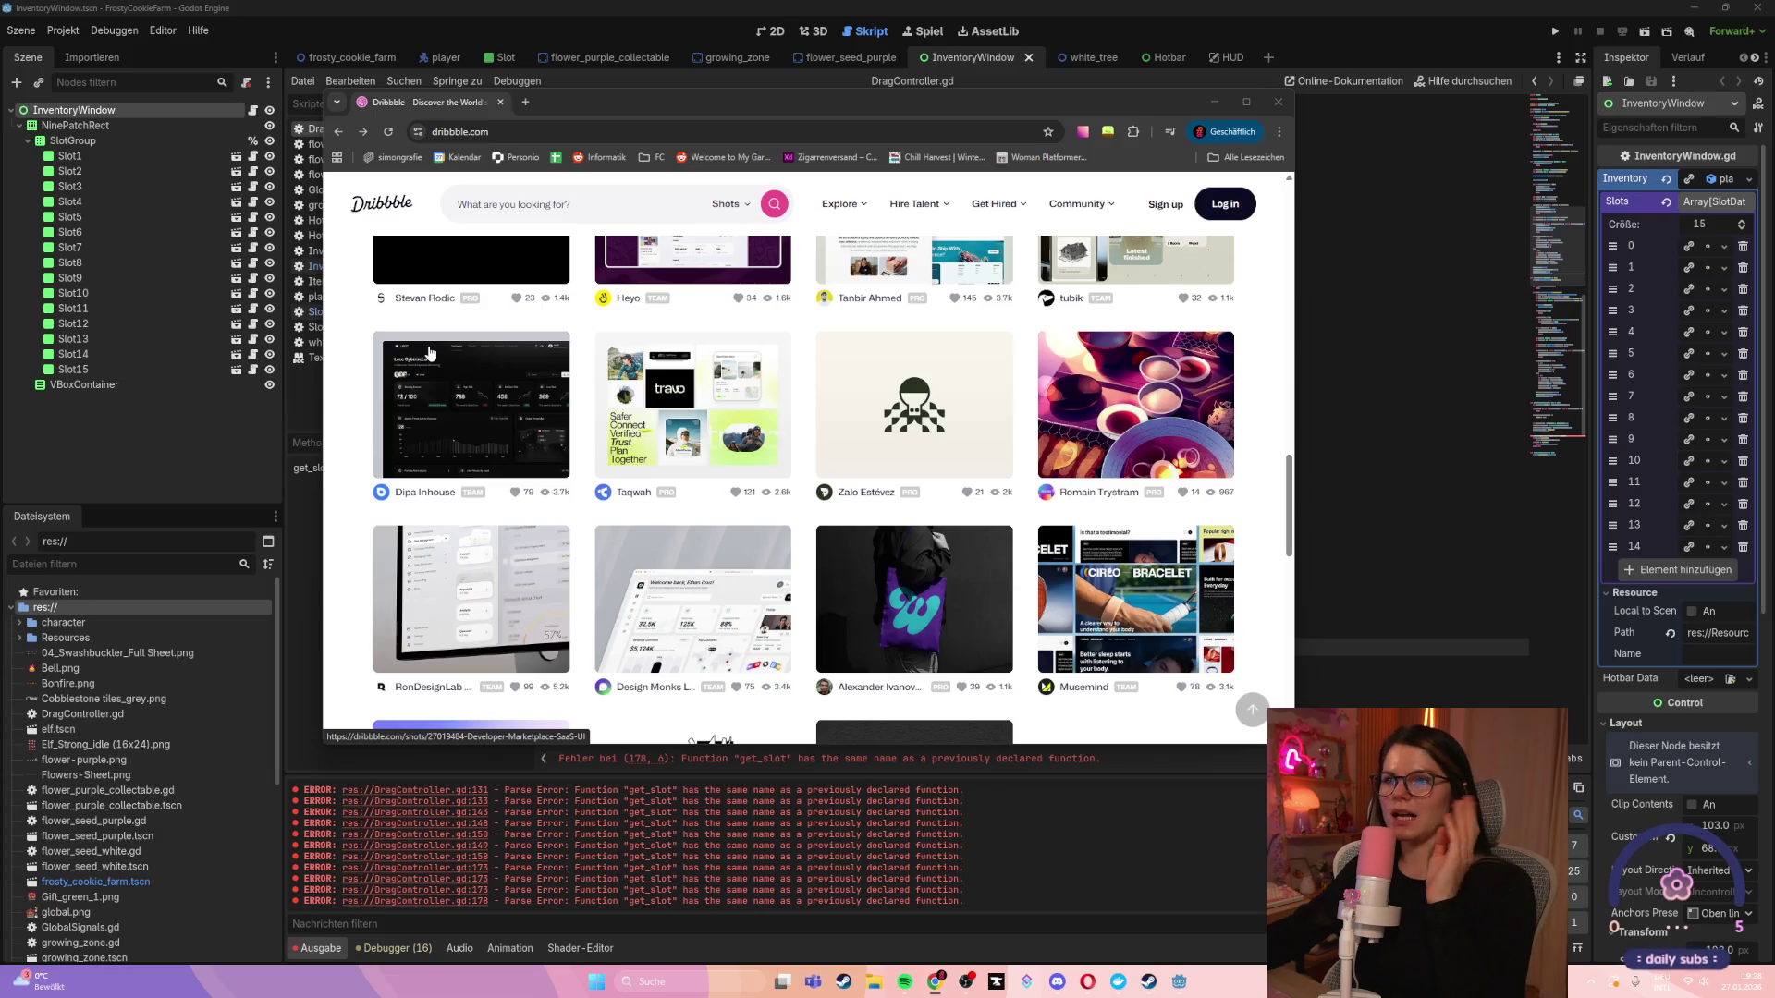
pyautogui.scroll(-2, 428, 354)
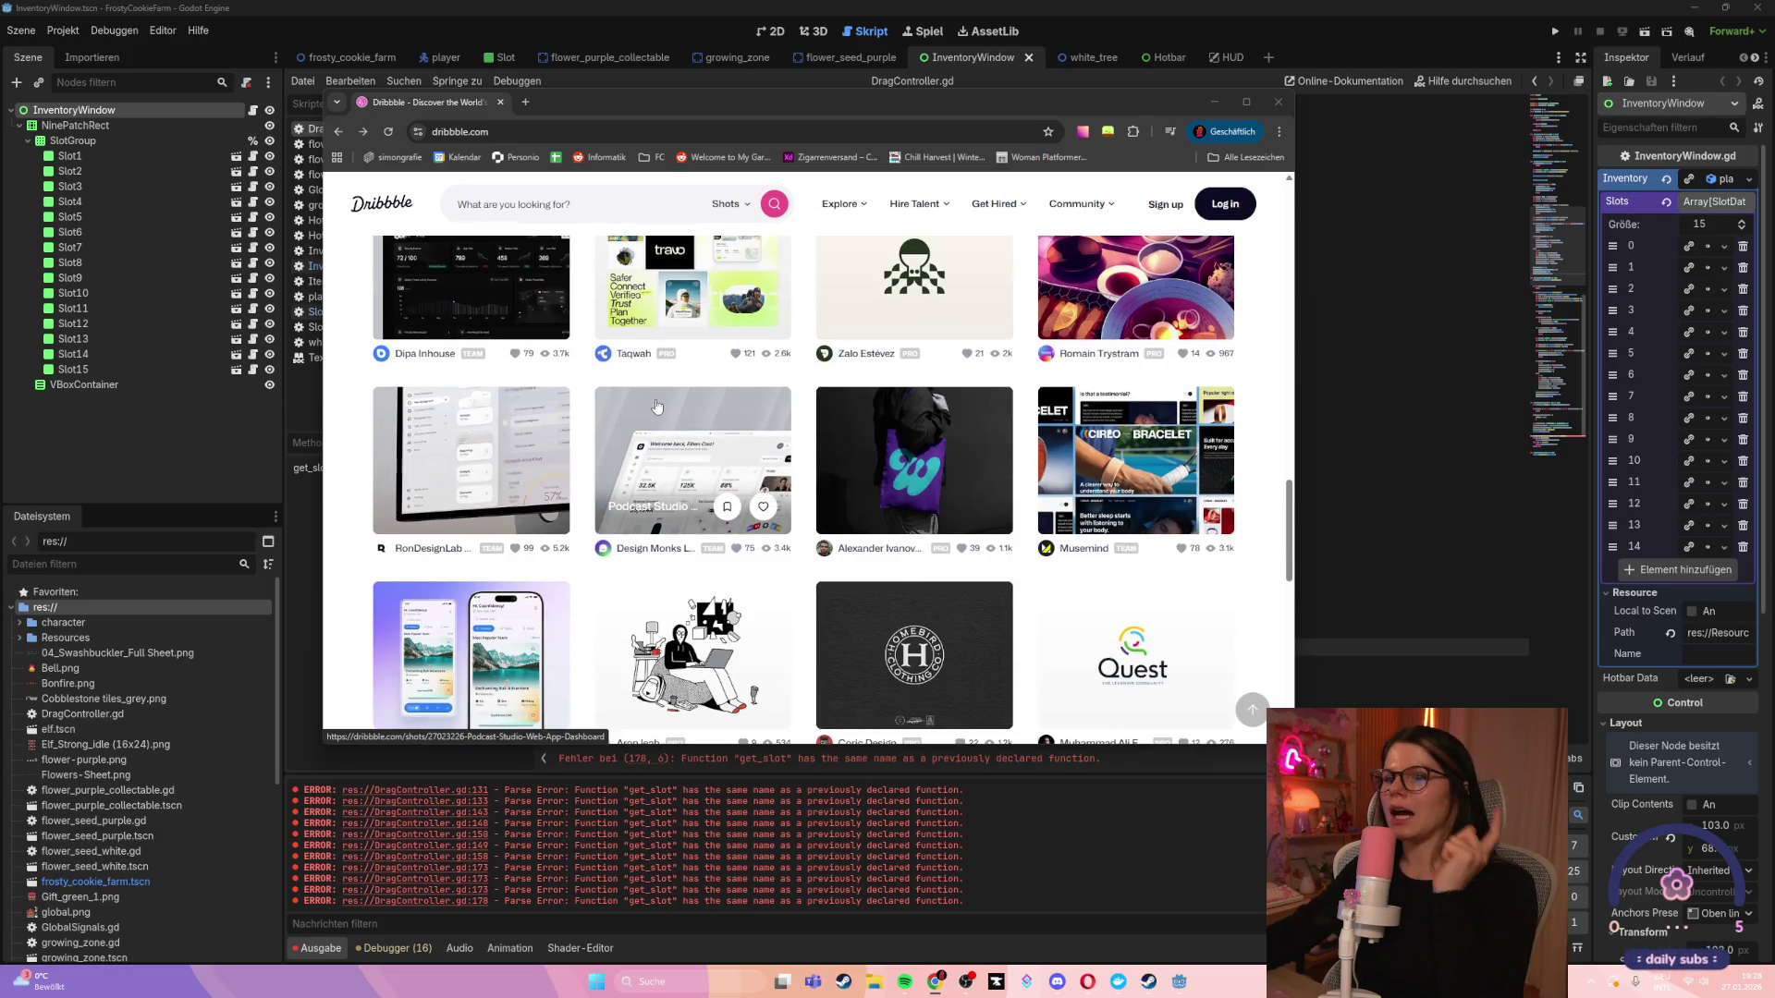
pyautogui.scroll(-3, 657, 407)
pyautogui.scroll(-3, 886, 579)
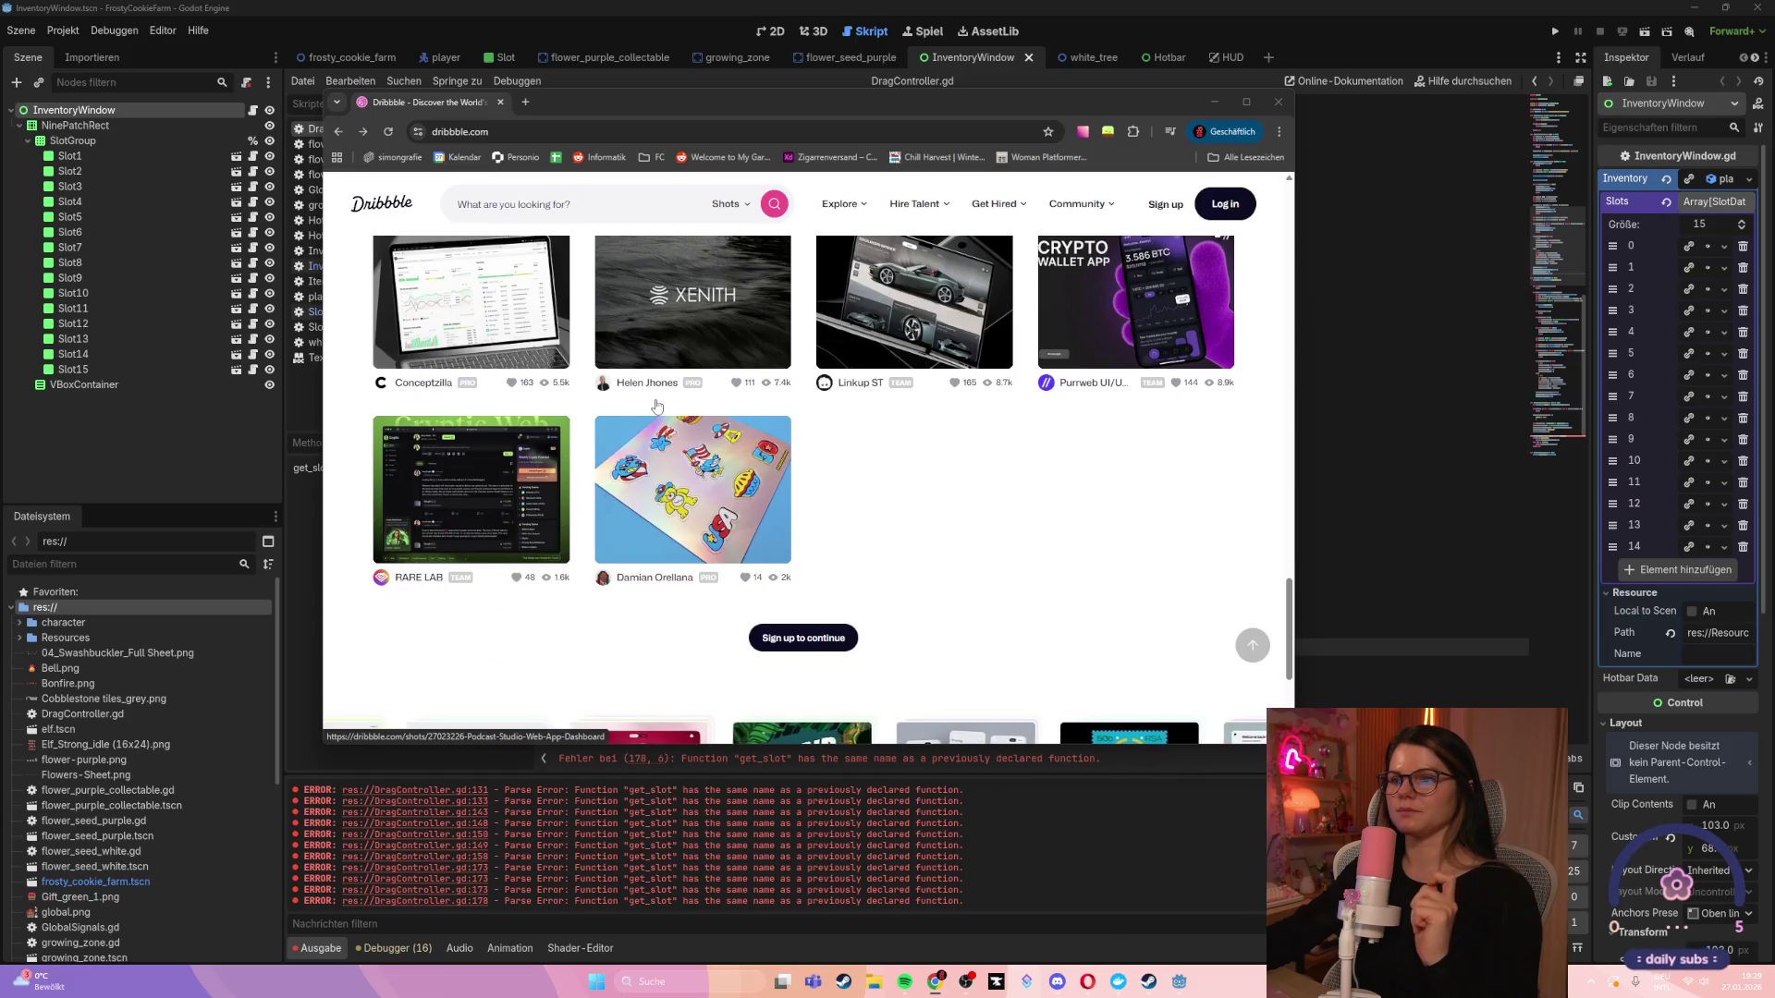
pyautogui.scroll(-5, 885, 579)
pyautogui.scroll(2, 1135, 601)
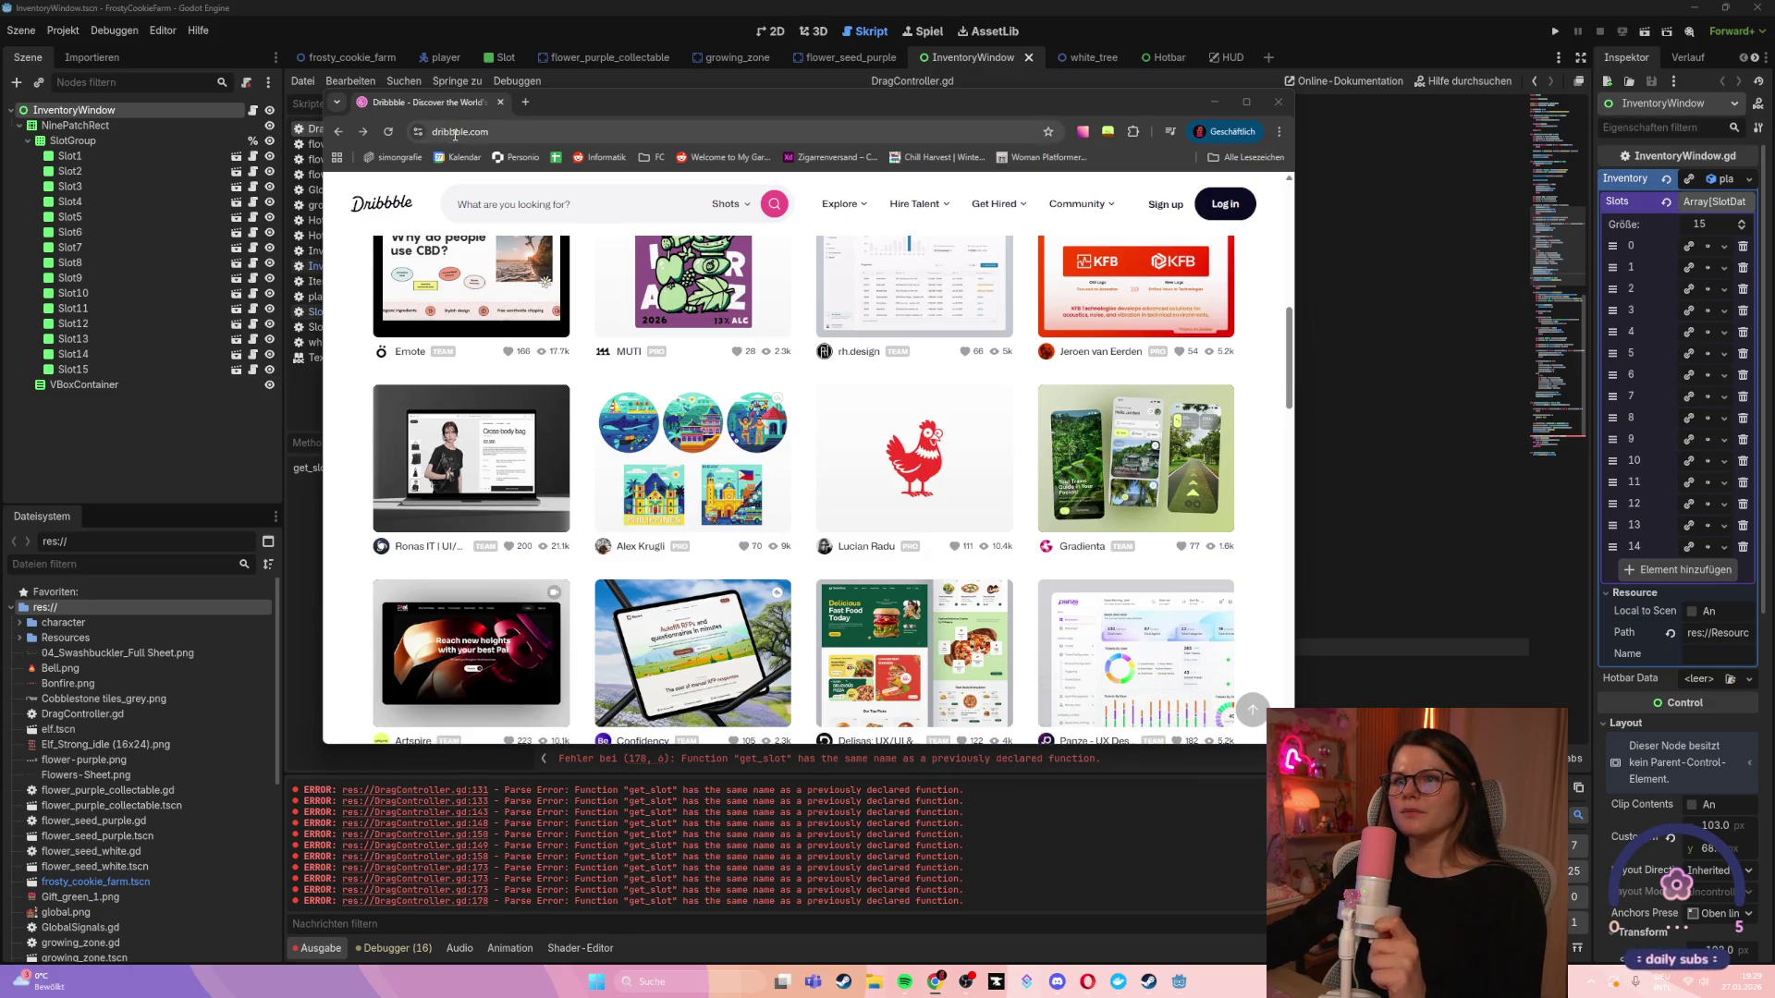
# Step: Drag the browser aside to uncover the script editor and switch back to Godot
pyautogui.click(454, 138)
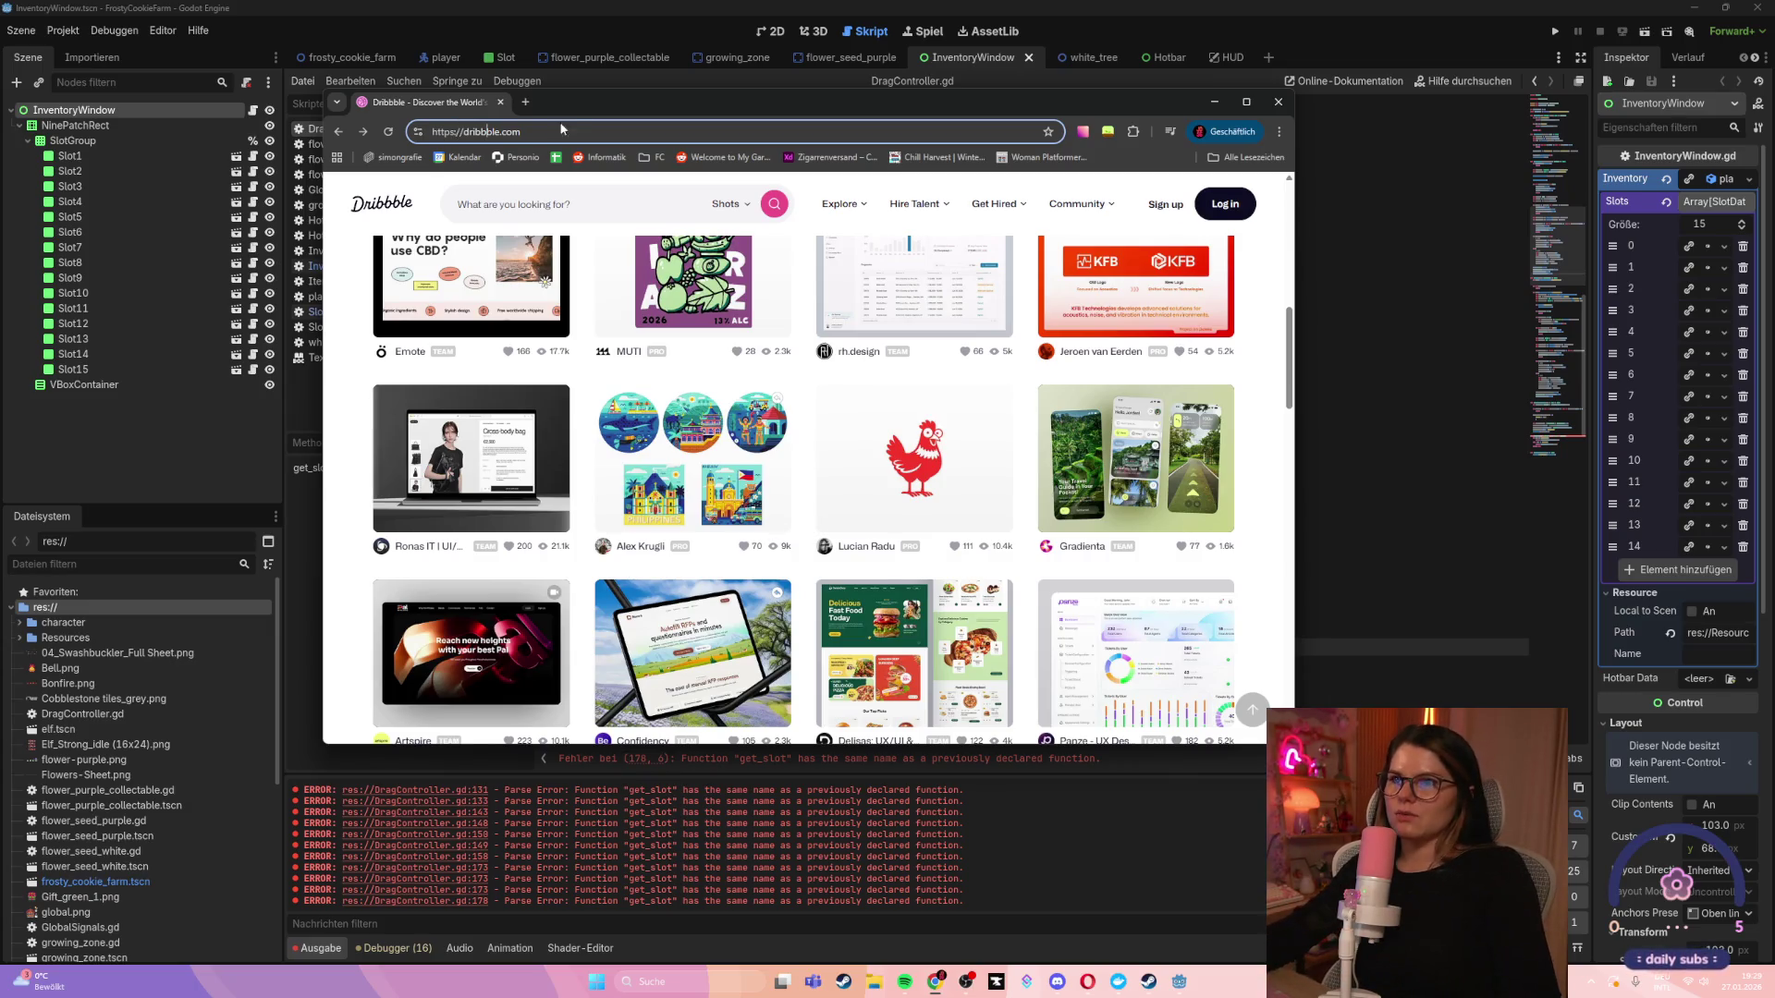
pyautogui.moveTo(566, 109); pyautogui.dragTo(701, 381)
pyautogui.hotkey('alt', 'Tab')
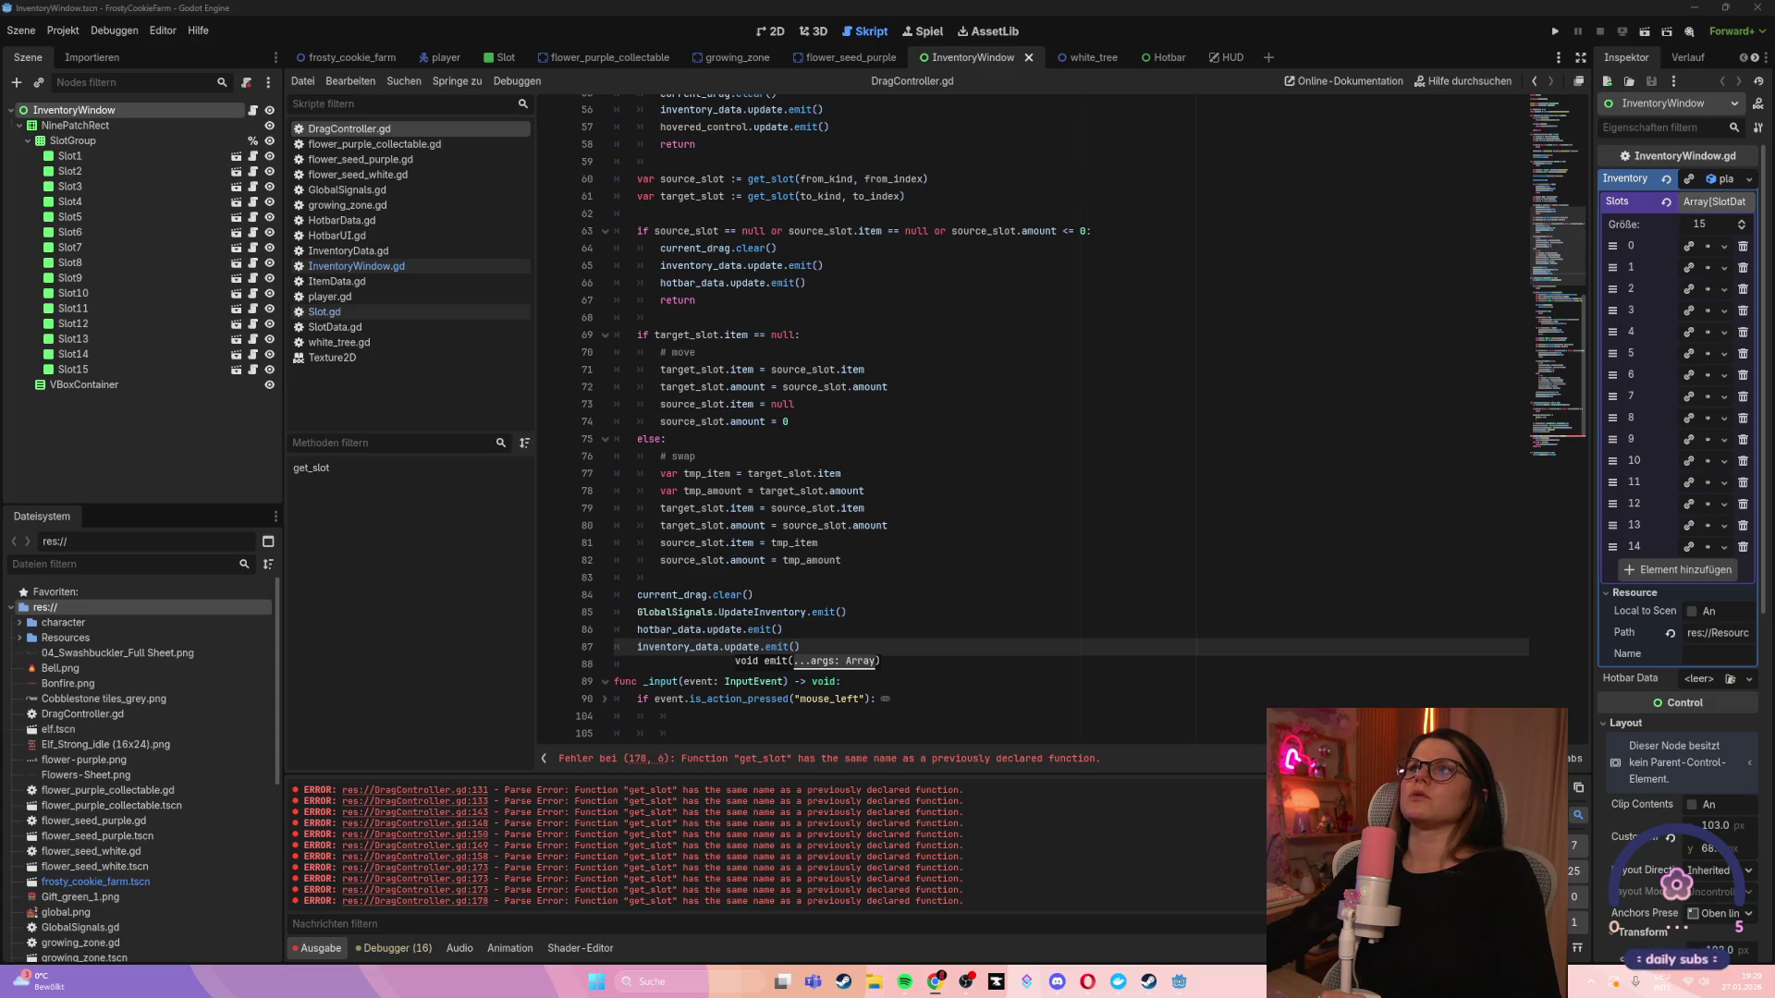
# Step: Bring up the browser on unsplash.com/de and scroll its photo grid down and back up
pyautogui.hotkey('alt', 'Tab')
pyautogui.moveTo(557, 45); pyautogui.dragTo(586, 86)
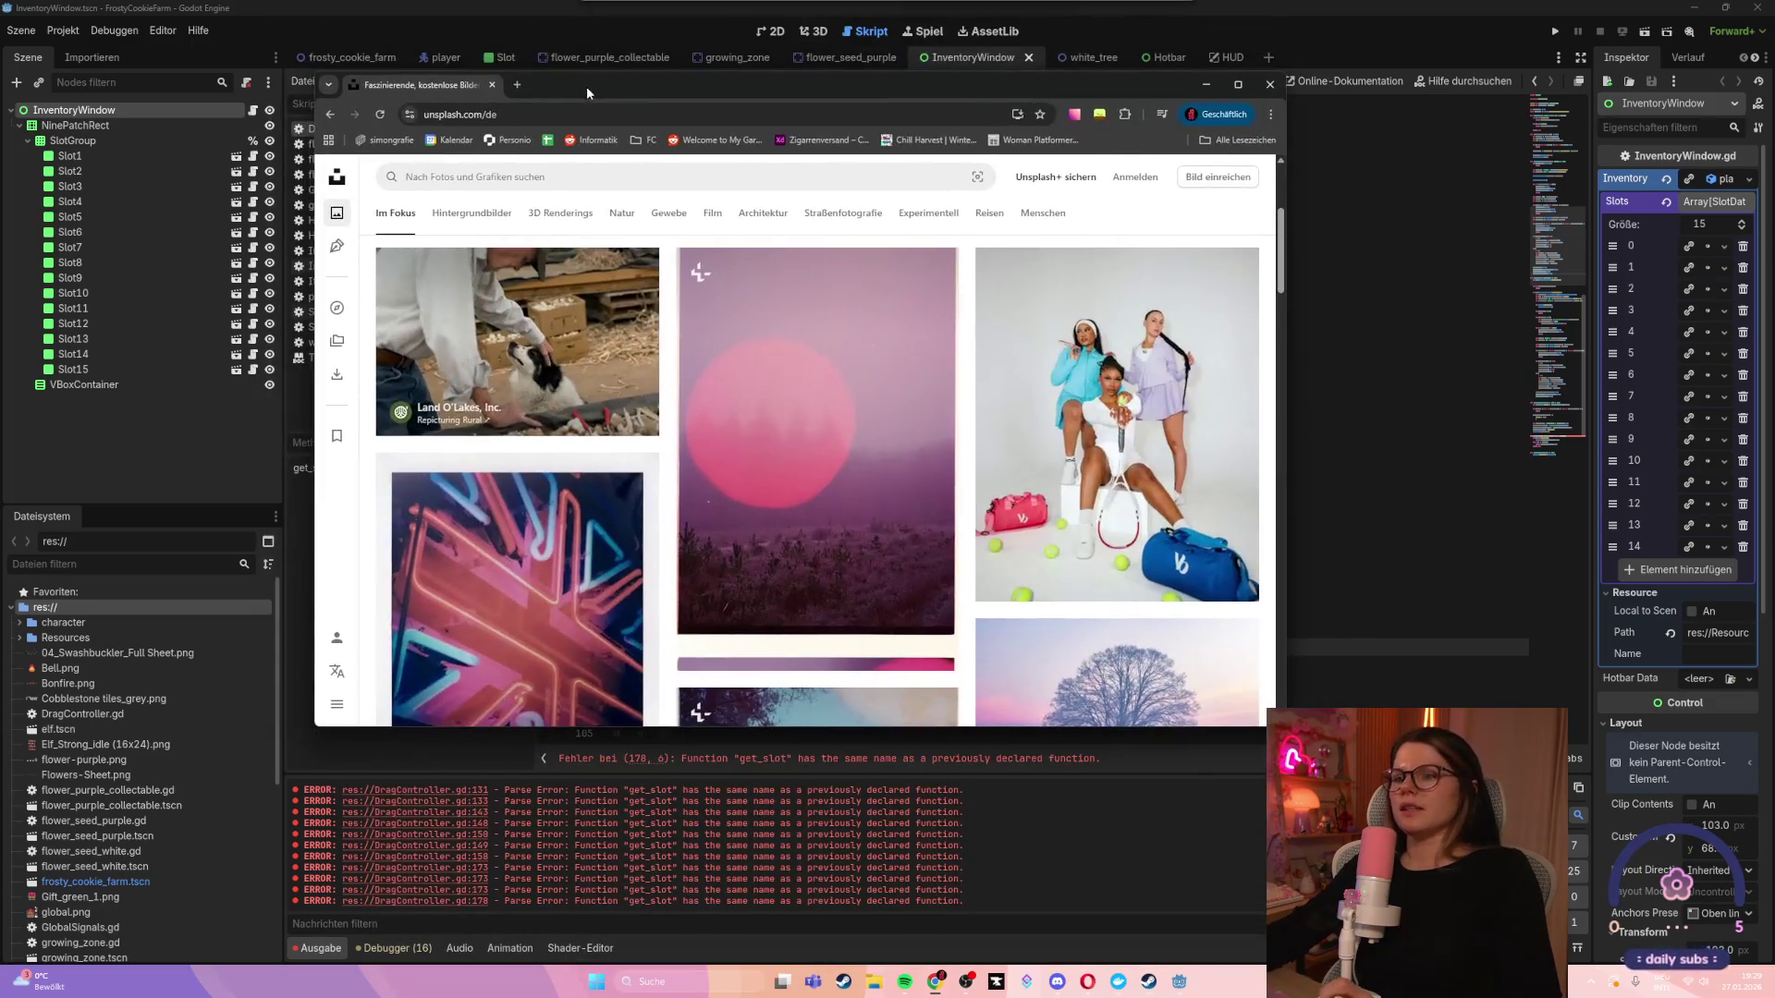
pyautogui.scroll(-3, 798, 454)
pyautogui.scroll(-5, 798, 454)
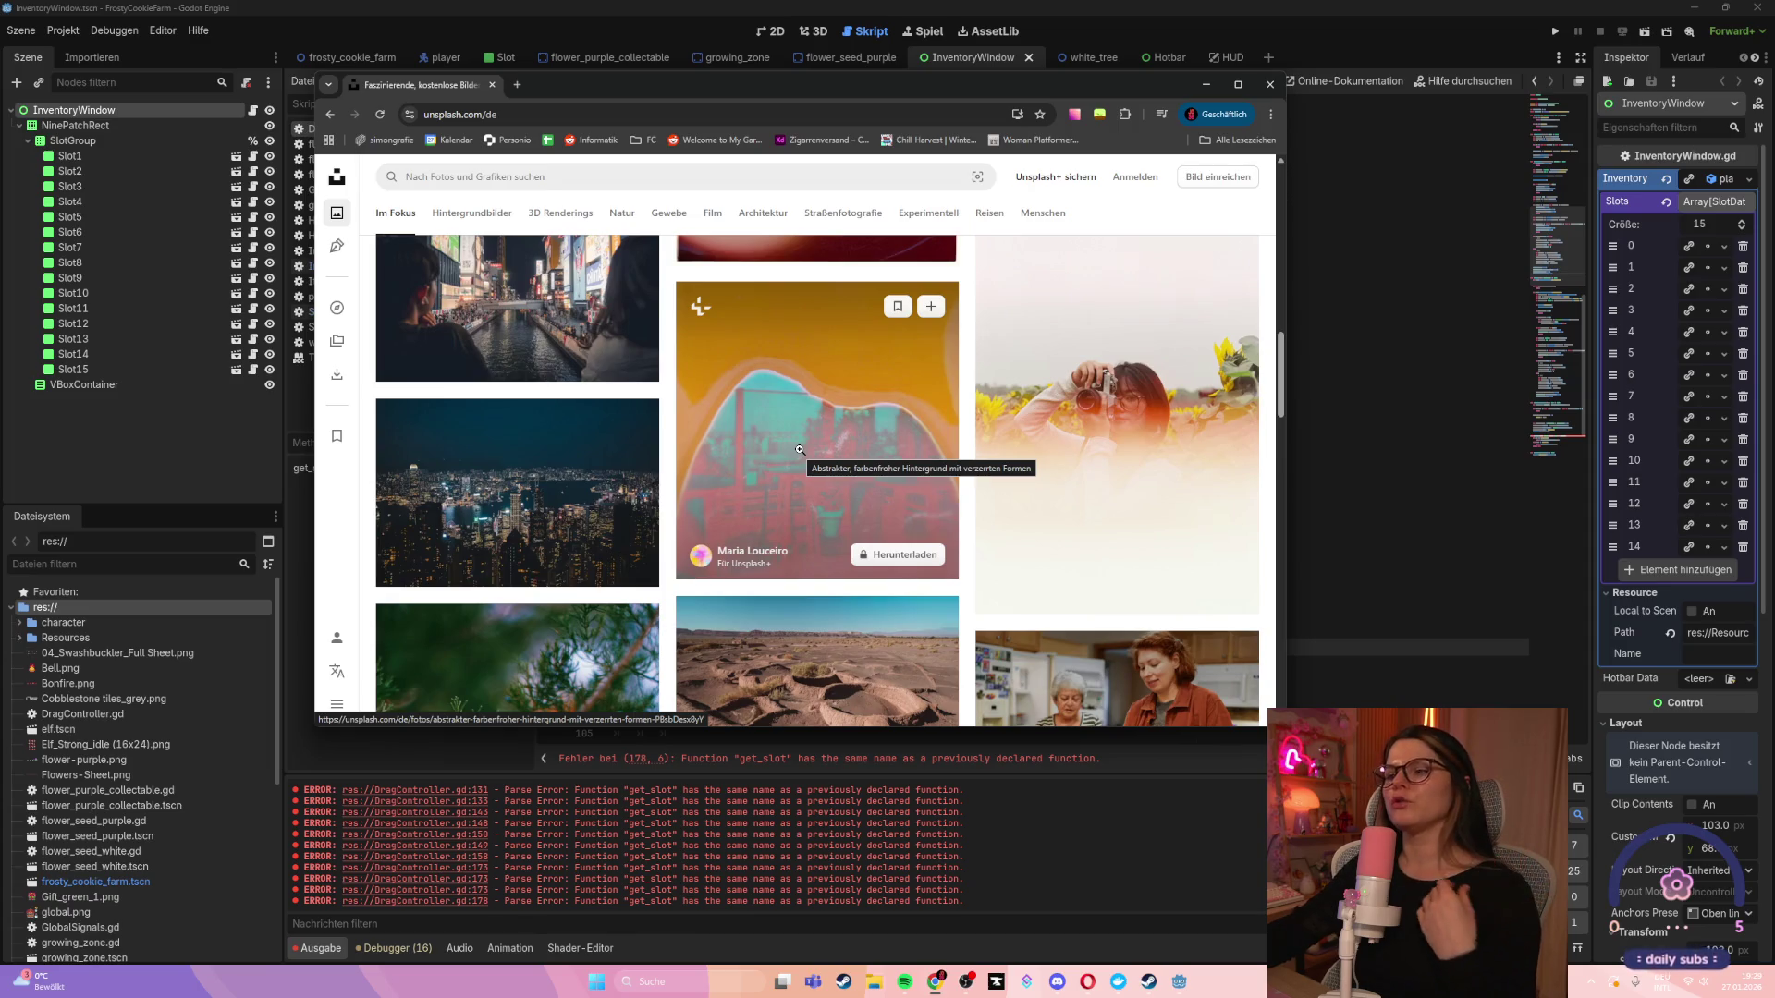
pyautogui.scroll(-3, 744, 442)
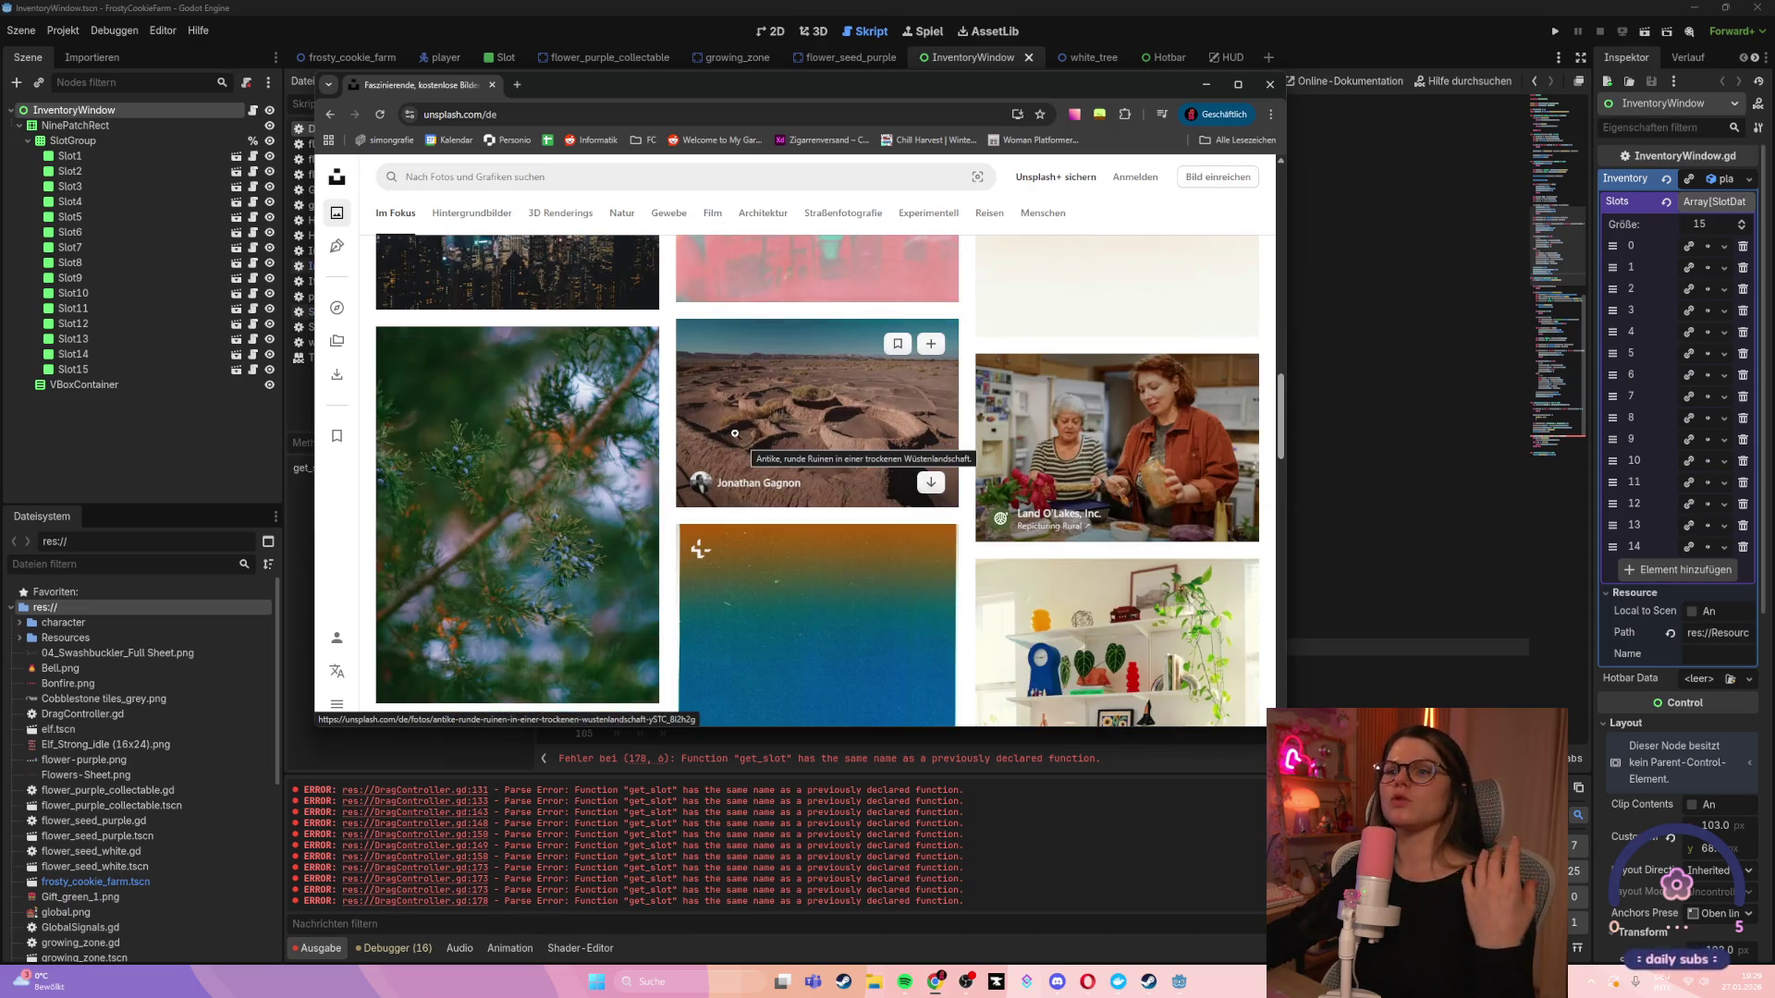
pyautogui.scroll(10, 729, 429)
pyautogui.scroll(-3, 721, 422)
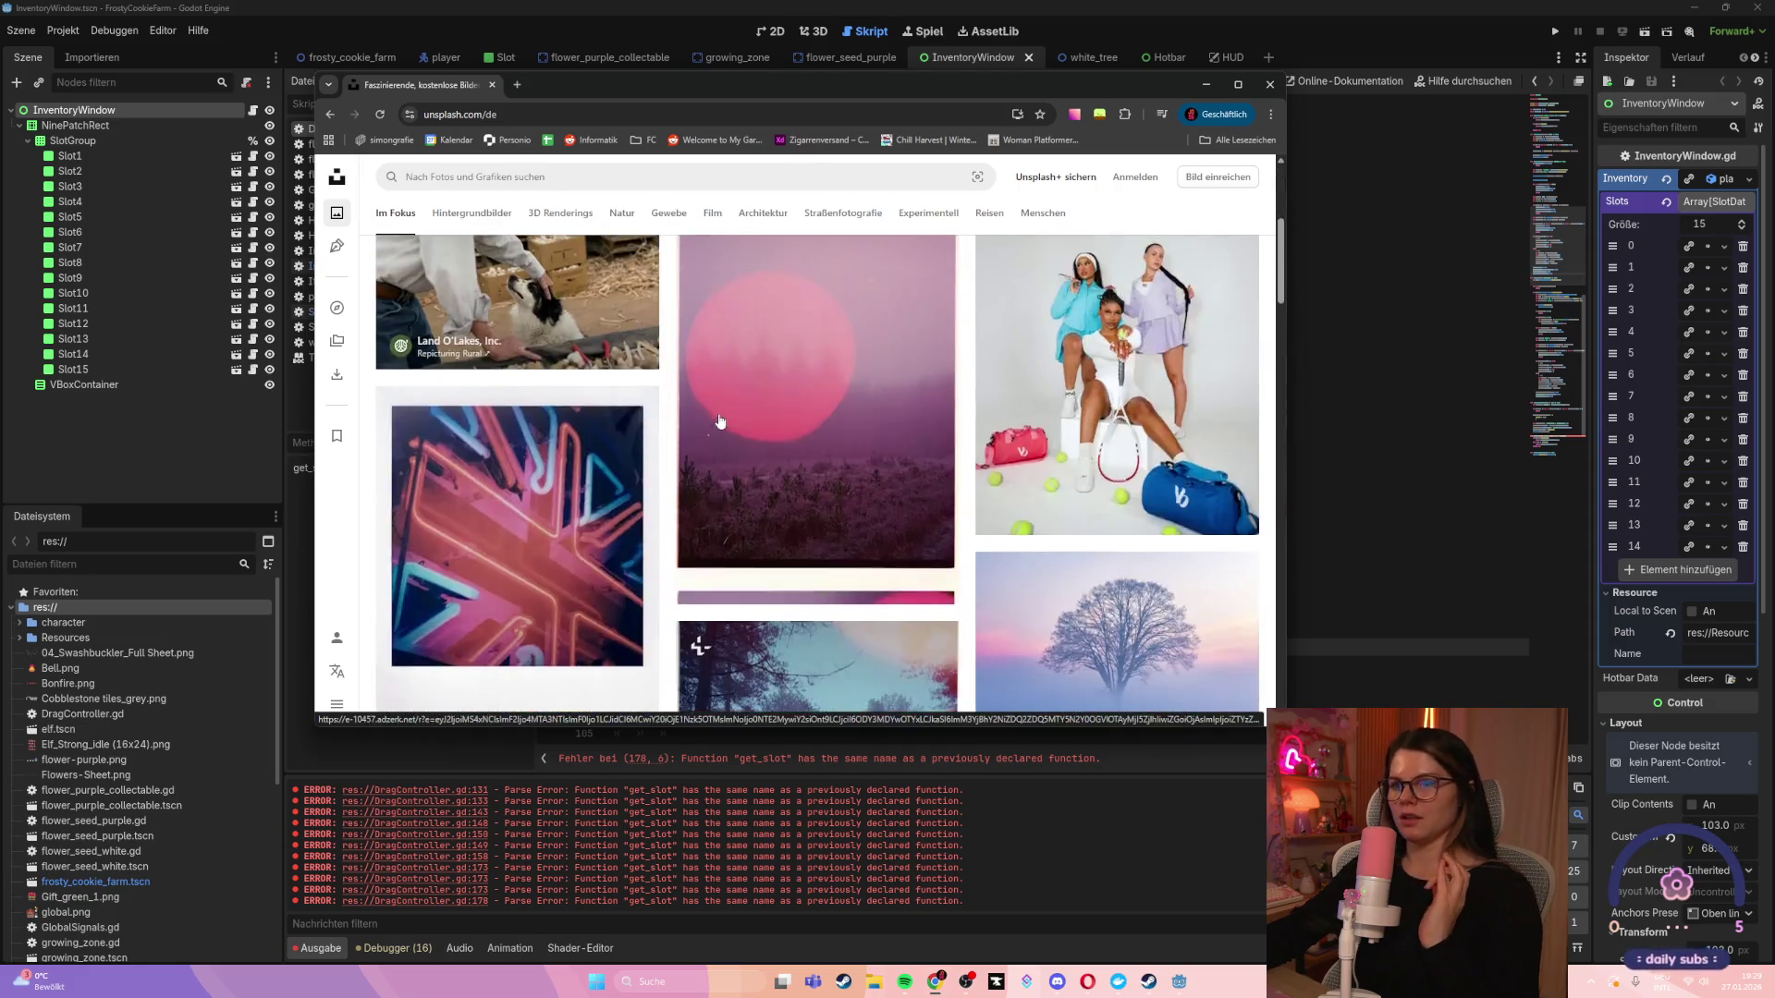
pyautogui.scroll(3, 717, 419)
# Step: Search Unsplash for a user's handle and scroll through the photo results
pyautogui.click(541, 466)
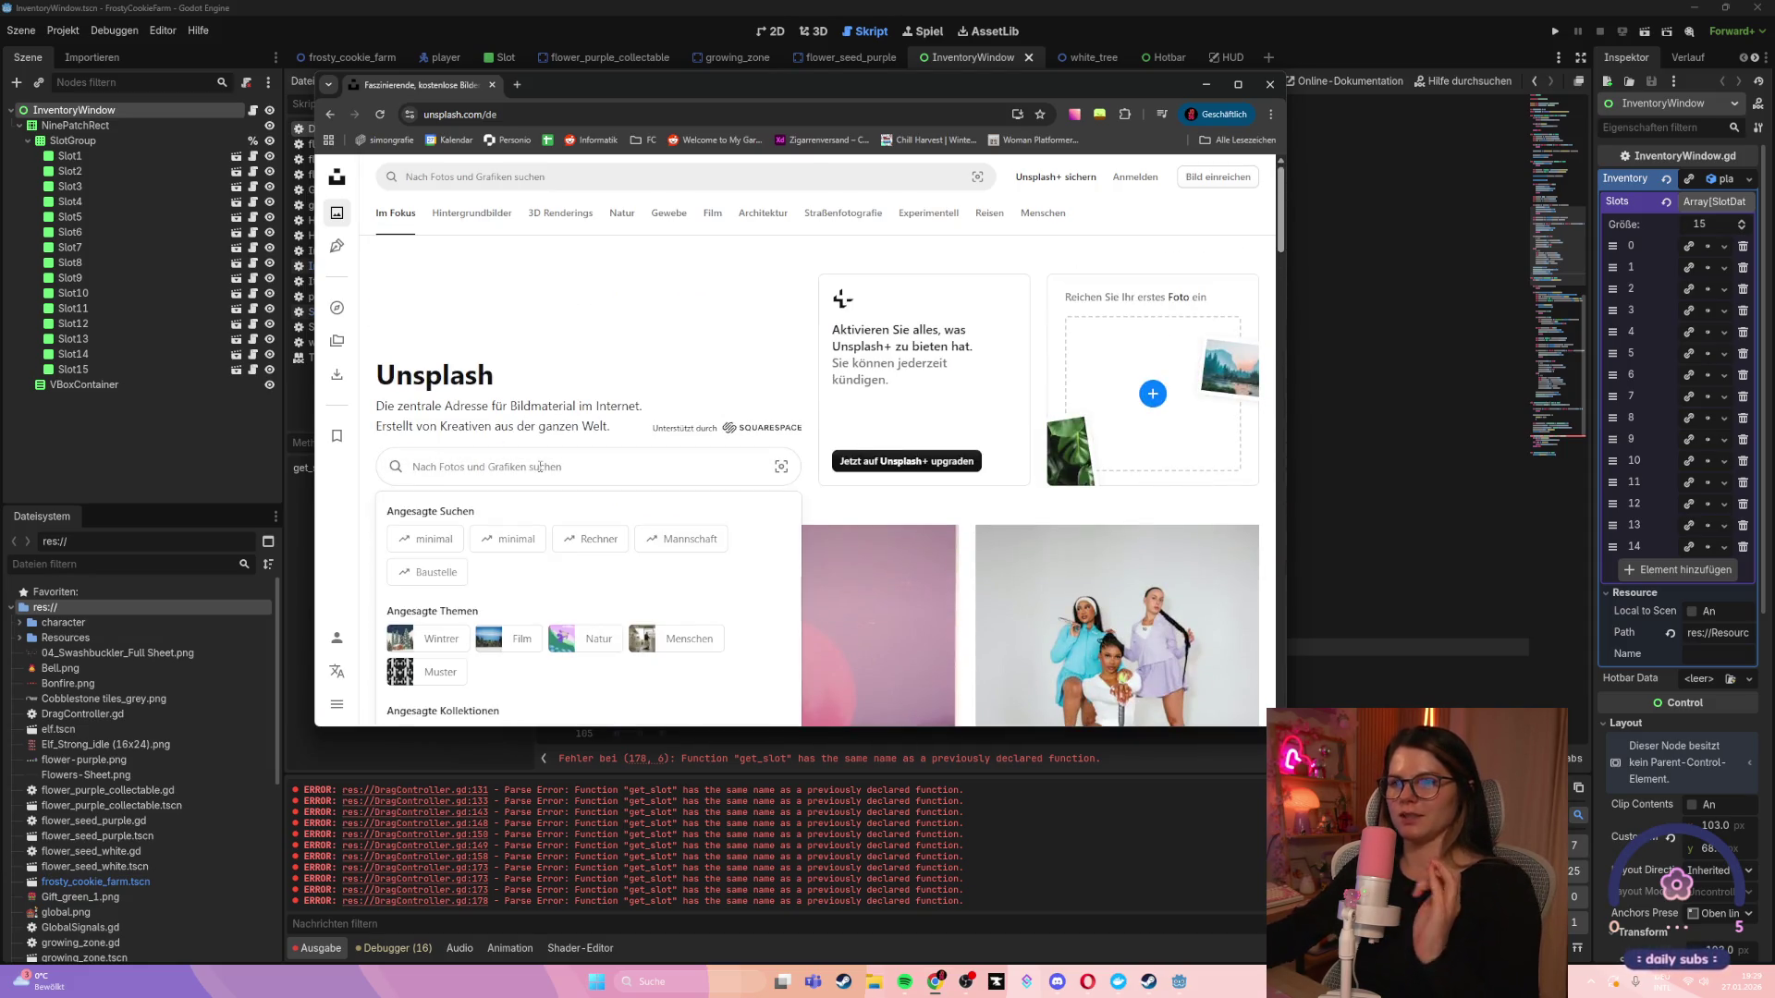
pyautogui.write('joeel56')
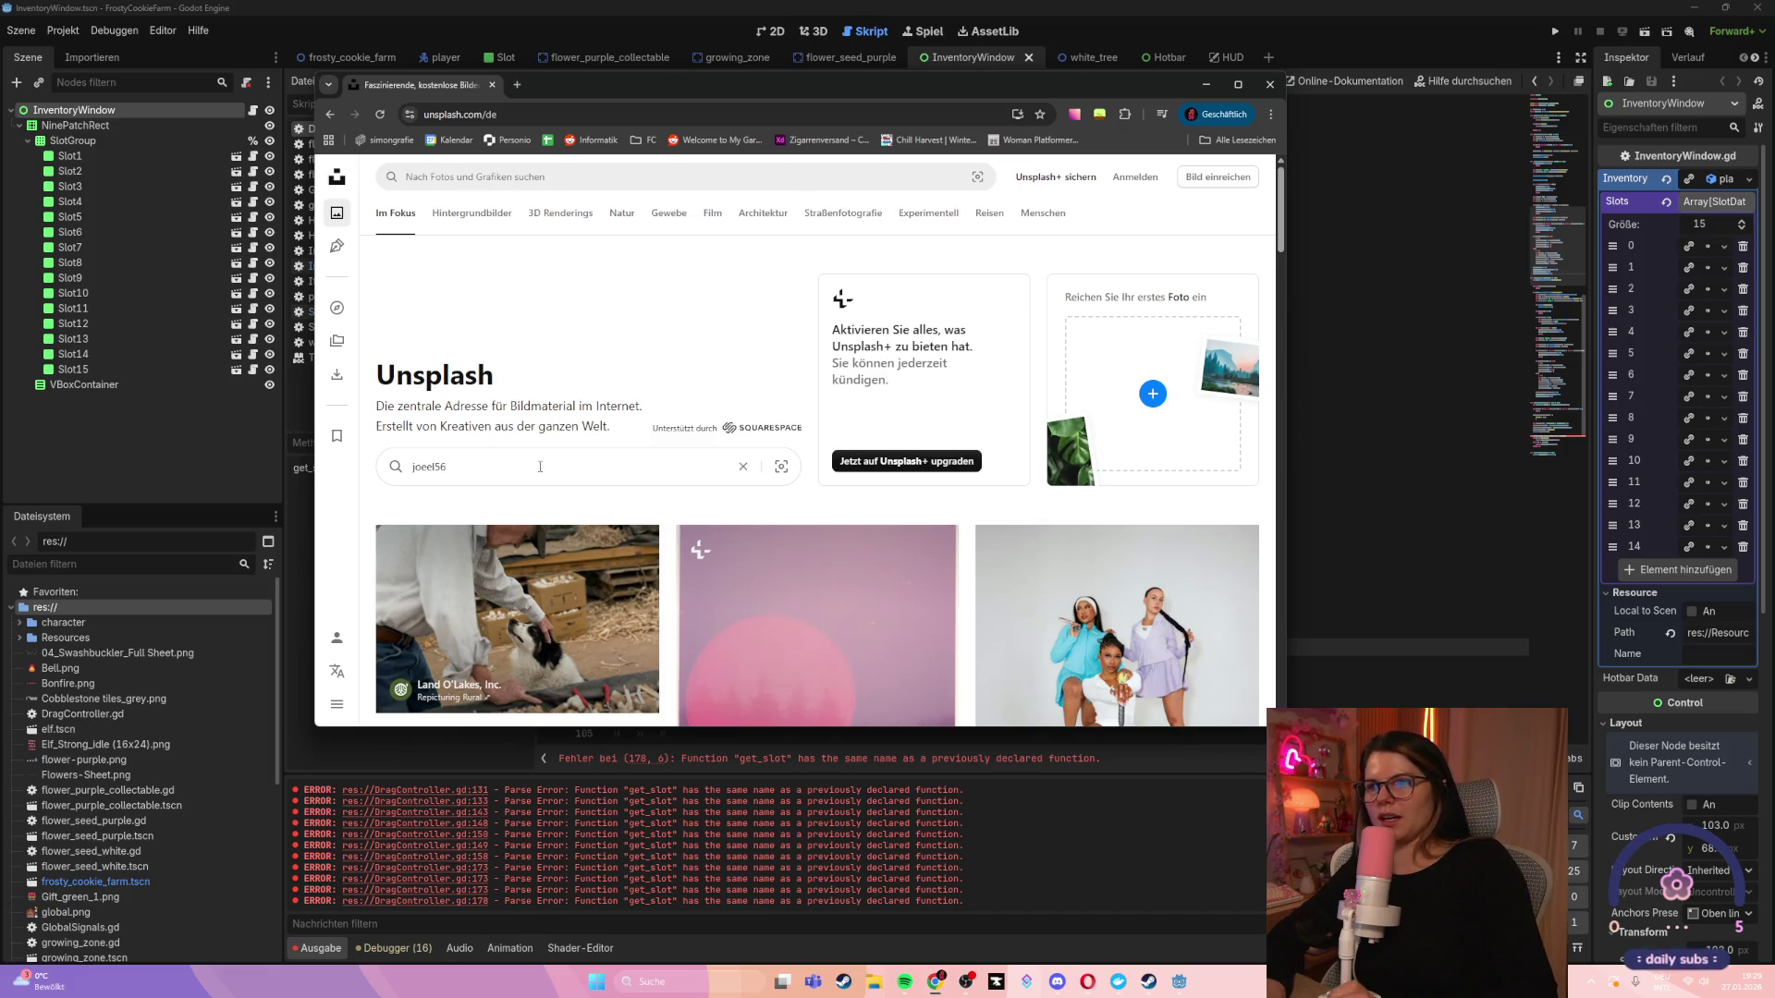
pyautogui.press('Return')
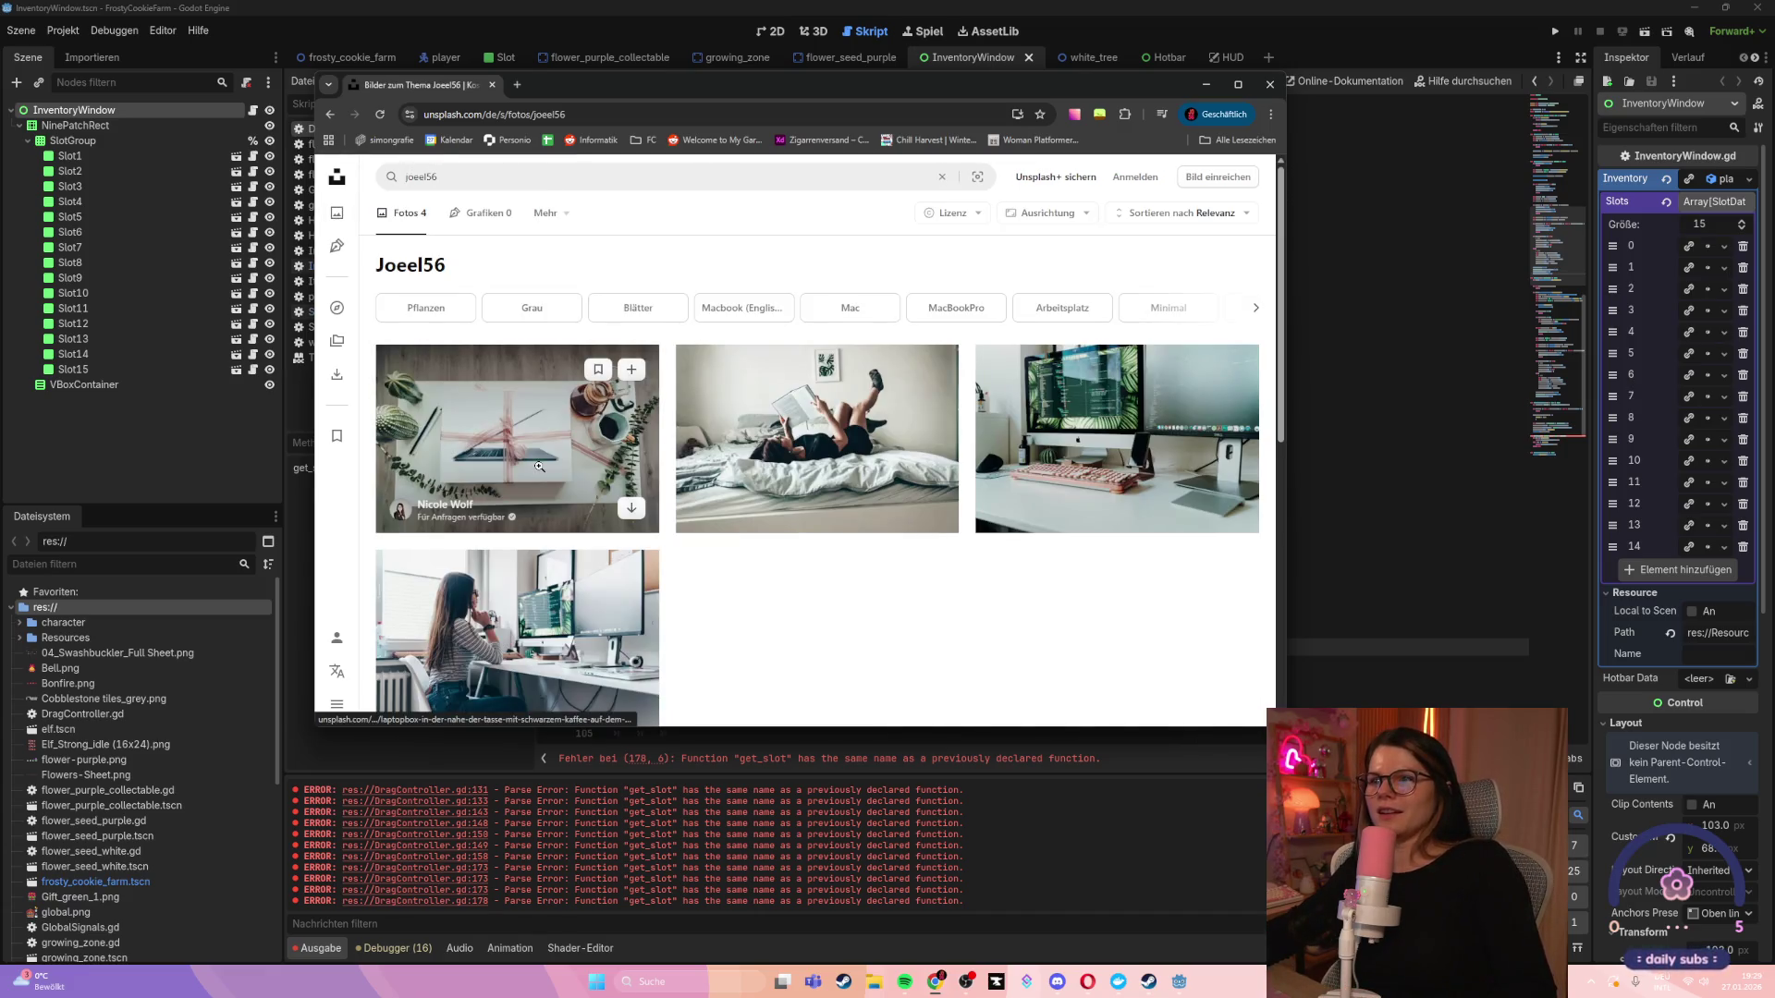
pyautogui.scroll(-1, 539, 467)
pyautogui.scroll(-2, 855, 521)
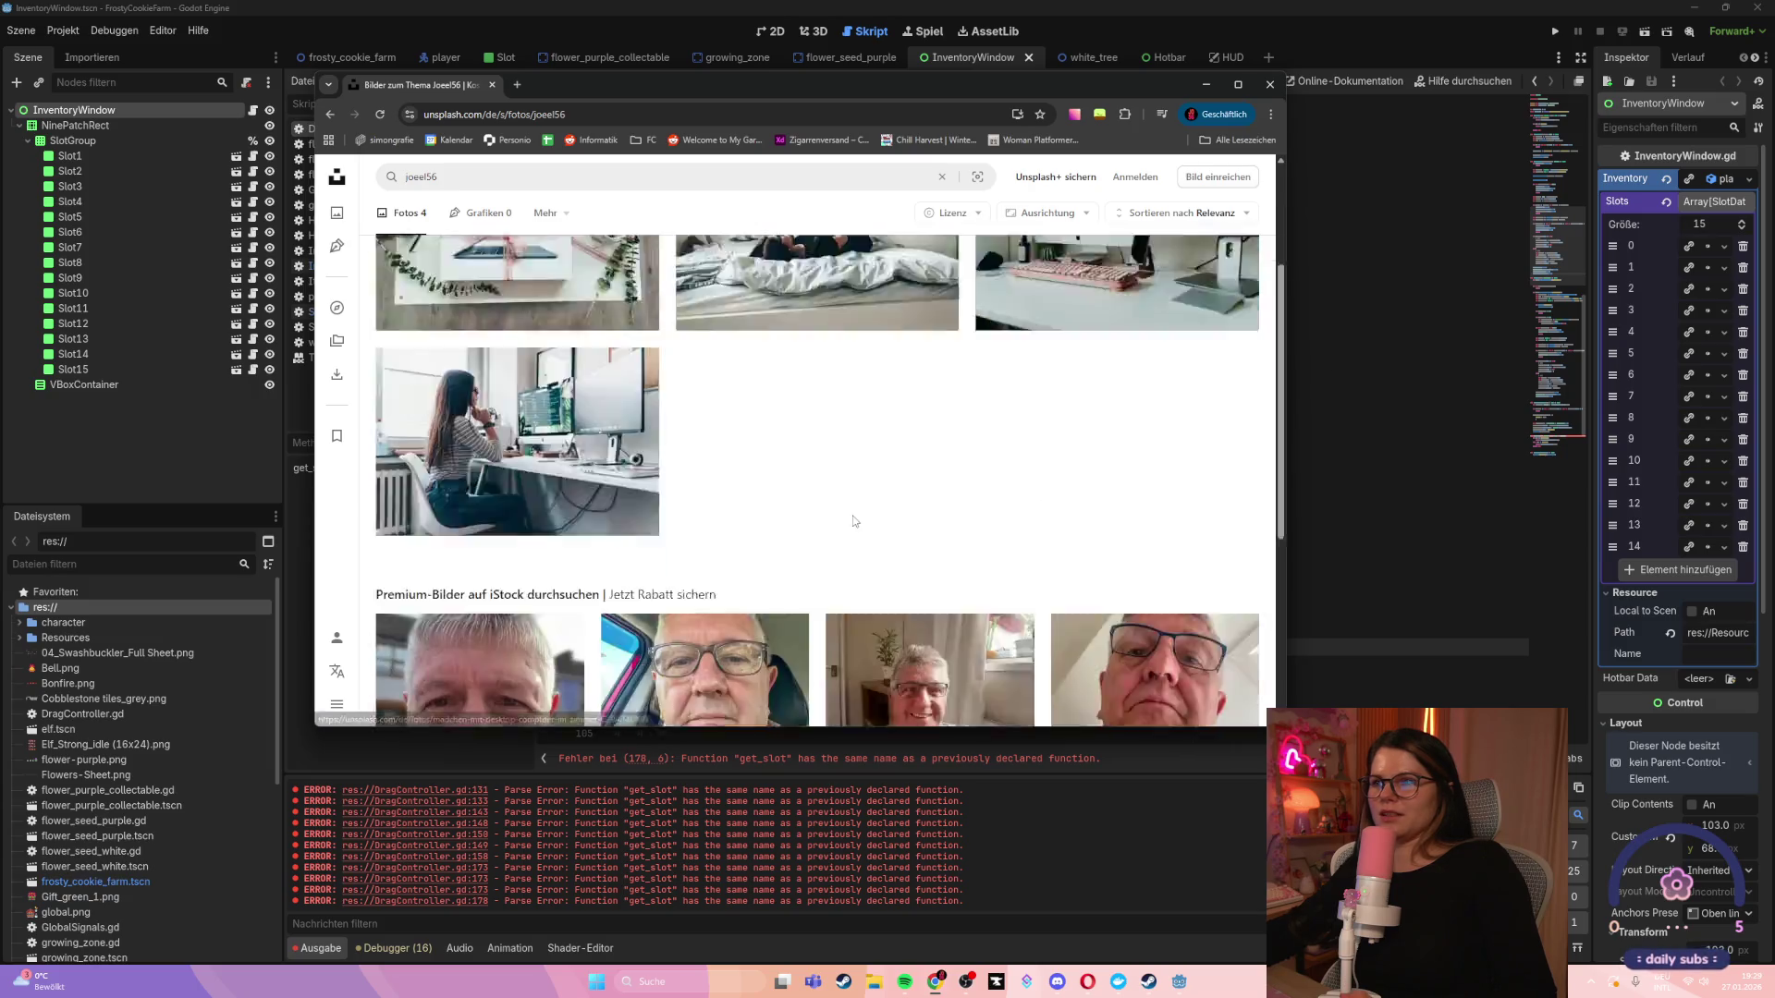
pyautogui.scroll(-2, 855, 522)
pyautogui.scroll(1, 855, 521)
pyautogui.scroll(-1, 855, 521)
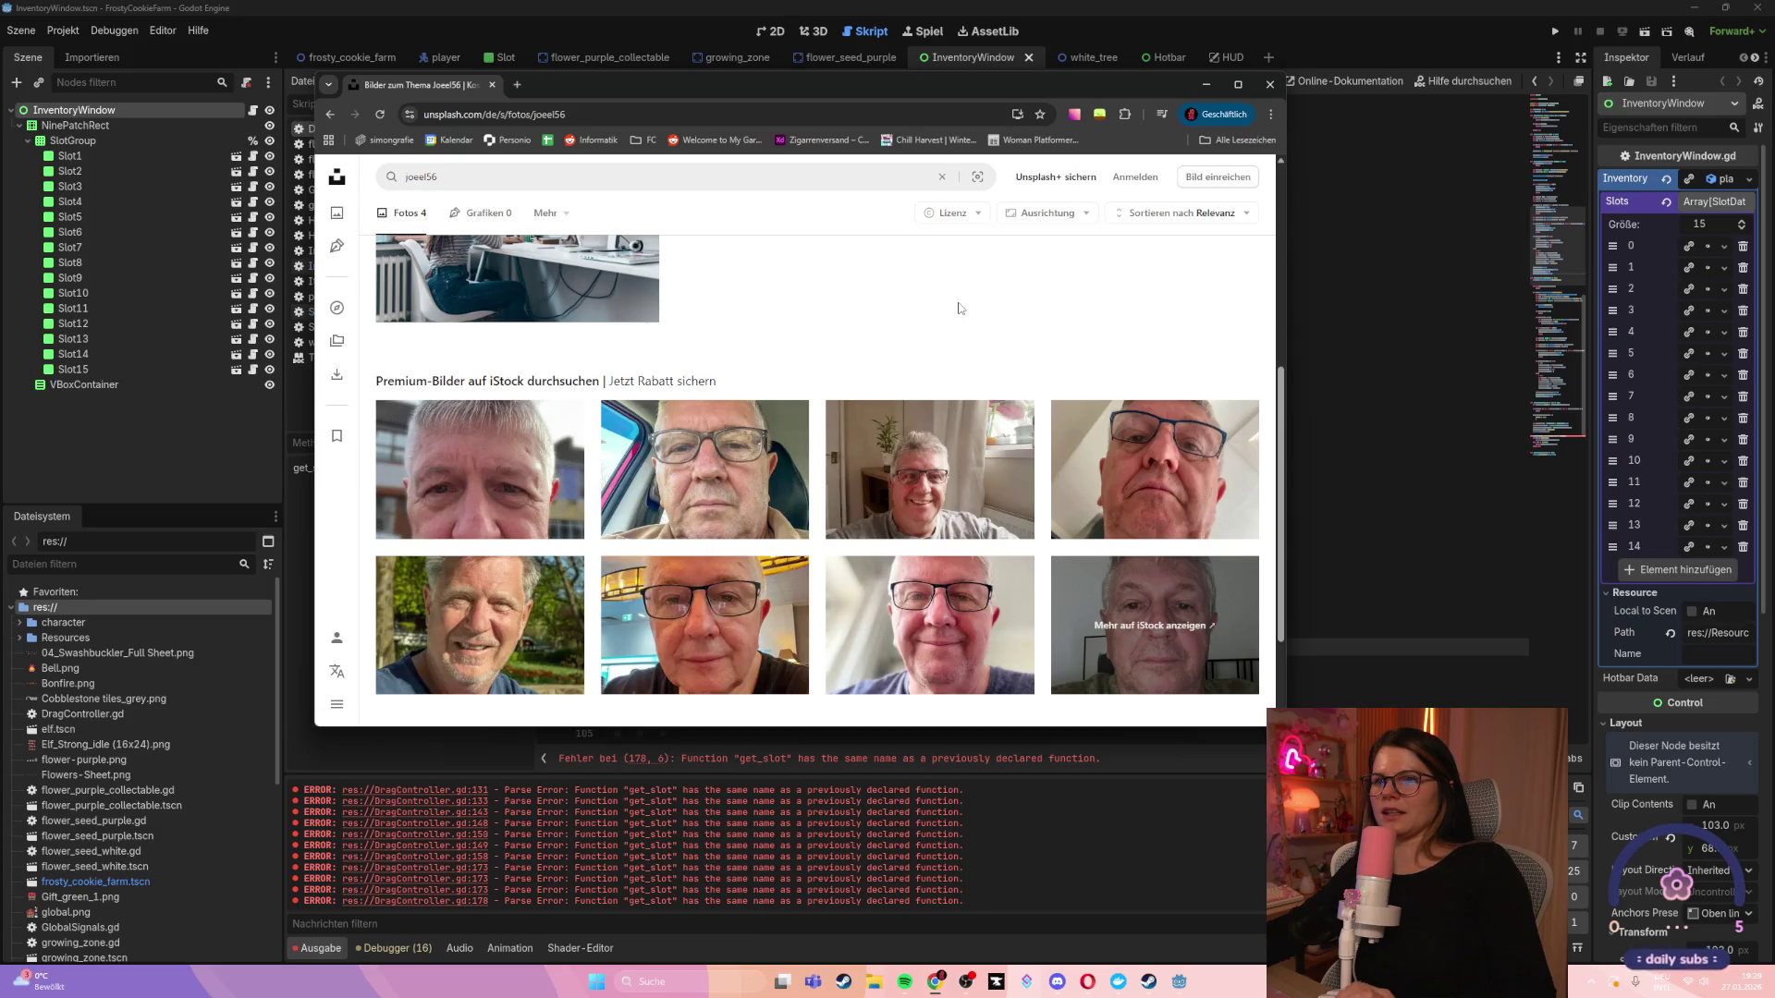
pyautogui.scroll(1, 959, 315)
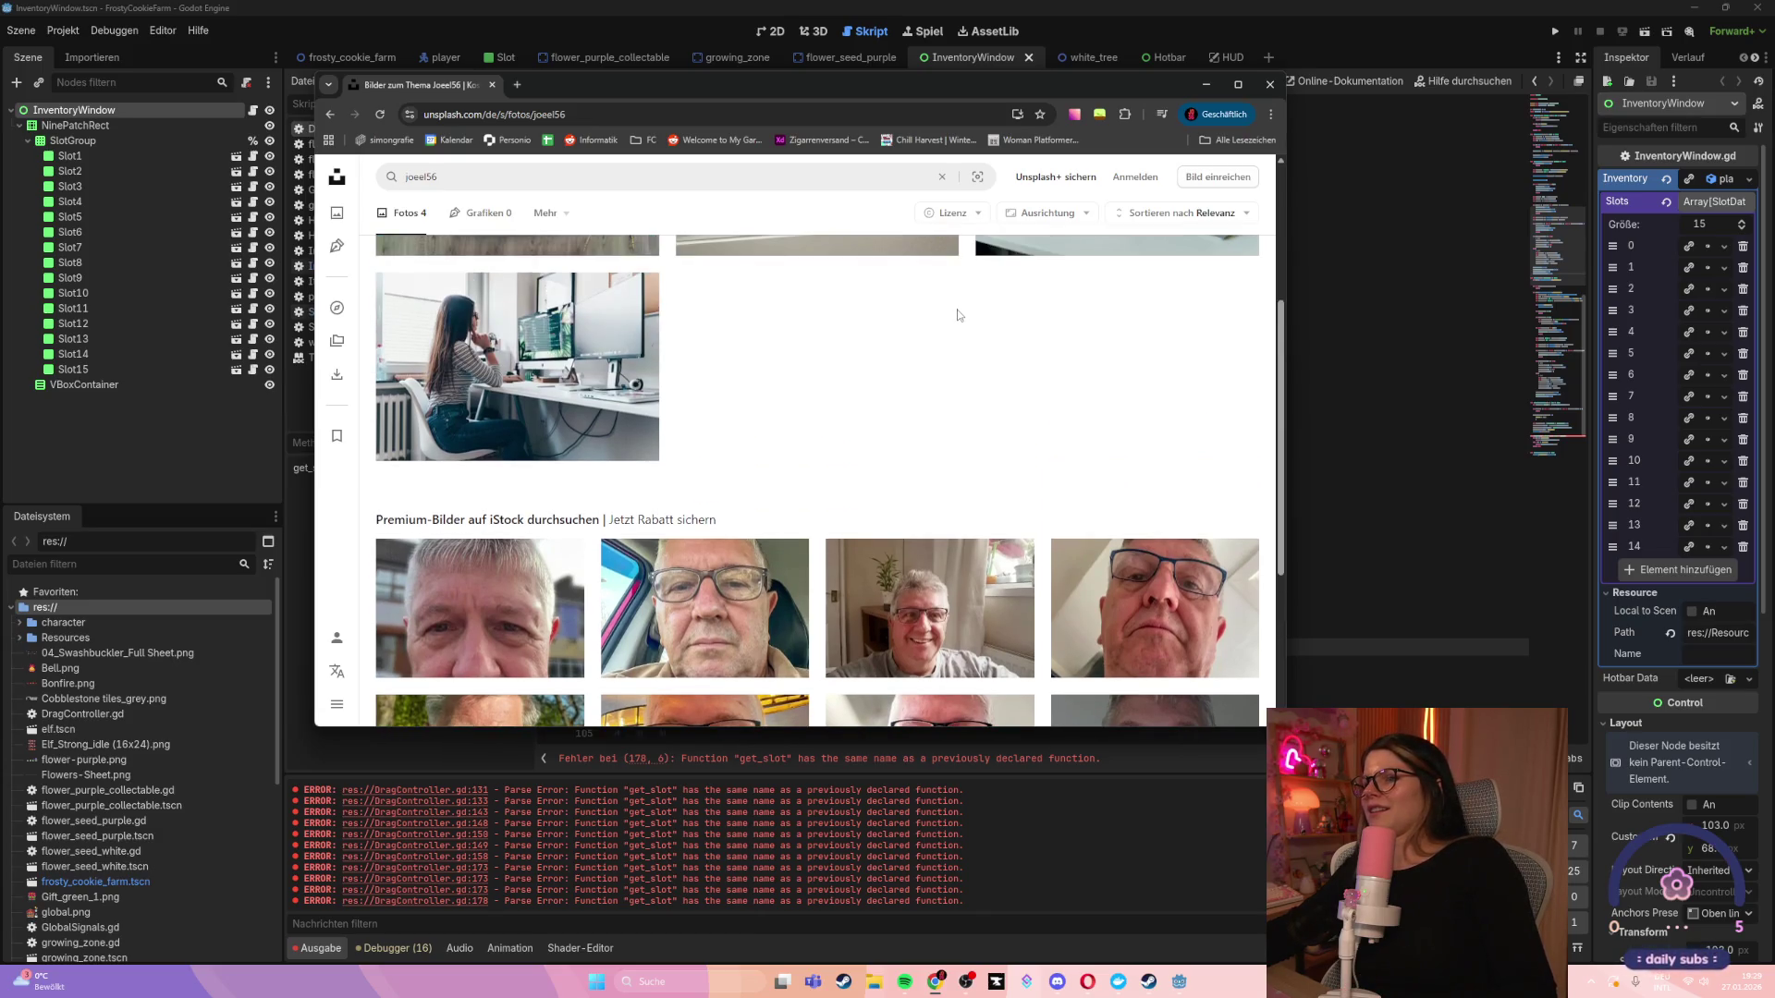
pyautogui.scroll(3, 892, 387)
pyautogui.scroll(-3, 892, 387)
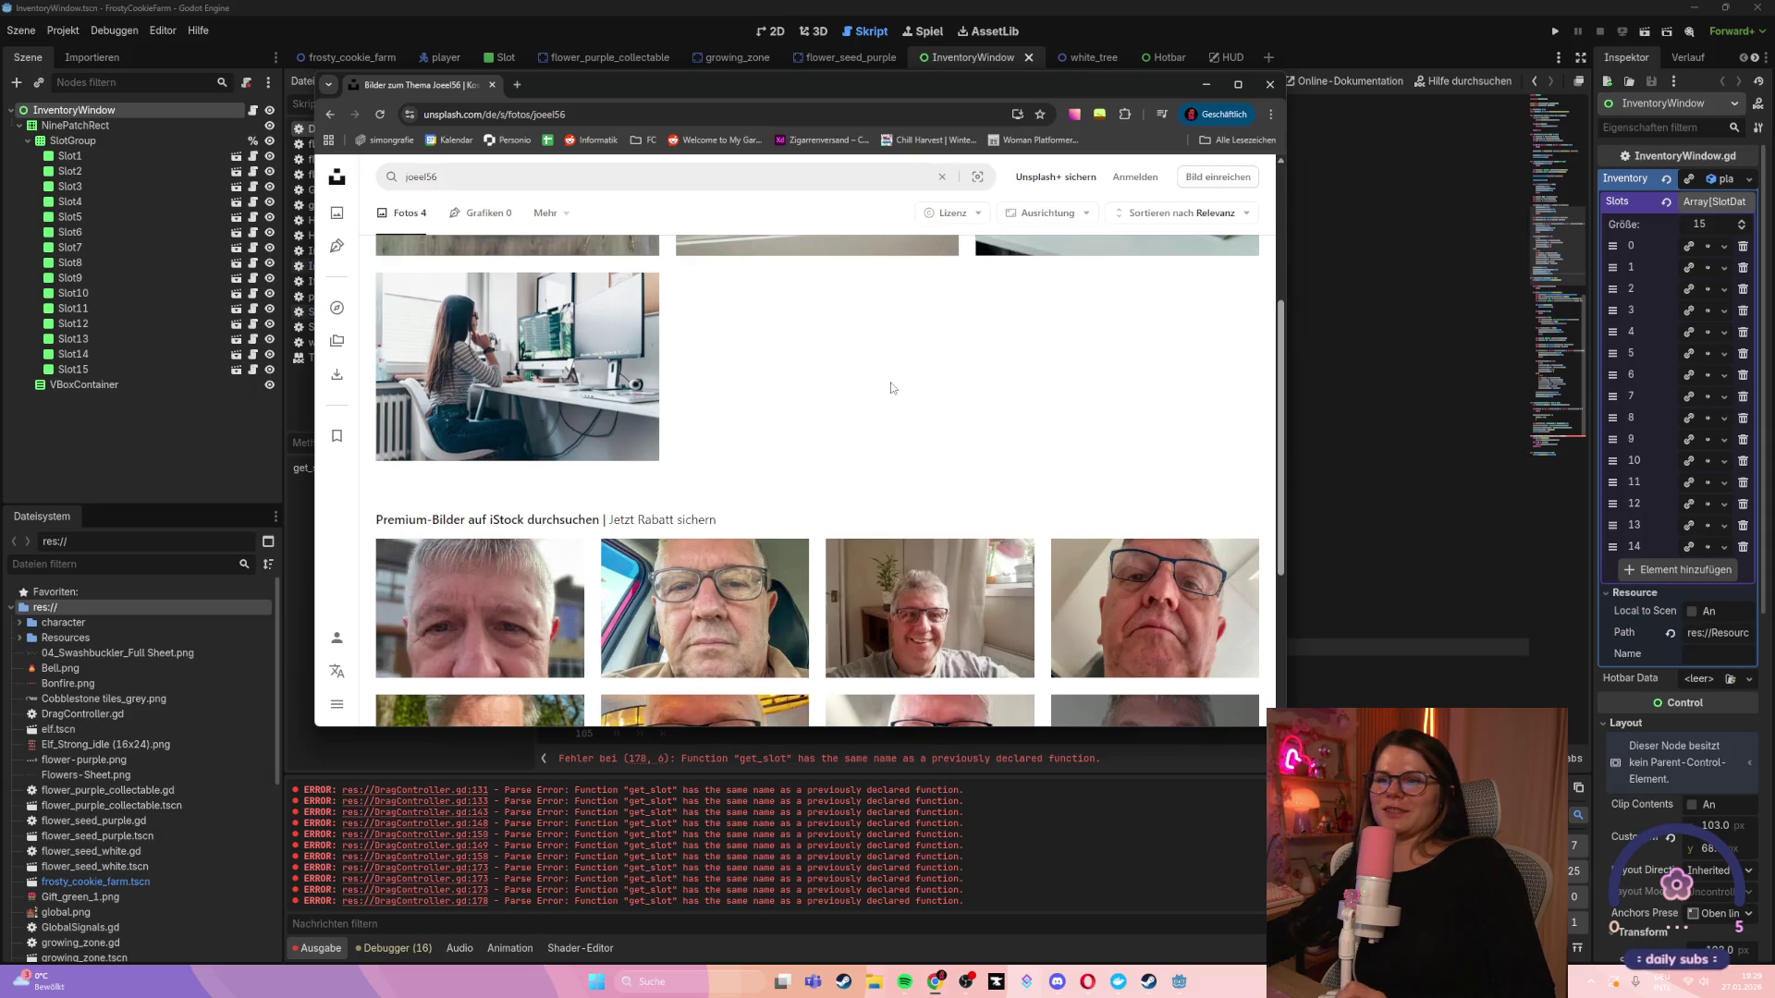
pyautogui.scroll(-2, 892, 387)
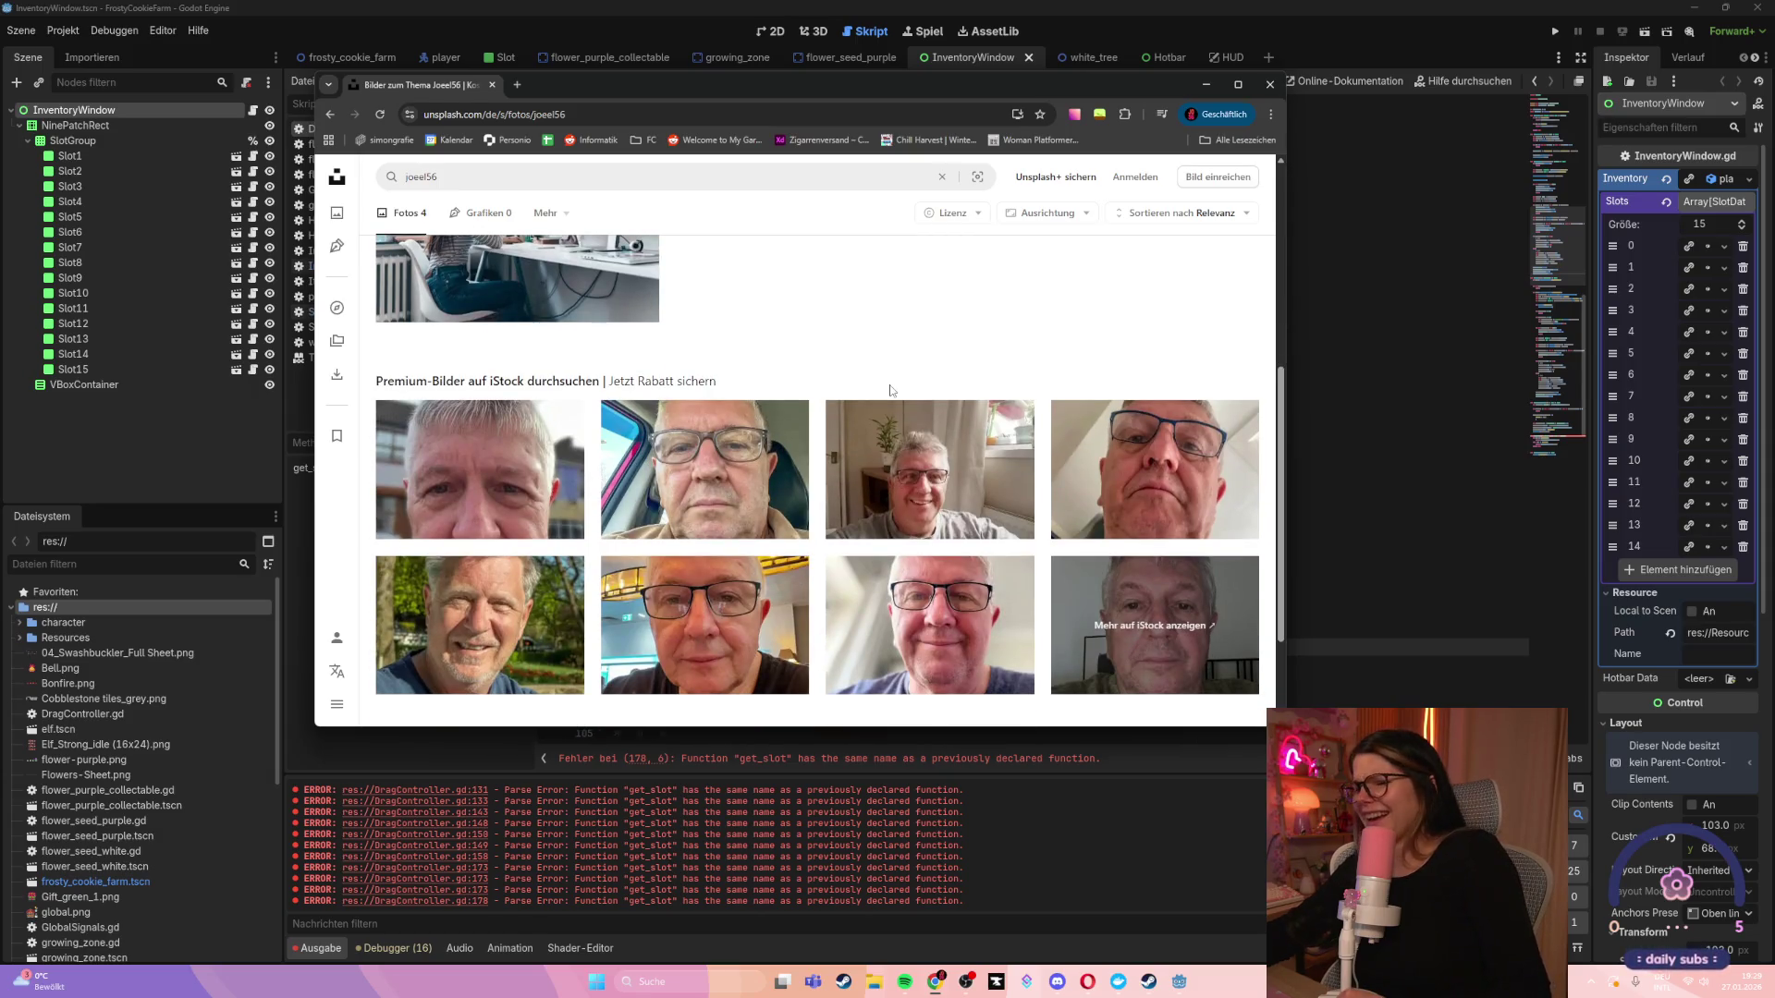
pyautogui.scroll(3, 892, 388)
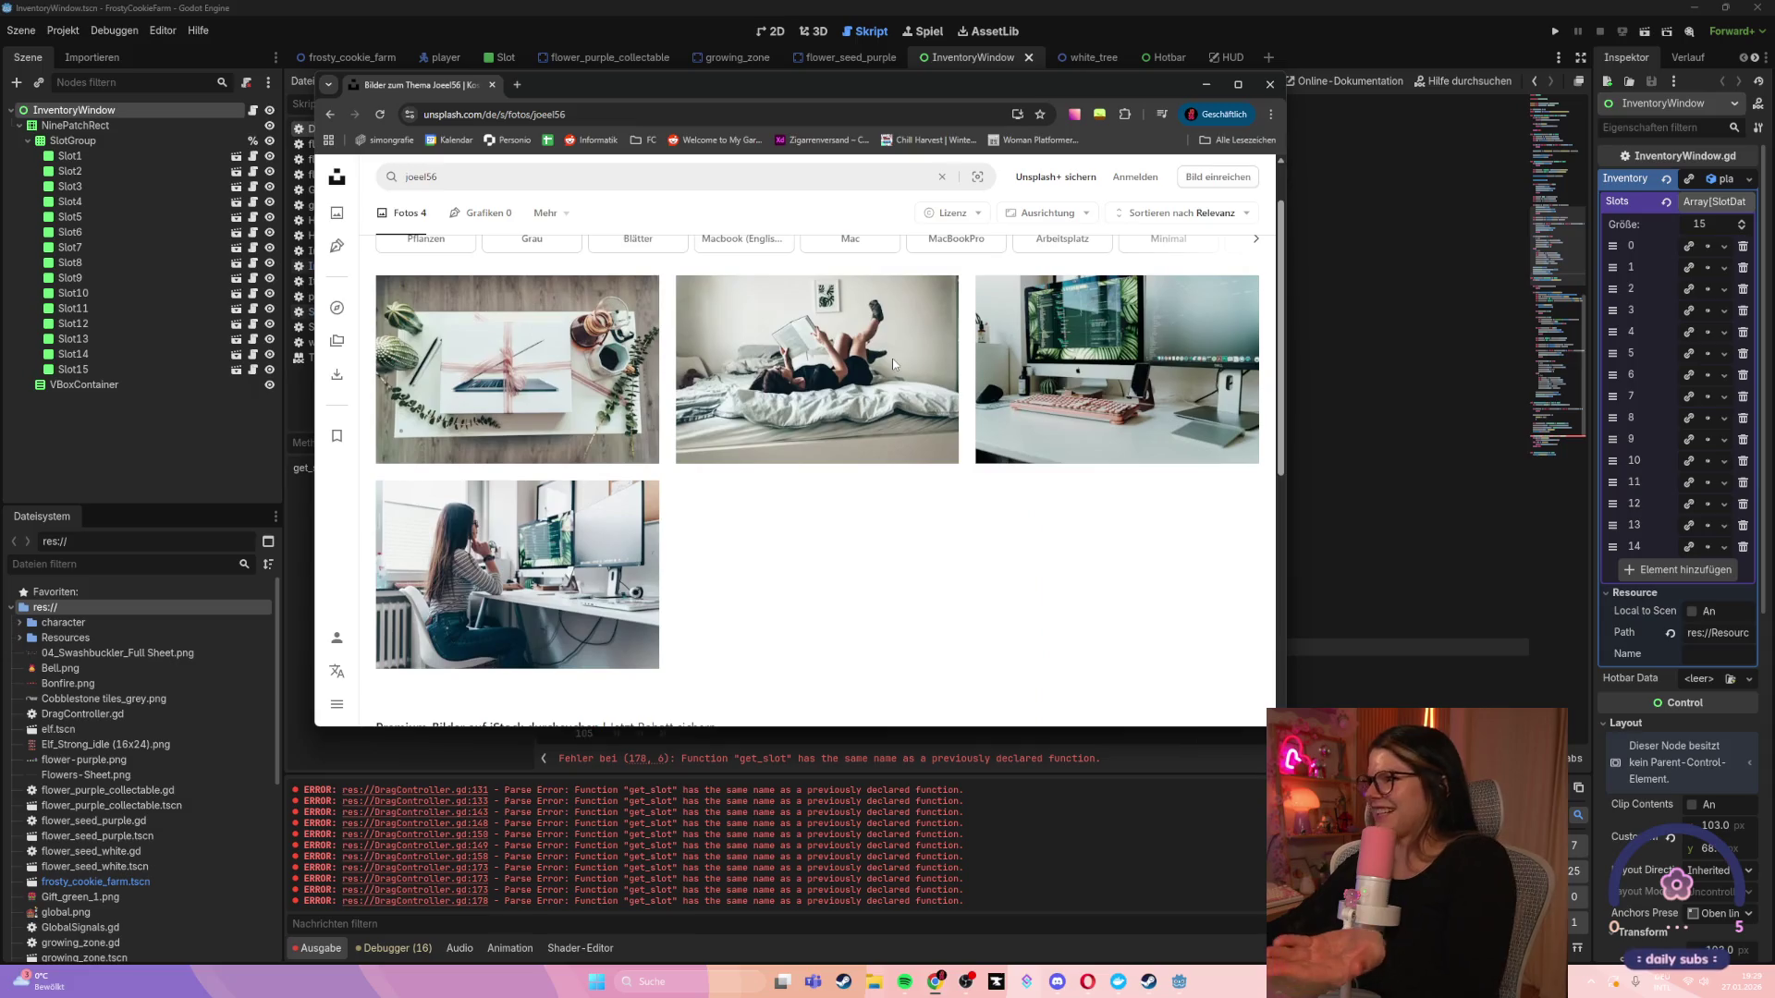
pyautogui.scroll(-3, 892, 366)
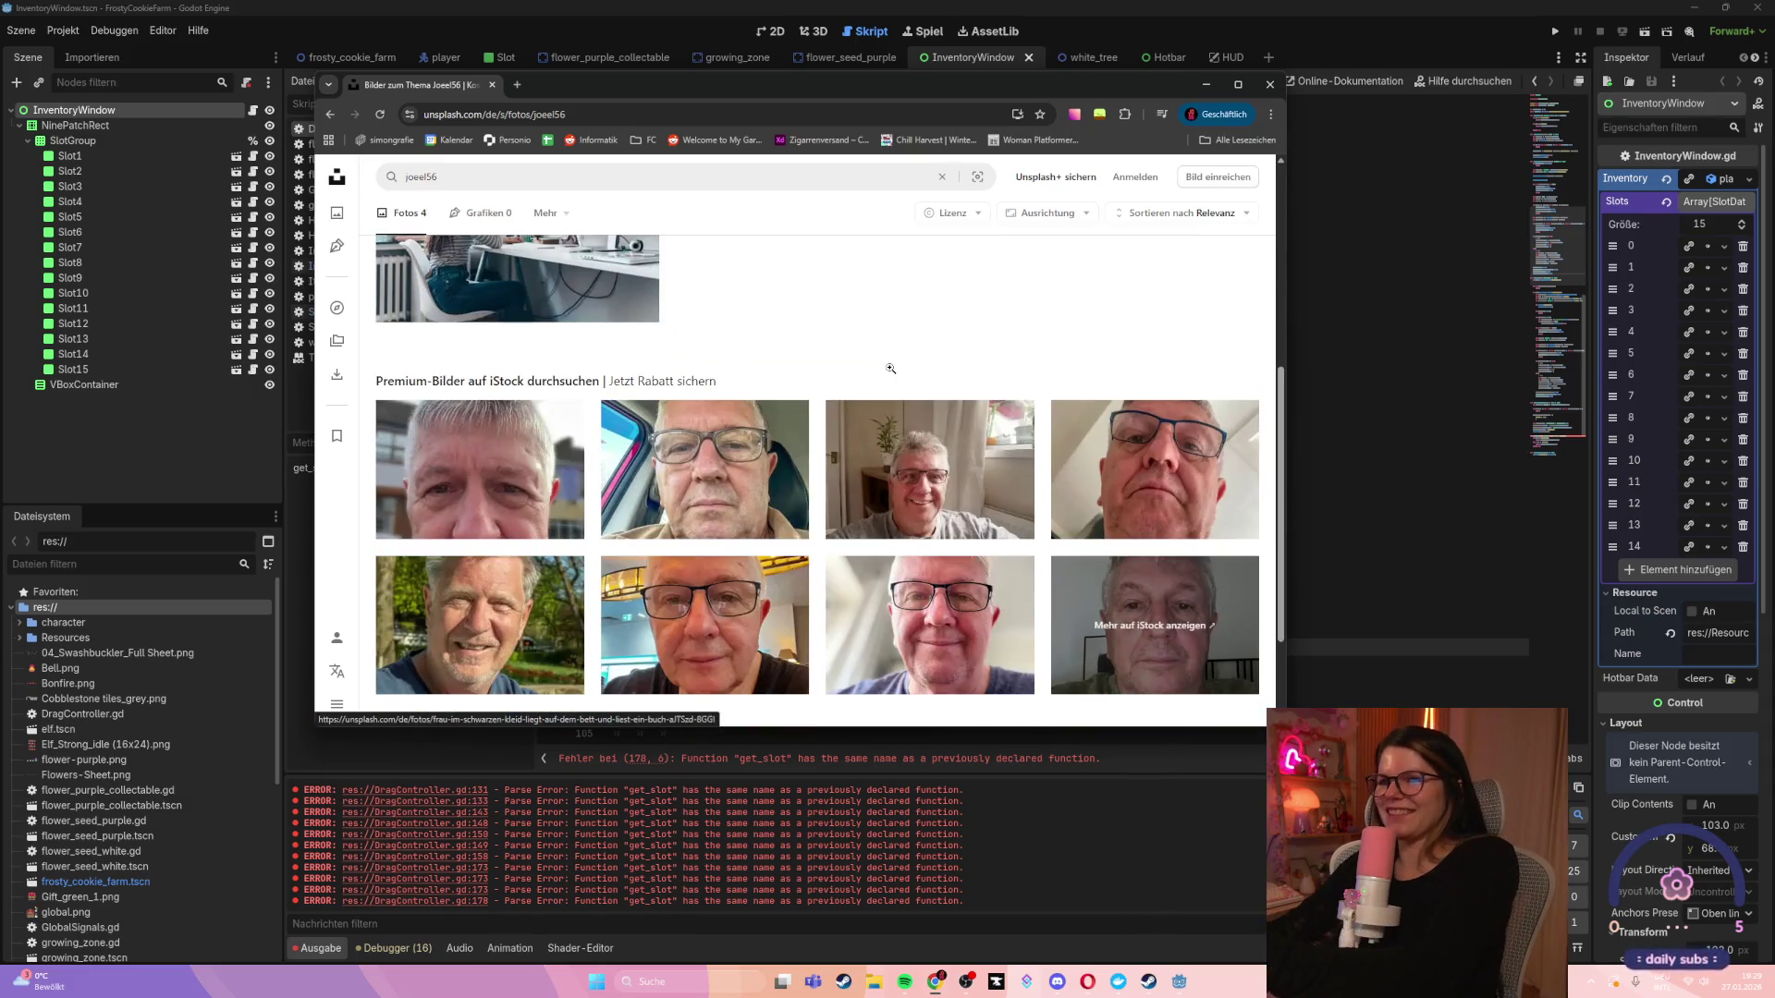
pyautogui.scroll(3, 891, 368)
pyautogui.scroll(-3, 890, 368)
pyautogui.scroll(3, 890, 368)
pyautogui.scroll(-1, 889, 368)
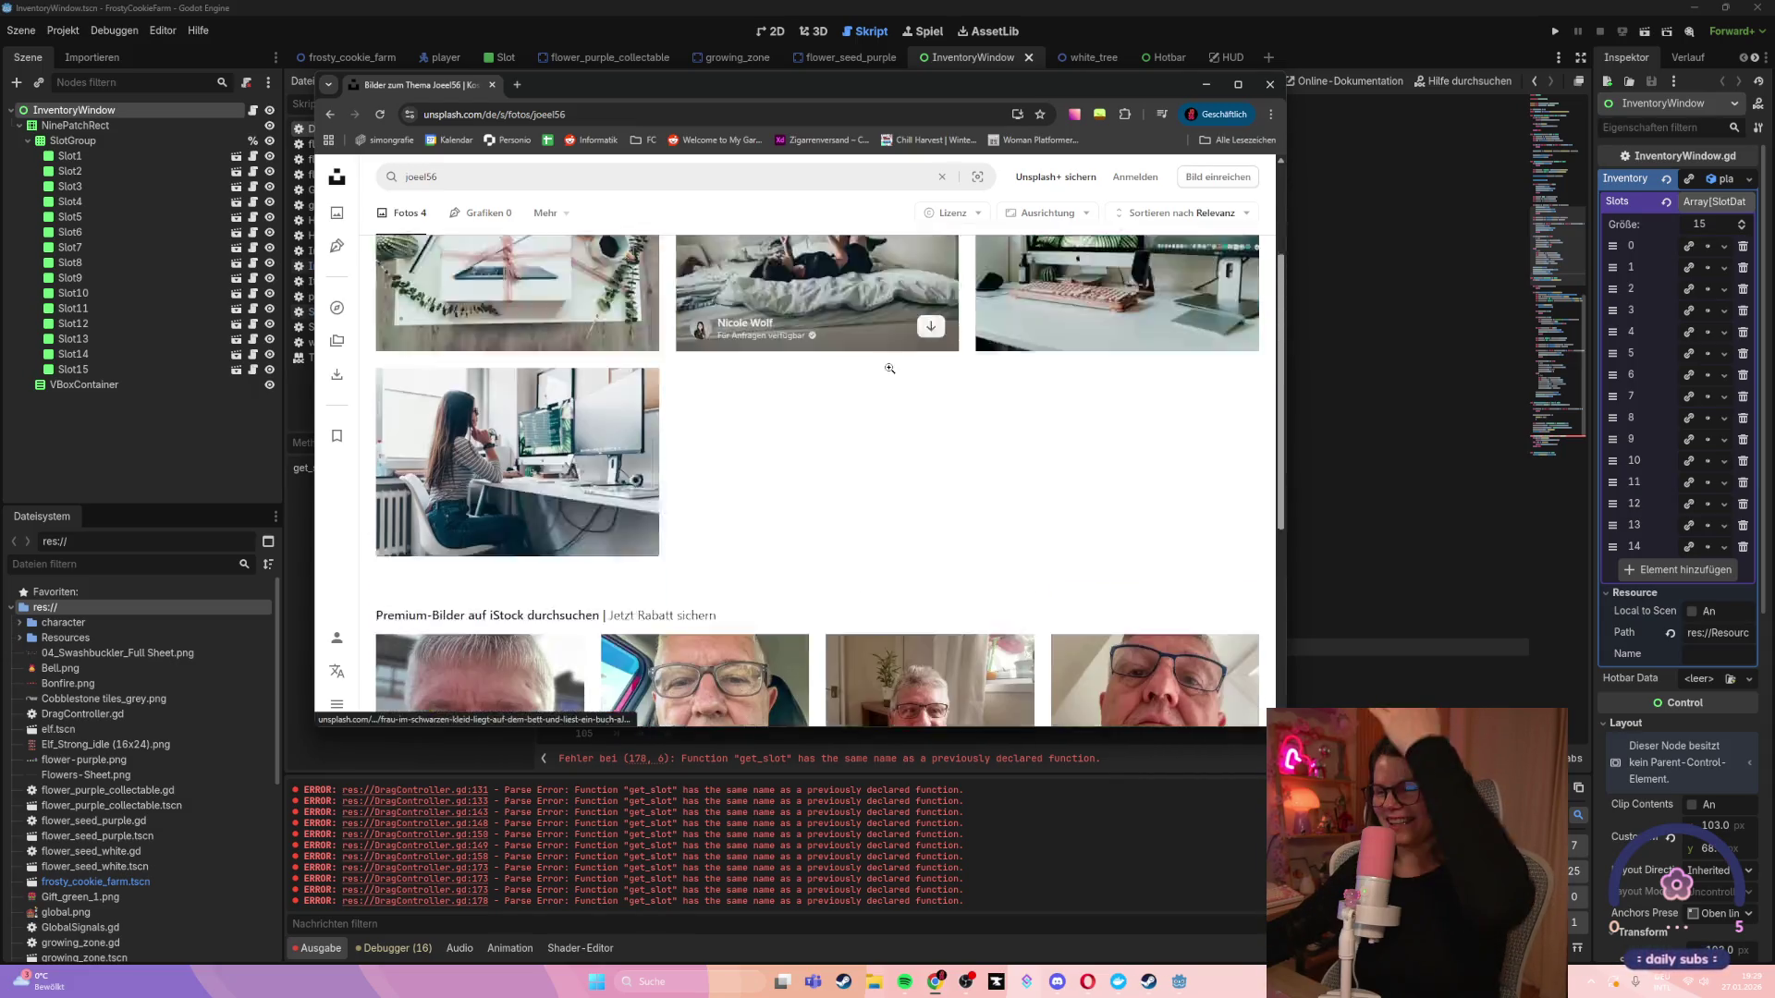
pyautogui.scroll(-1, 889, 368)
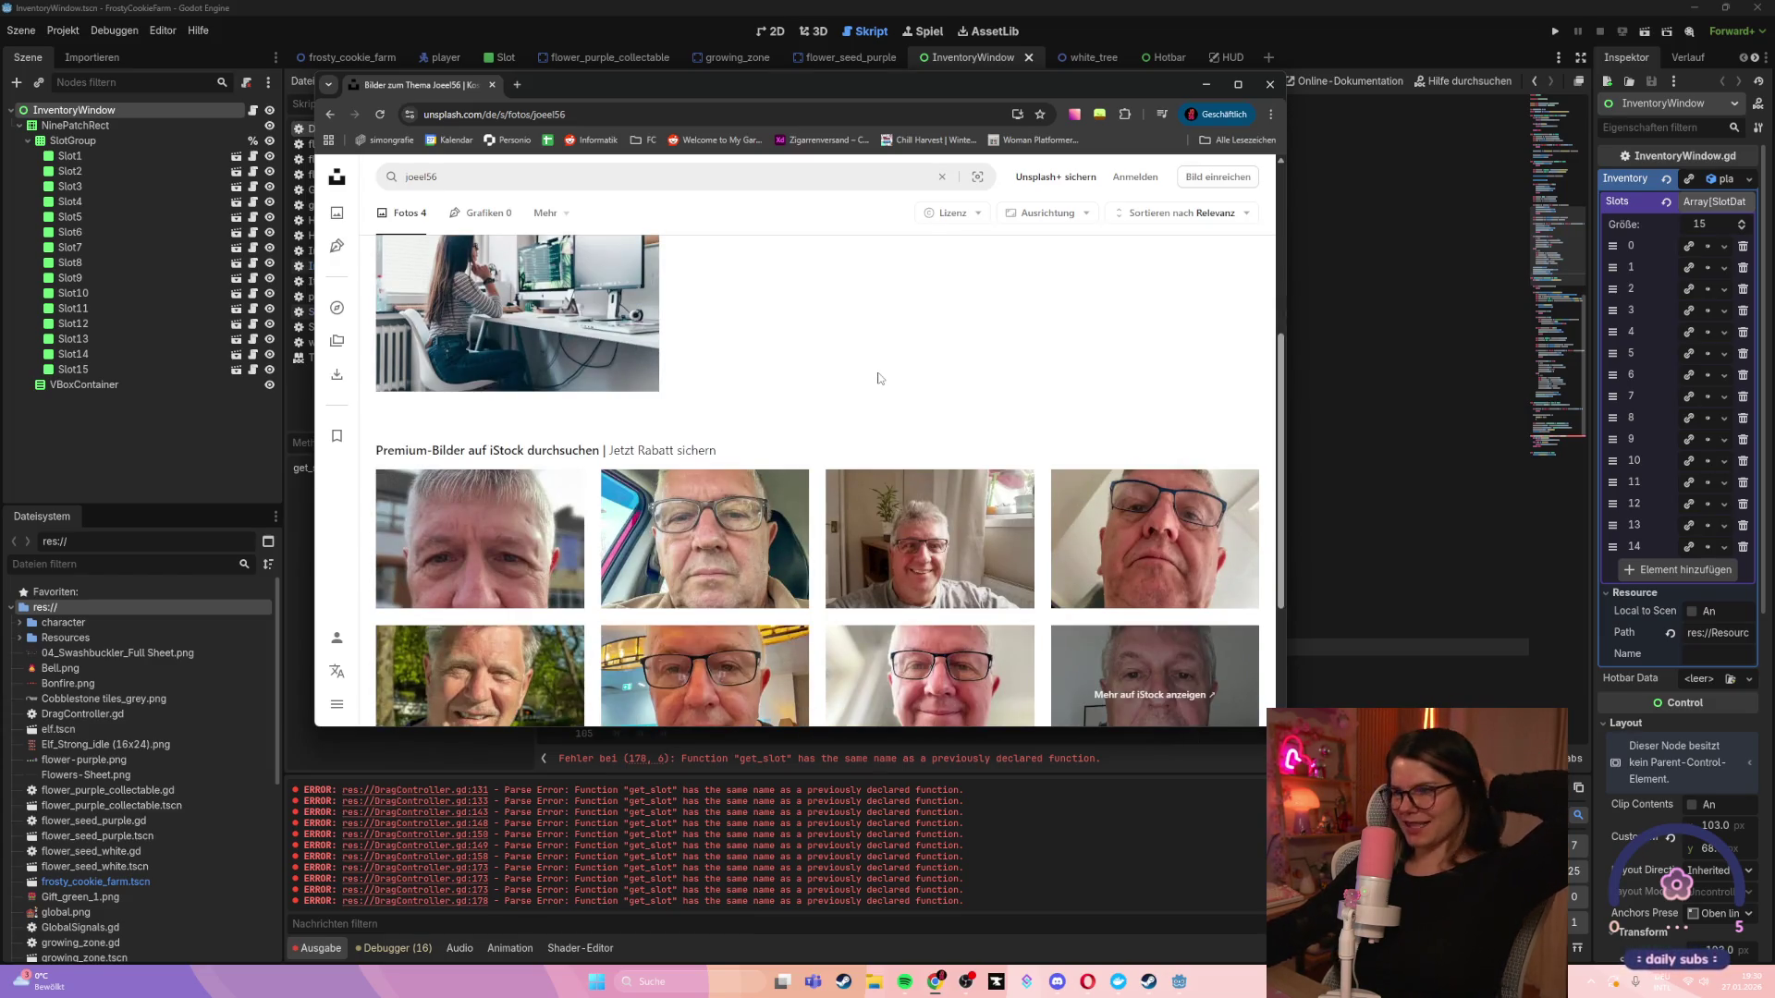
pyautogui.scroll(3, 879, 378)
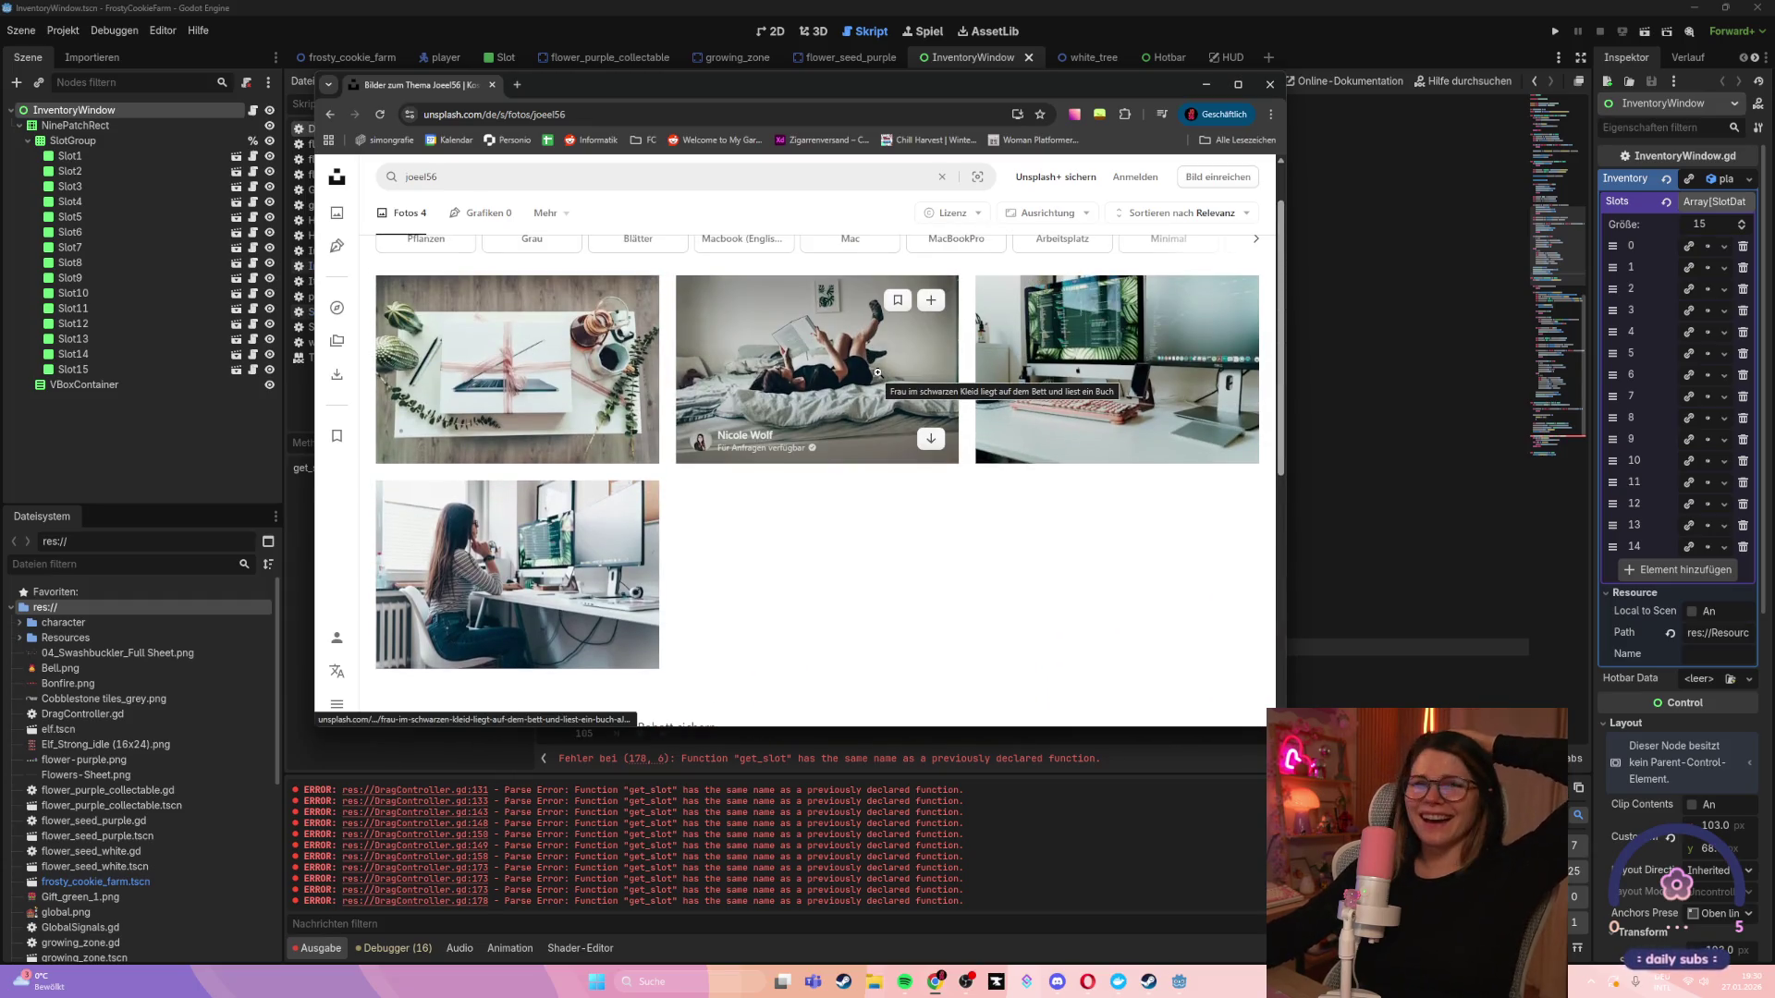
pyautogui.scroll(-3, 878, 373)
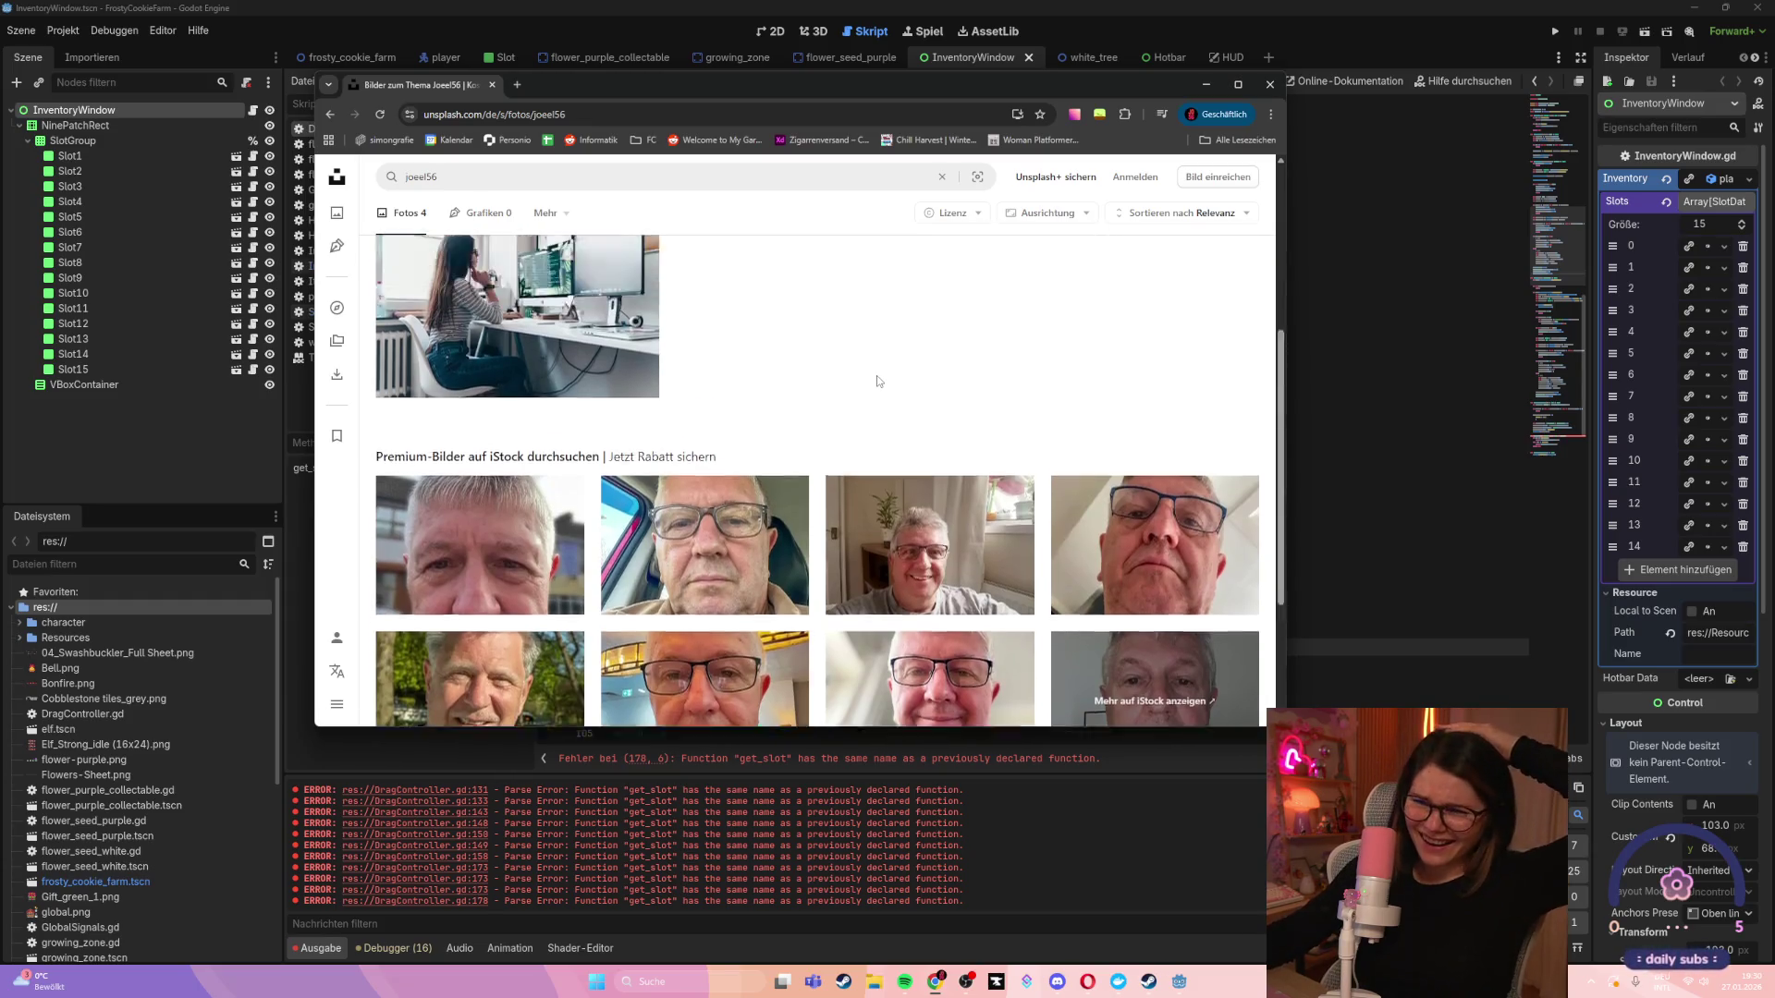
pyautogui.scroll(3, 876, 375)
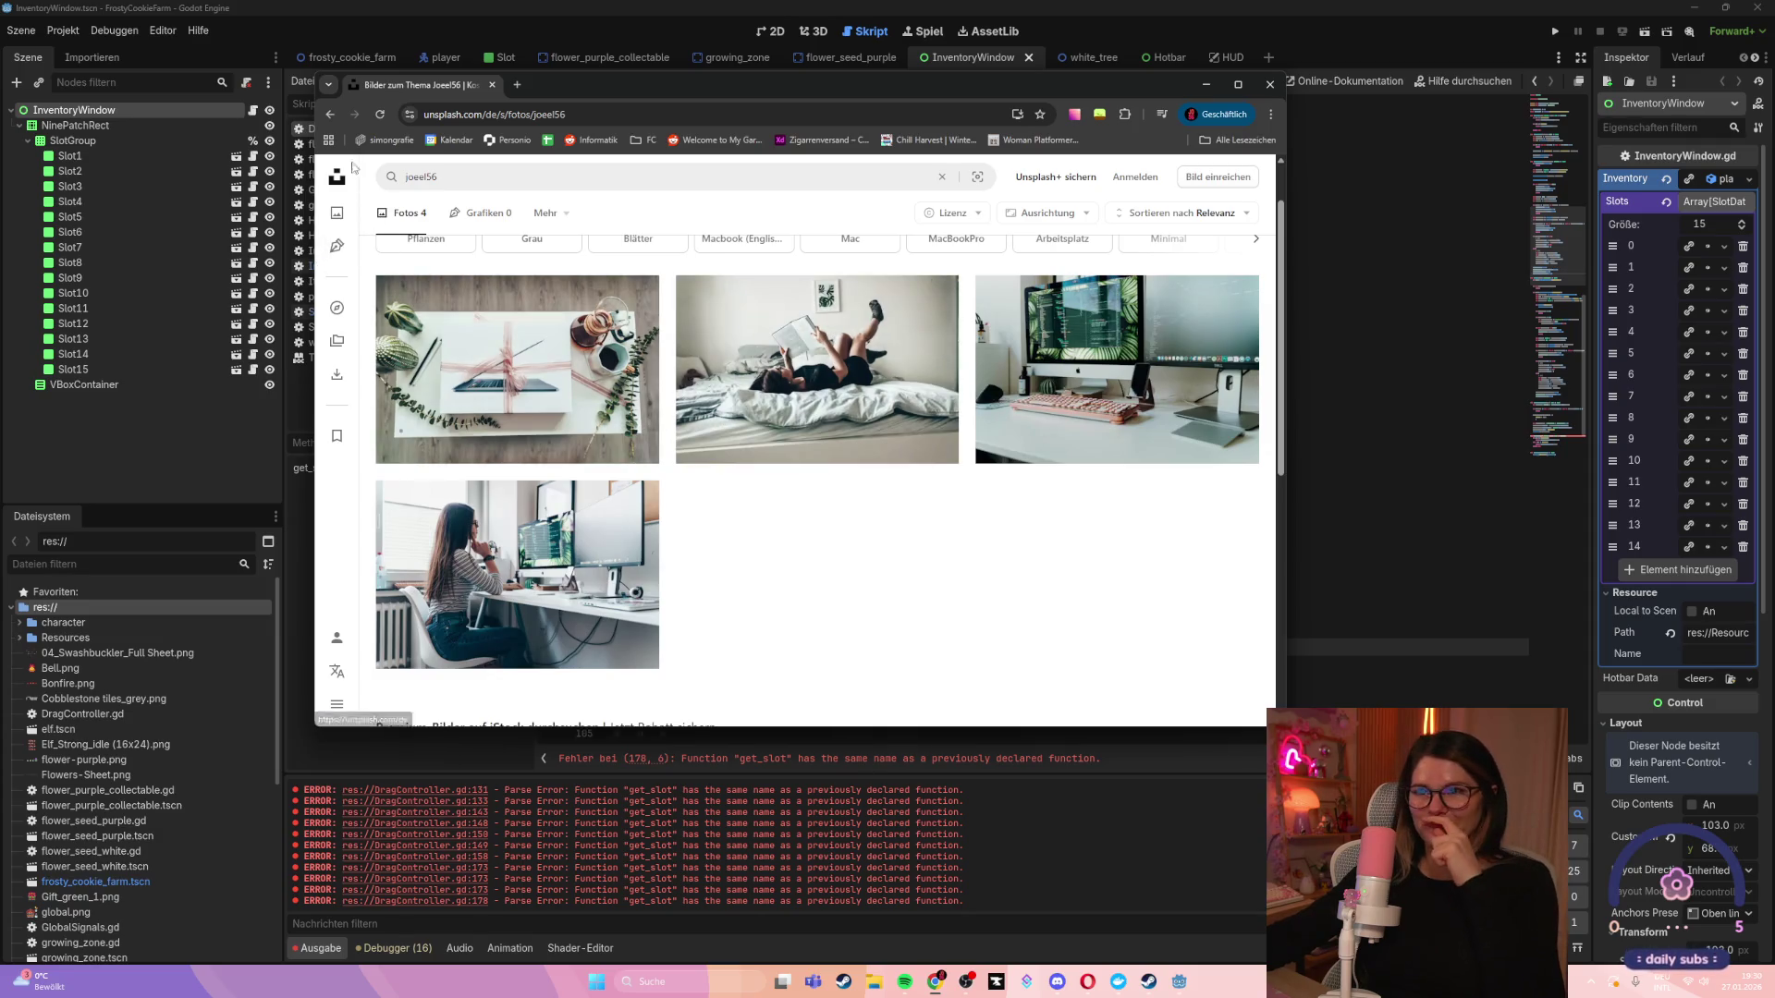
# Step: Return to the Unsplash home page, then close the browser window to reveal Godot
pyautogui.click(330, 115)
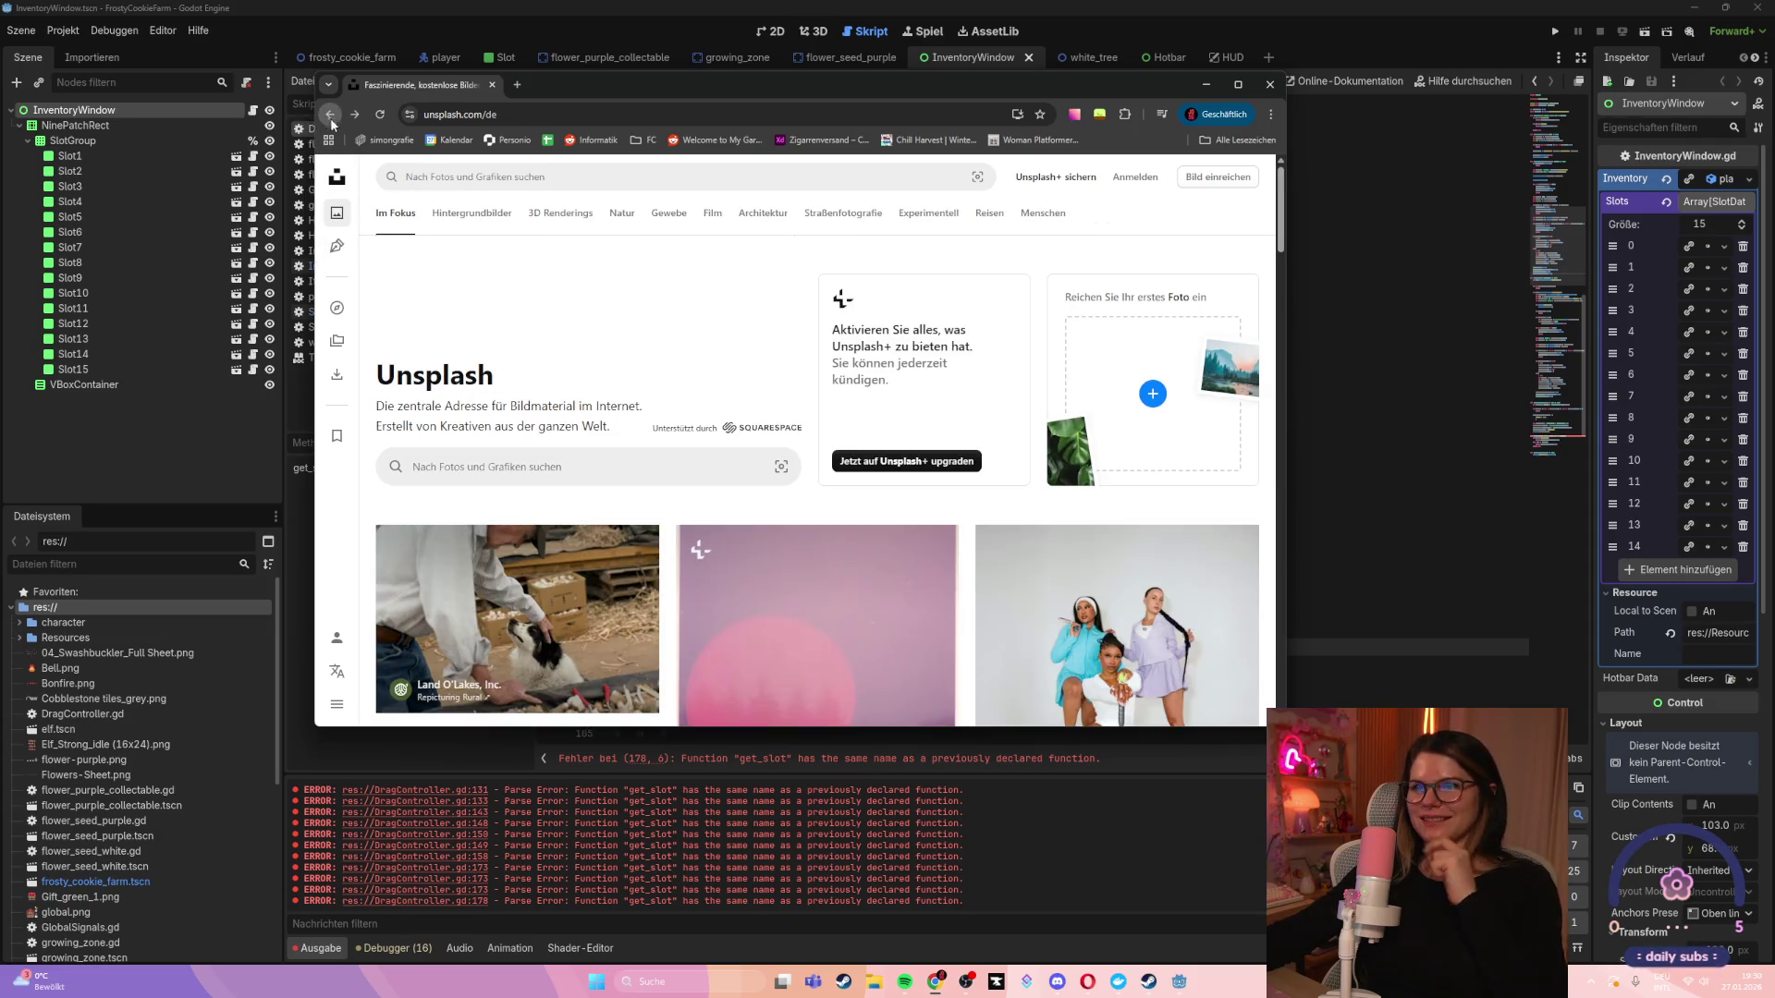
pyautogui.click(472, 114)
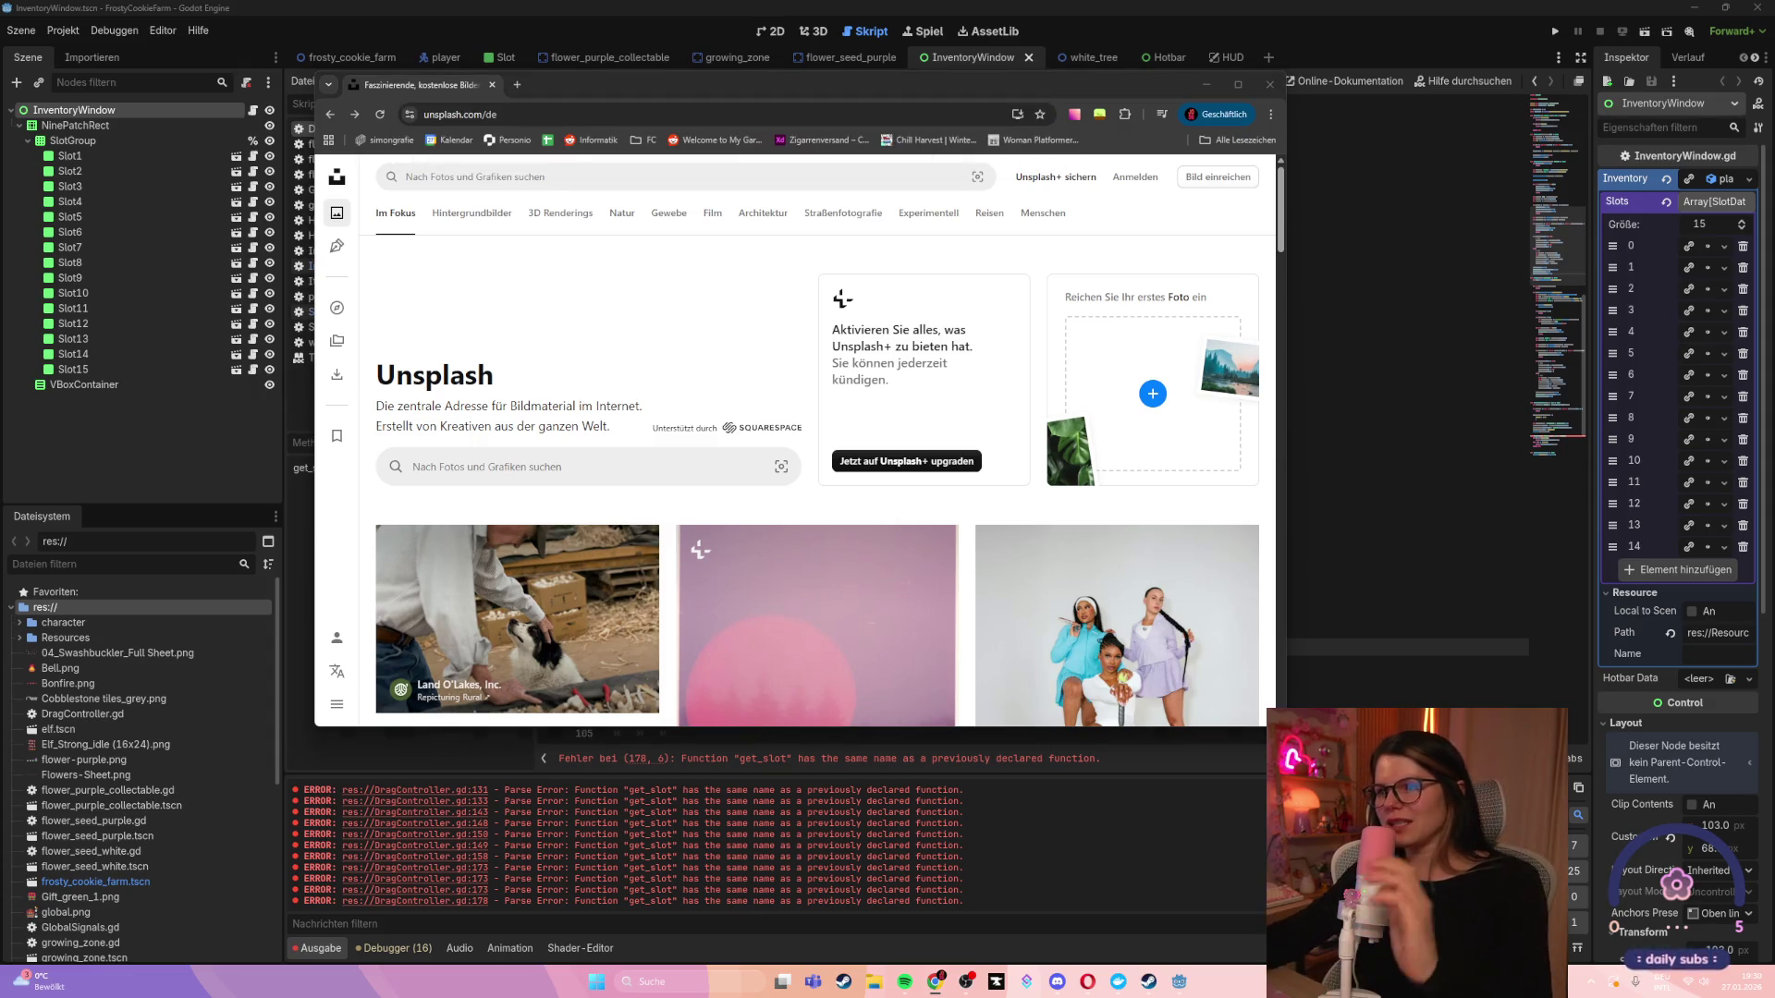
pyautogui.scroll(-2, 839, 530)
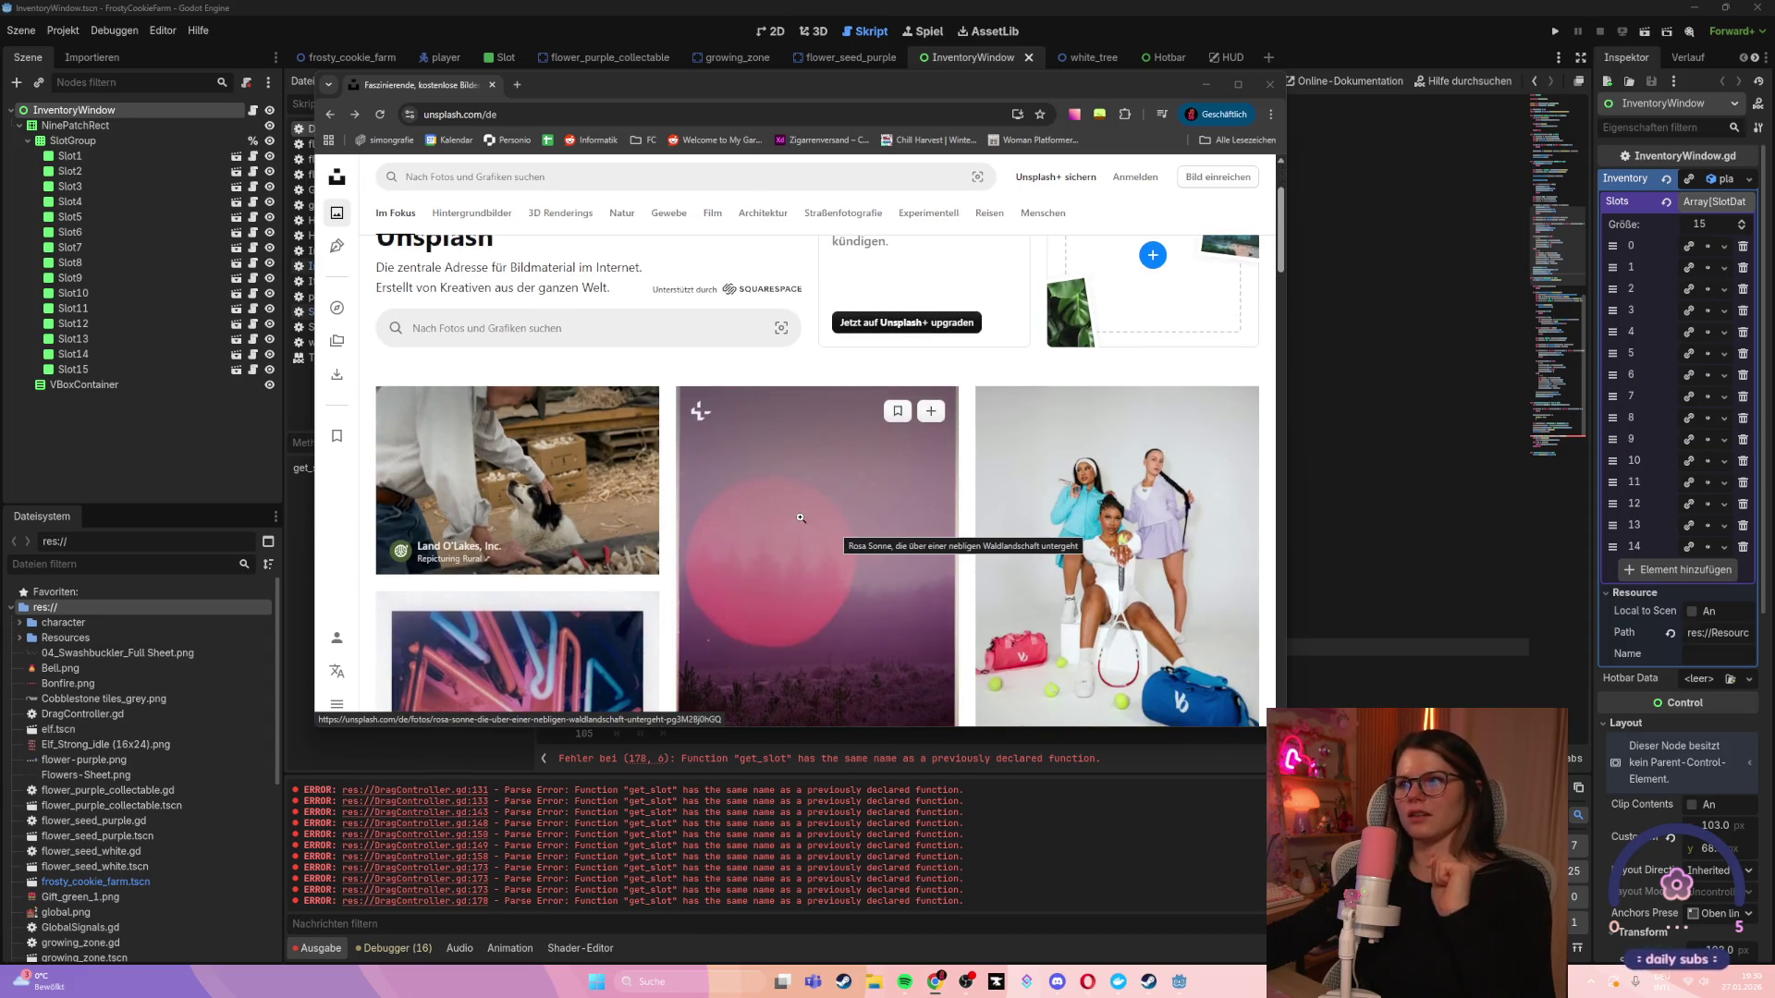
pyautogui.scroll(2, 800, 517)
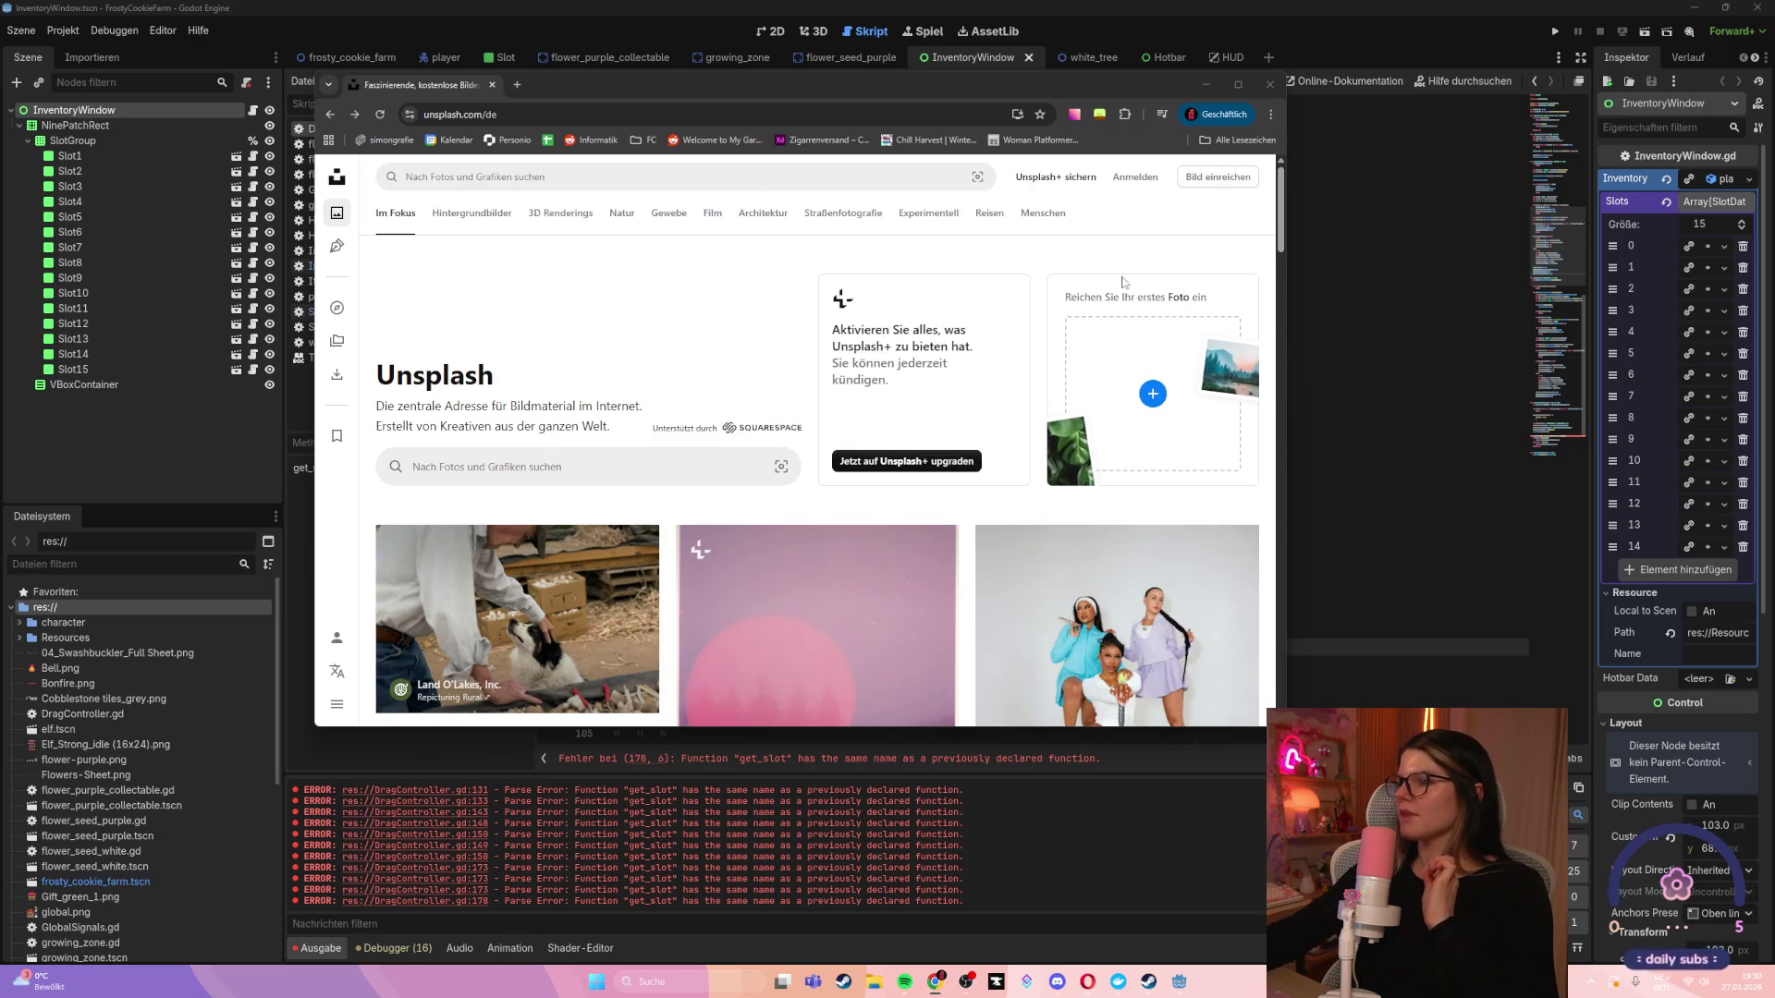
pyautogui.click(1269, 84)
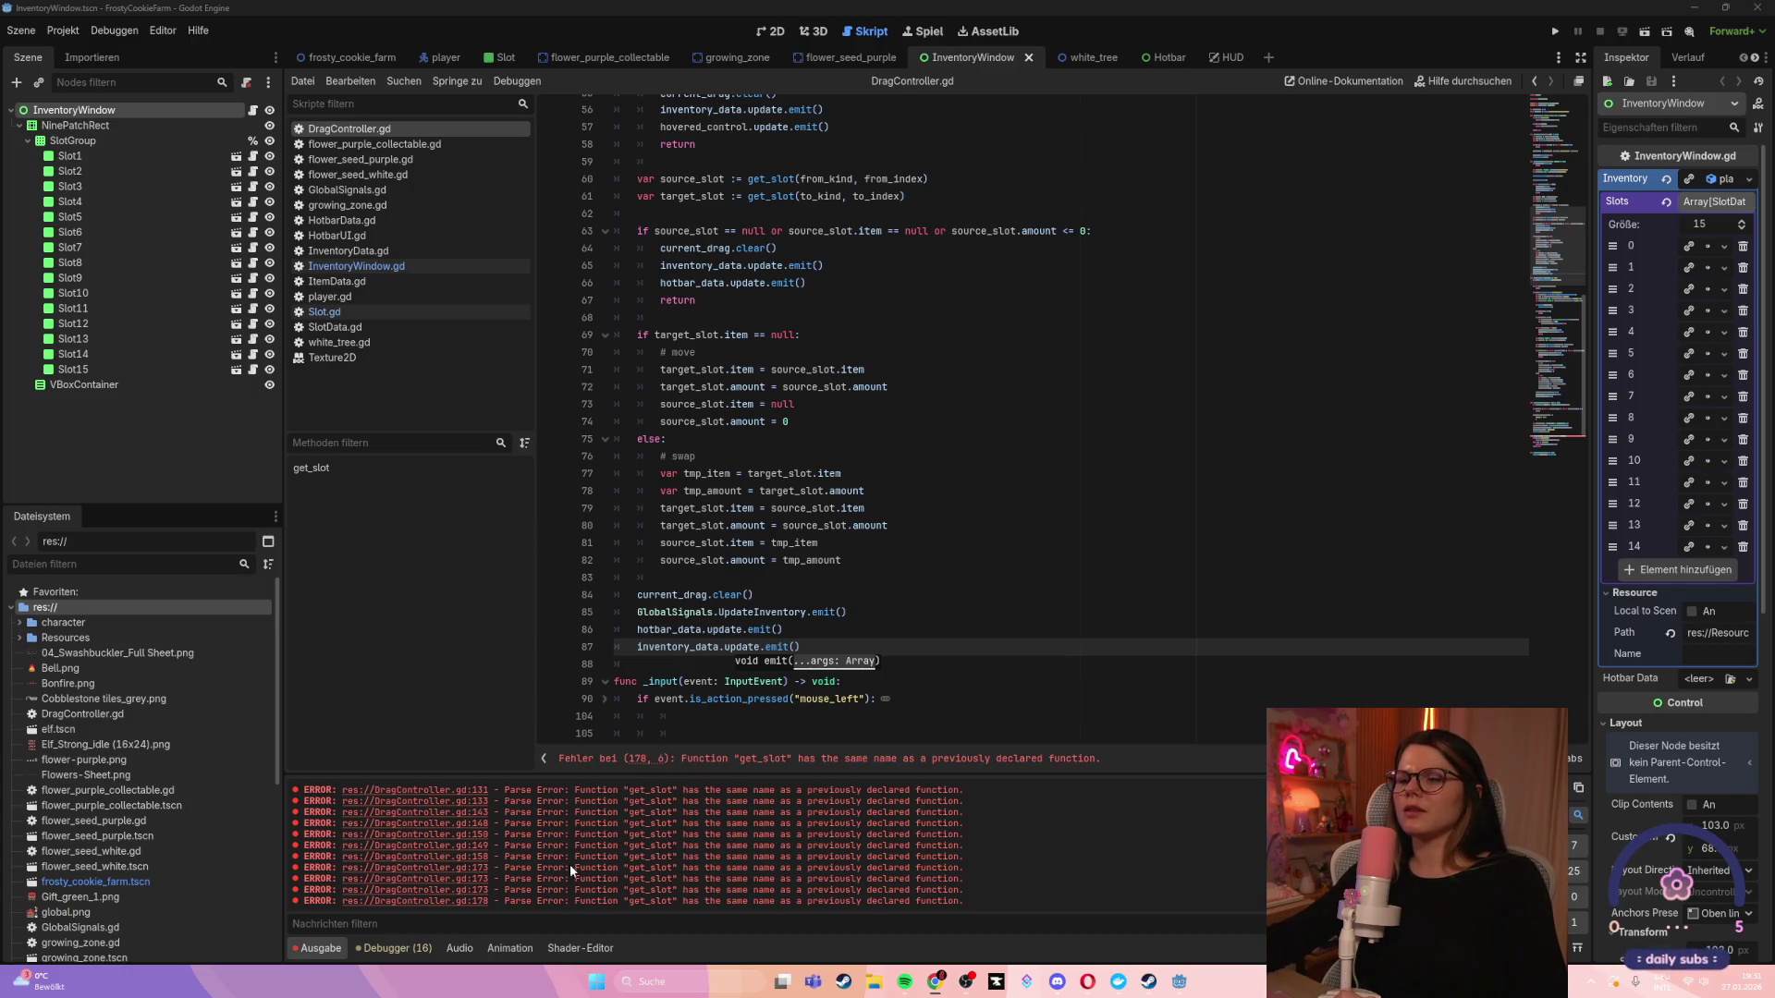
# Step: Place the cursor on line 74, then at the end of line 72 in DragController.gd
pyautogui.press('super+alt+3')
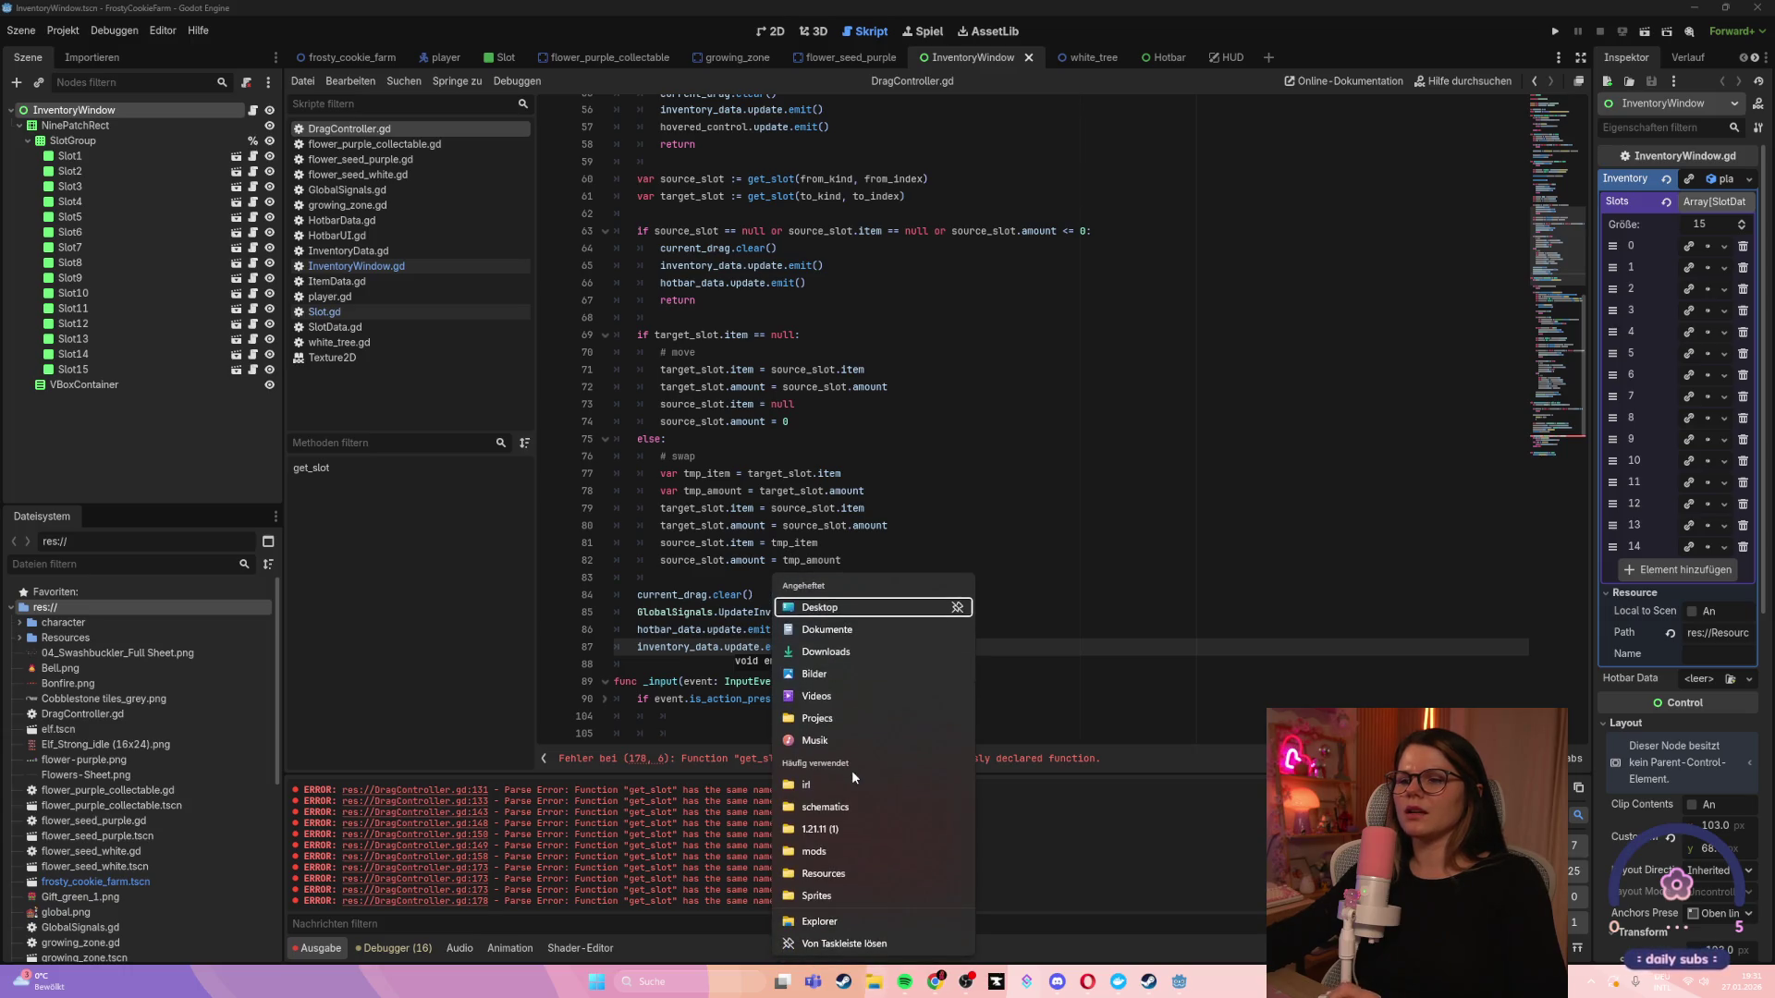
pyautogui.click(756, 424)
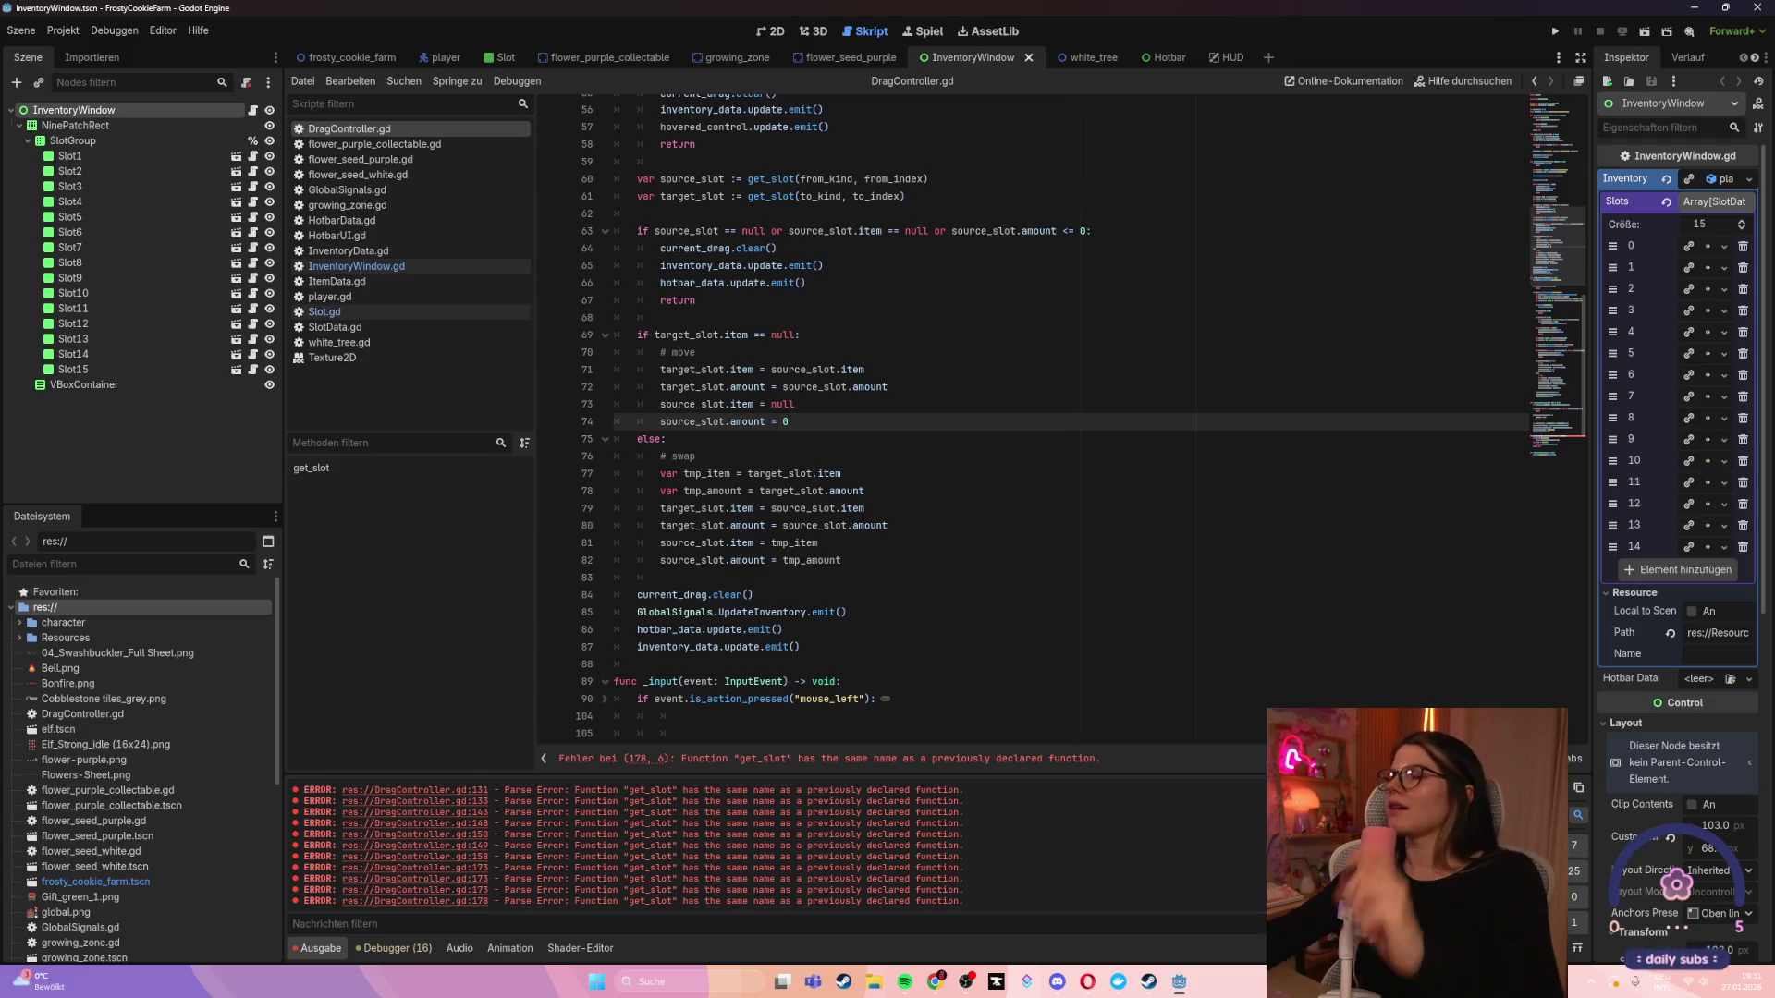
pyautogui.click(958, 385)
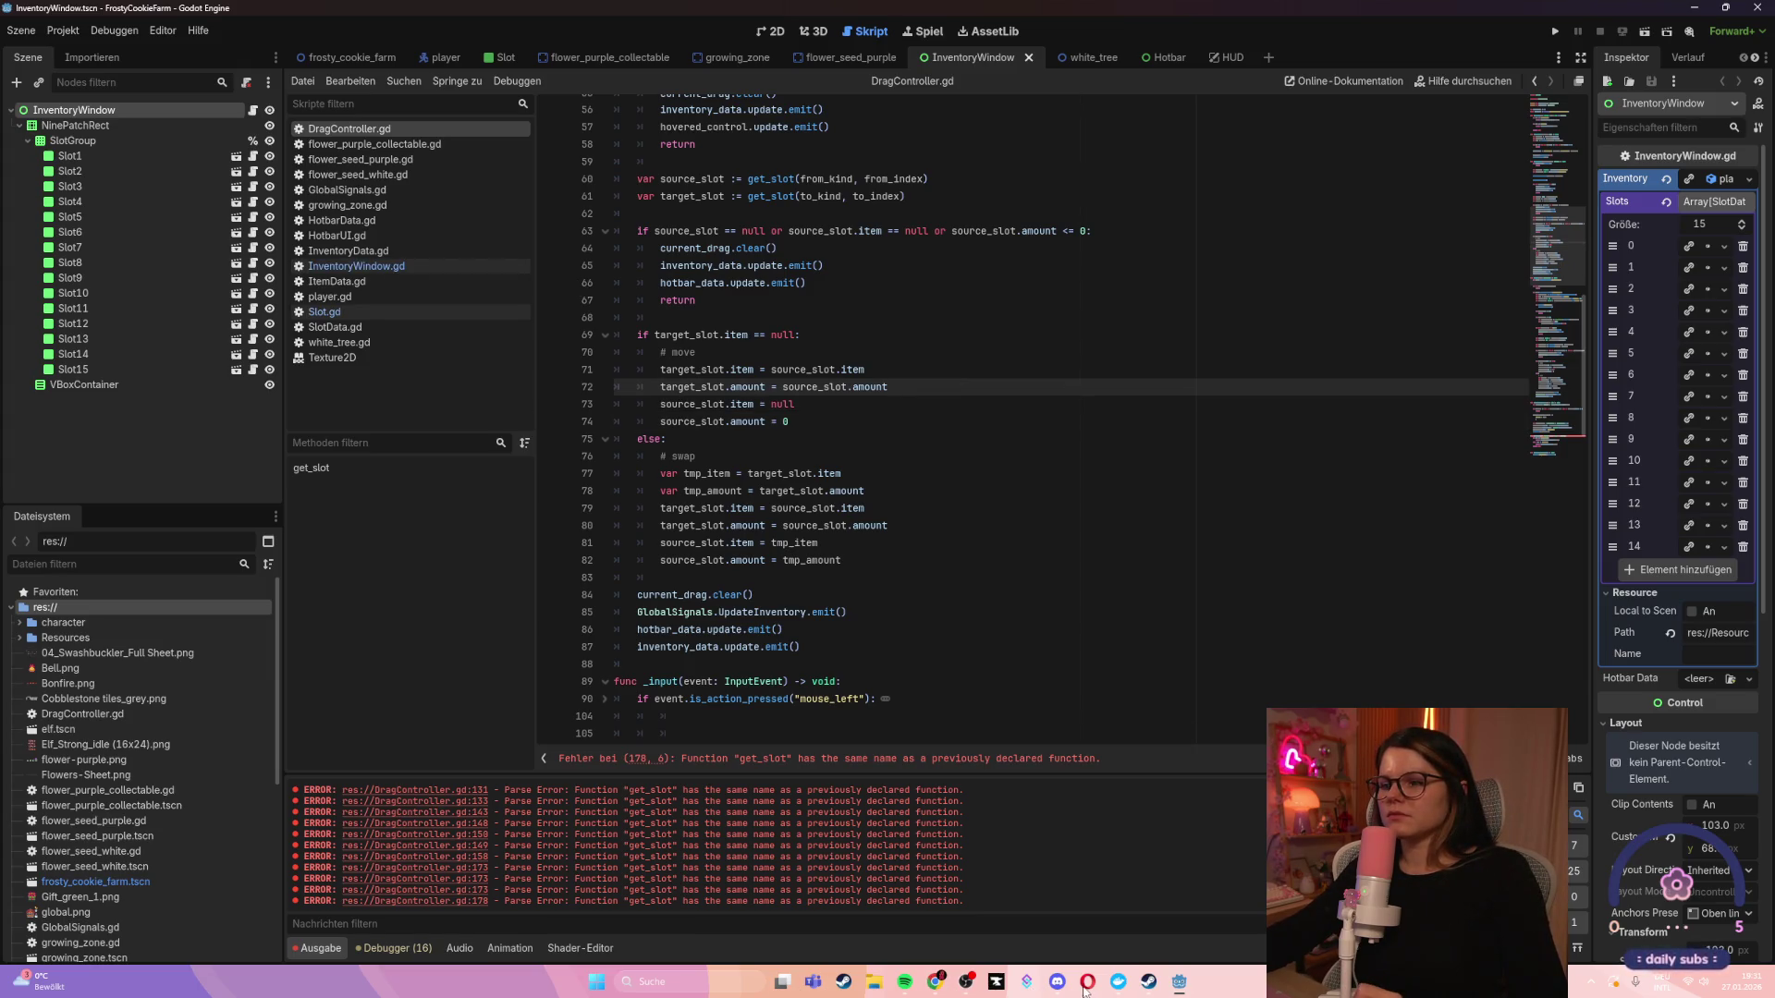
# Step: Launch Visual Studio Code from Windows search using 'vs'
pyautogui.click(716, 983)
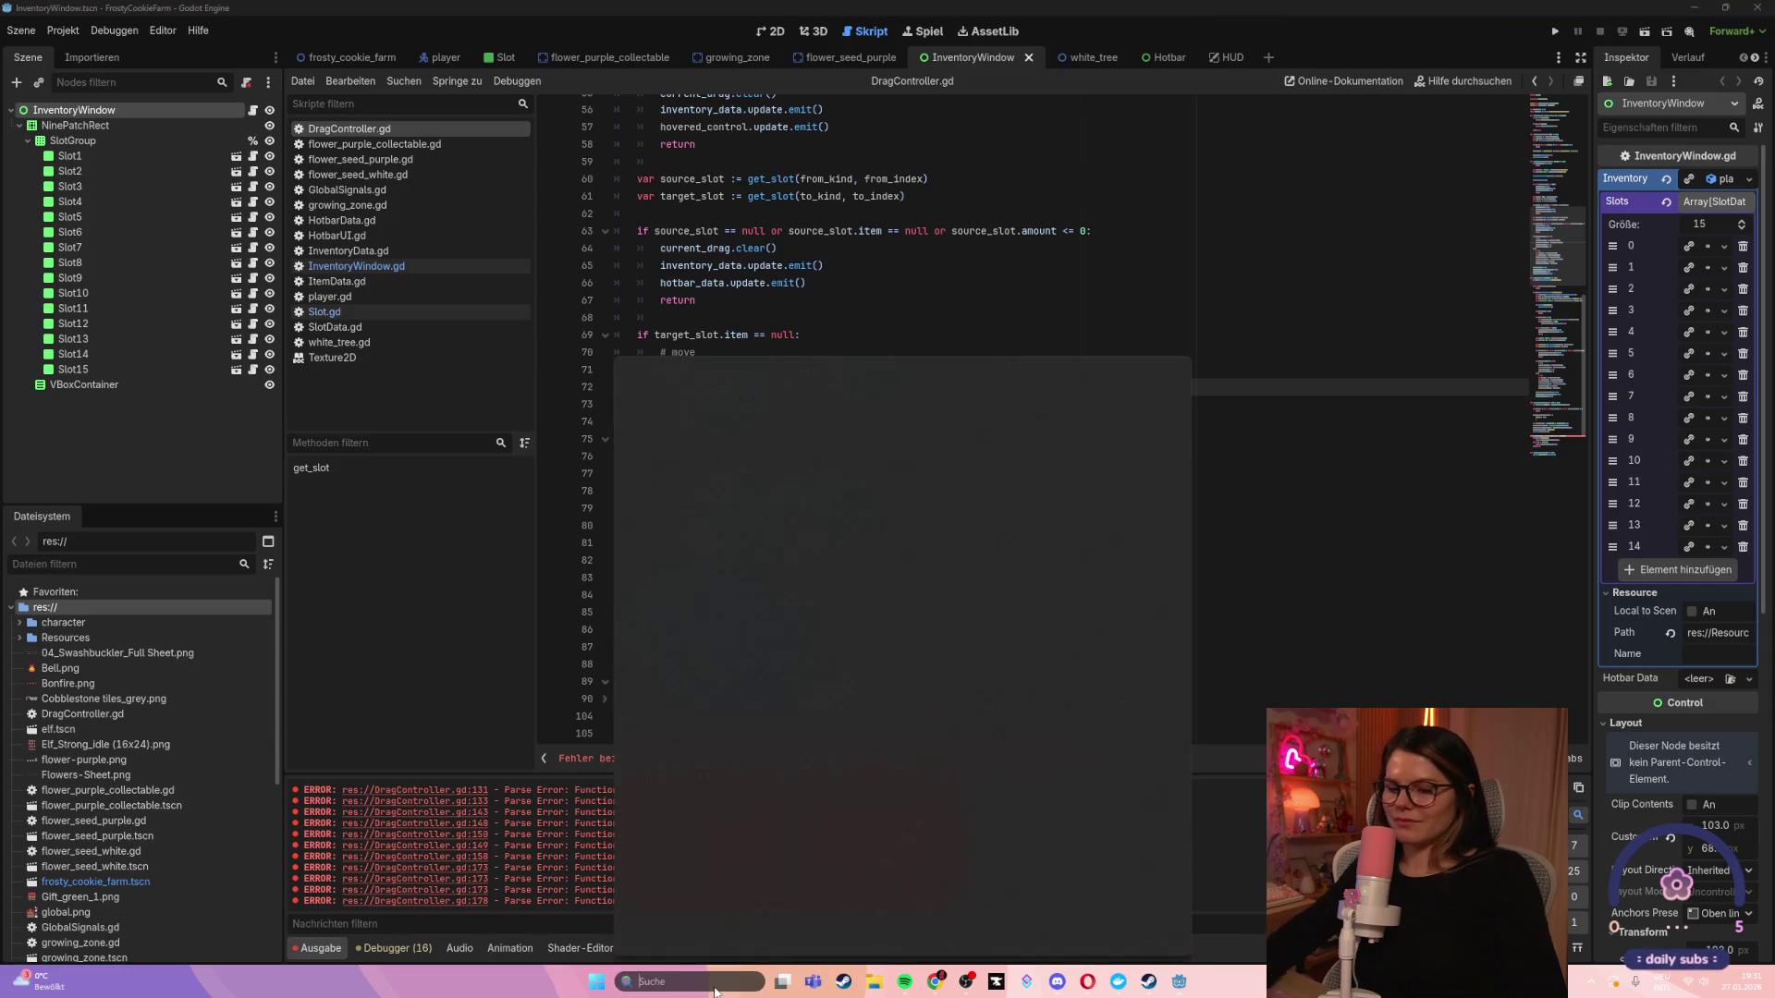
pyautogui.write('vs')
pyautogui.press('Return')
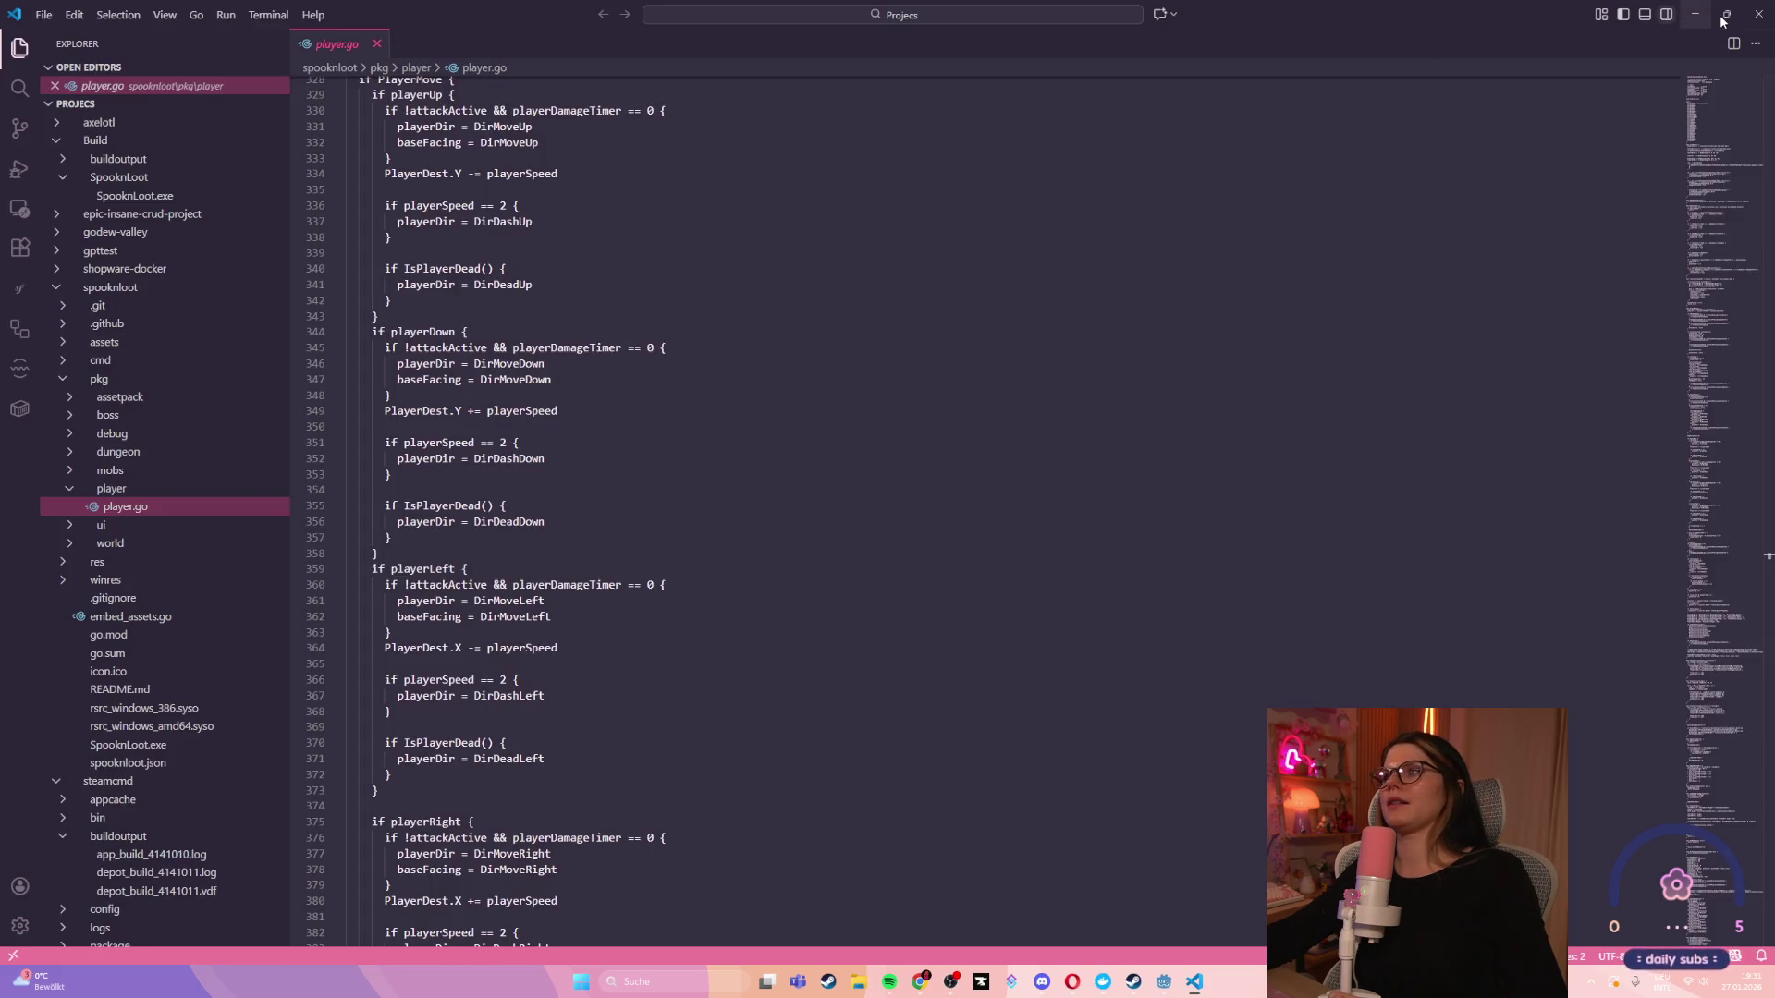
# Step: Shrink the VS Code window, close the console popup and dismiss the GitHub Copilot sign-in
pyautogui.click(1725, 14)
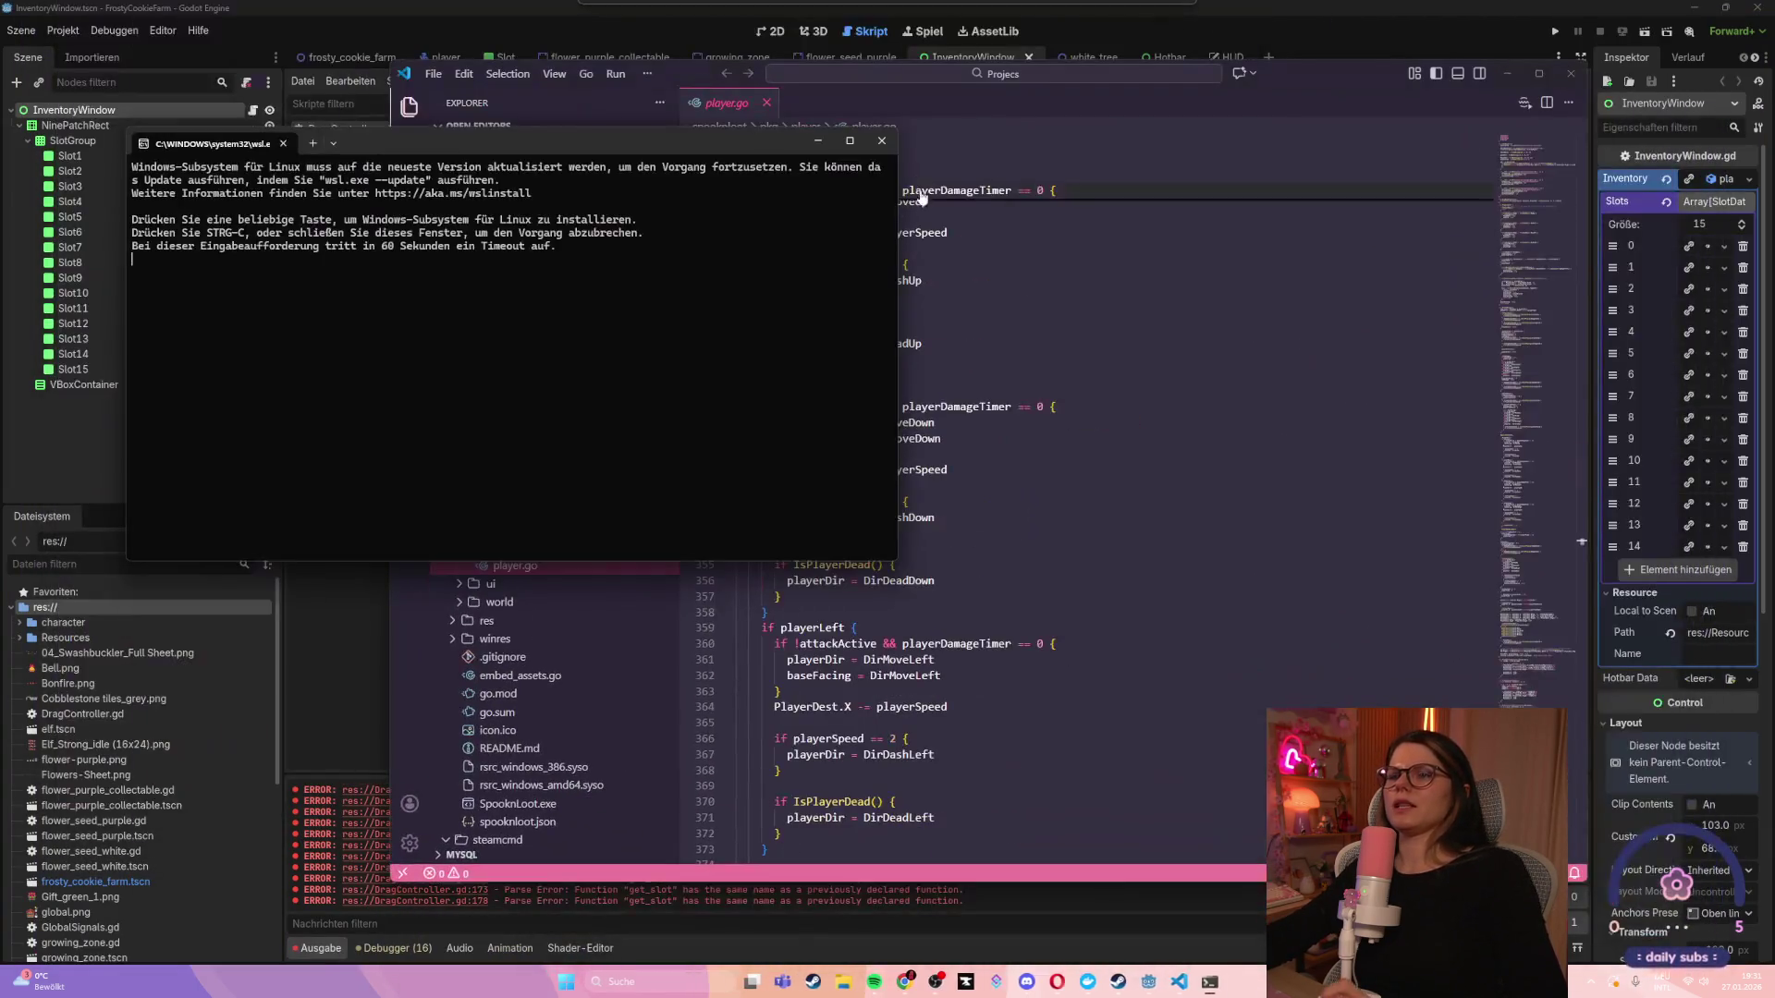
pyautogui.click(882, 137)
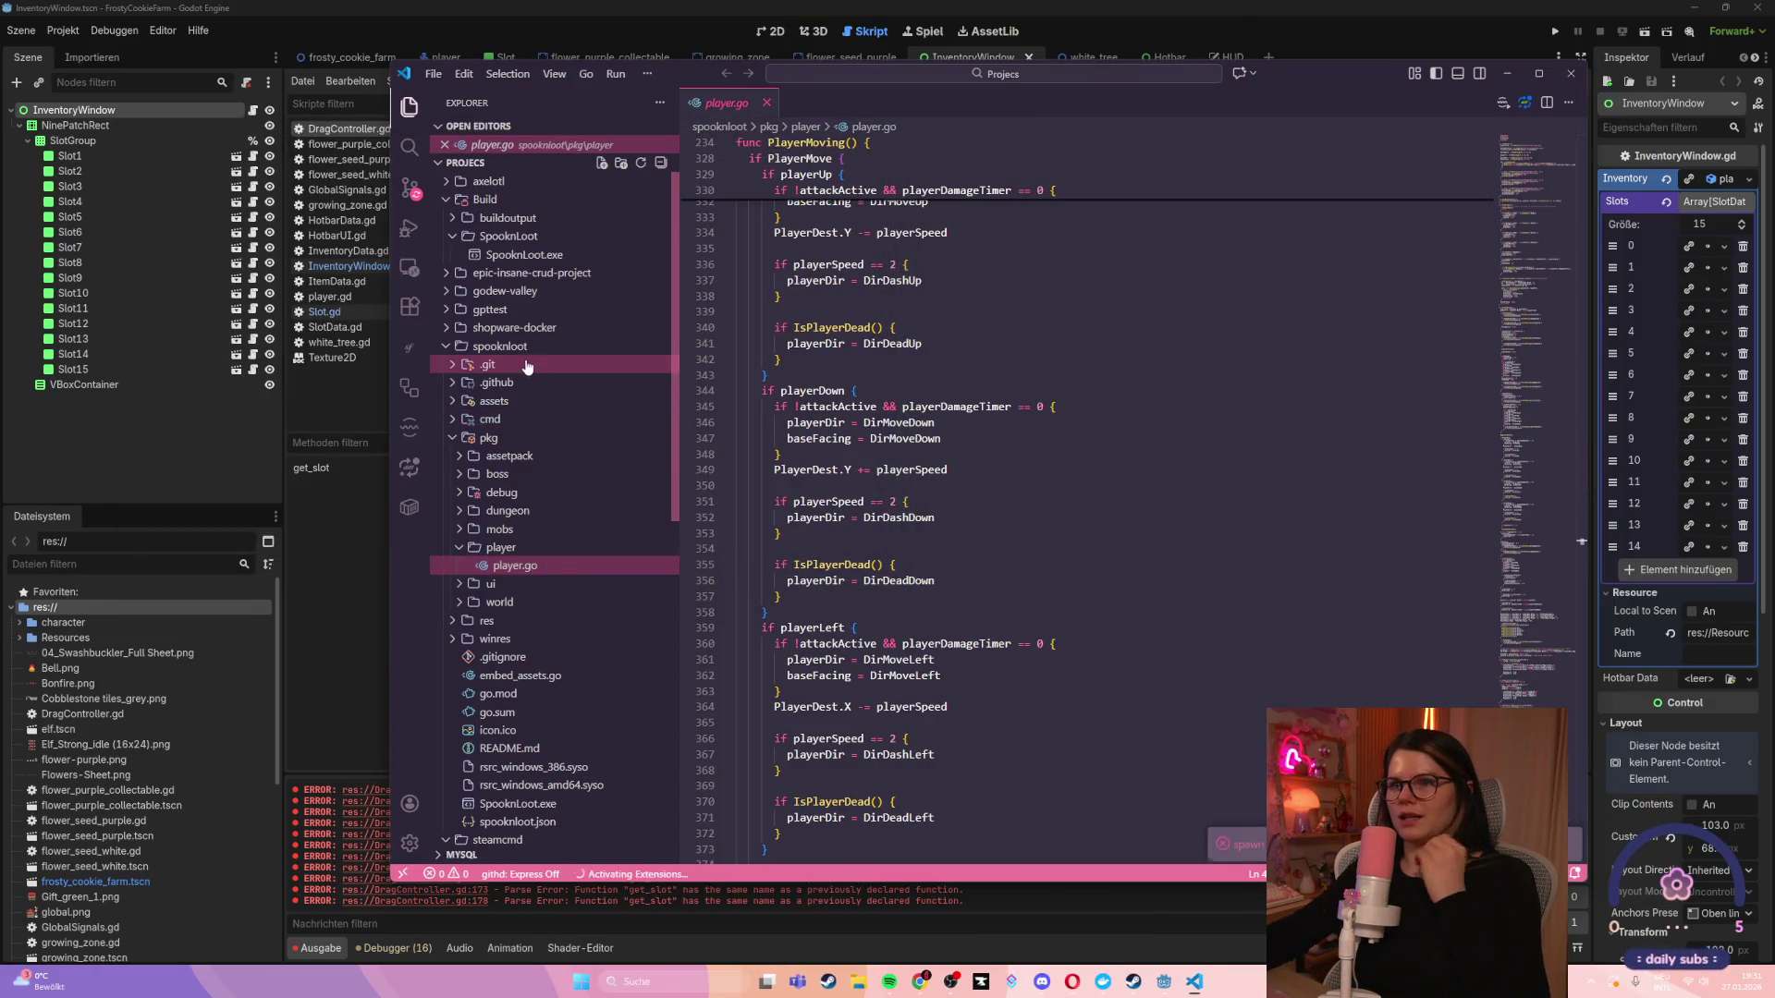
pyautogui.click(908, 161)
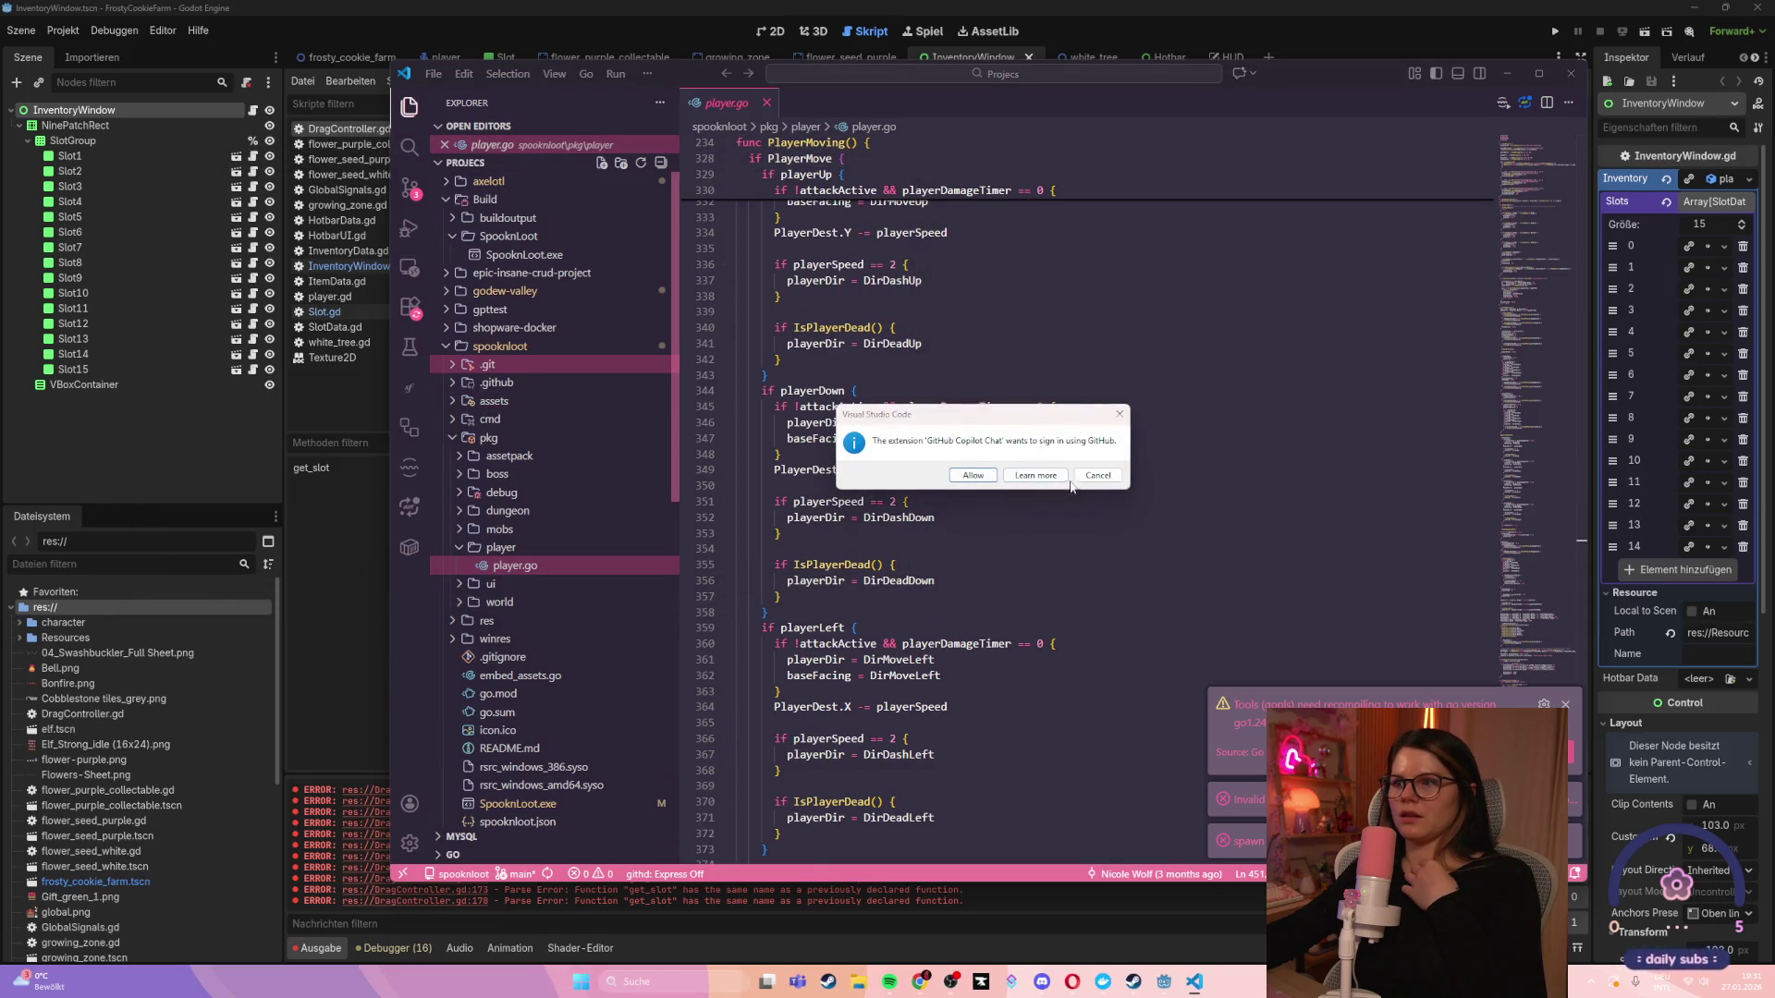
pyautogui.click(1080, 480)
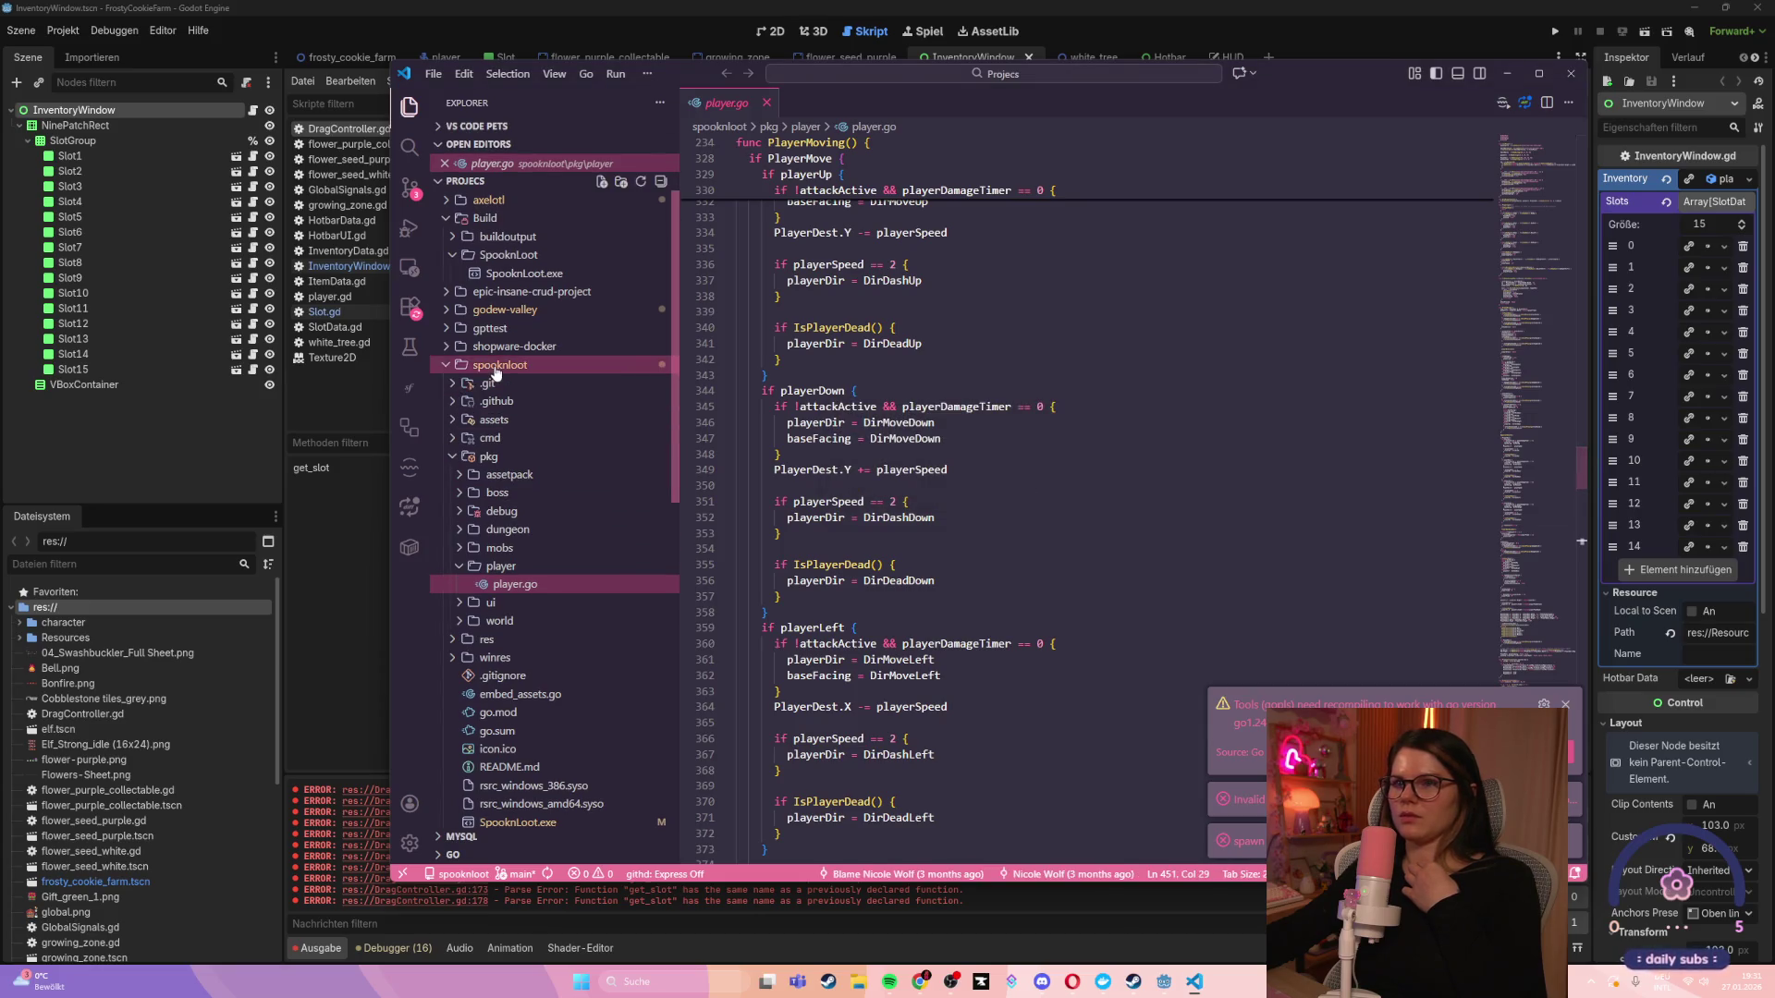
# Step: Expand epic-insane-crud-project's src, Controller and public folders and open index.php
pyautogui.click(507, 366)
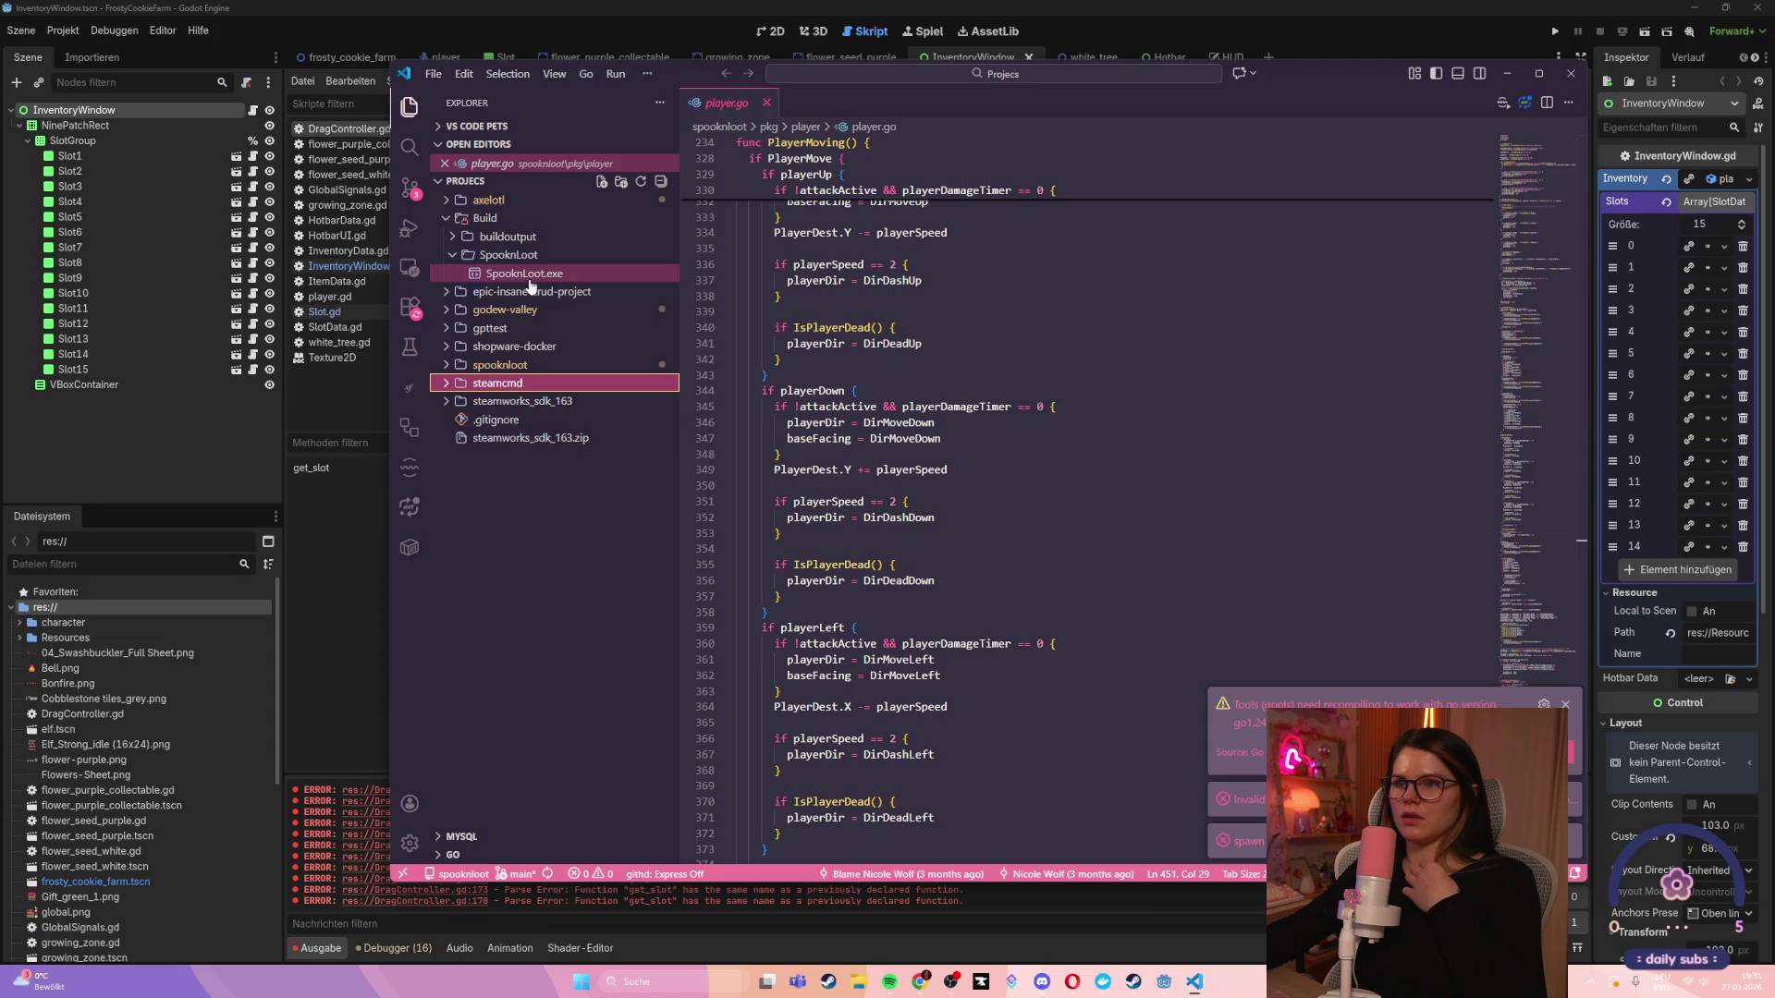
pyautogui.click(568, 296)
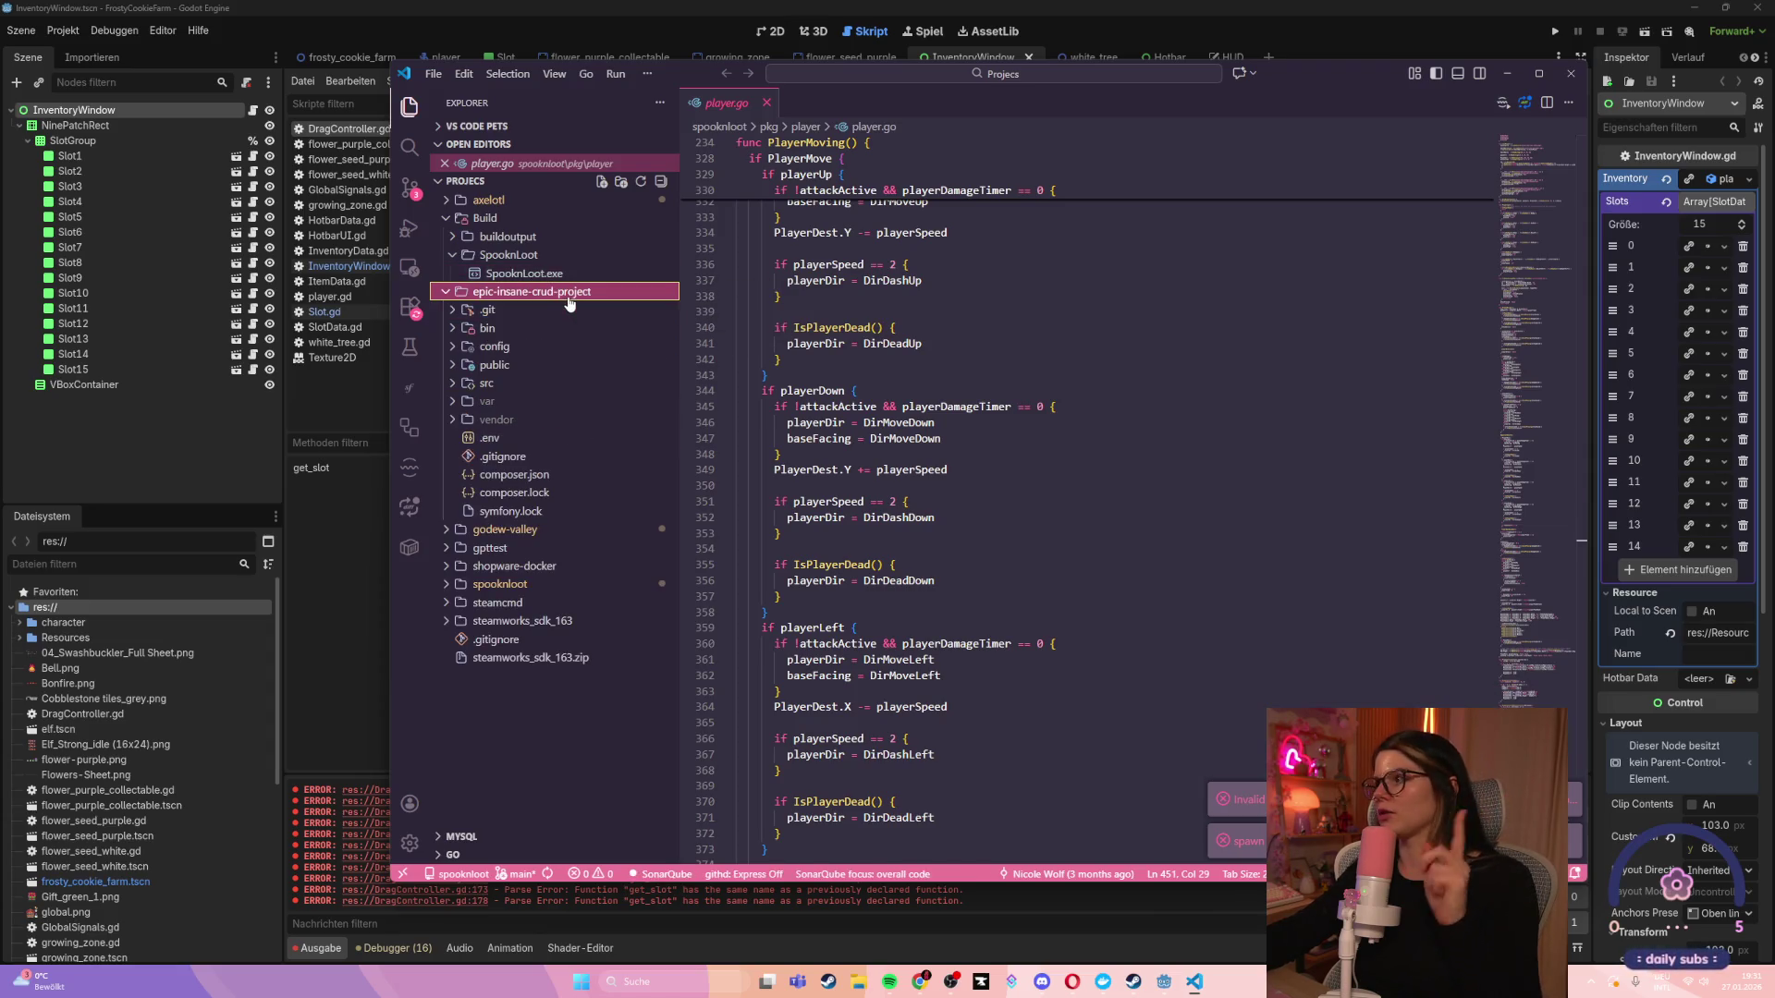
pyautogui.click(526, 385)
pyautogui.click(517, 401)
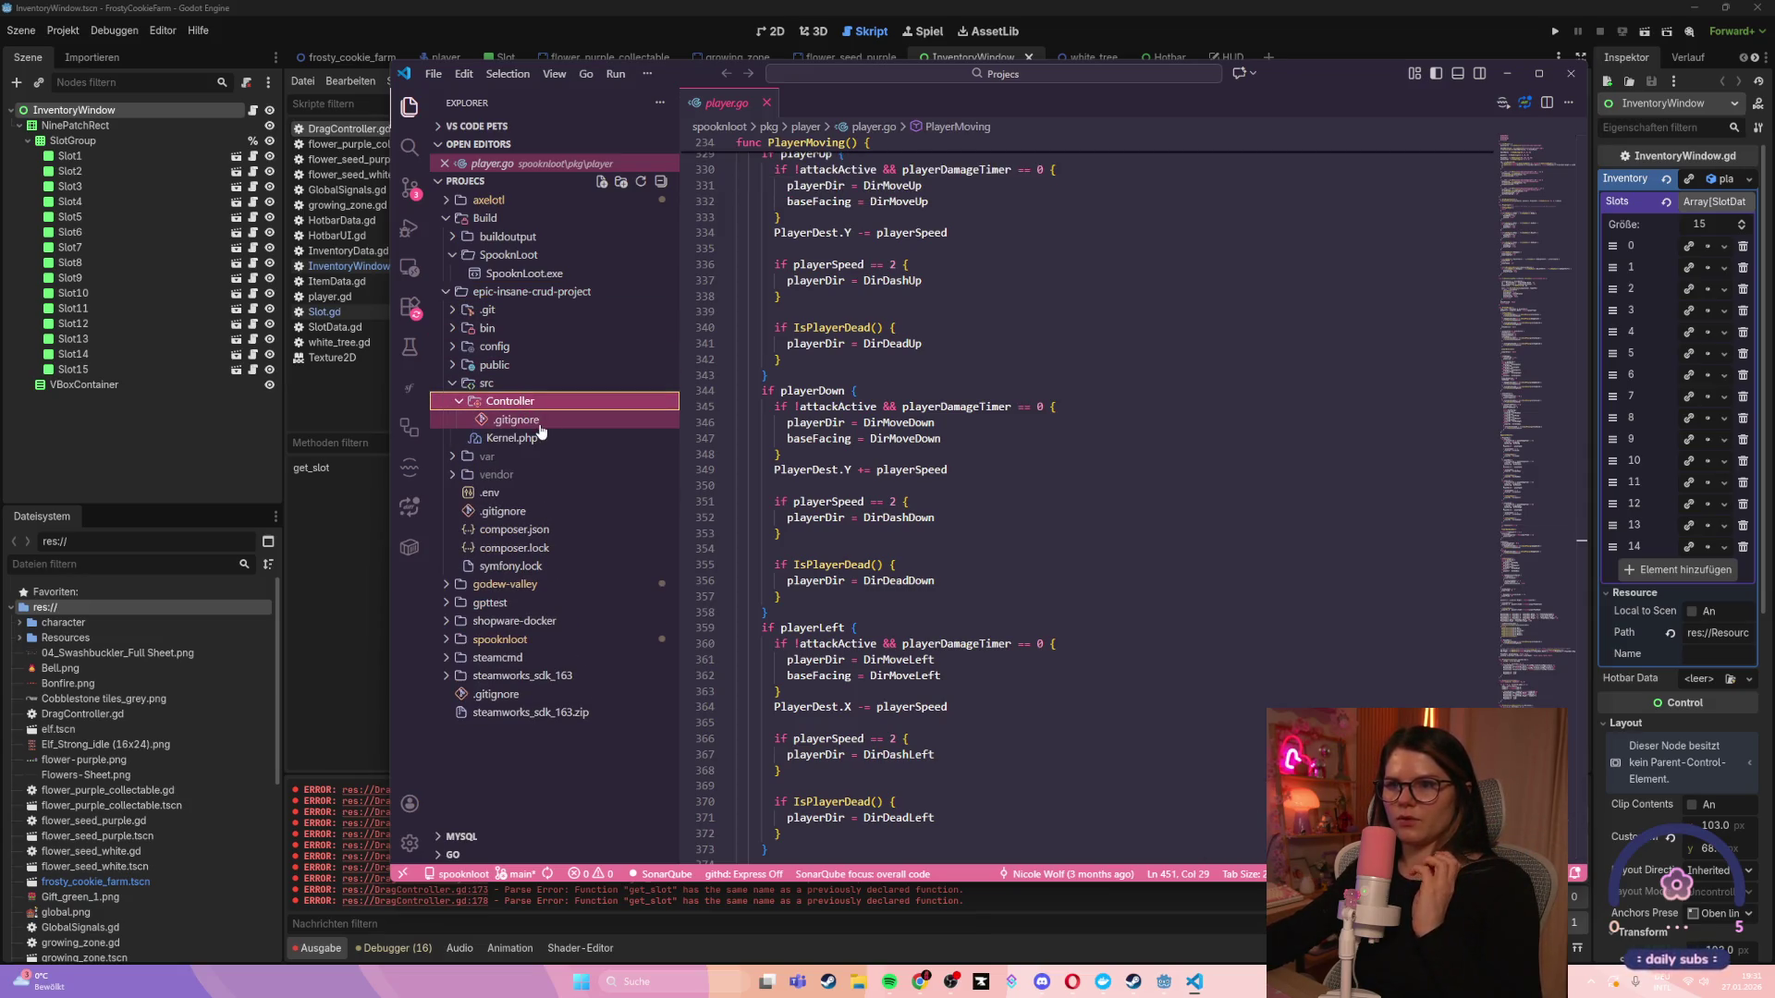
pyautogui.click(557, 369)
pyautogui.click(558, 383)
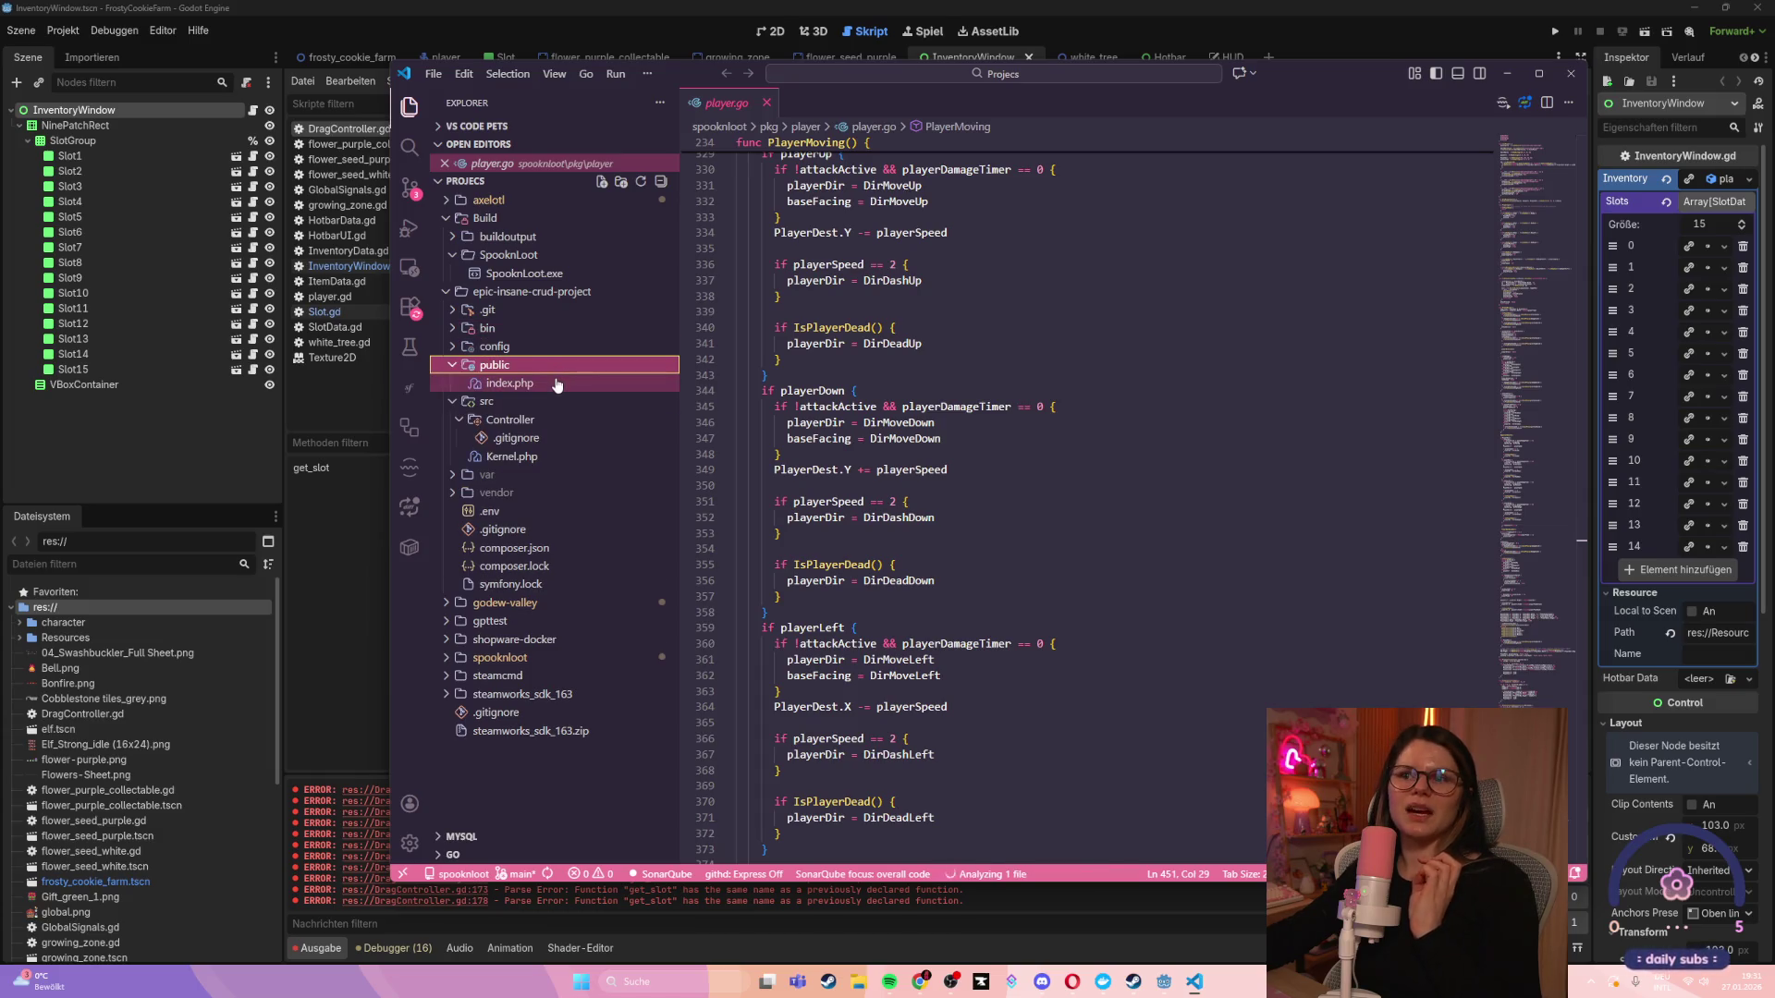
pyautogui.click(547, 404)
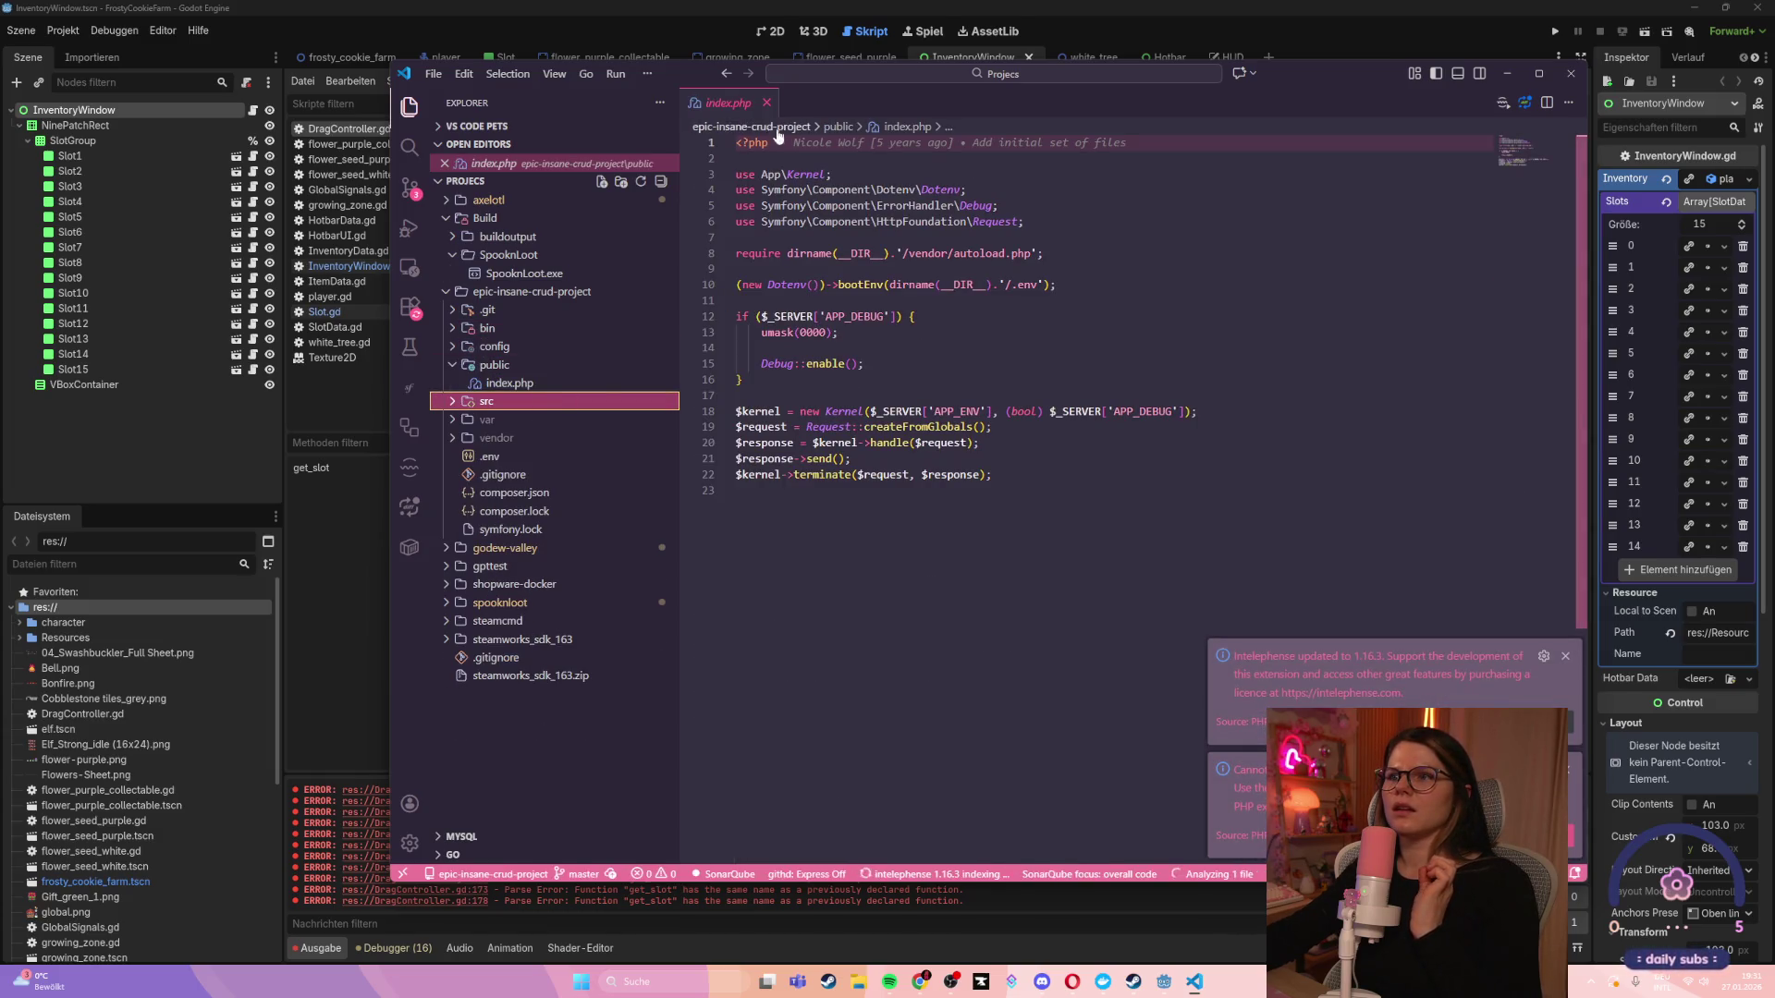
# Step: Close index.php and expand the spooknloot folder down to pkg/player
pyautogui.click(764, 104)
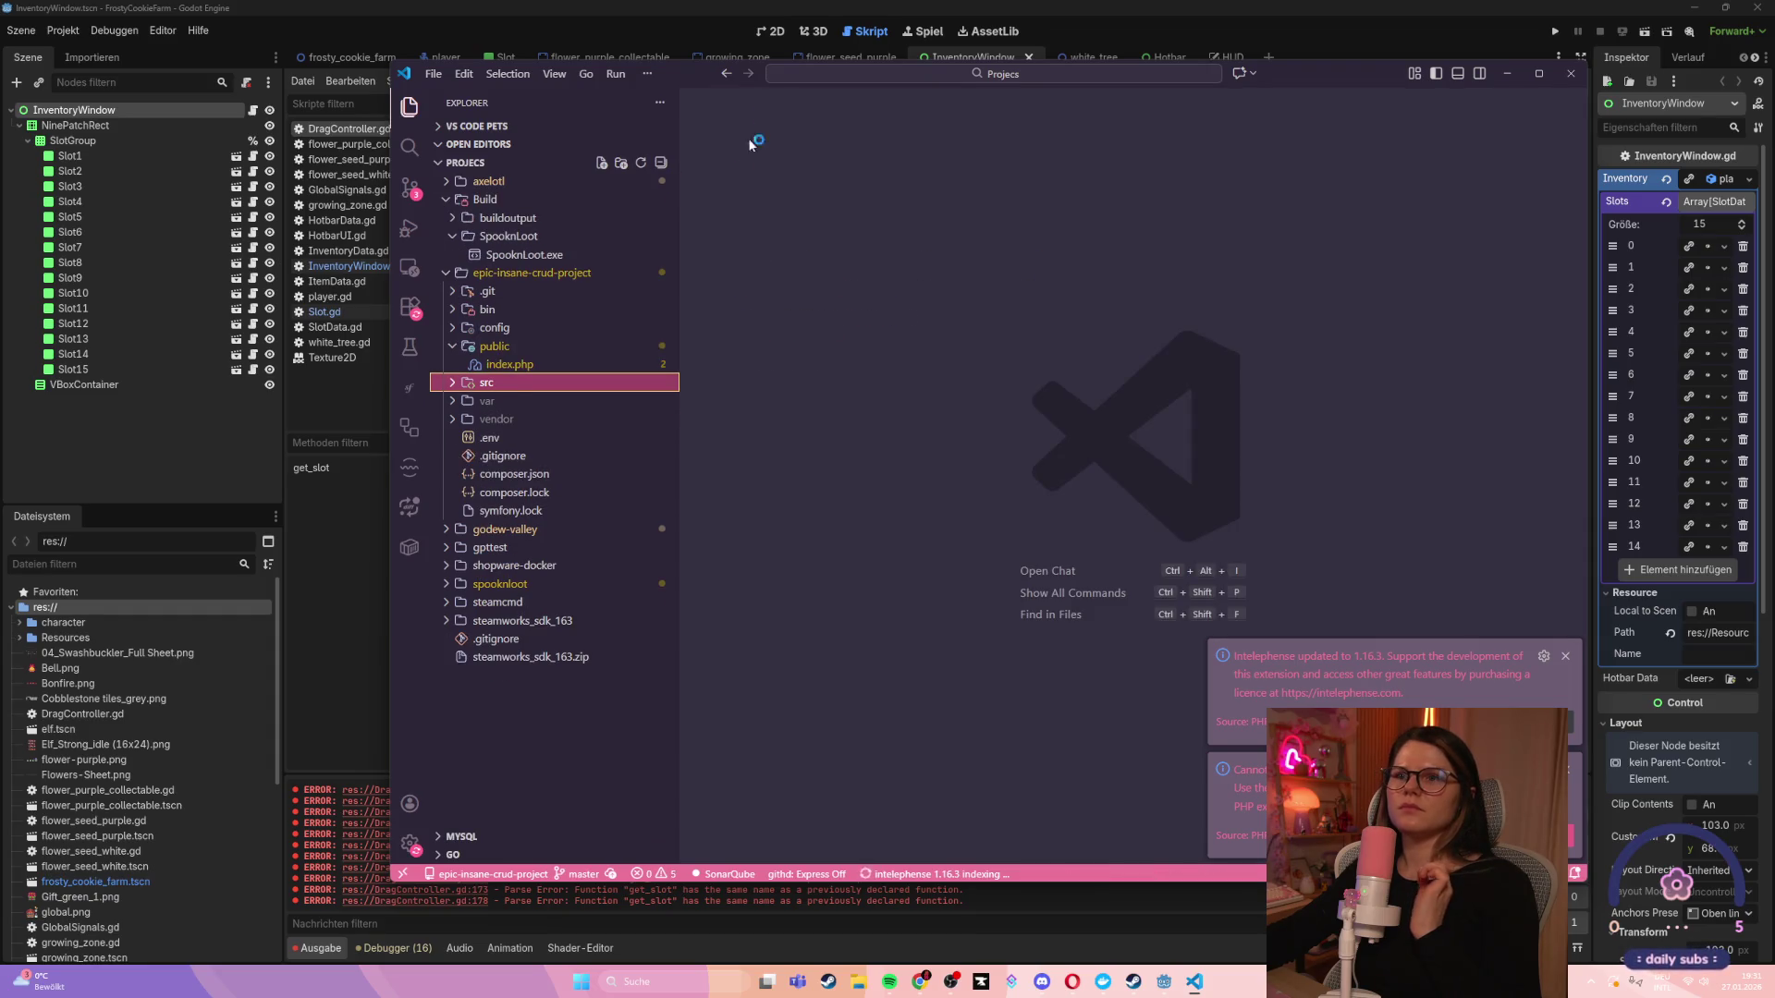
pyautogui.click(558, 584)
pyautogui.click(567, 564)
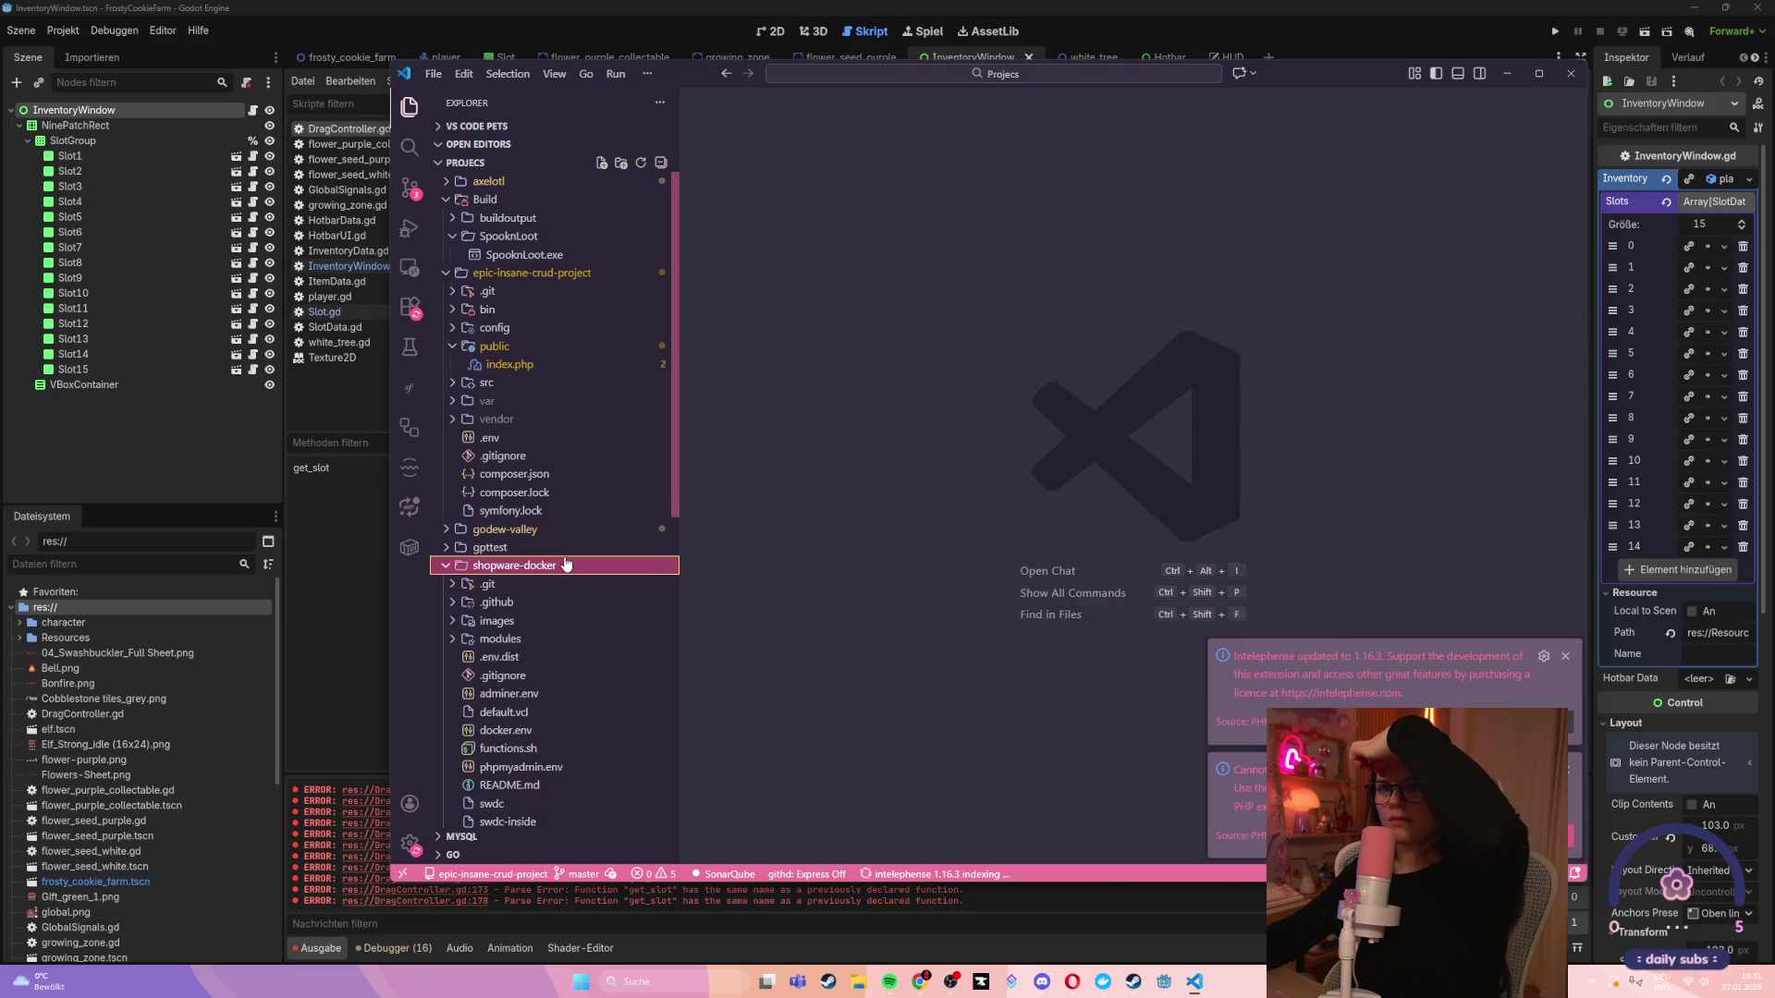
pyautogui.scroll(-2, 566, 564)
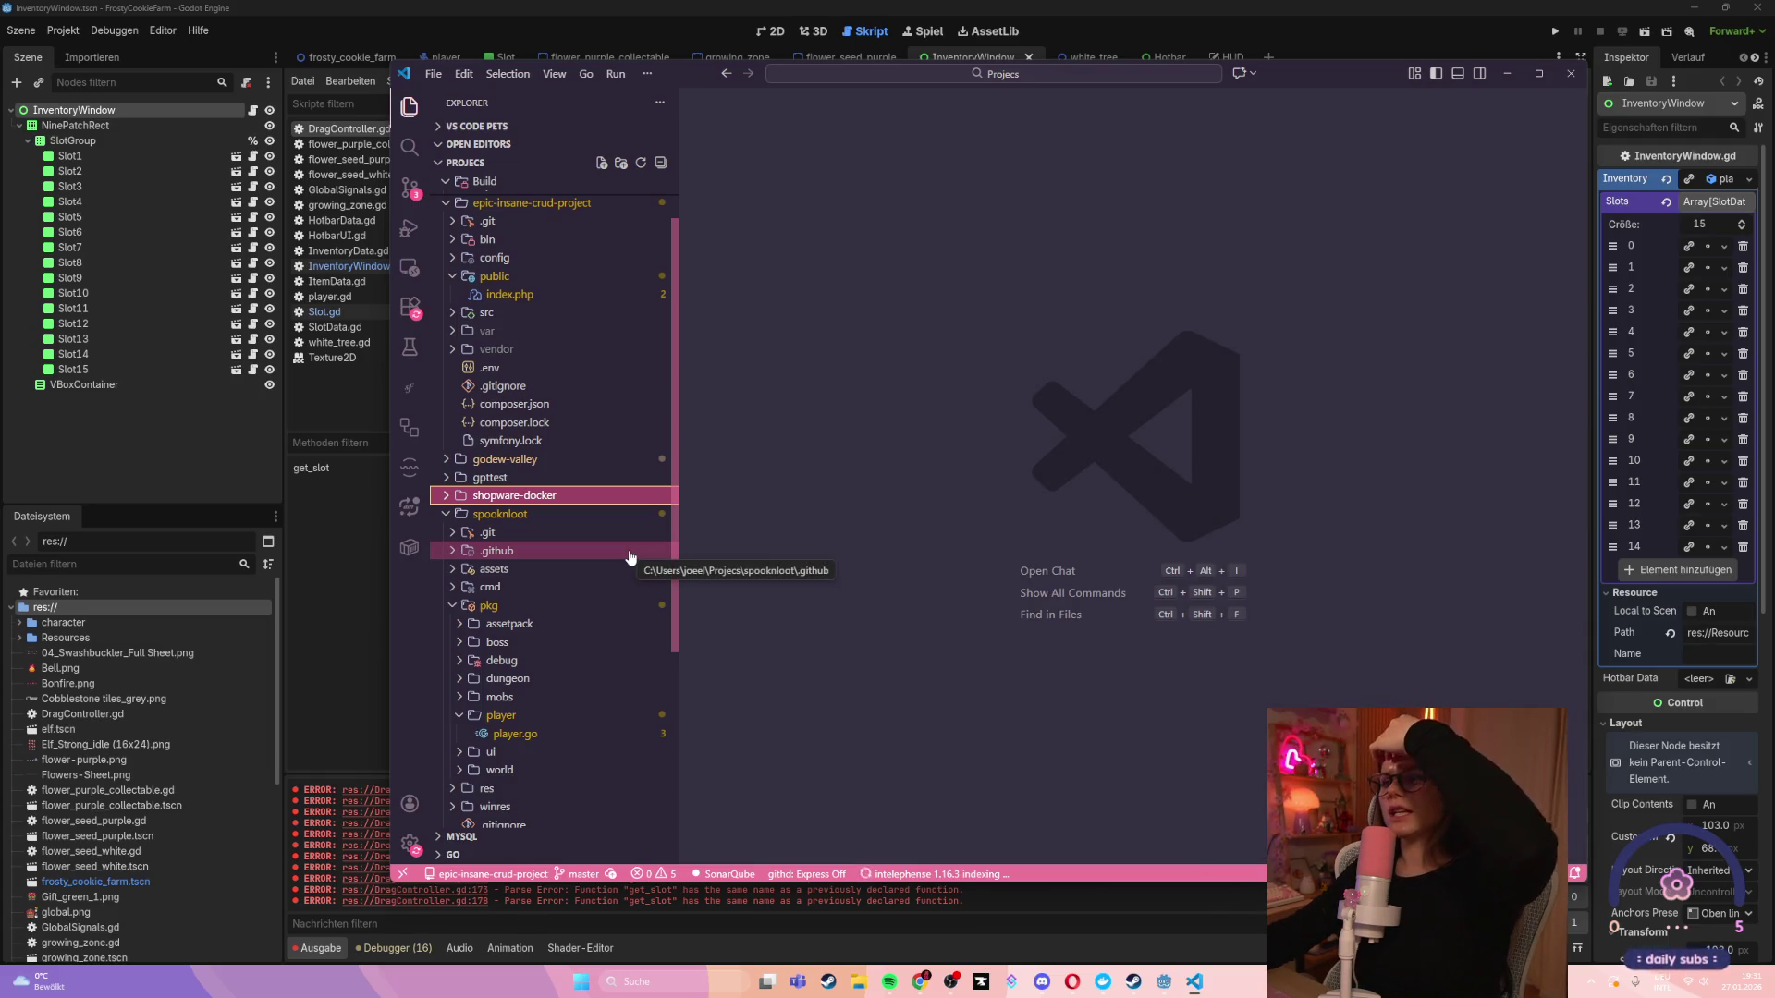
pyautogui.scroll(-2, 630, 558)
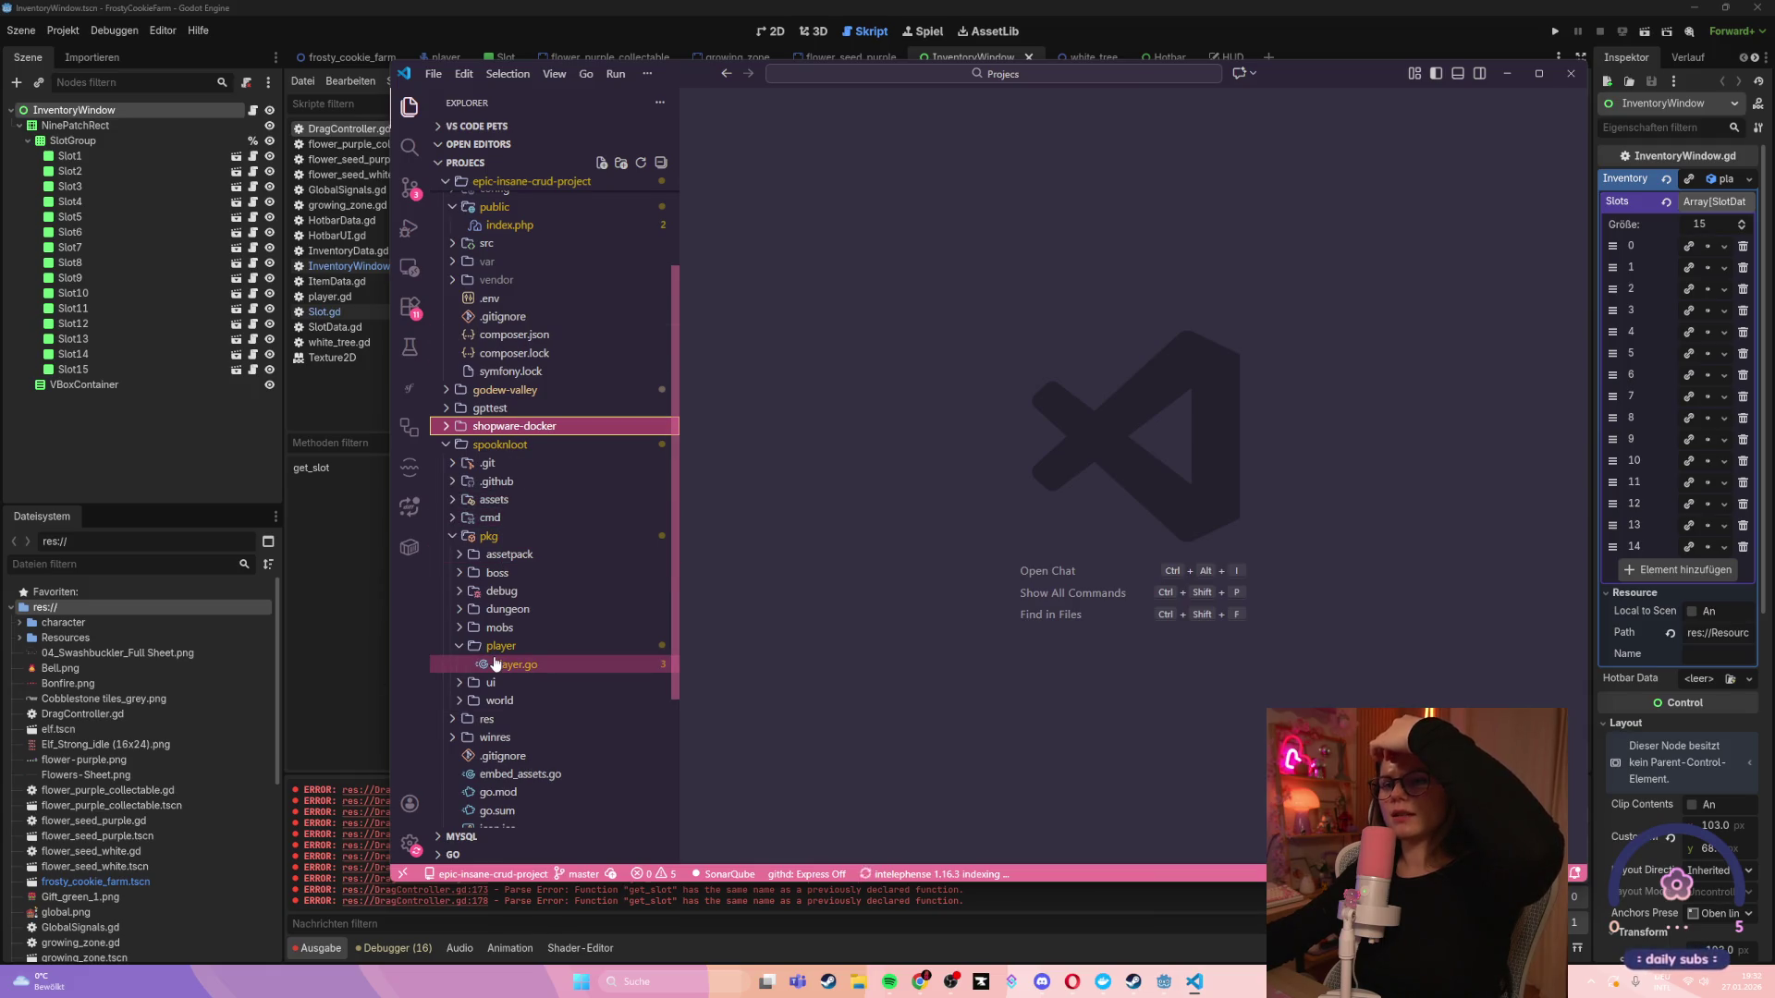
# Step: Create a new folder named data inside spooknloot
pyautogui.rightClick(514, 444)
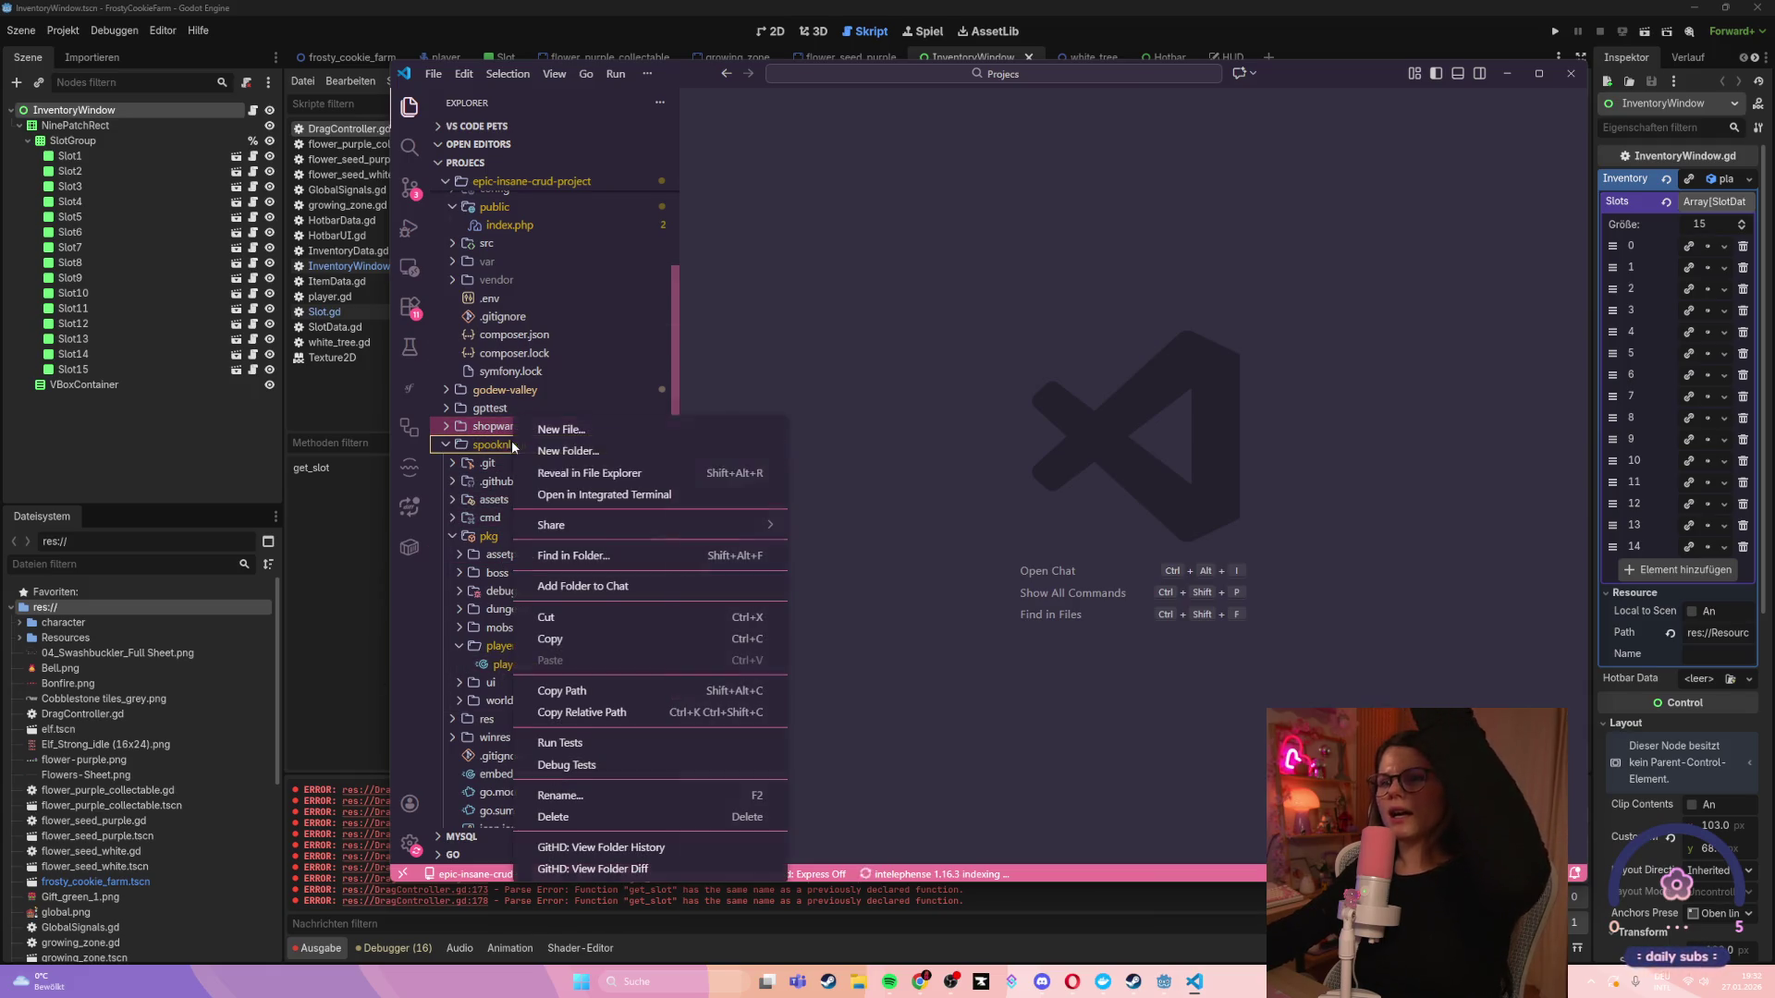
pyautogui.click(628, 448)
pyautogui.write('da')
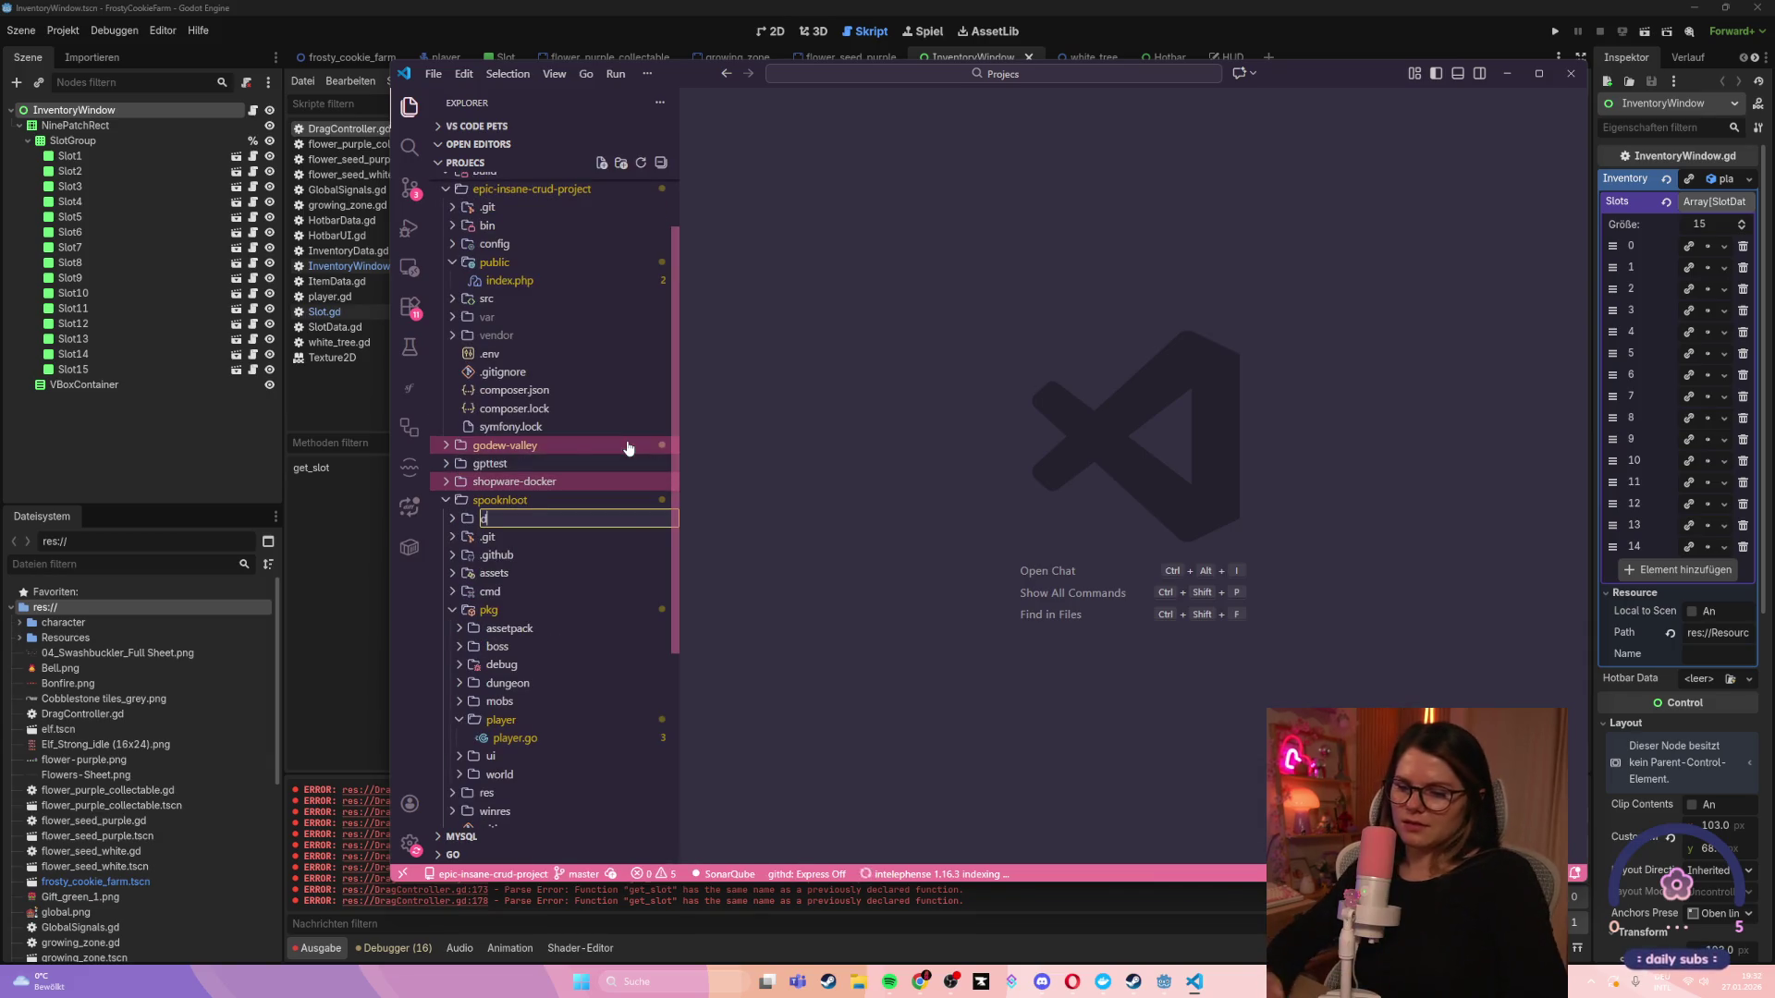
pyautogui.write('ta')
pyautogui.press('Return')
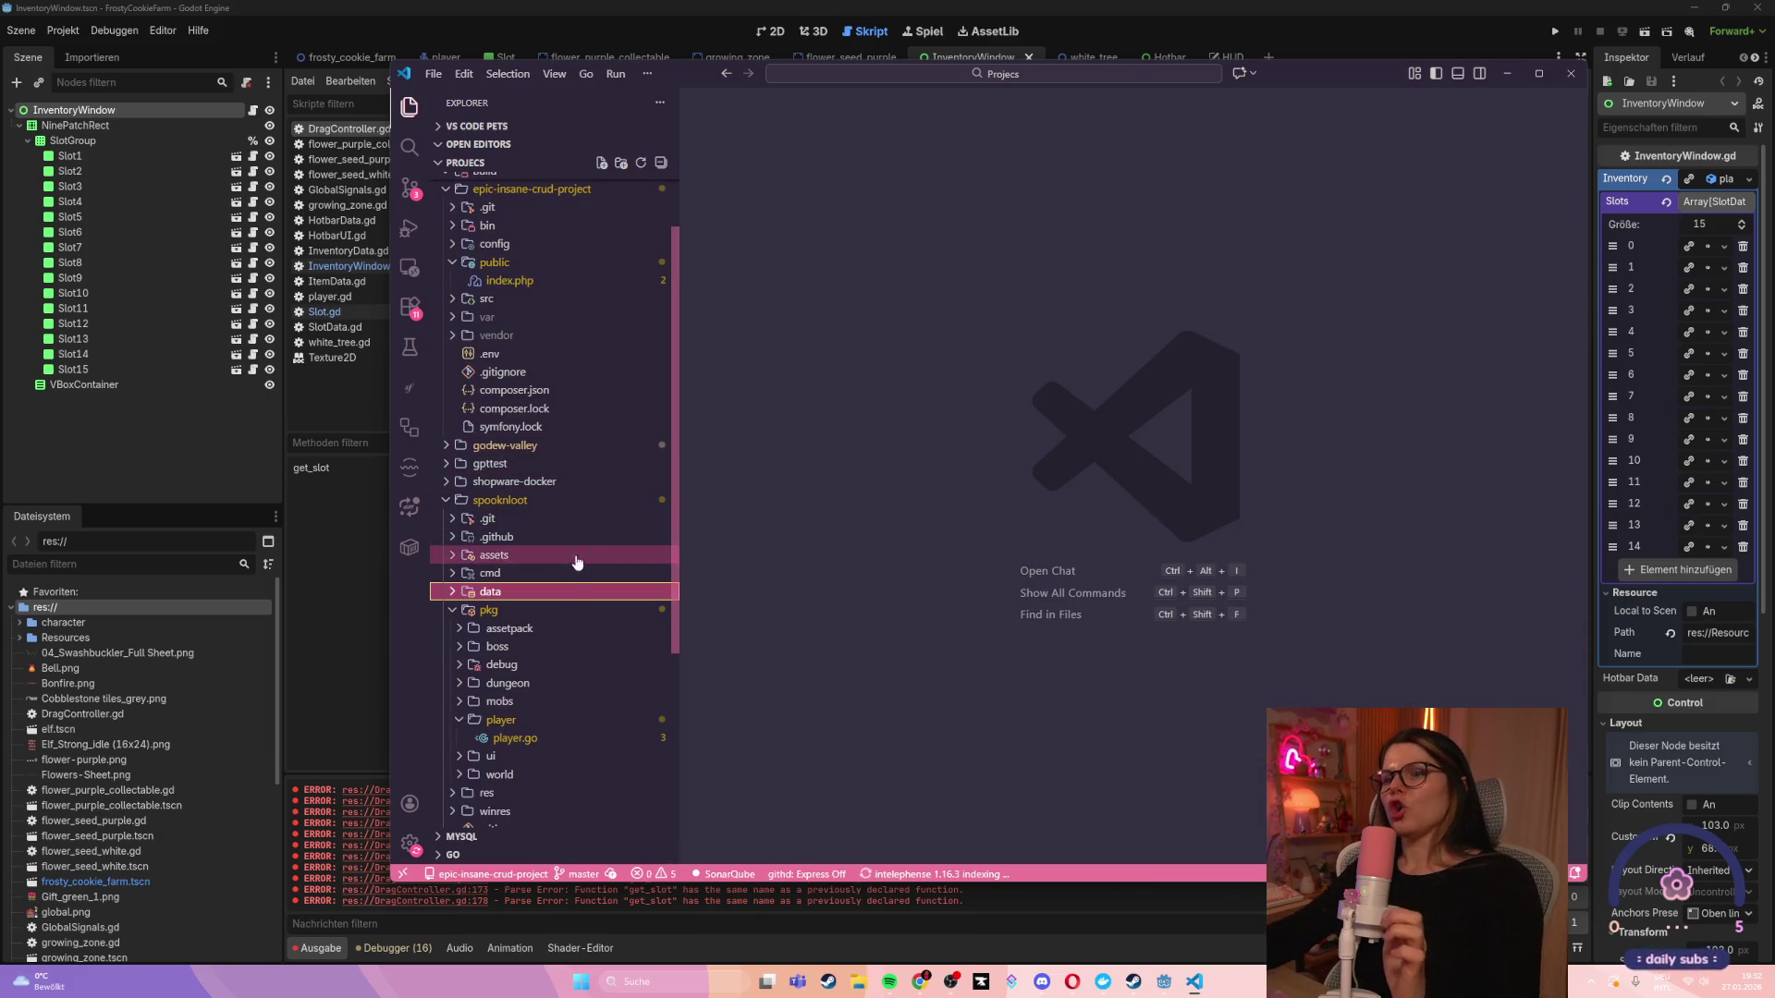
# Step: Create a new file named info.json inside the data folder
pyautogui.rightClick(550, 601)
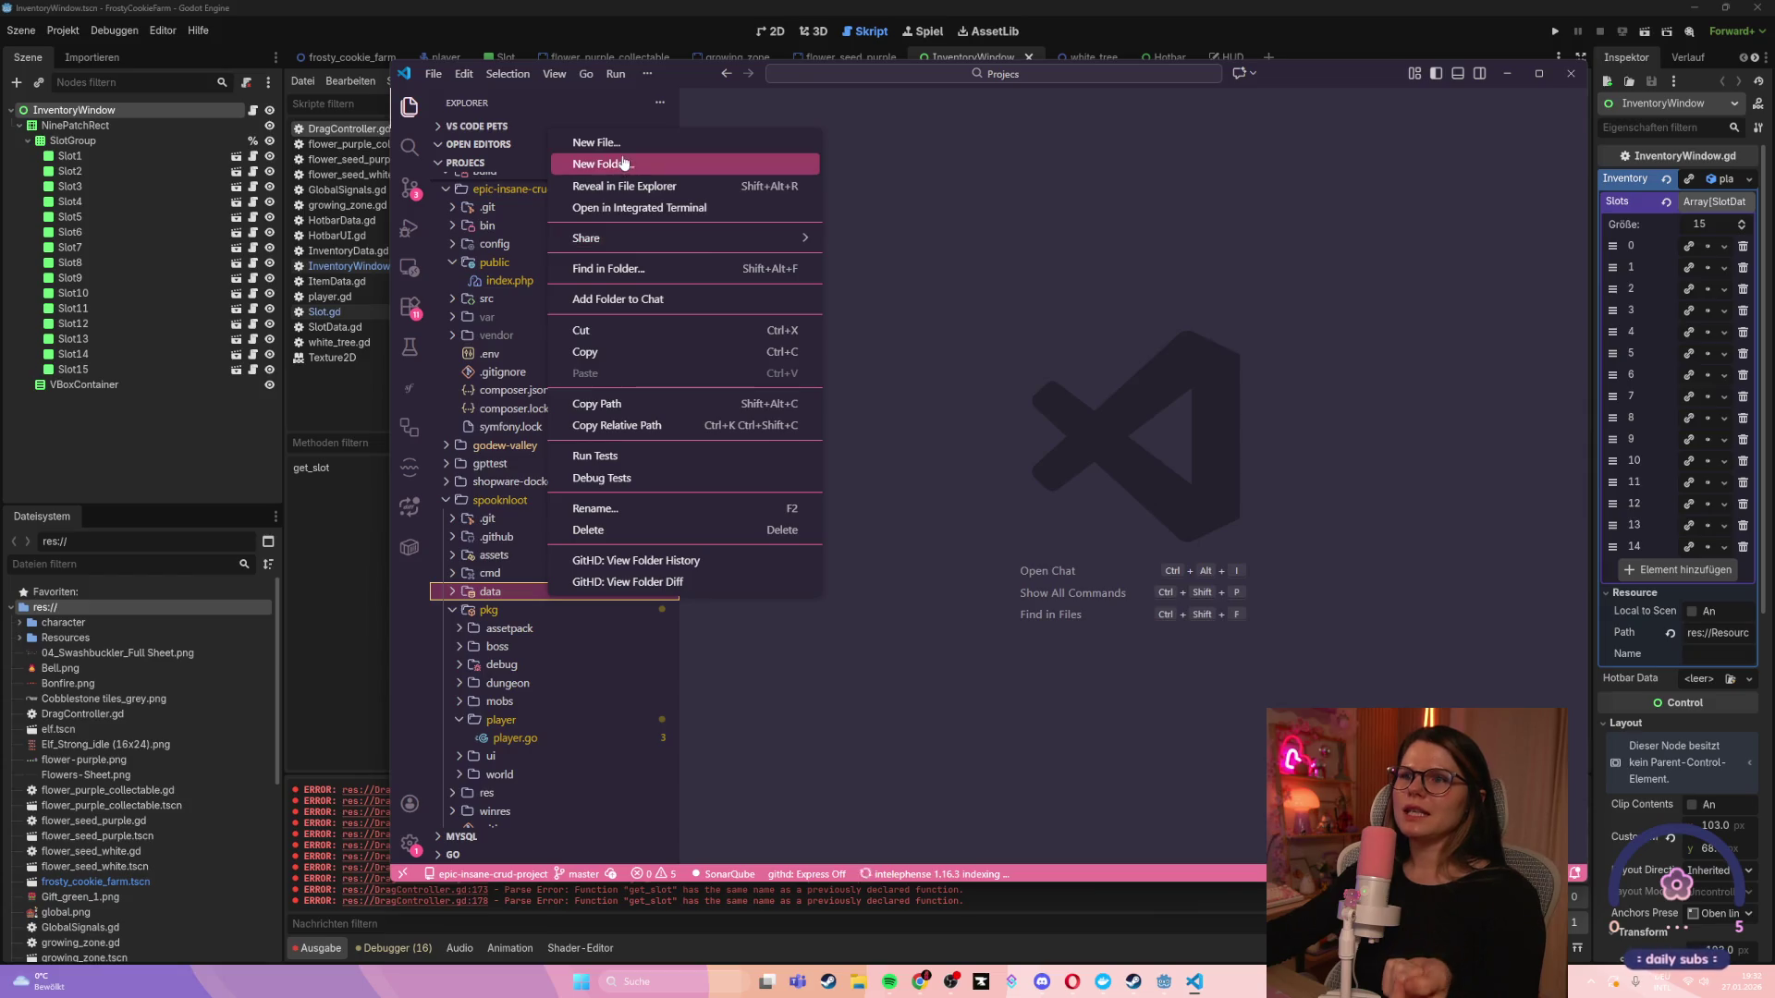
pyautogui.click(597, 142)
pyautogui.write('dtat')
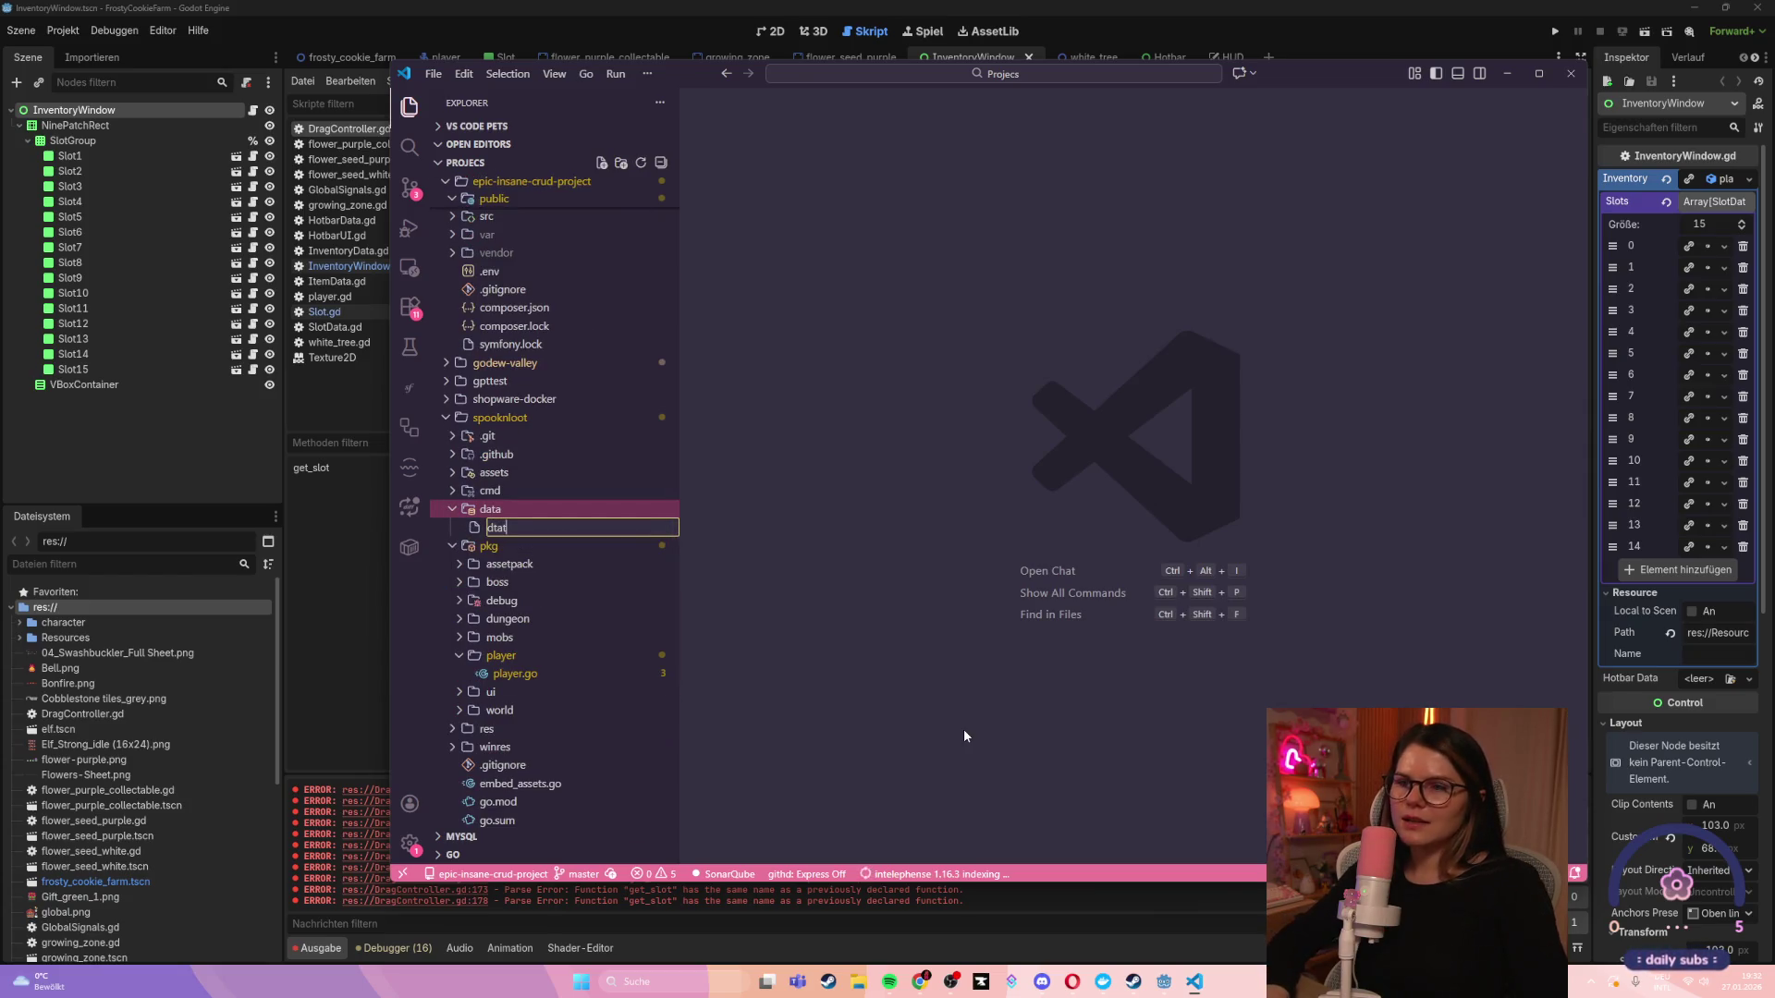
pyautogui.press('BackSpace')
pyautogui.press('BackSpace')
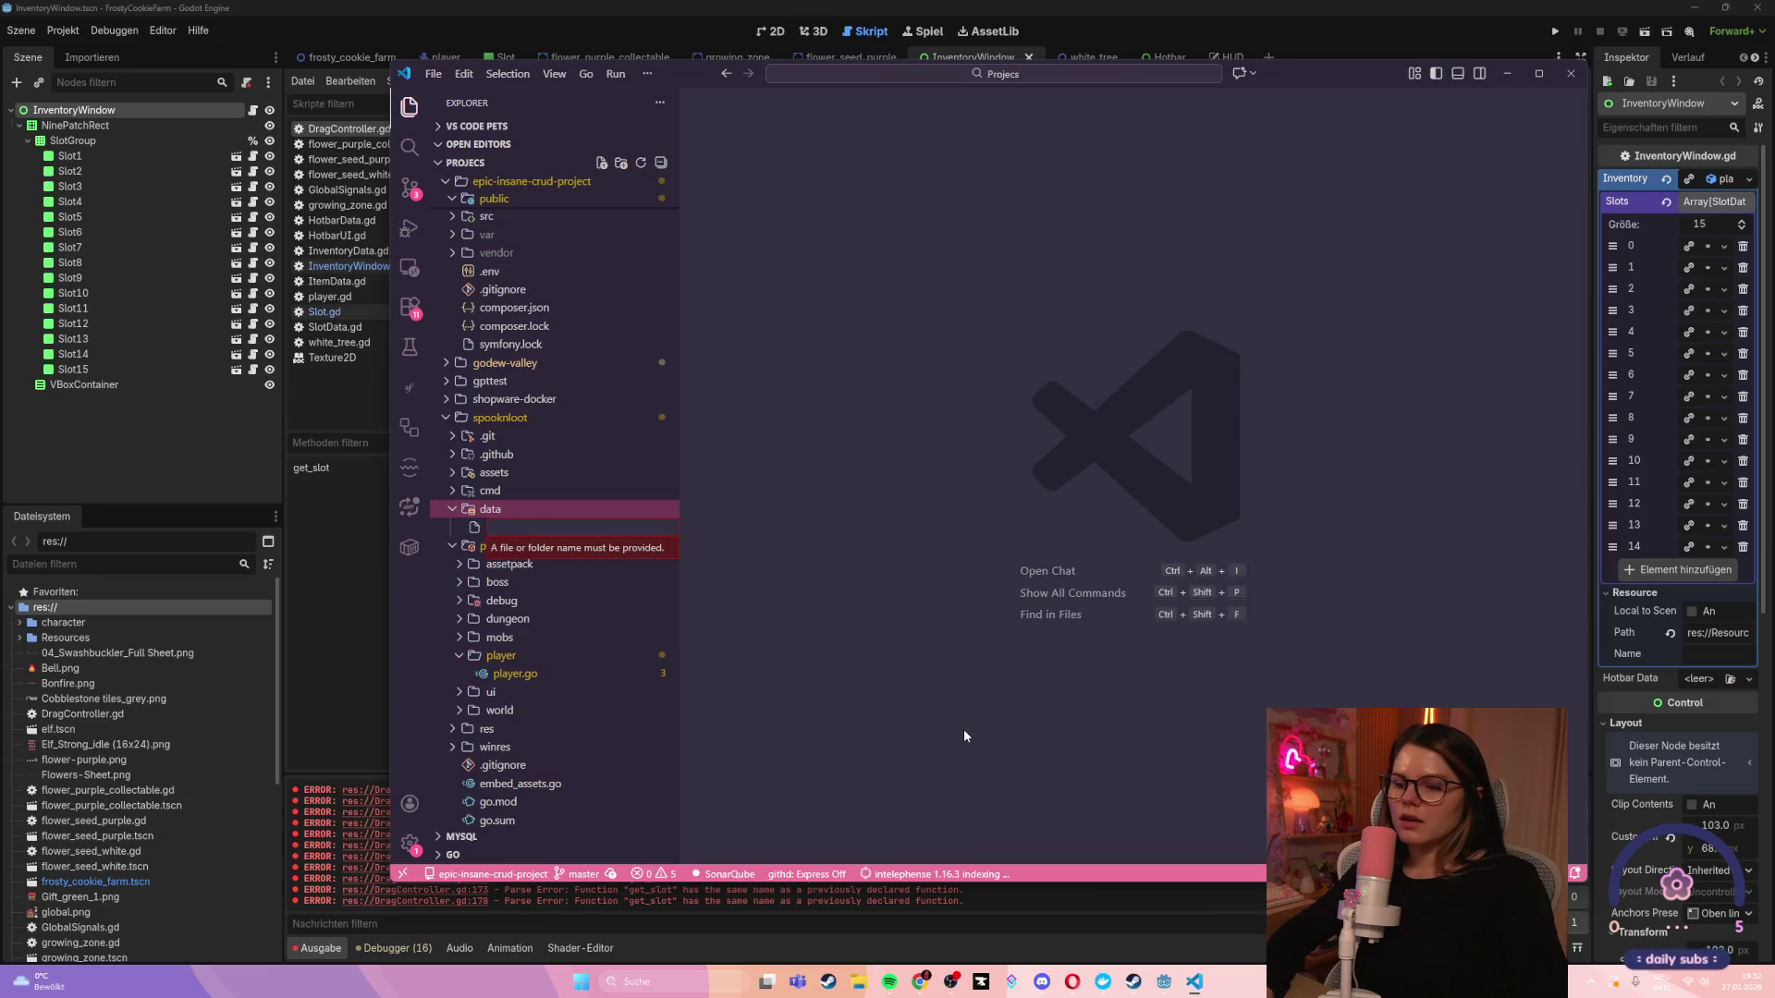
pyautogui.write('info.json')
pyautogui.press('Return')
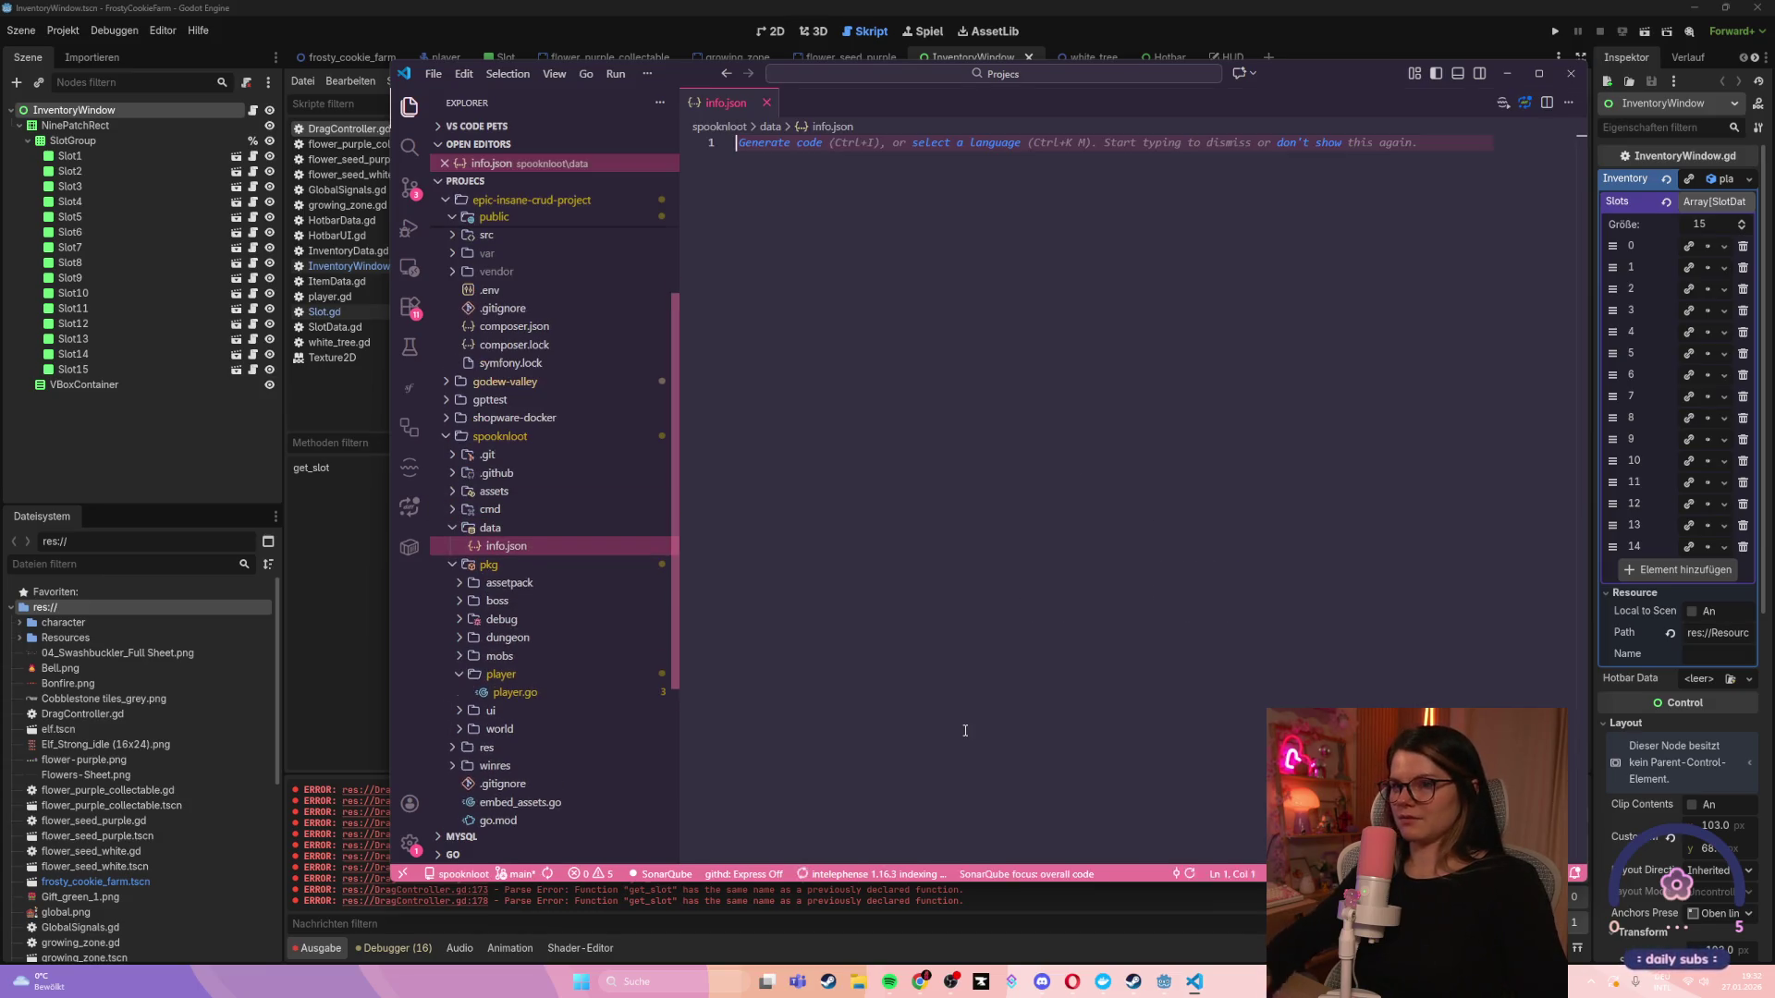
# Step: Open info.json's root object with braces split onto separate lines
pyautogui.write('{')
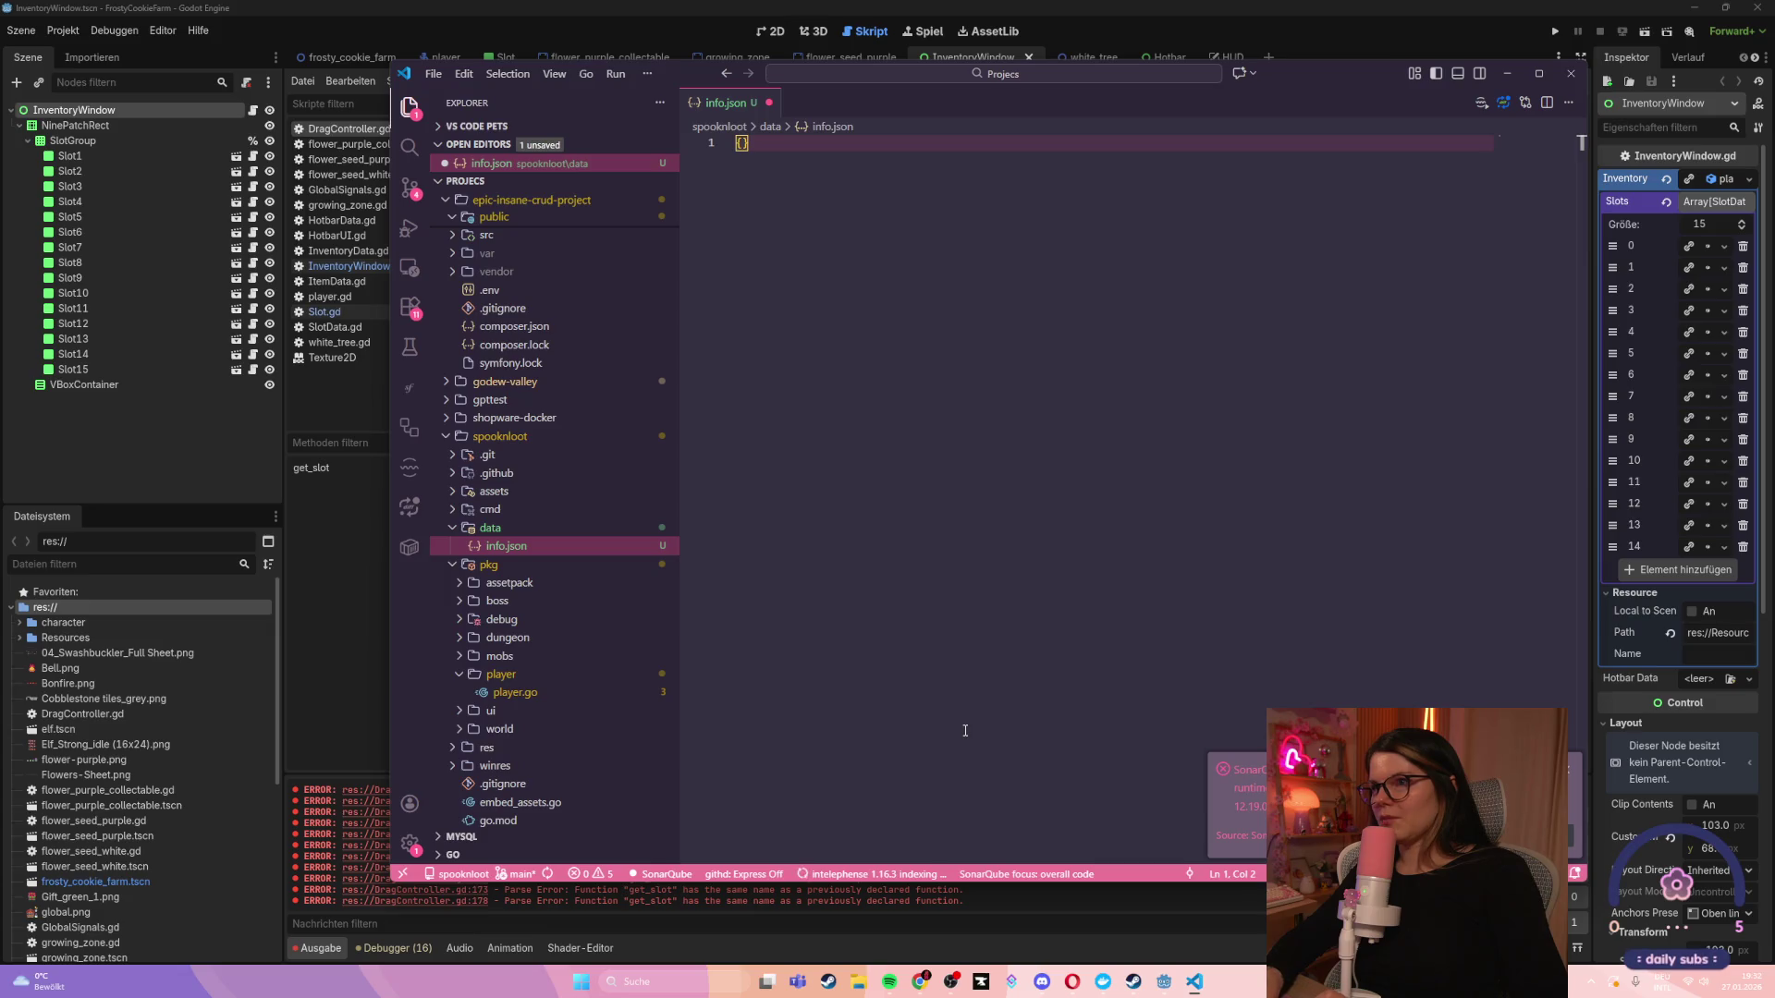
pyautogui.press('Return')
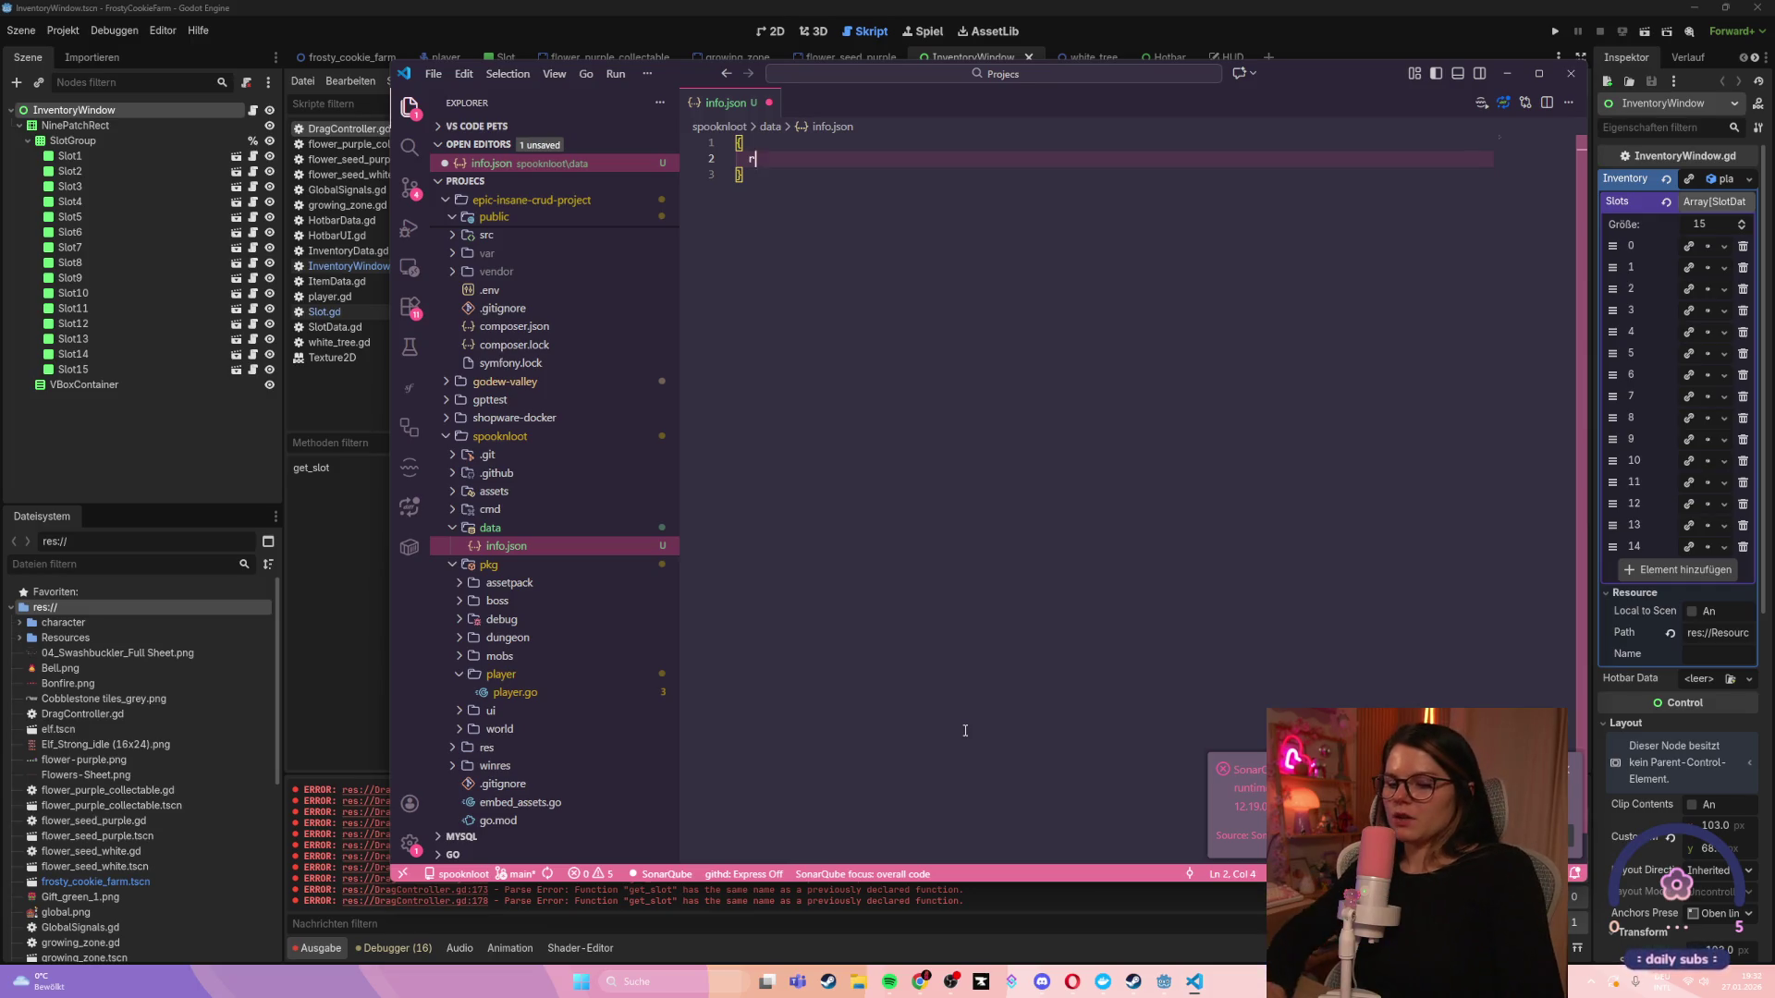
pyautogui.write('"')
pyautogui.press('BackSpace')
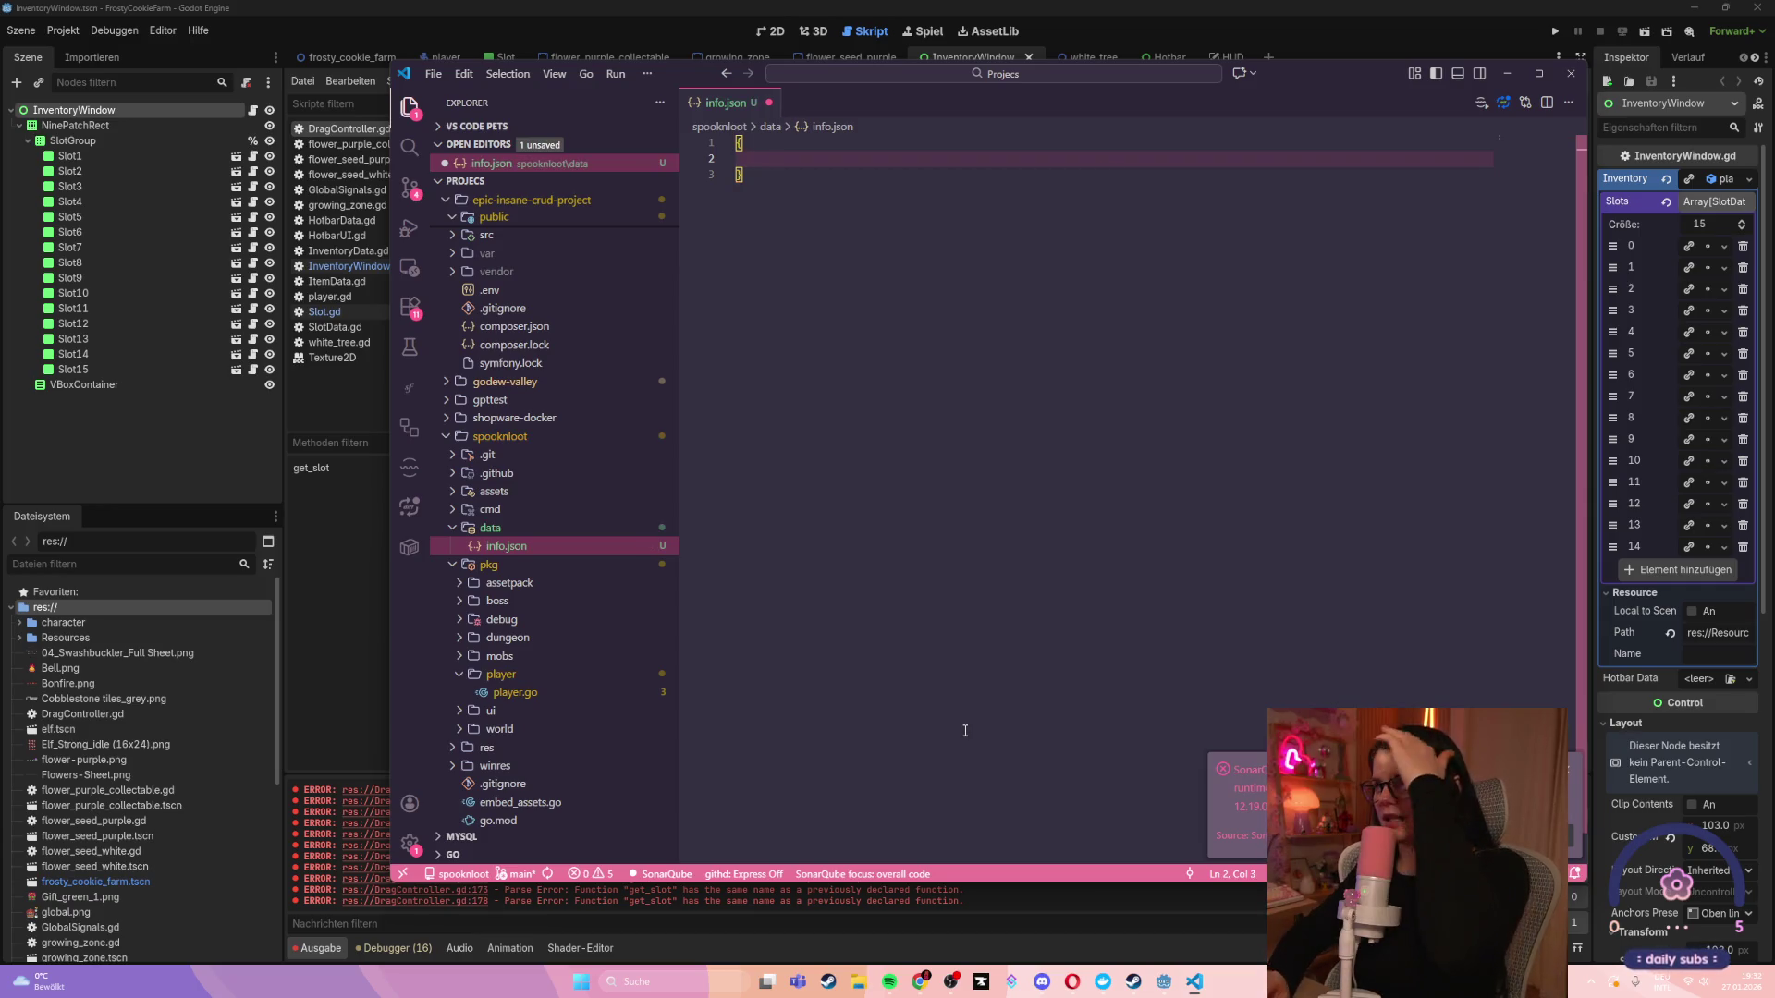
# Step: Add a "recipes" array and start its first object with a brace
pyautogui.write('""')
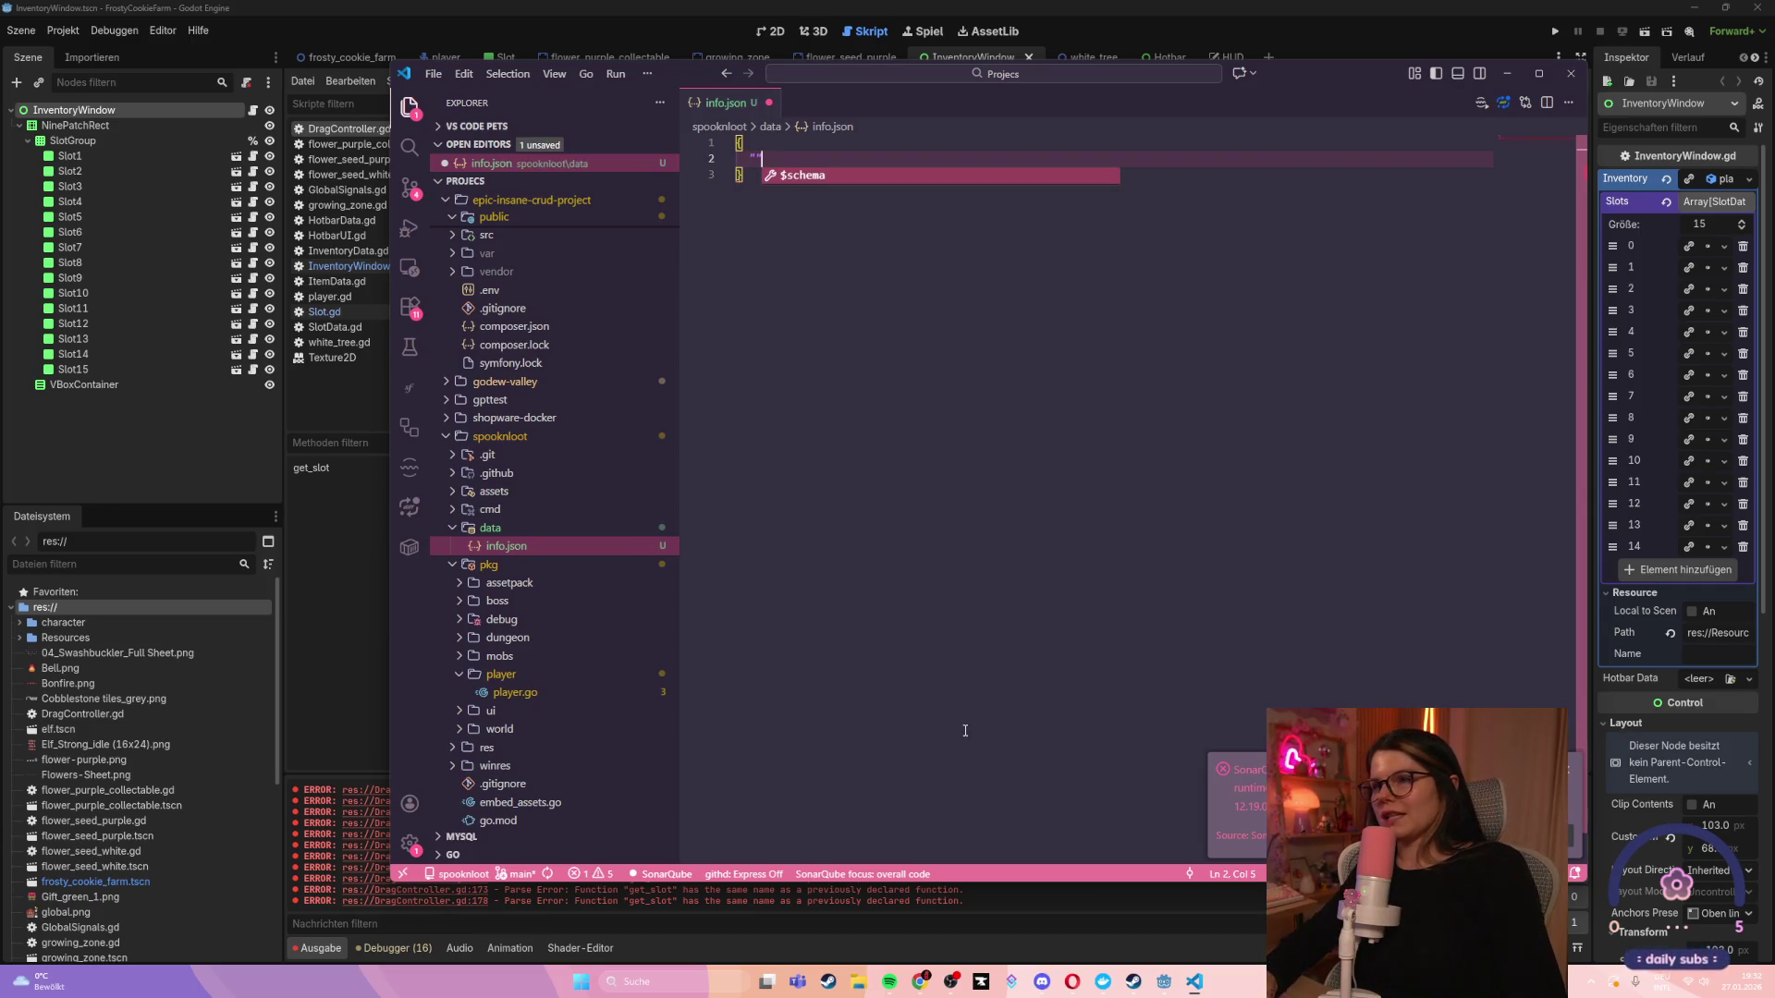
pyautogui.write('recipes')
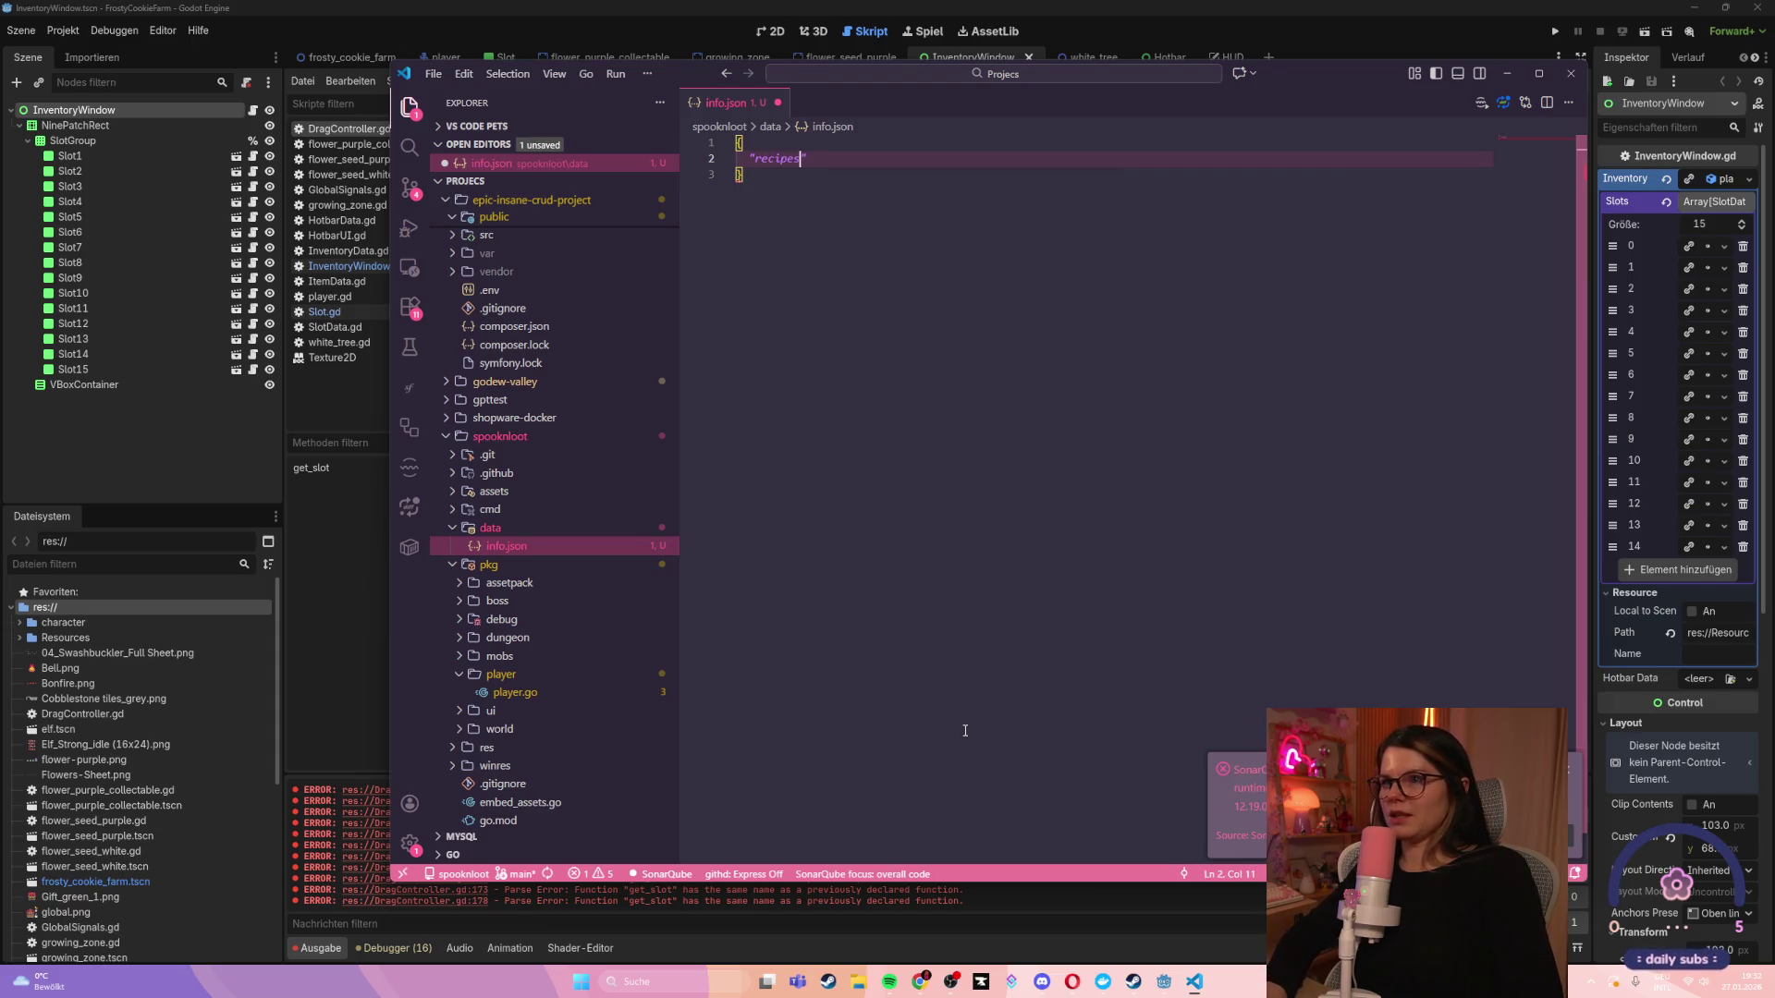
pyautogui.write('"')
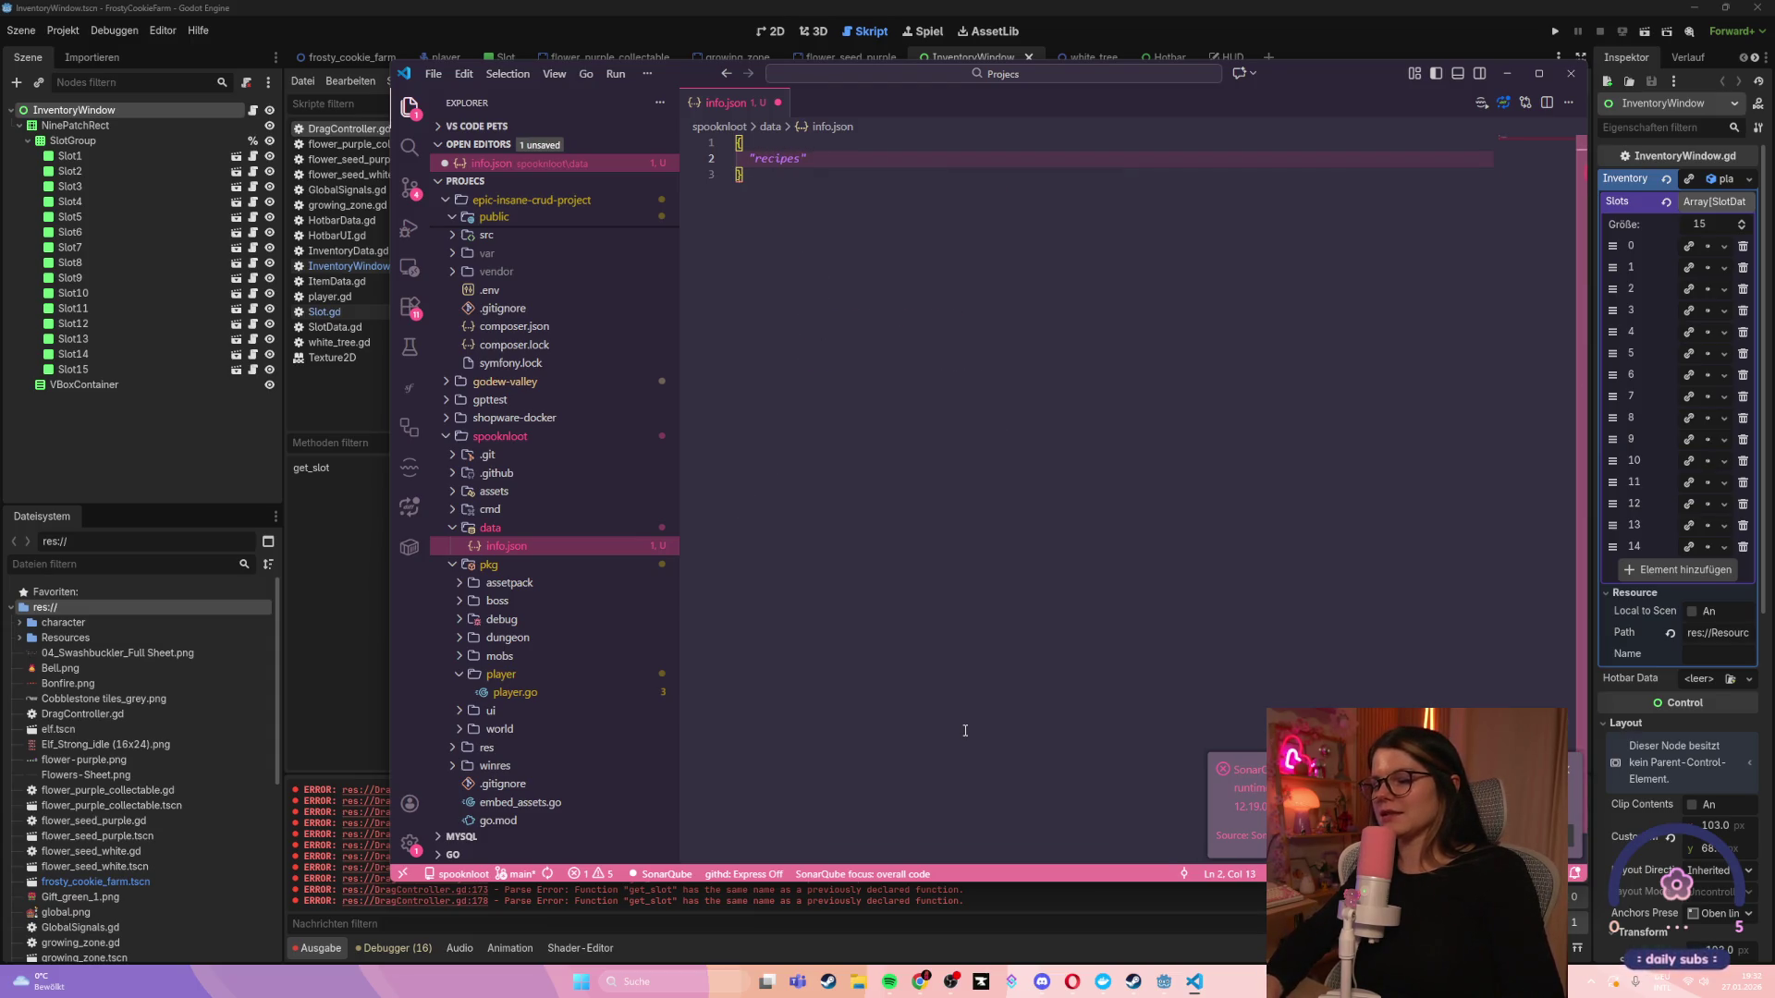
pyautogui.press('Return')
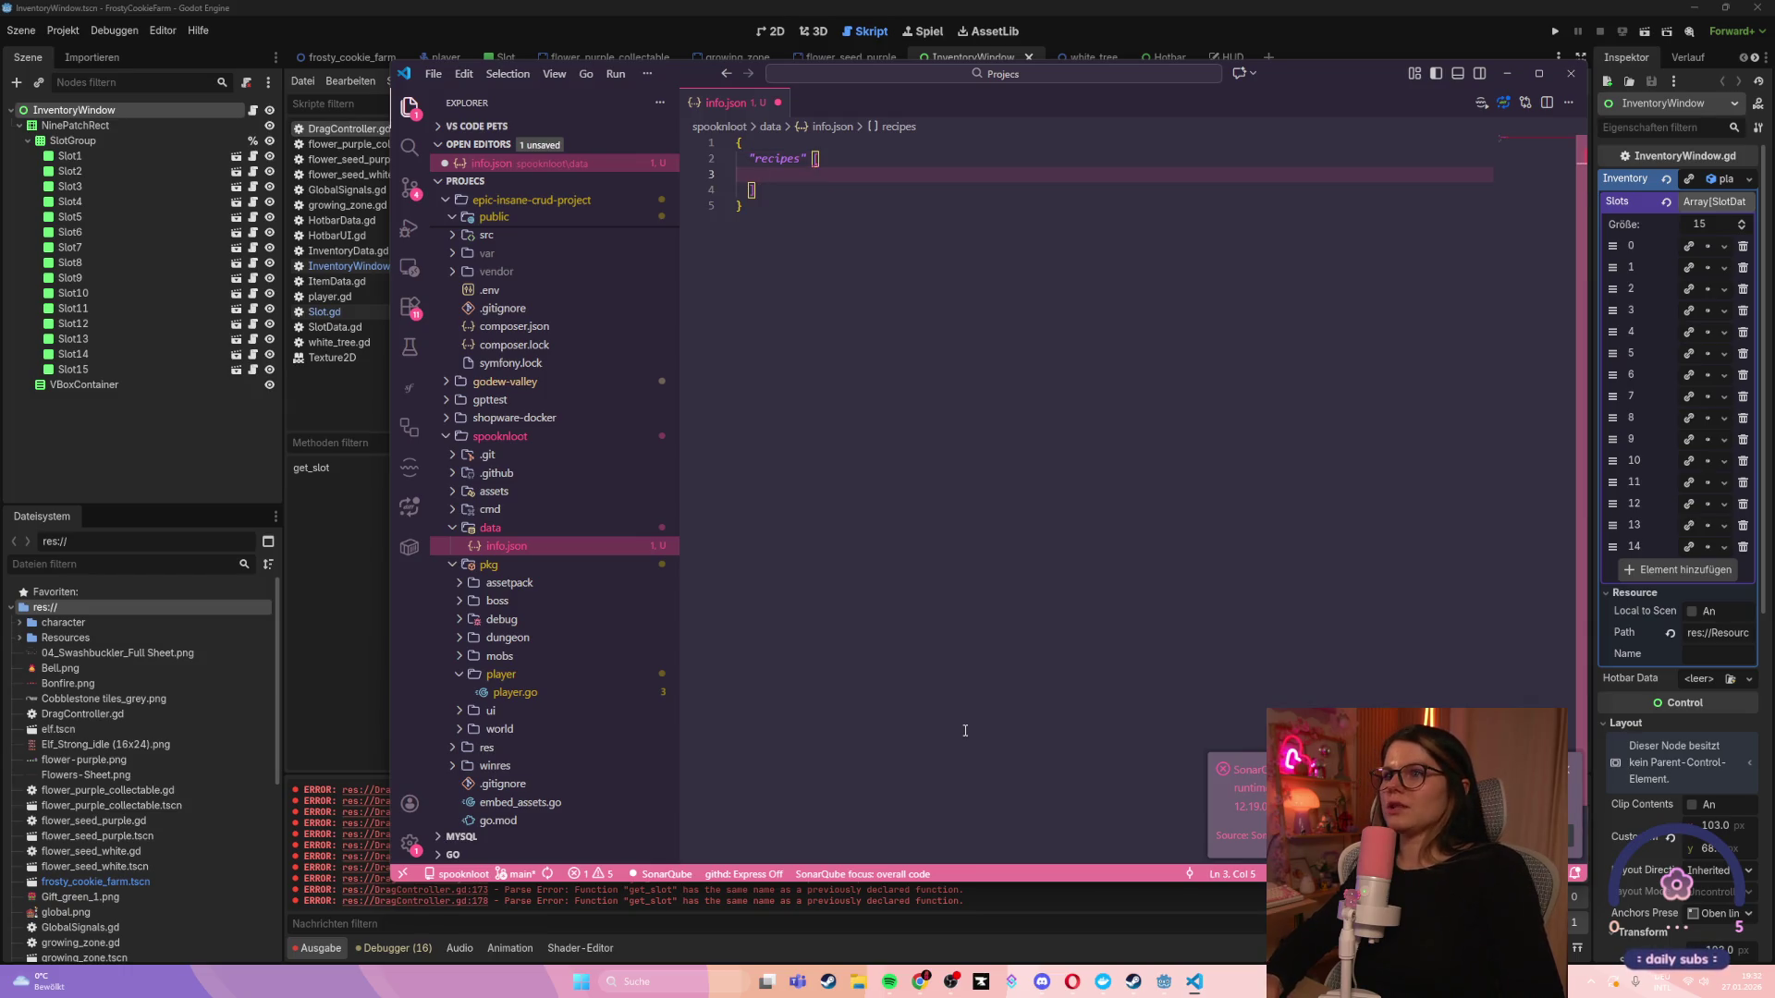
pyautogui.click(810, 159)
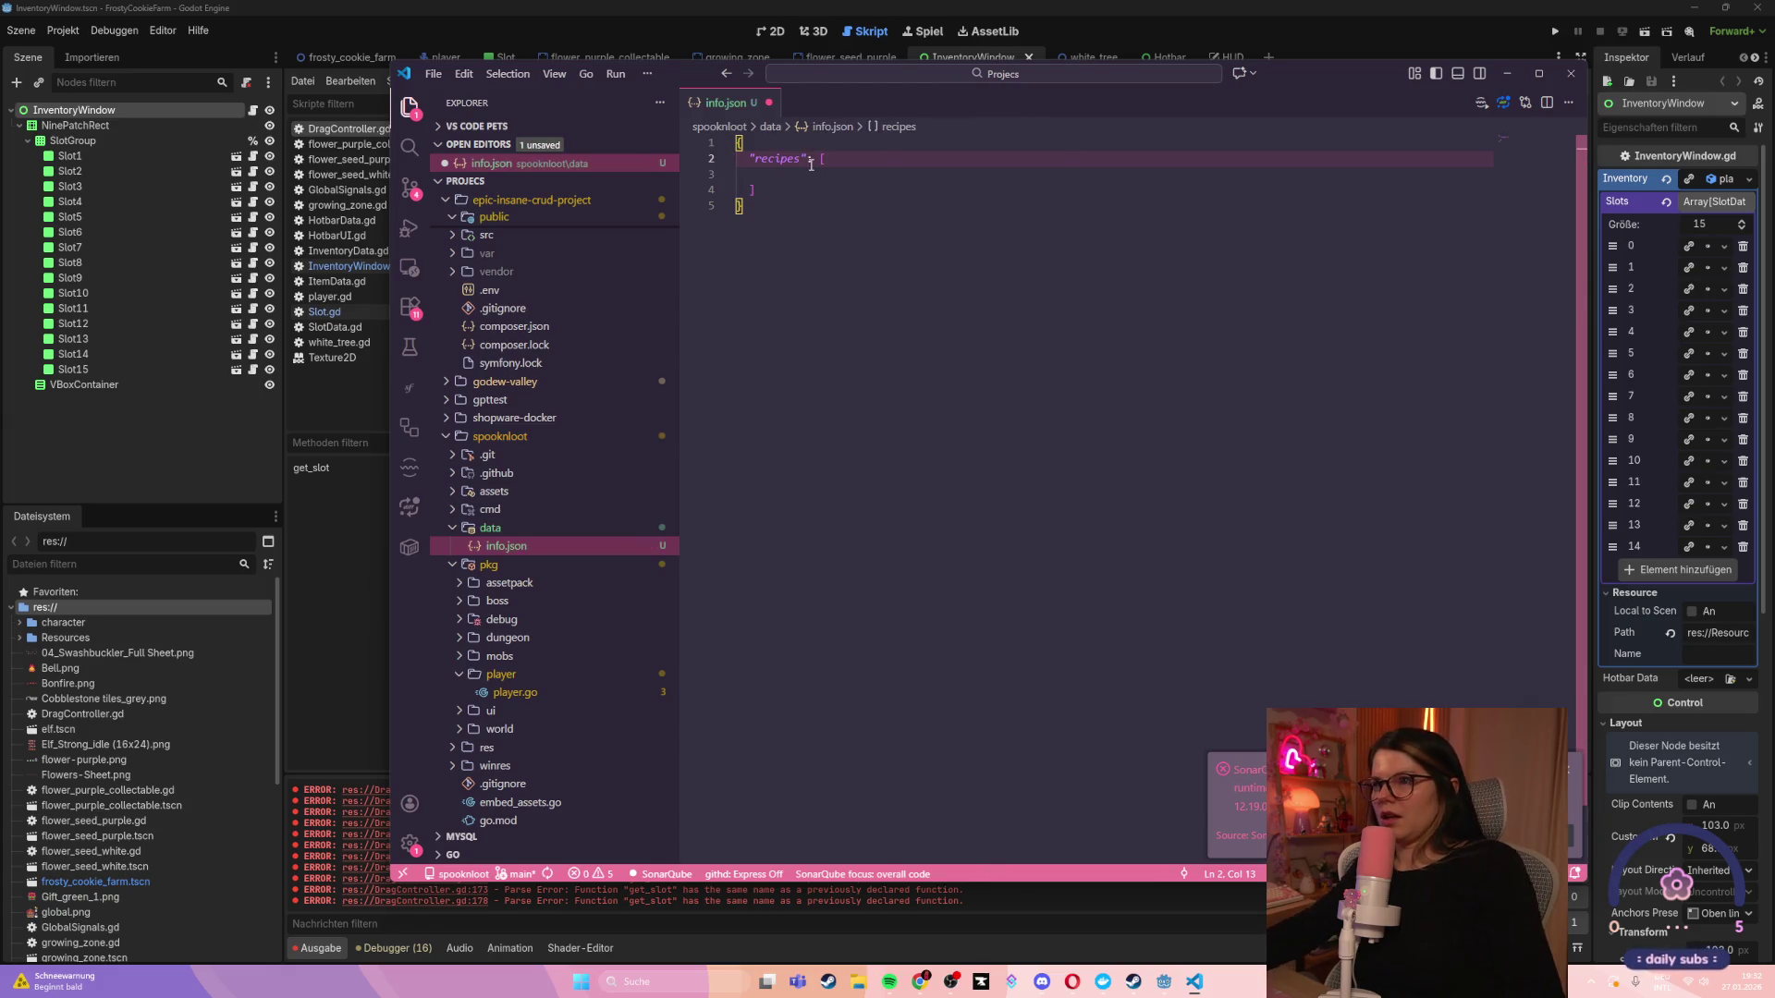
pyautogui.click(841, 159)
pyautogui.press('Return')
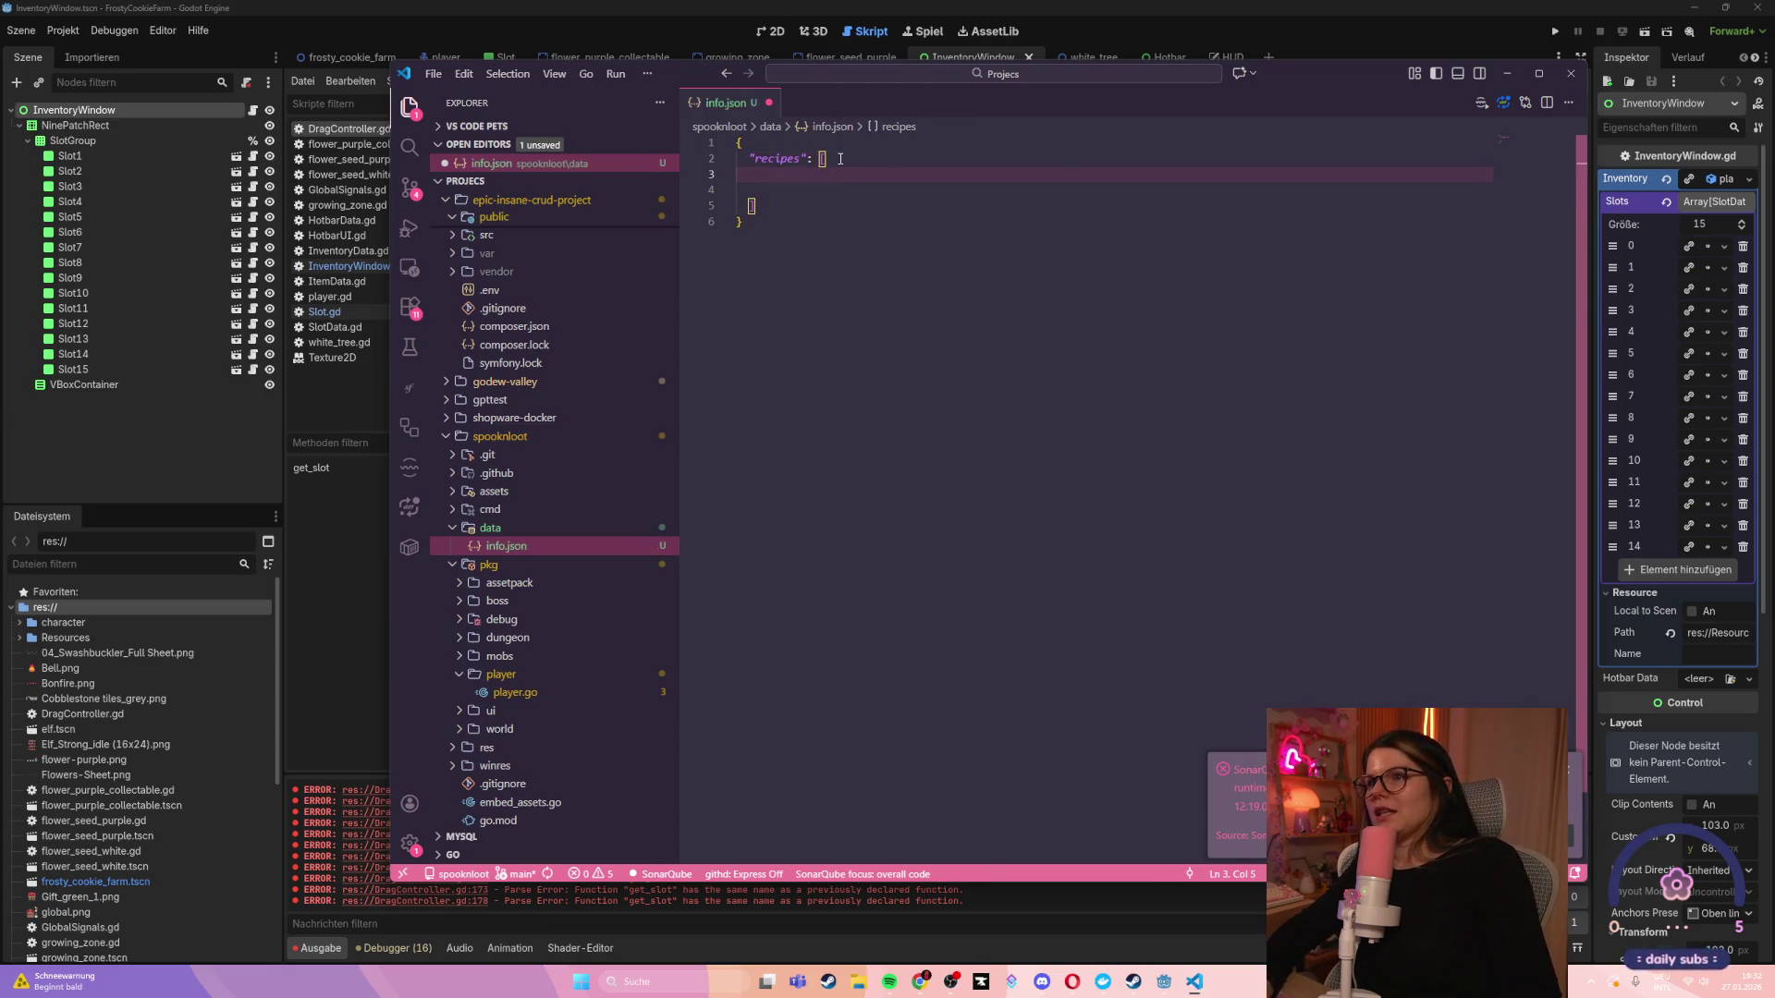
pyautogui.write('{')
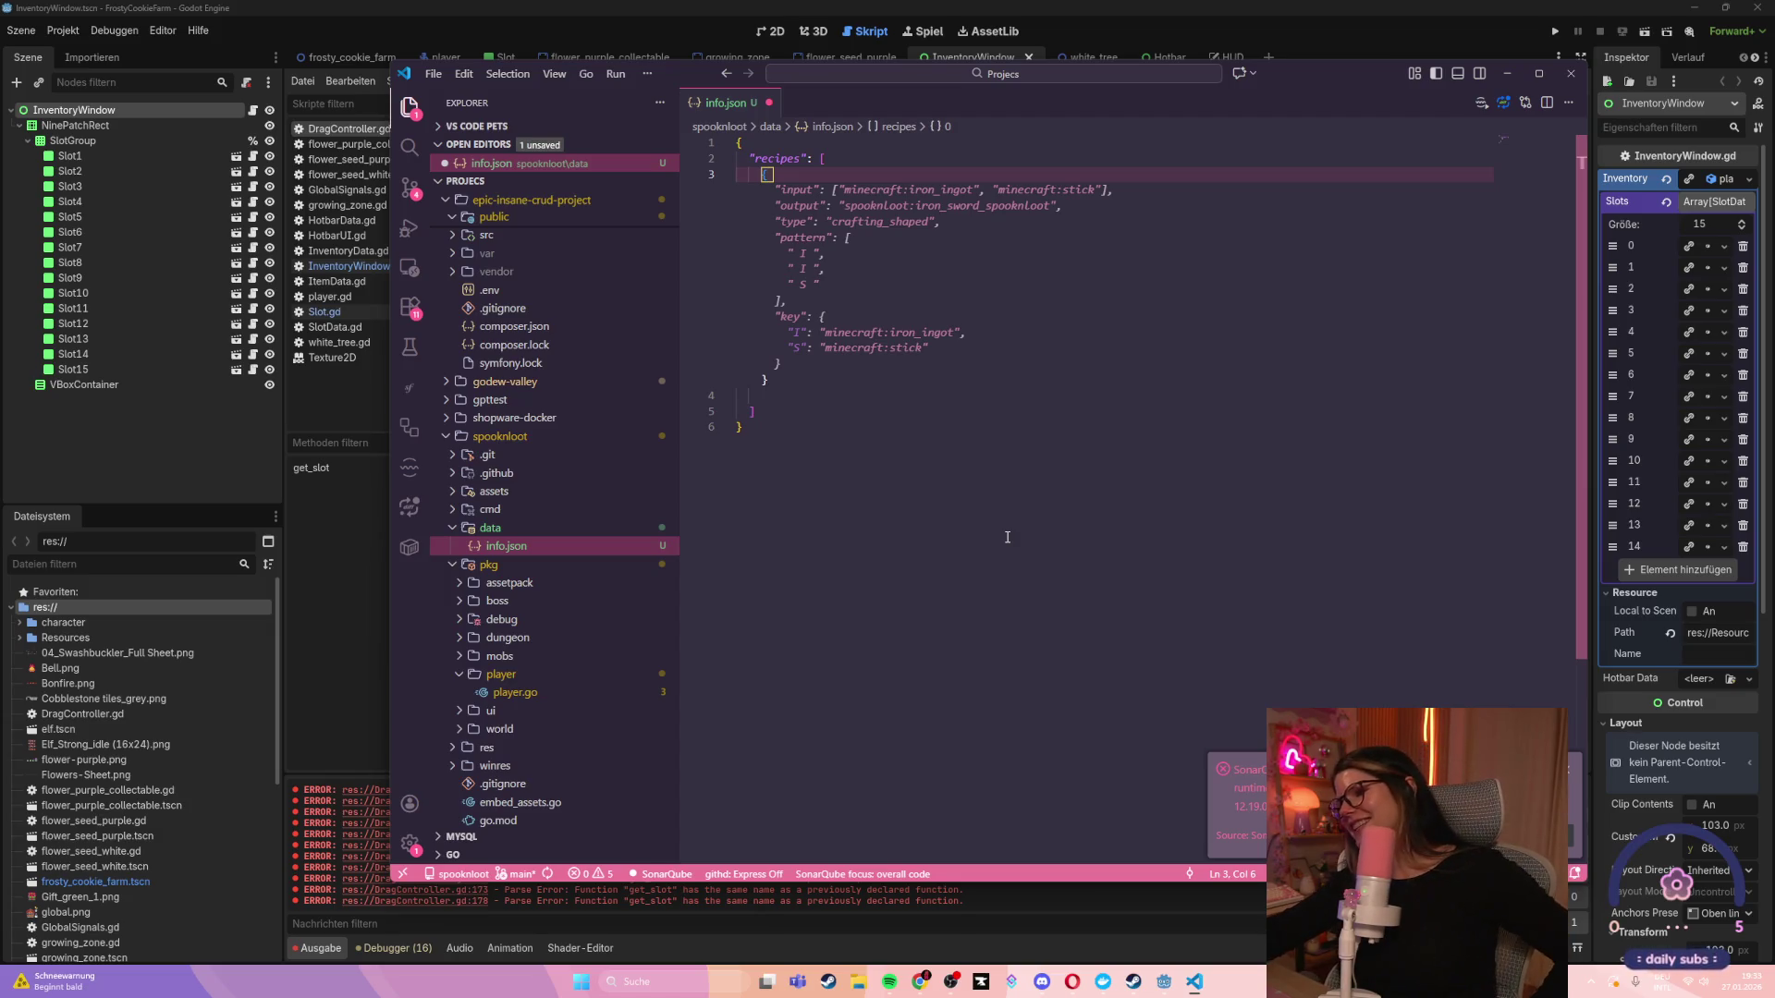
# Step: Accept Copilot's shaped iron_sword_spooknloot recipe and delete the extra blank line
pyautogui.press('Tab')
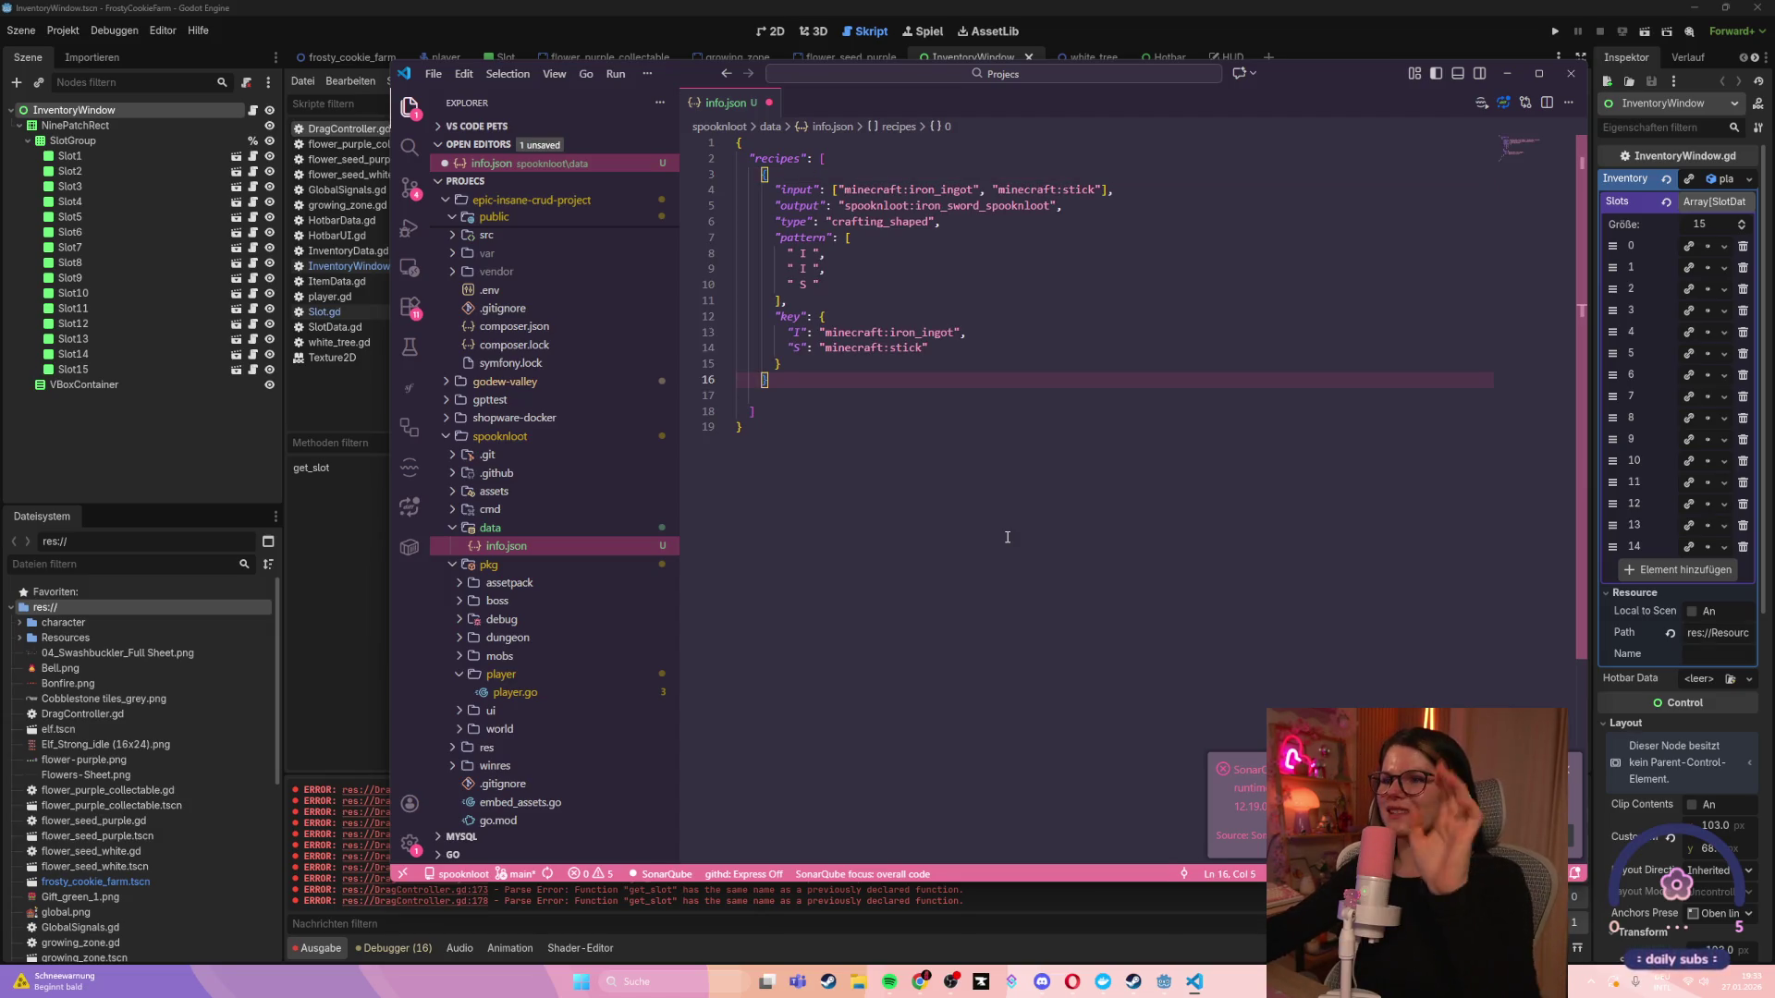
pyautogui.press('Down')
pyautogui.press('BackSpace')
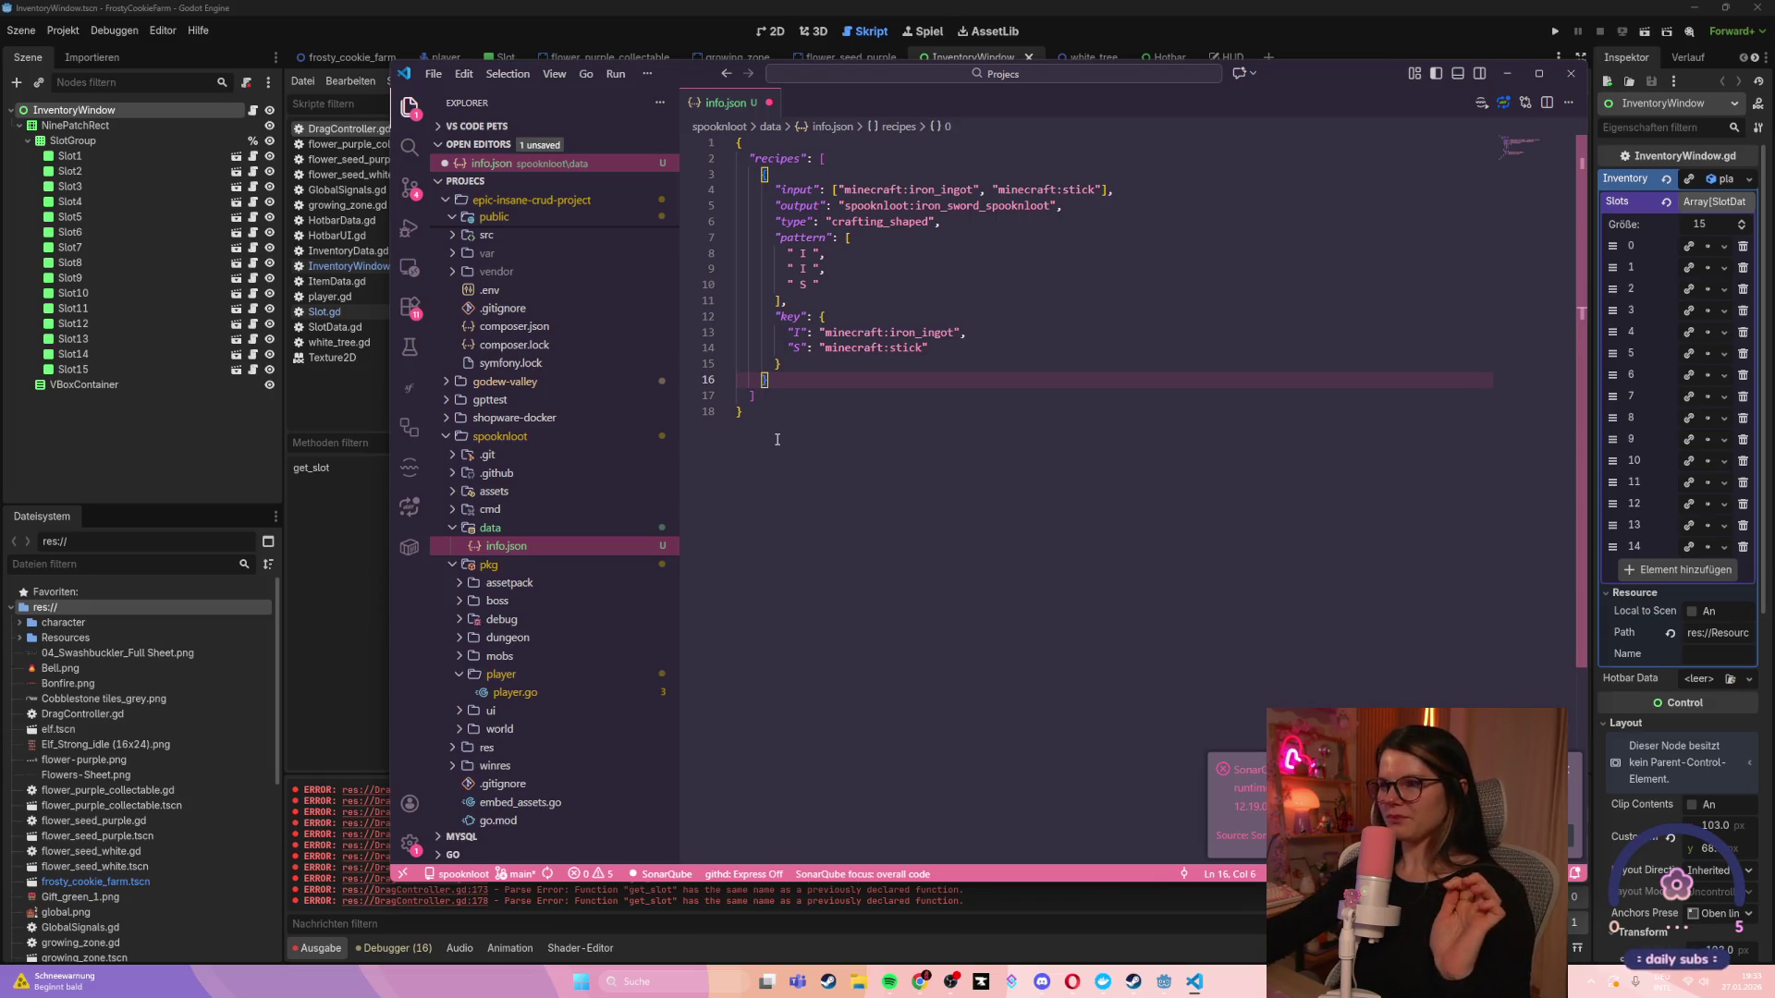
# Step: Save and format info.json, then open player.go from the Explorer
pyautogui.click(777, 439)
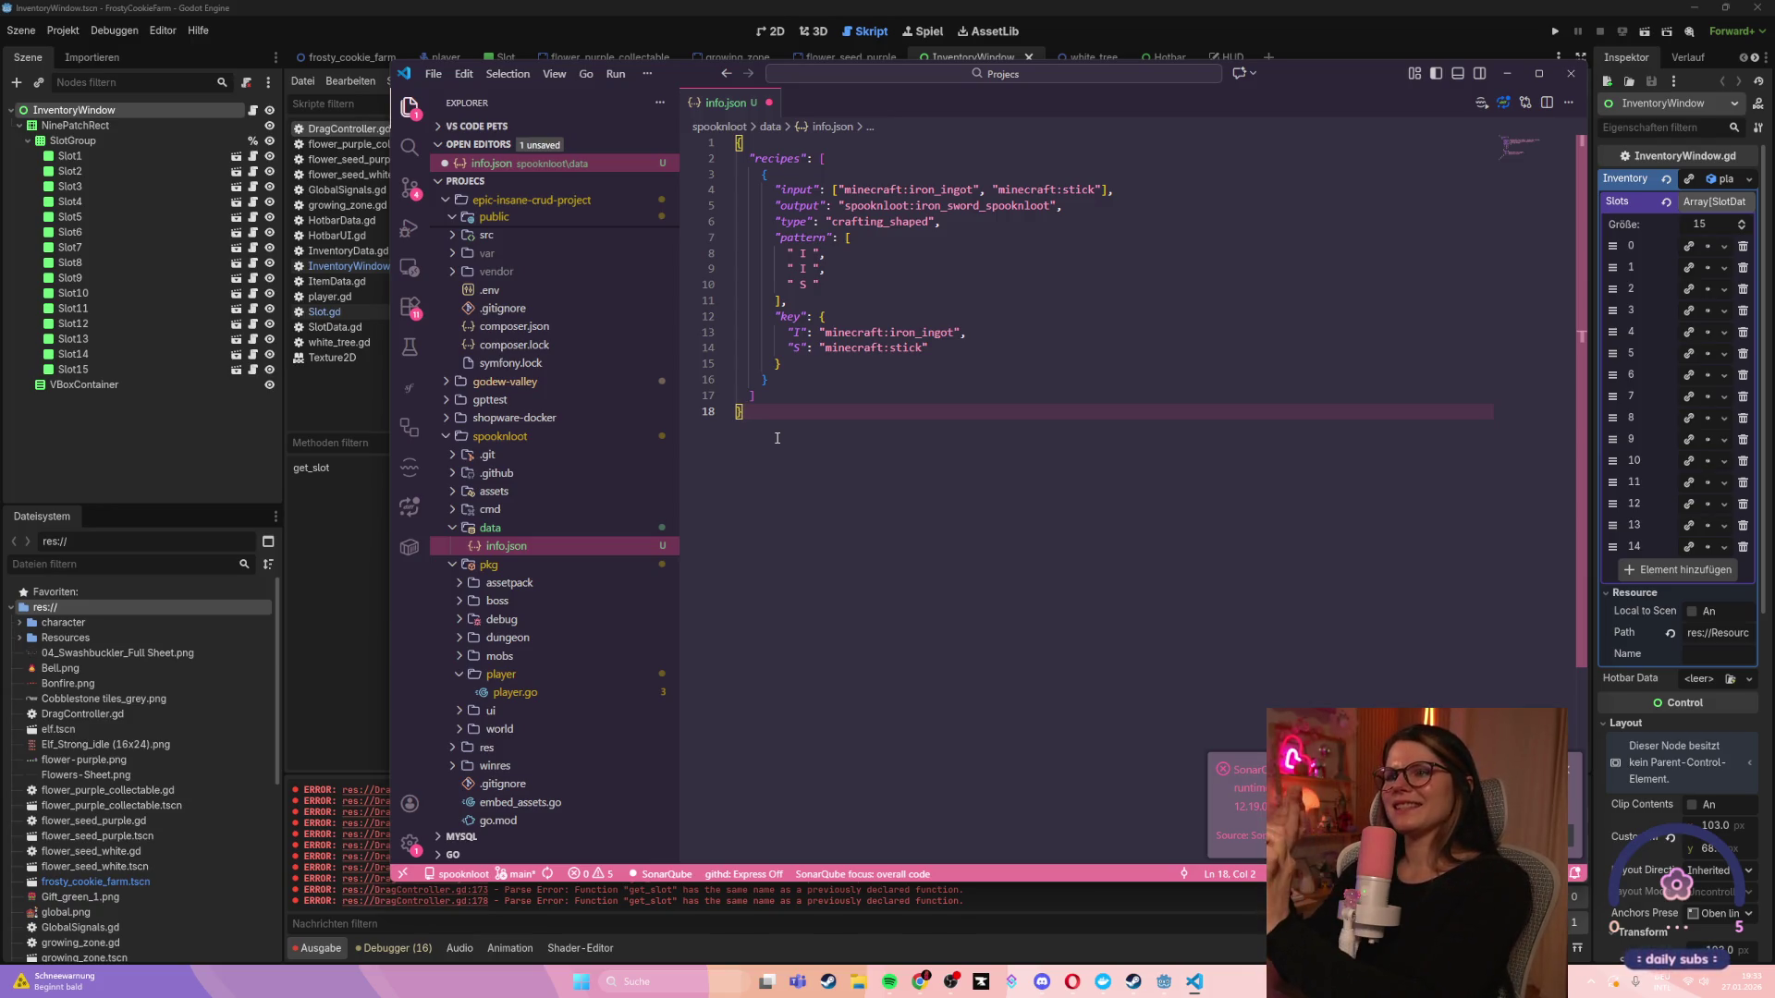
pyautogui.hotkey('ctrl', 's')
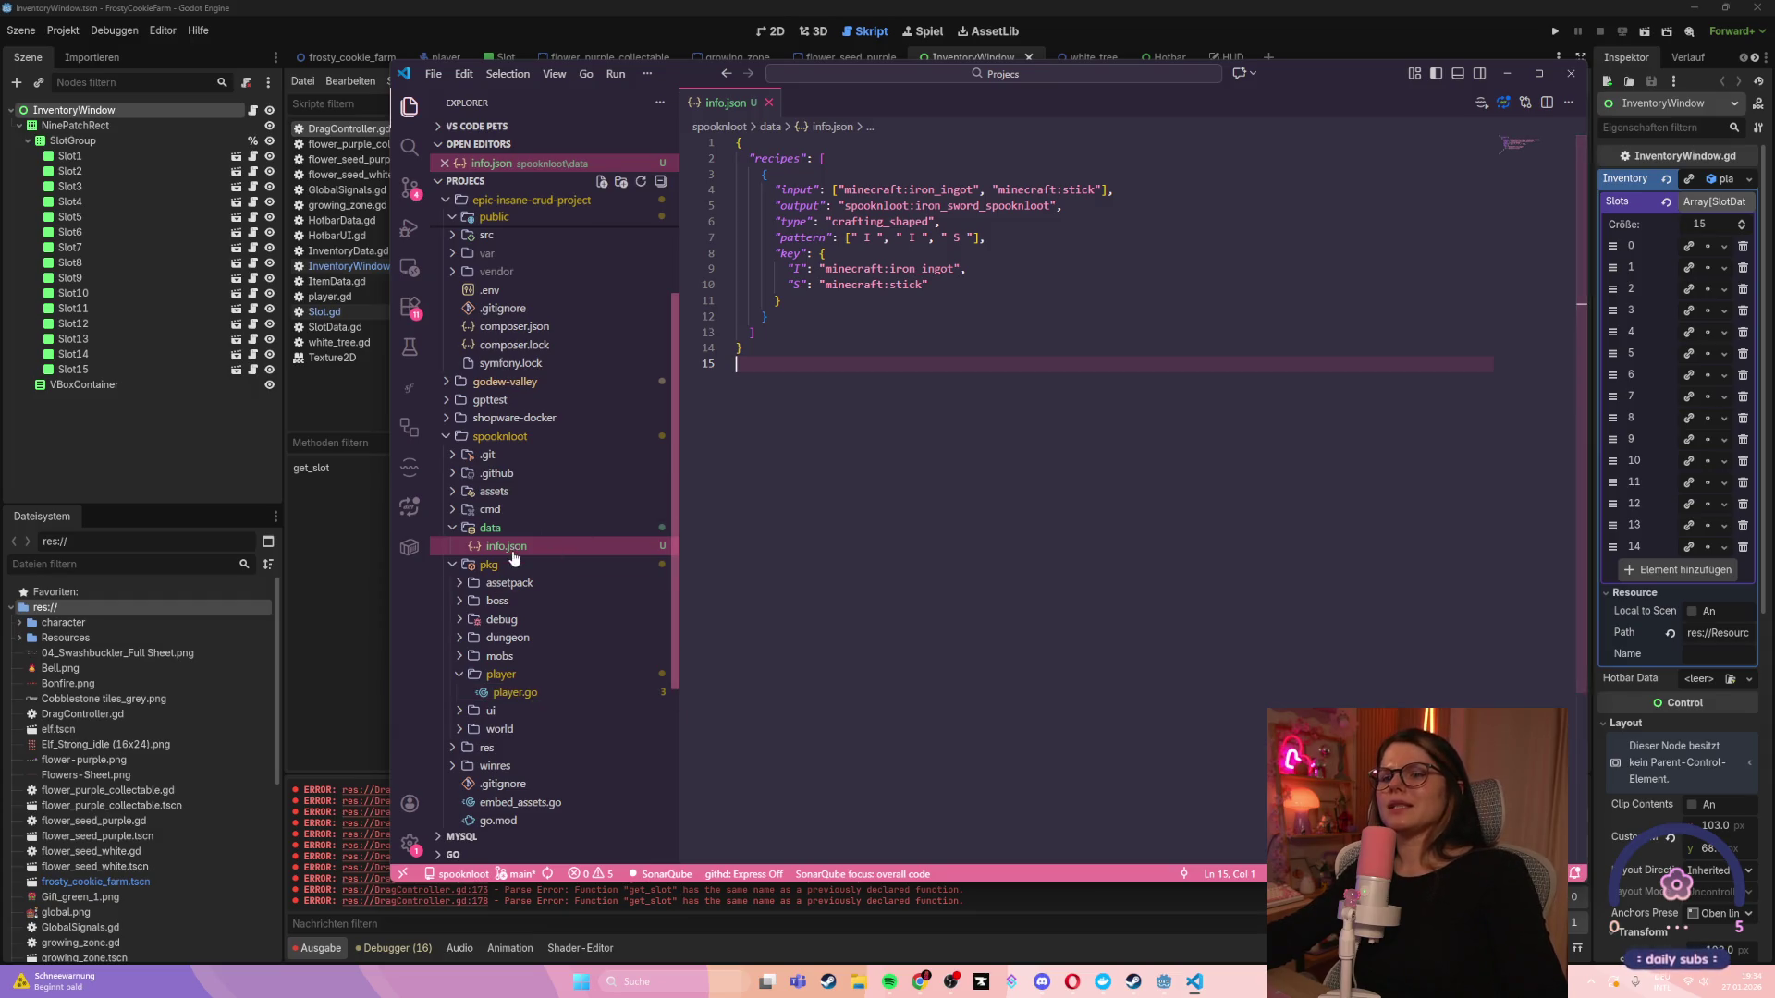
pyautogui.hotkey('ctrl', 'shift', 'e')
pyautogui.click(500, 693)
# Step: Scroll up to the PlayerInput function and place the cursor on empty line 212
pyautogui.scroll(10, 890, 673)
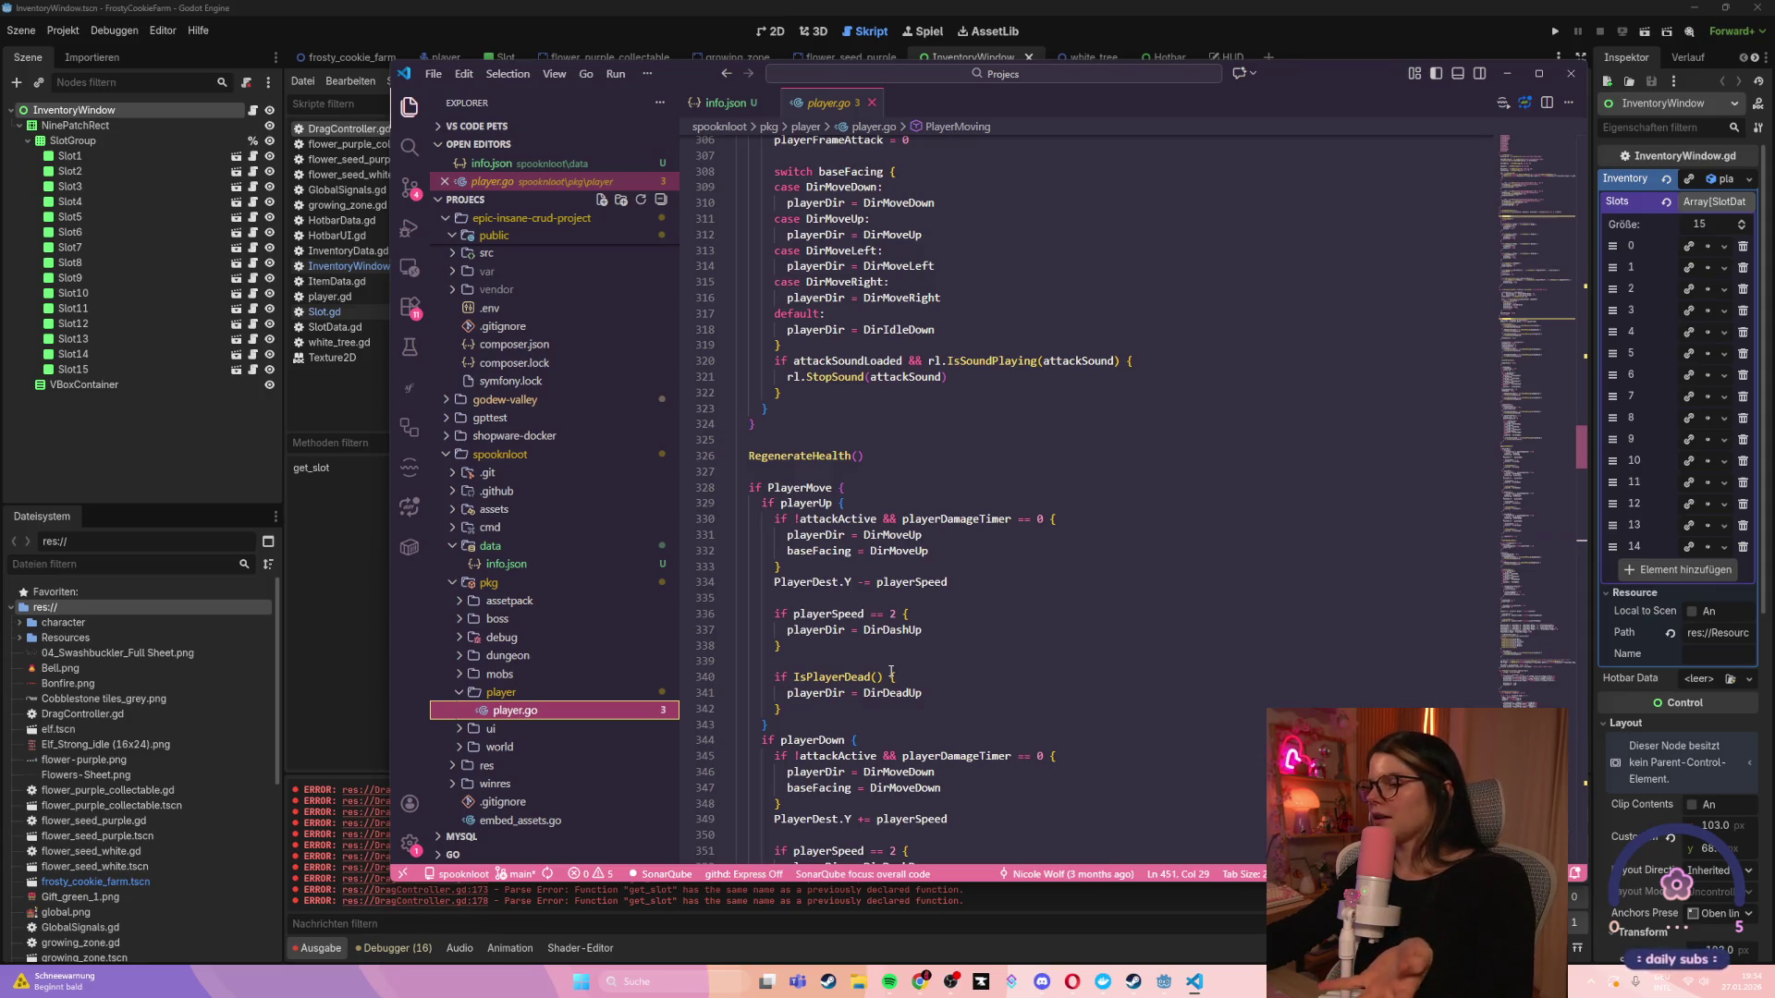
pyautogui.scroll(15, 890, 672)
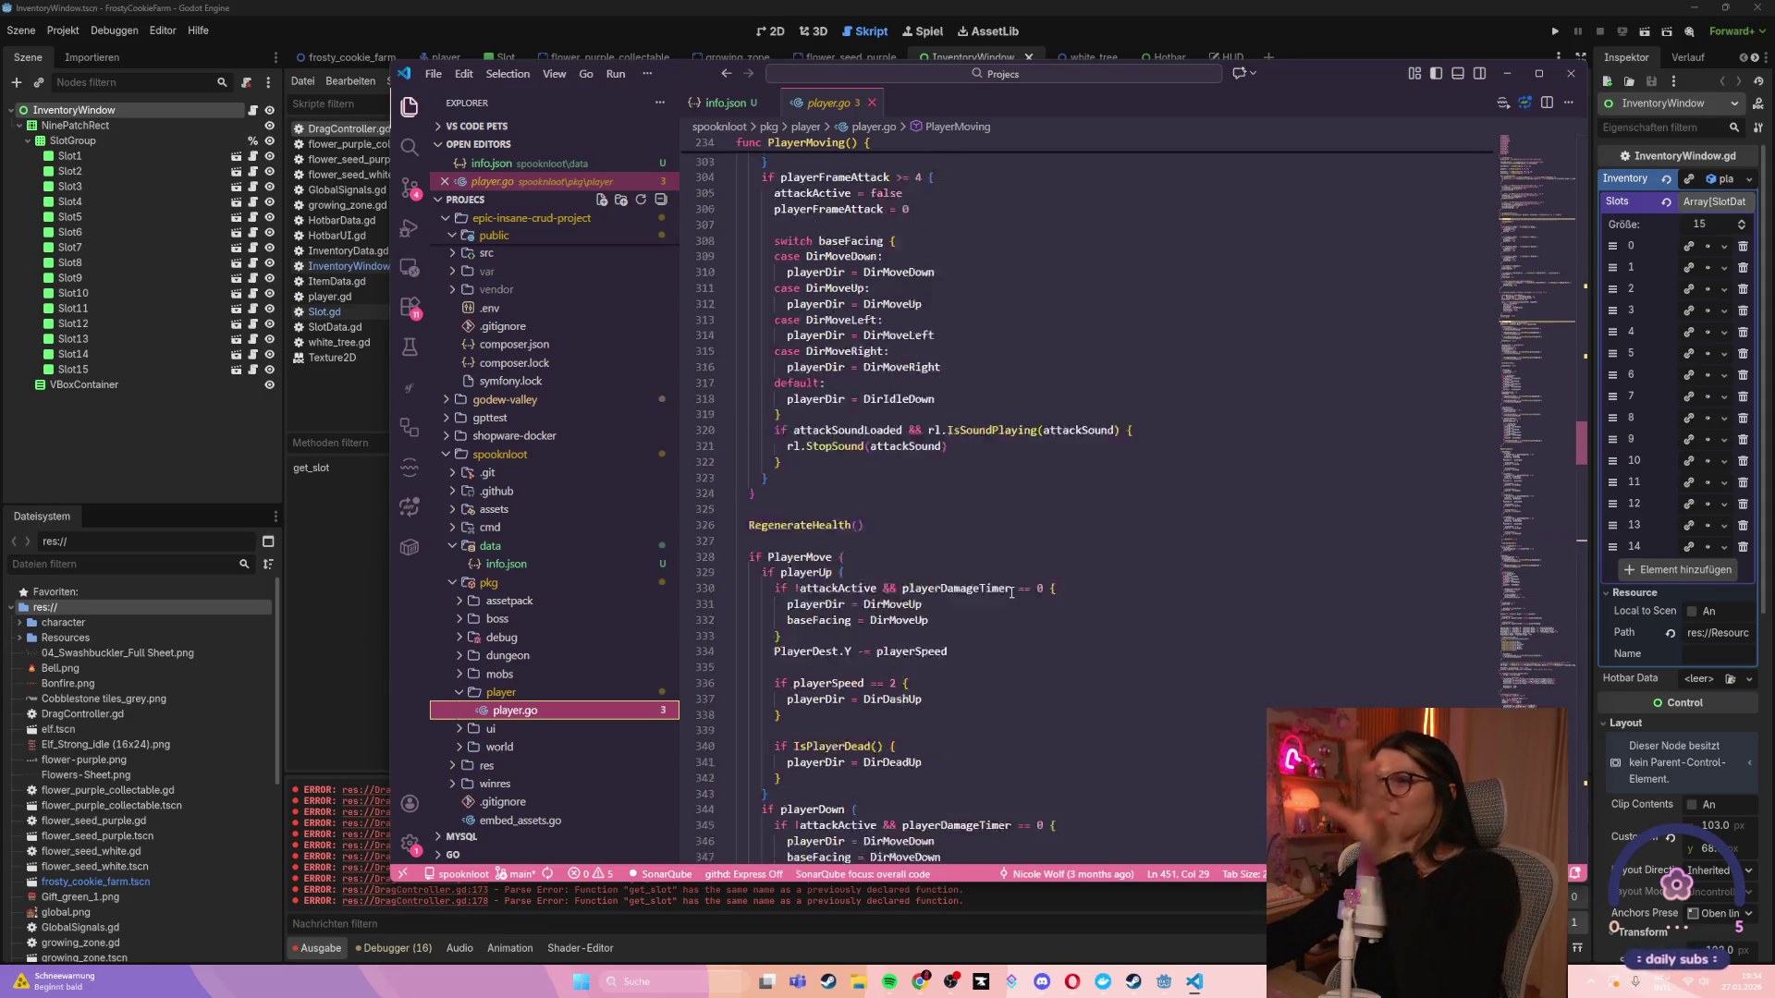
pyautogui.scroll(8, 1012, 593)
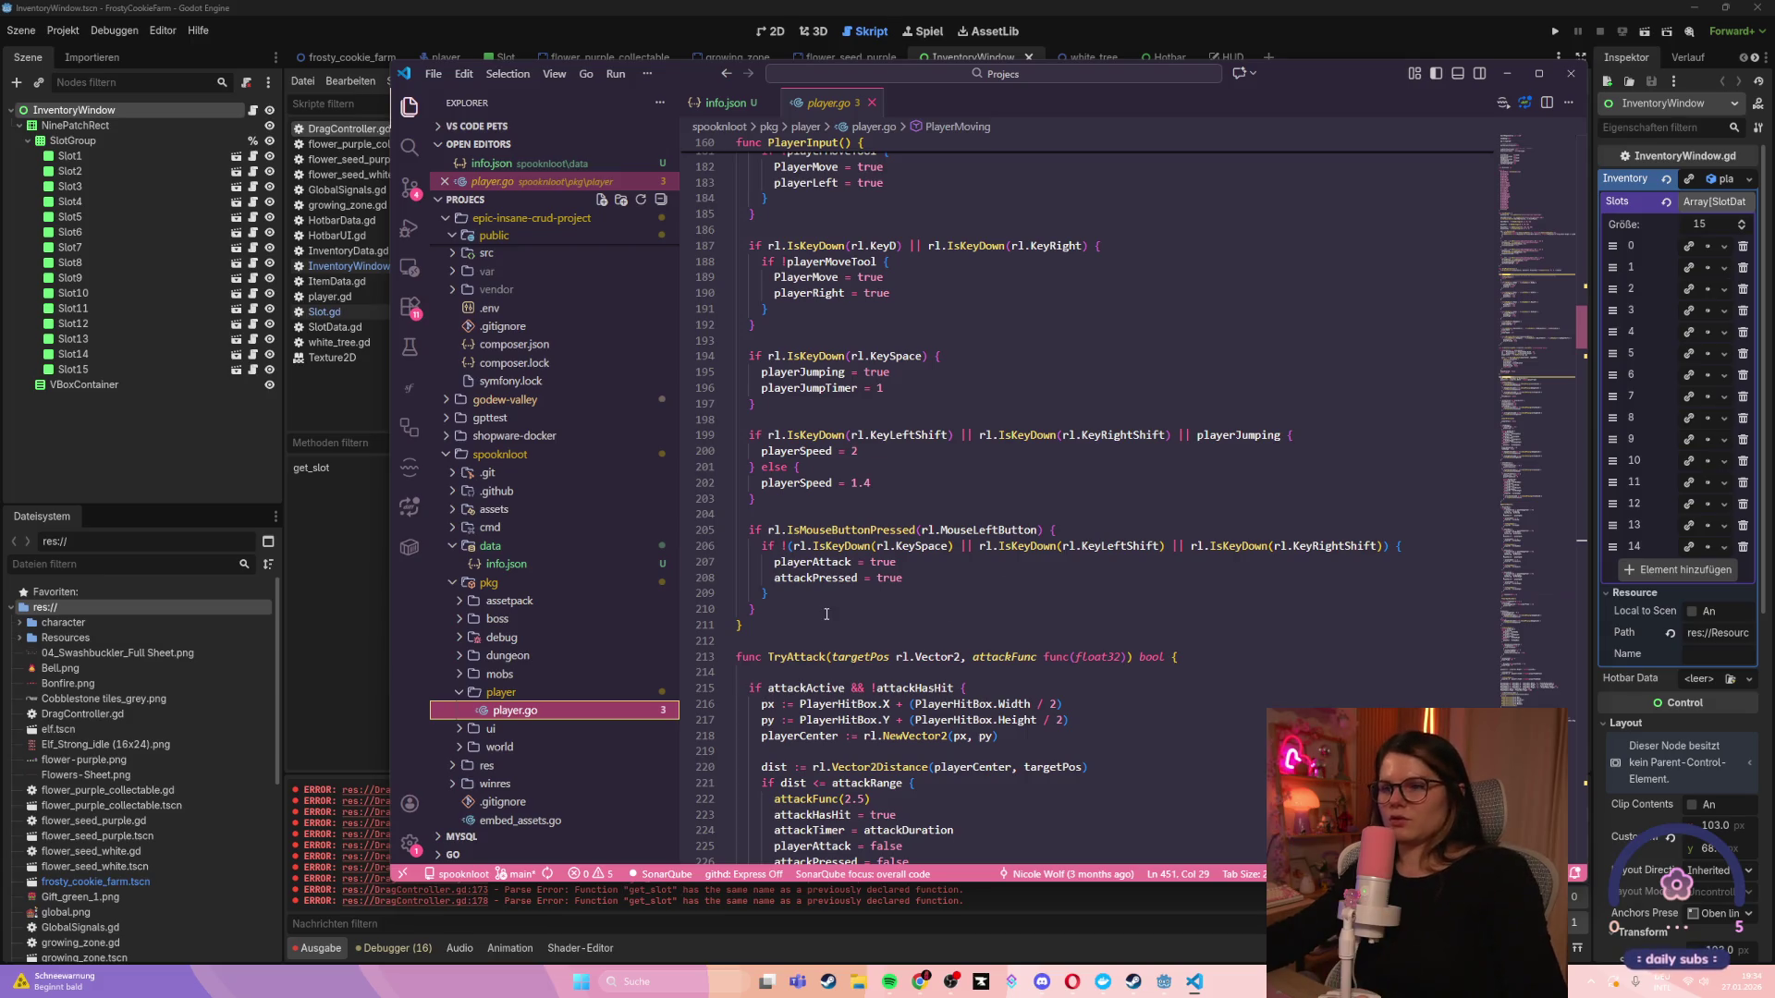
pyautogui.click(802, 639)
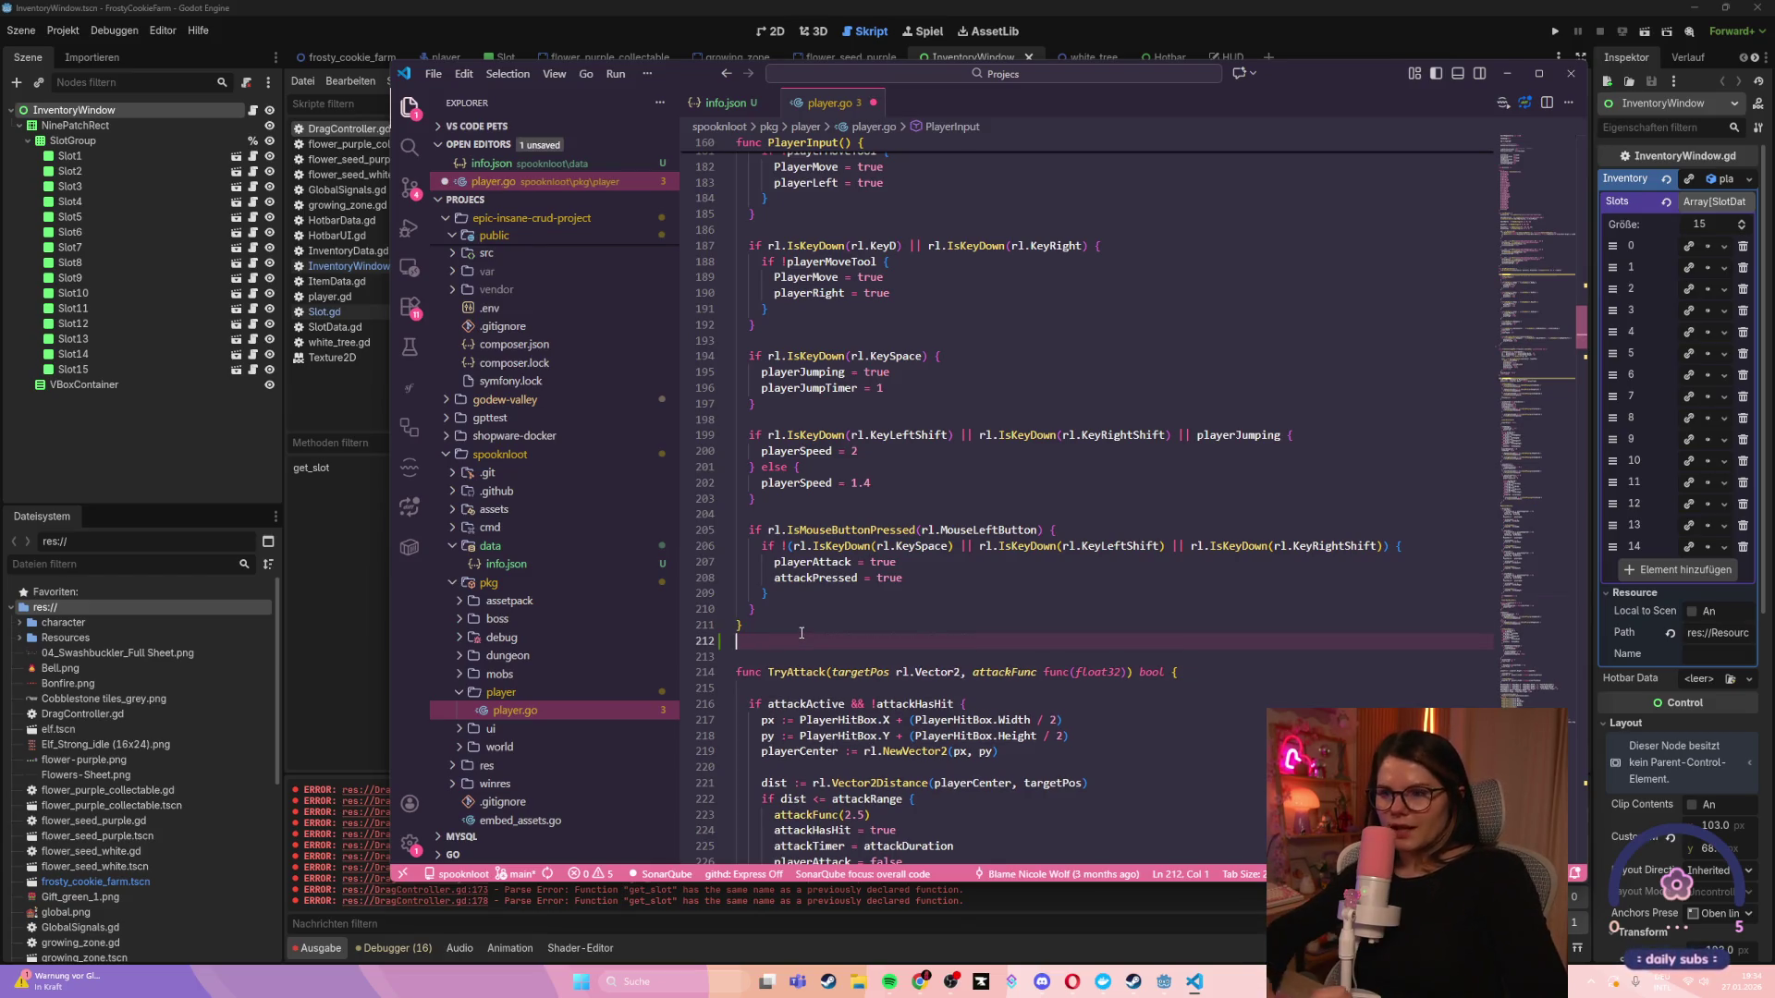
# Step: Below PlayerInput in player.go, add json = "//spooknloot/data/info.json" and begin a recipes. line
pyautogui.press('Return')
pyautogui.press('Return')
pyautogui.write('json')
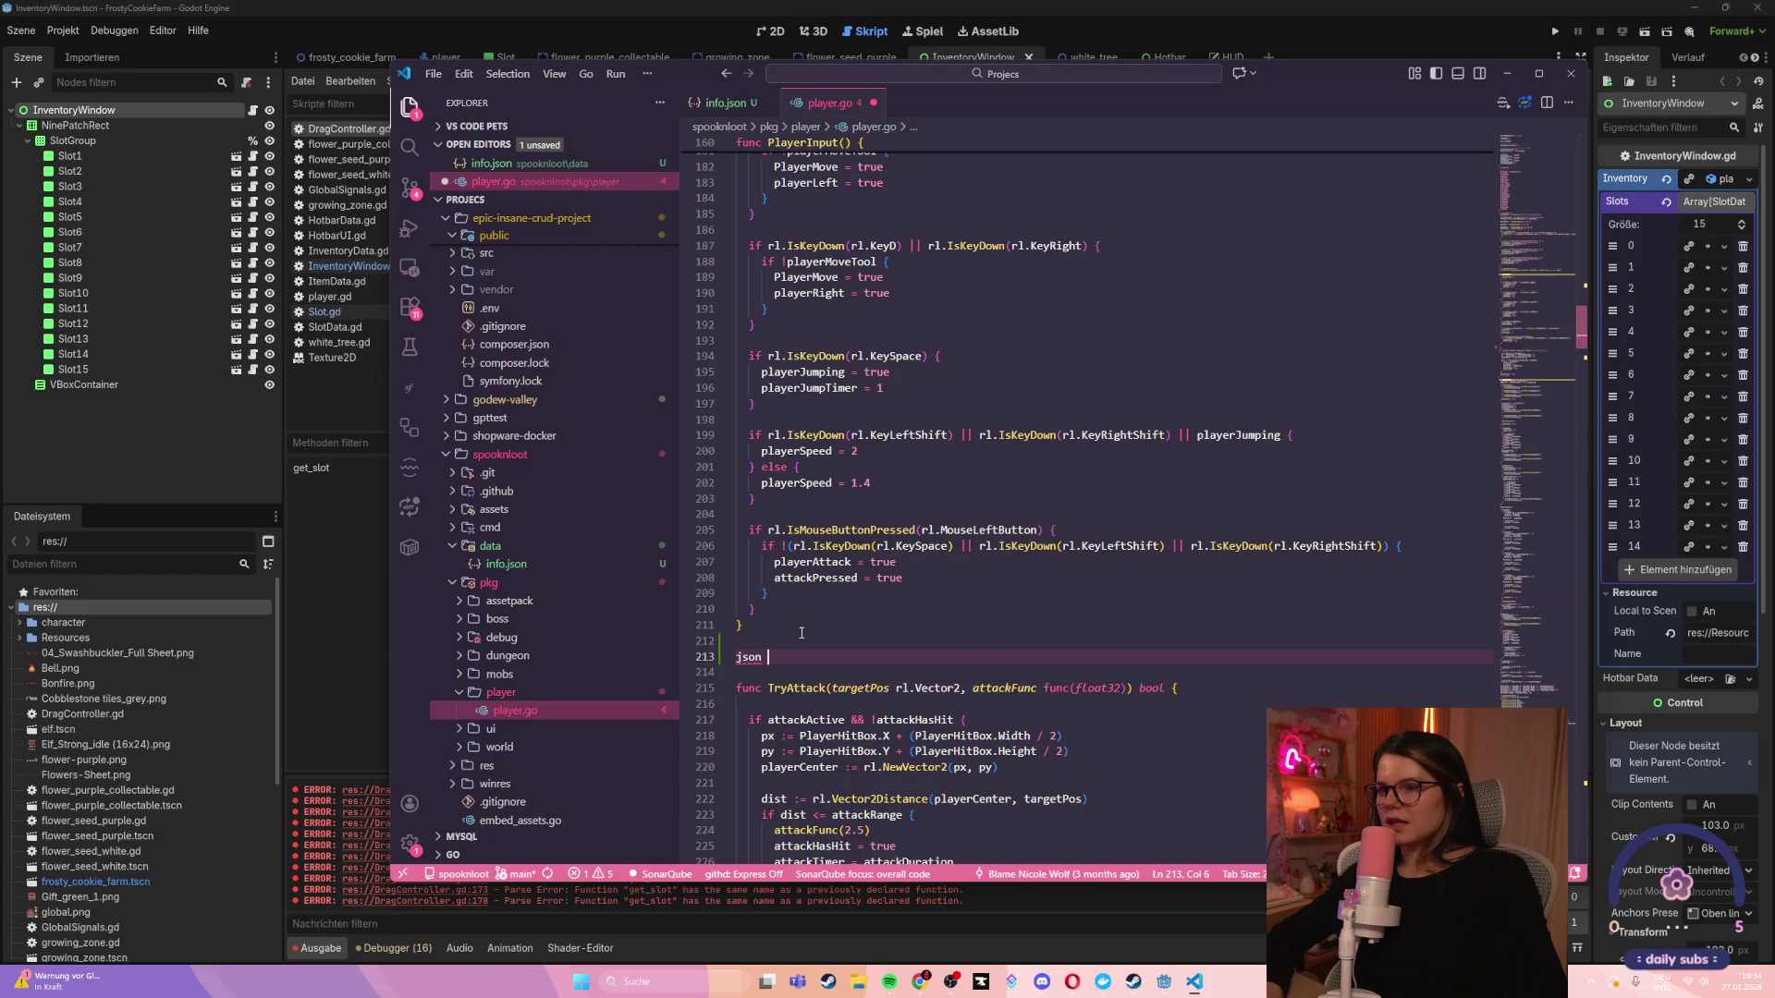
pyautogui.press('BackSpace')
pyautogui.press('BackSpace')
pyautogui.write('= ')
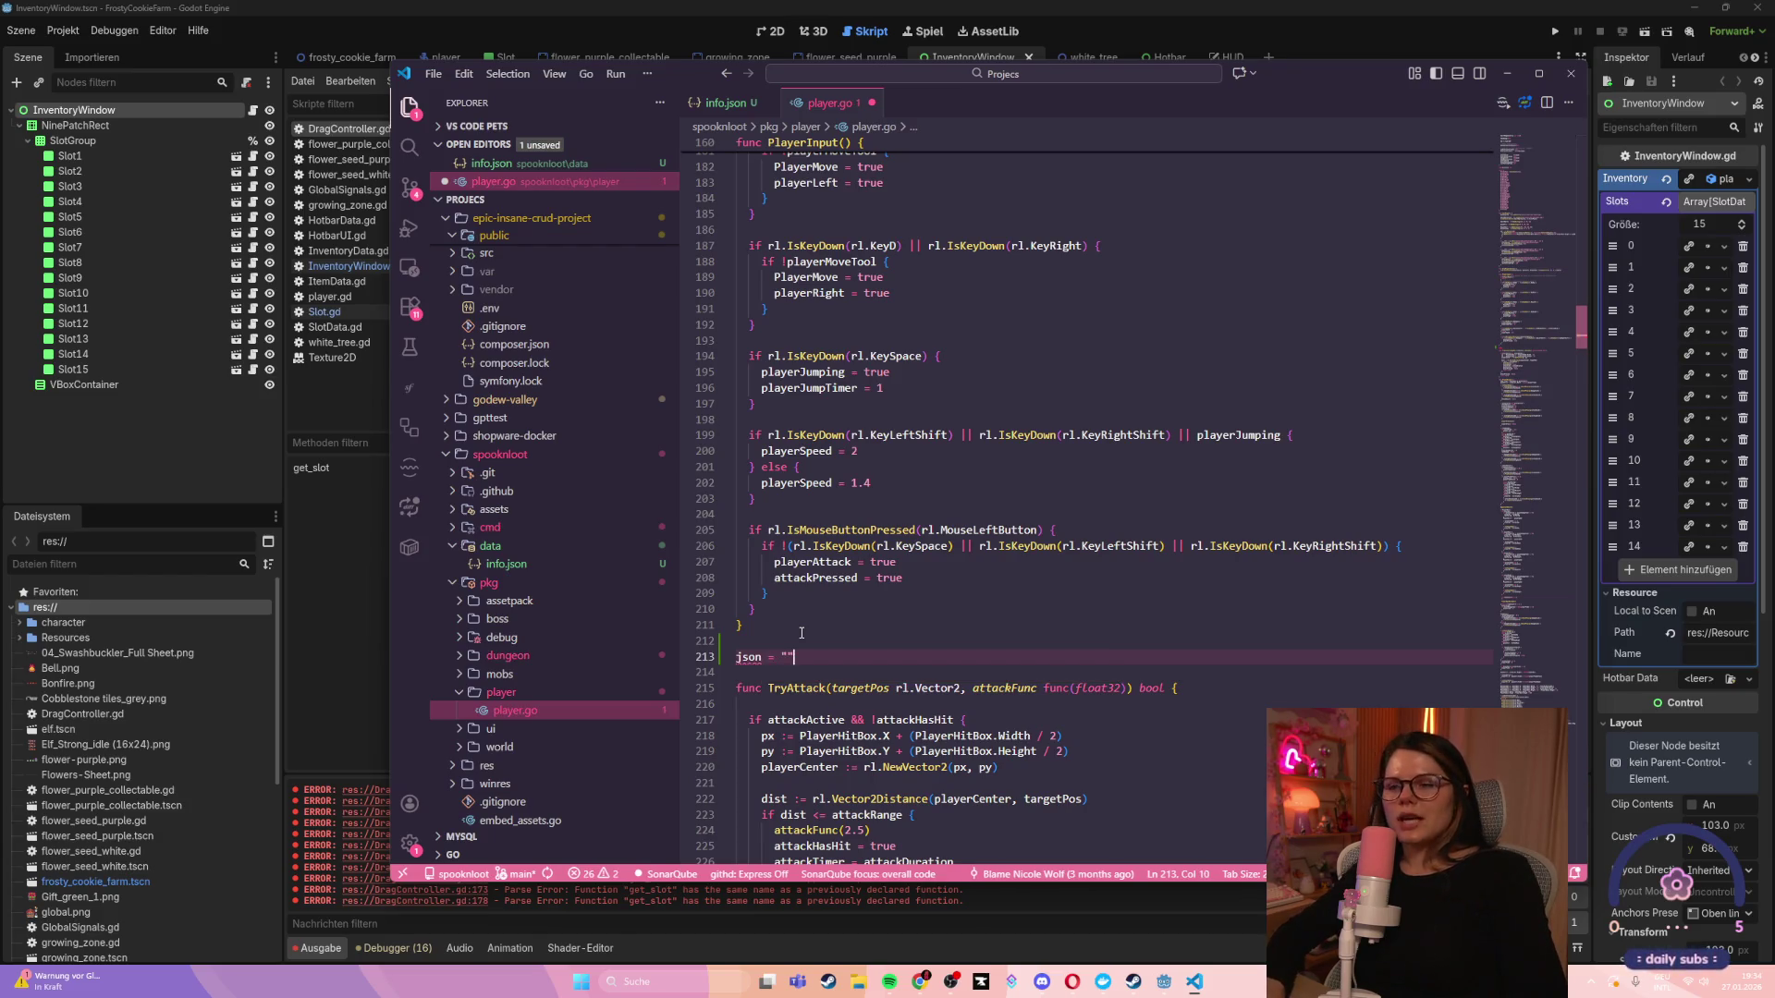
pyautogui.write('"')
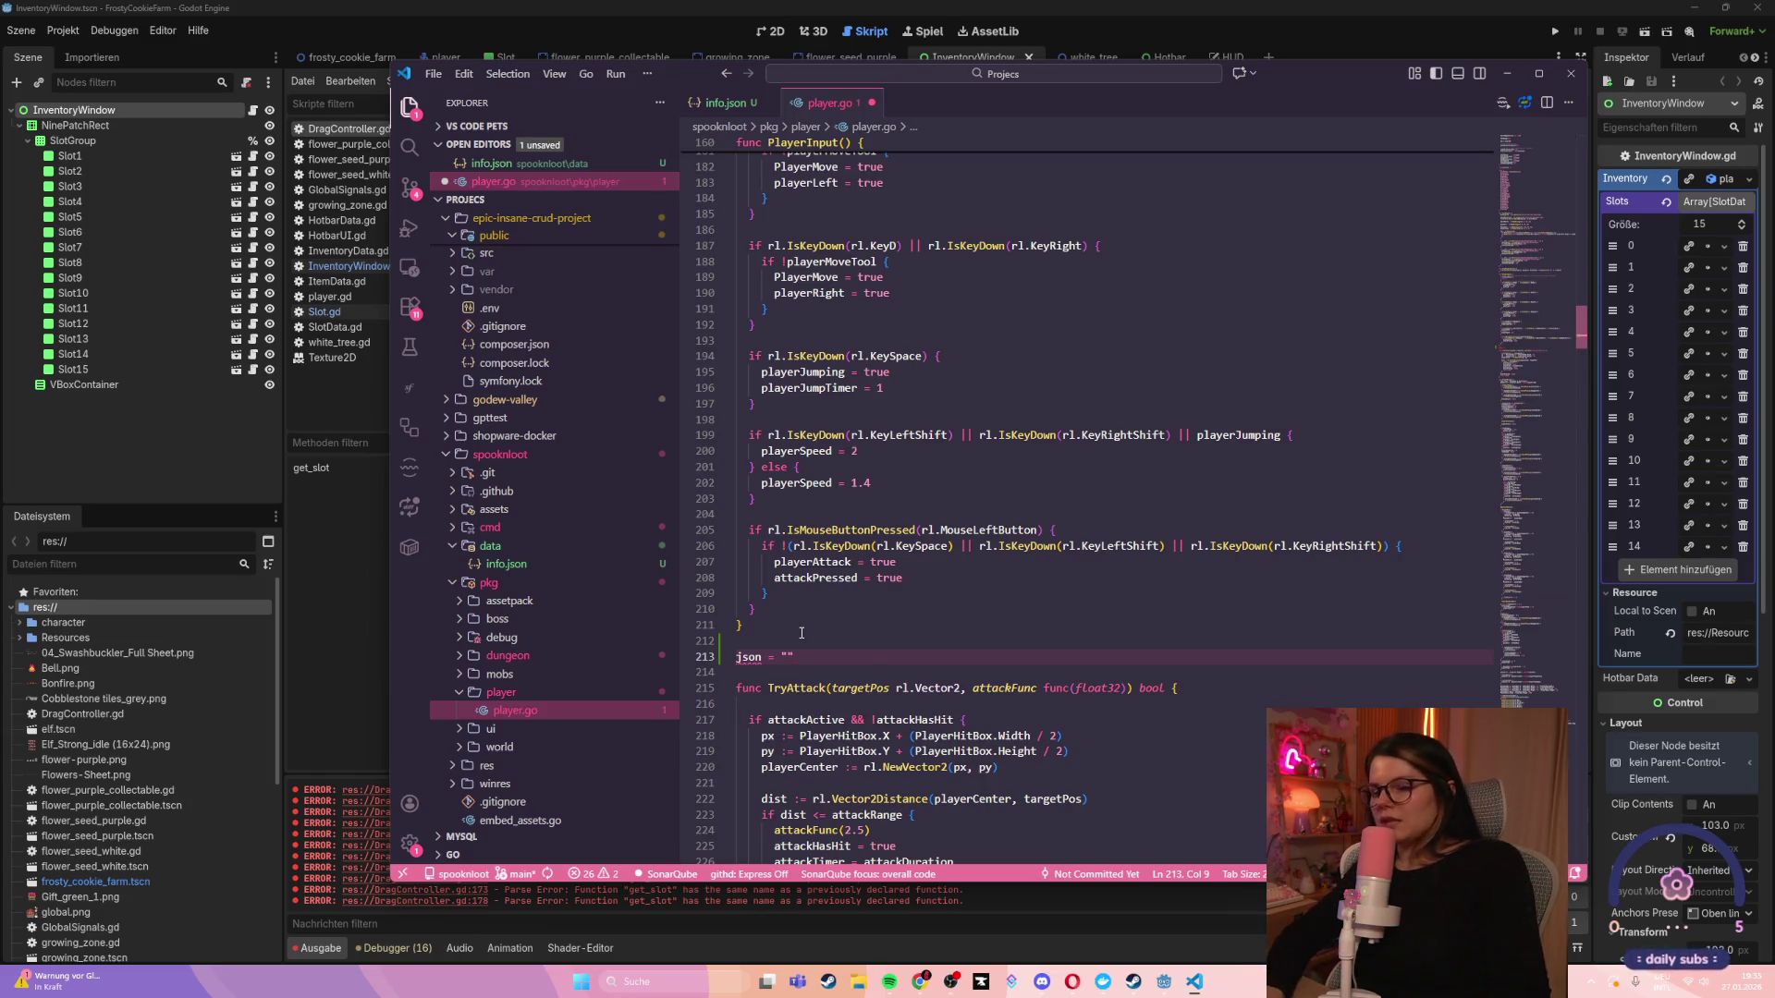
pyautogui.write('{')
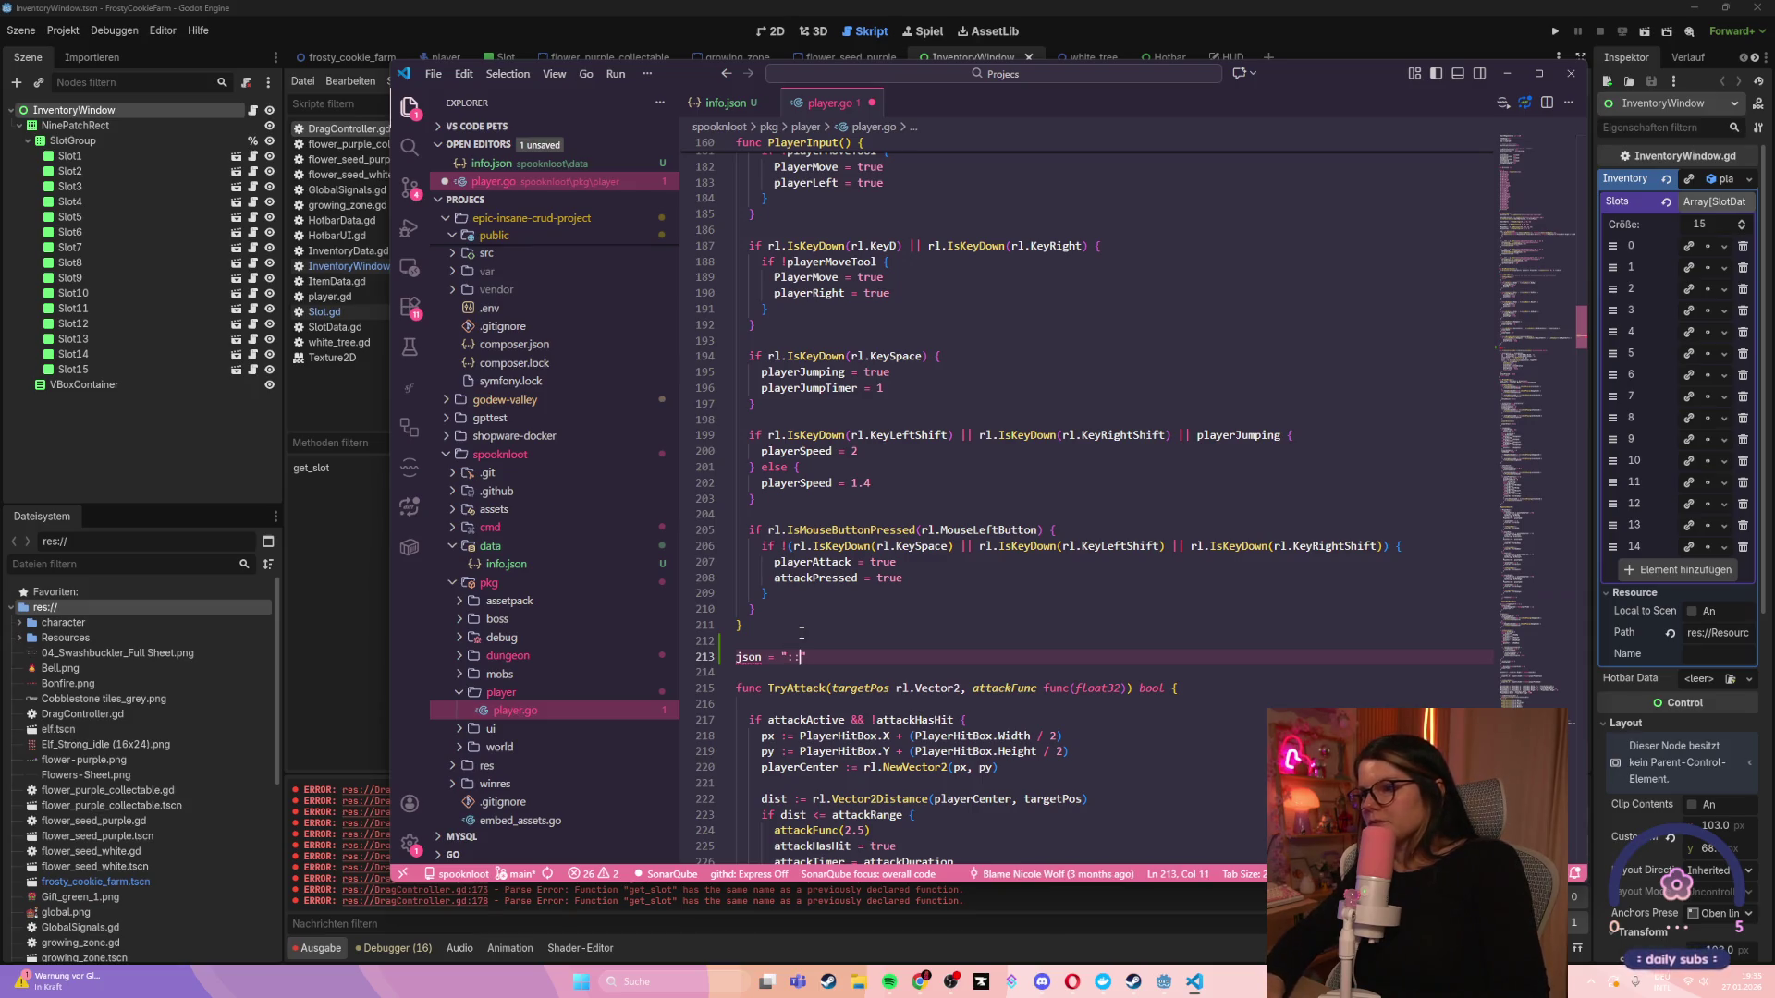
pyautogui.write('res:')
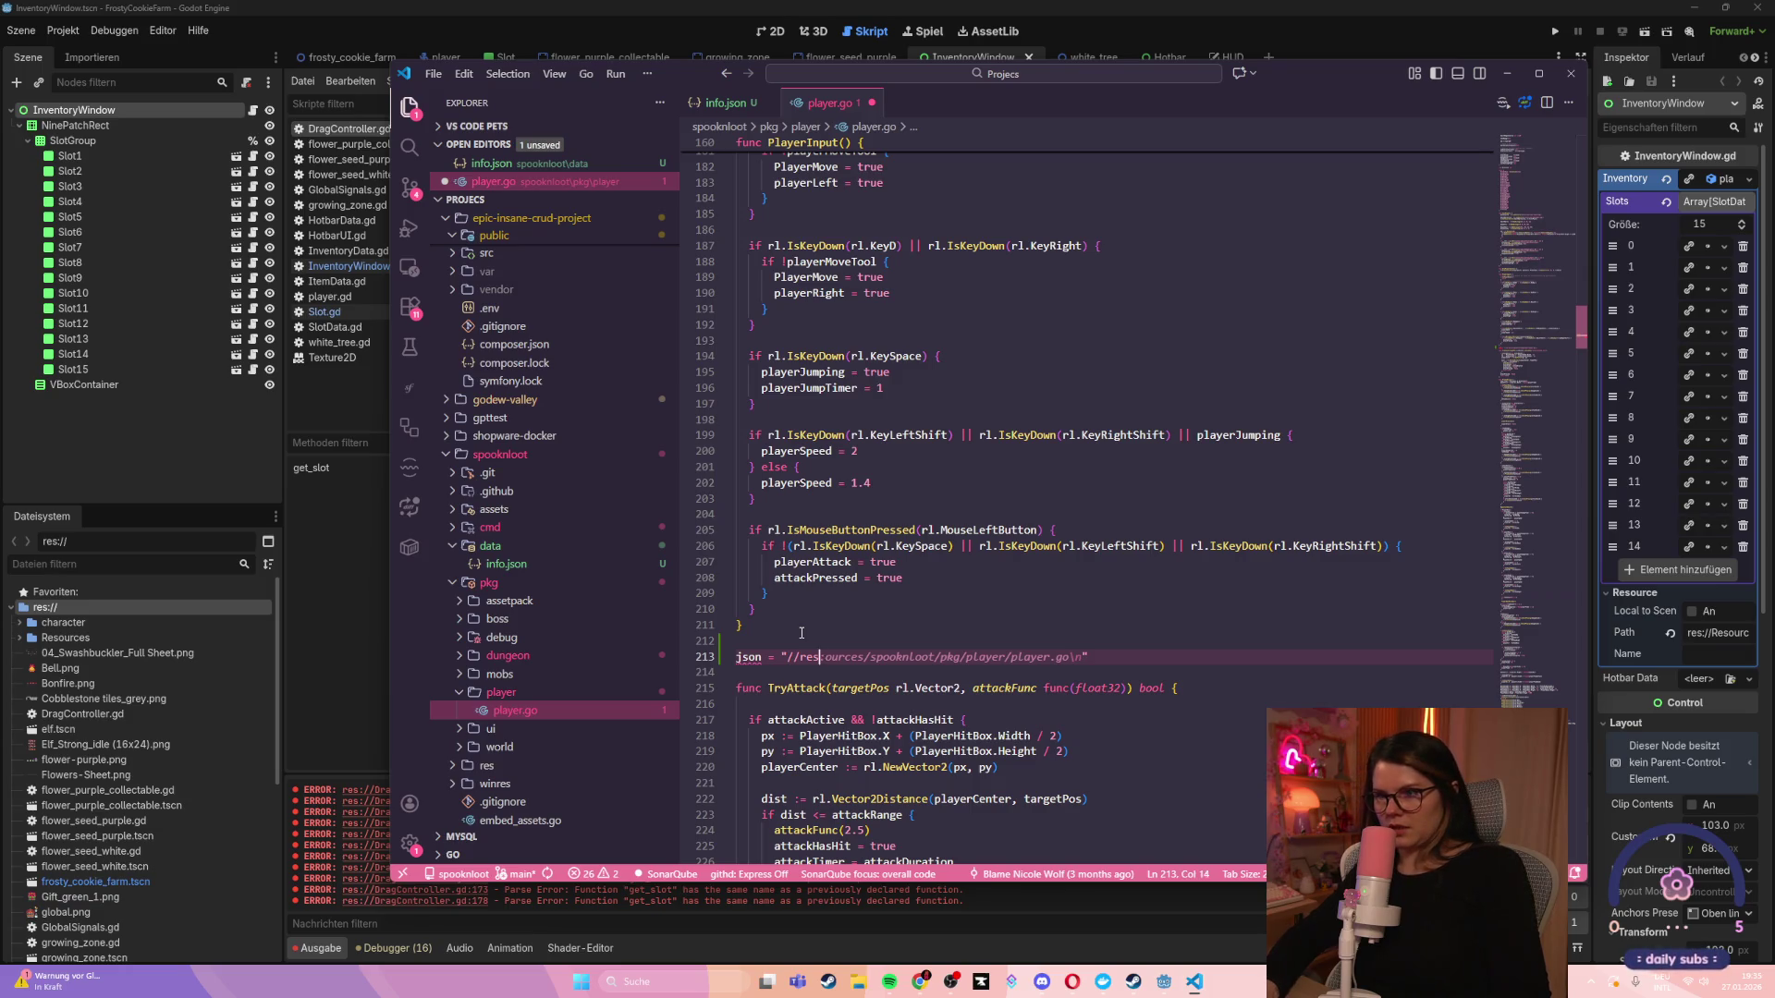
pyautogui.write('spookn')
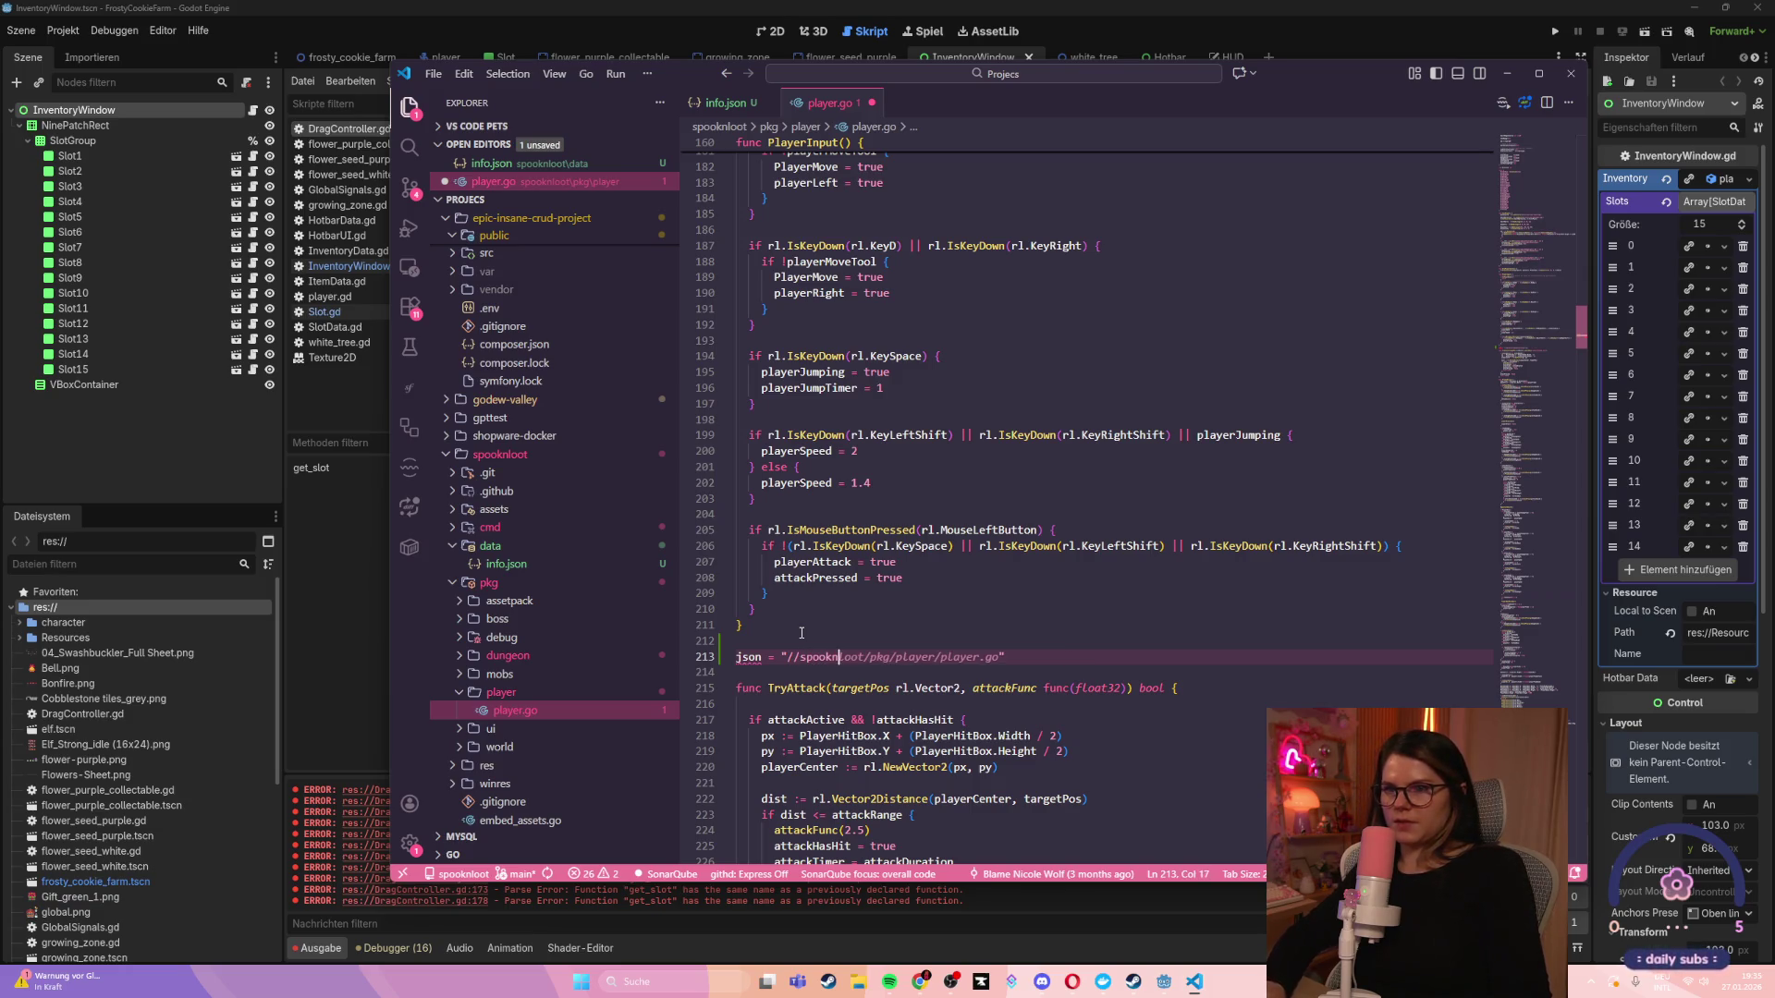
pyautogui.write('loot/data/')
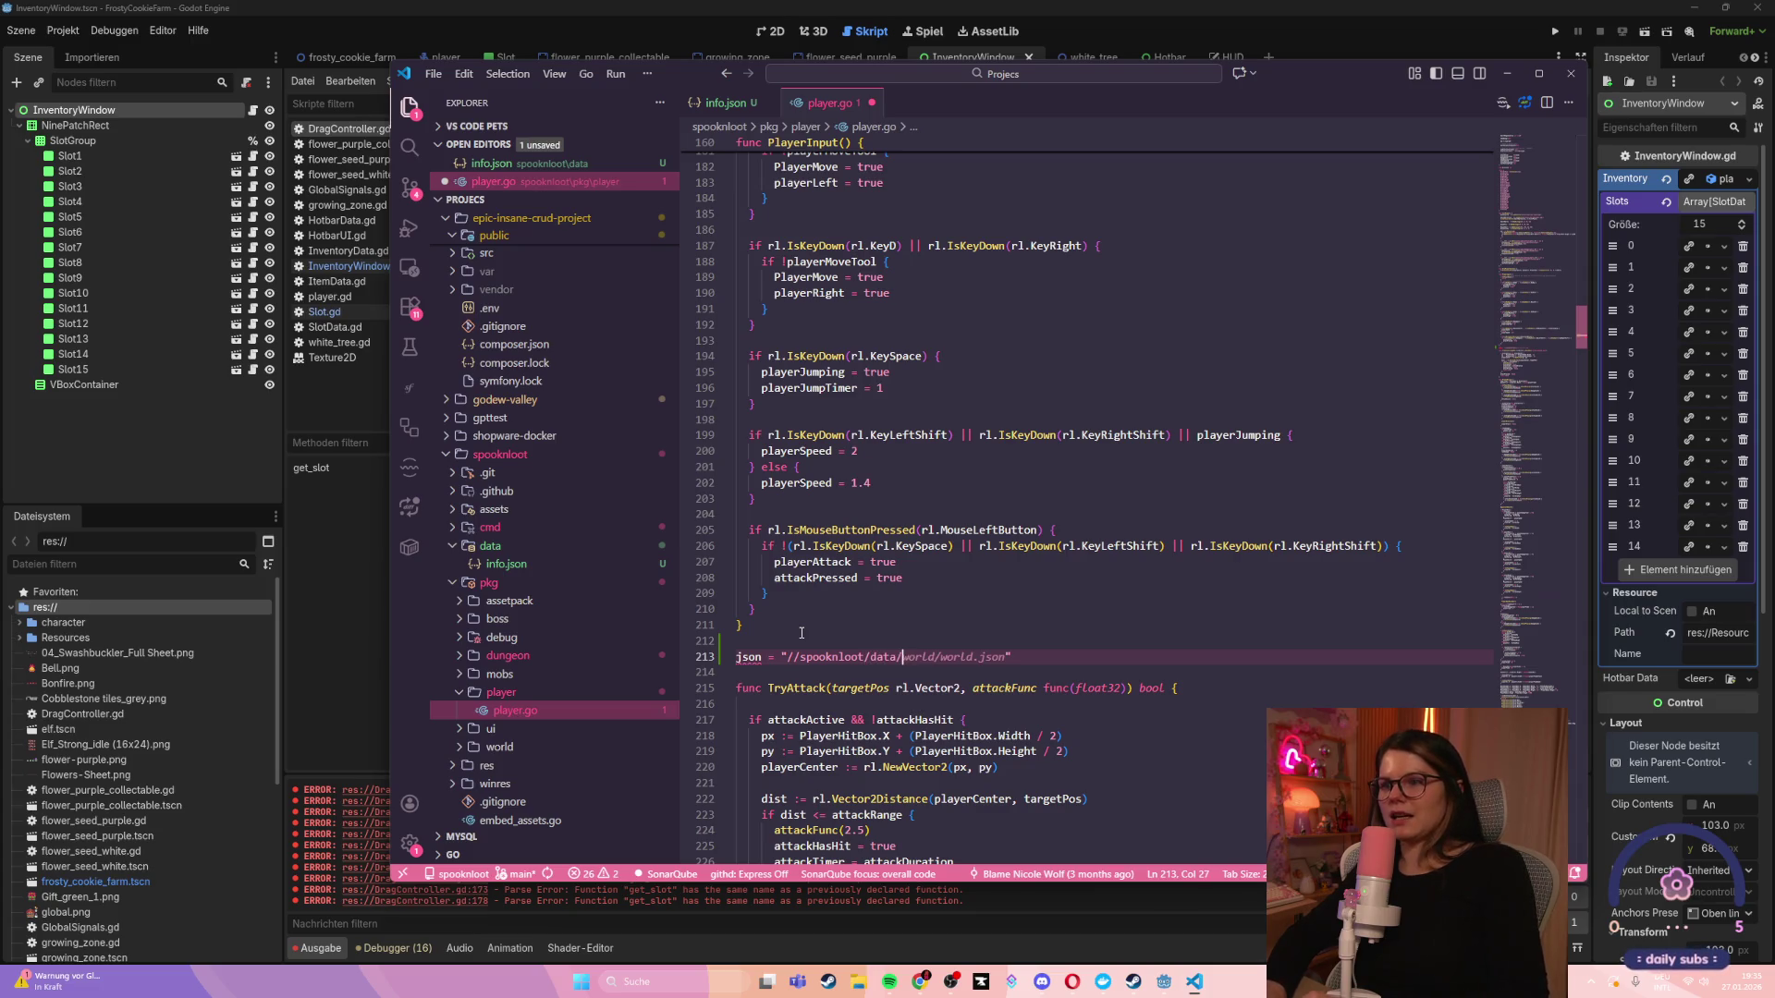
pyautogui.write('i')
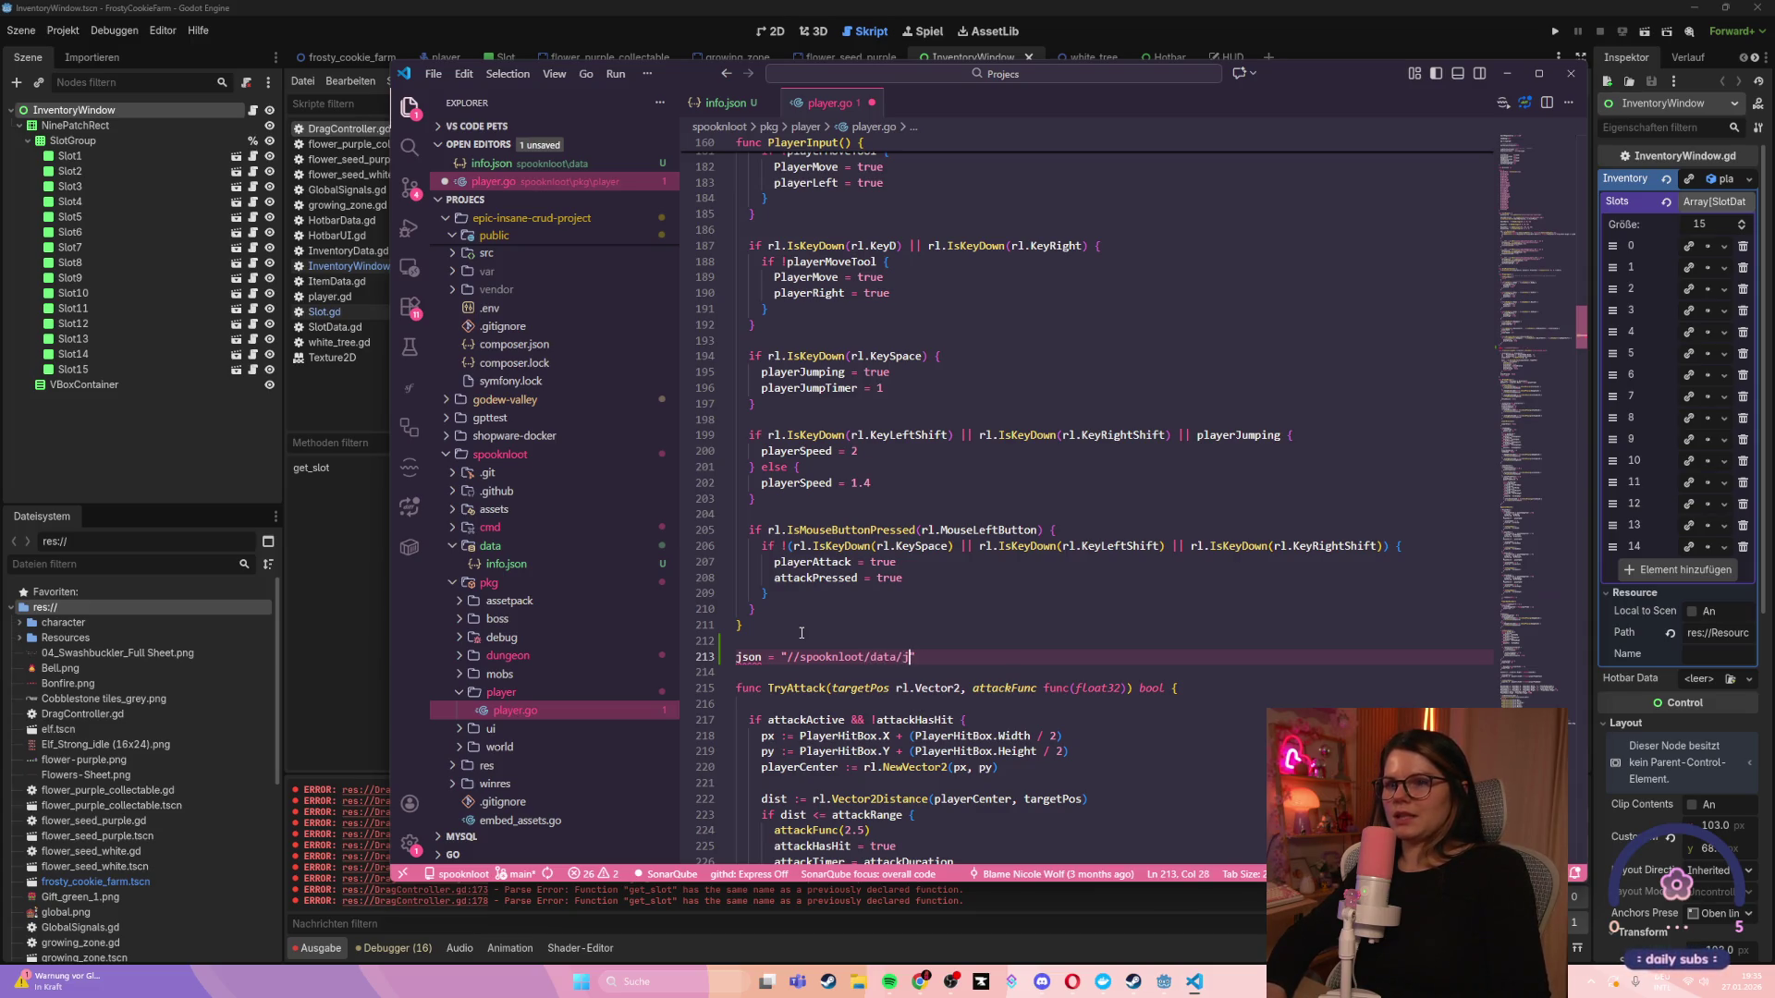
pyautogui.write('o.j')
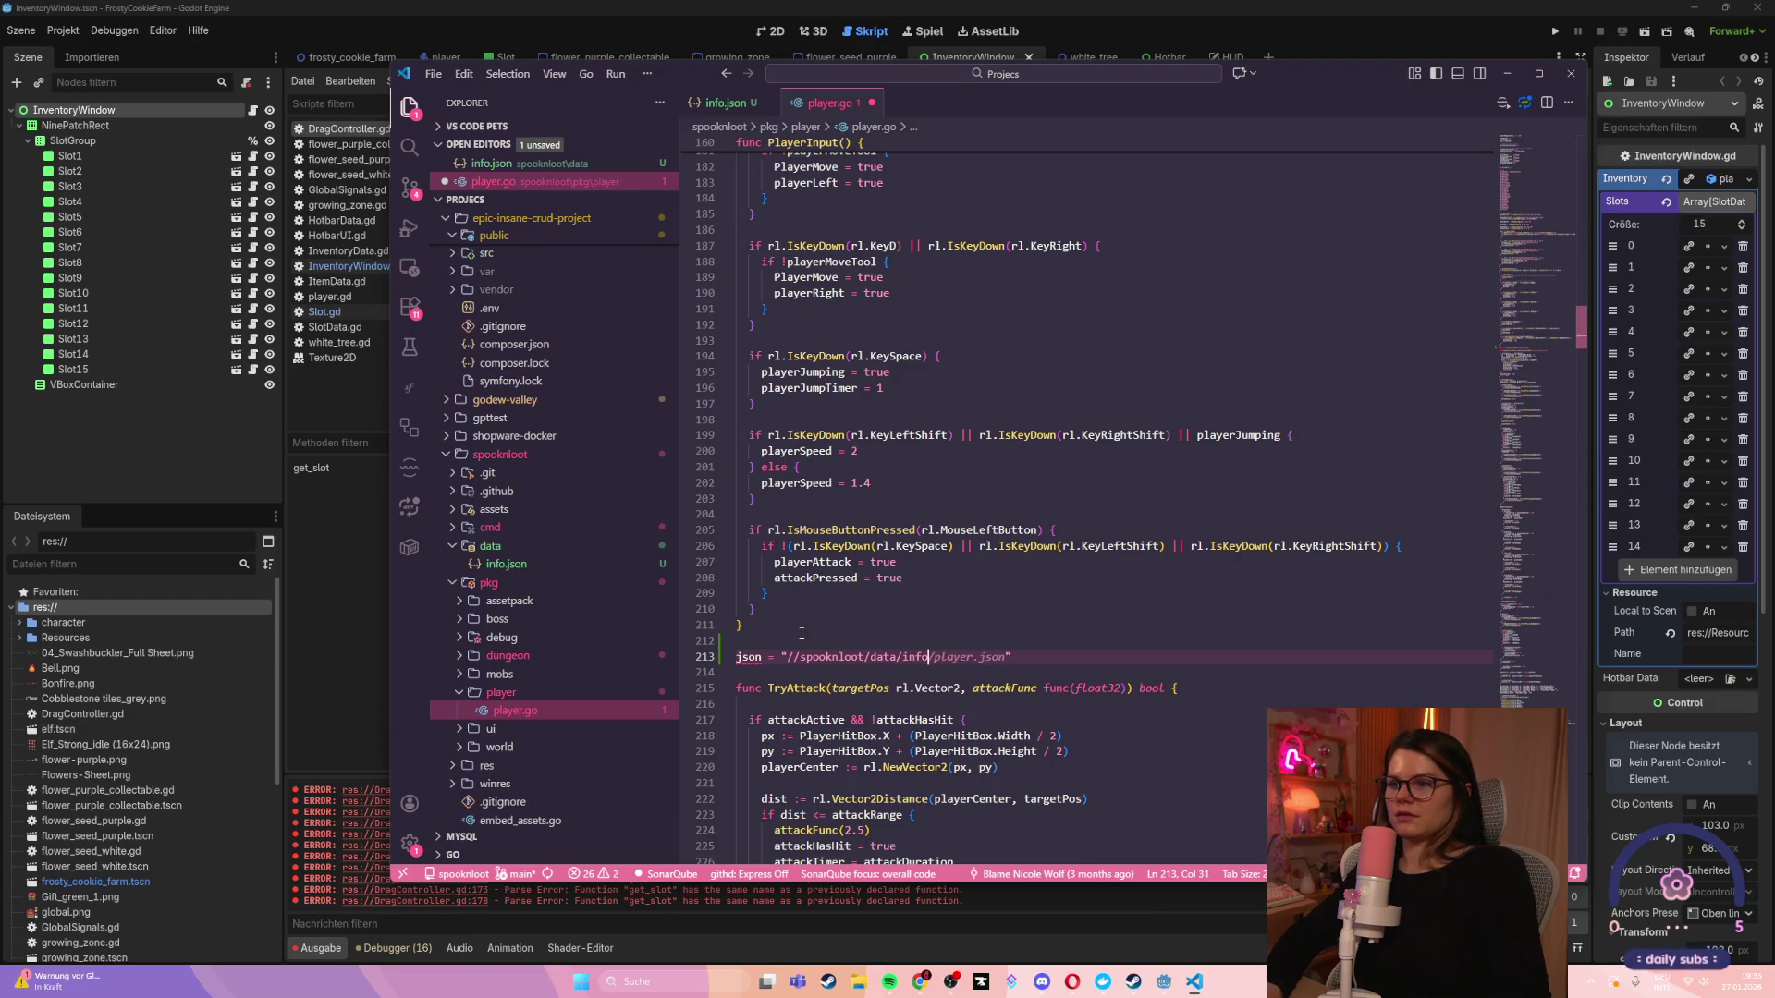
pyautogui.write('"')
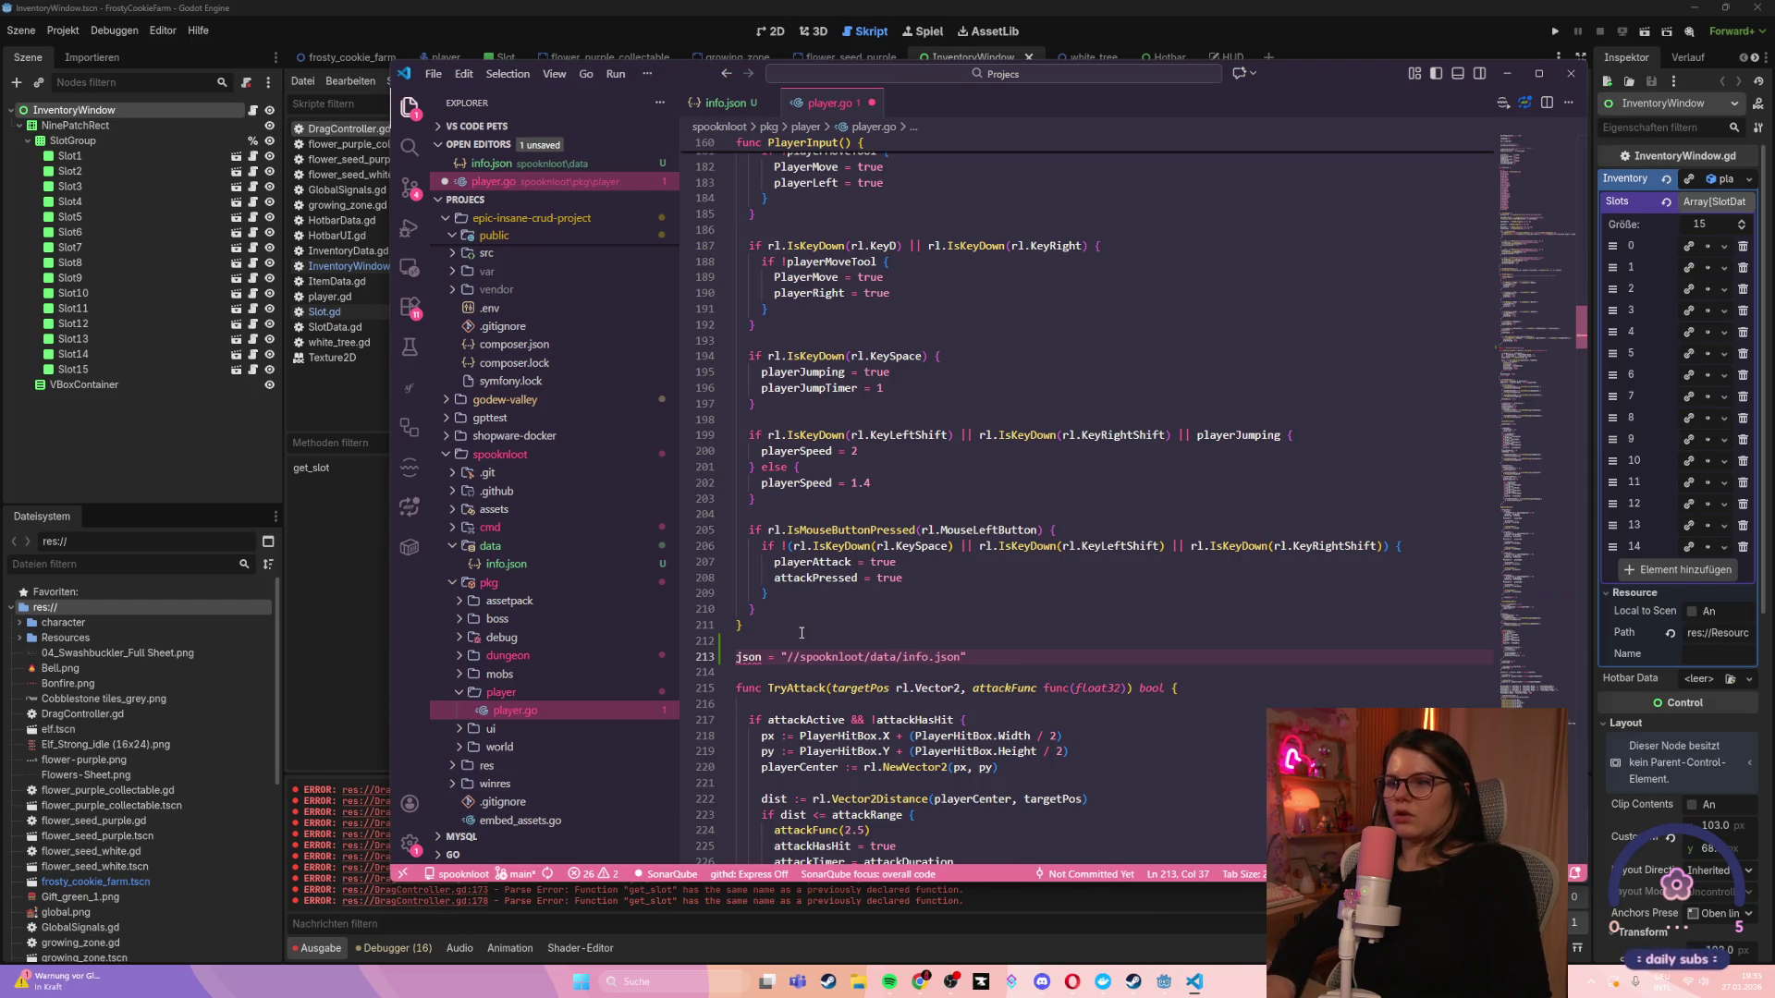
pyautogui.press('Return')
pyautogui.press('Return')
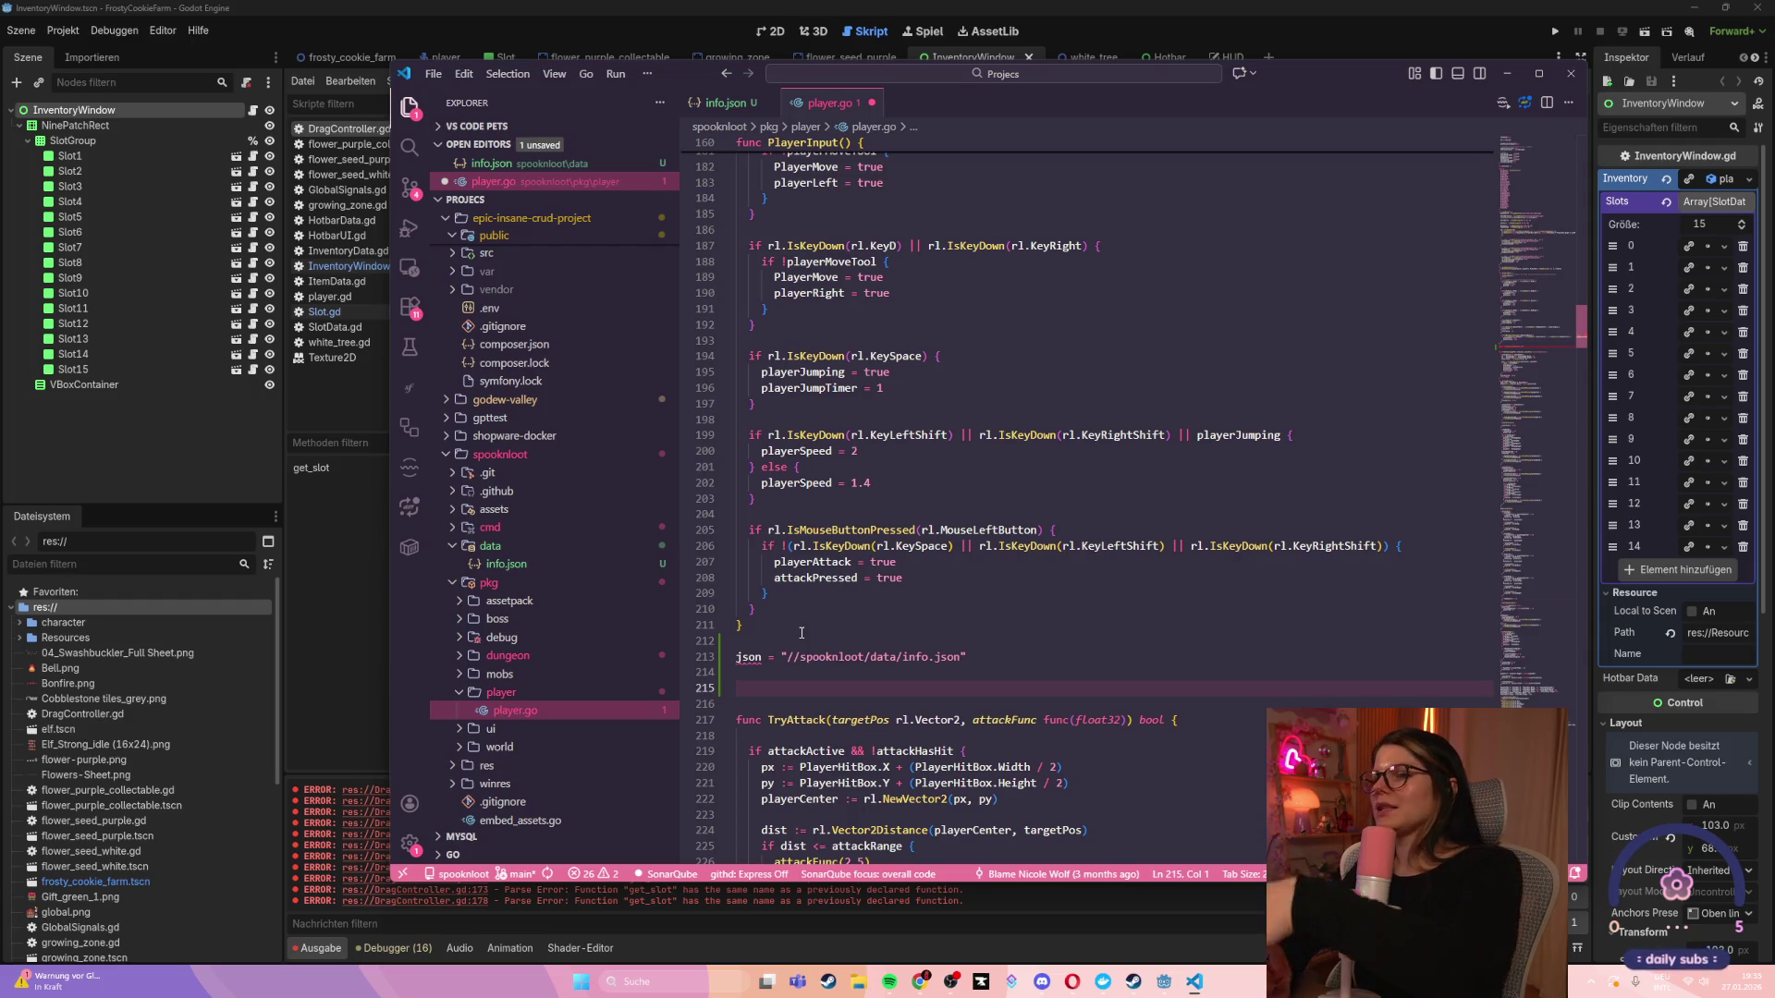
pyautogui.write('recipes.')
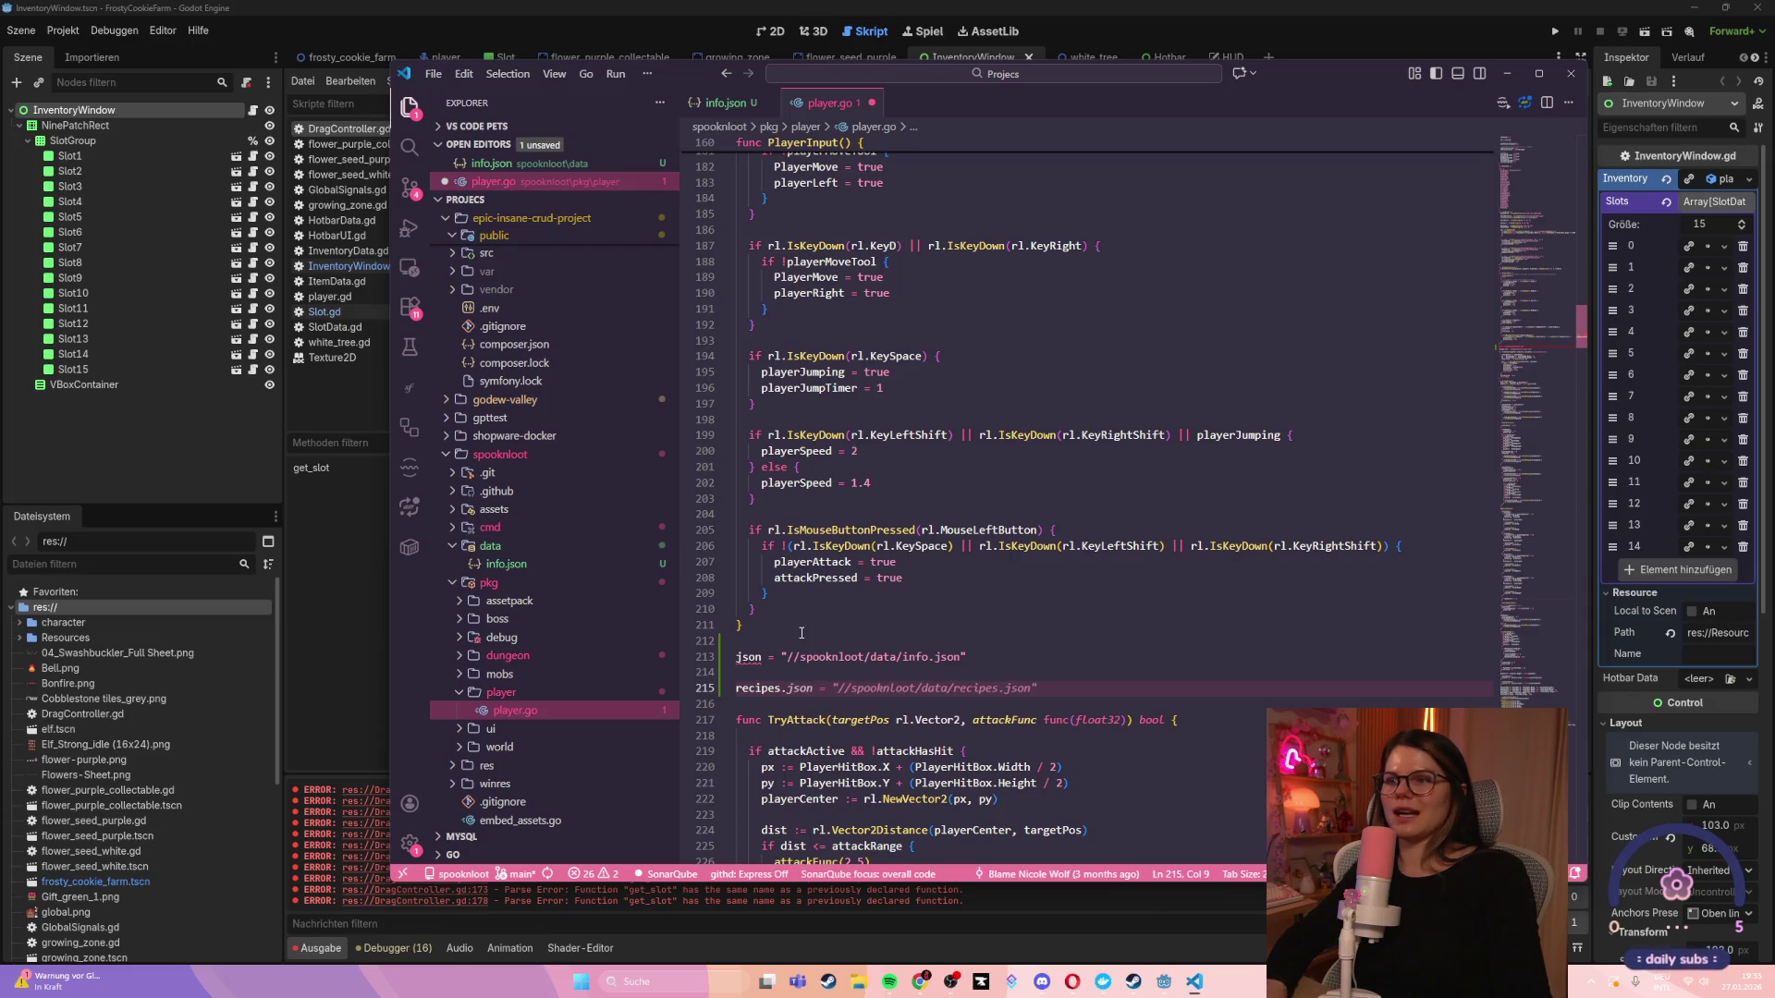
# Step: Check the recipe's input, type and crafting_shaped keys in info.json, then select player.go lines 212–215
pyautogui.click(722, 105)
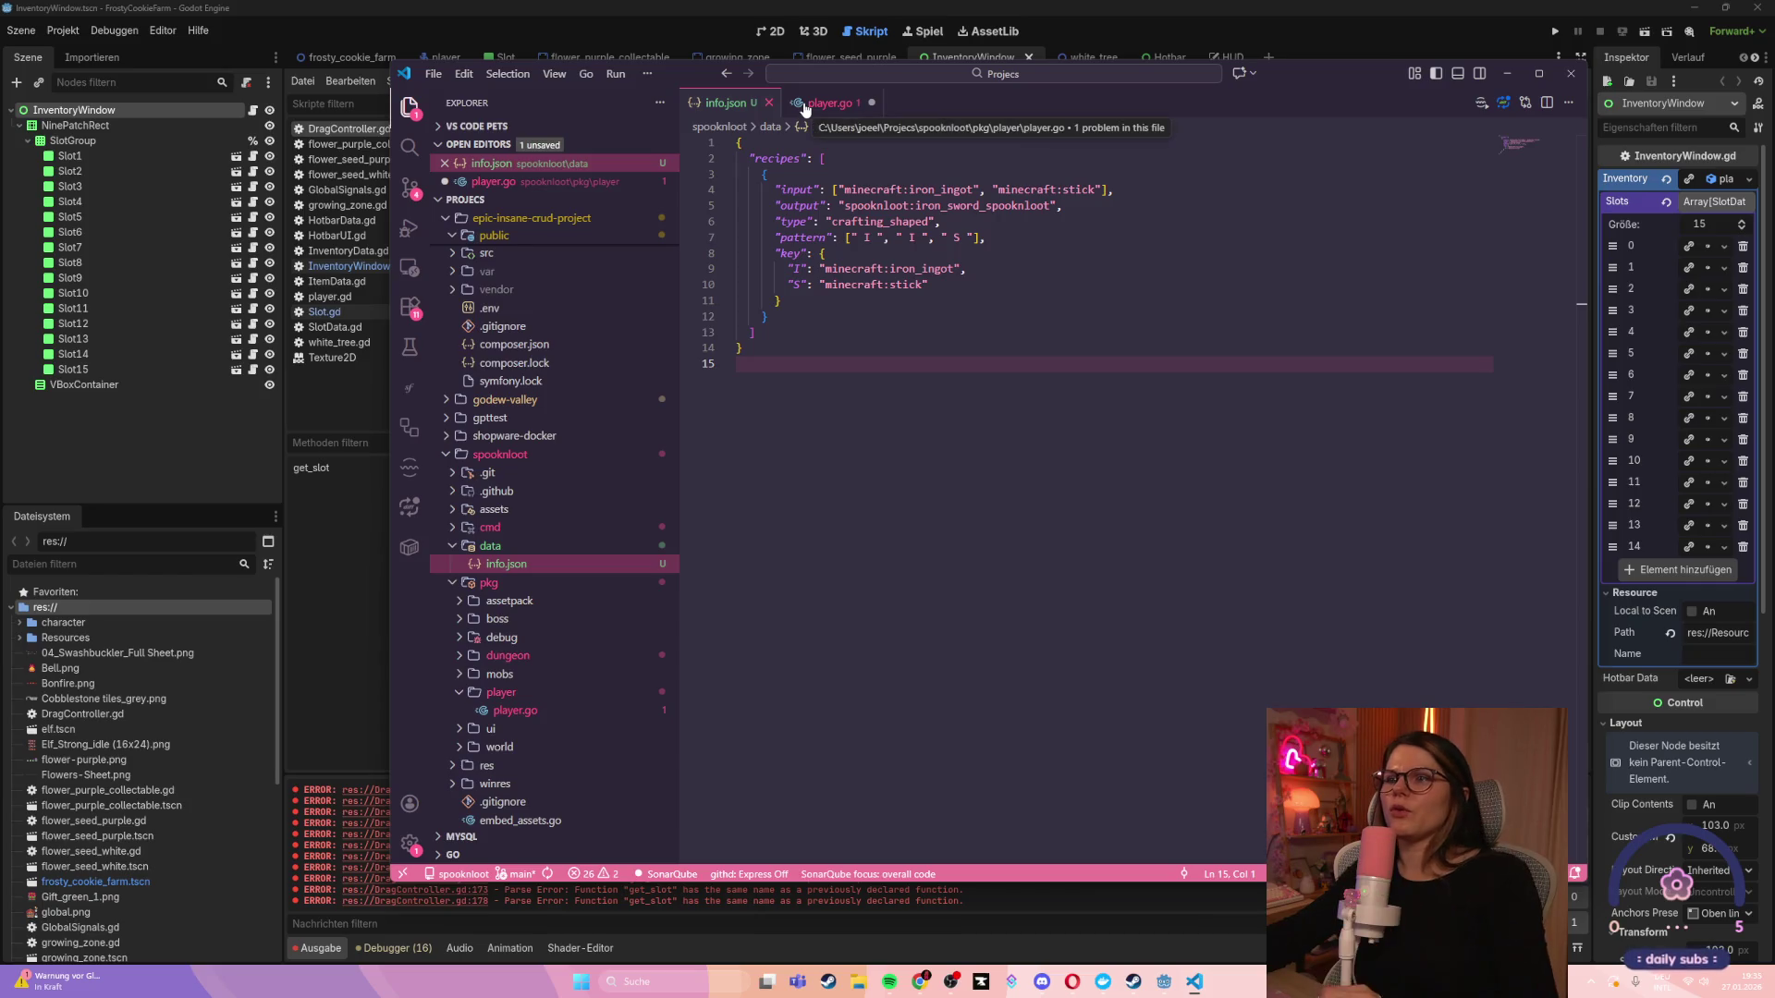
pyautogui.click(798, 180)
pyautogui.doubleClick(795, 190)
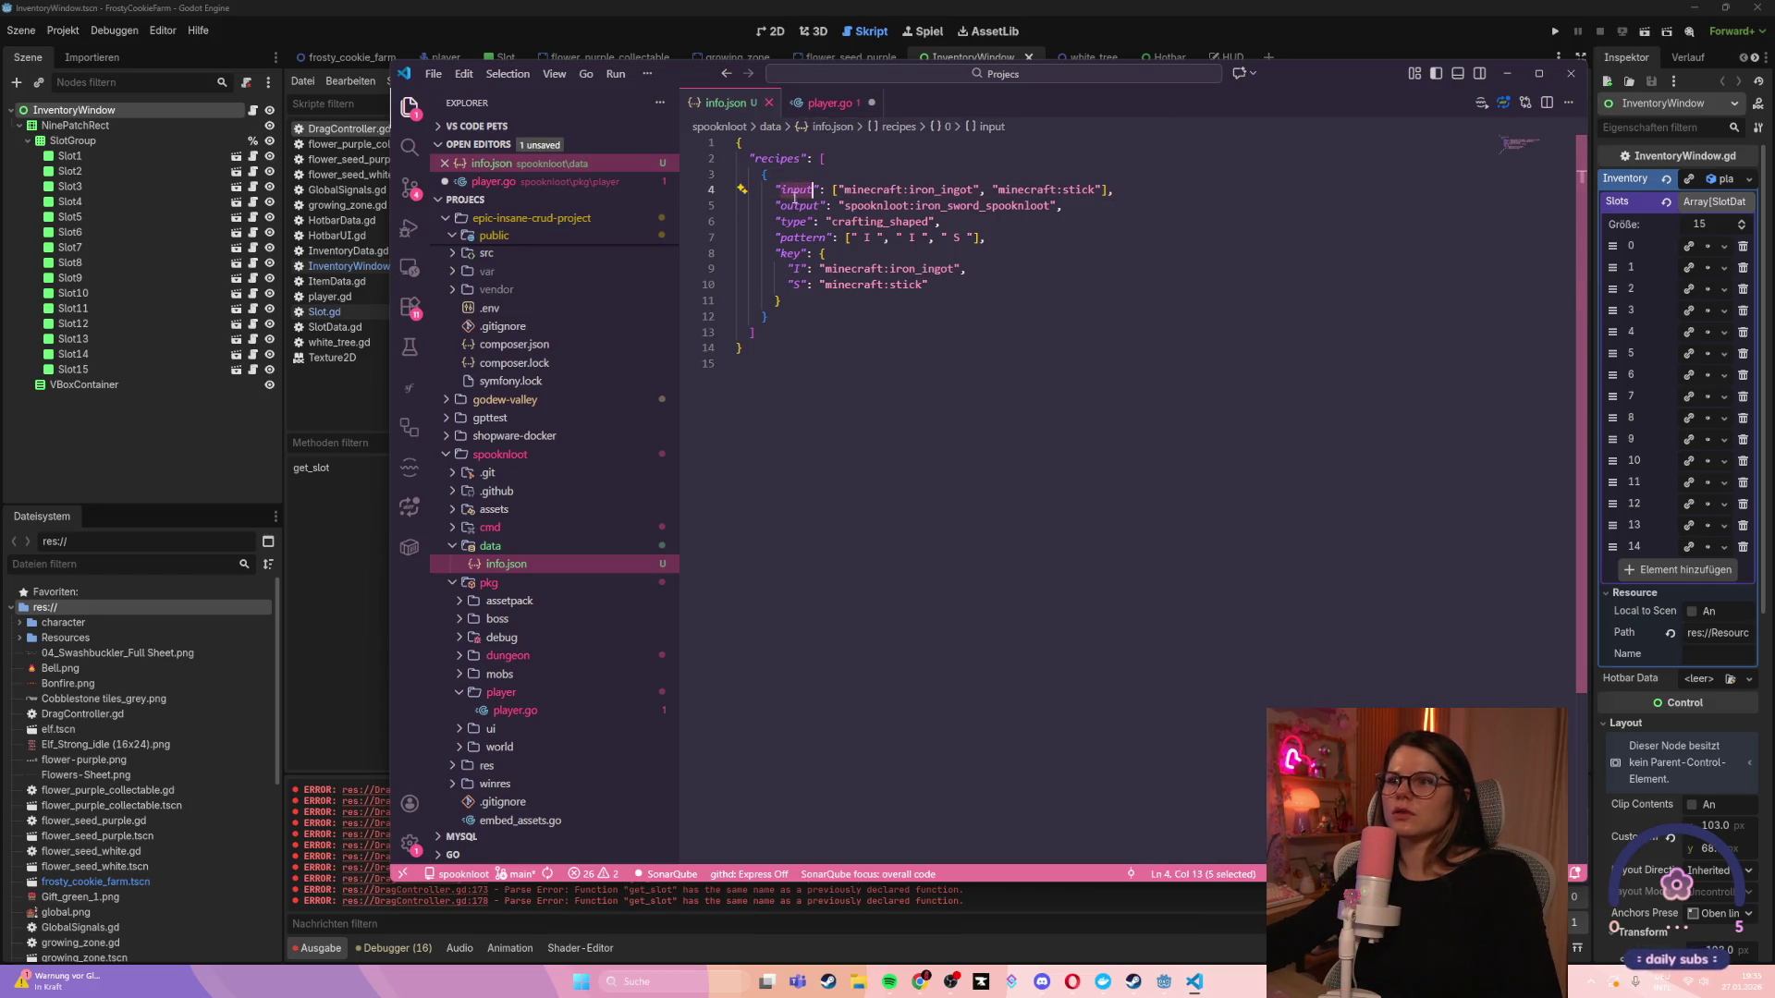
pyautogui.doubleClick(793, 222)
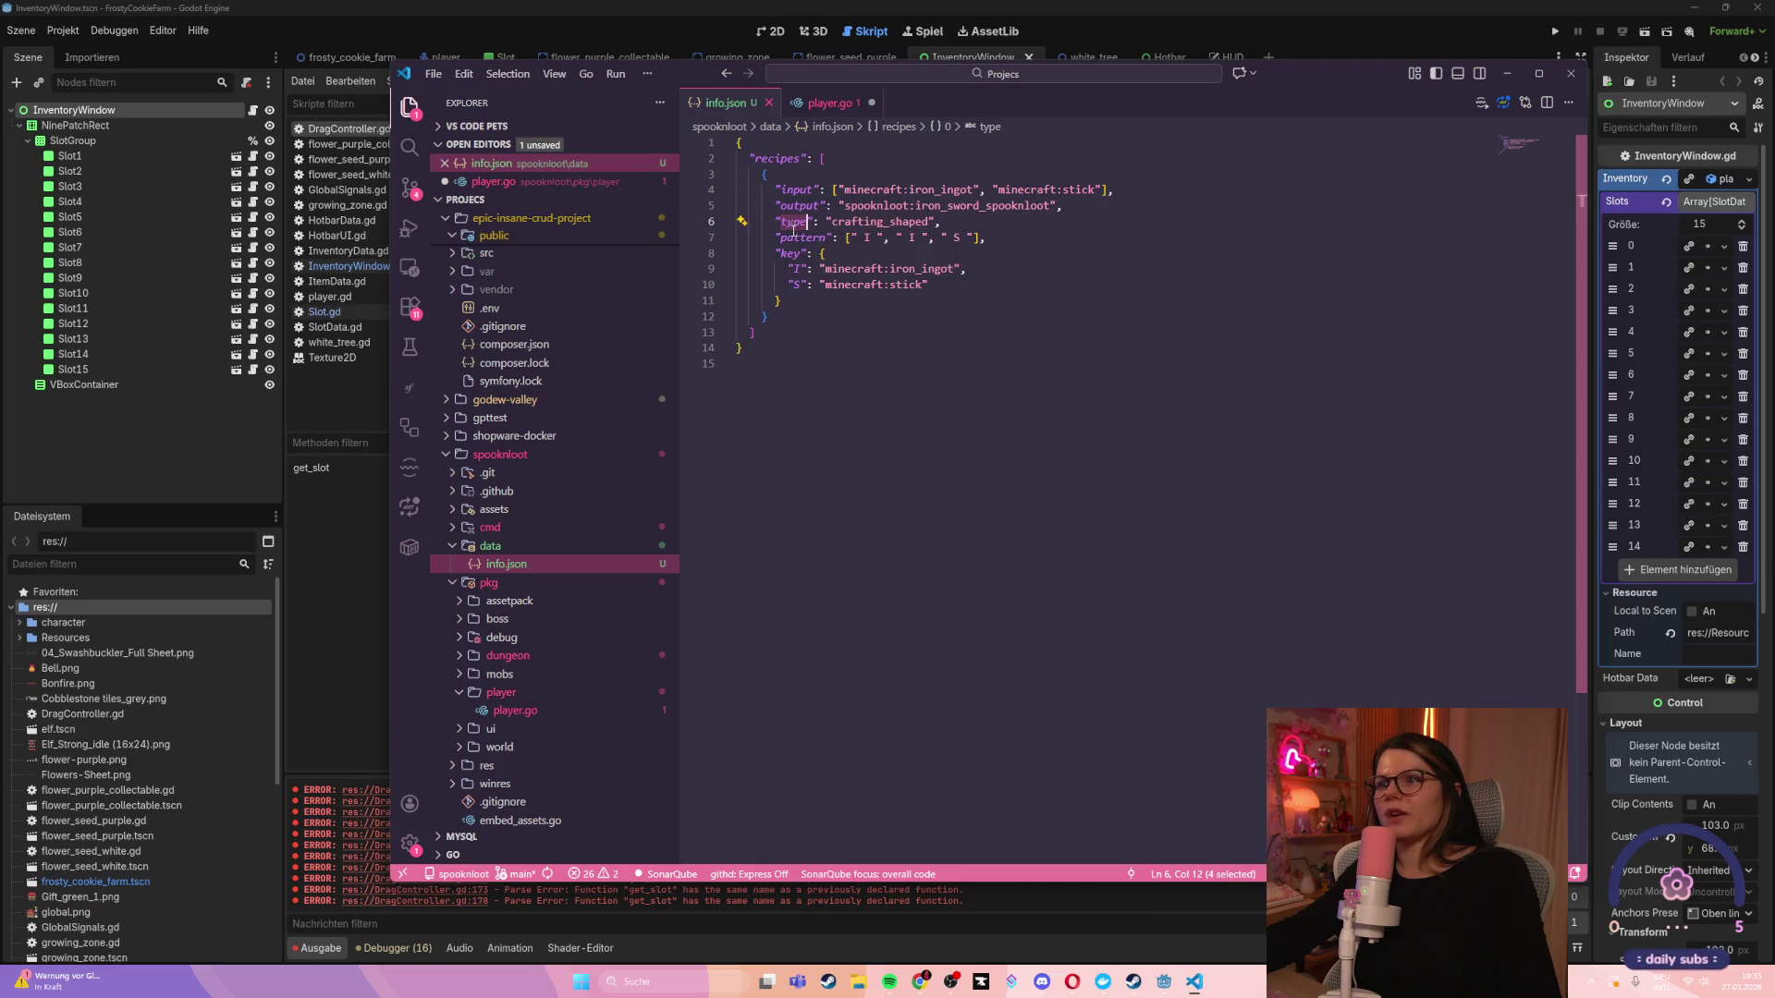
pyautogui.click(829, 102)
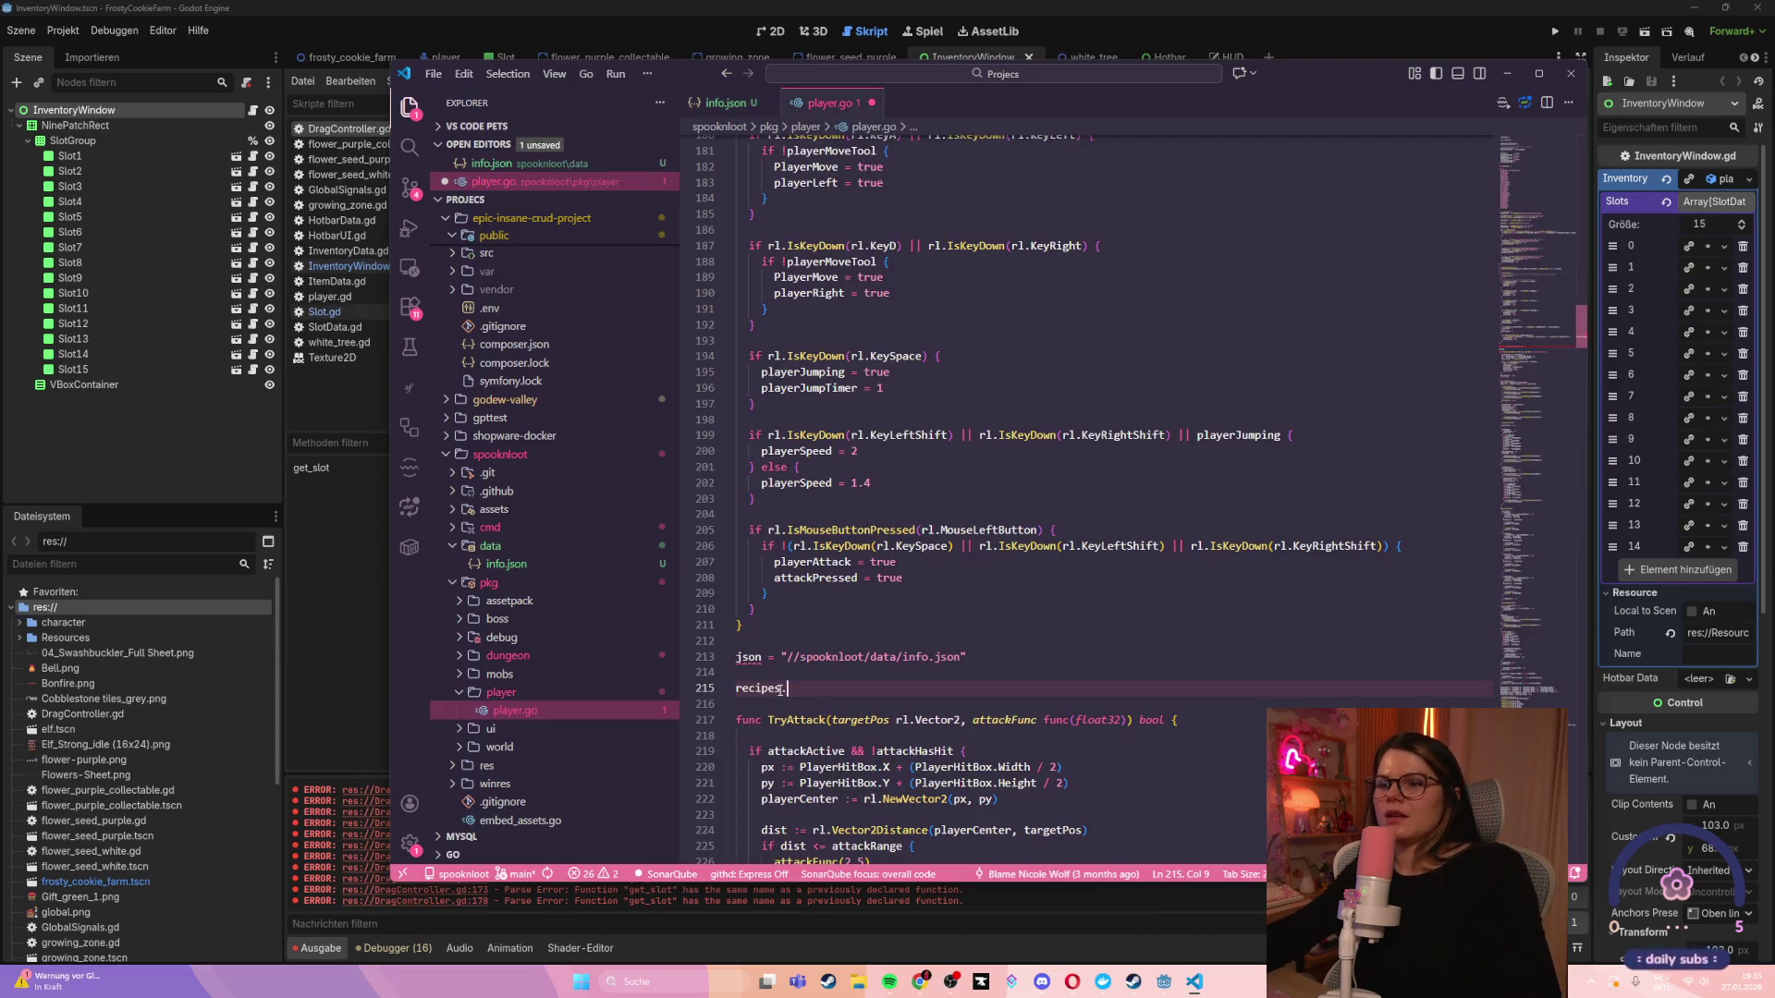
pyautogui.click(811, 688)
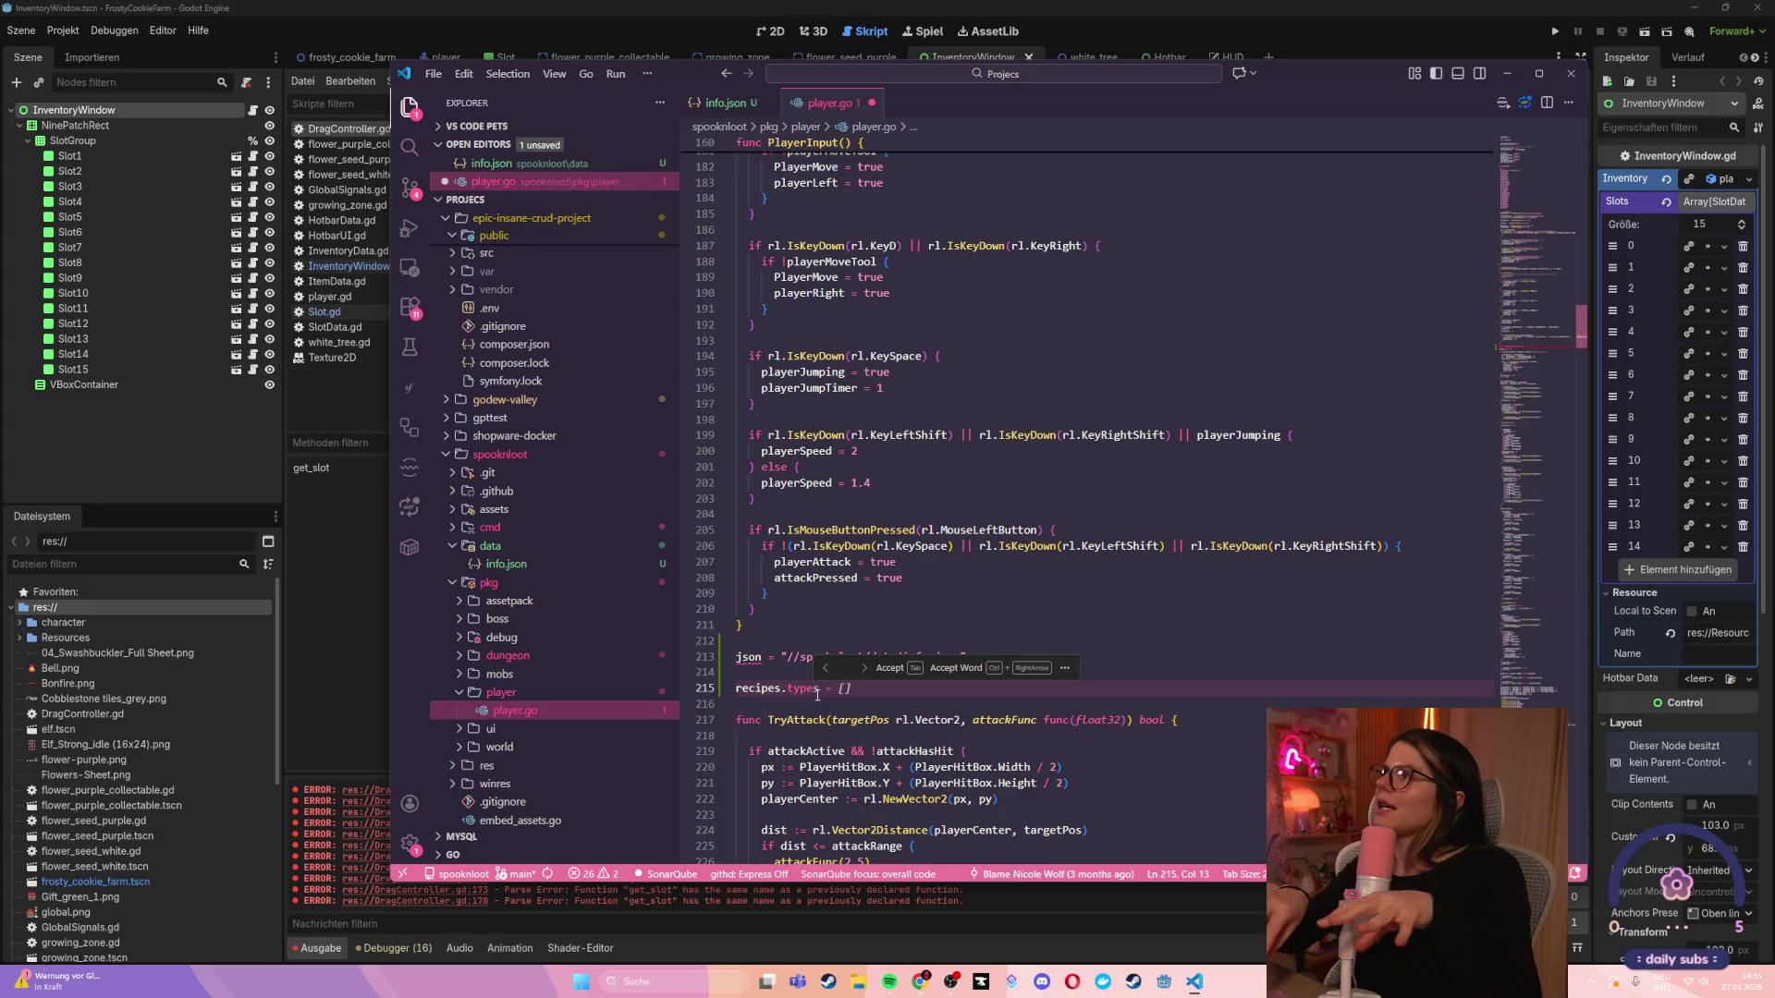
pyautogui.click(491, 163)
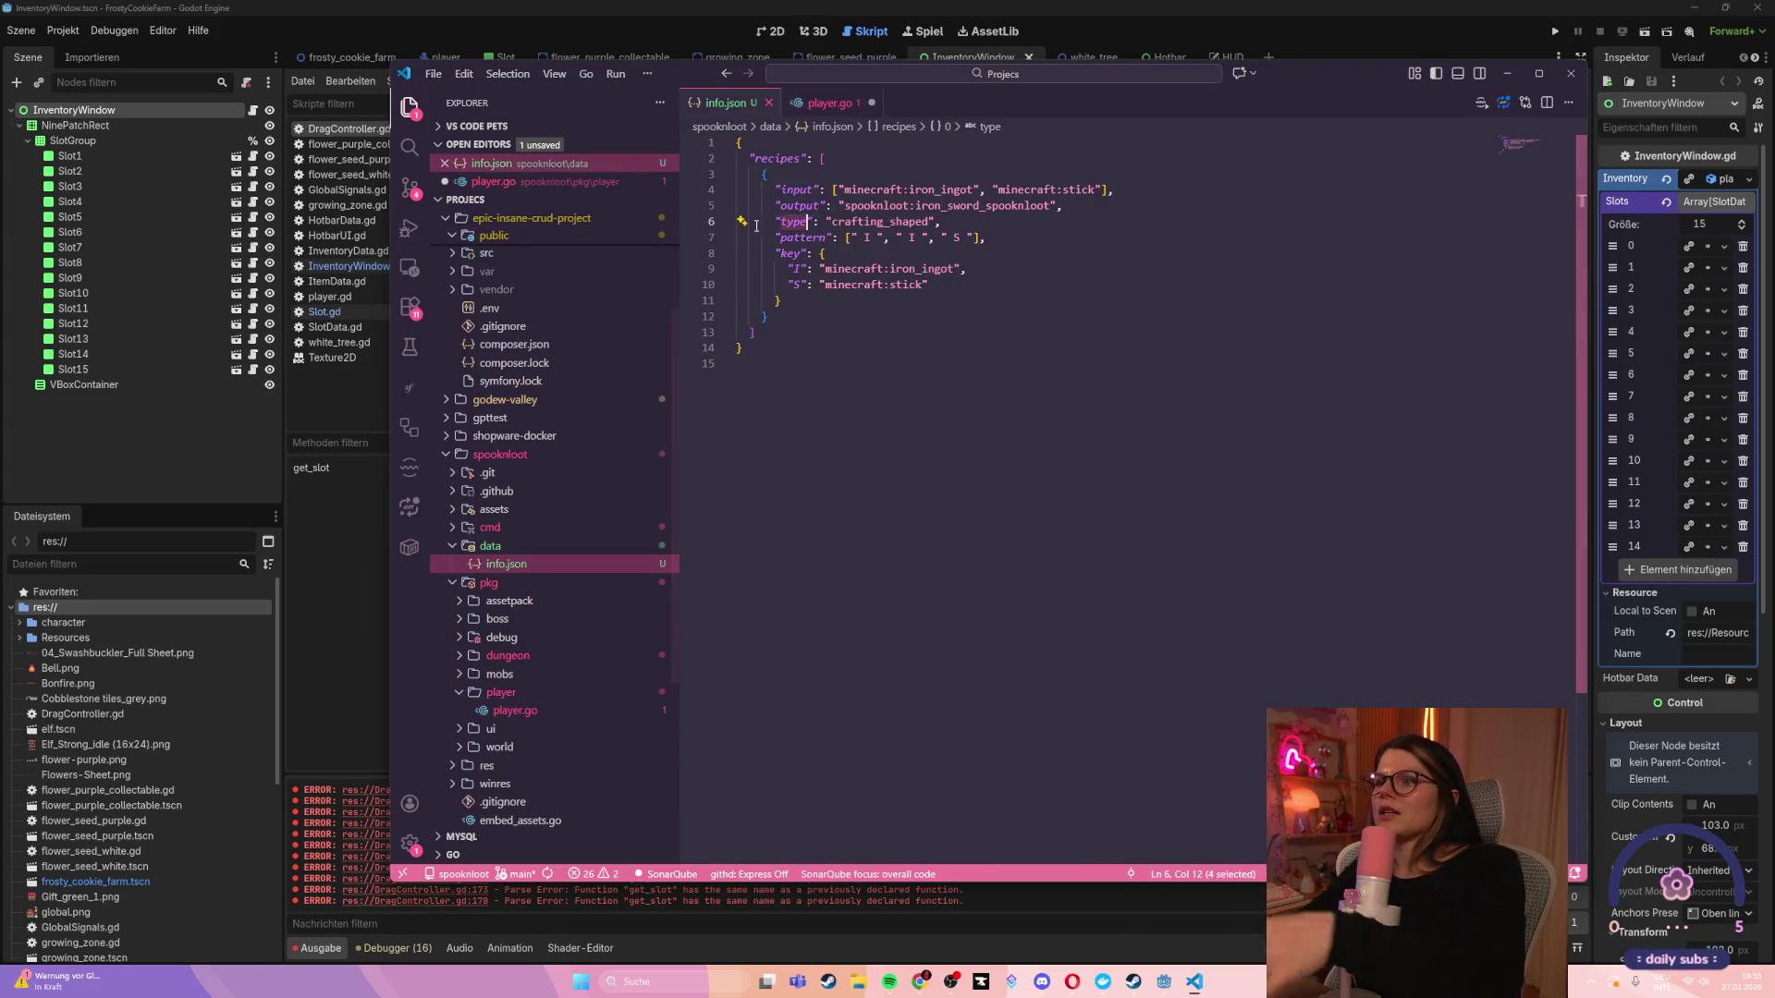
pyautogui.click(837, 223)
pyautogui.doubleClick(838, 223)
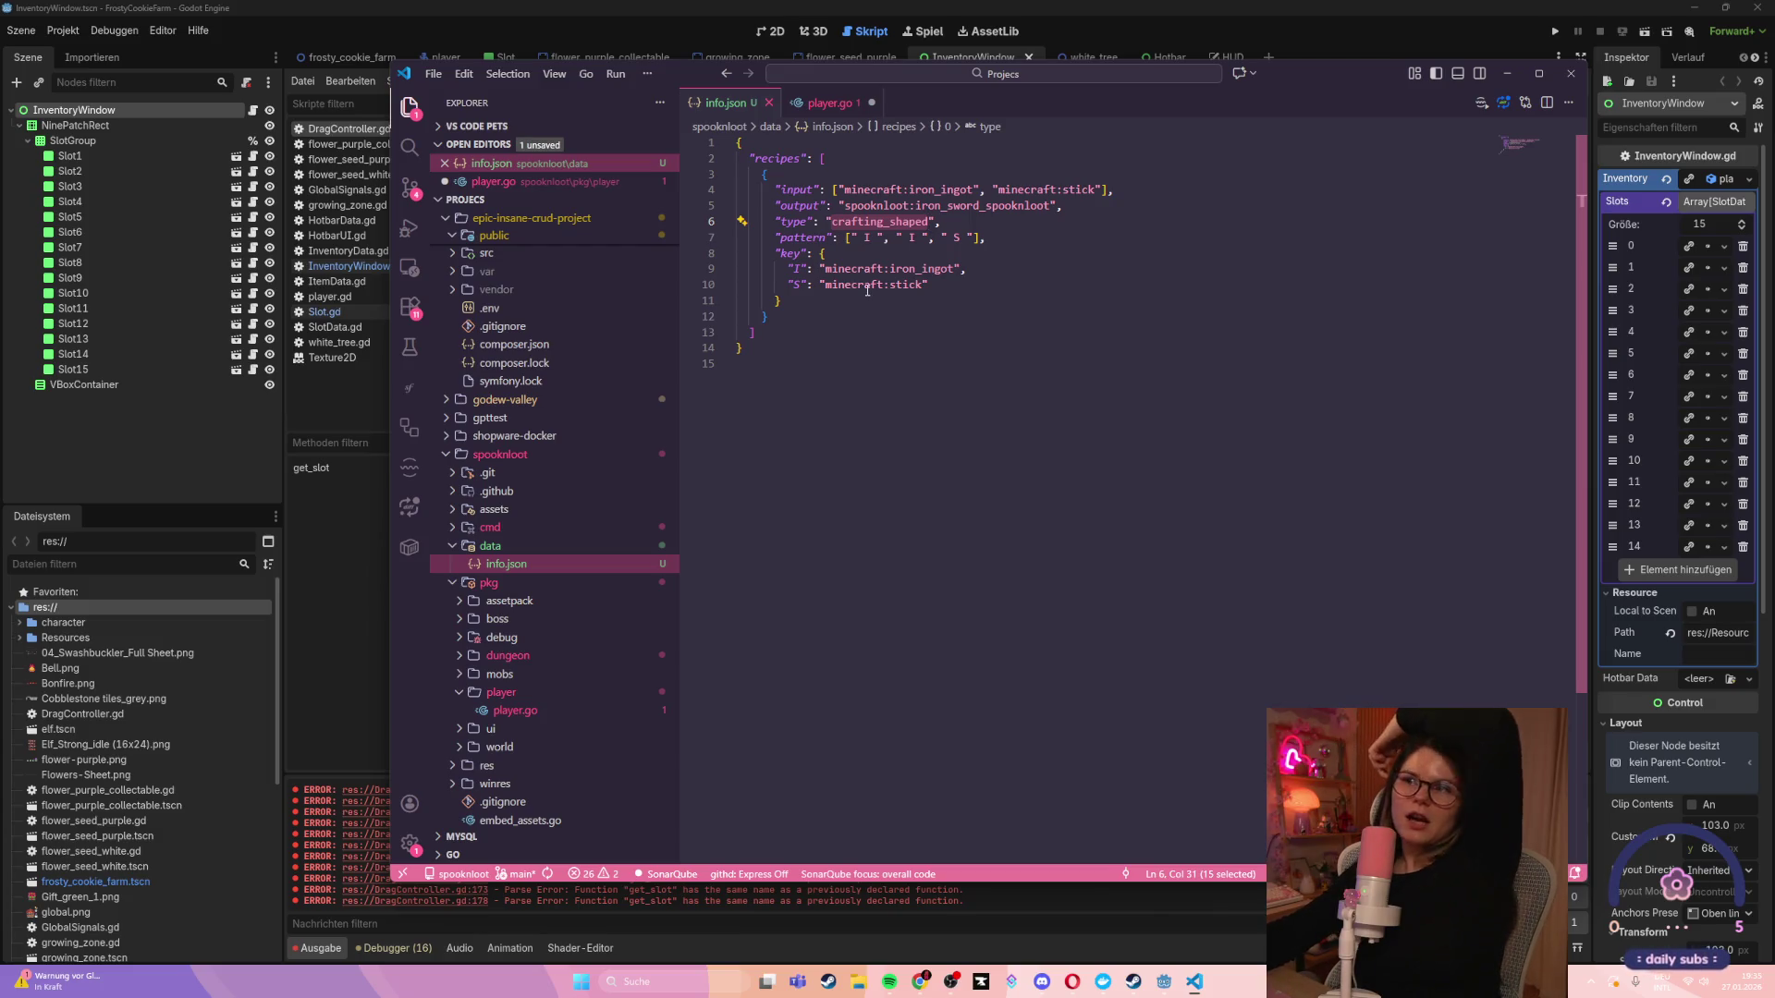
pyautogui.click(829, 103)
pyautogui.moveTo(826, 686); pyautogui.dragTo(723, 642)
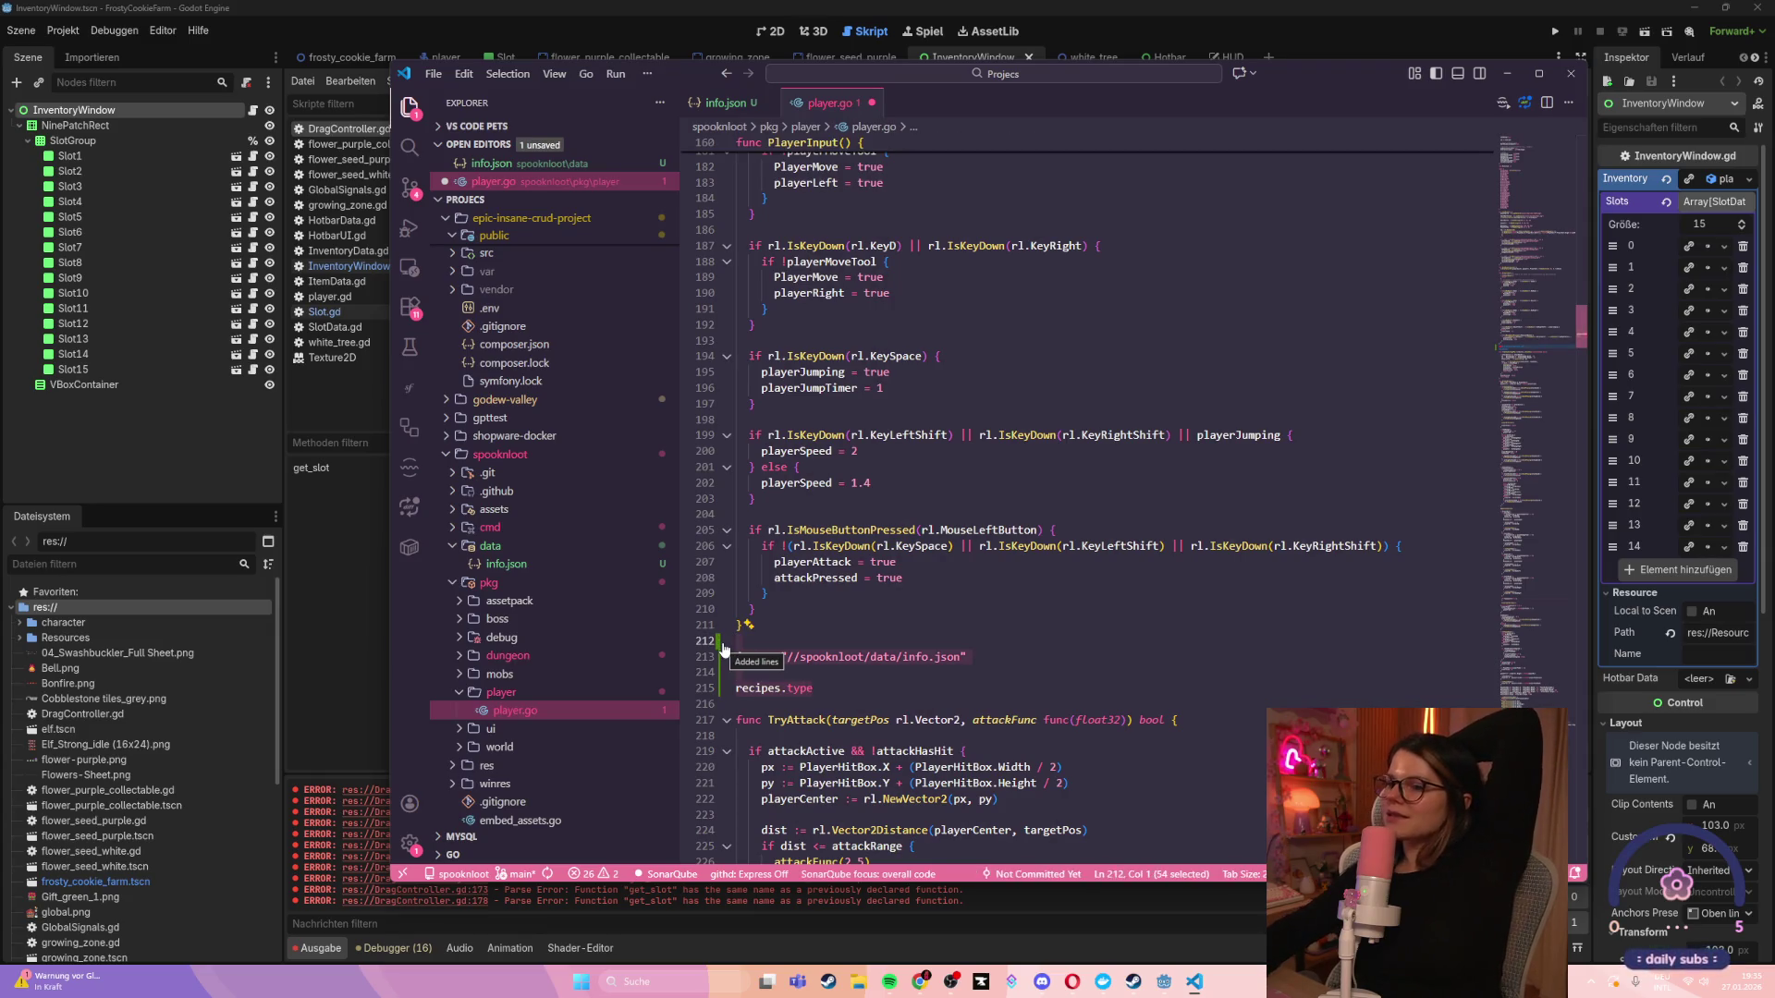
# Step: Remove the json and recipes lines, save player.go, delete the data folder and close VS Code
pyautogui.press('BackSpace')
pyautogui.press('BackSpace')
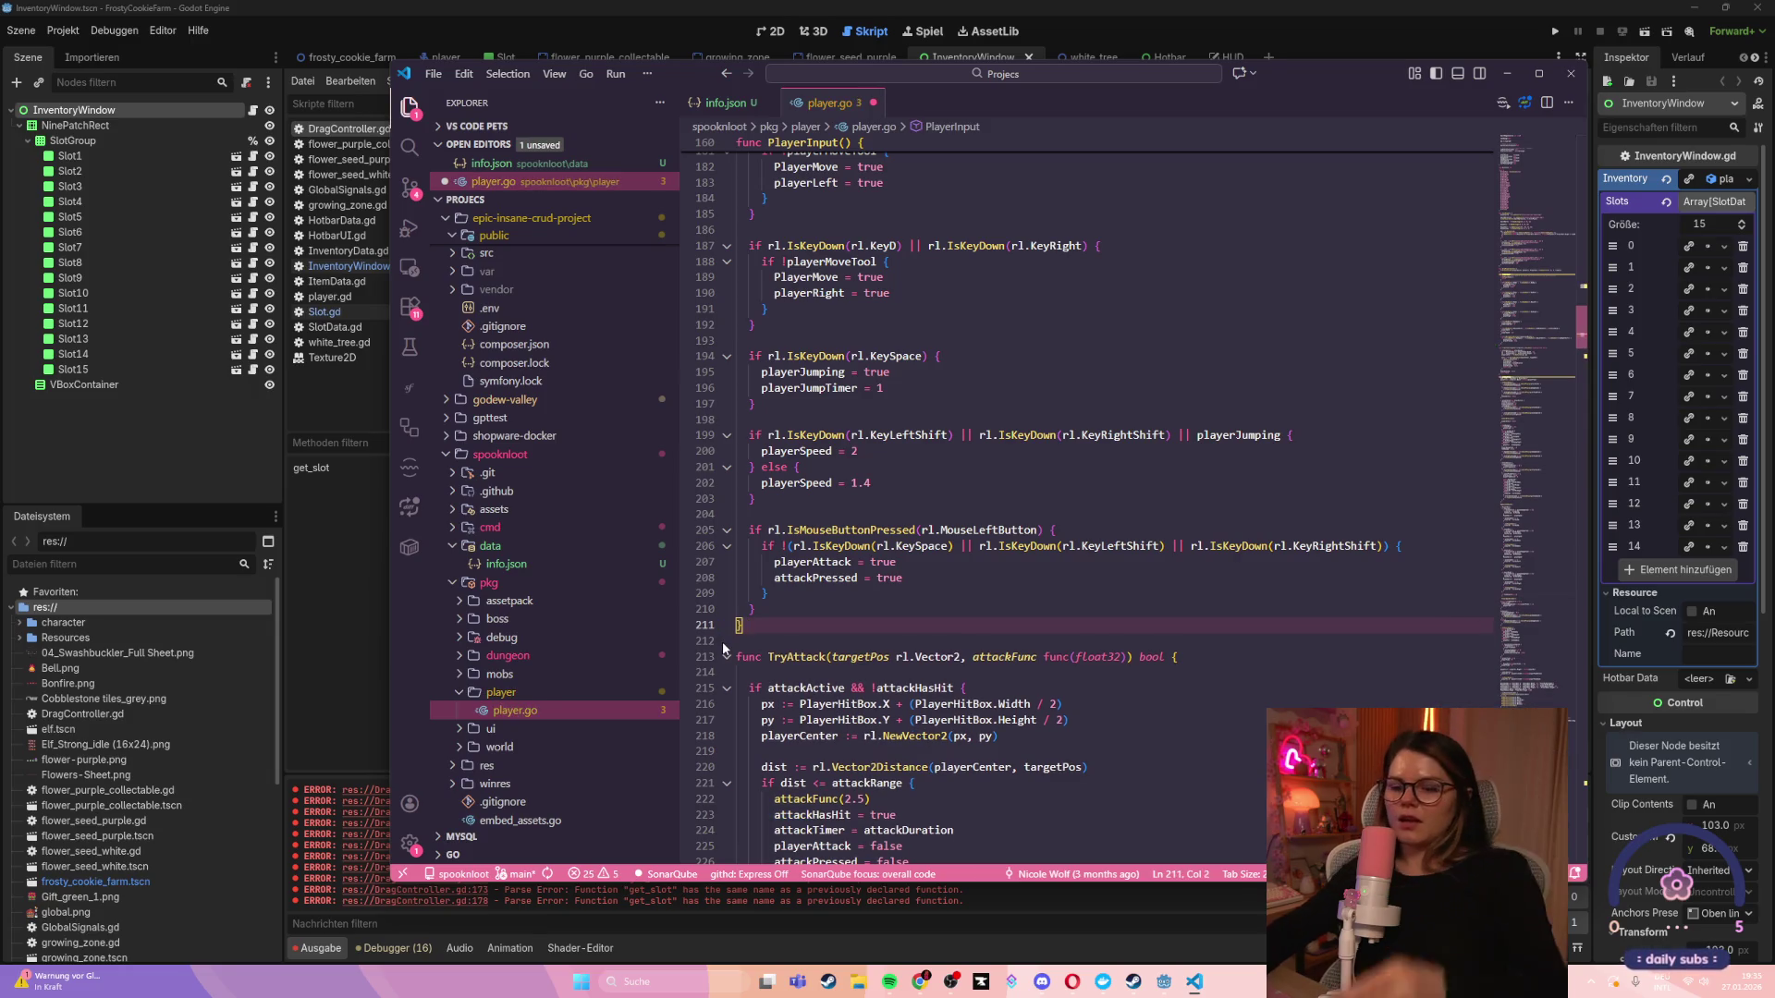
pyautogui.hotkey('ctrl', 's')
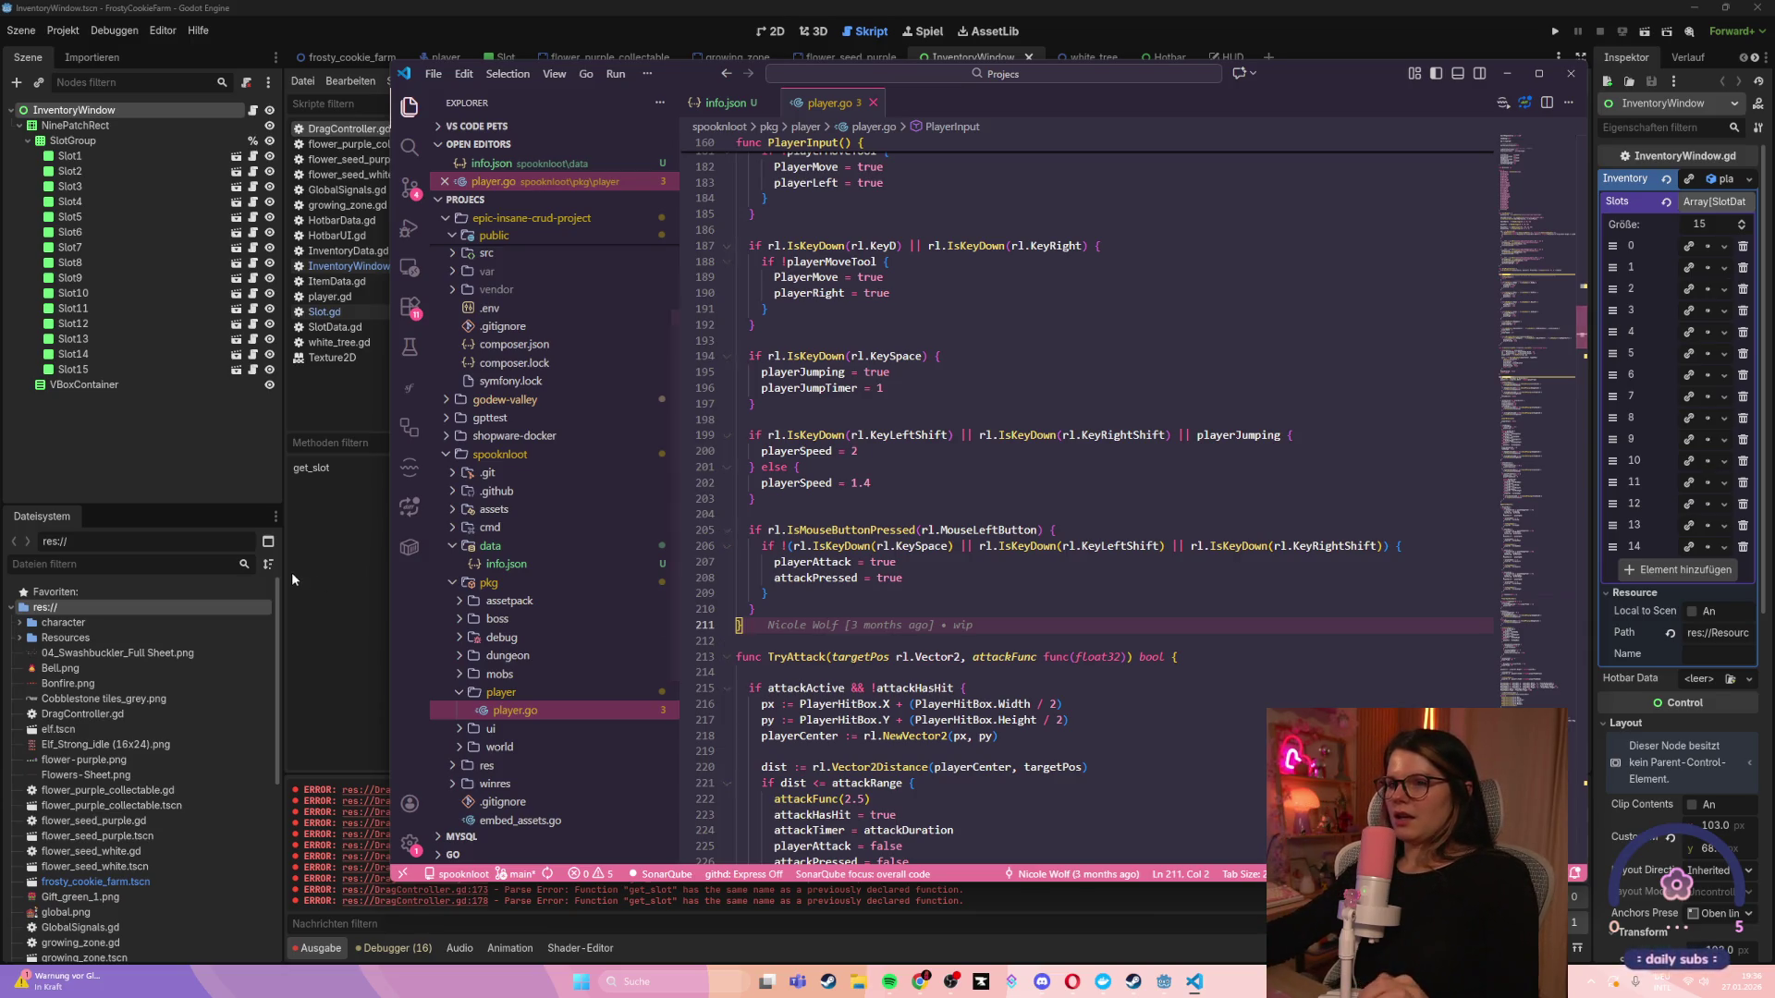
pyautogui.rightClick(534, 546)
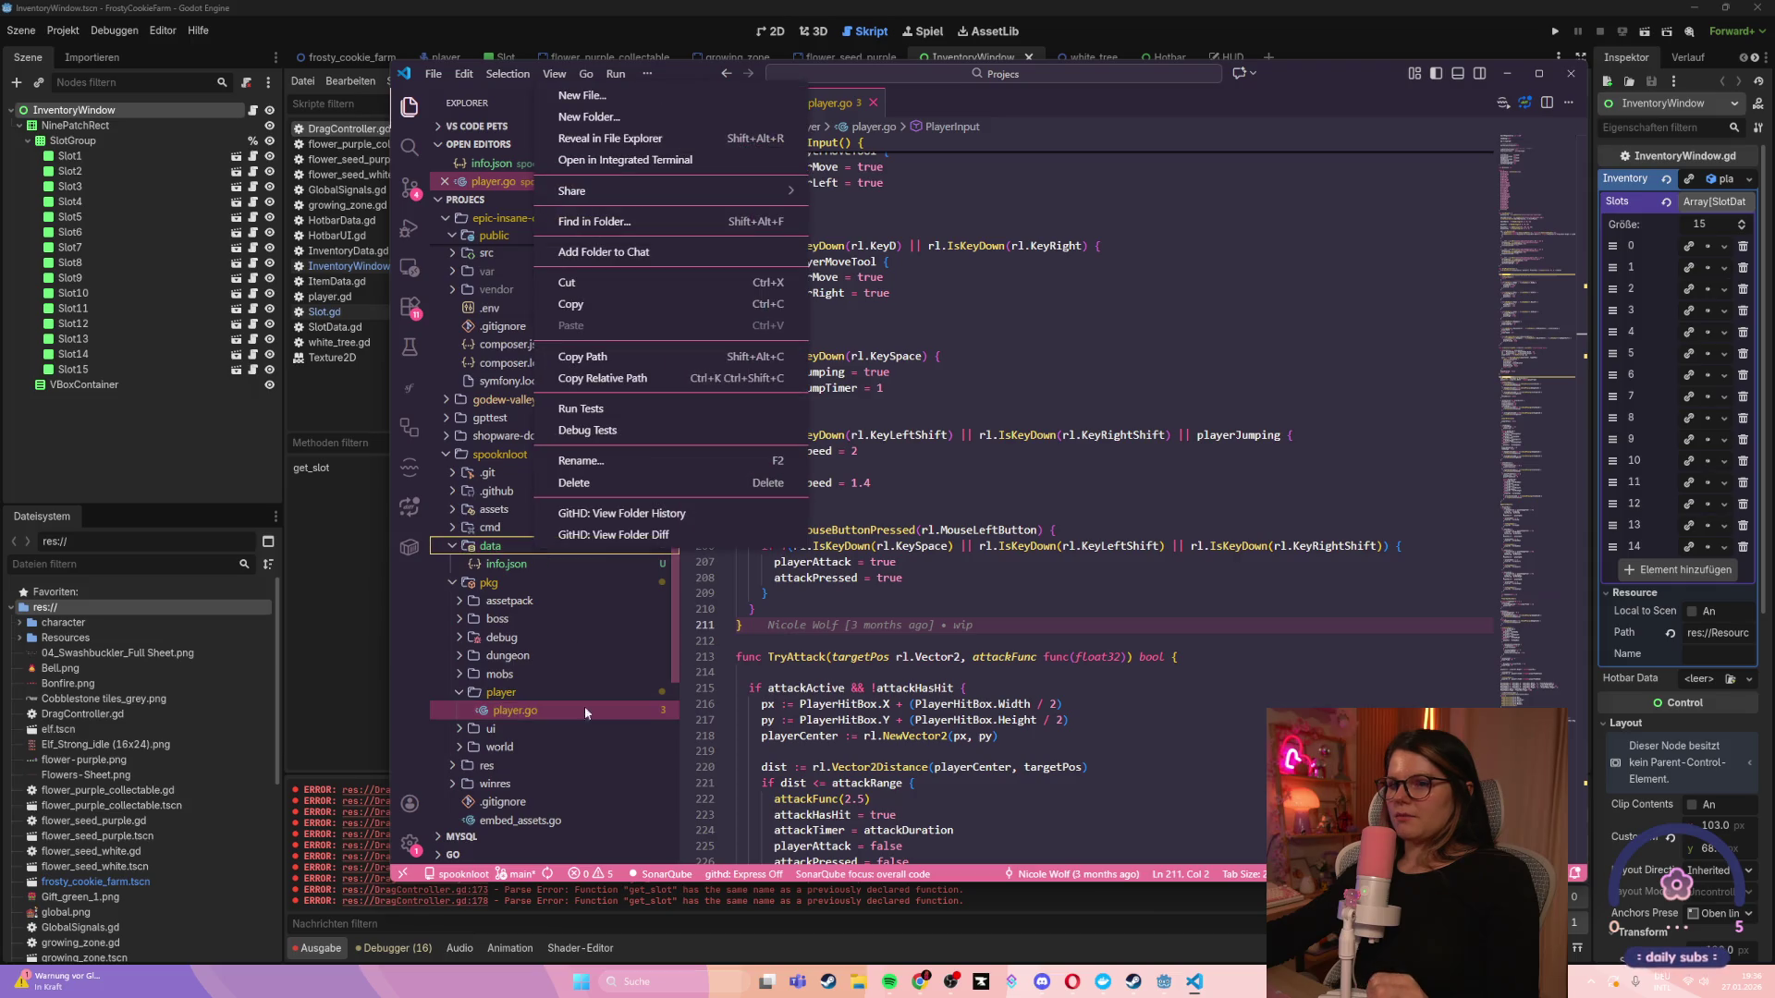
pyautogui.click(658, 481)
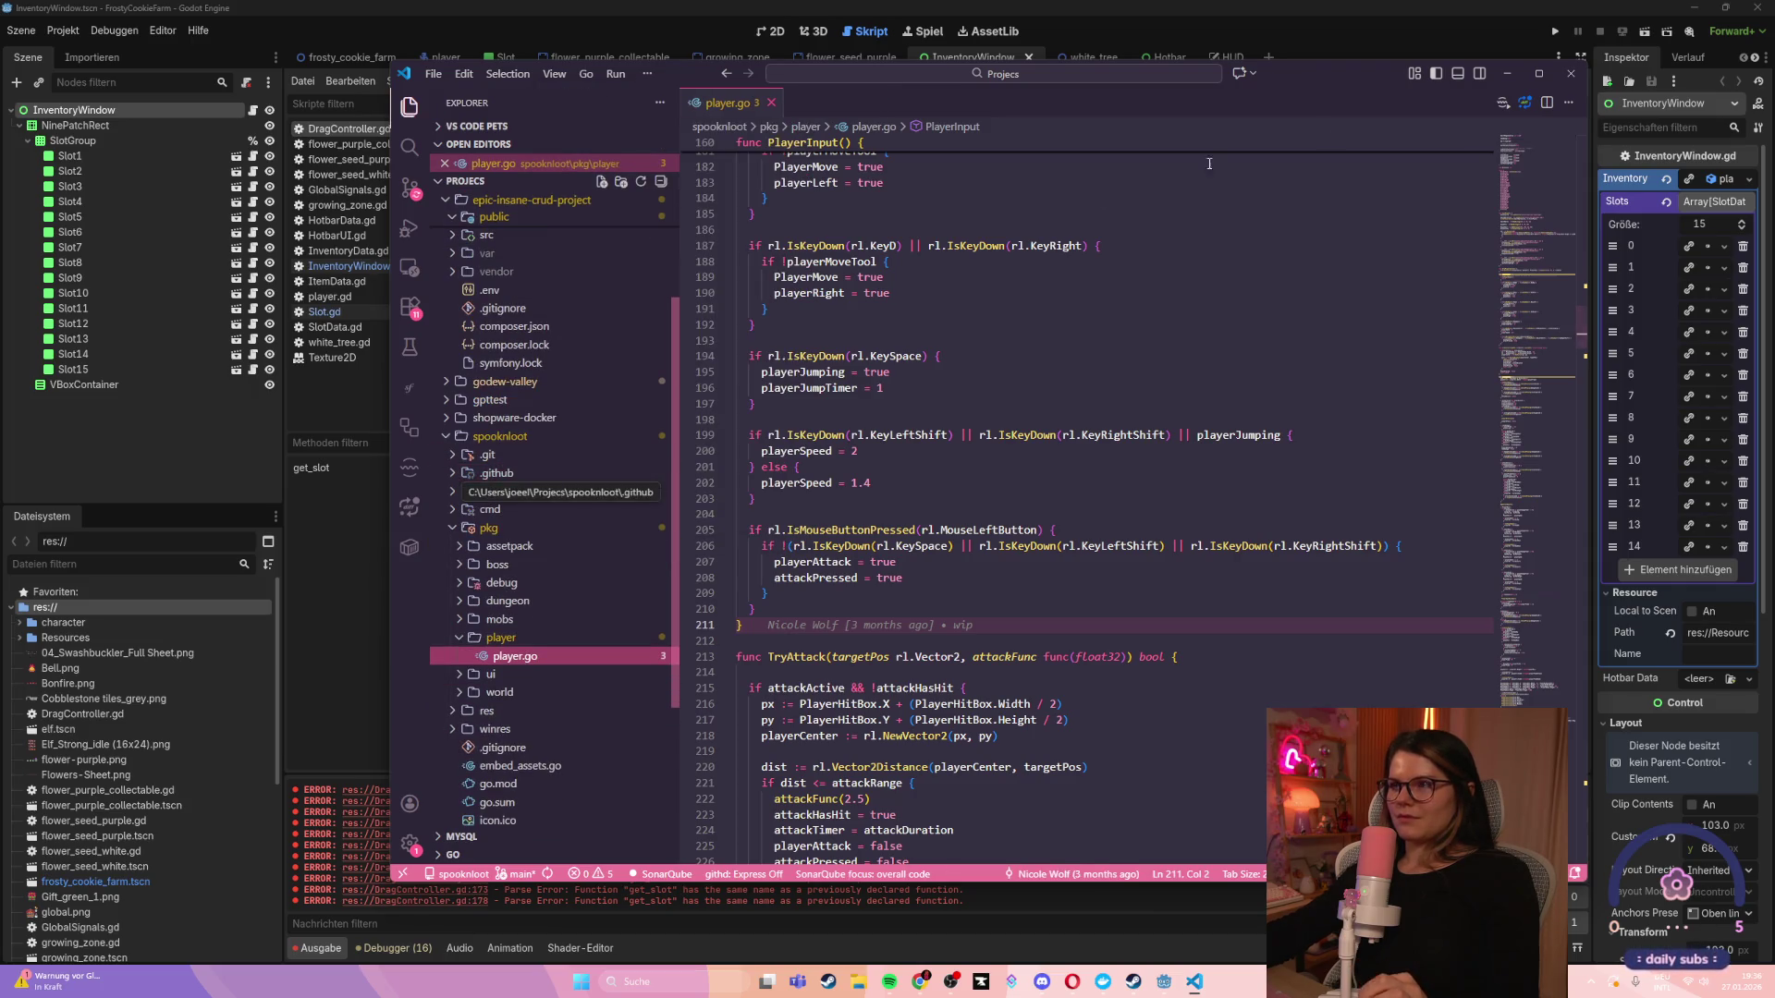
pyautogui.click(1571, 73)
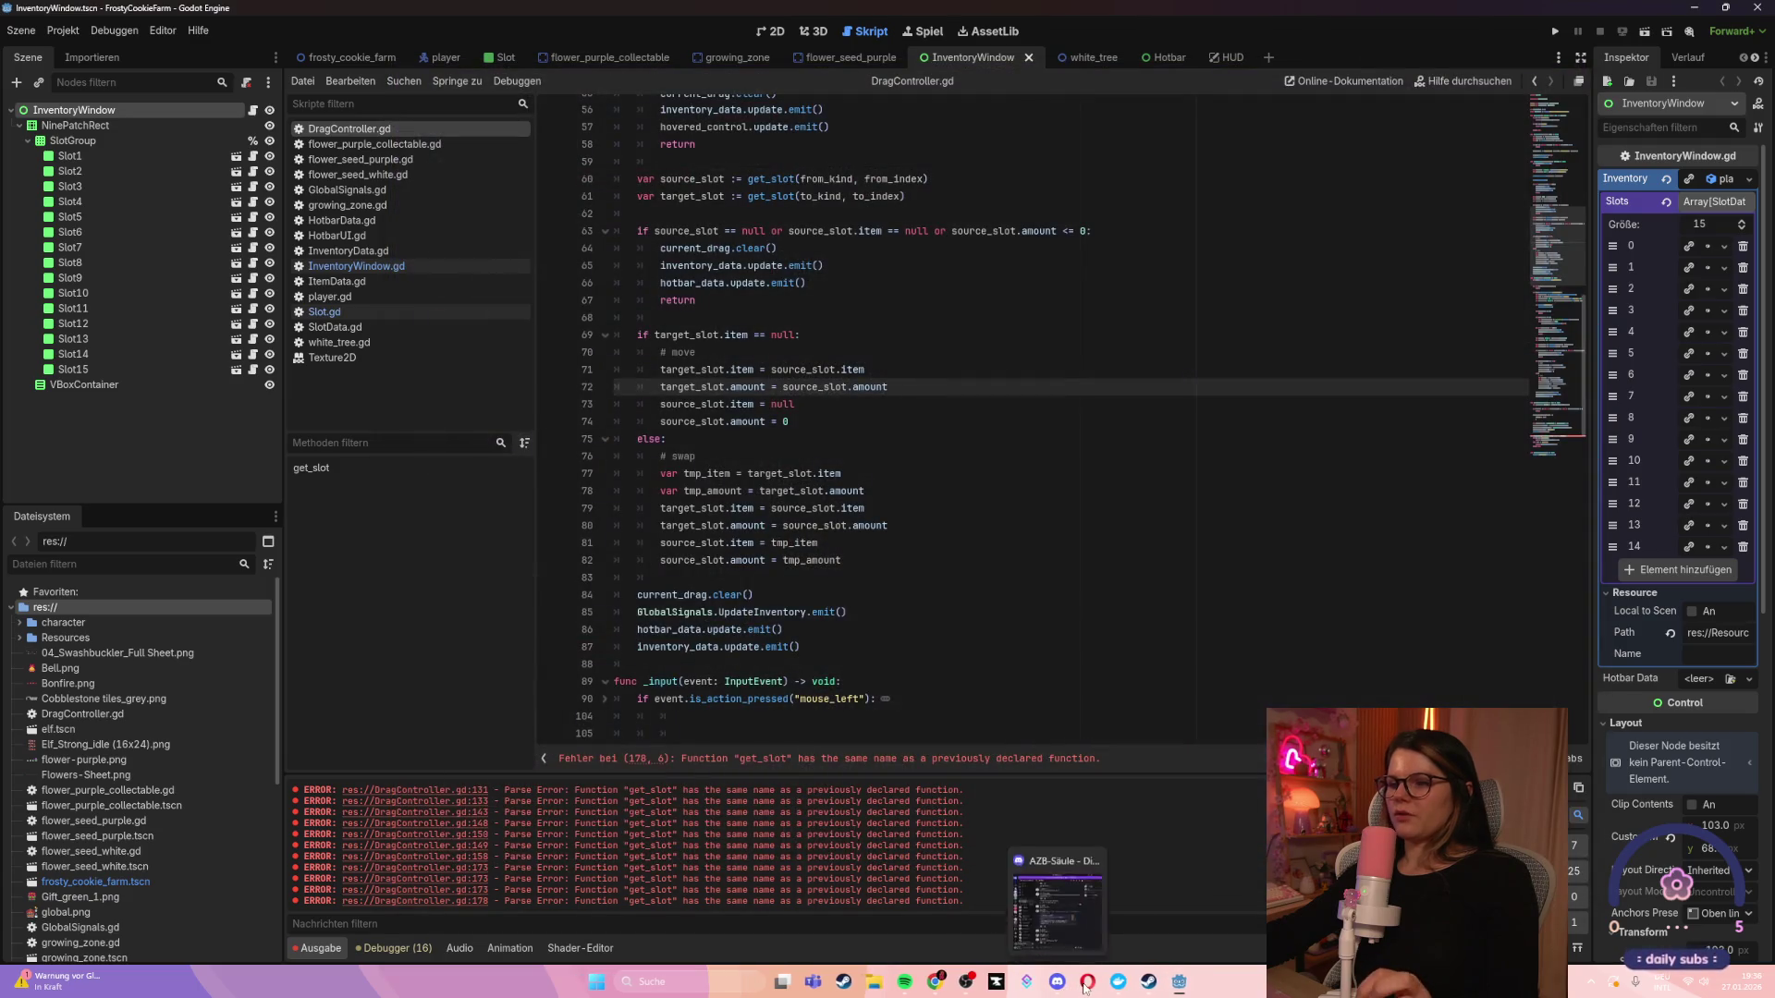
# Step: In Opera, search Google for 'json format angular start' and open the article on reading local JSON files
pyautogui.click(1087, 990)
pyautogui.click(1172, 160)
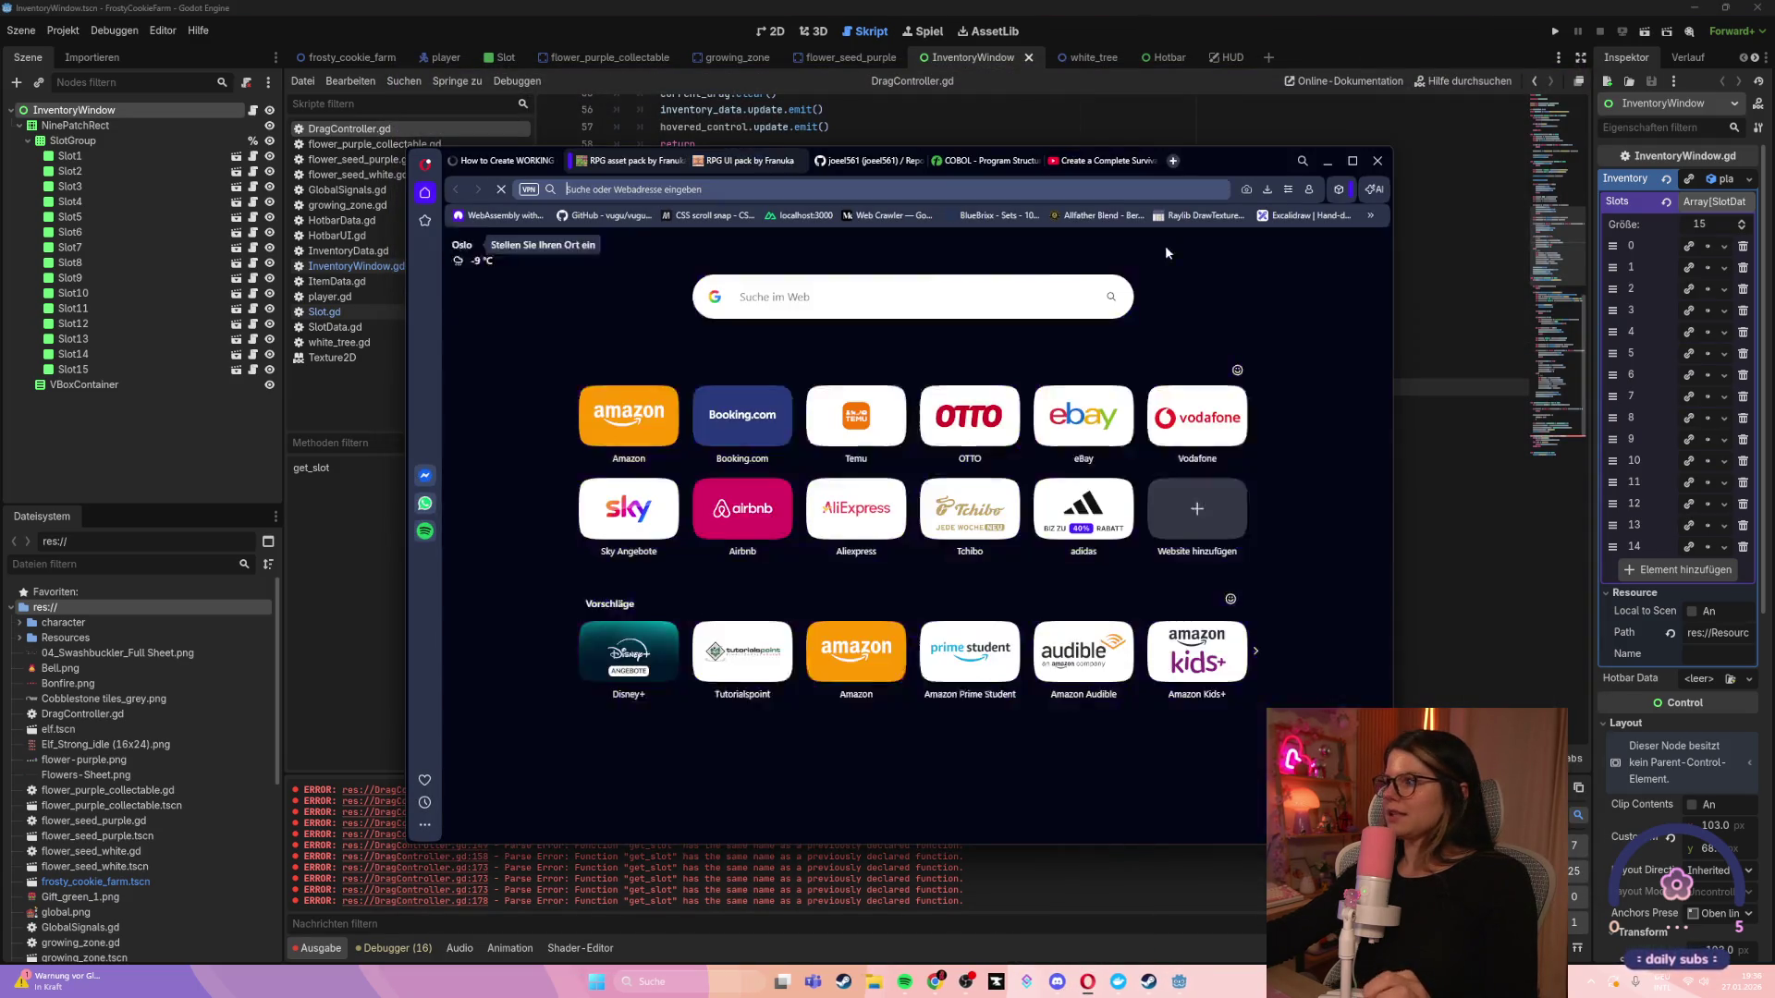
pyautogui.write('json ')
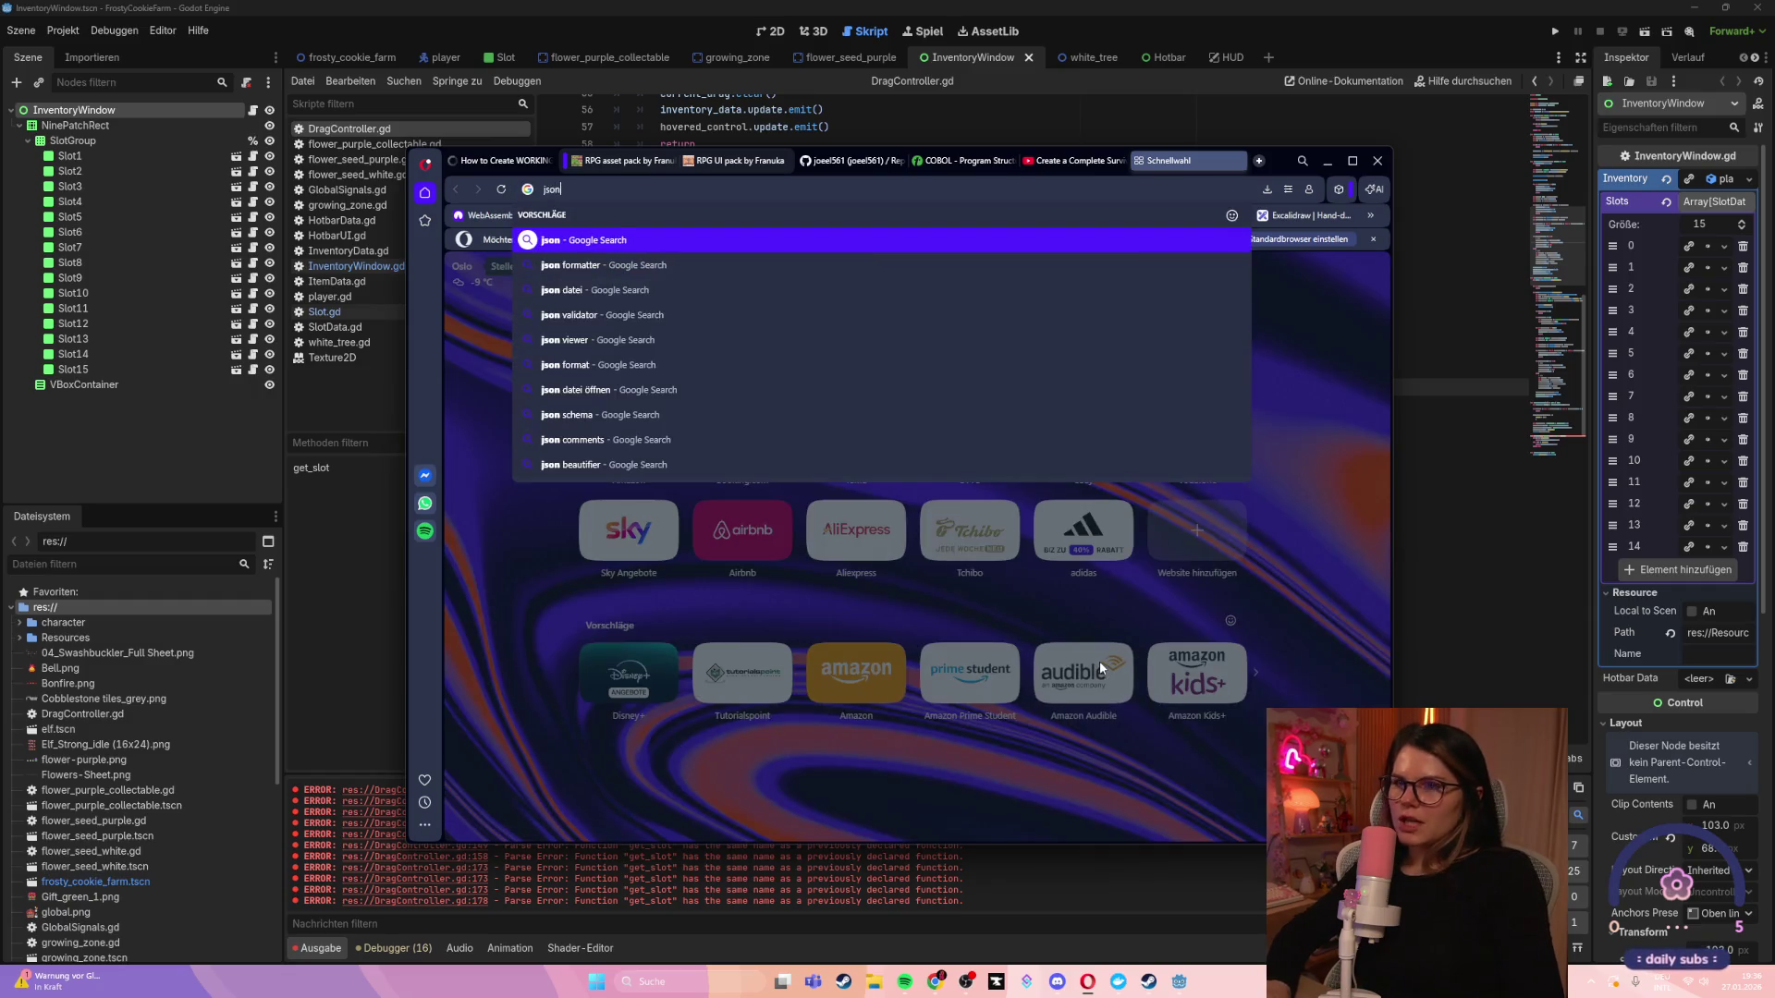
pyautogui.write('format a')
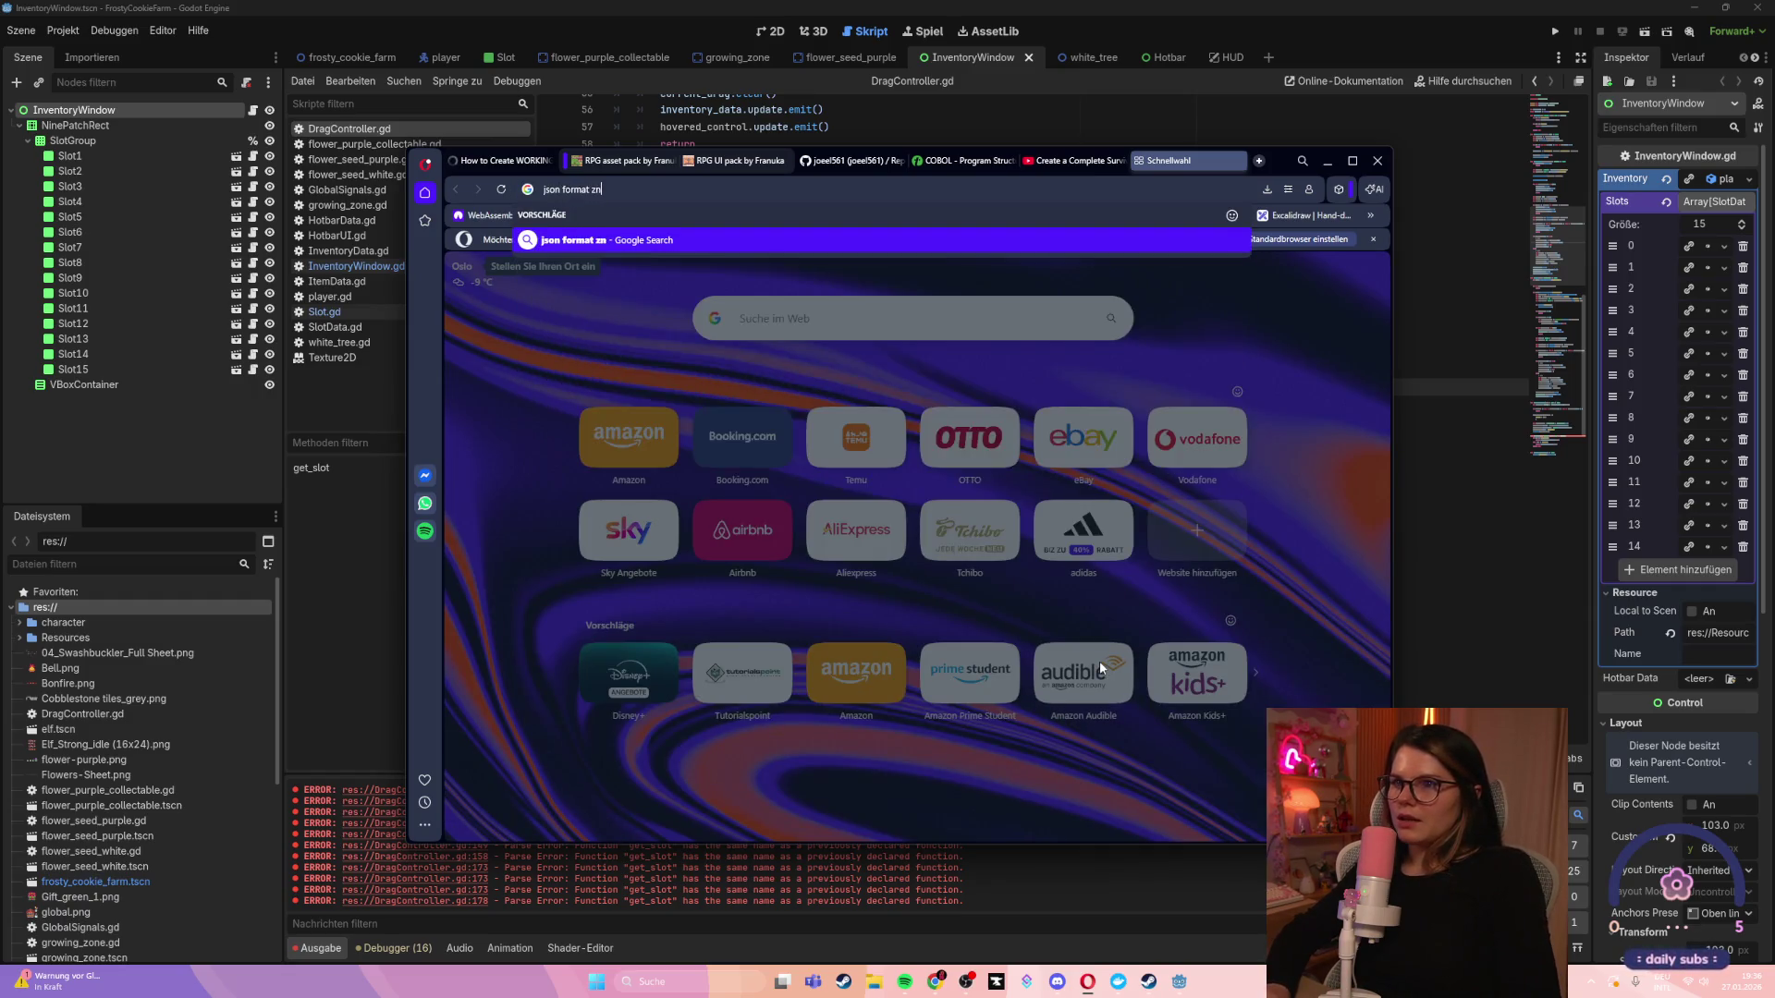
pyautogui.write('ngurl')
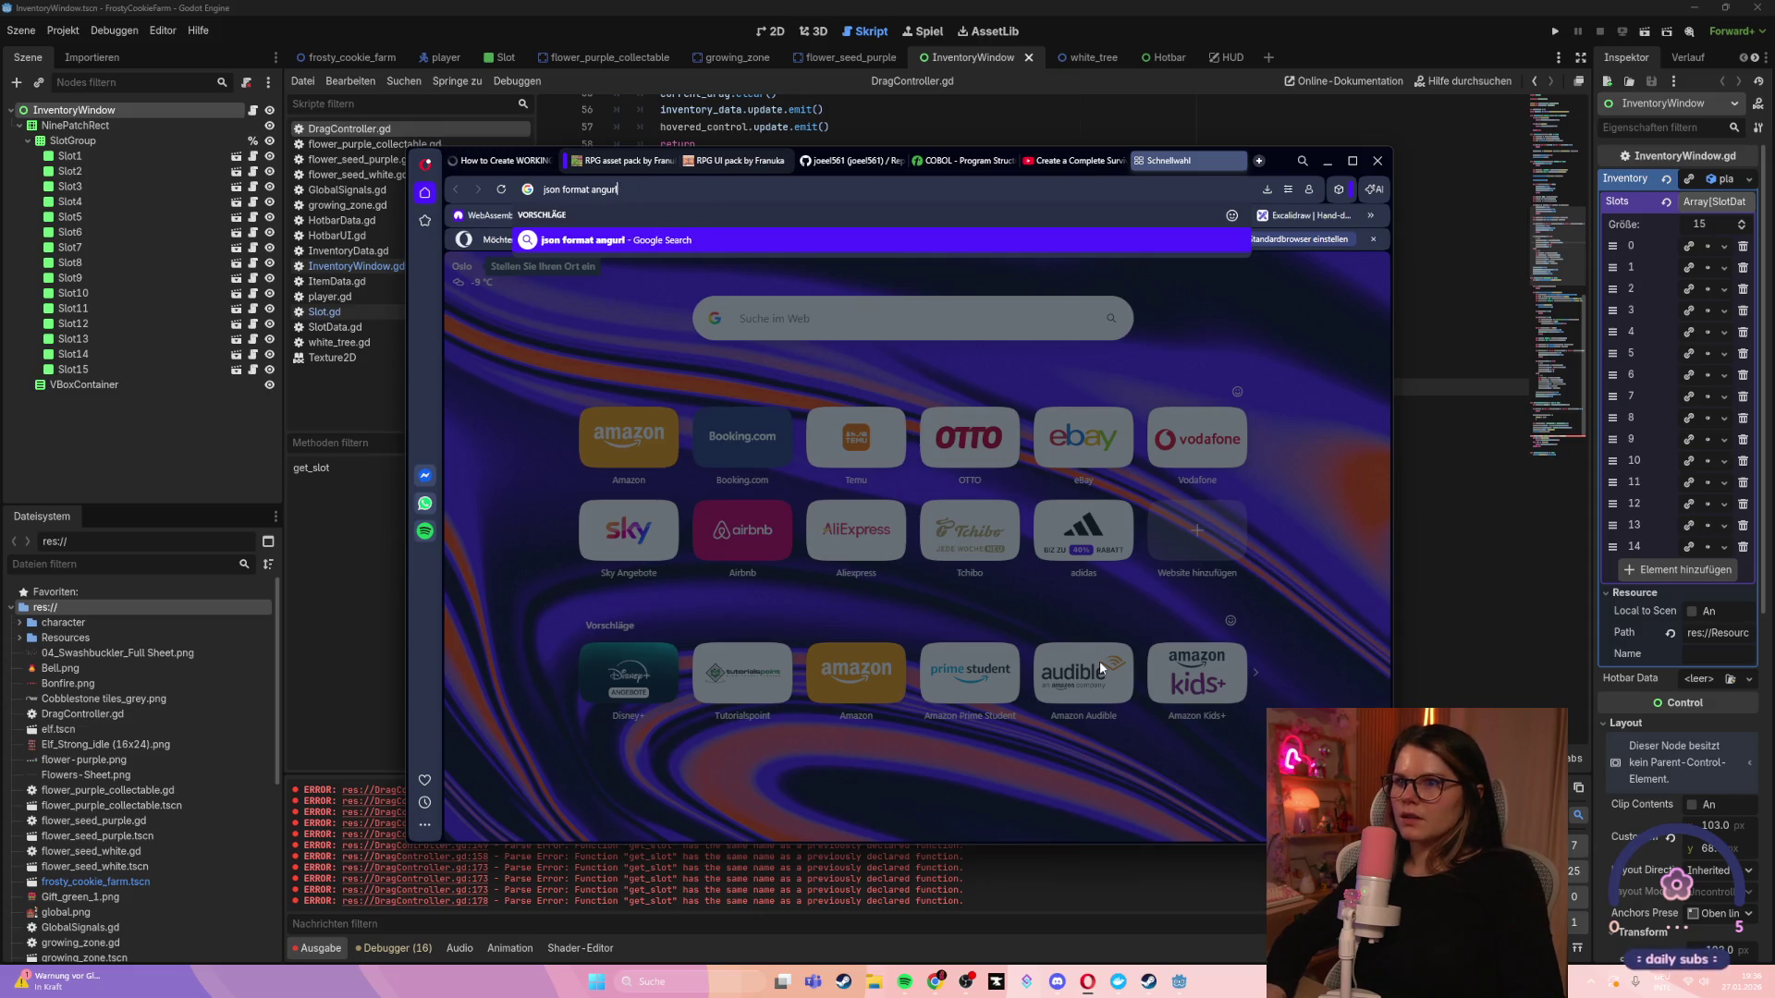
pyautogui.press('BackSpace')
pyautogui.press('BackSpace')
pyautogui.write('lar sta')
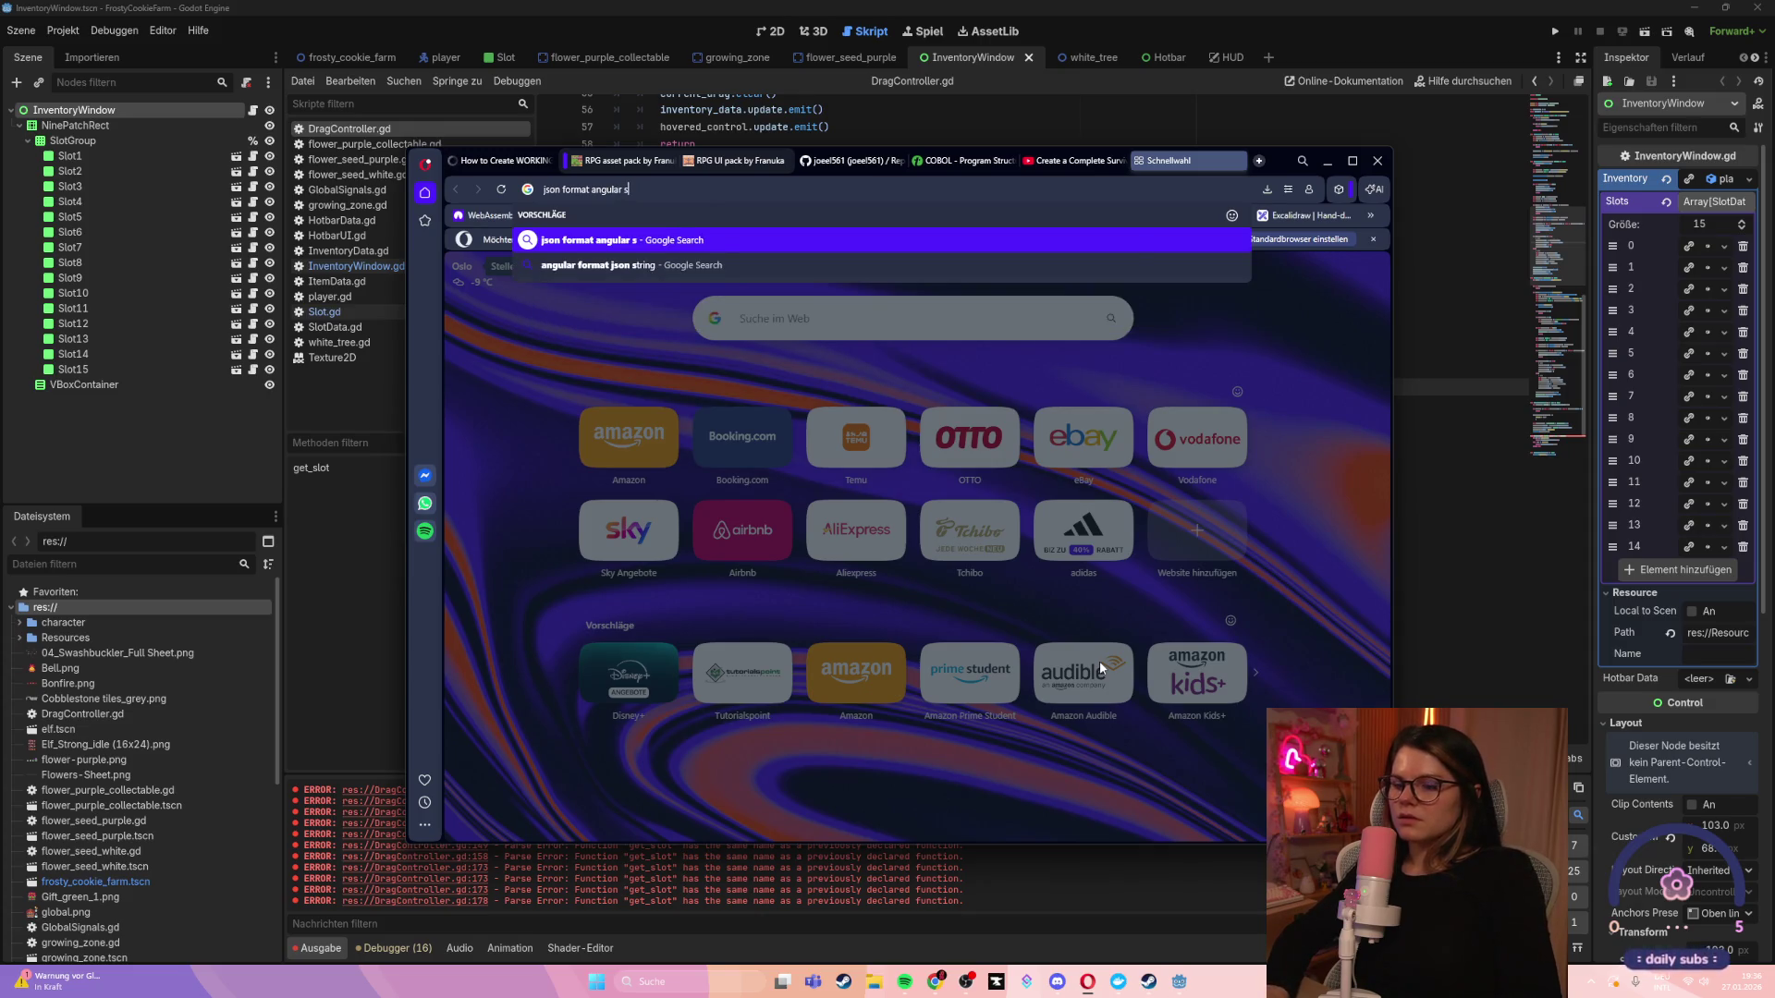
pyautogui.write('rt')
pyautogui.press('Return')
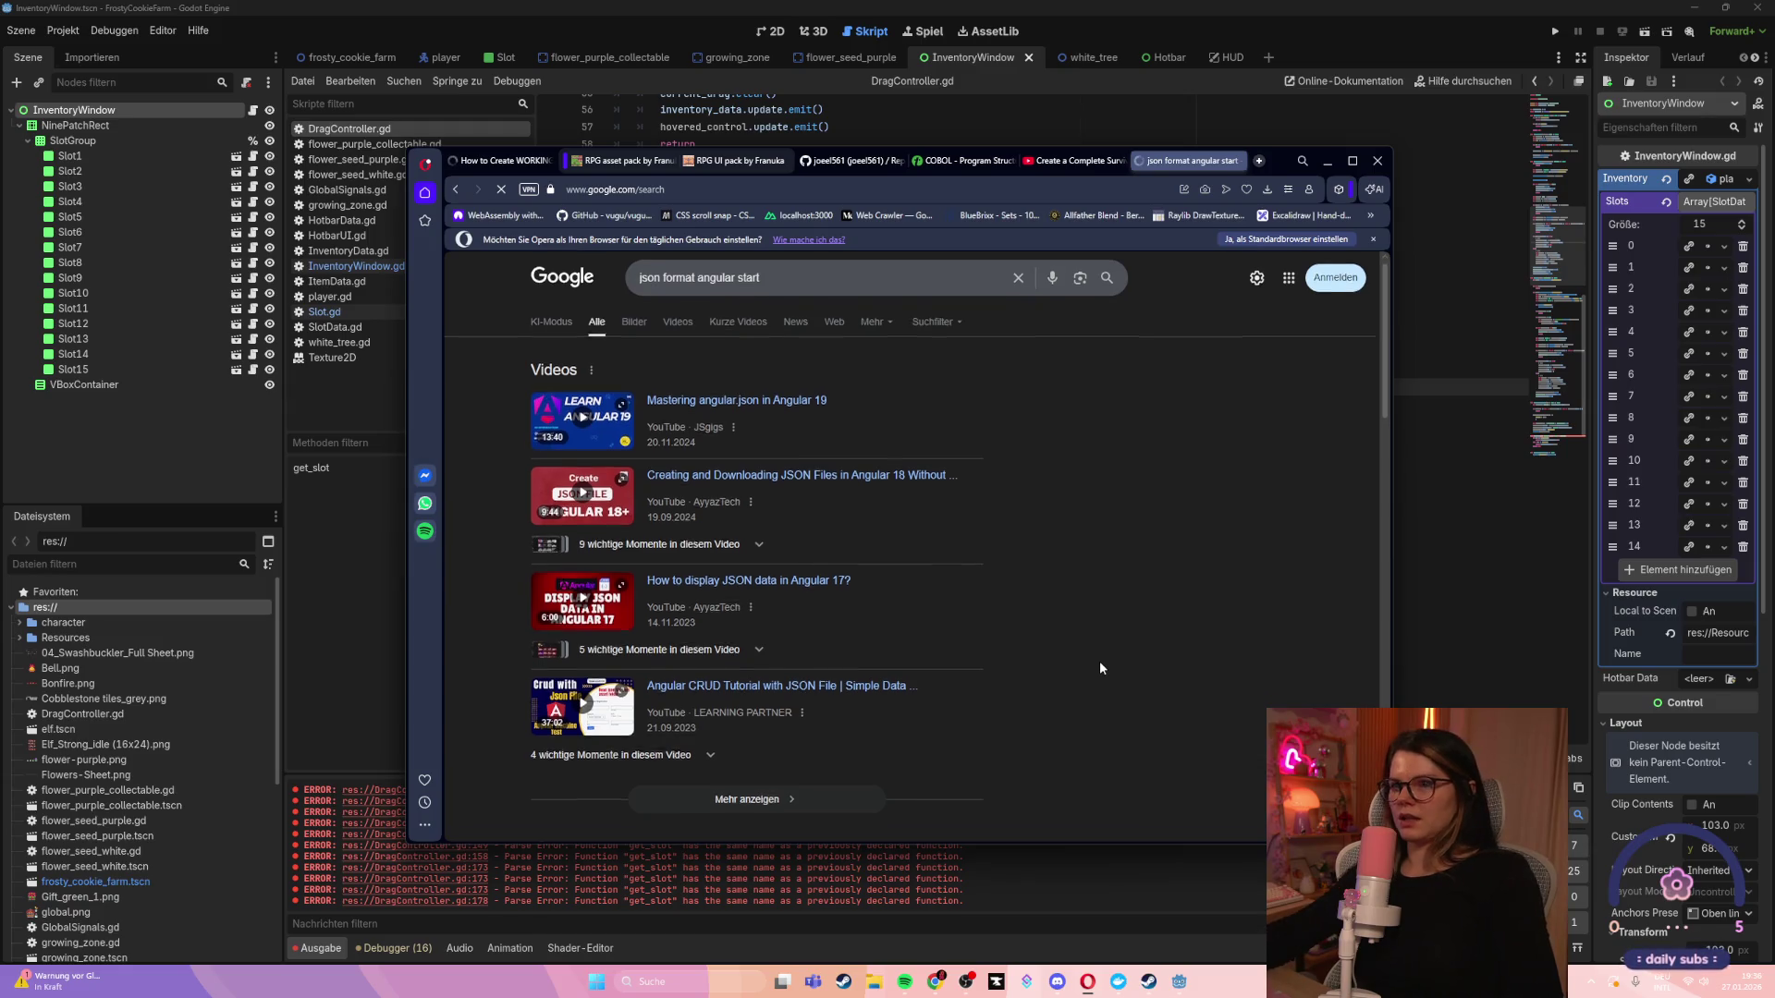
pyautogui.scroll(-3, 1073, 647)
pyautogui.scroll(-2, 1057, 641)
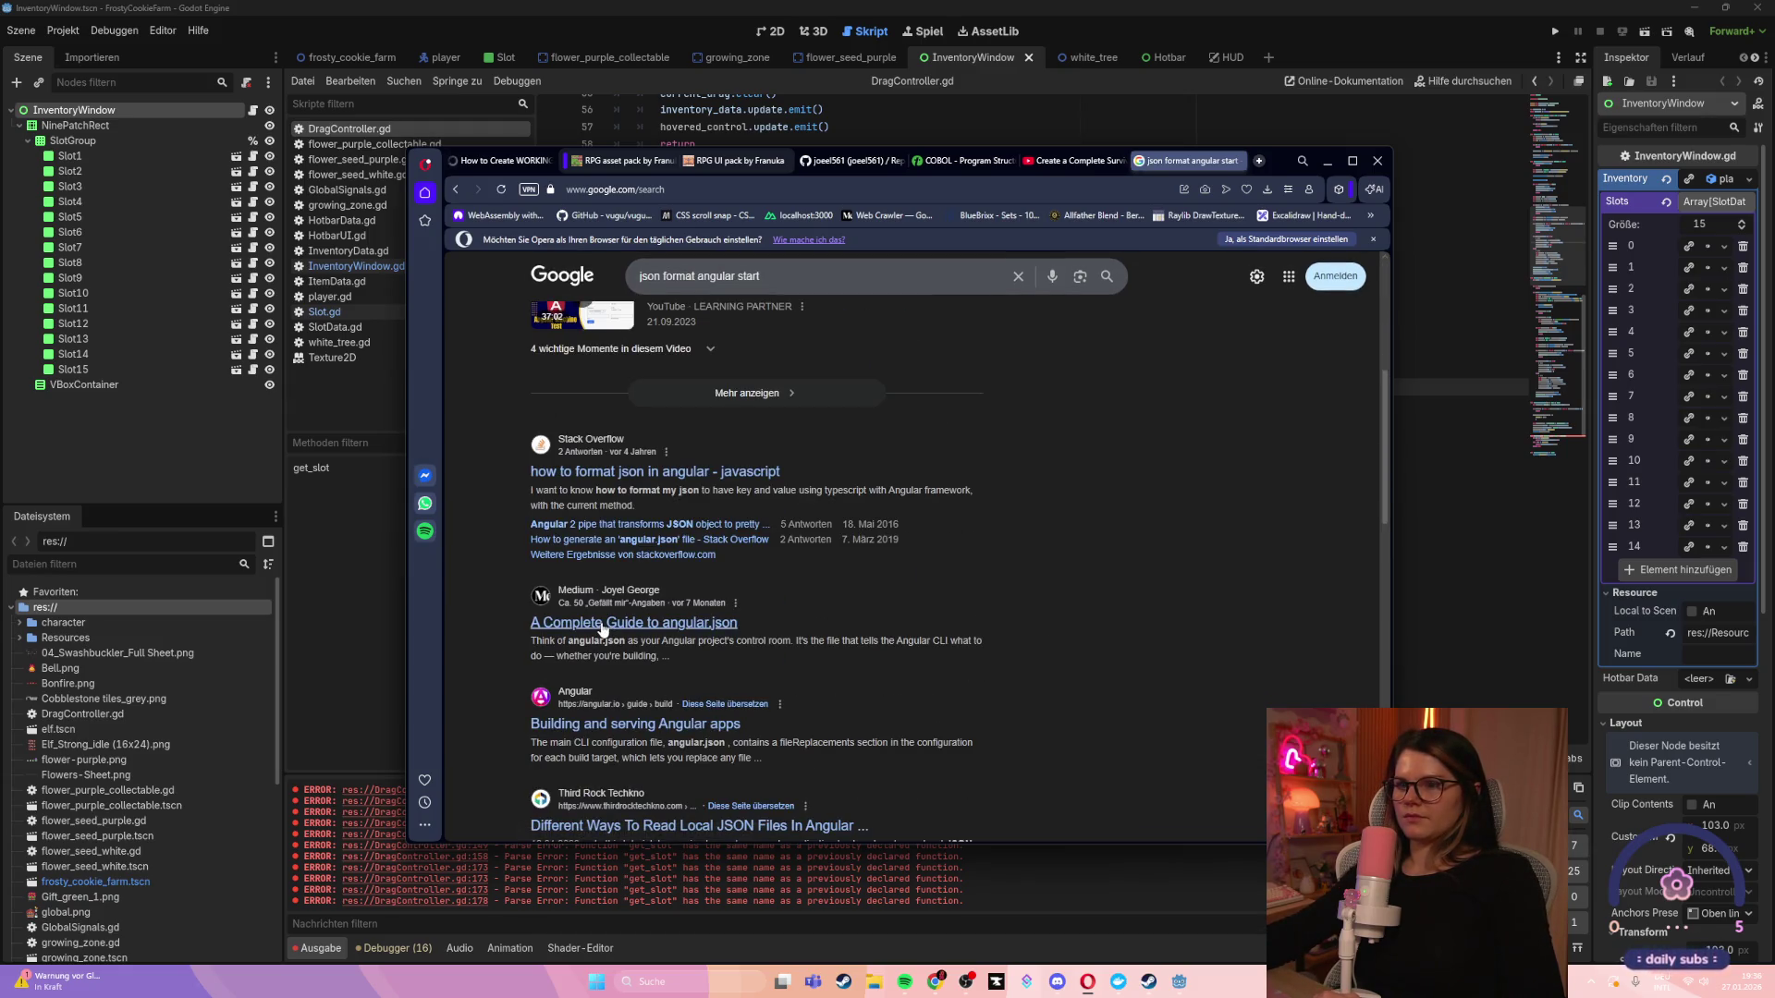
pyautogui.scroll(-2, 602, 629)
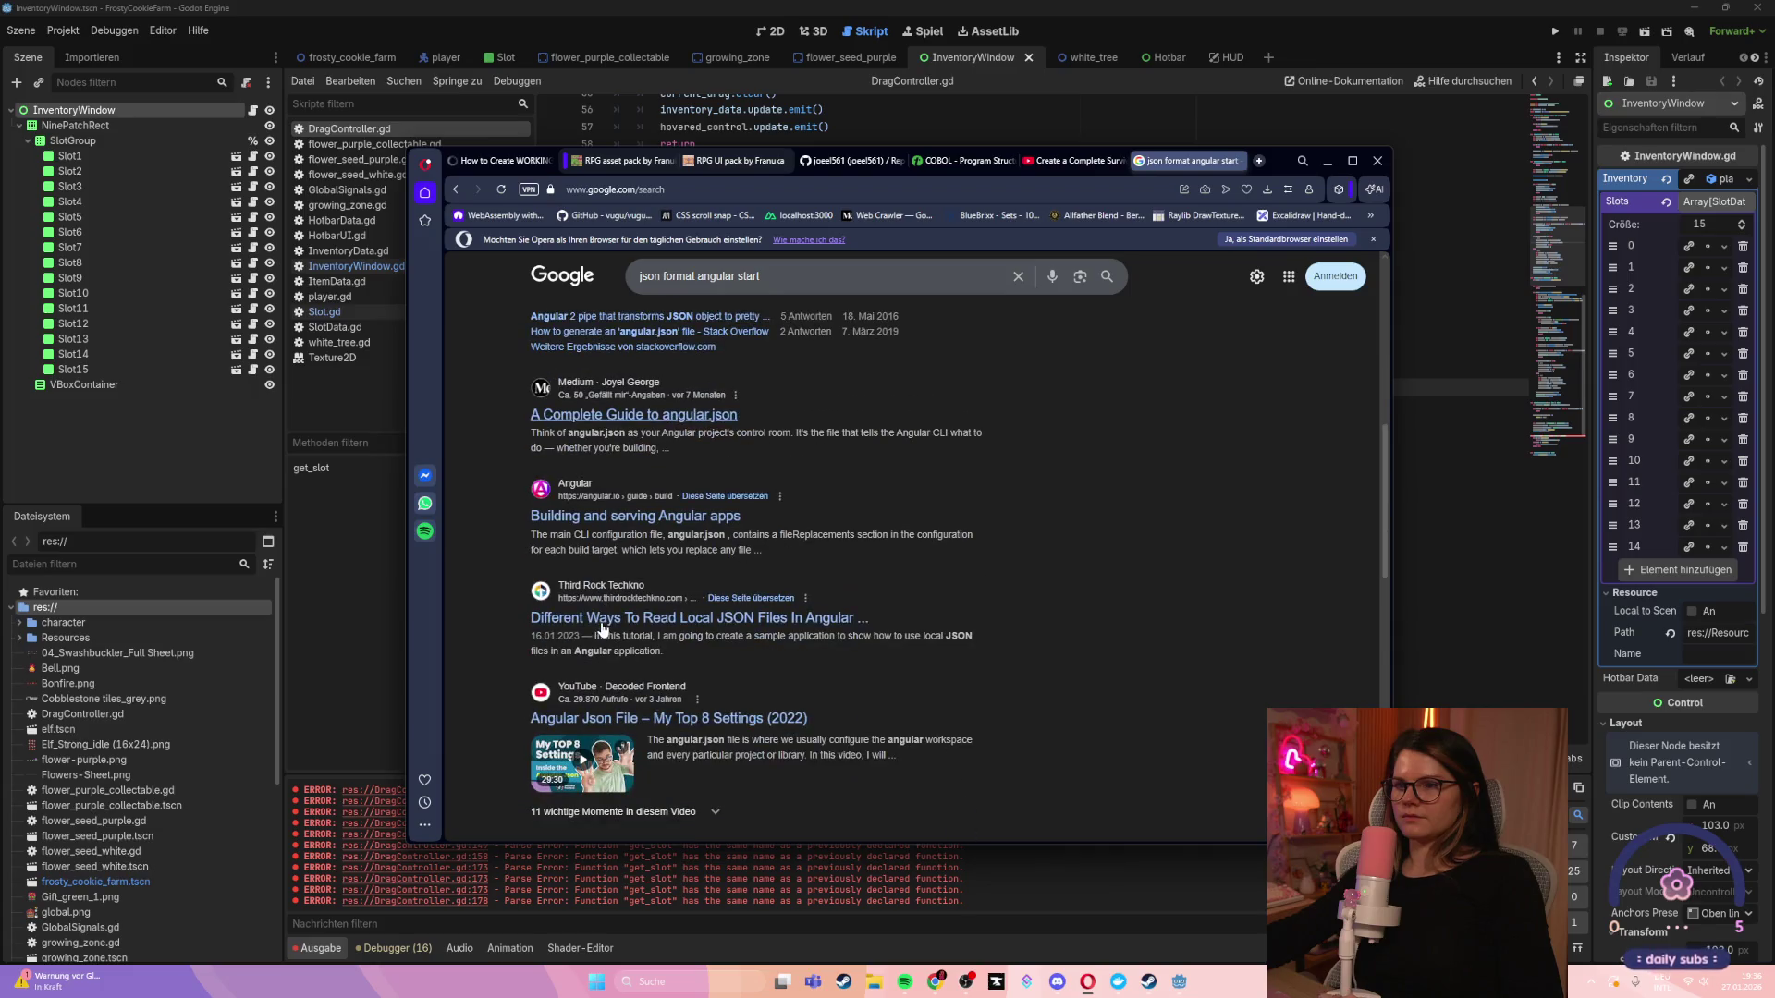
pyautogui.click(602, 619)
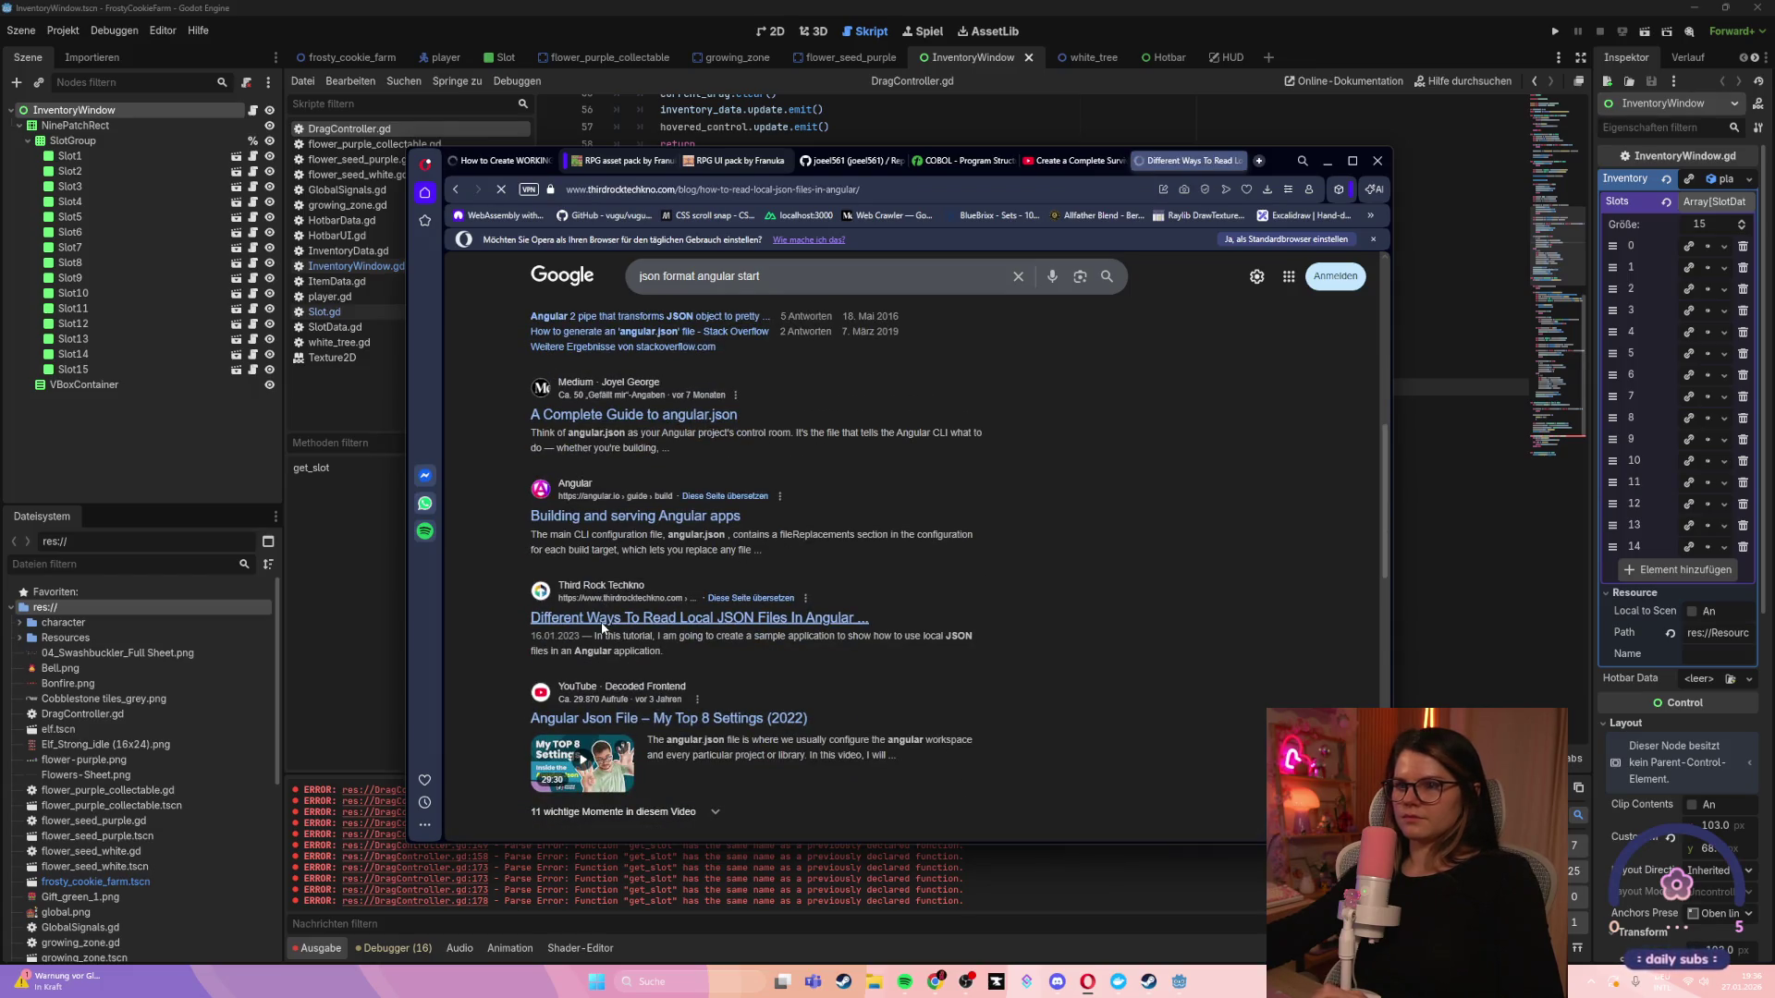
# Step: Scroll through the article's code examples
pyautogui.scroll(-6, 587, 578)
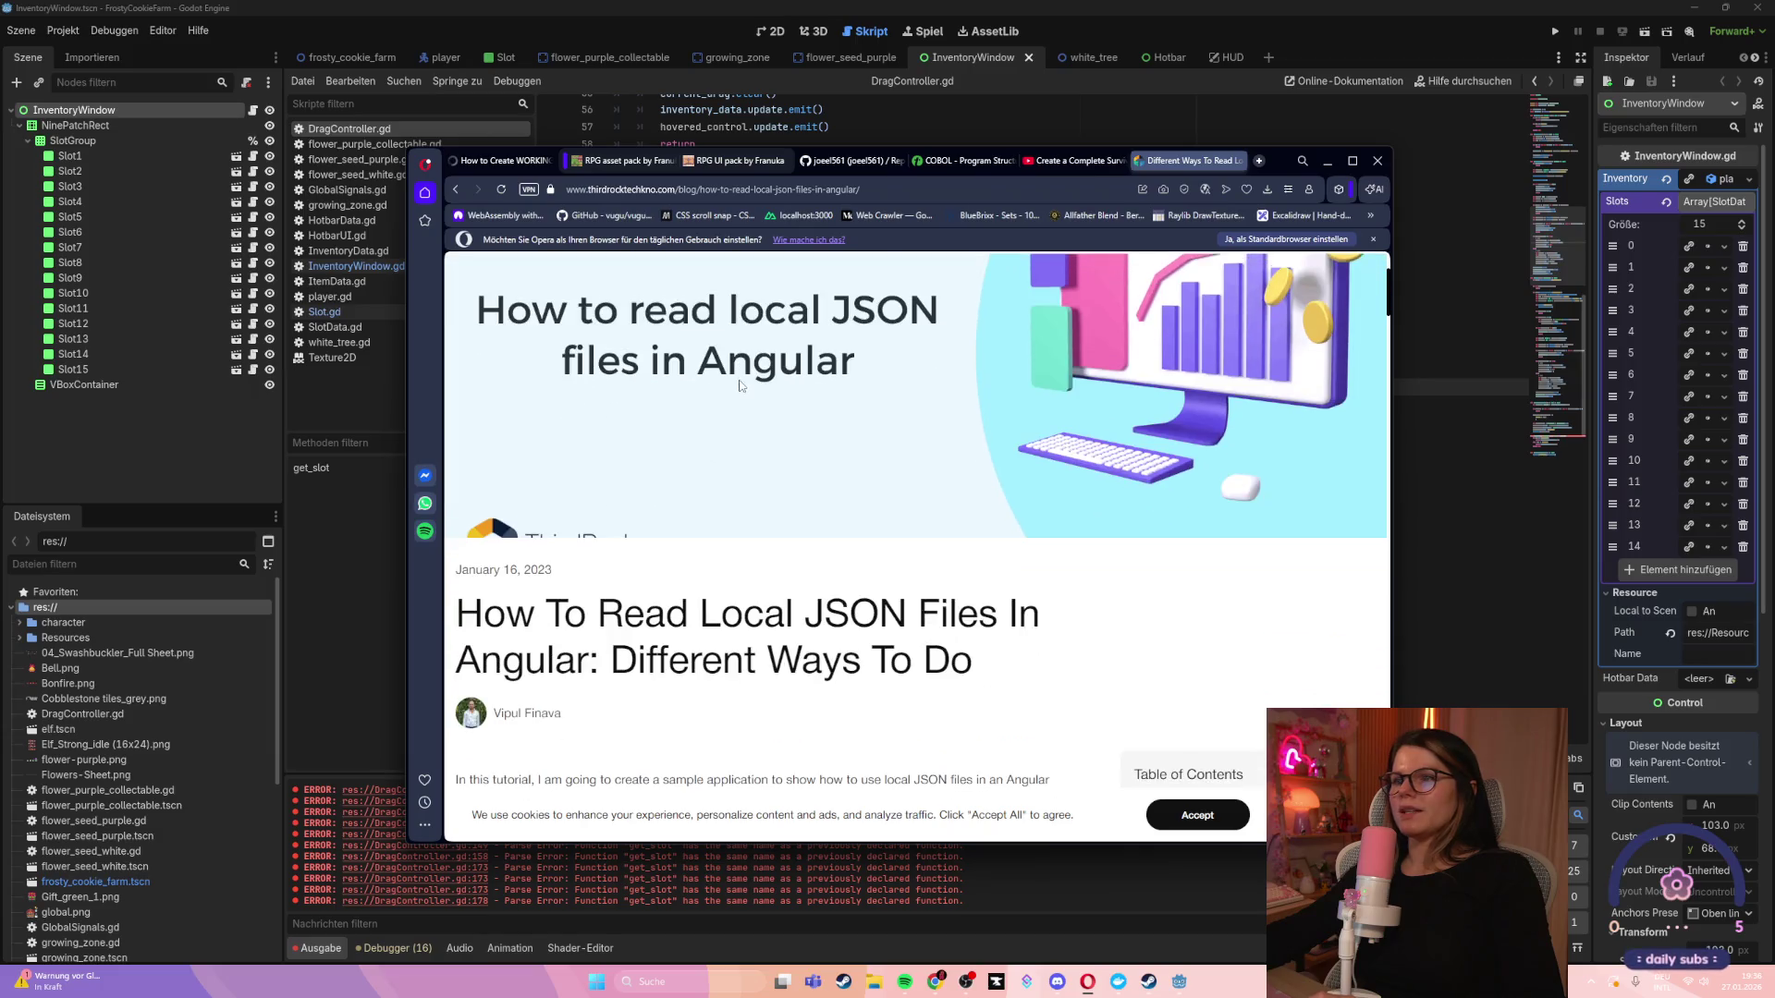
pyautogui.scroll(-5, 954, 684)
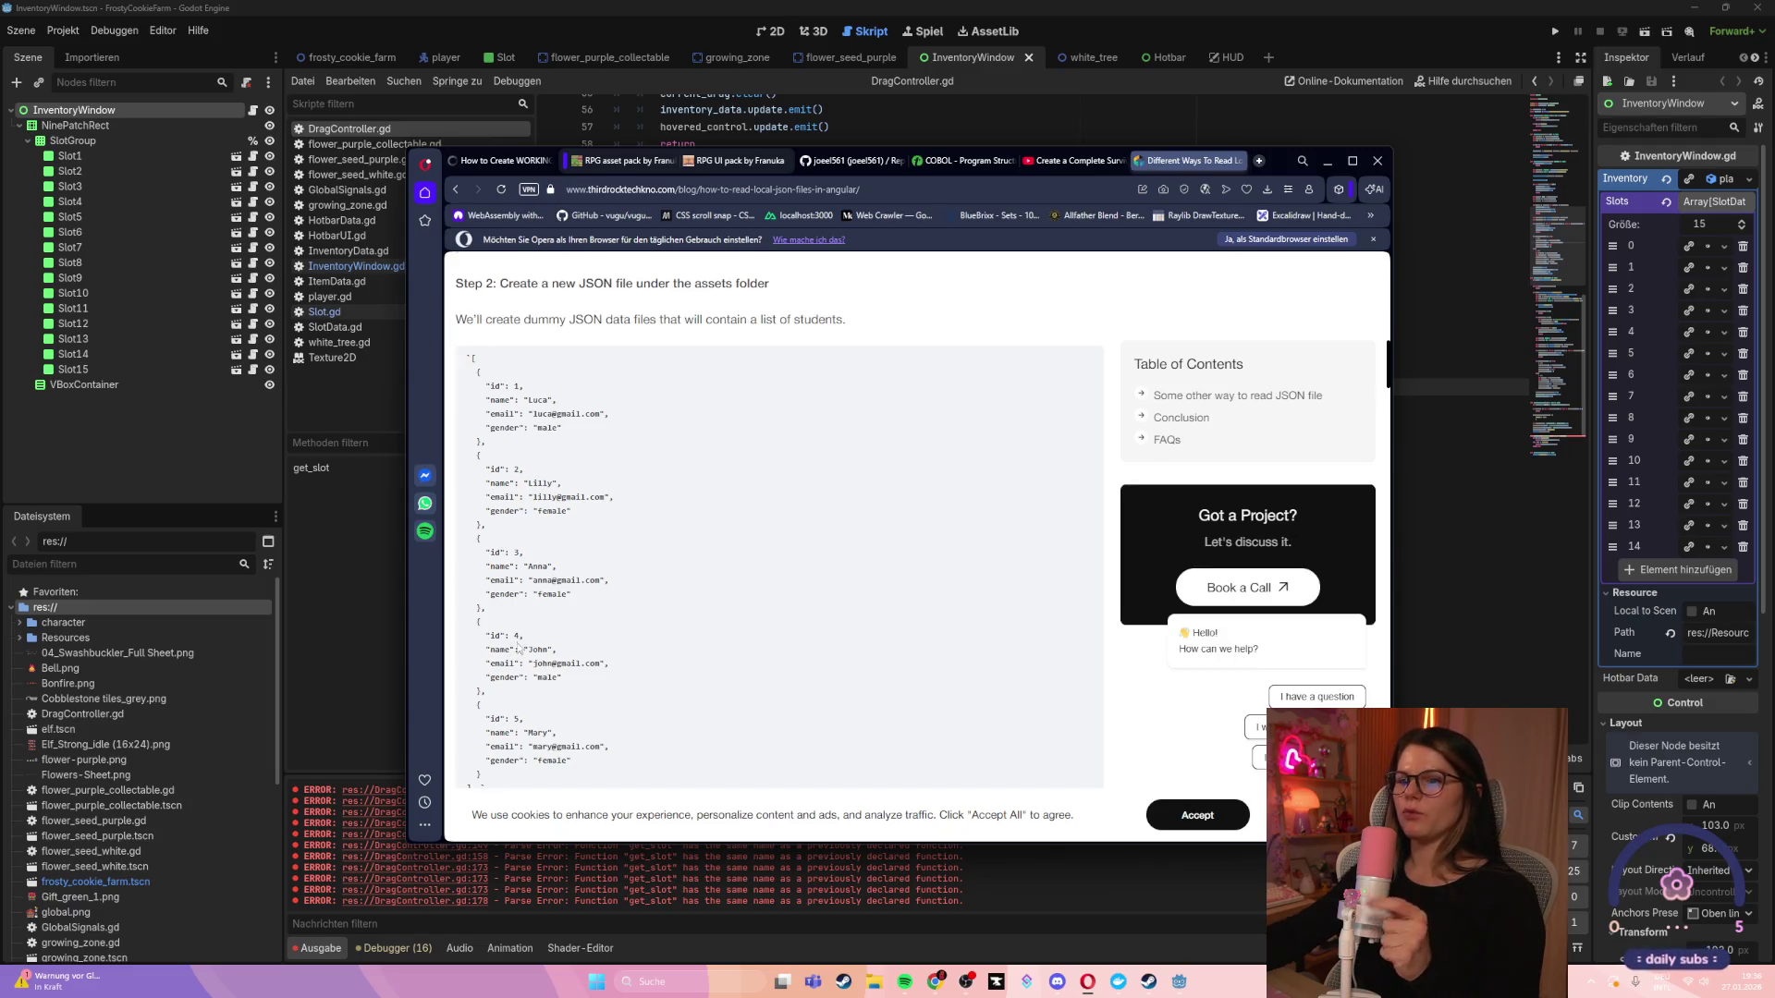
pyautogui.scroll(-7, 519, 650)
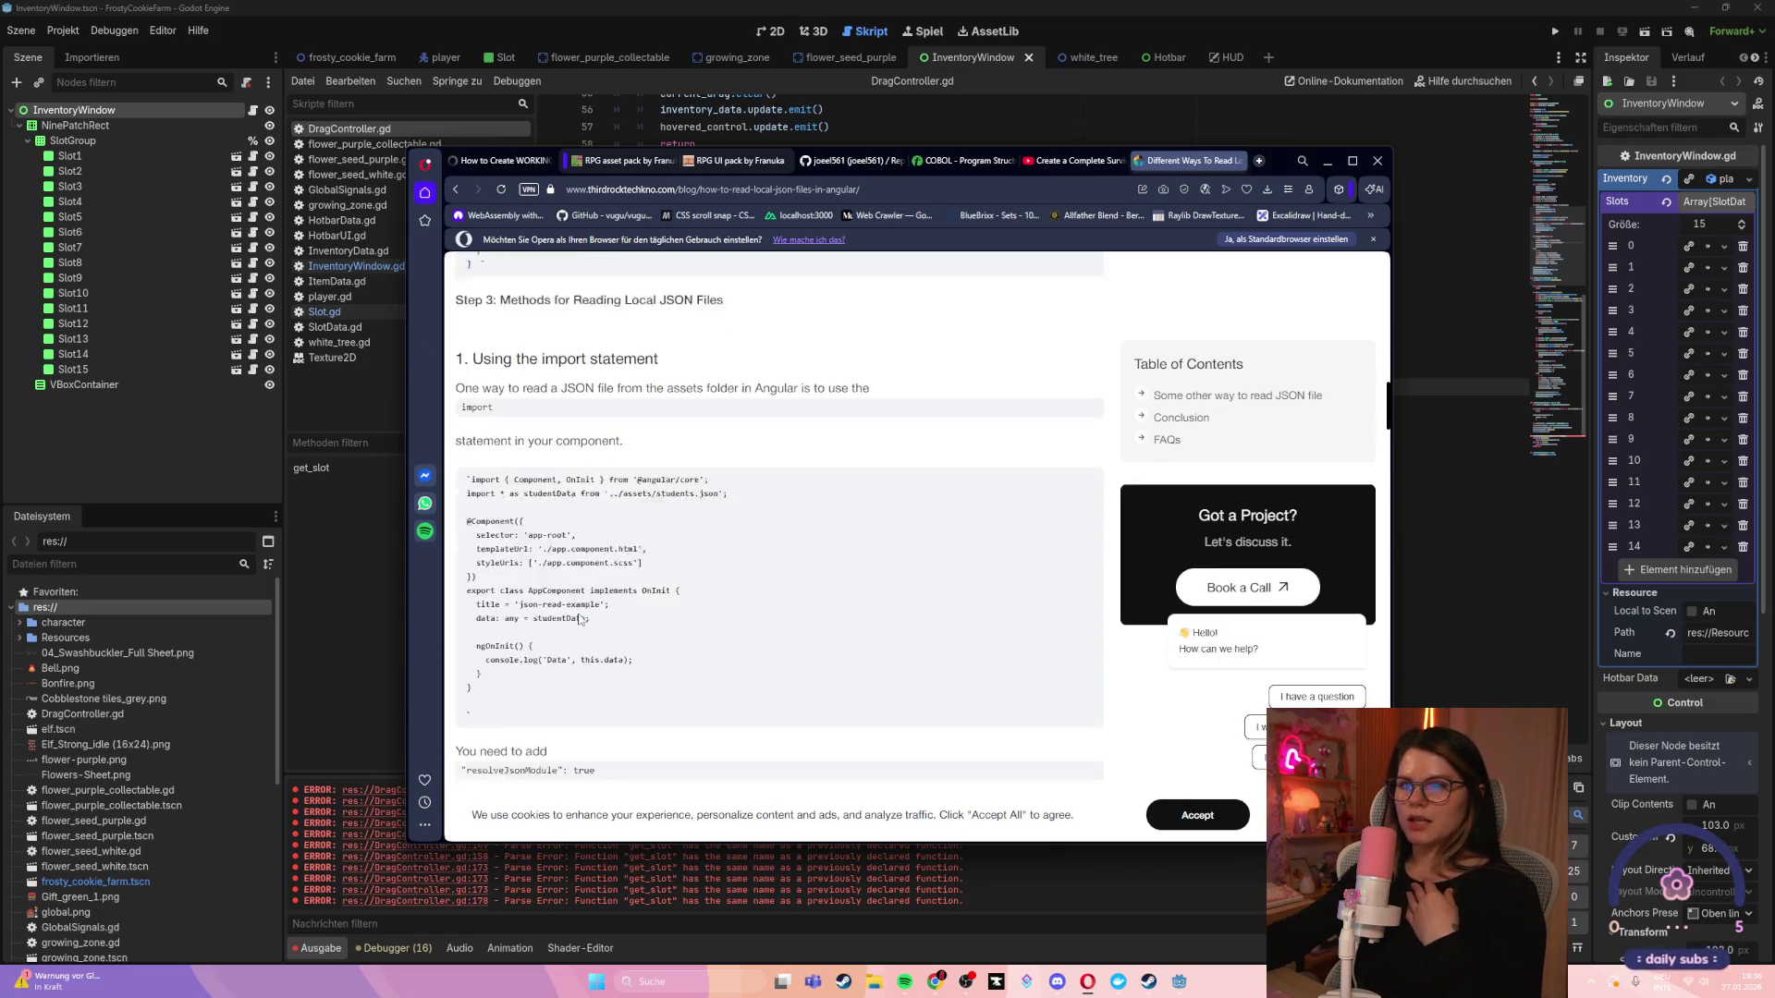
pyautogui.scroll(-1, 580, 618)
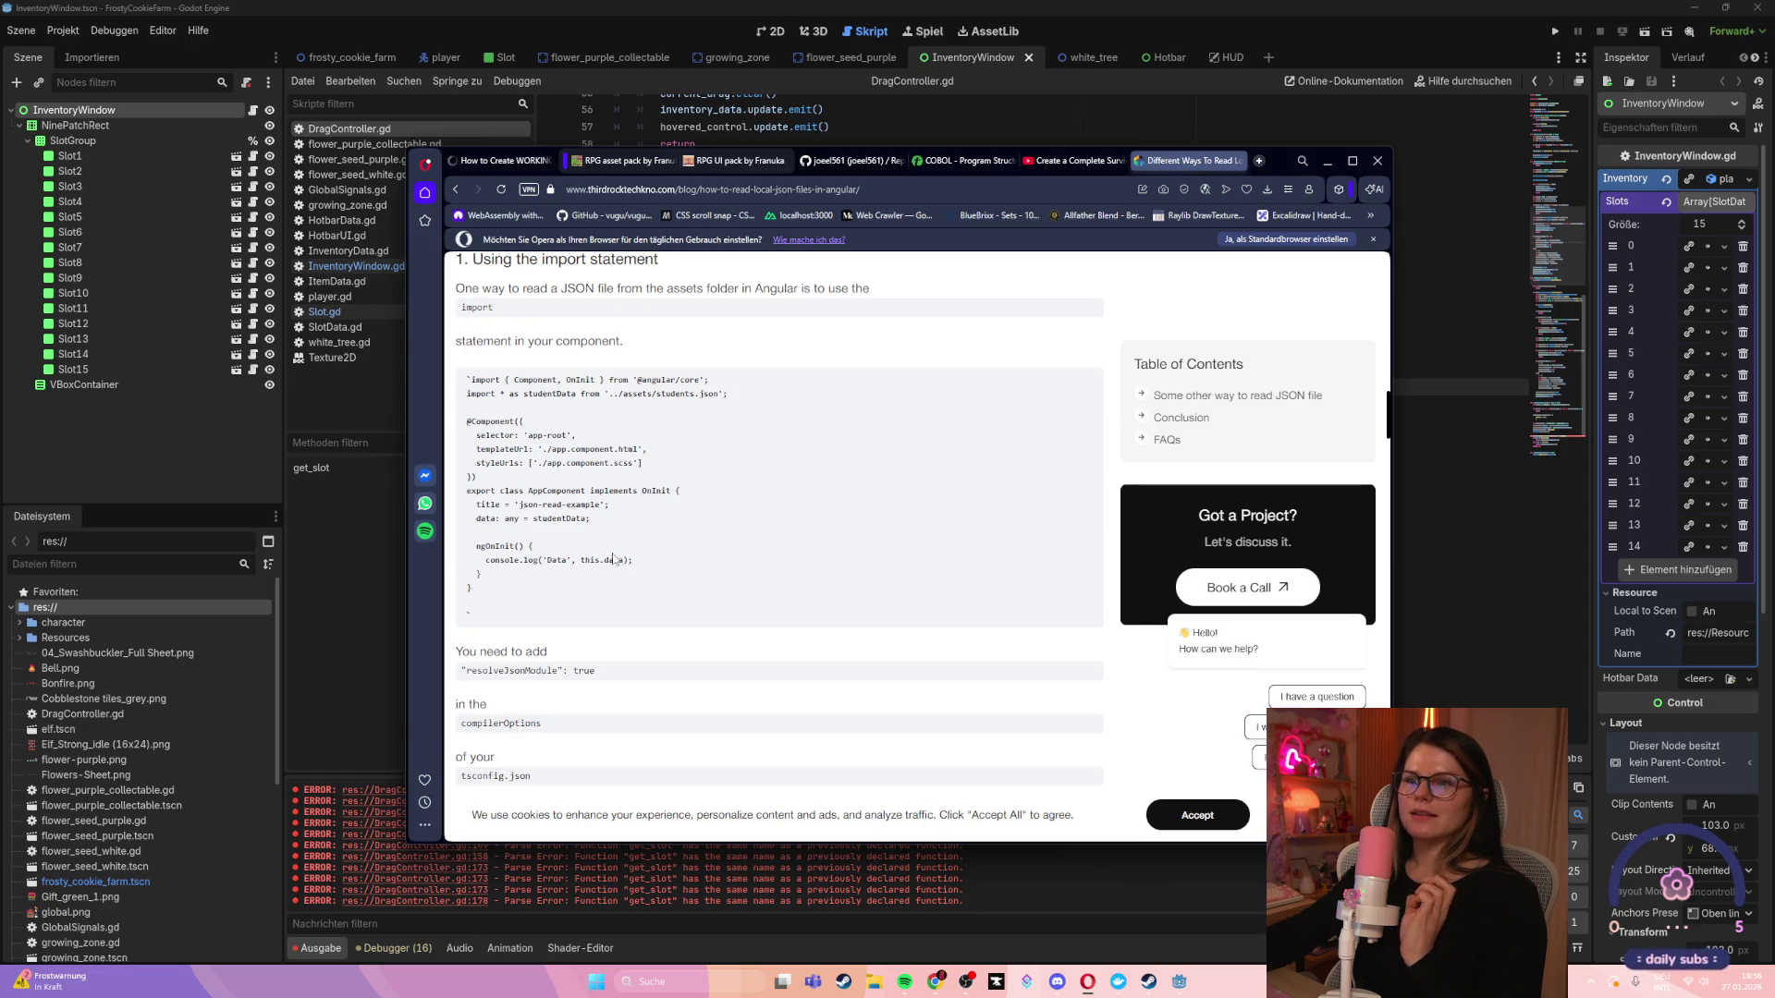
pyautogui.scroll(-2, 613, 559)
pyautogui.scroll(-3, 613, 557)
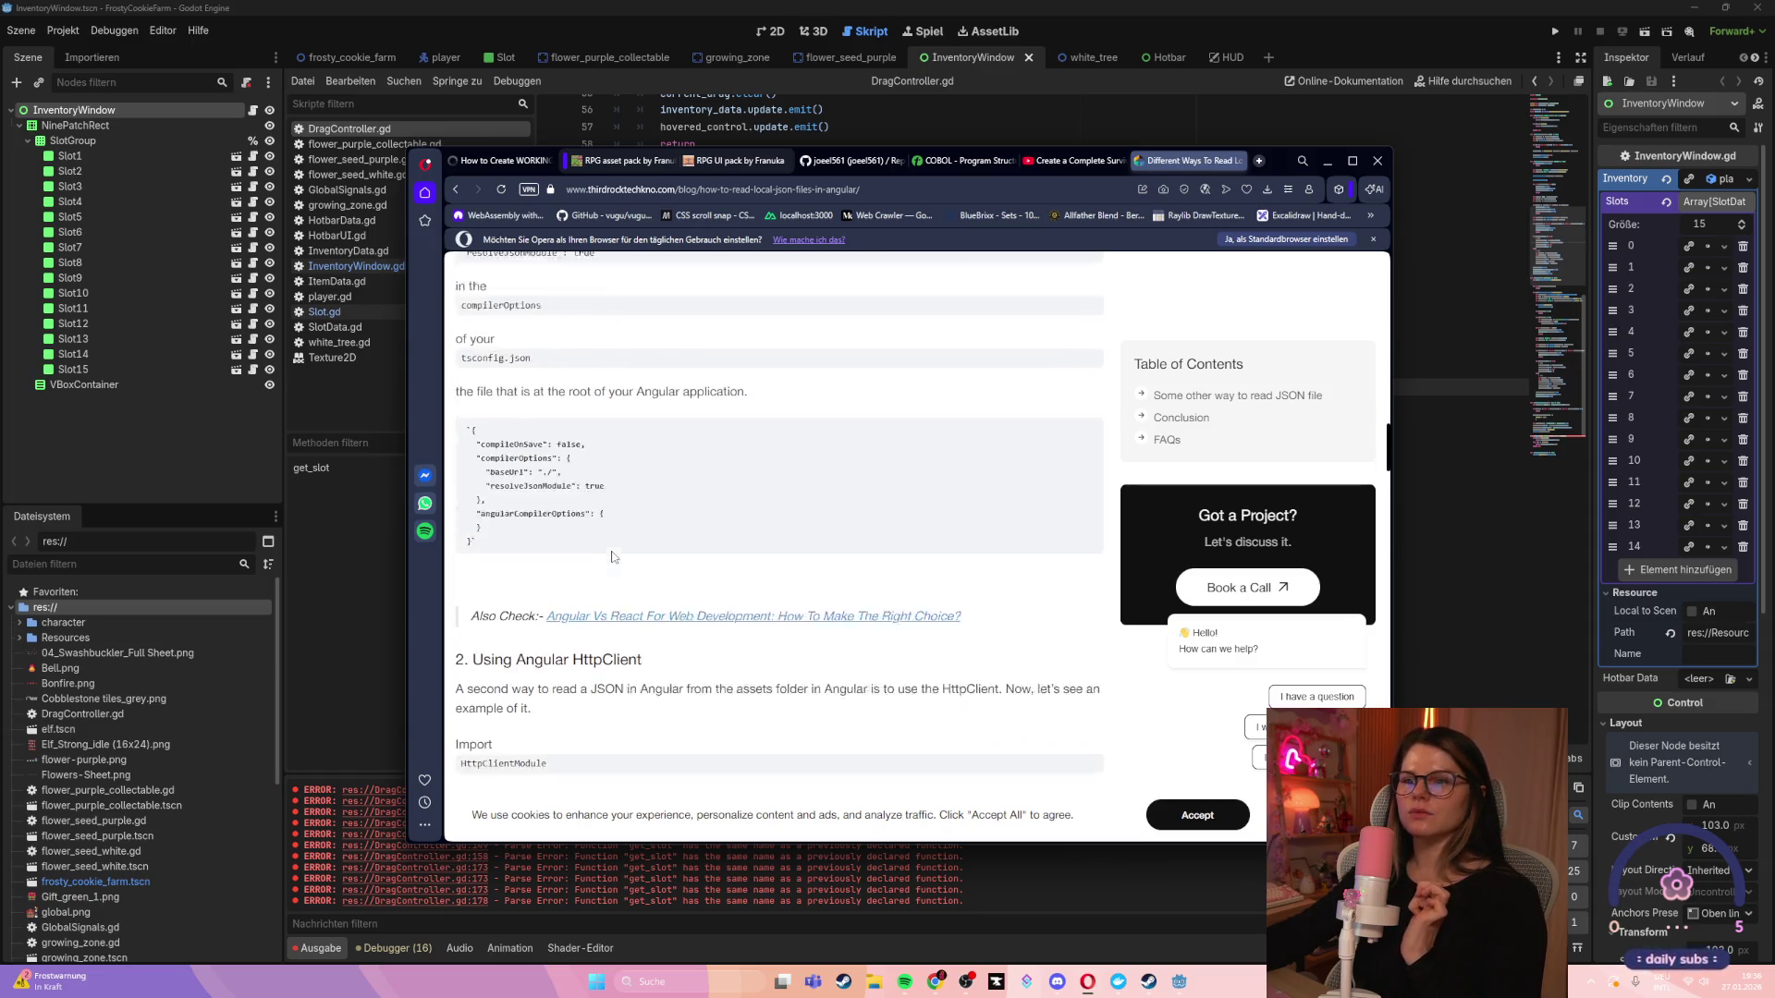
pyautogui.scroll(-3, 613, 557)
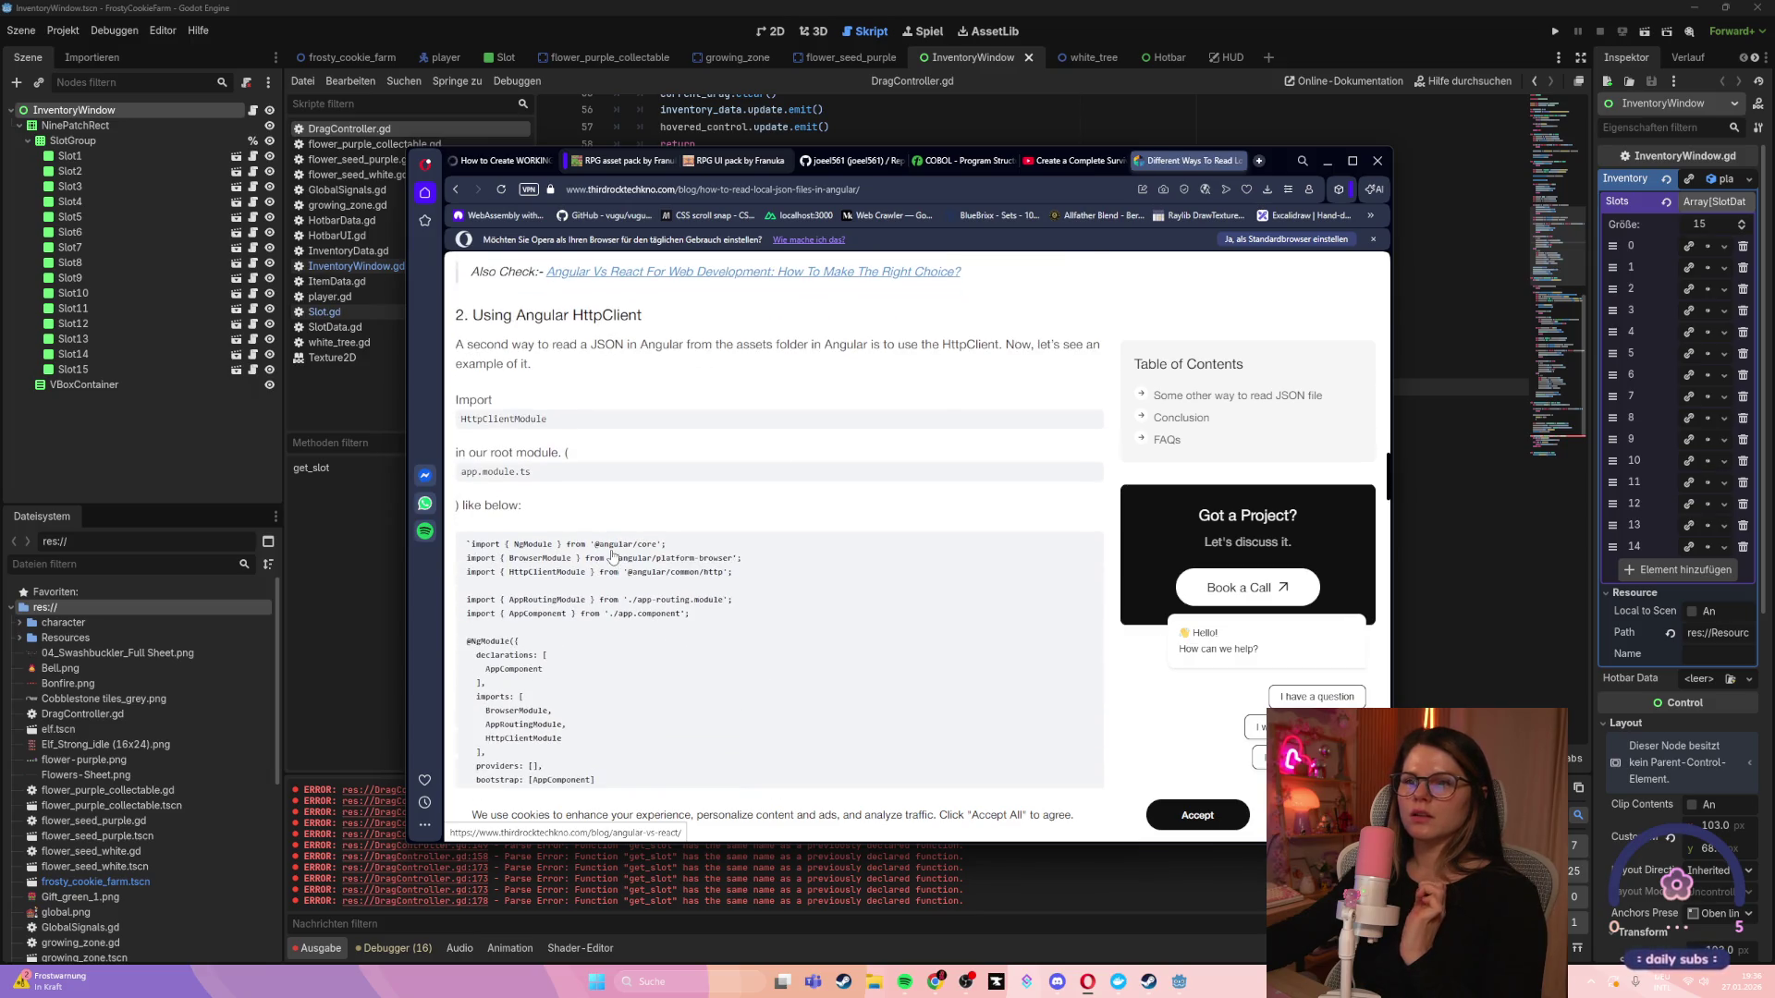
pyautogui.scroll(-2, 579, 542)
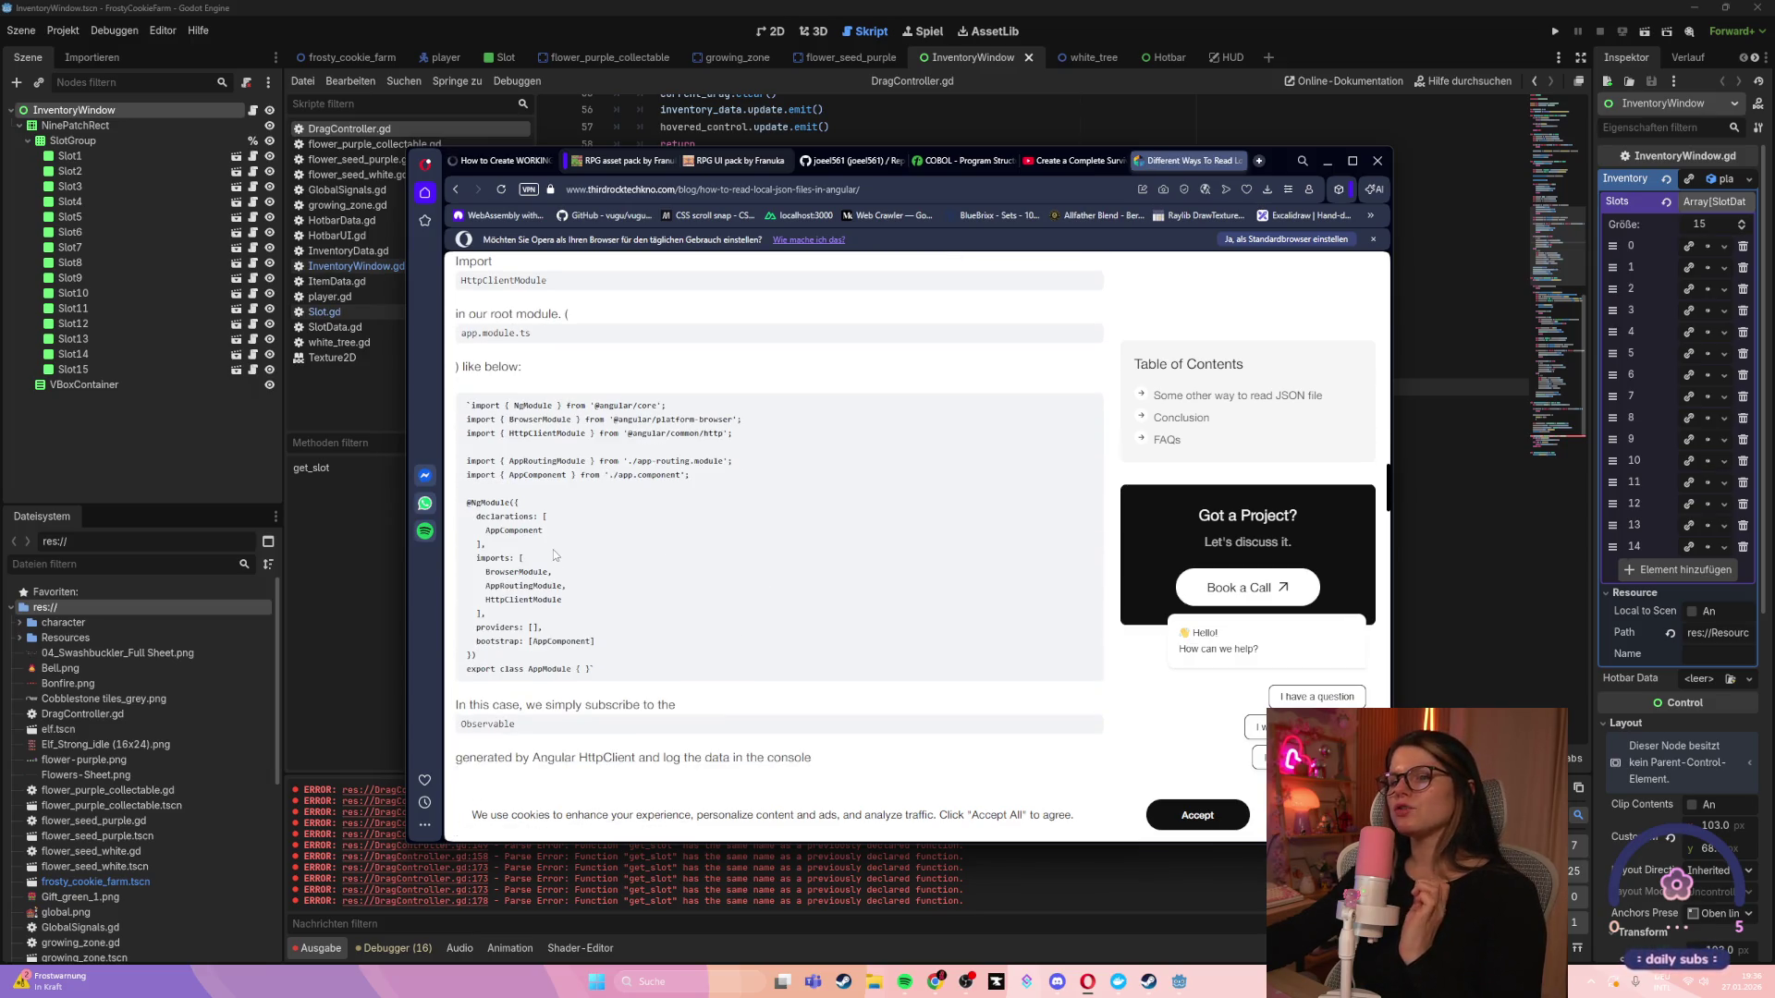
pyautogui.moveTo(592, 670); pyautogui.dragTo(469, 407)
pyautogui.scroll(2, 609, 387)
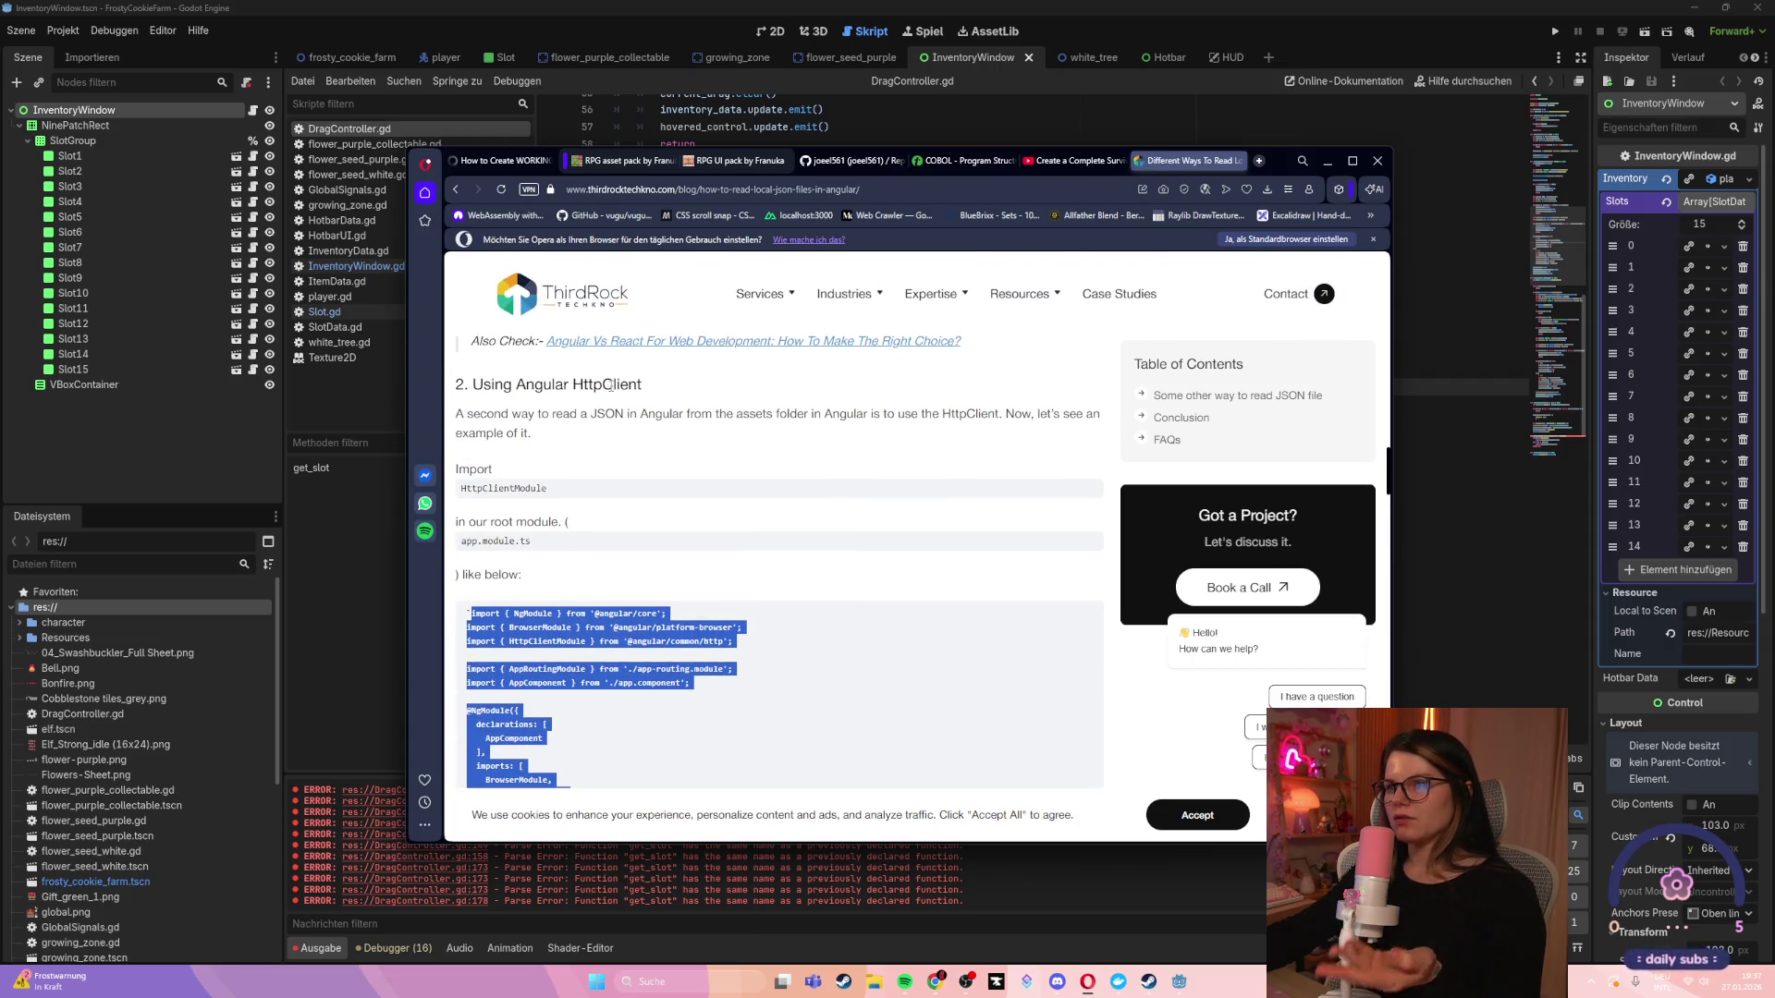
pyautogui.scroll(-6, 617, 518)
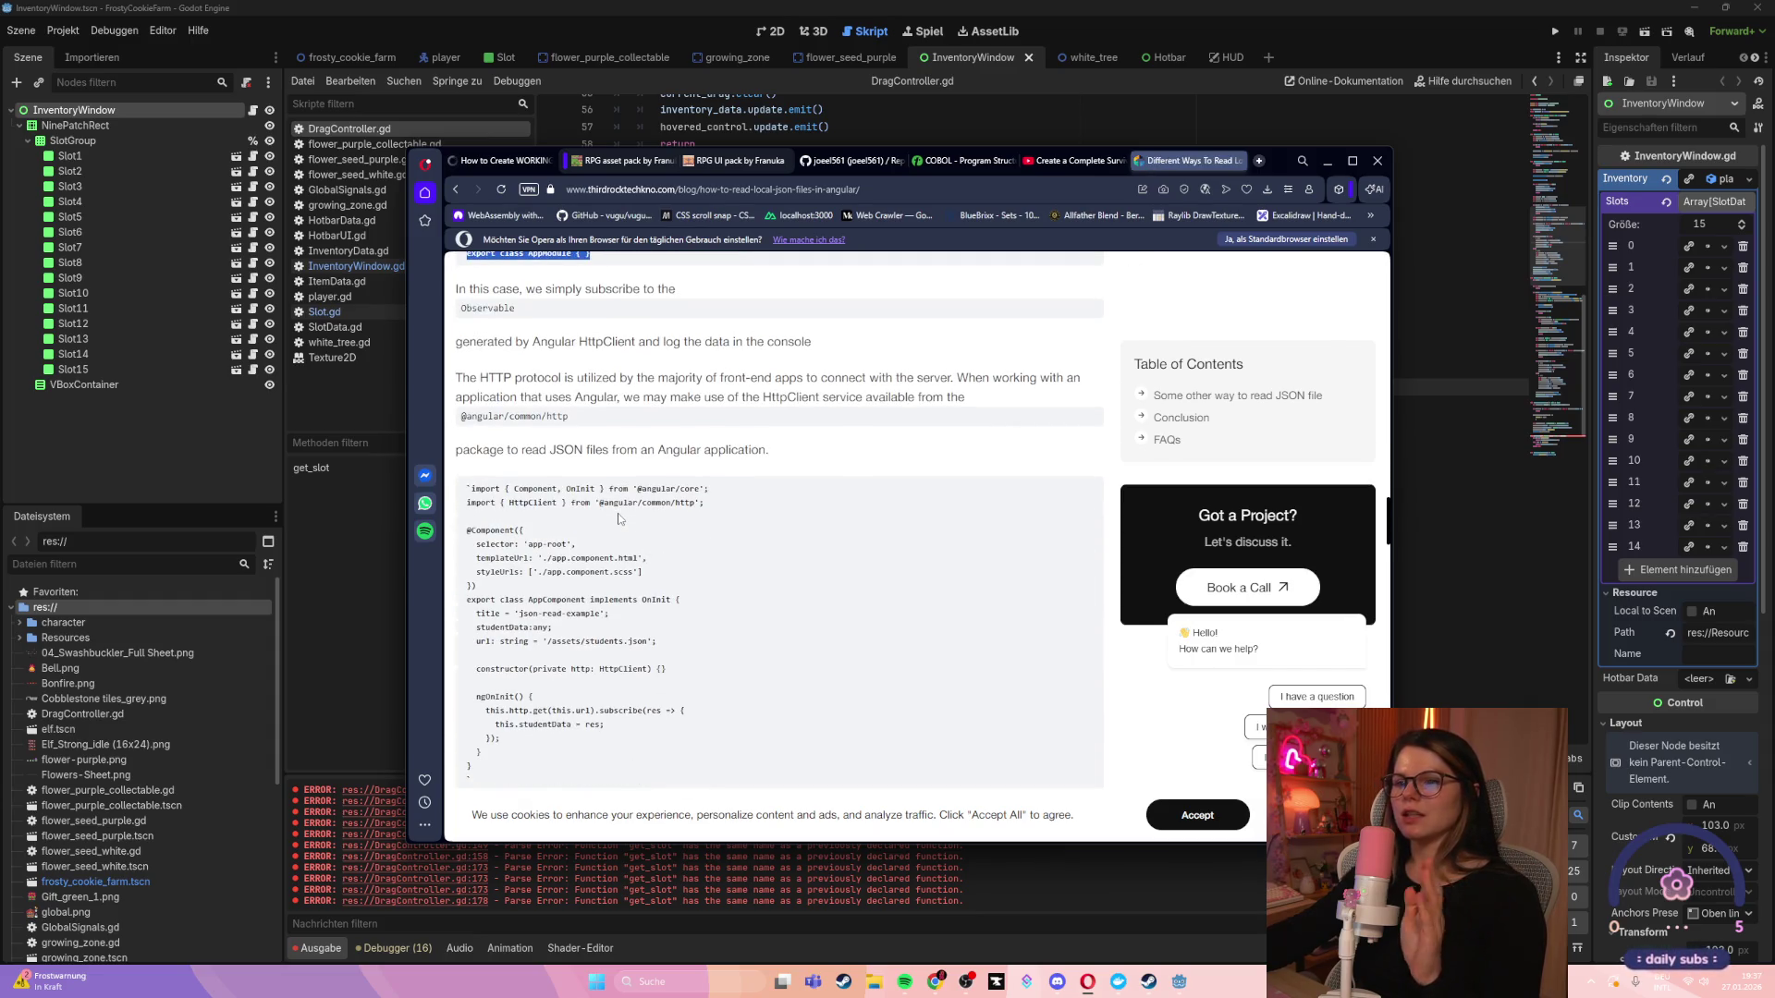
pyautogui.scroll(-1, 618, 519)
pyautogui.scroll(-7, 618, 519)
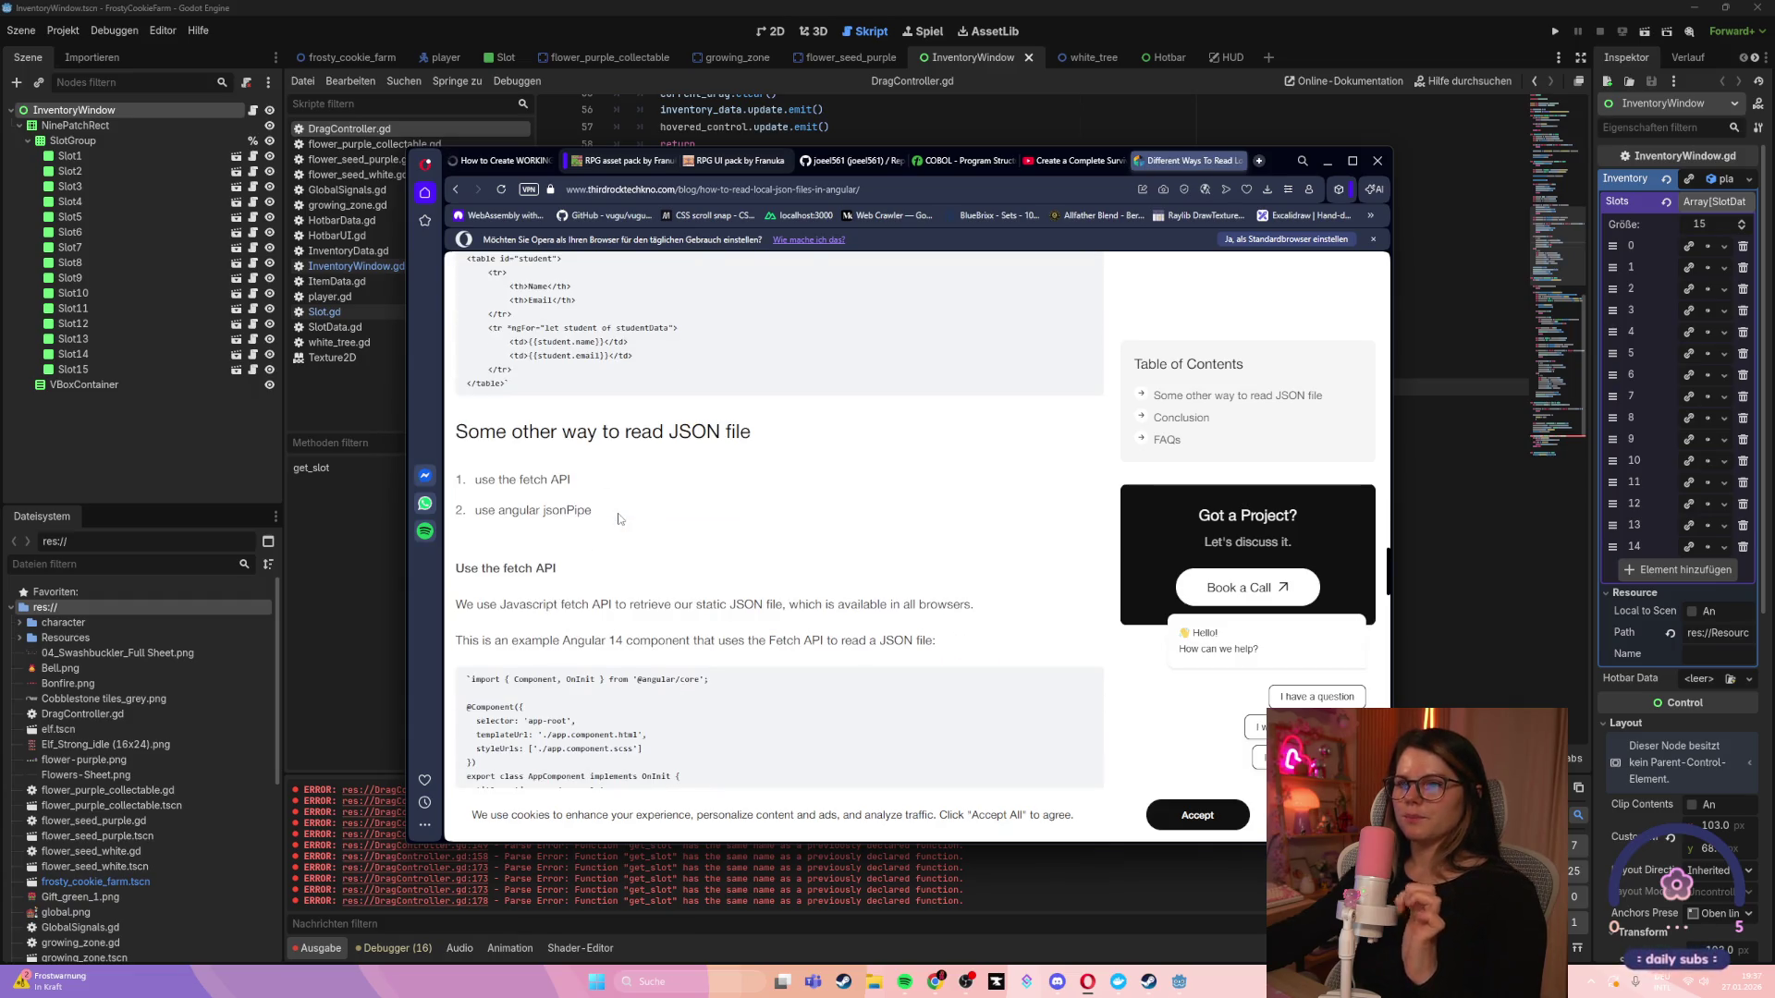
pyautogui.scroll(-2, 618, 518)
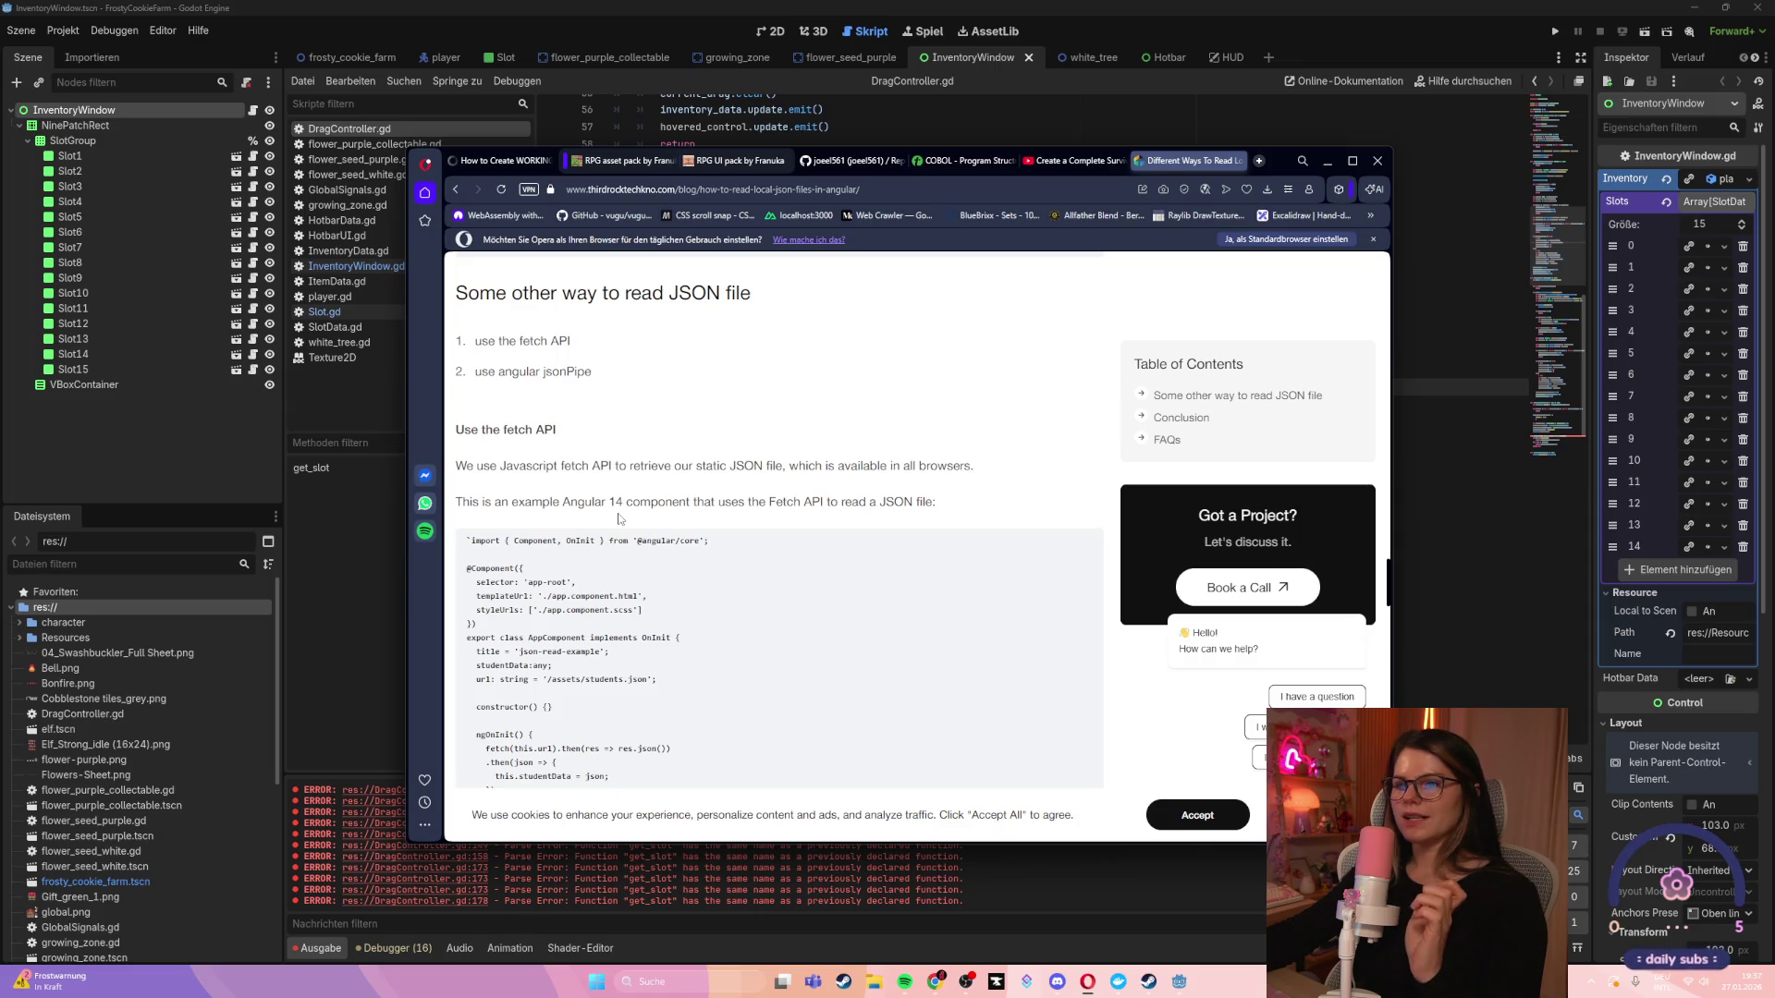
pyautogui.scroll(-2, 619, 518)
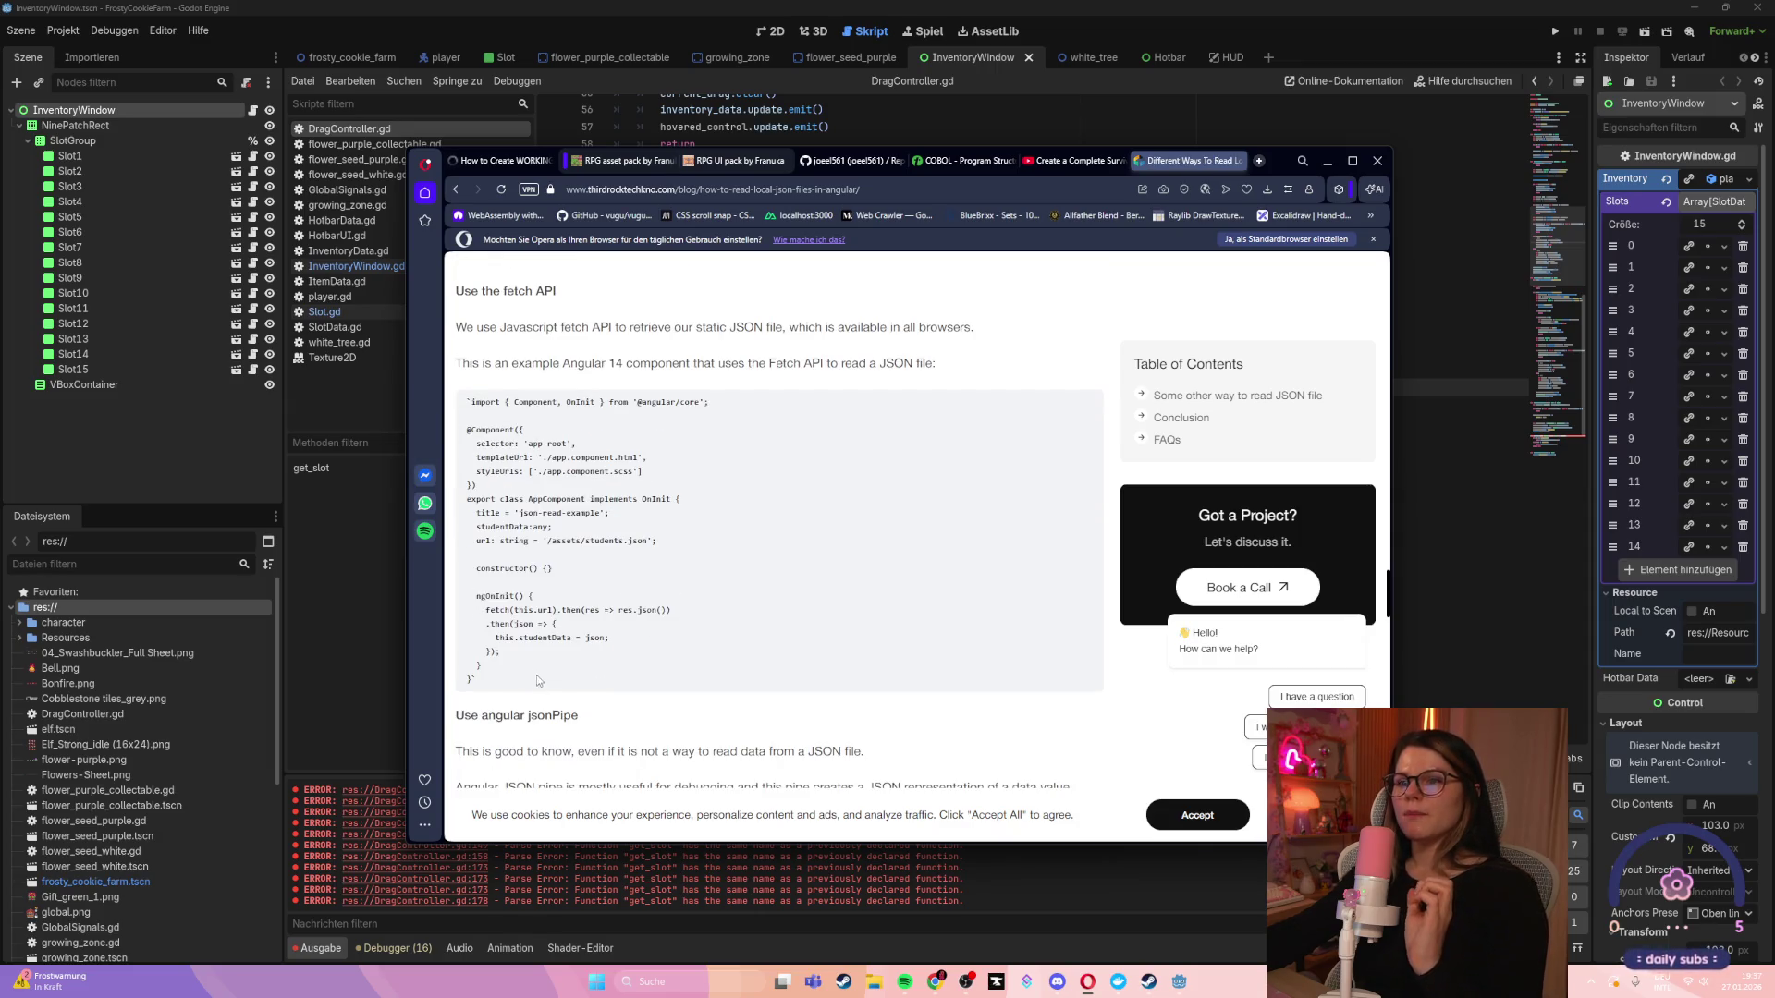
# Step: Study the fetch example's students.json url and studentData code, then close the article tab
pyautogui.moveTo(536, 675); pyautogui.dragTo(449, 398)
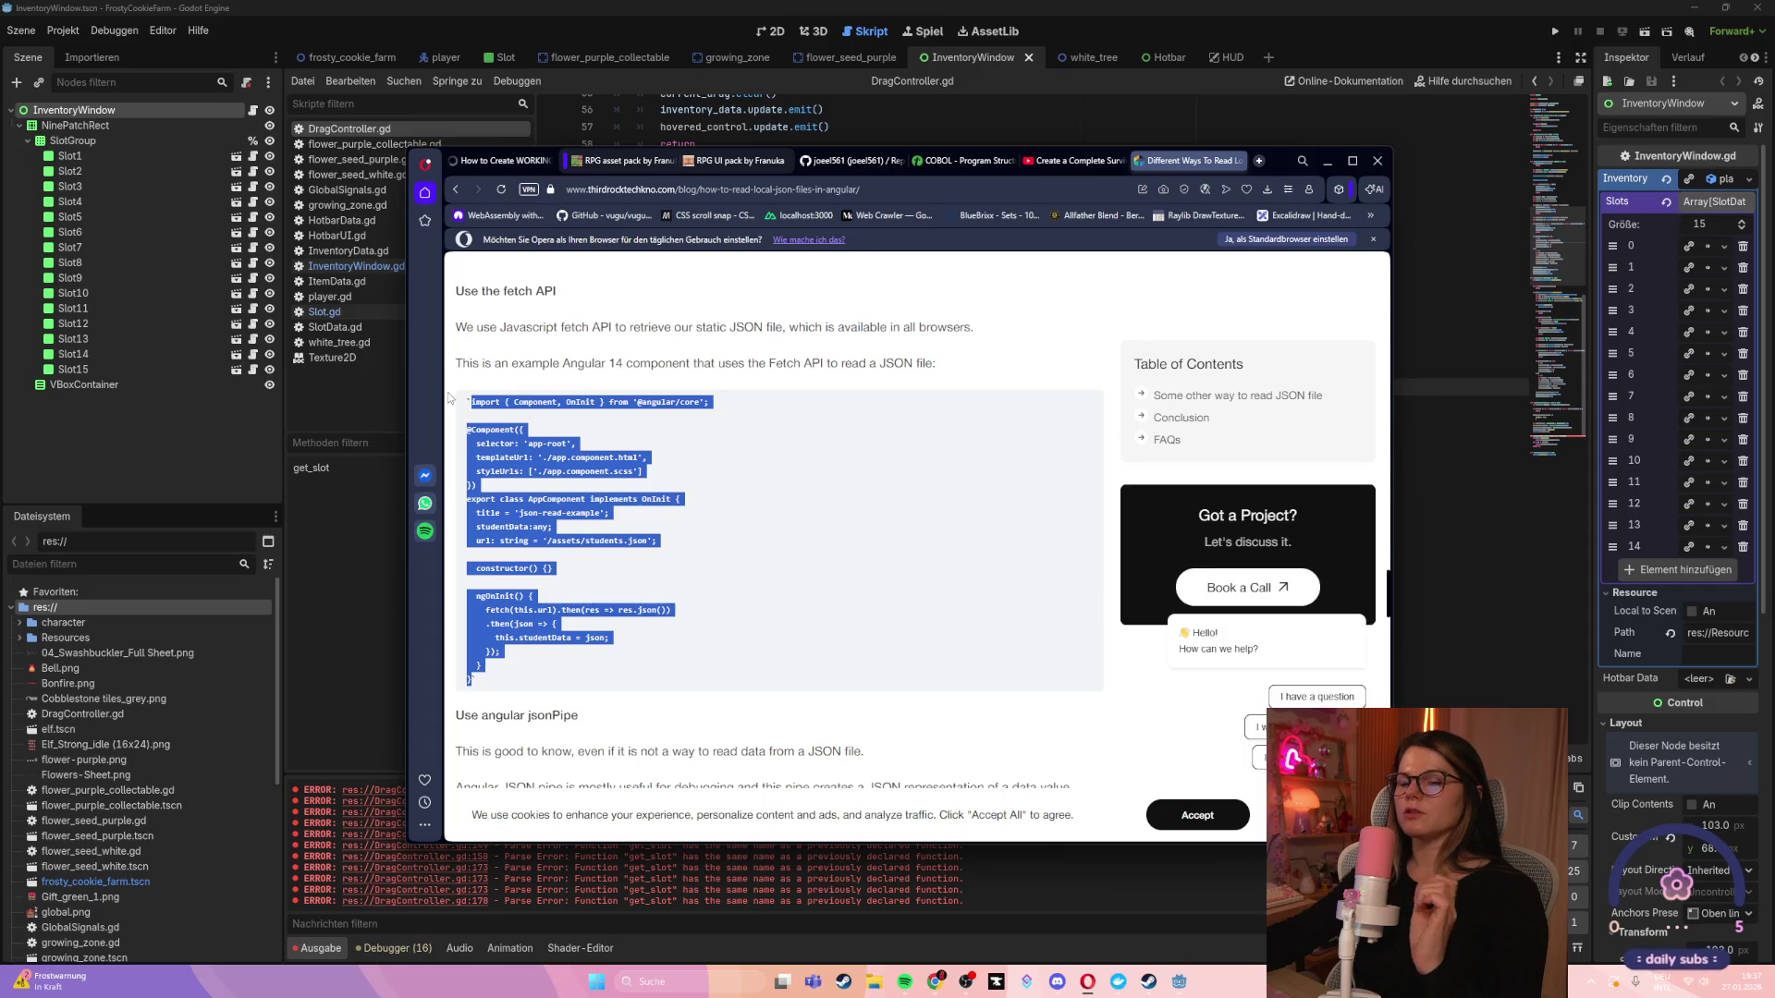
pyautogui.click(651, 332)
pyautogui.click(721, 470)
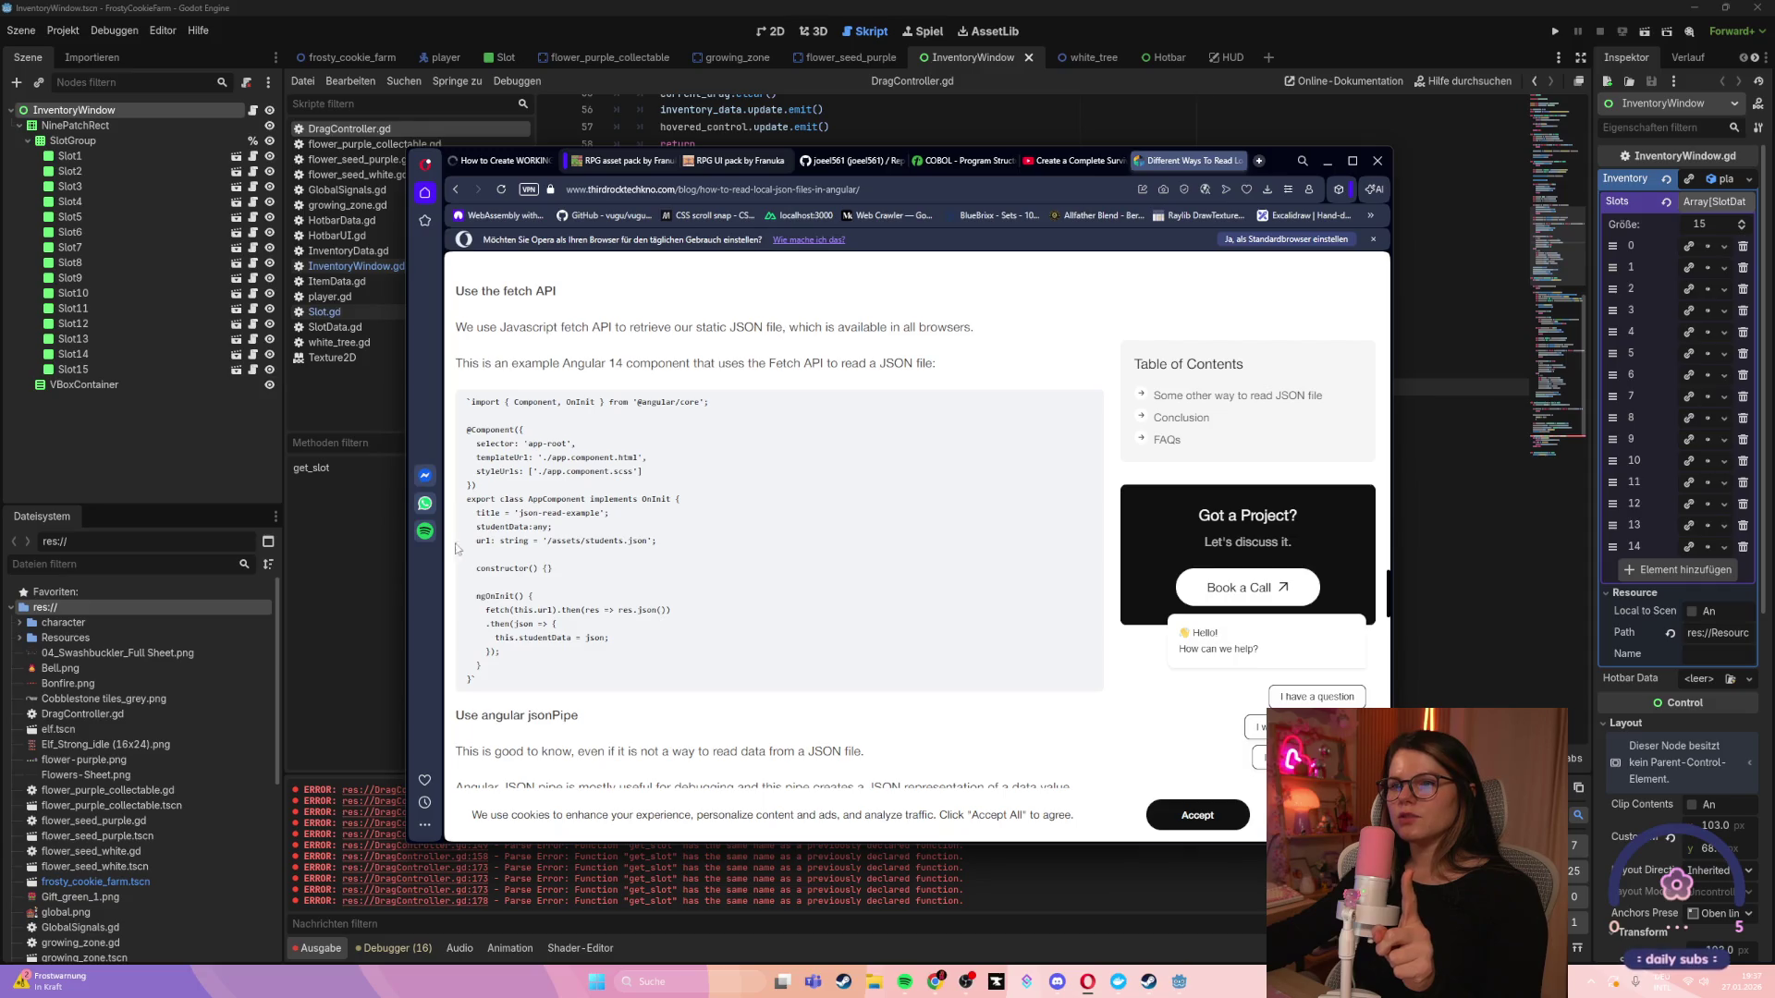
pyautogui.moveTo(458, 542); pyautogui.dragTo(729, 540)
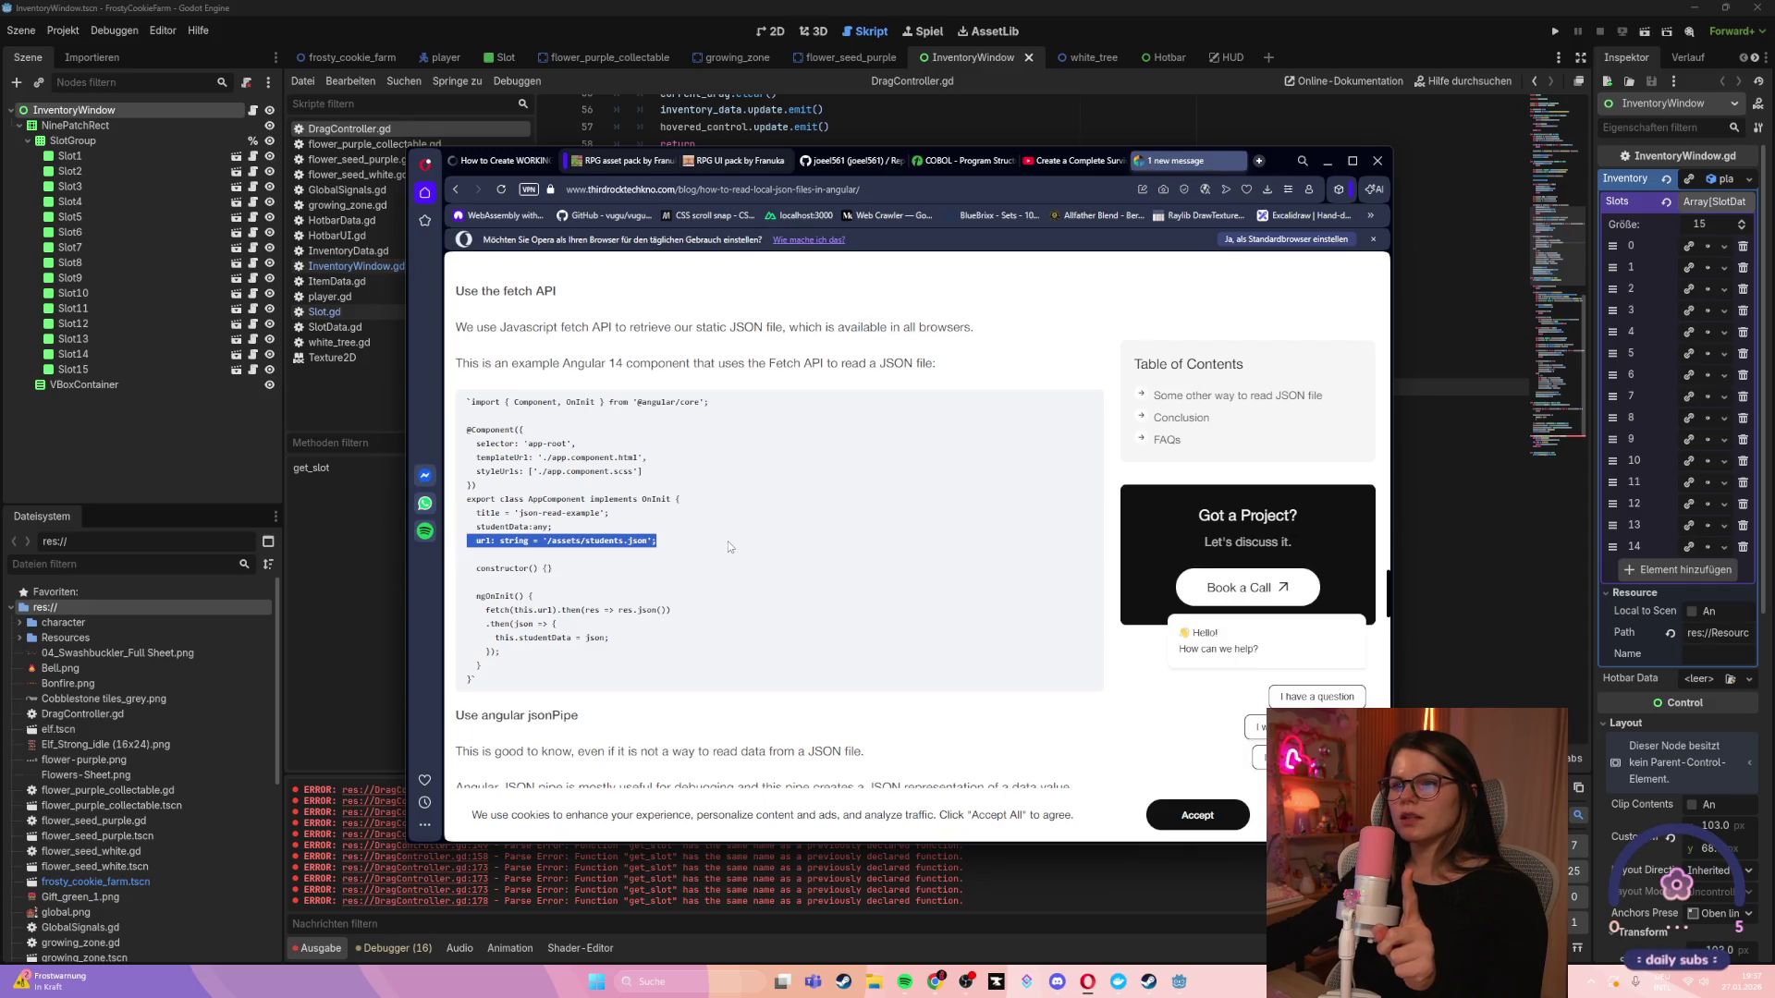
pyautogui.click(654, 556)
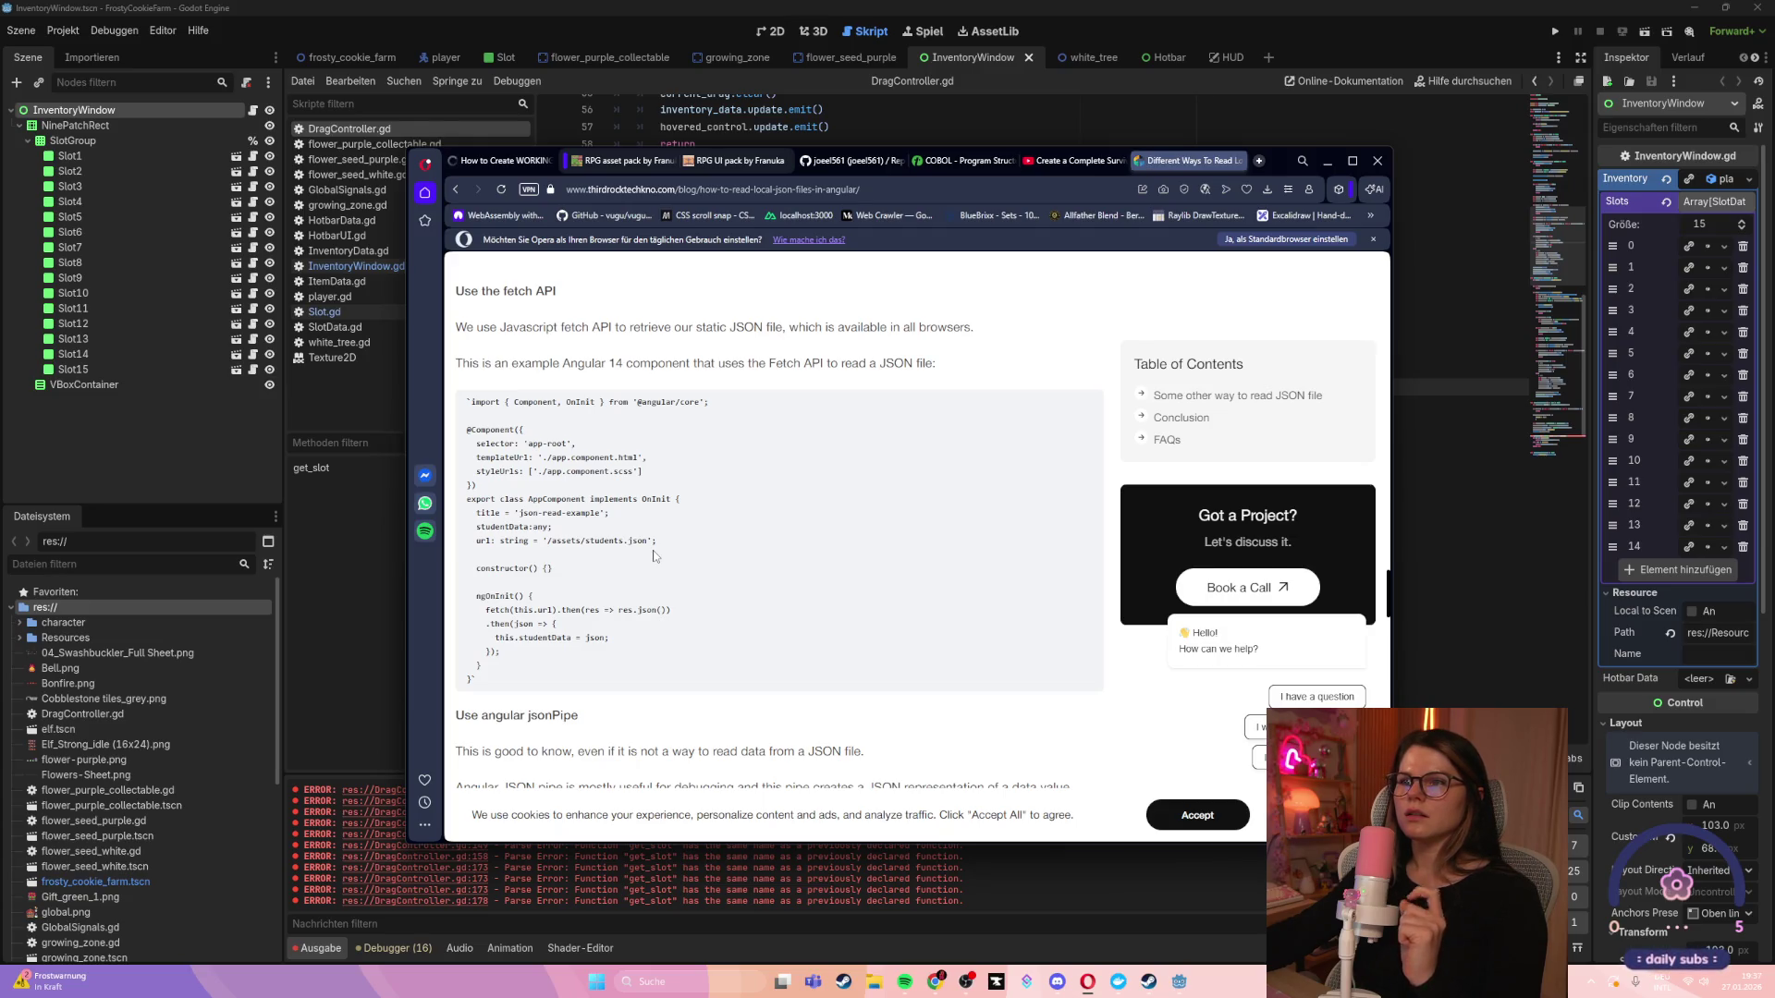
pyautogui.scroll(-3, 652, 552)
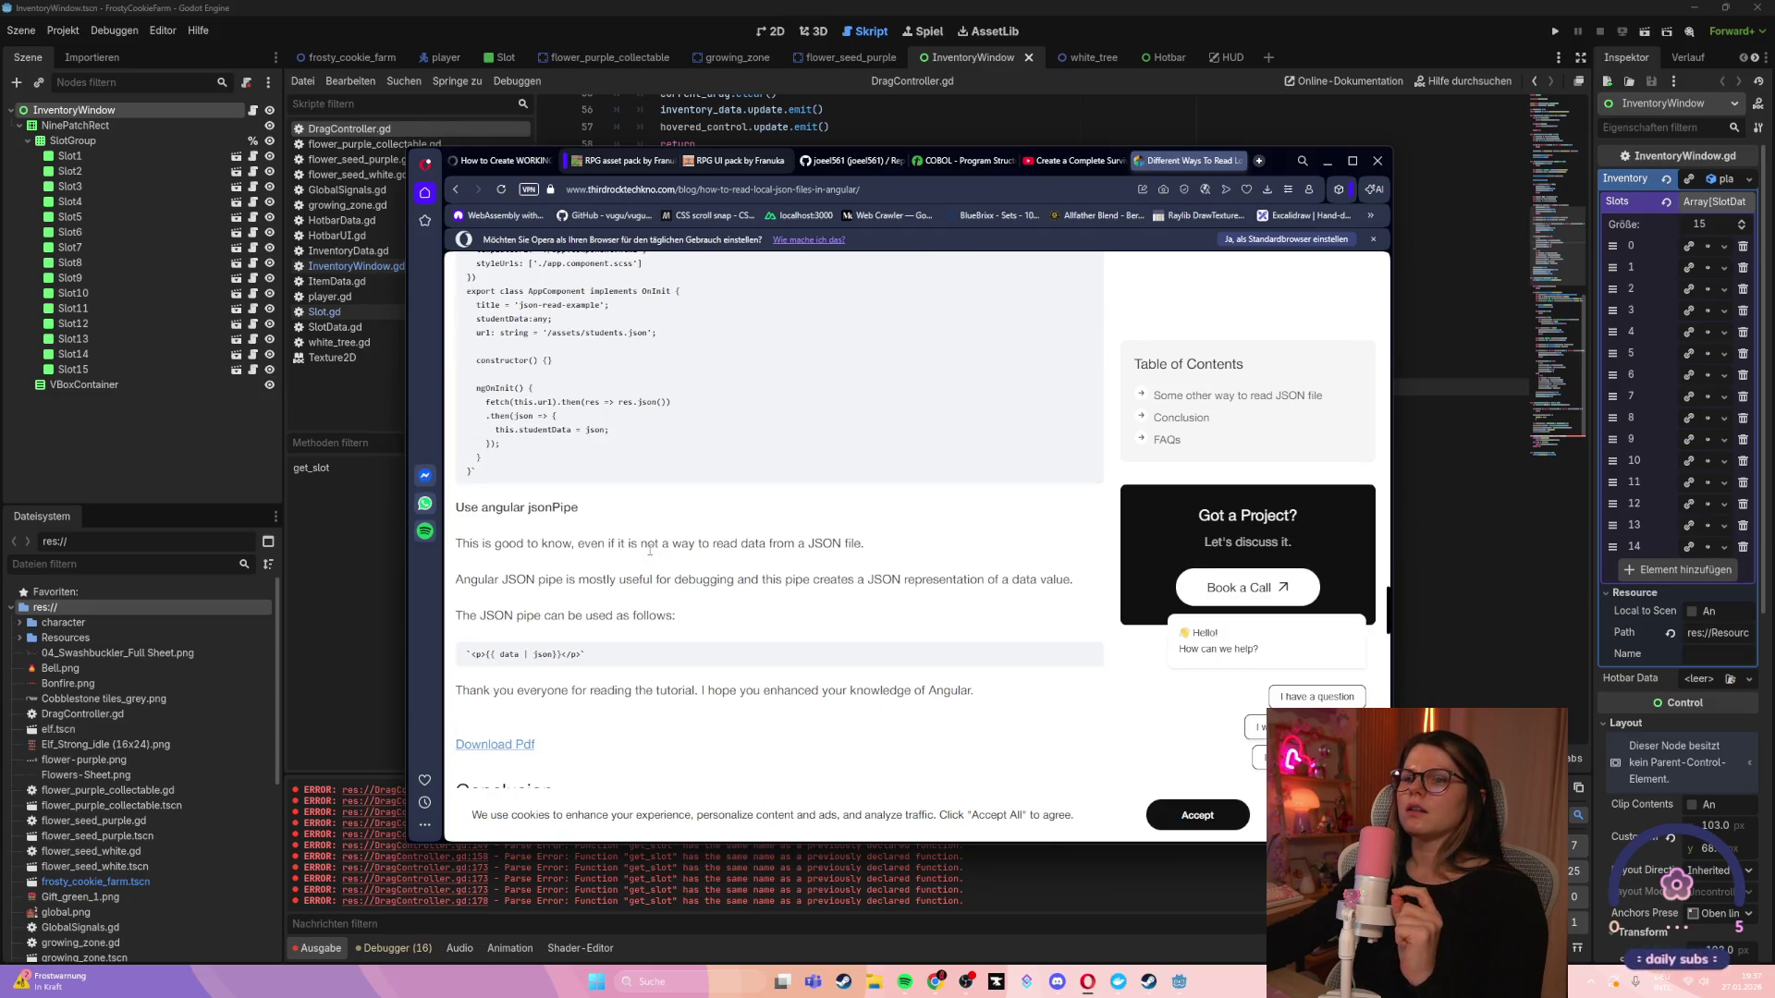
pyautogui.scroll(2, 650, 550)
pyautogui.moveTo(481, 597); pyautogui.dragTo(492, 361)
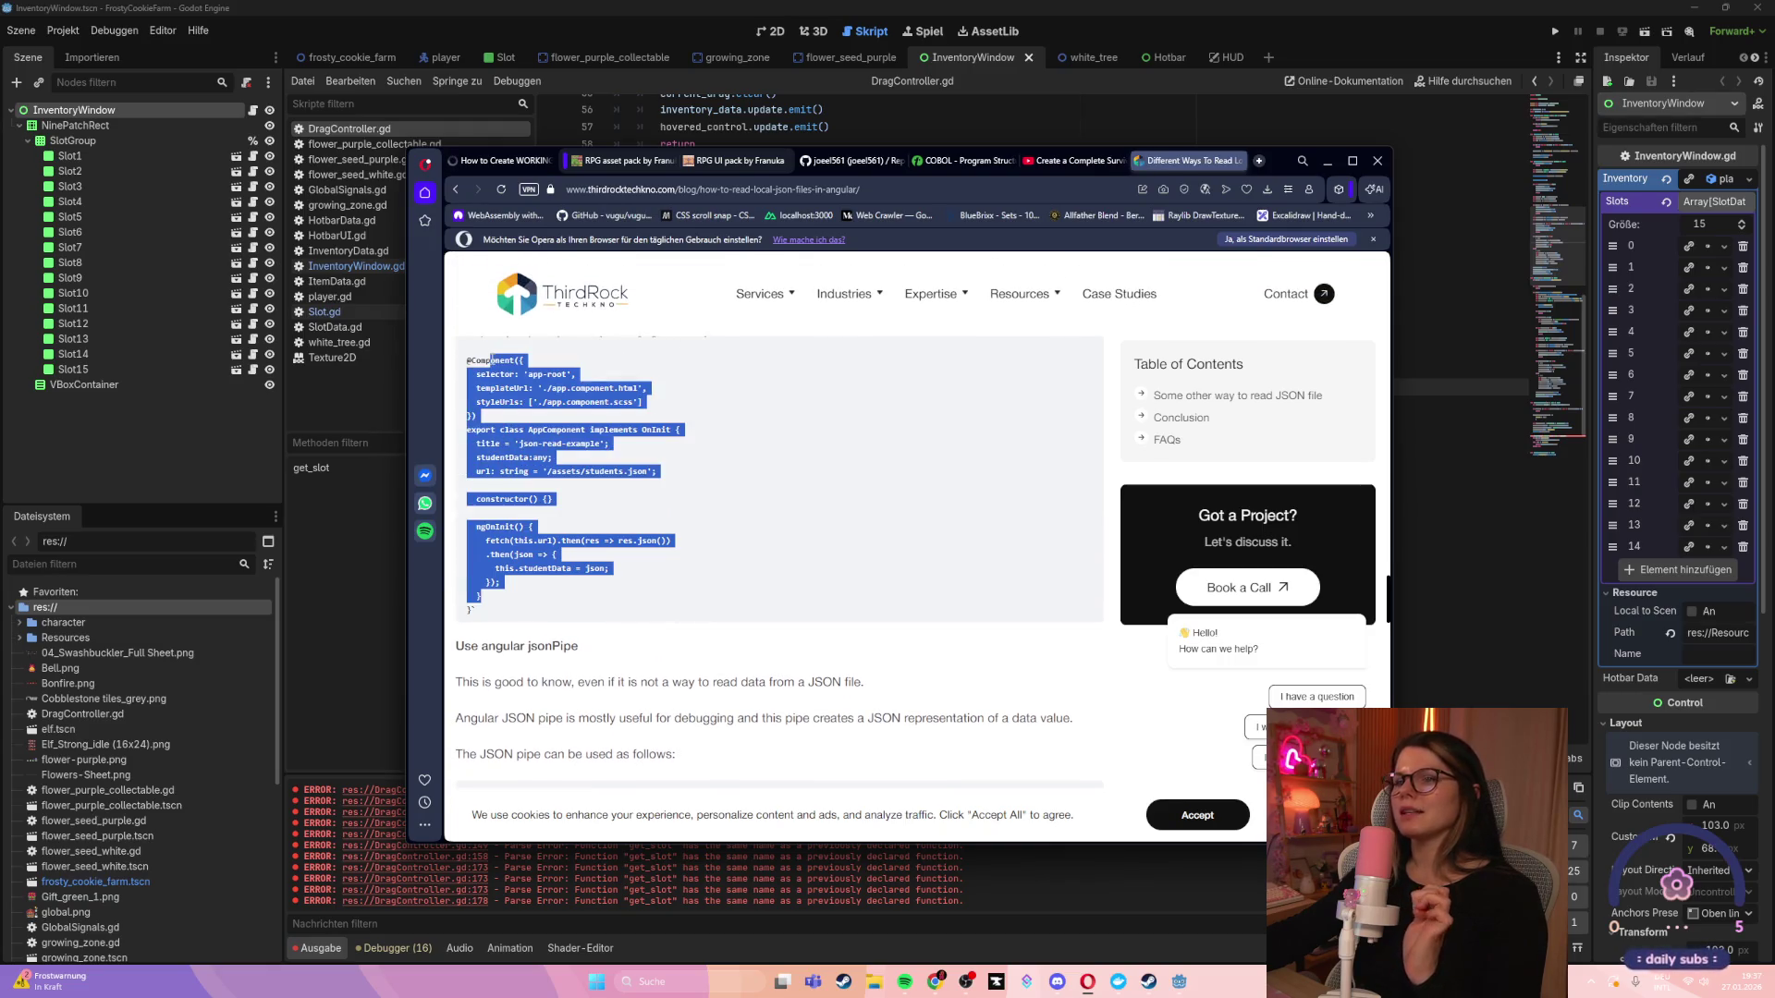
pyautogui.doubleClick(541, 567)
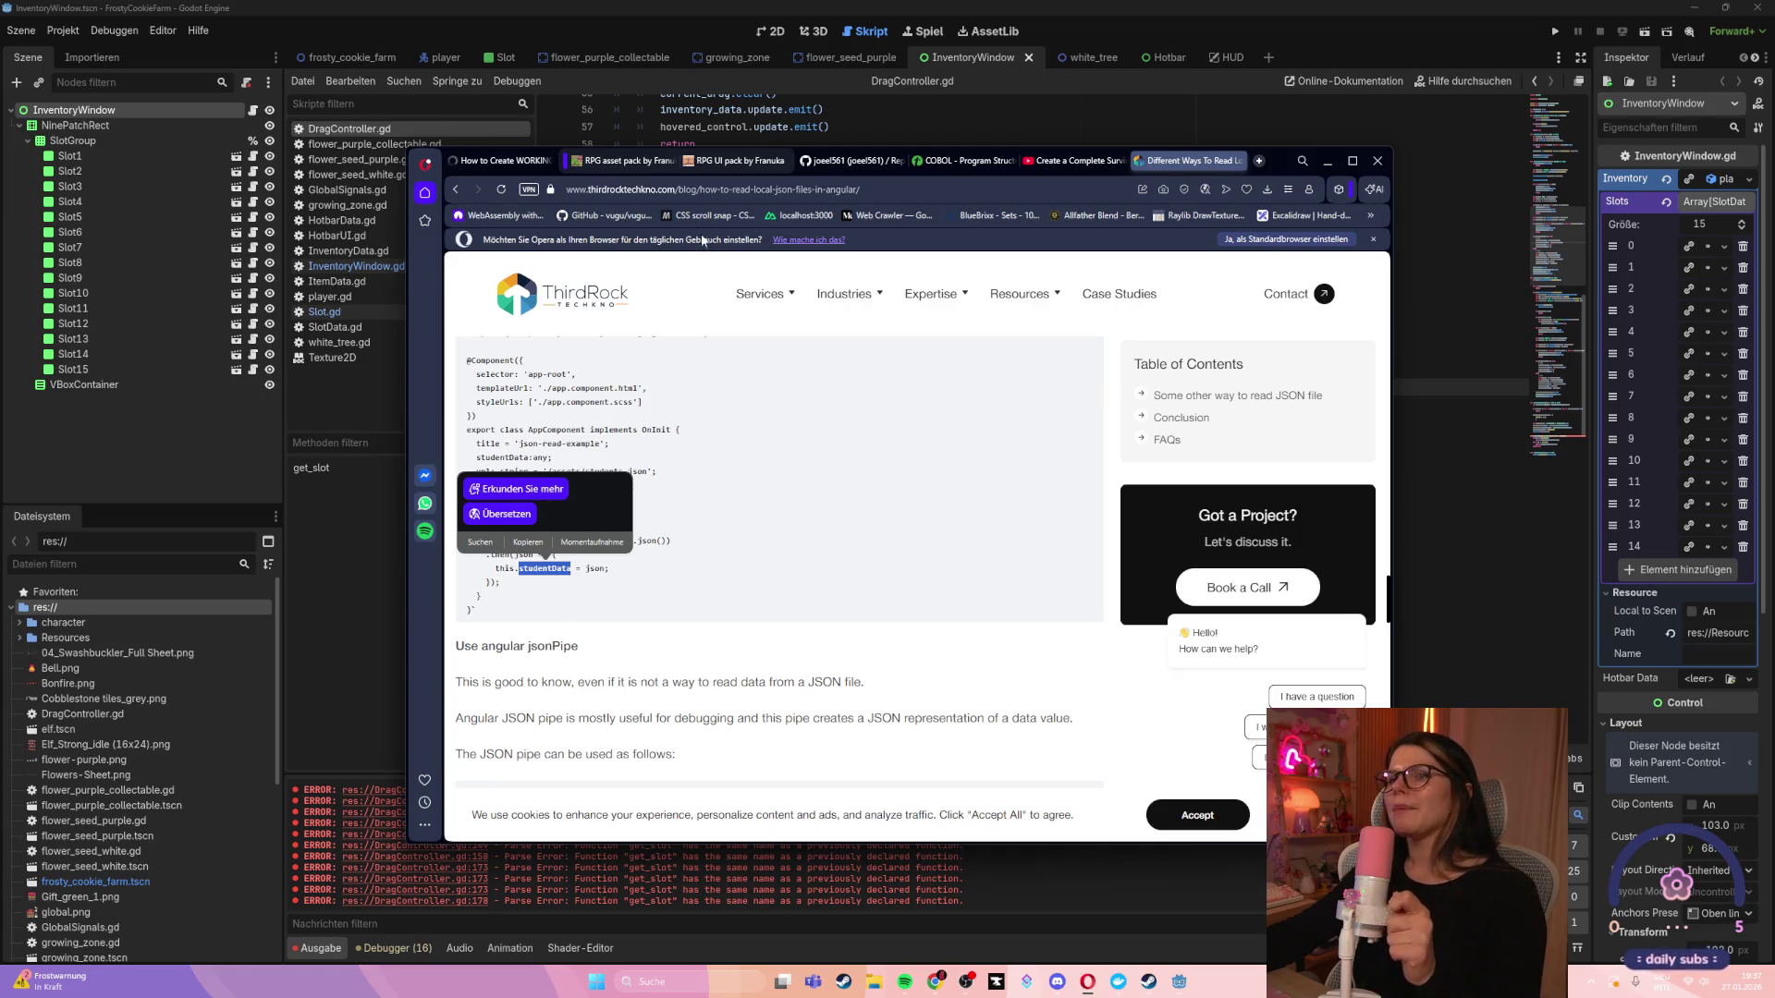
pyautogui.click(702, 189)
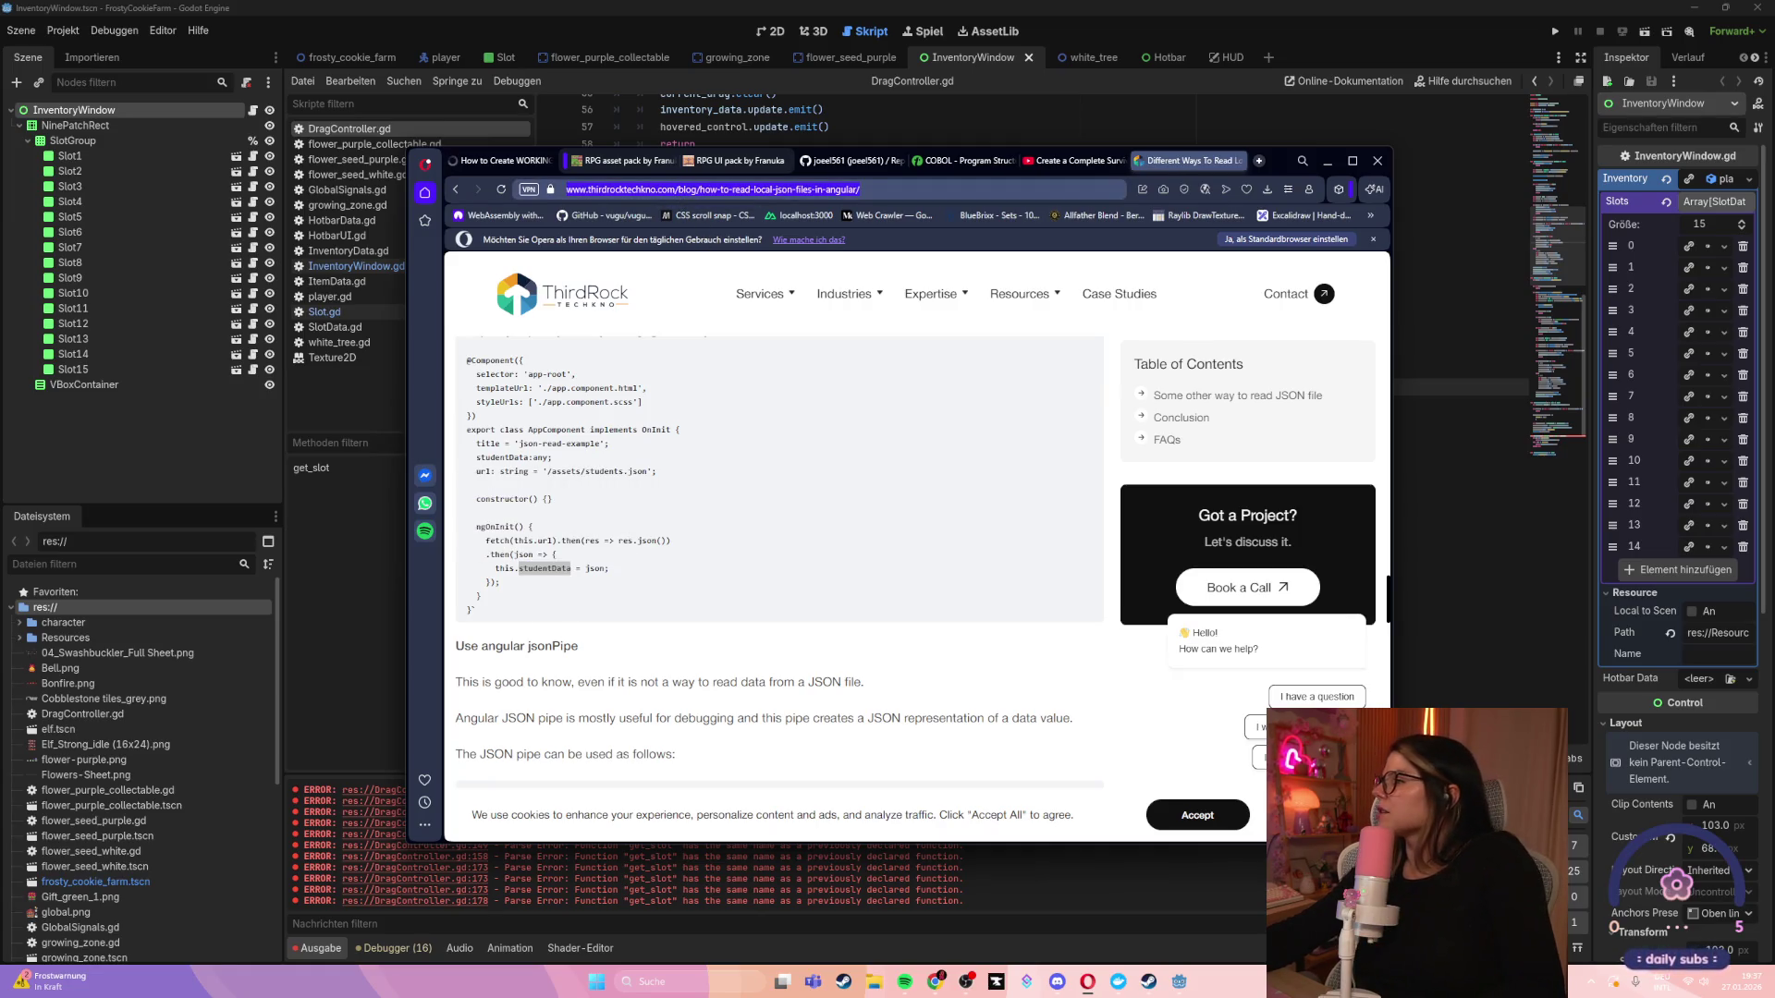
pyautogui.press('Escape')
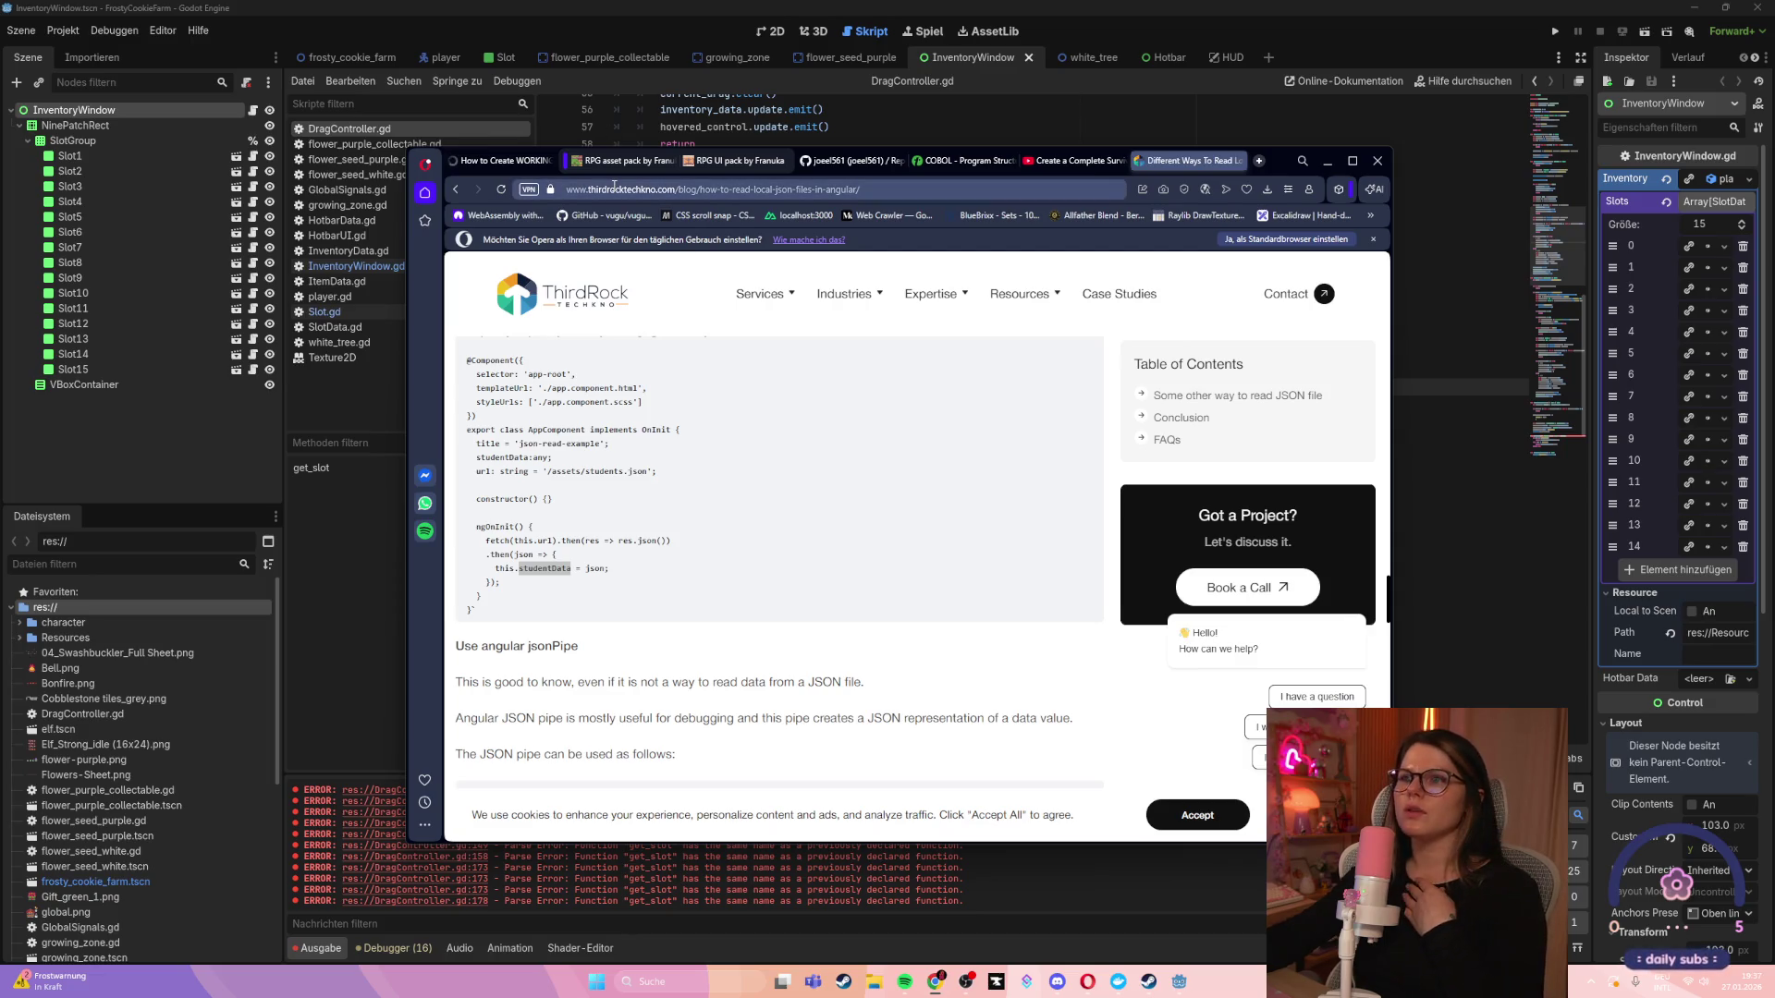
pyautogui.click(1236, 161)
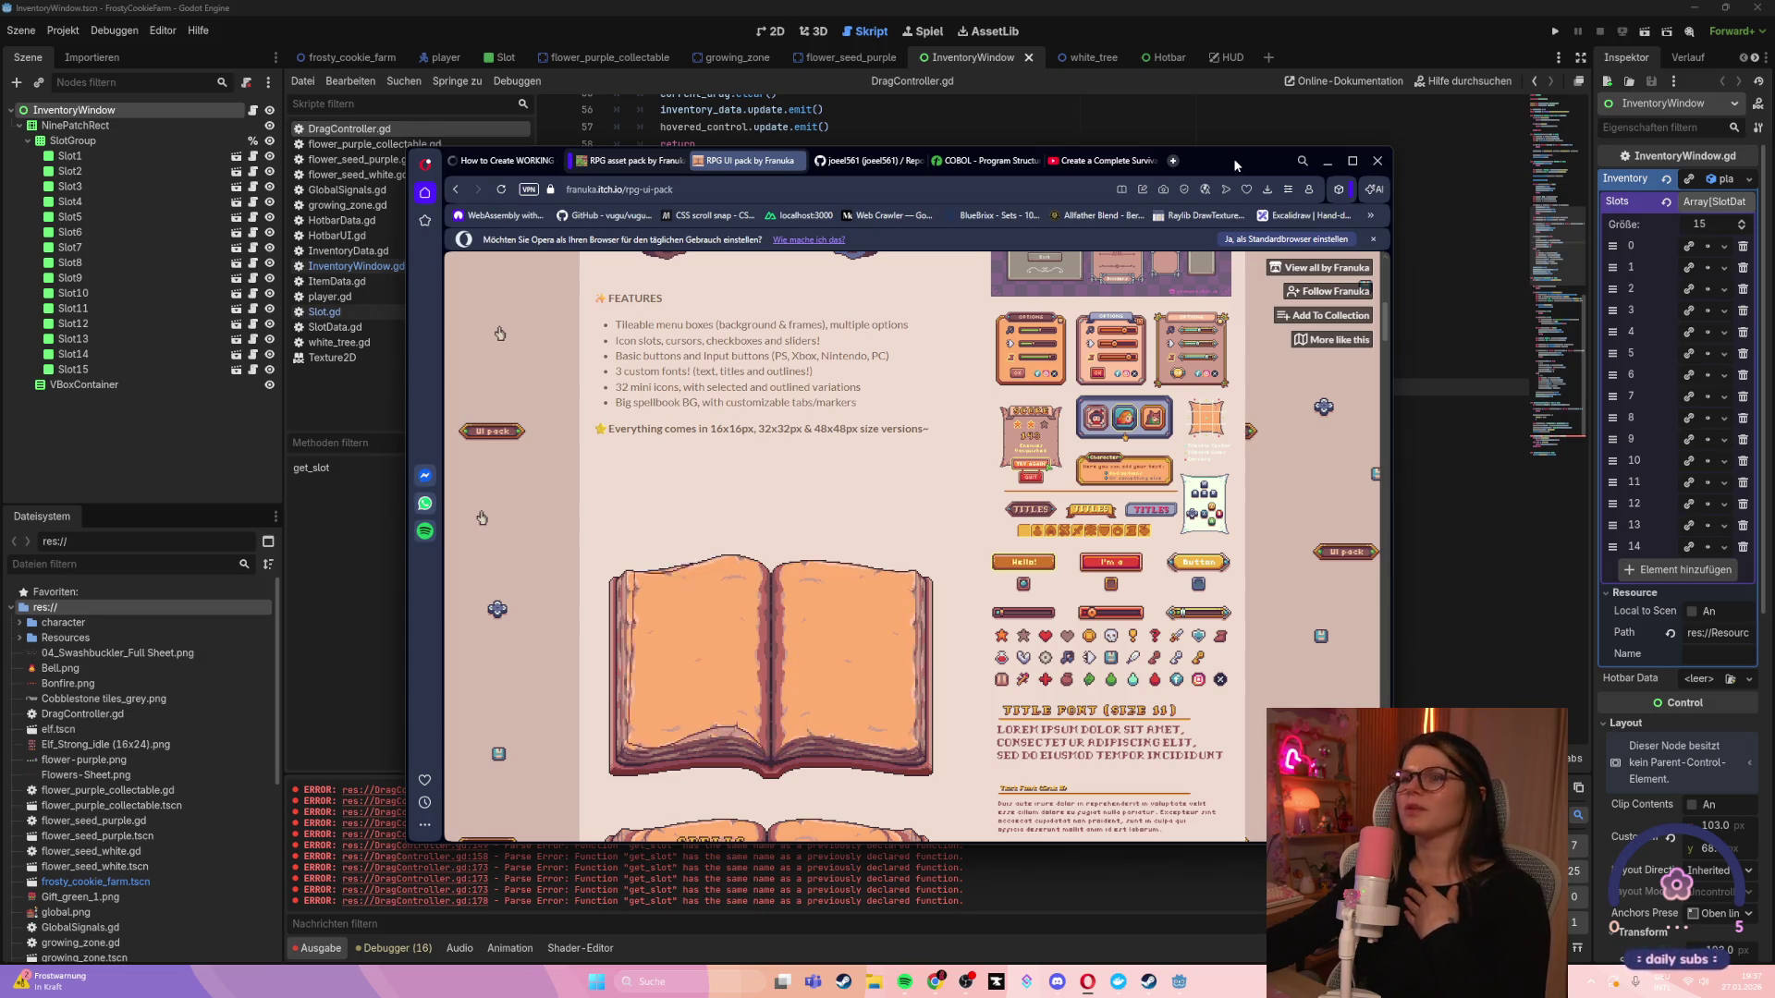
# Step: Minimize Opera to bring the Godot DragController.gd script back into view
pyautogui.click(1327, 159)
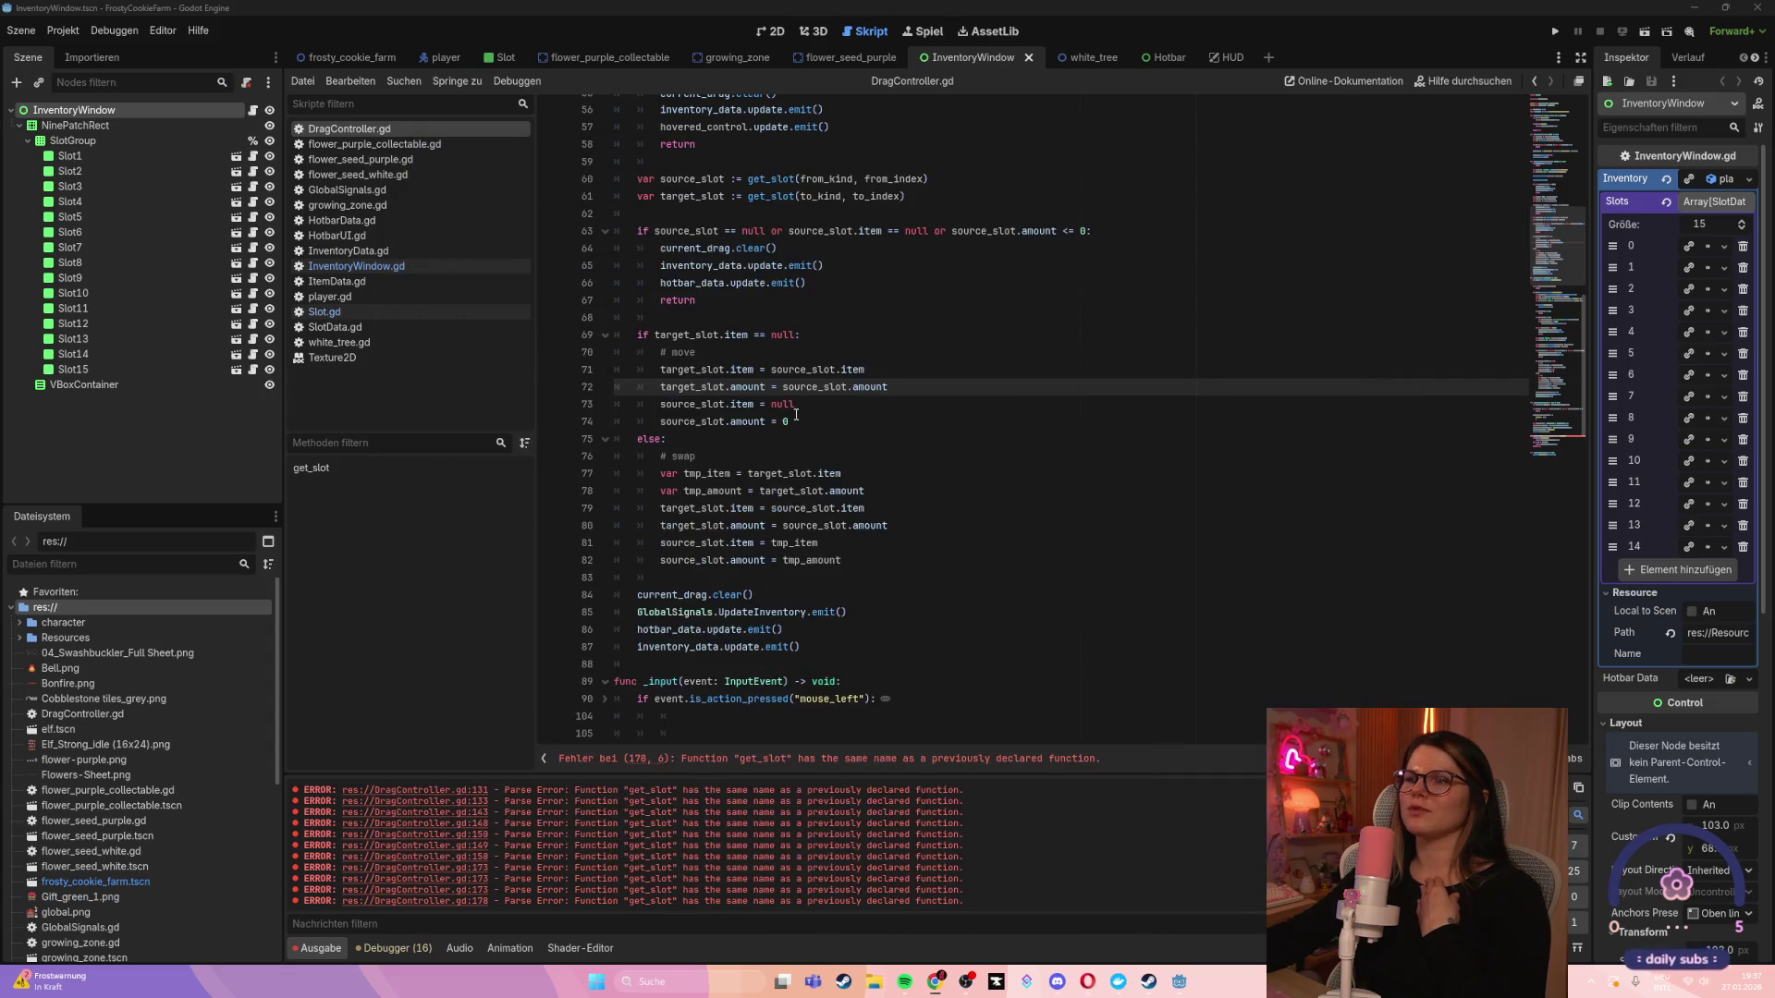
pyautogui.click(796, 415)
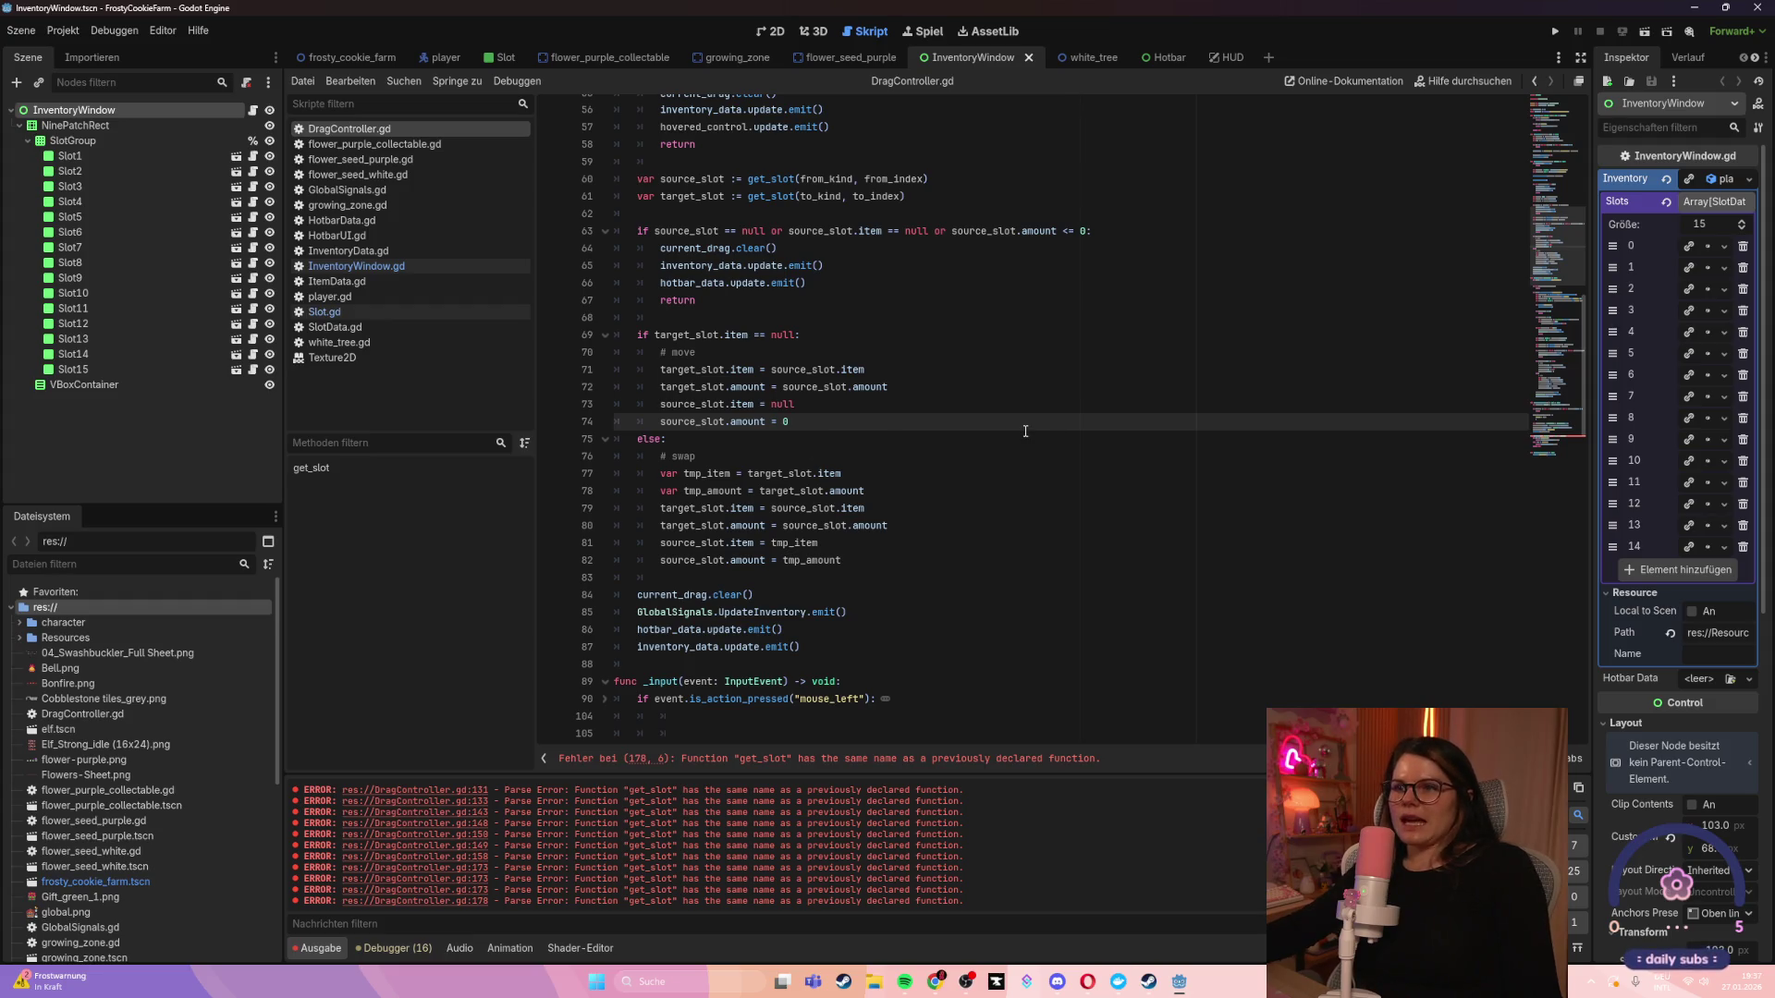
pyautogui.scroll(-5, 1026, 430)
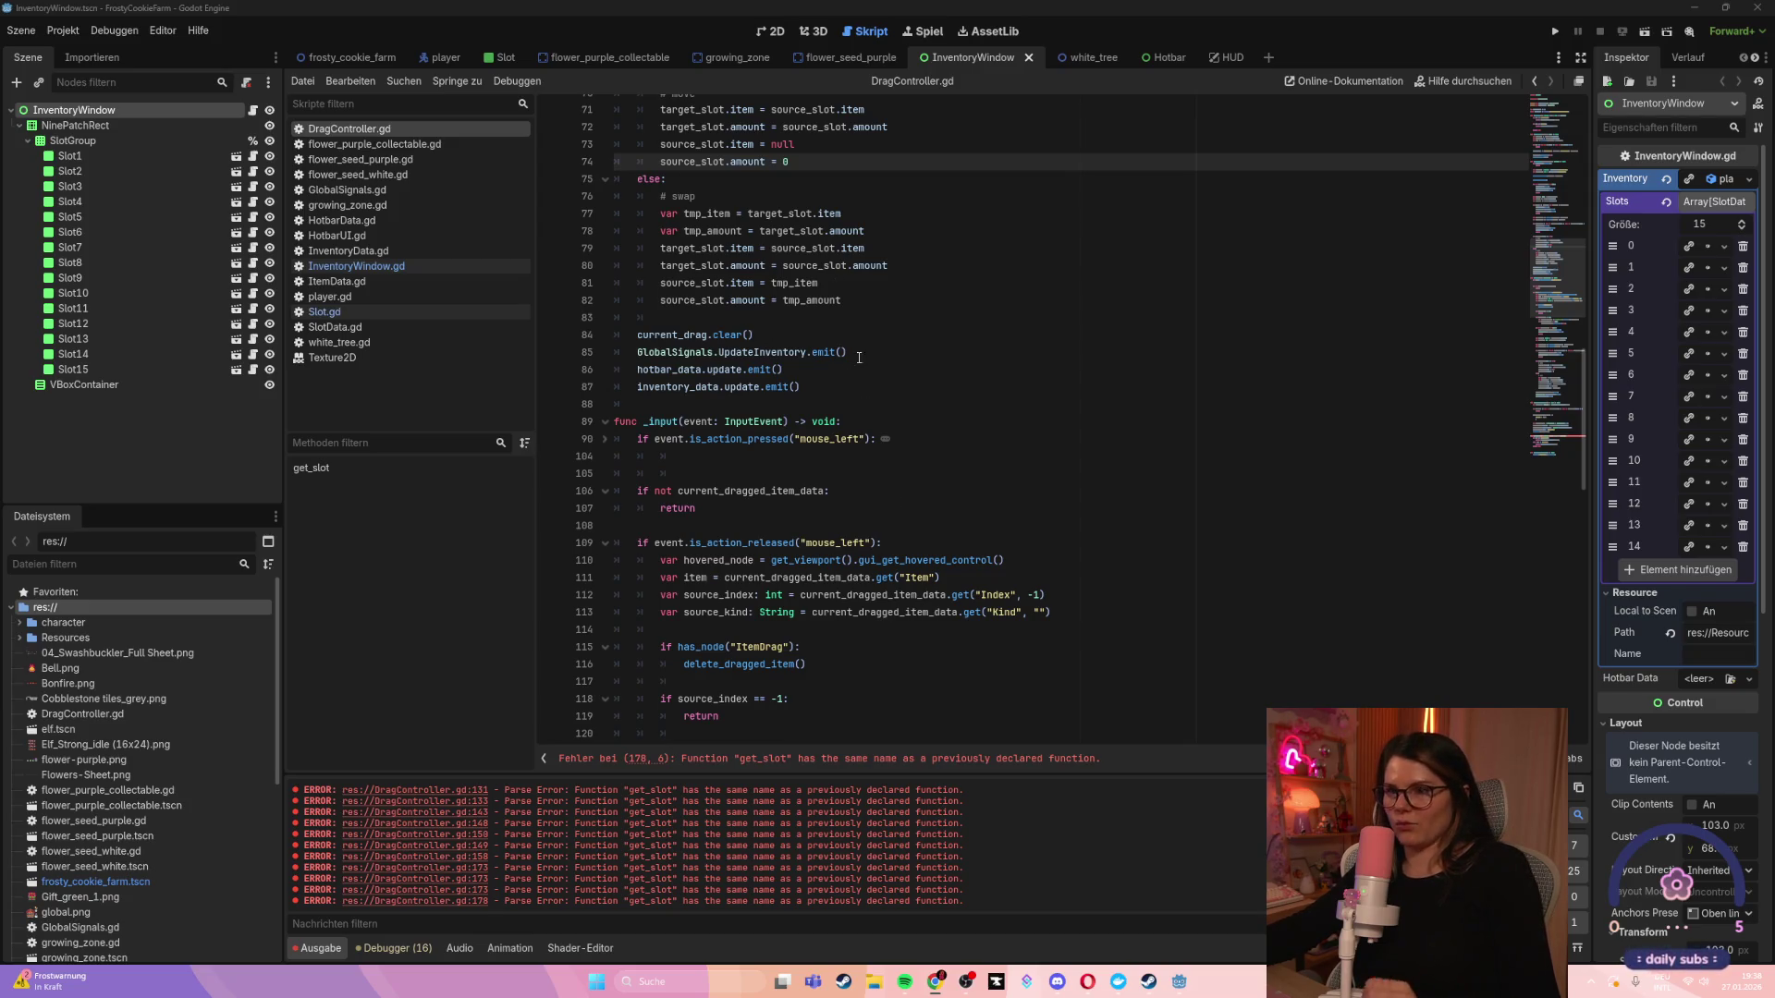
pyautogui.scroll(-15, 922, 463)
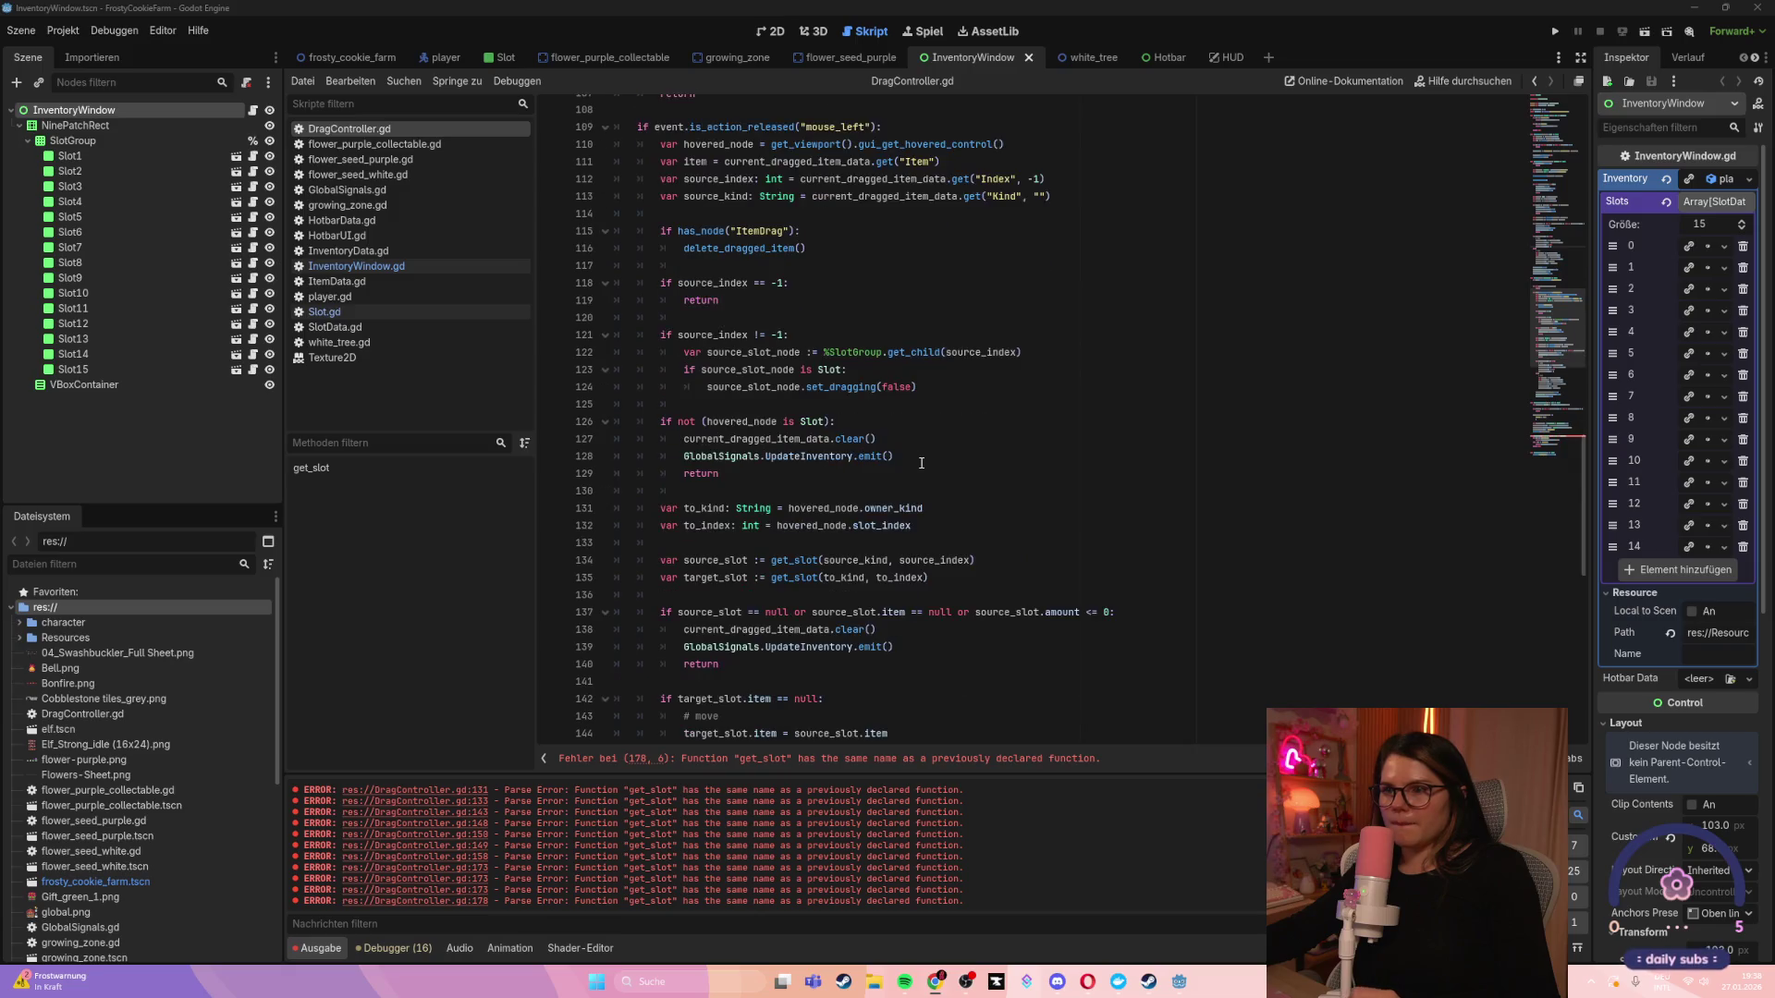
pyautogui.scroll(-5, 921, 462)
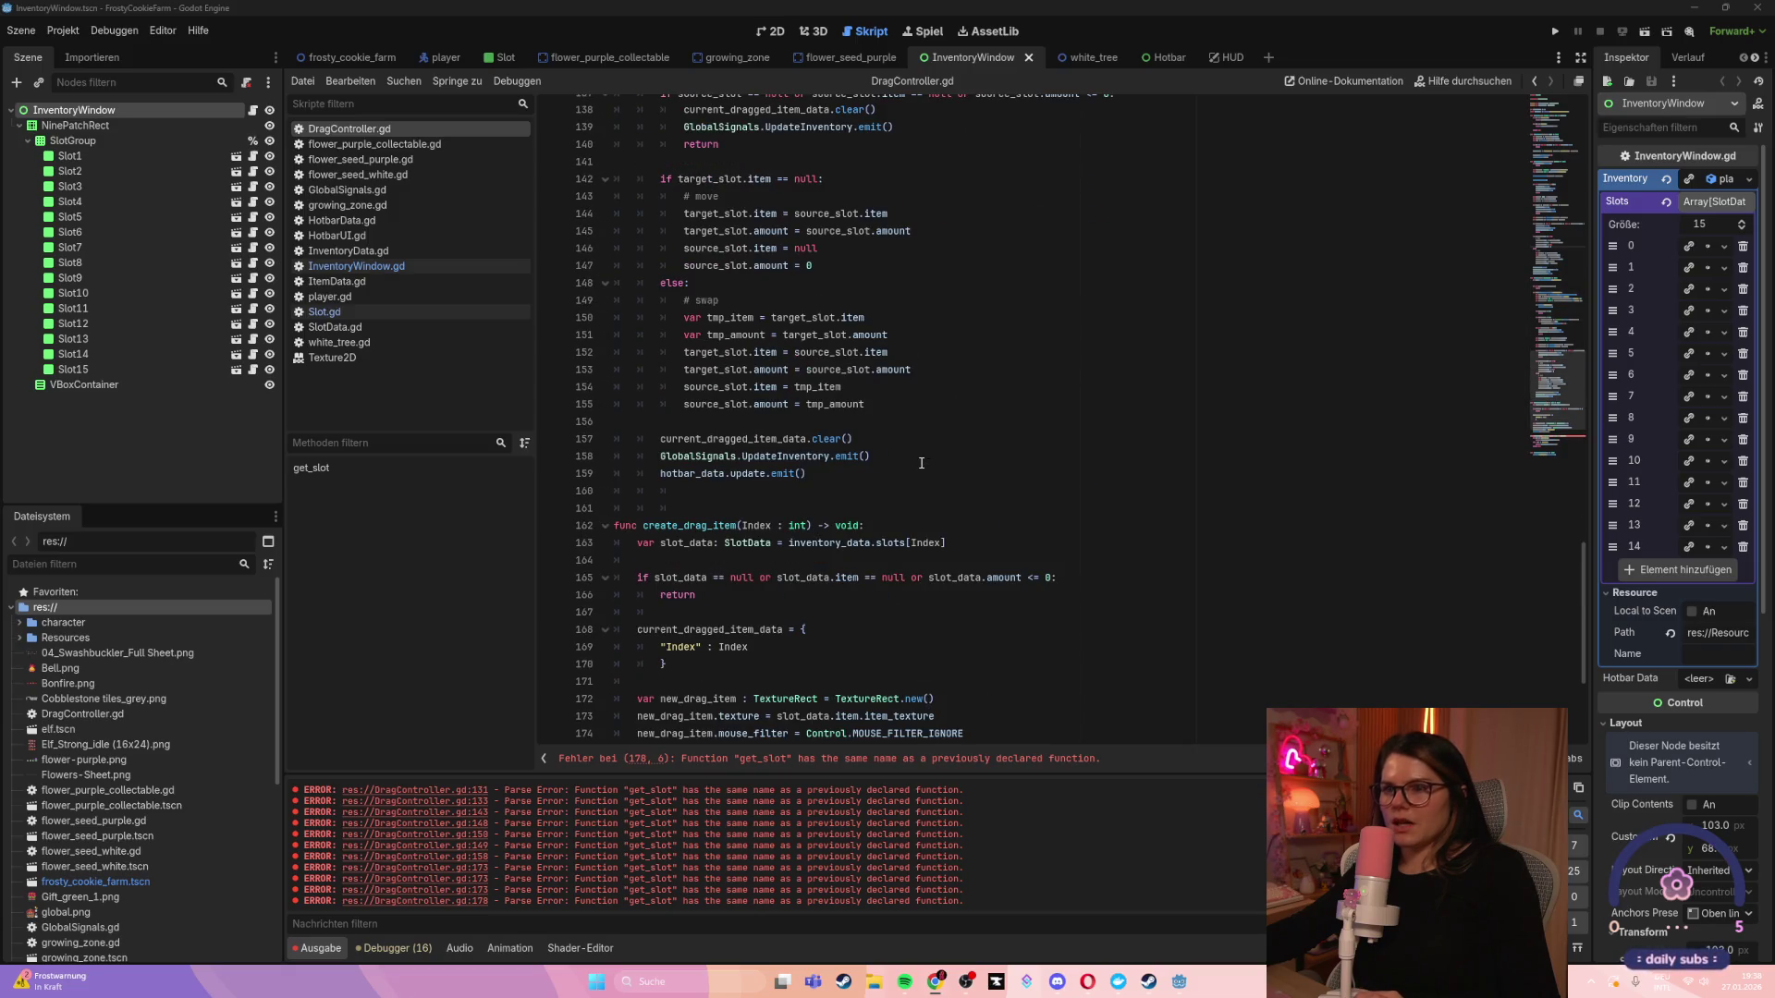
pyautogui.doubleClick(670, 524)
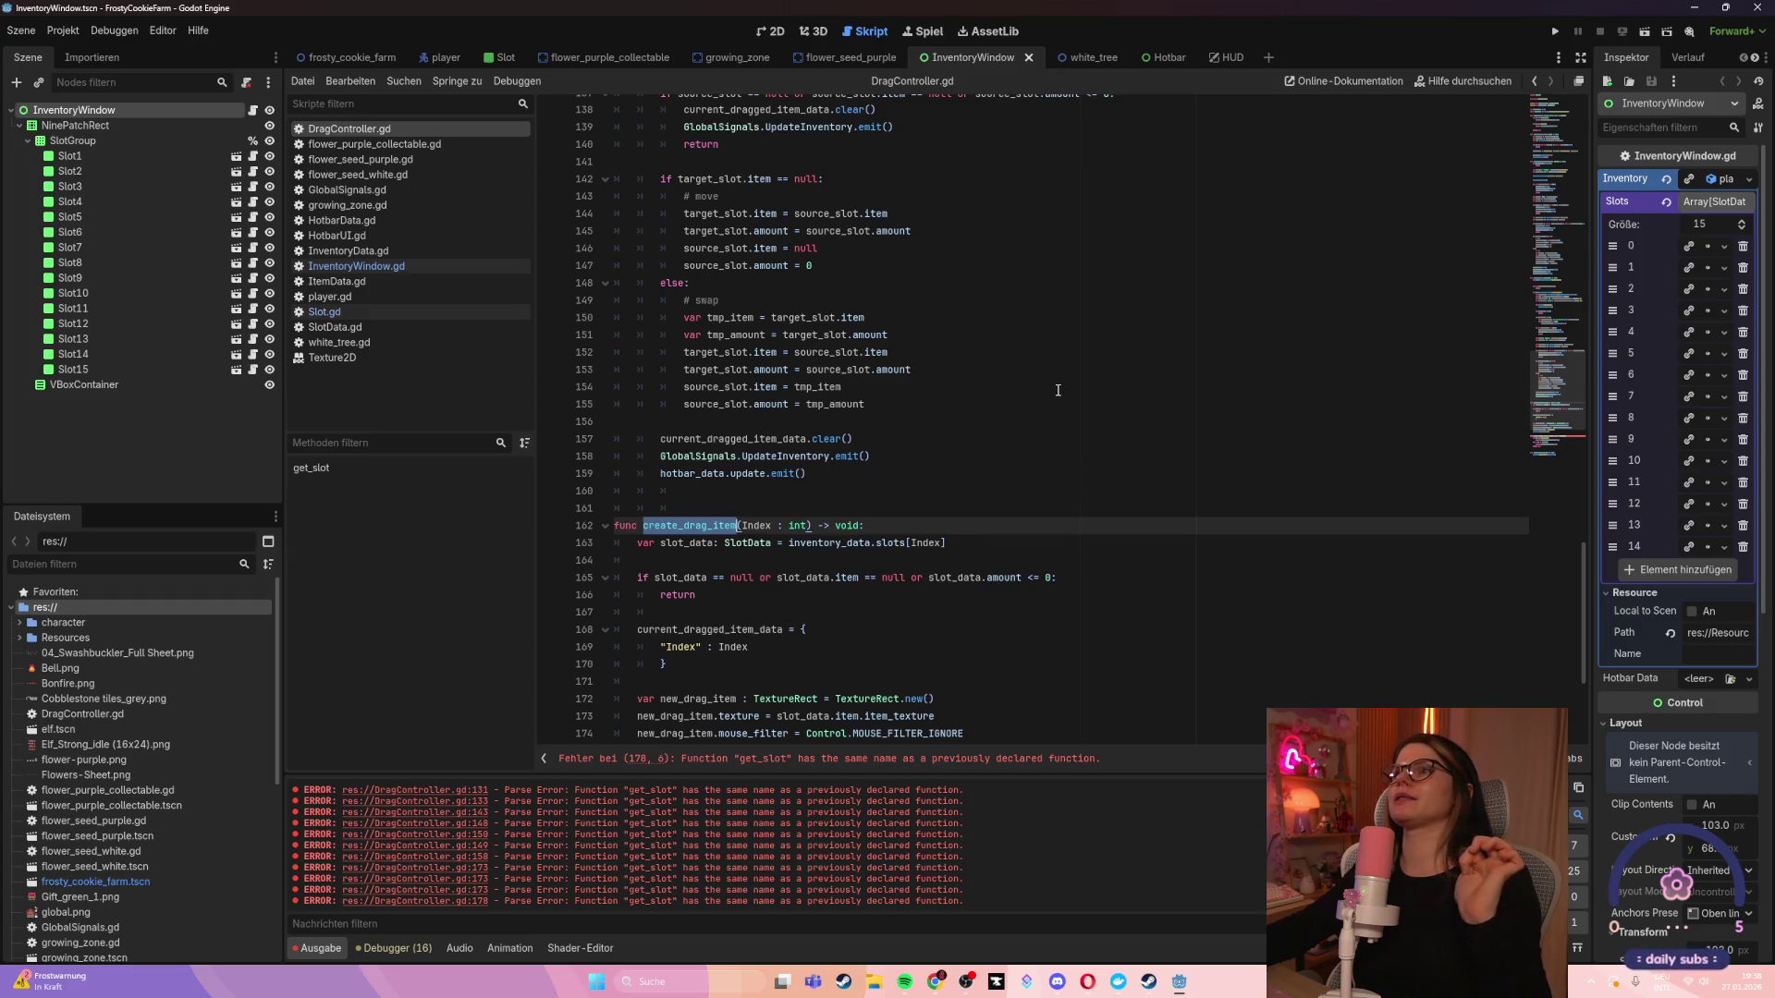
pyautogui.scroll(-2, 1057, 390)
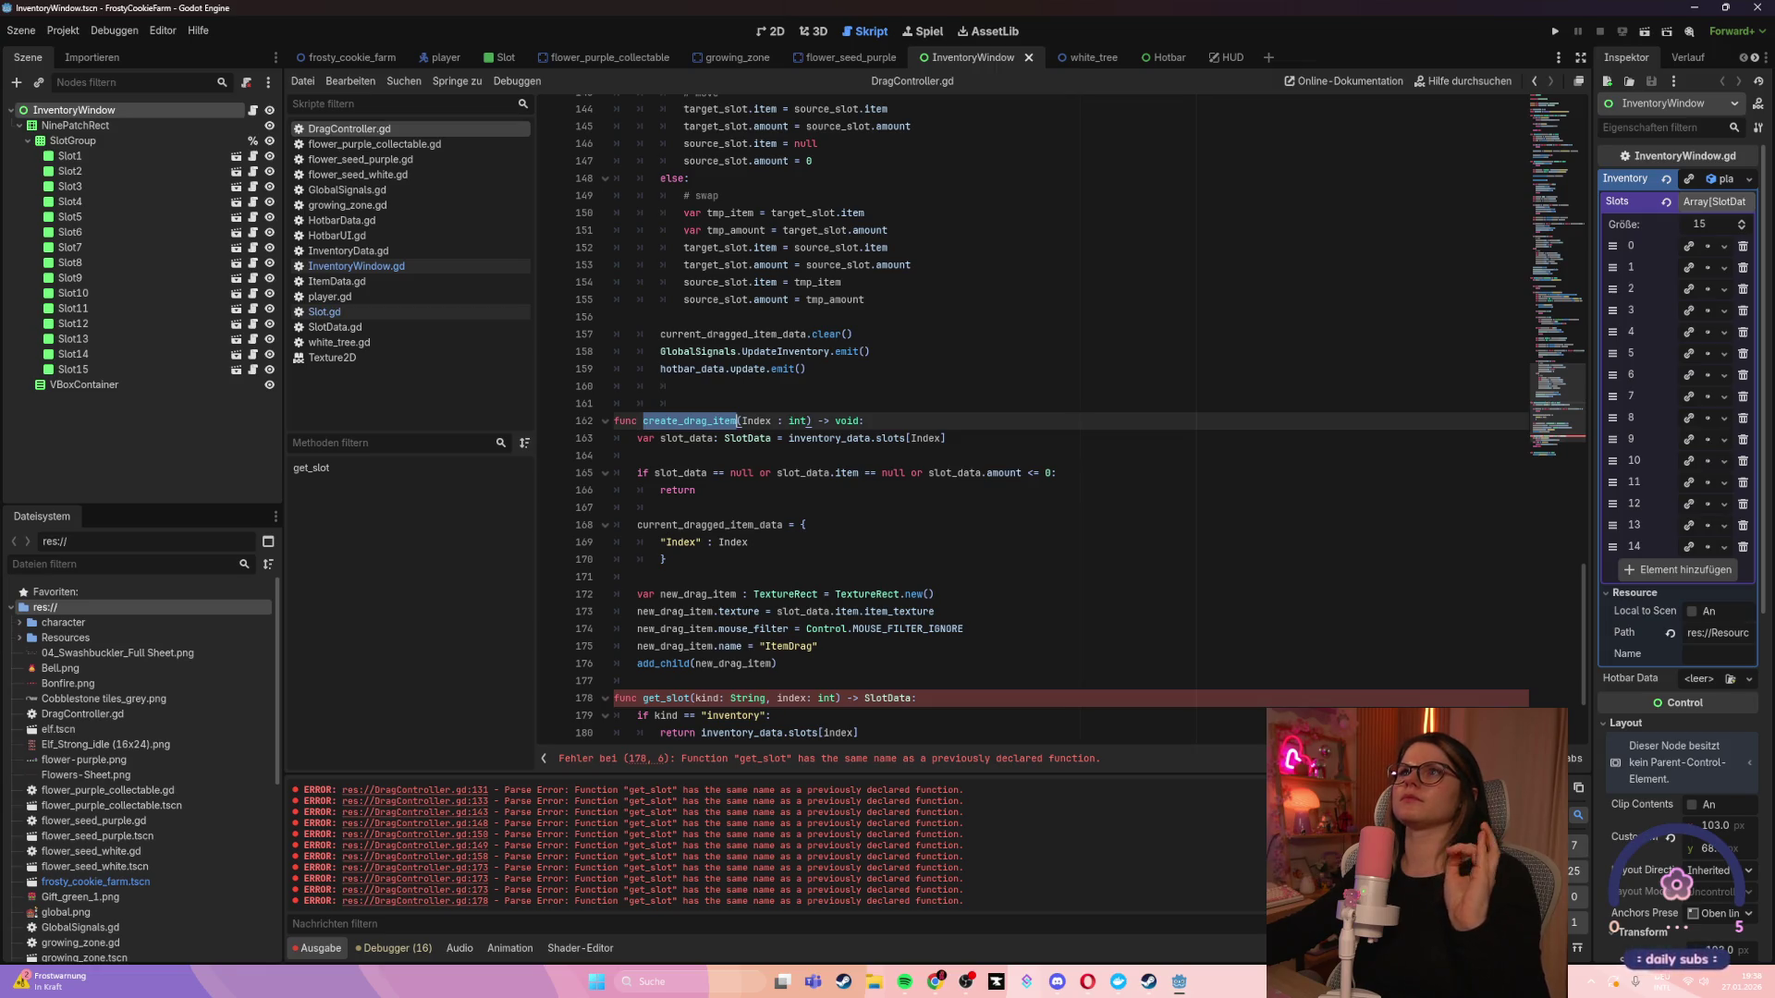
pyautogui.scroll(-1, 883, 650)
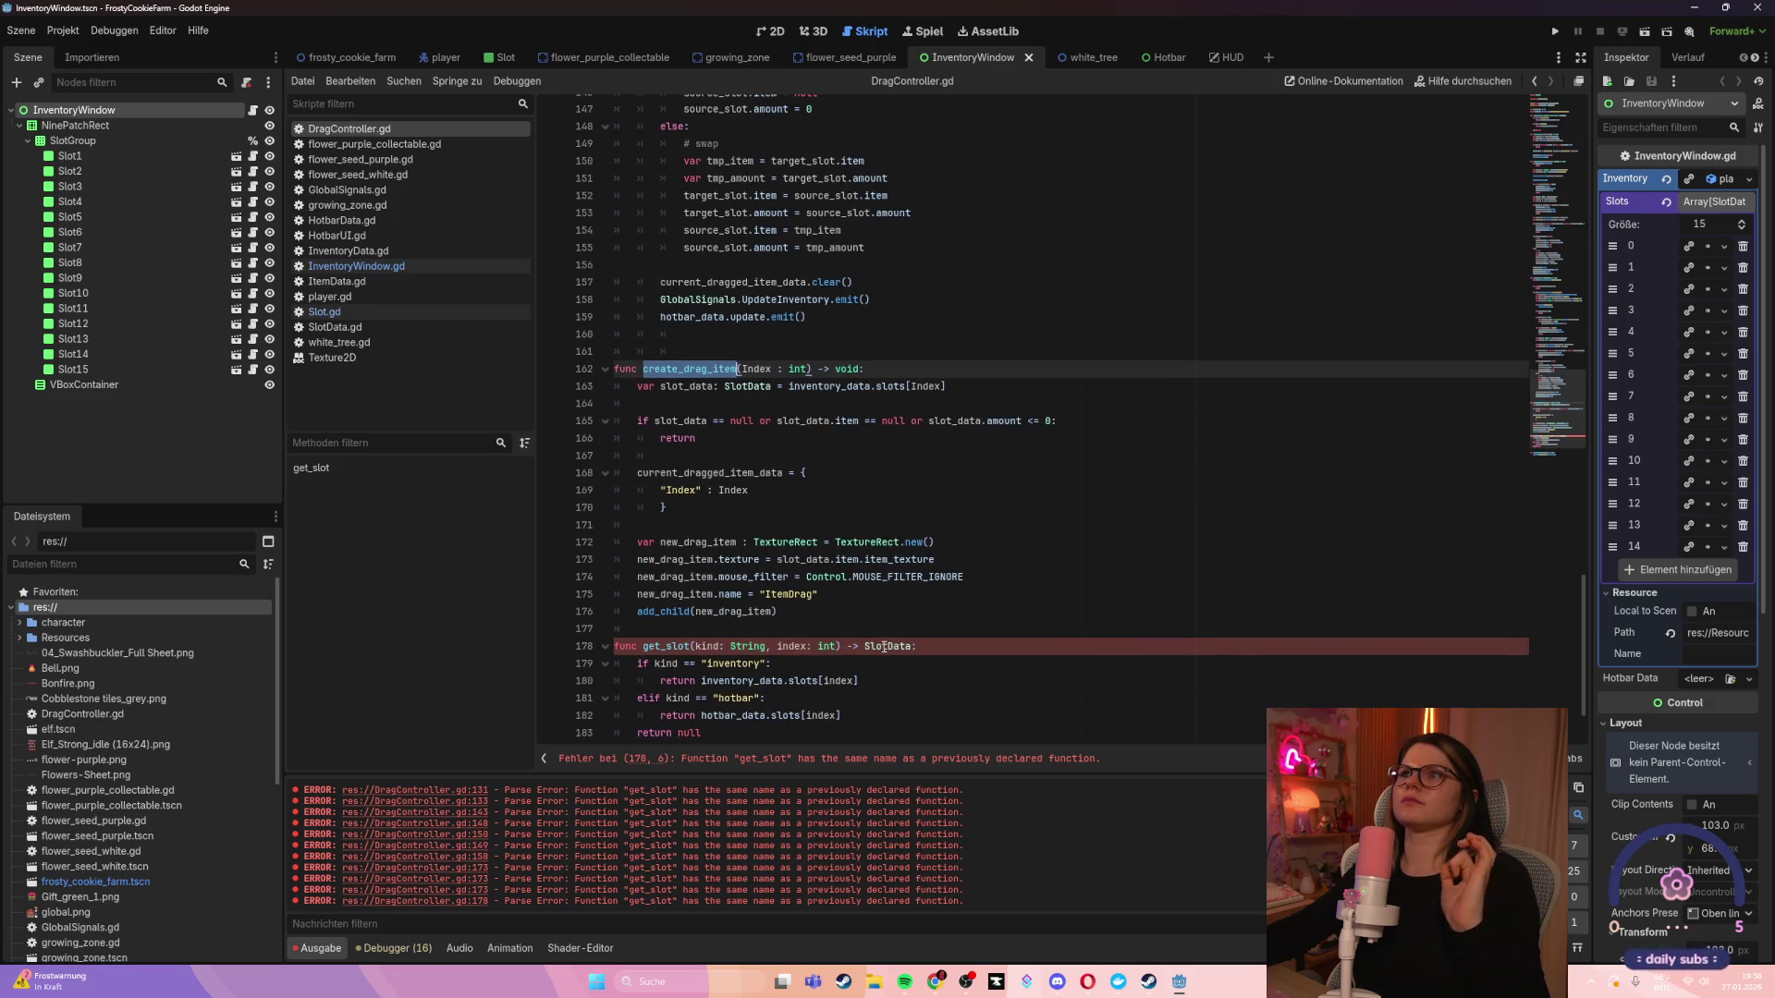
pyautogui.scroll(-1, 883, 646)
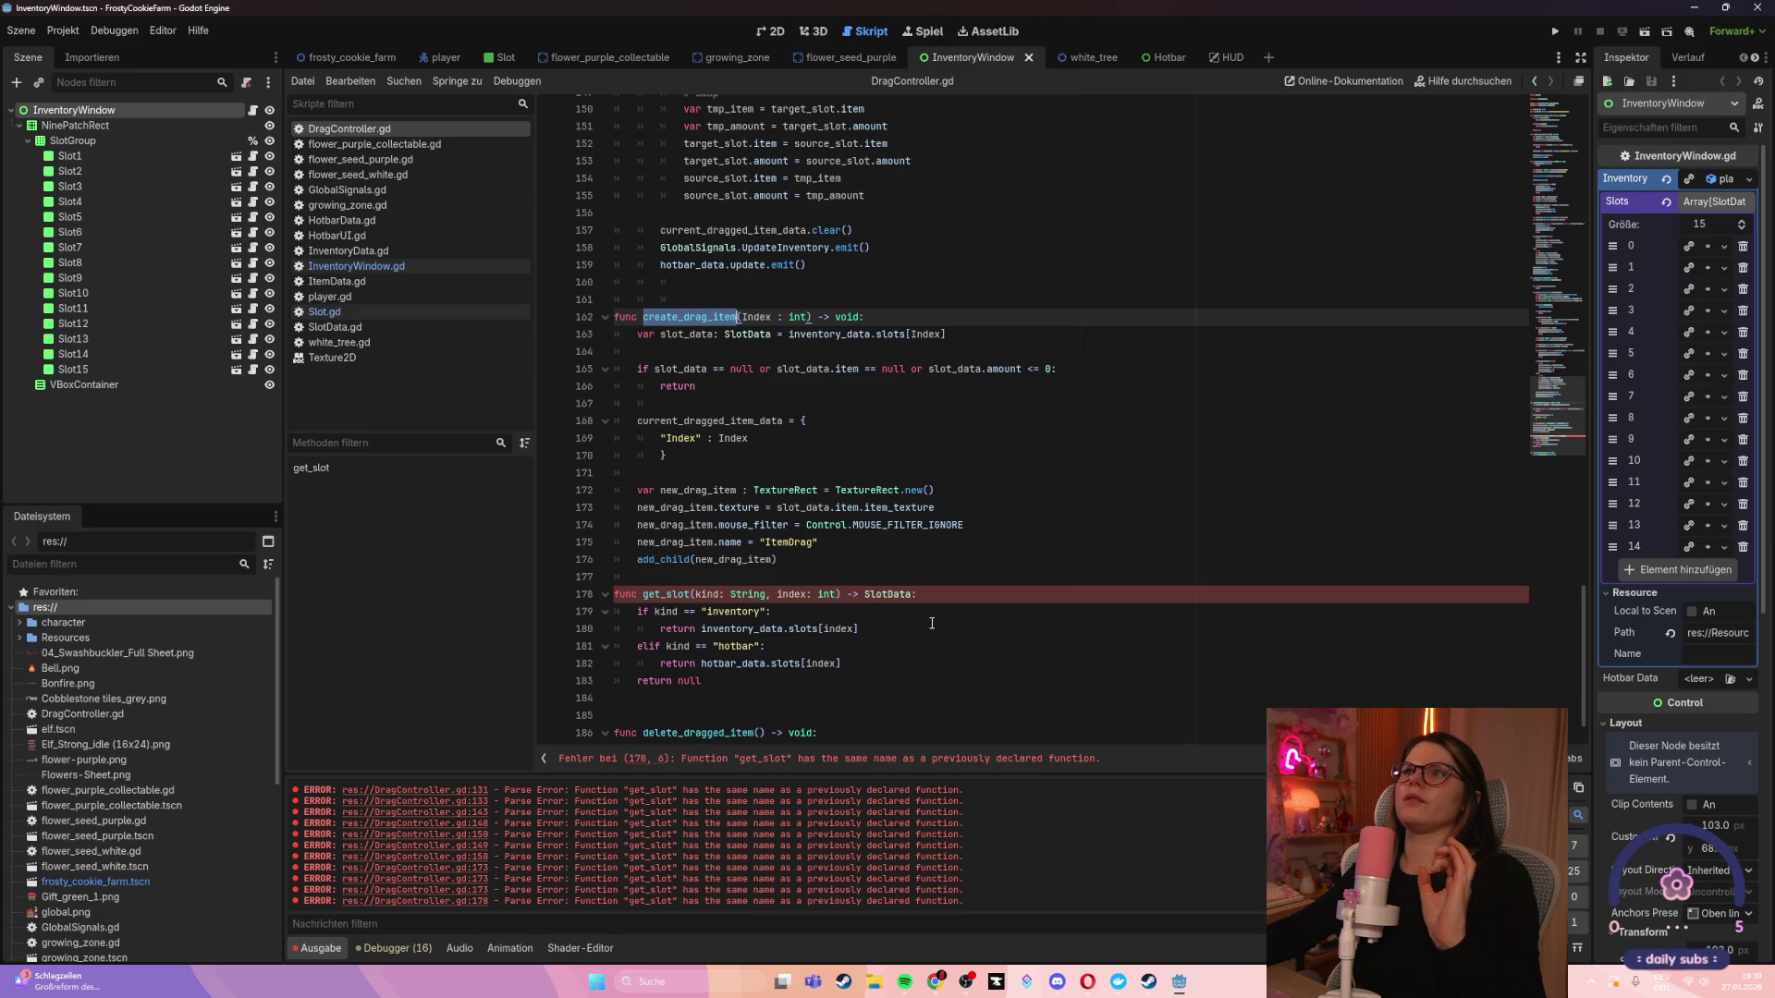
pyautogui.click(673, 471)
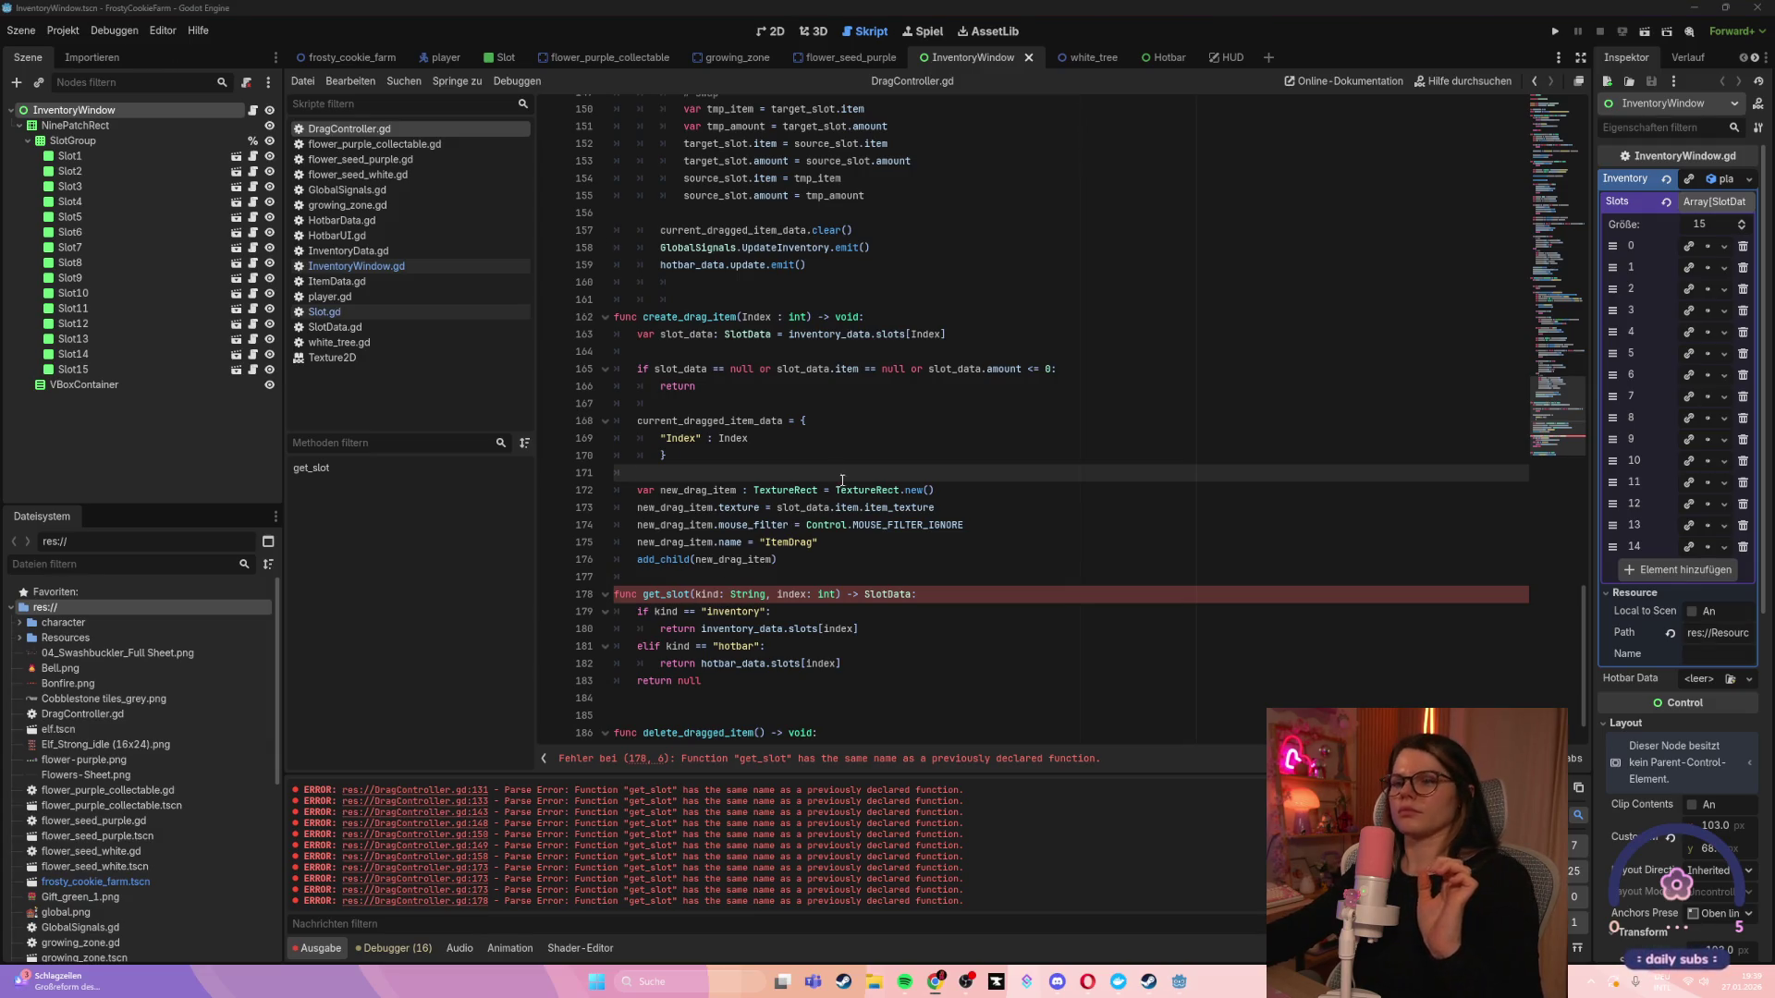
pyautogui.click(667, 452)
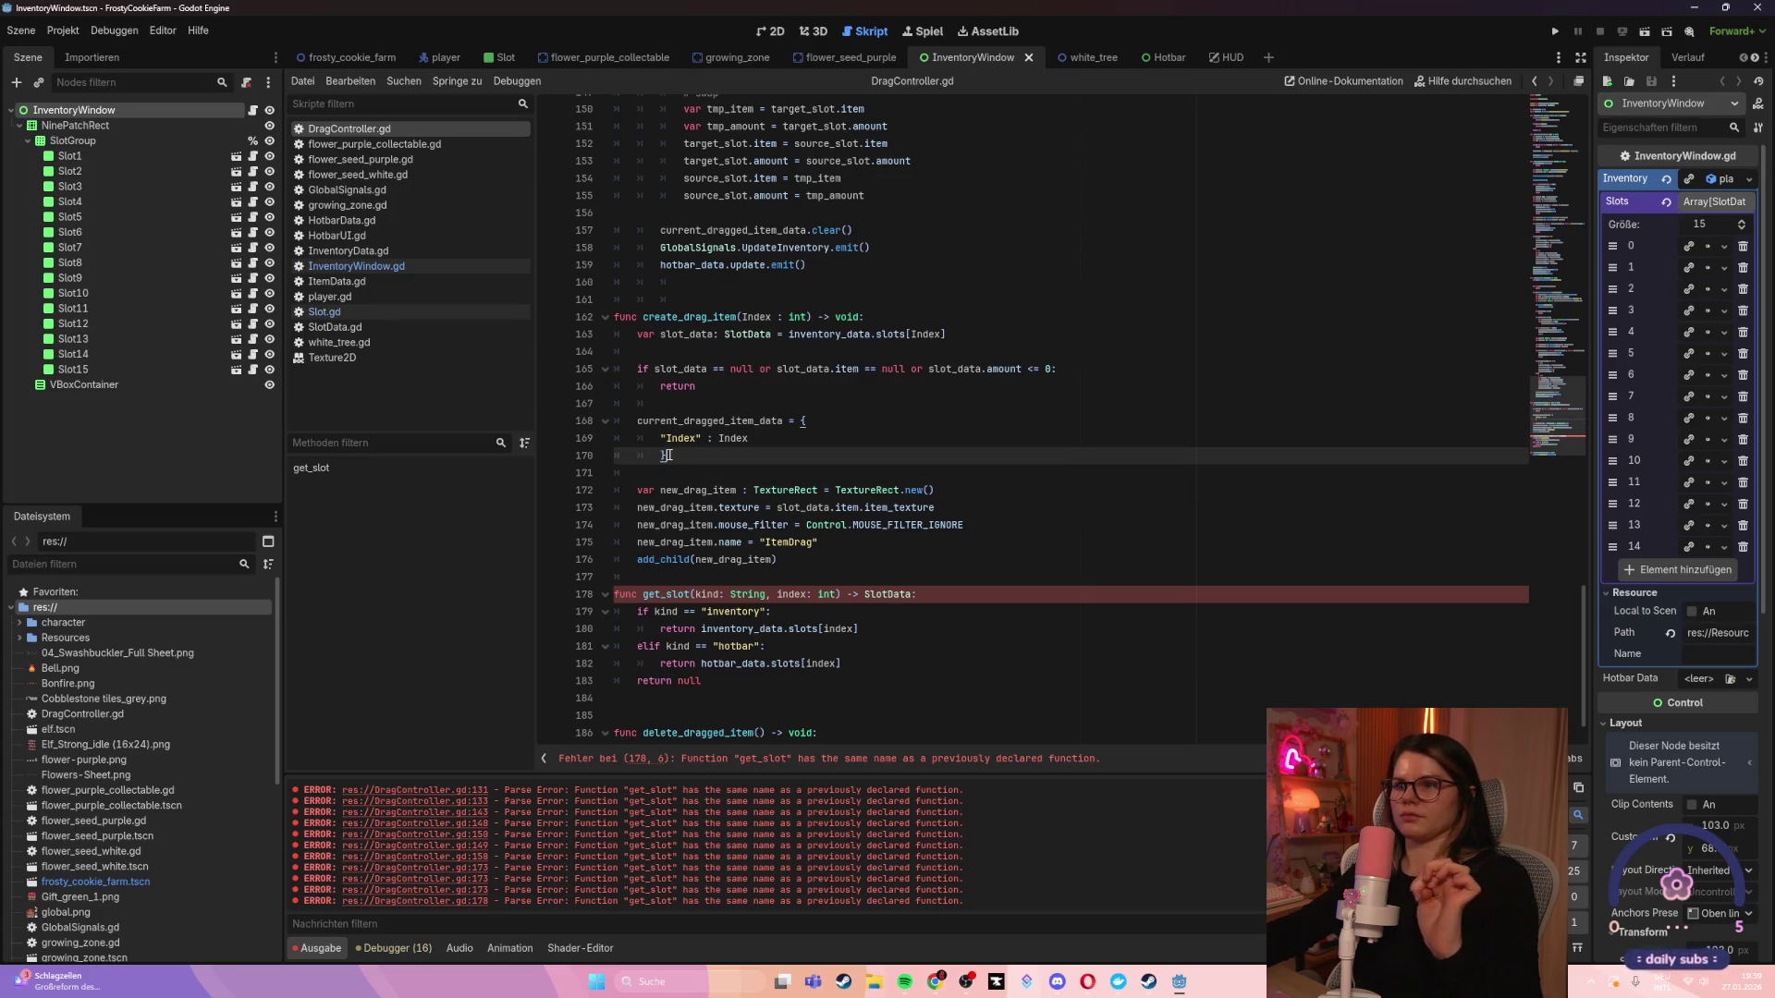
# Step: Replace create_drag_item's old body lines 163–170 with drag_root := Control.new()
pyautogui.moveTo(667, 453); pyautogui.dragTo(584, 340)
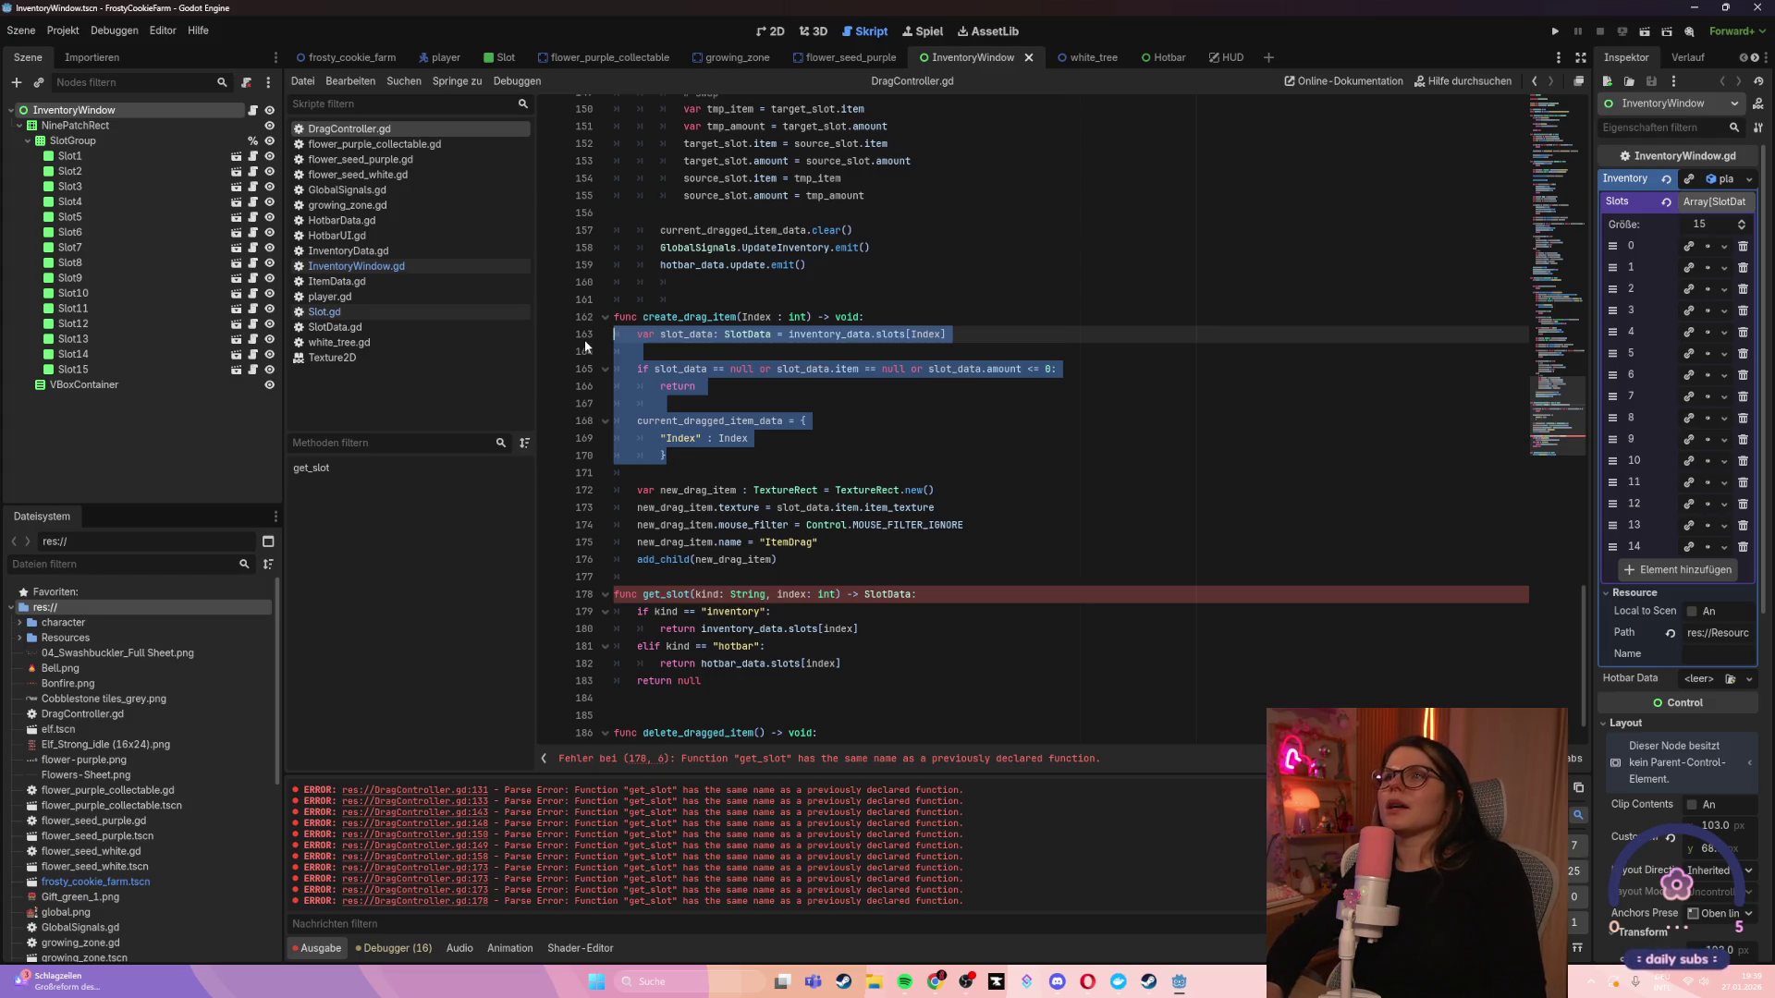
pyautogui.press('BackSpace')
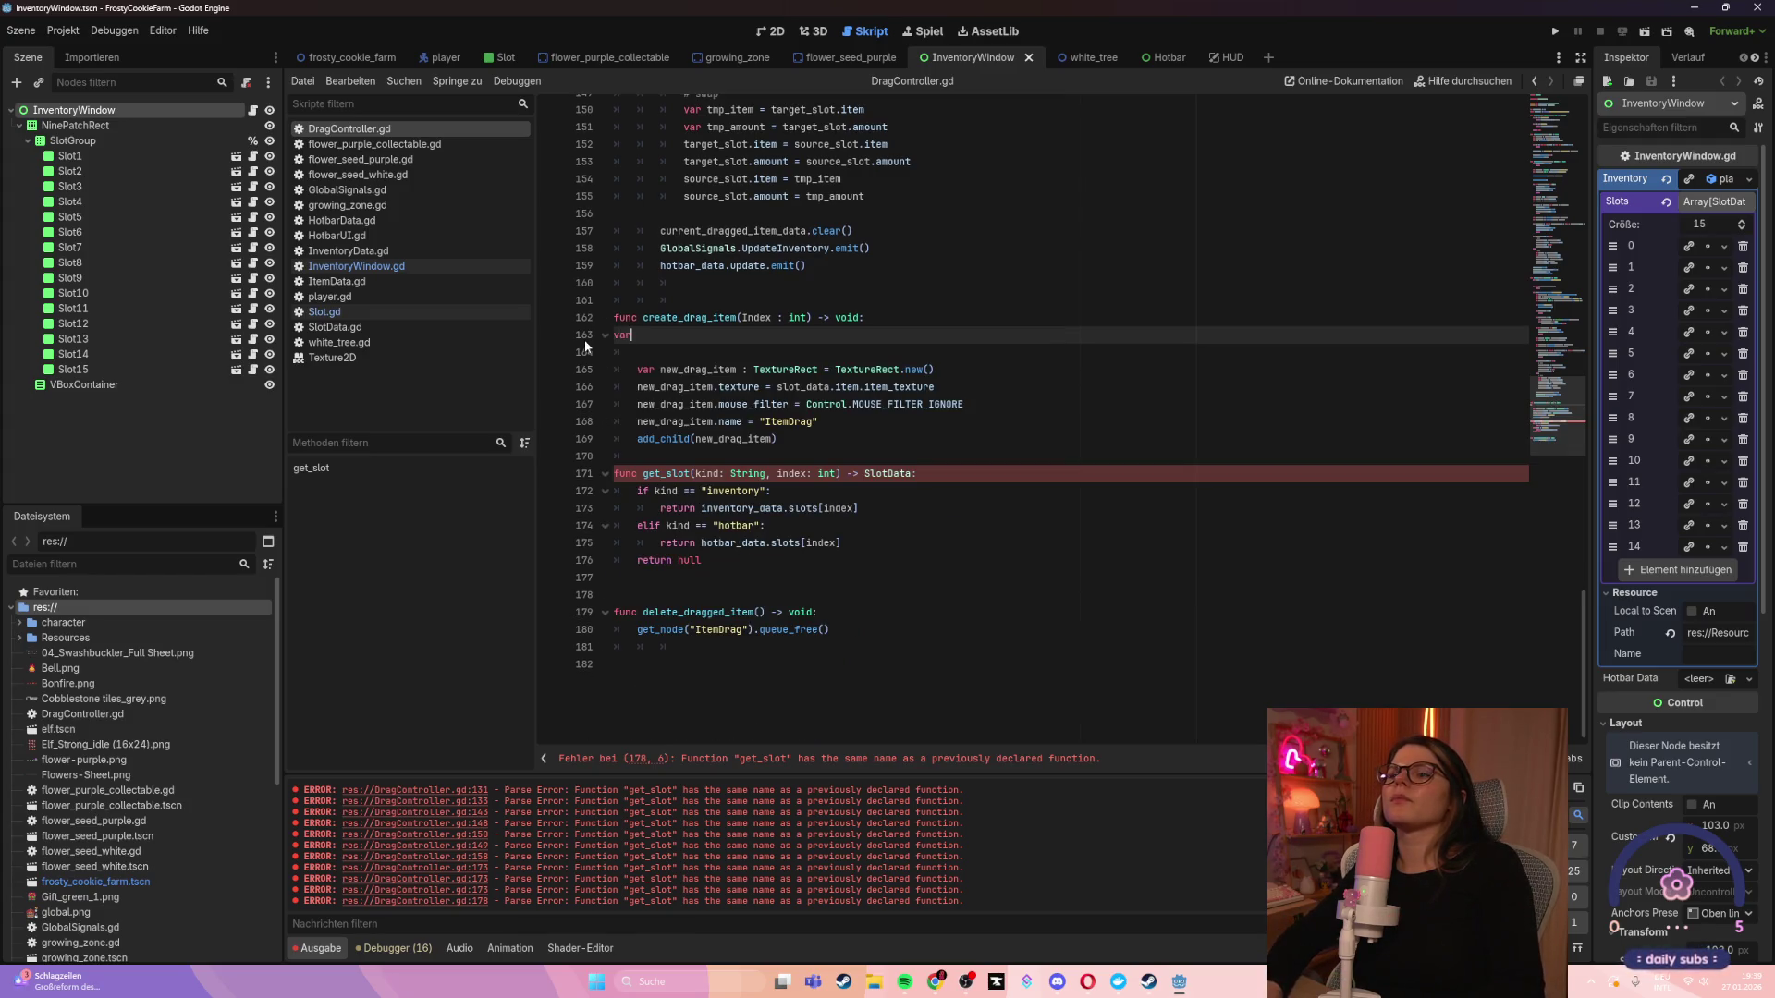
pyautogui.press('Escape')
pyautogui.press('Home')
pyautogui.press('Tab')
pyautogui.press('End')
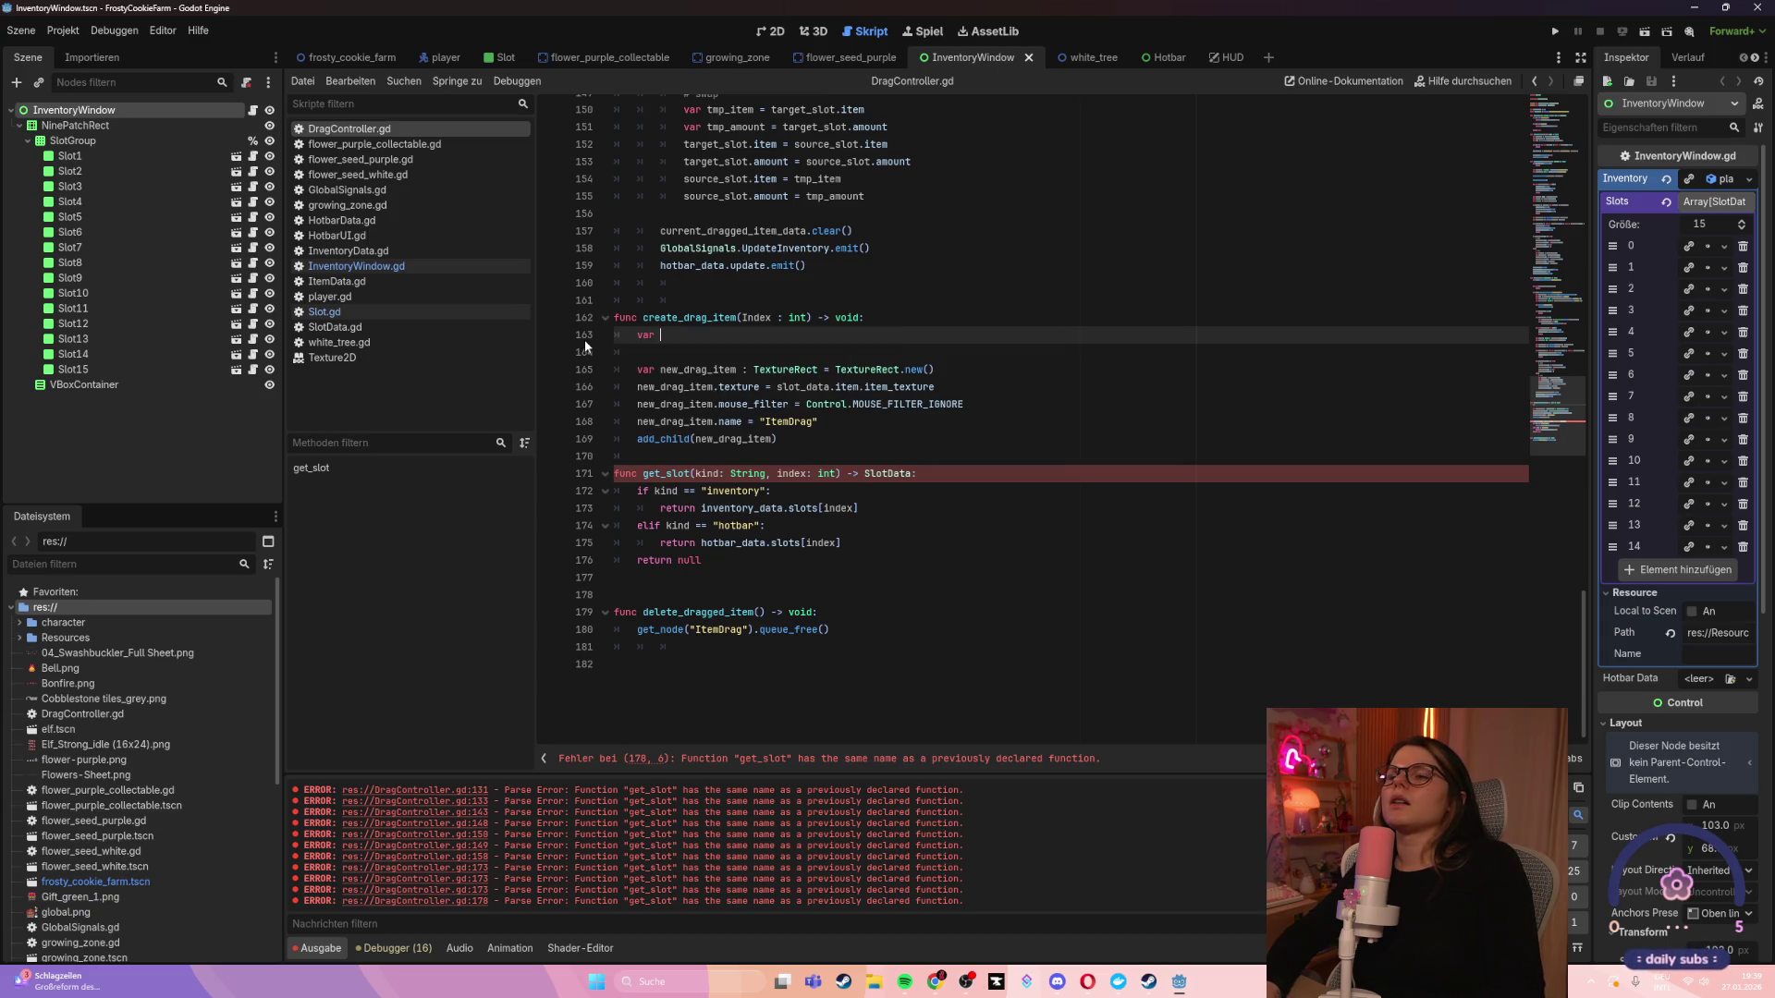
pyautogui.write('drag_root')
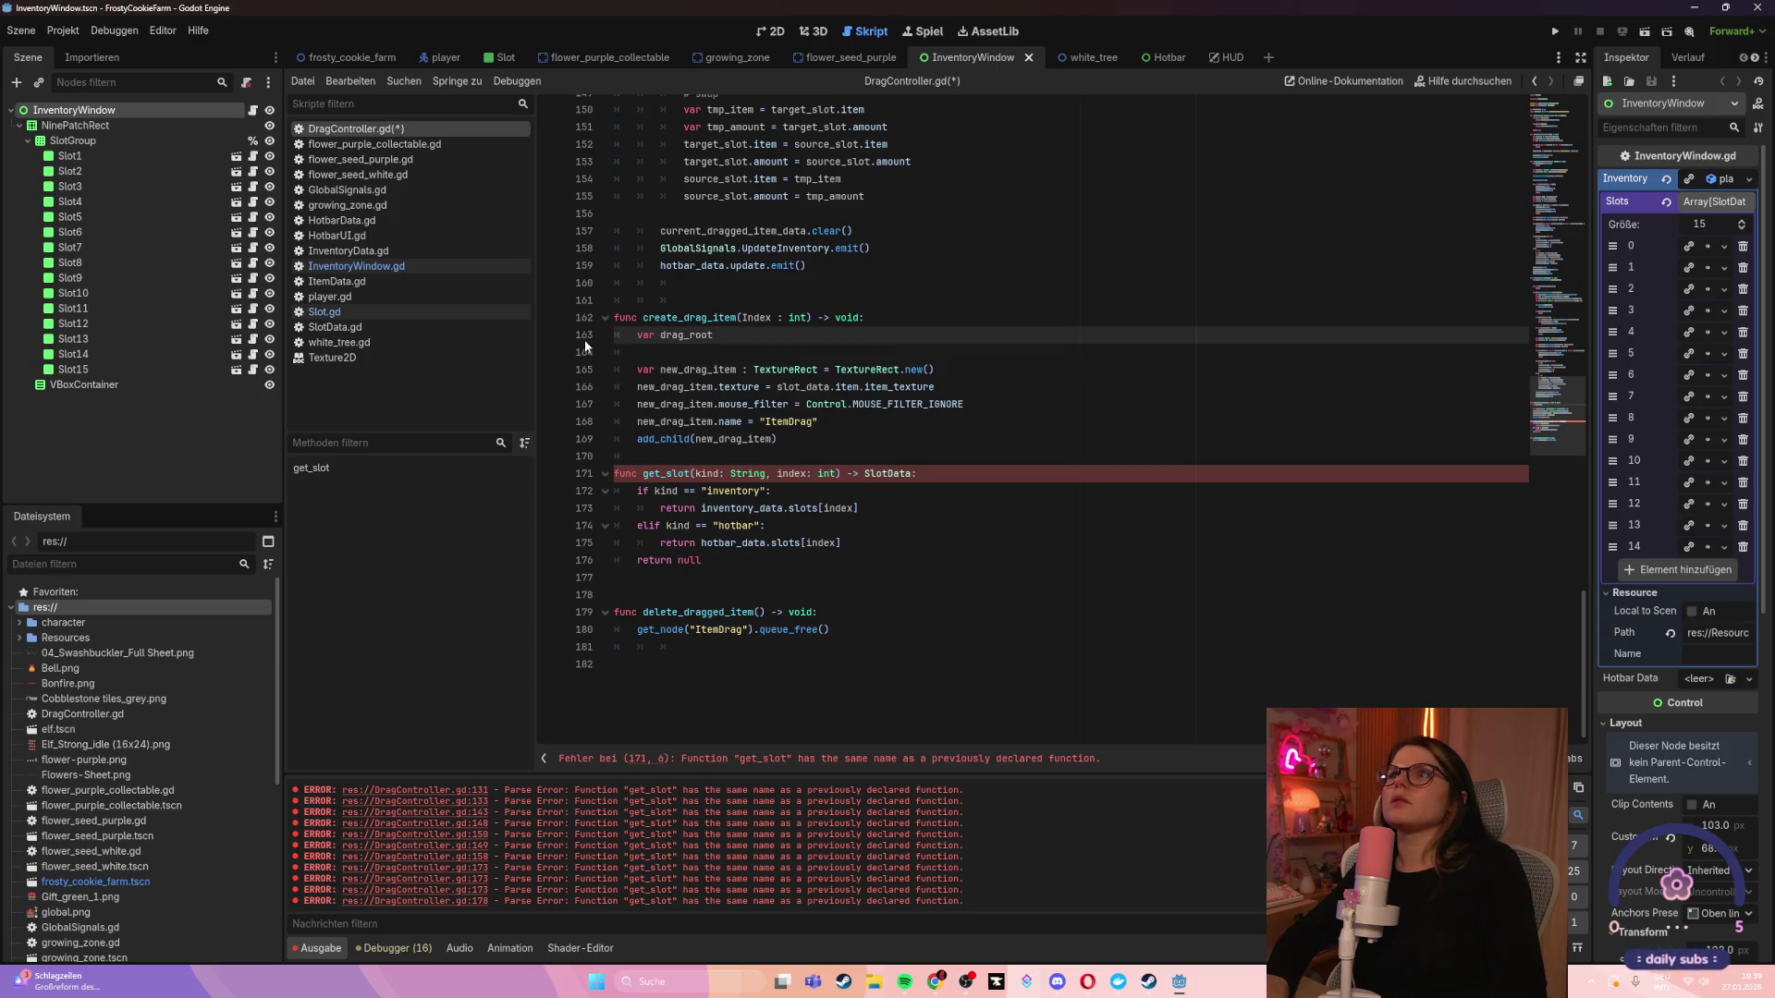
pyautogui.write(' := Cont')
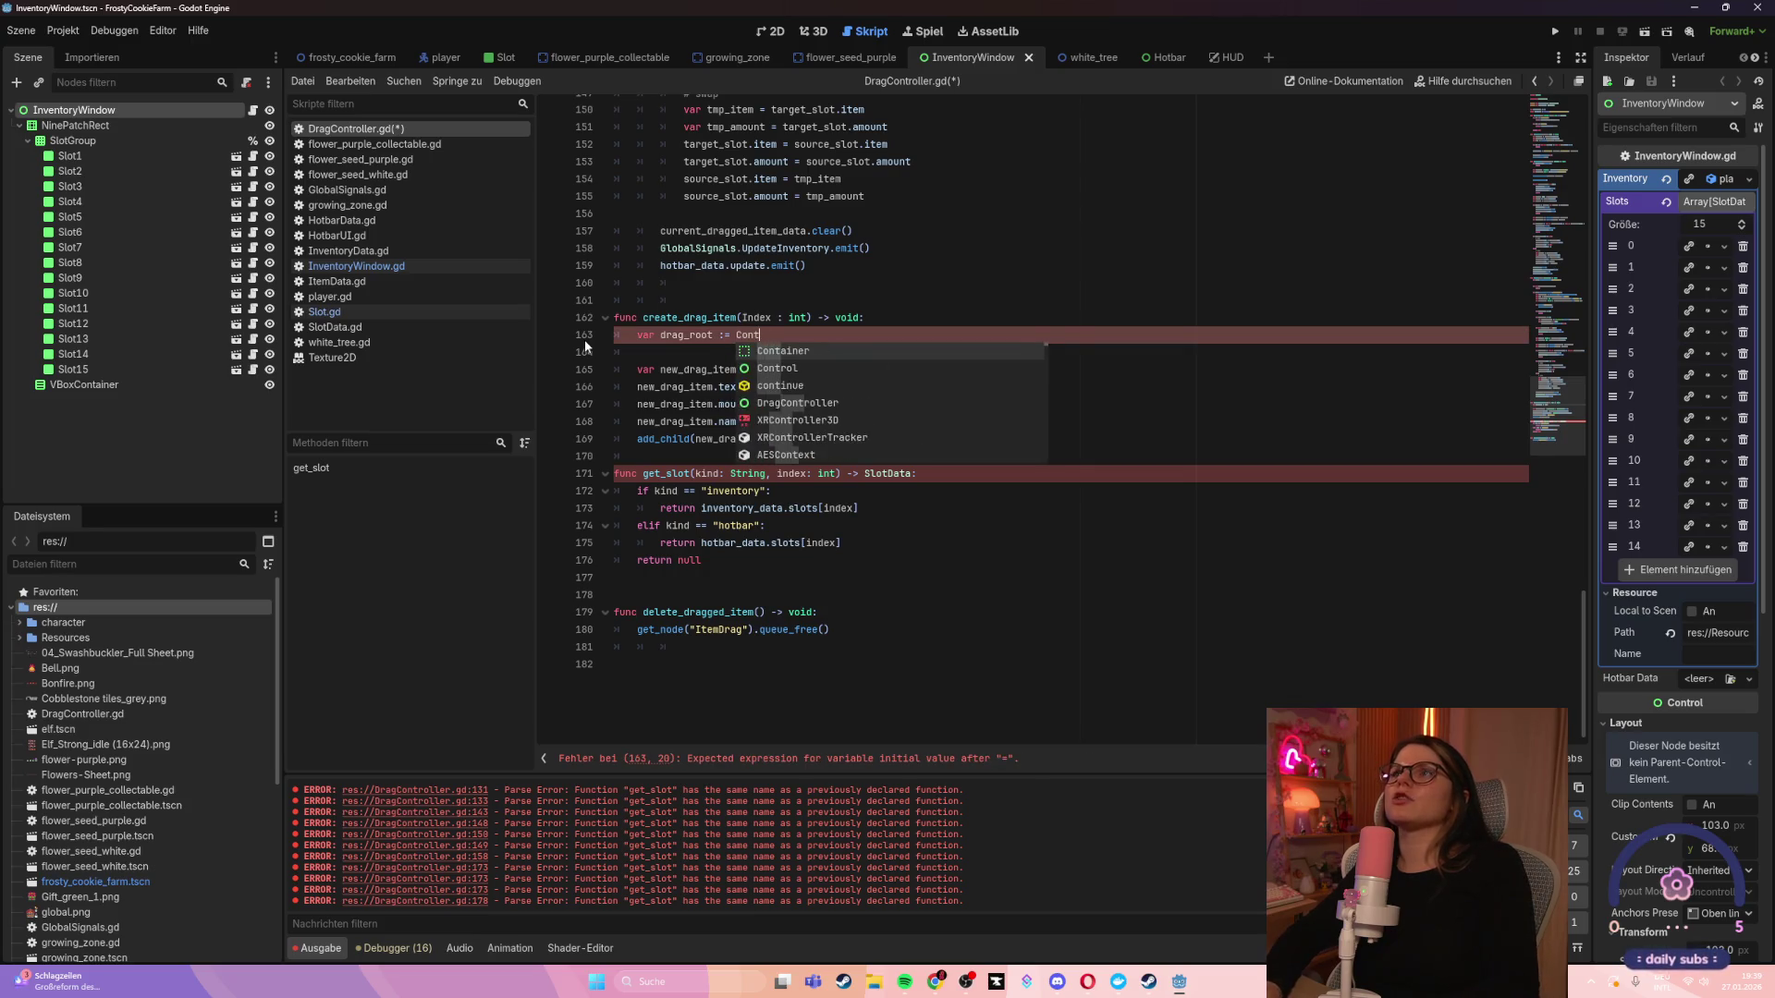
pyautogui.write('rol.new(')
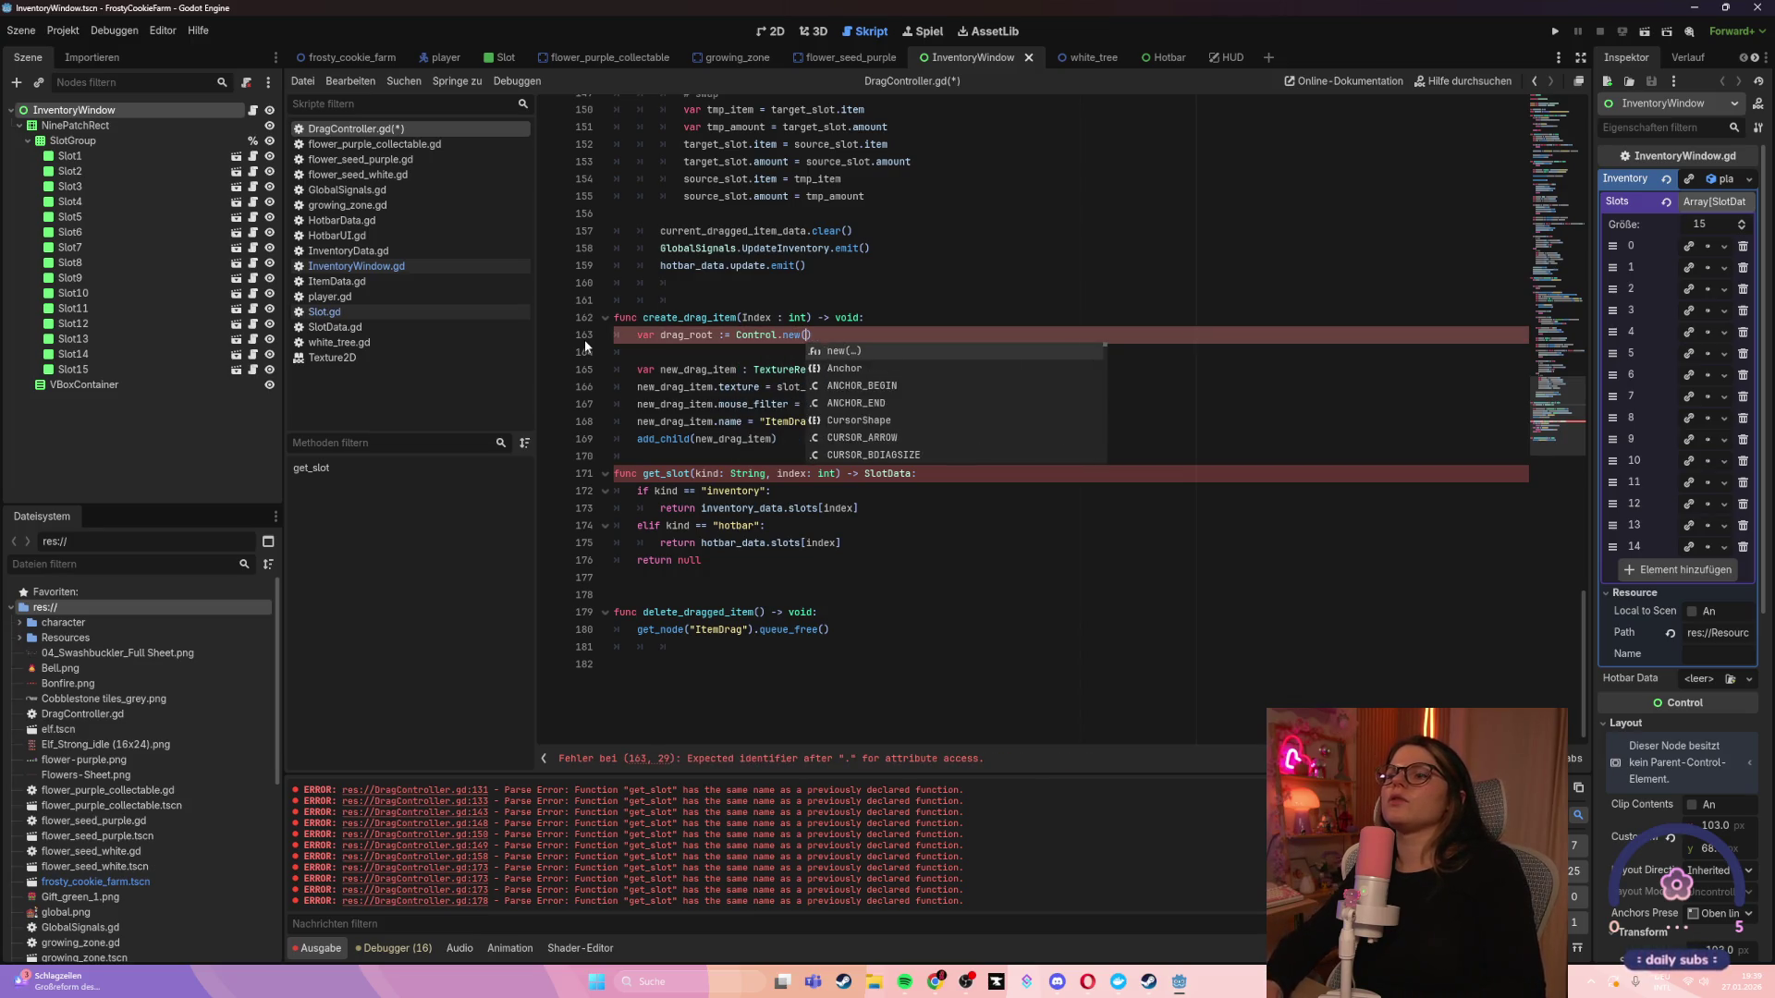
pyautogui.press('Return')
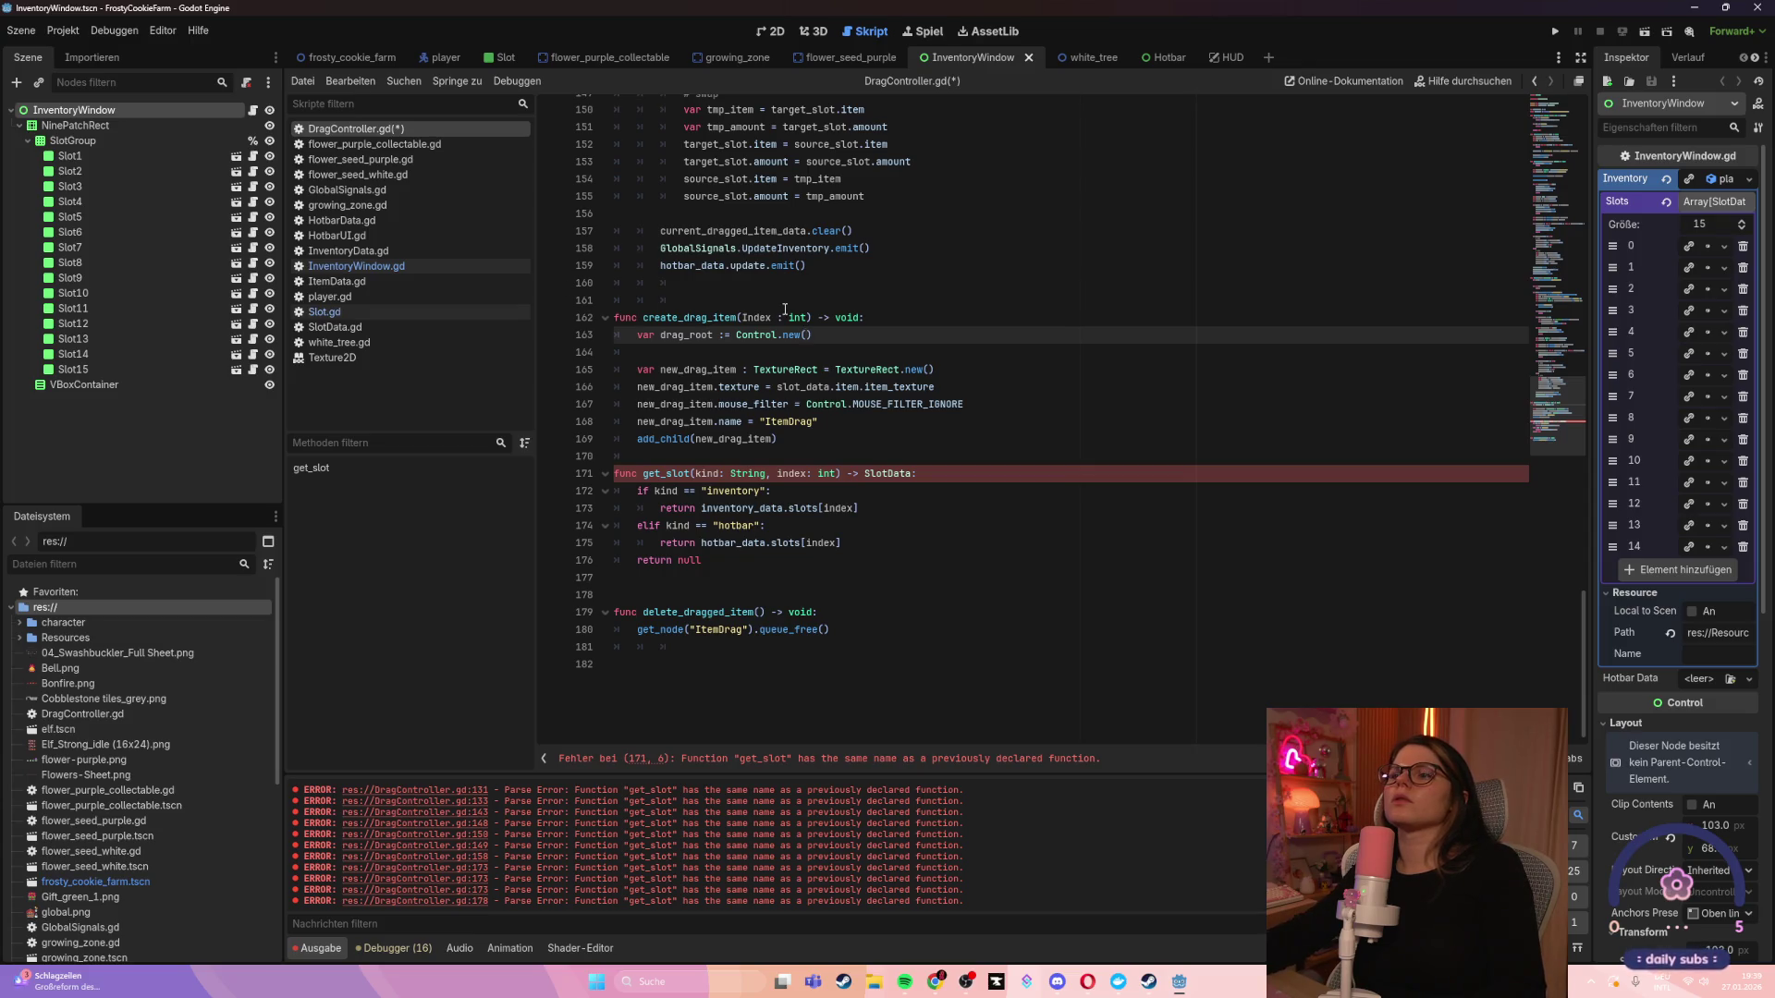
# Step: Change create_drag_item's int Index parameter to slot_data: SlotData
pyautogui.doubleClick(797, 317)
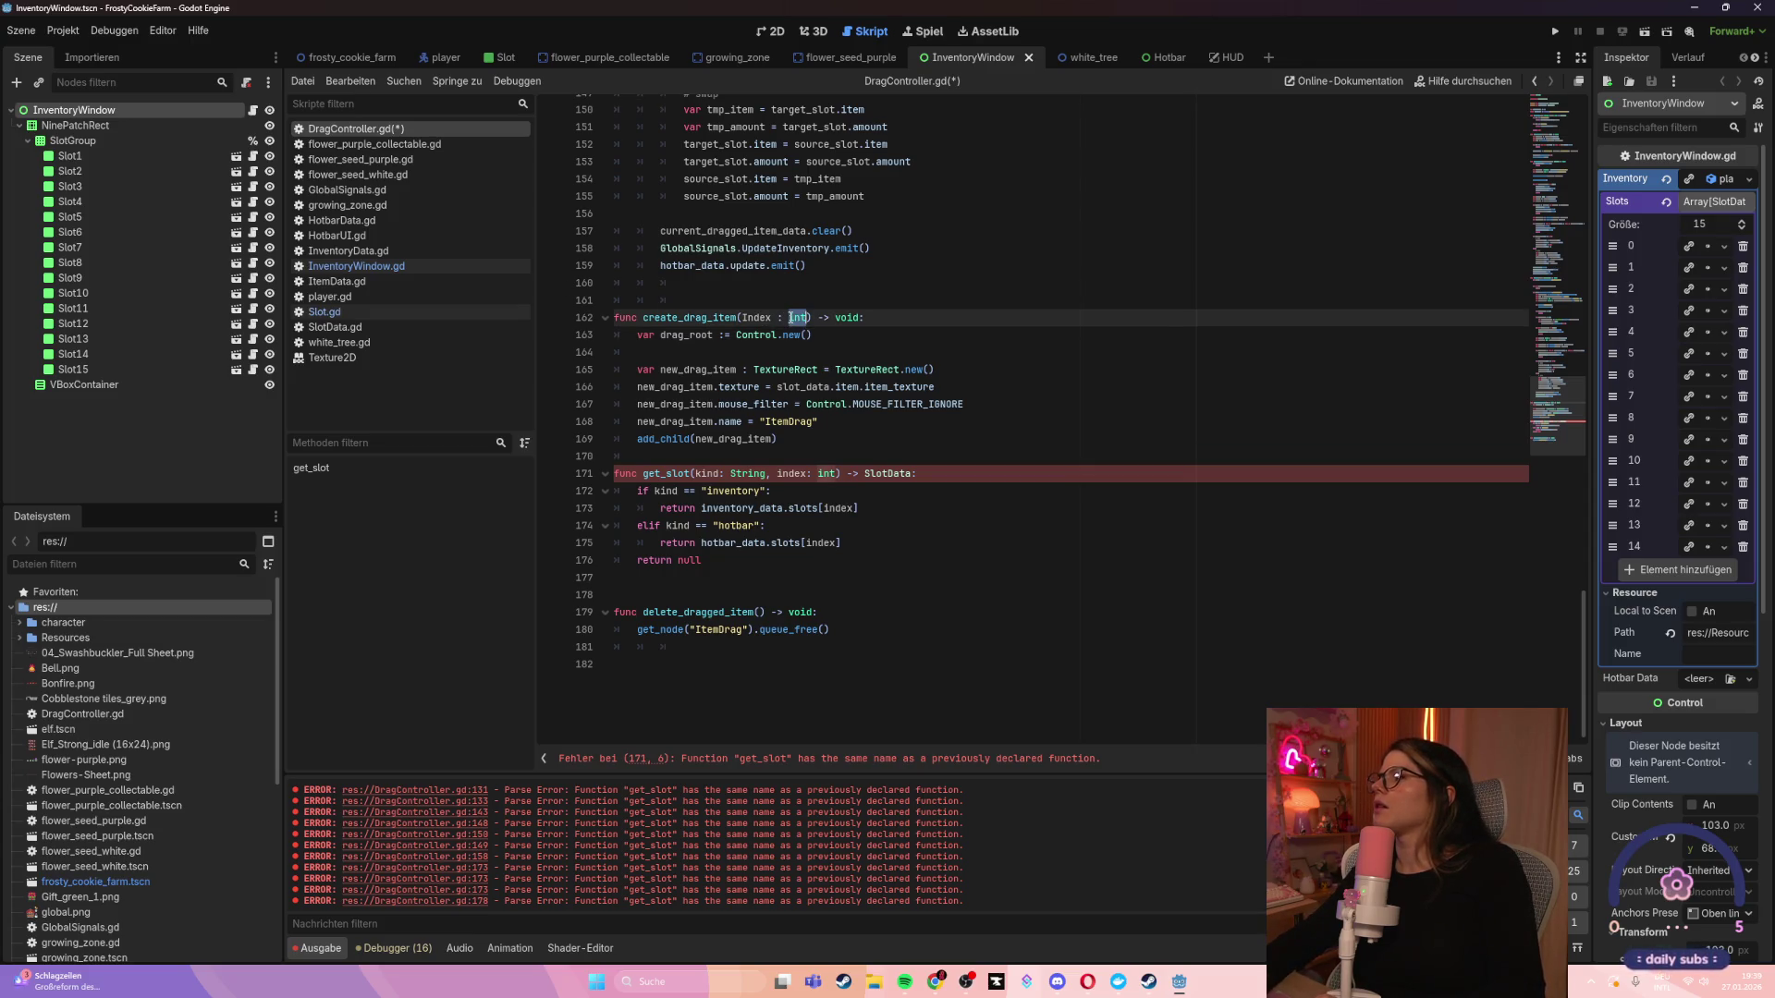
pyautogui.moveTo(790, 317)
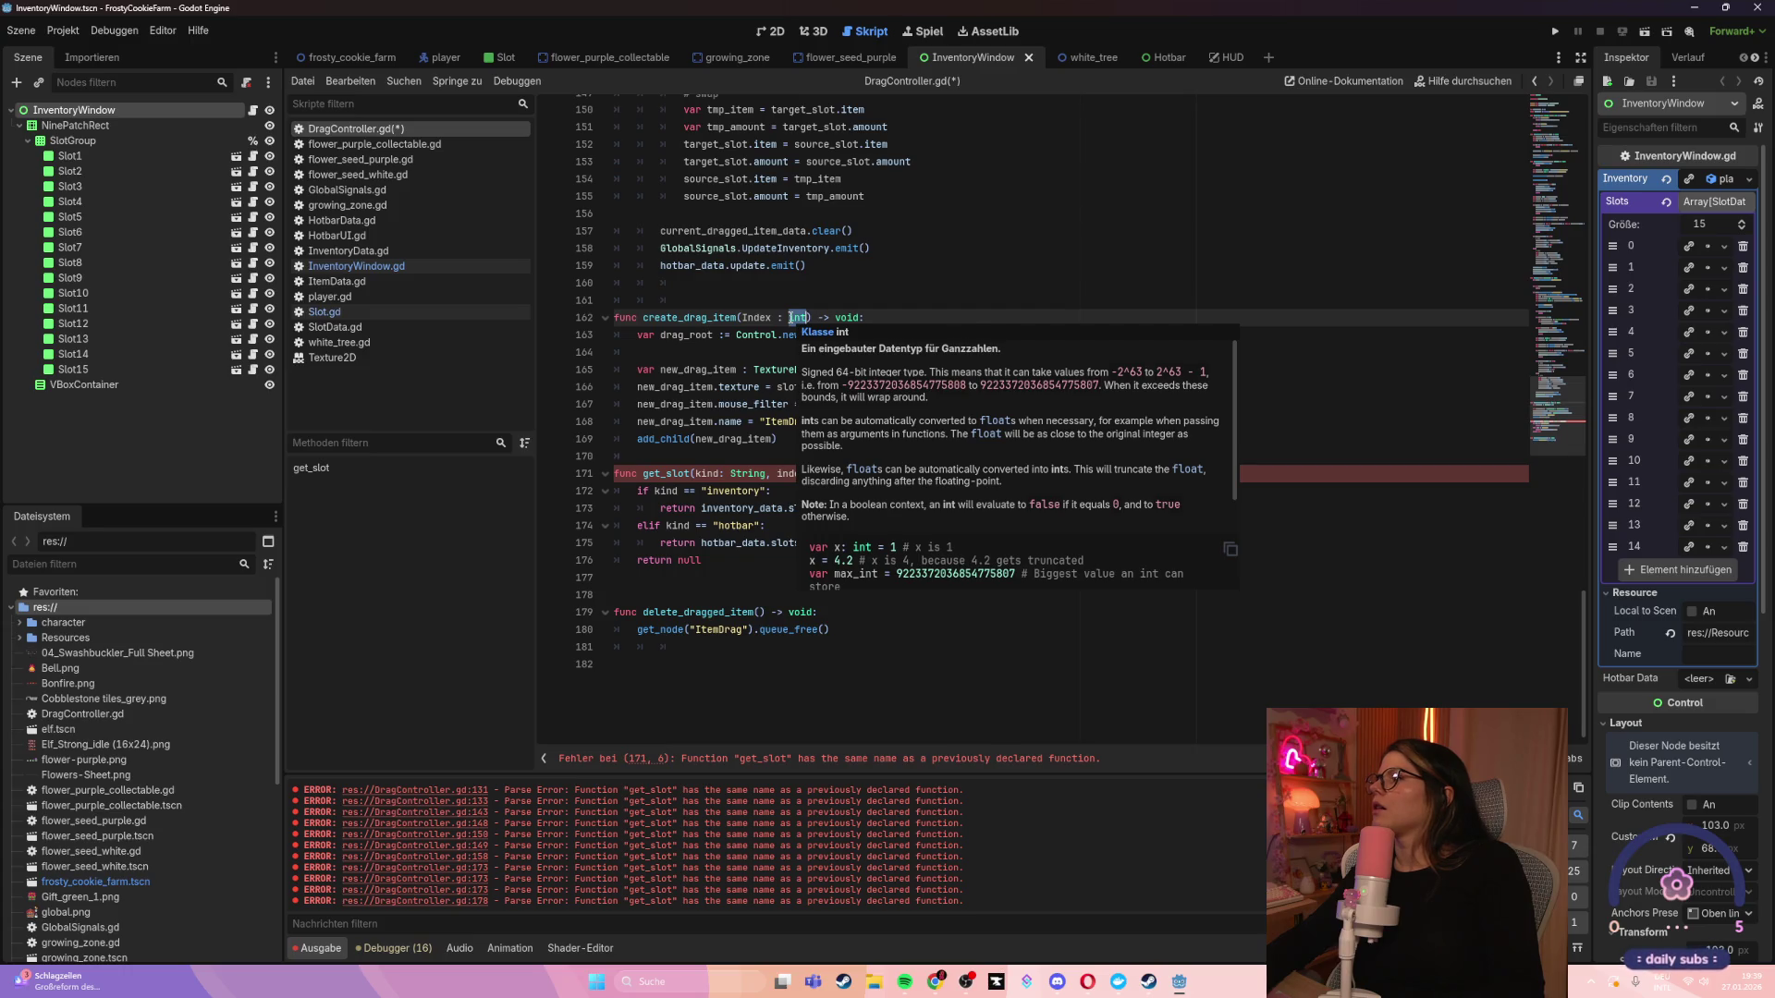
pyautogui.press('BackSpace')
pyautogui.press('BackSpace')
pyautogui.press('BackSpace')
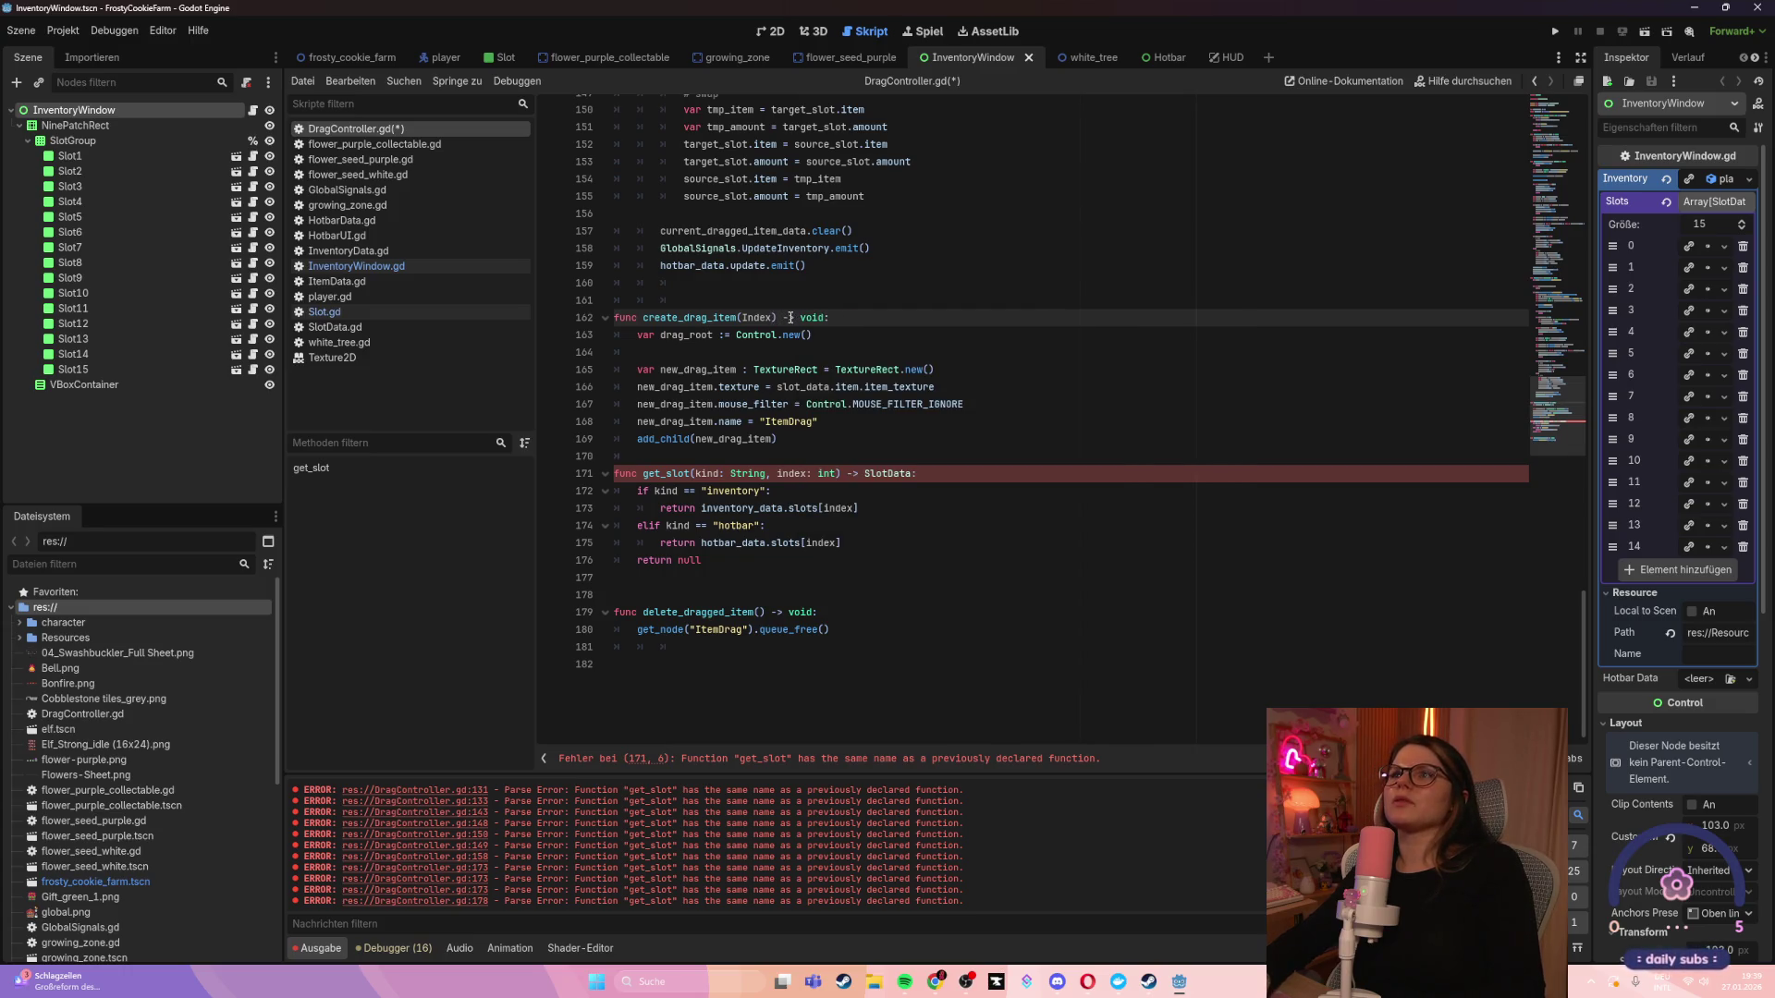
pyautogui.press('BackSpace')
pyautogui.press('BackSpace')
pyautogui.press('BackSpace')
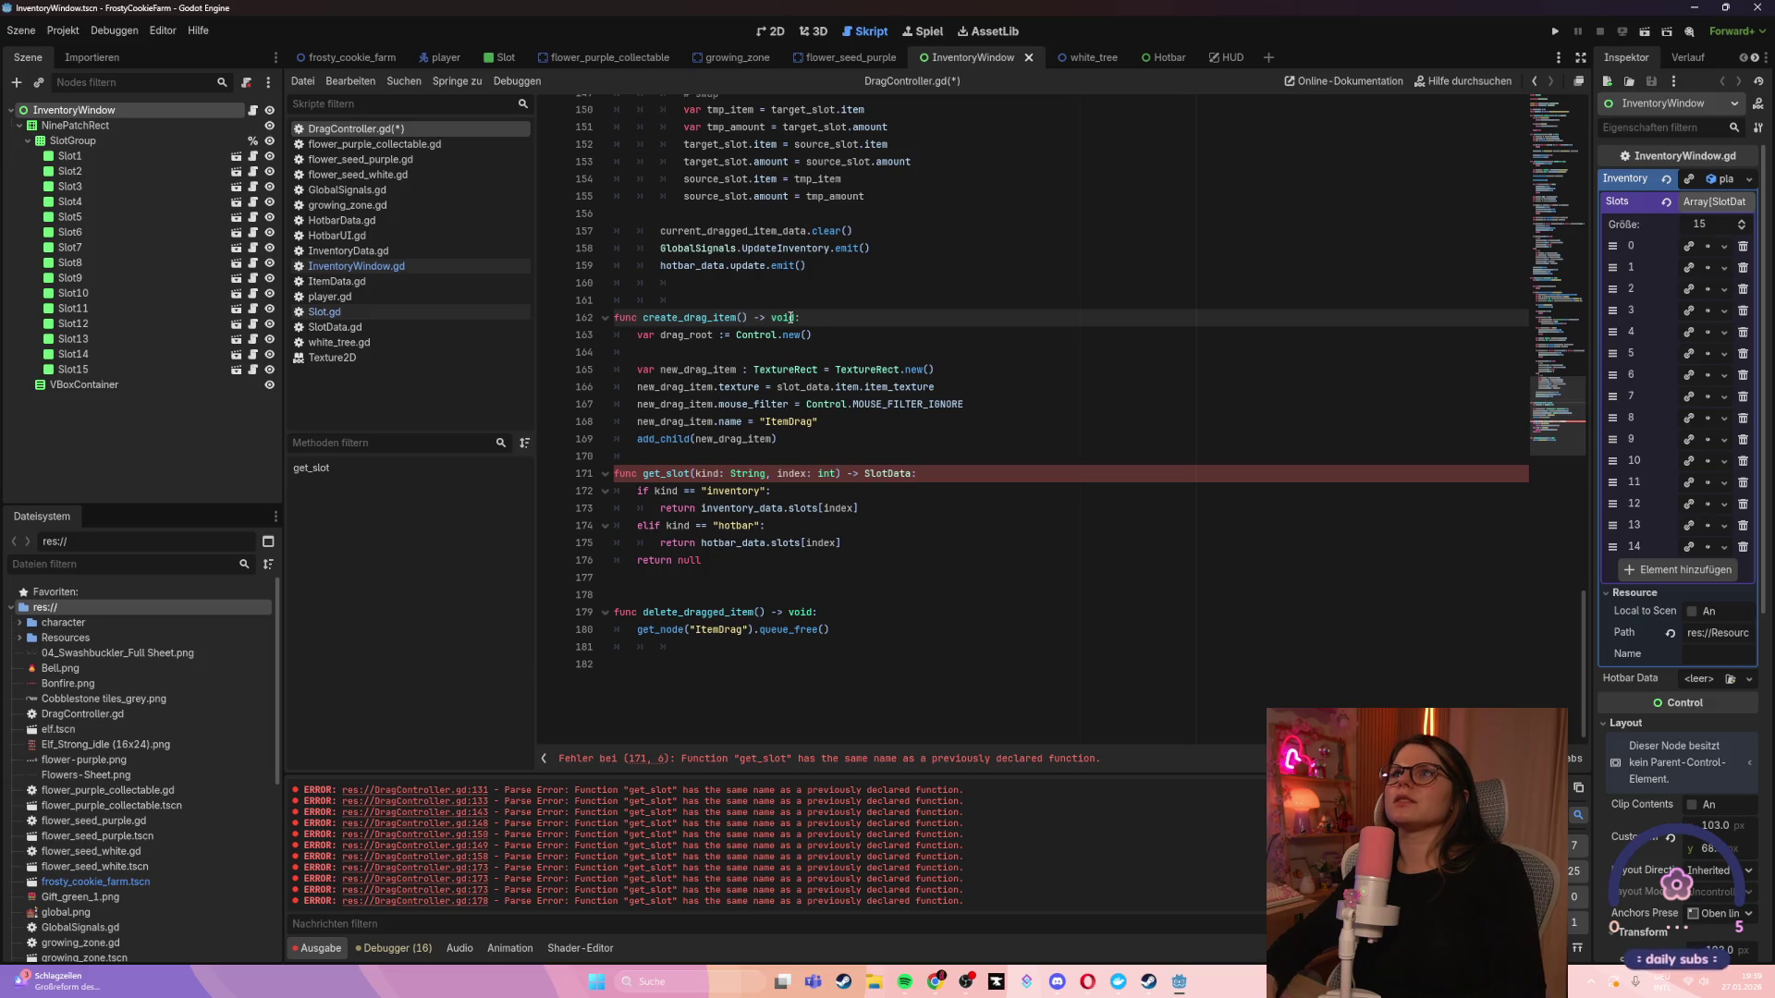
pyautogui.write('slot_data:')
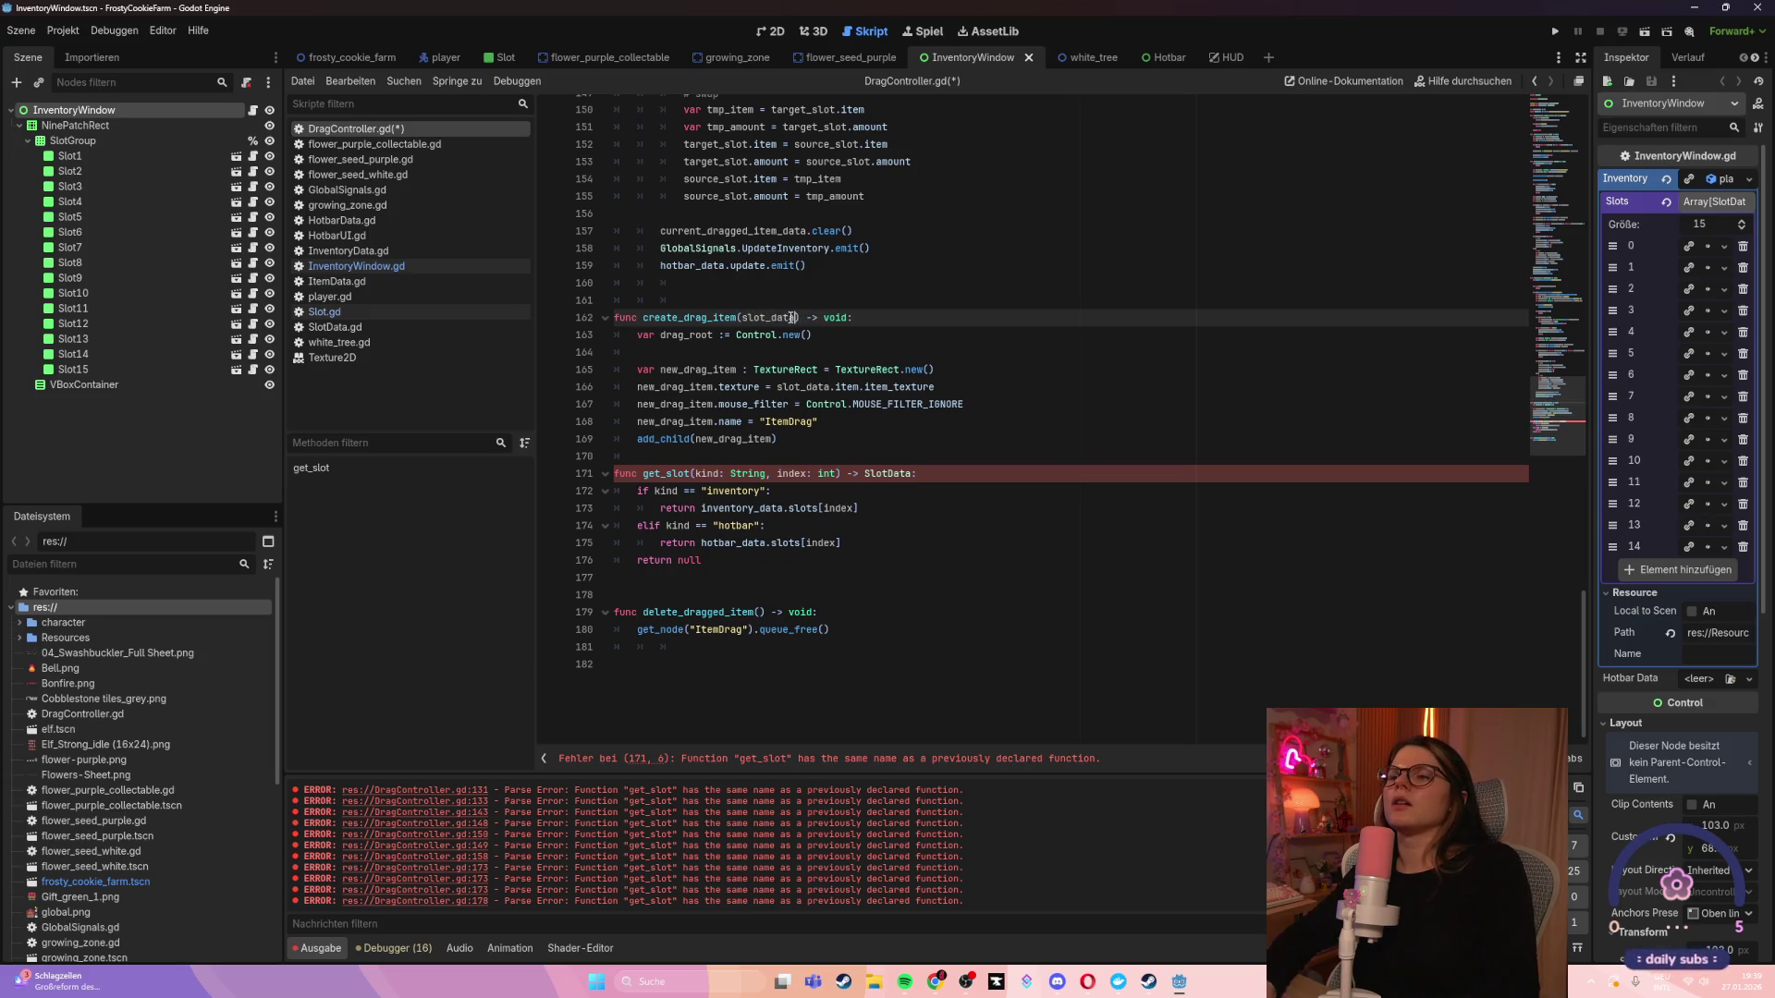
pyautogui.write(' SlotD')
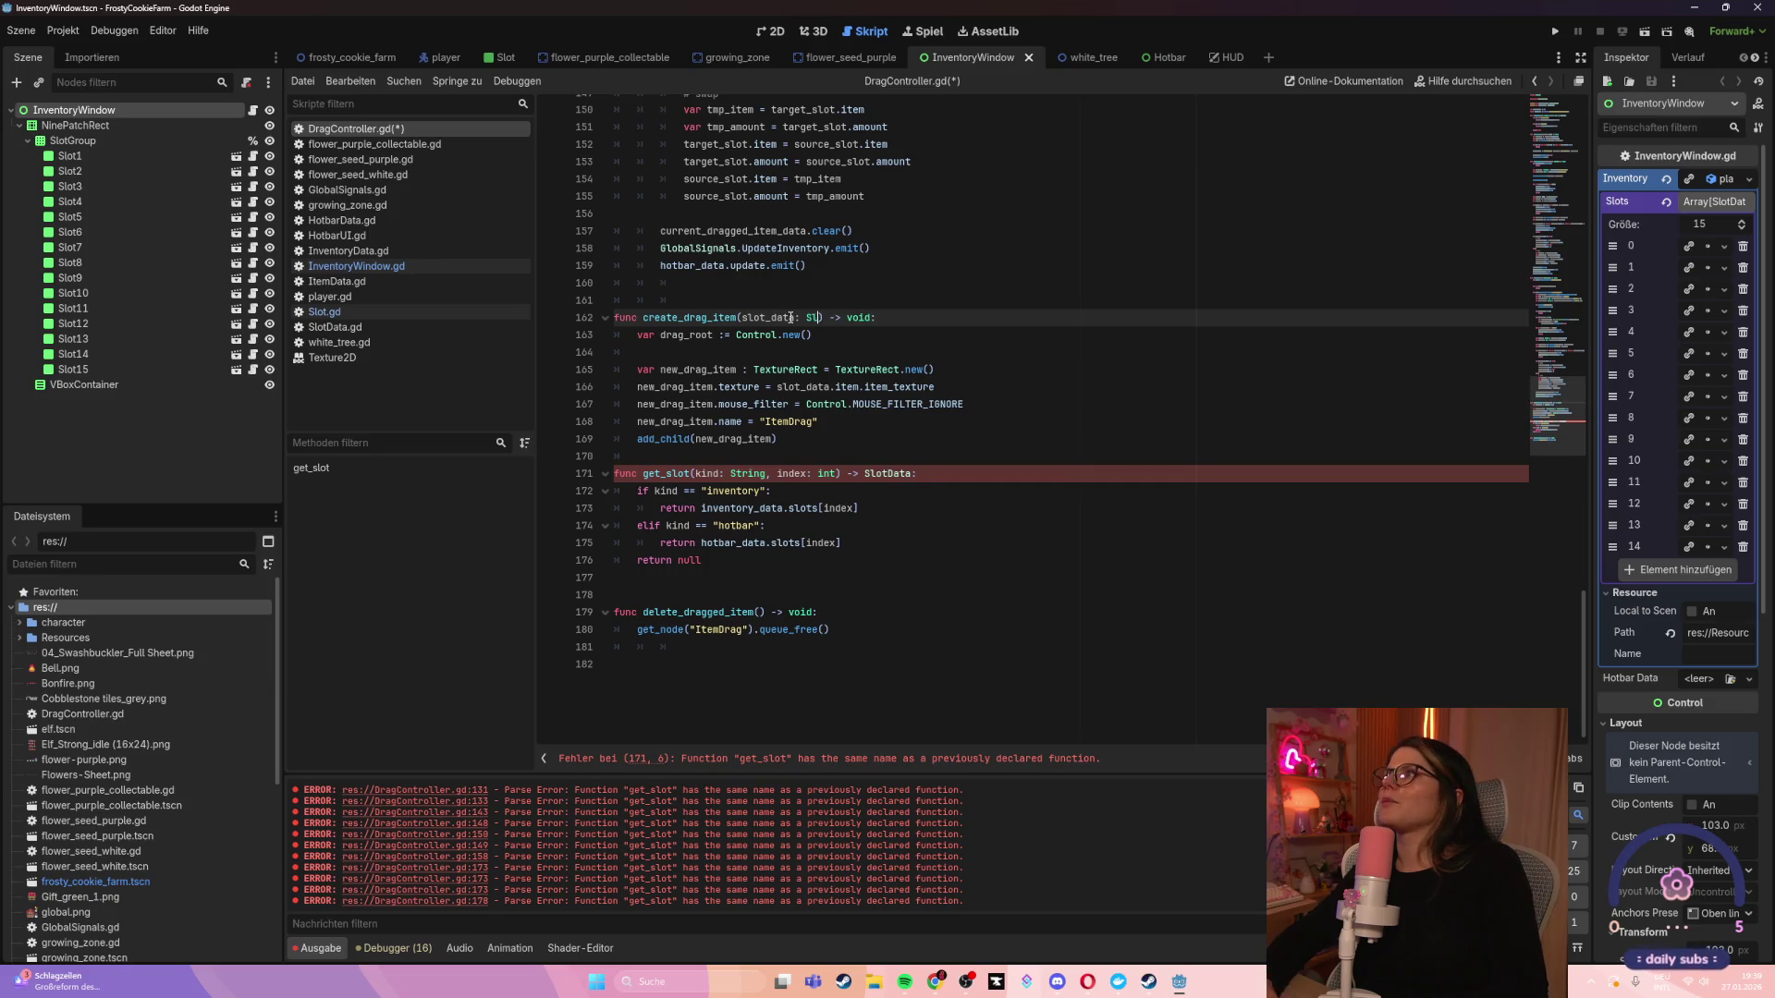
pyautogui.press('Return')
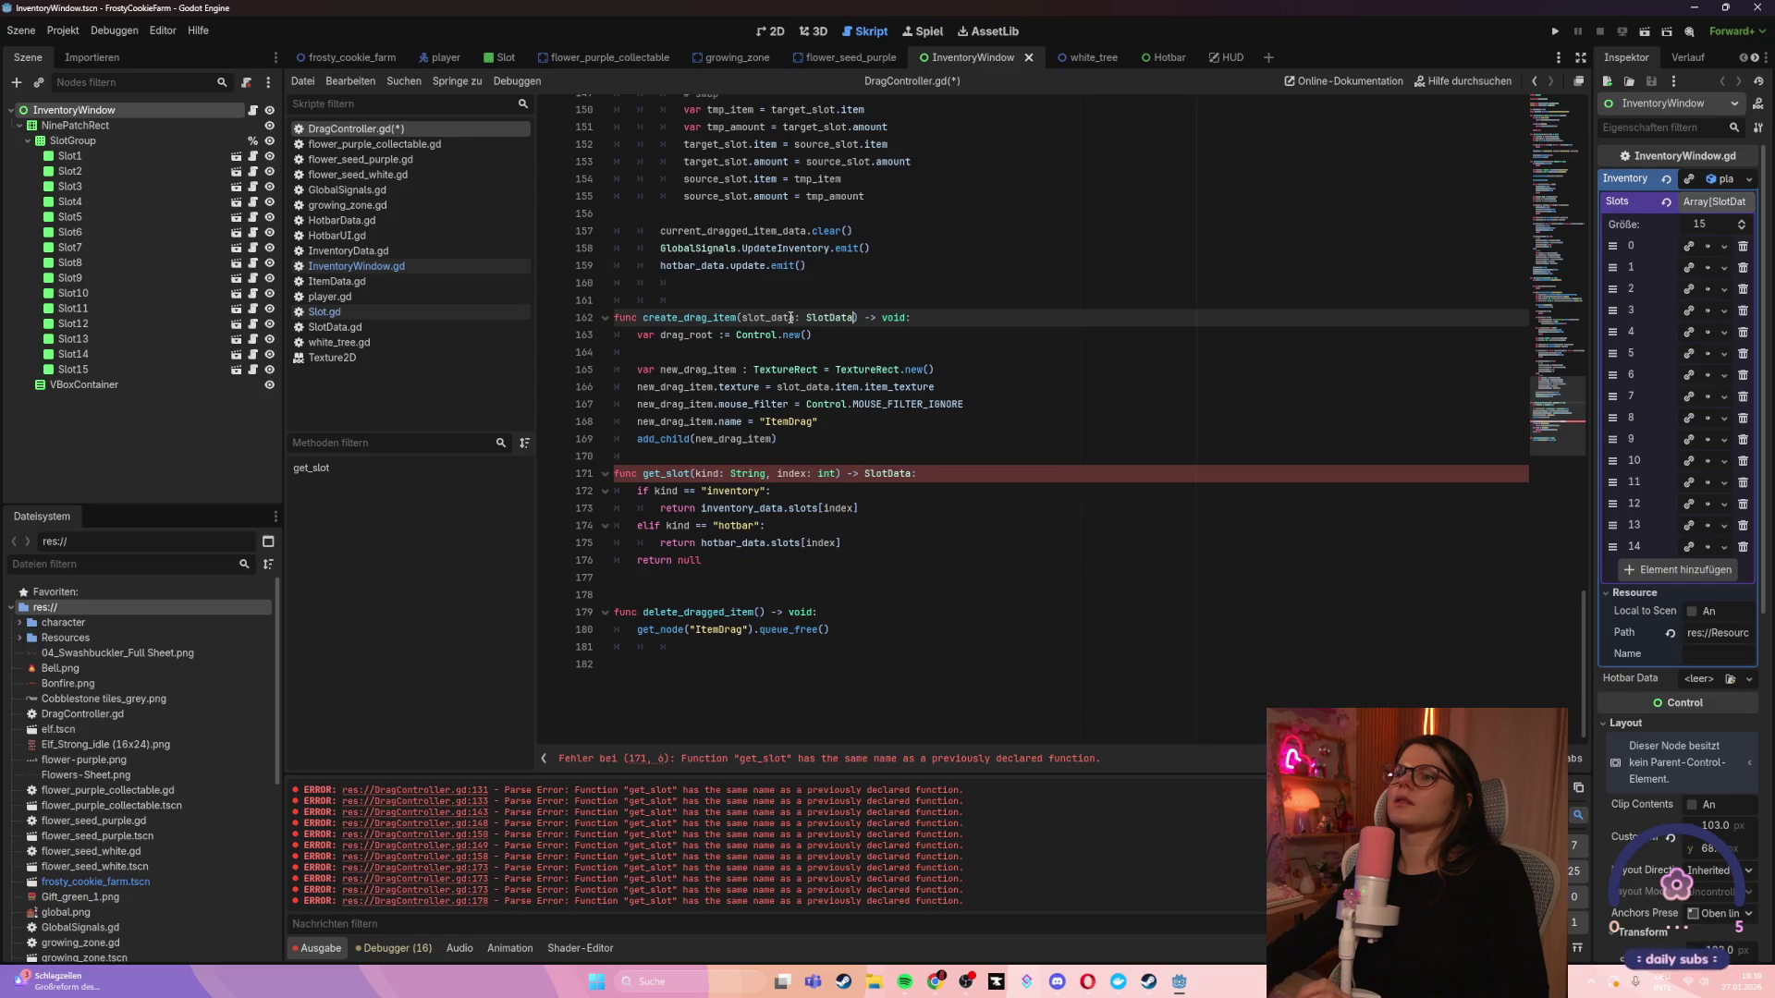
# Step: Name the drag root "ItemDrag" with drag_root.name = "ItemDrag"
pyautogui.click(836, 335)
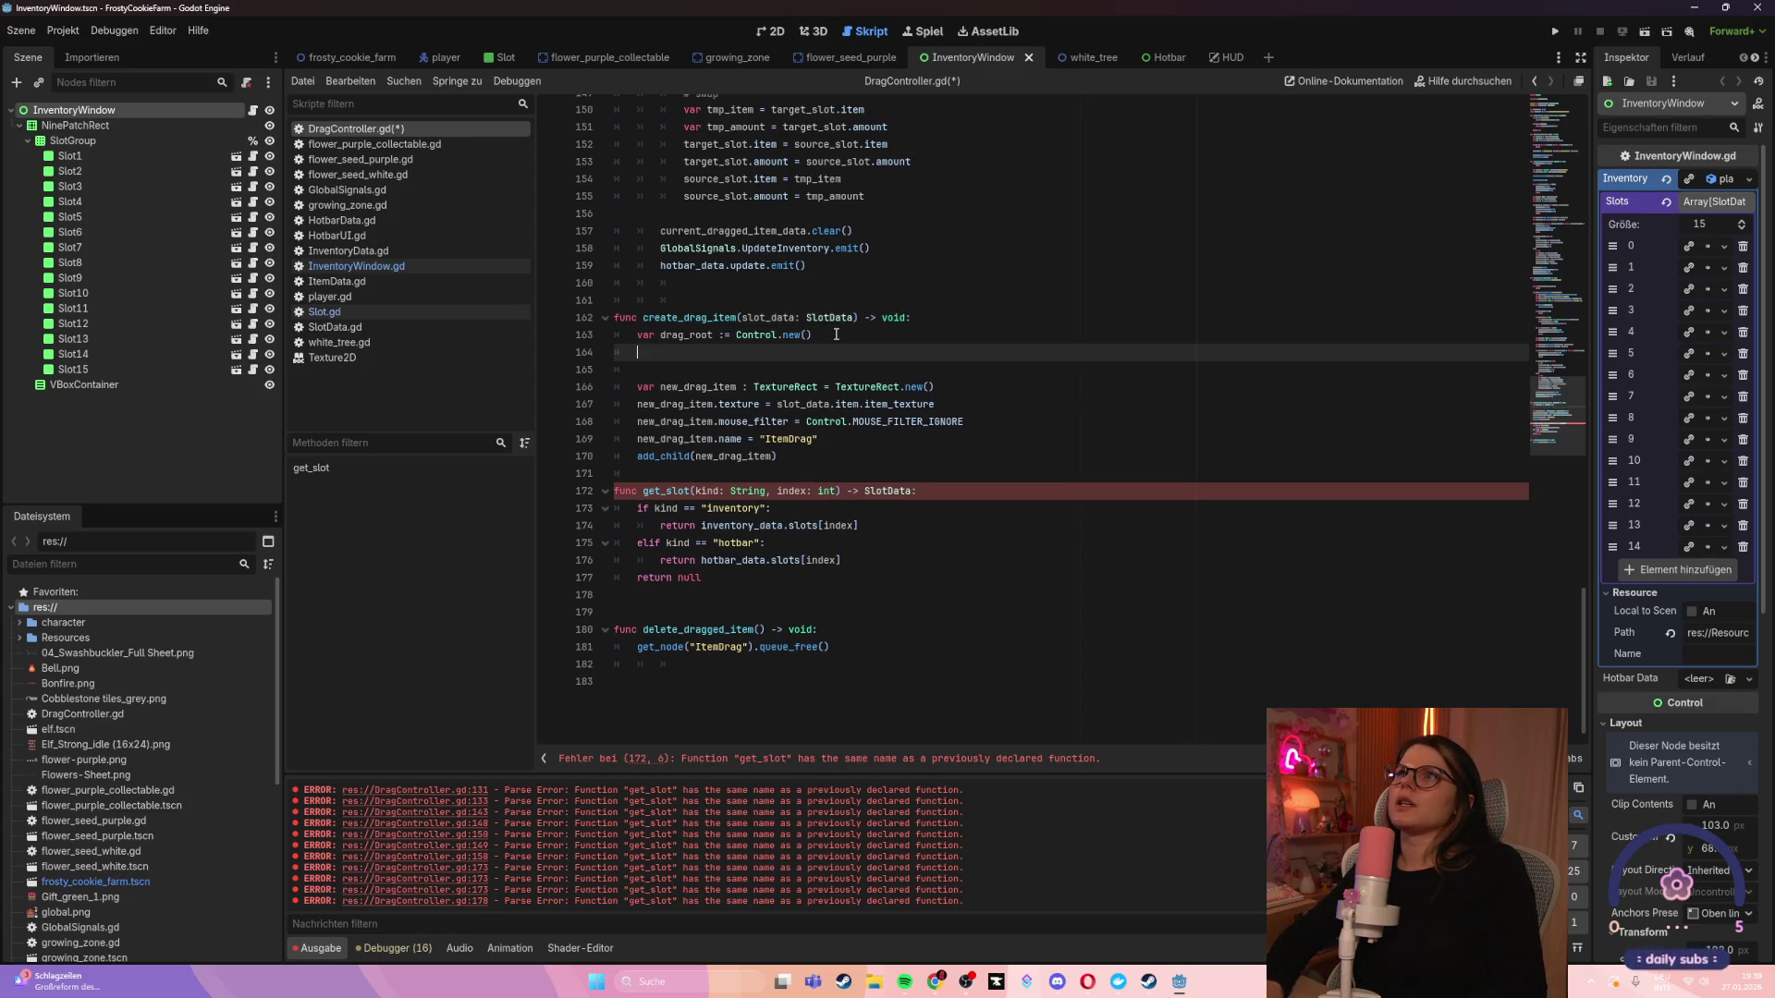
pyautogui.write('g_')
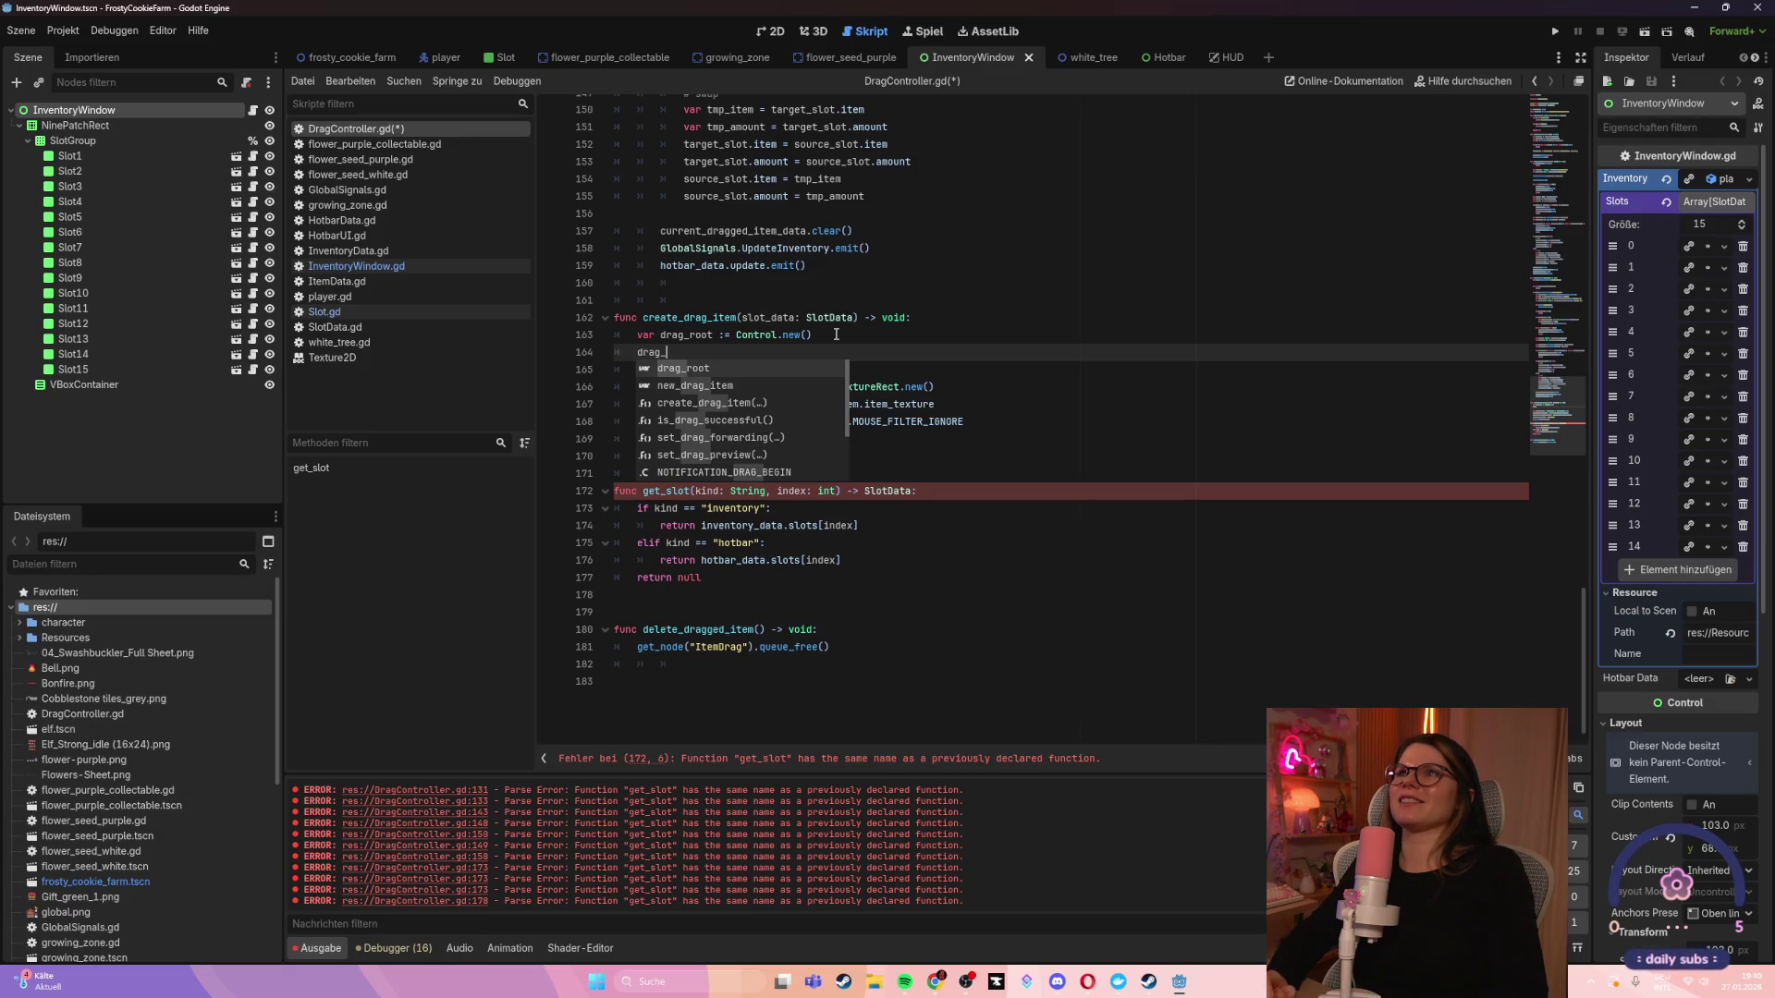
pyautogui.press('Return')
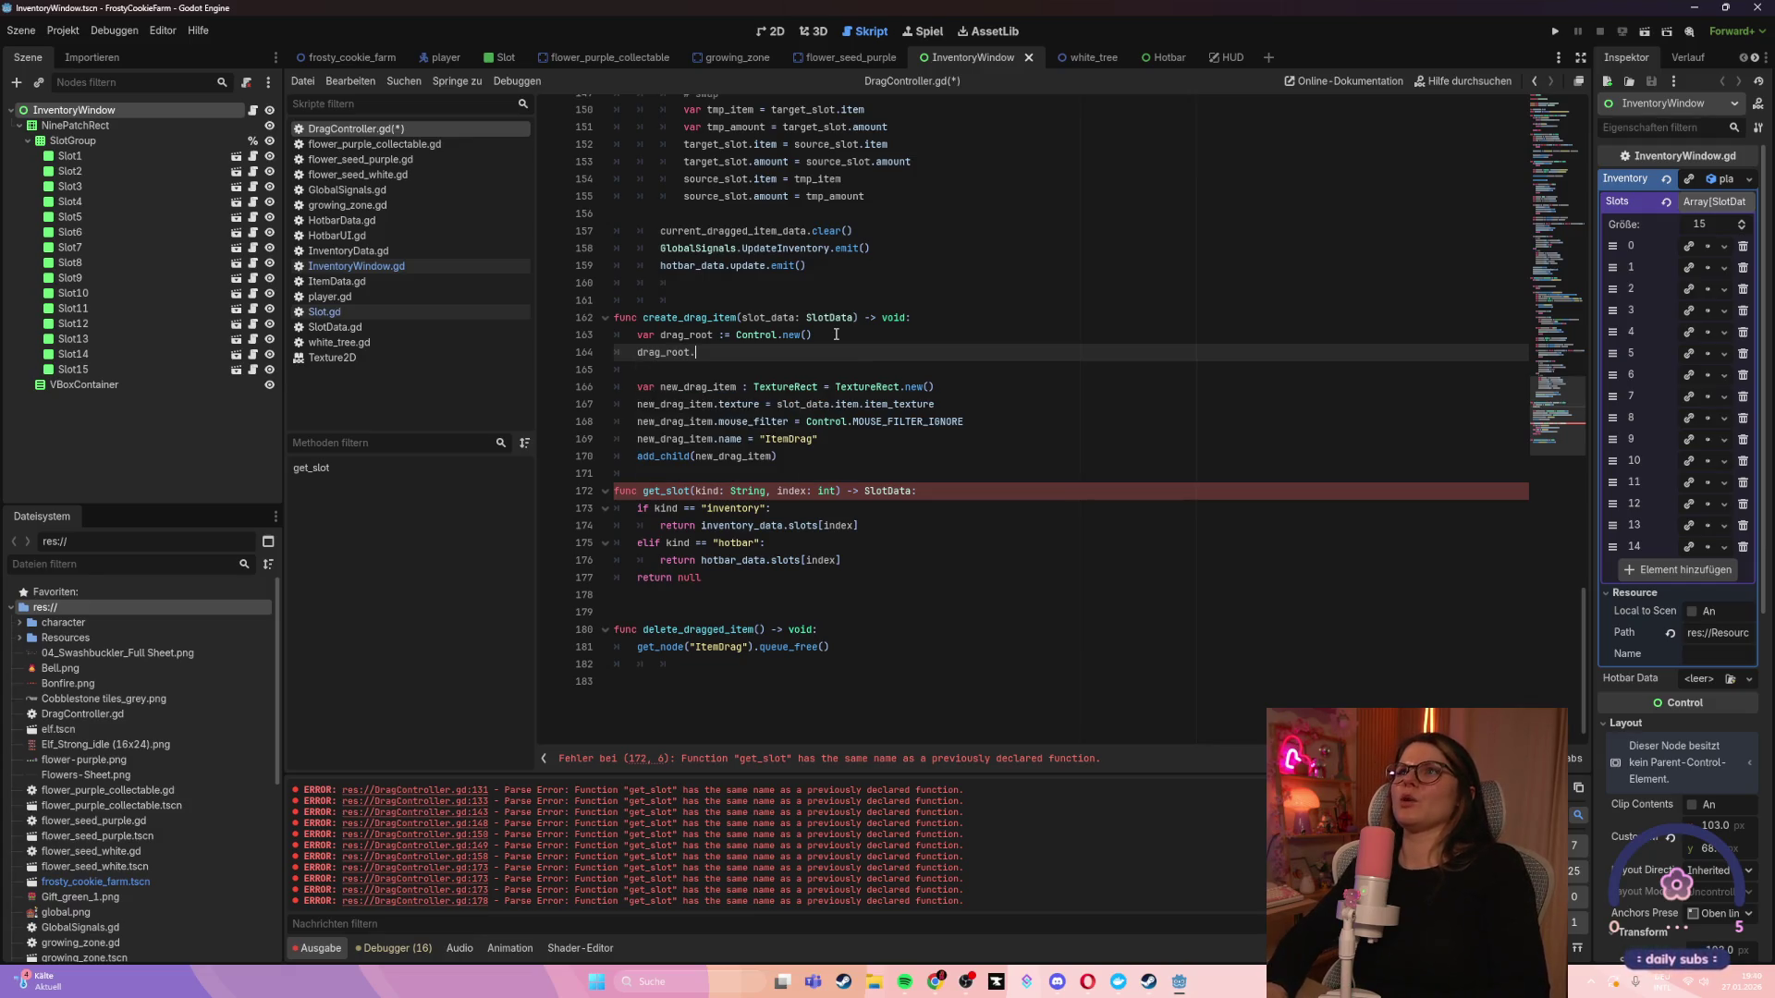
pyautogui.write('name = ')
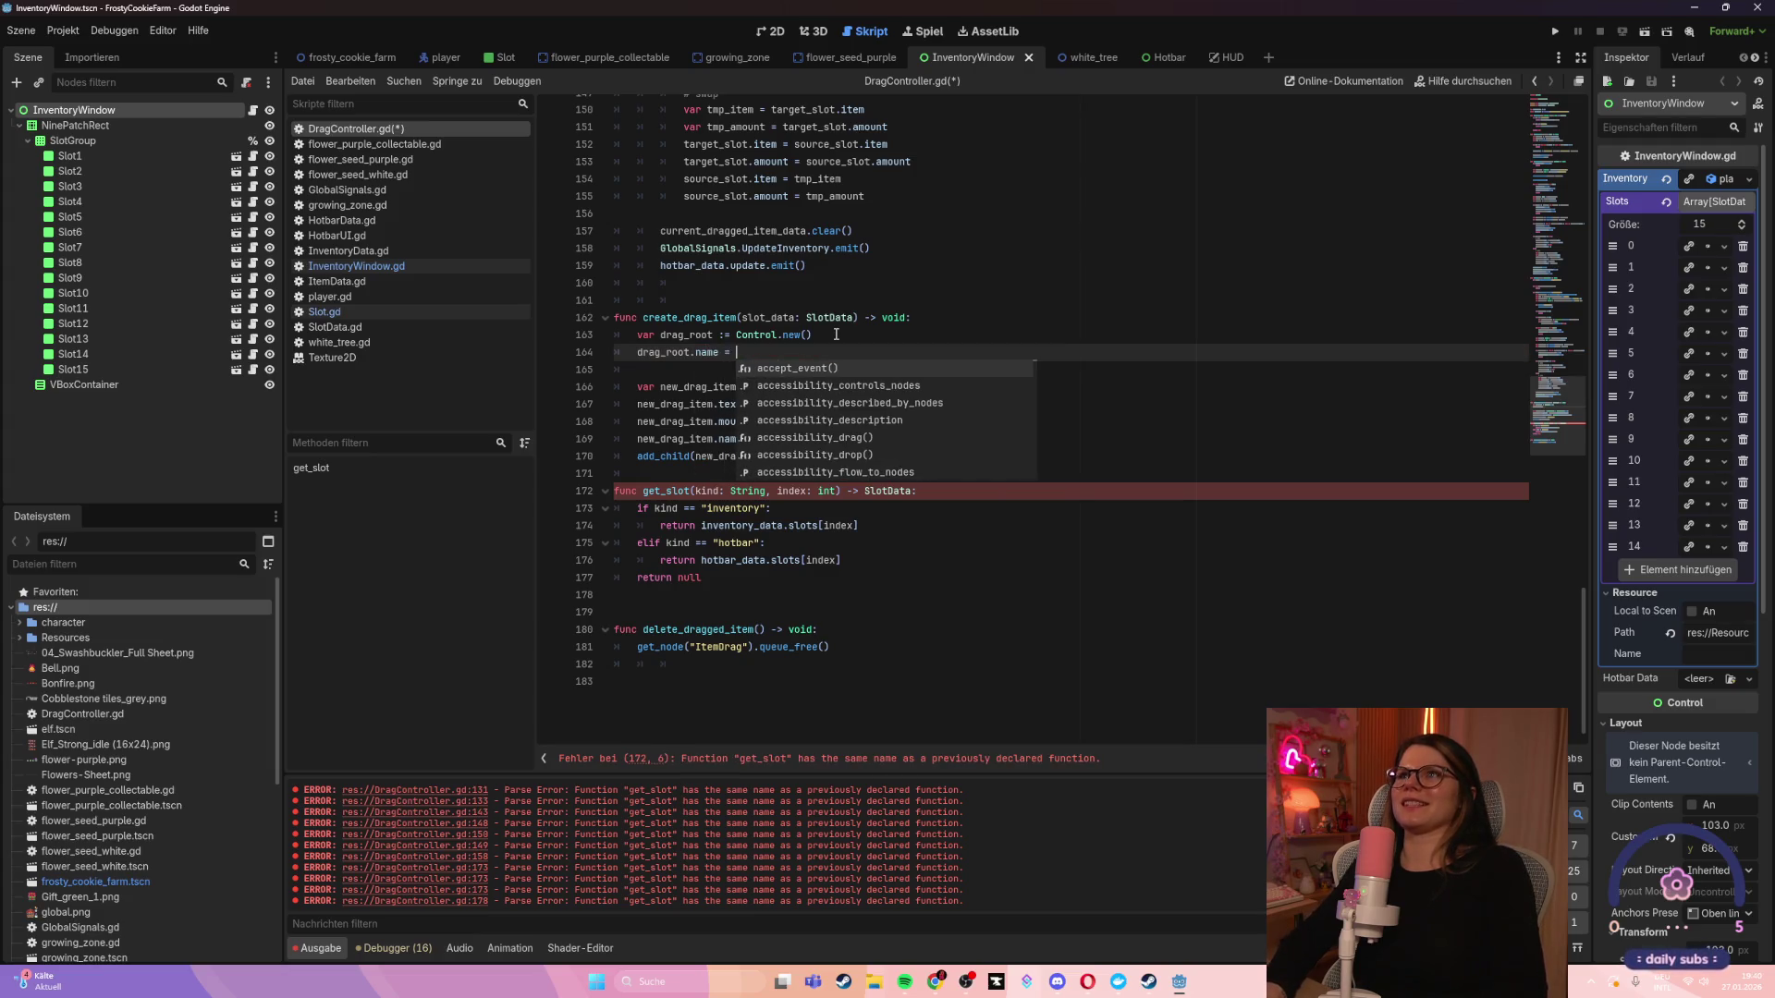
pyautogui.write('"ItemD')
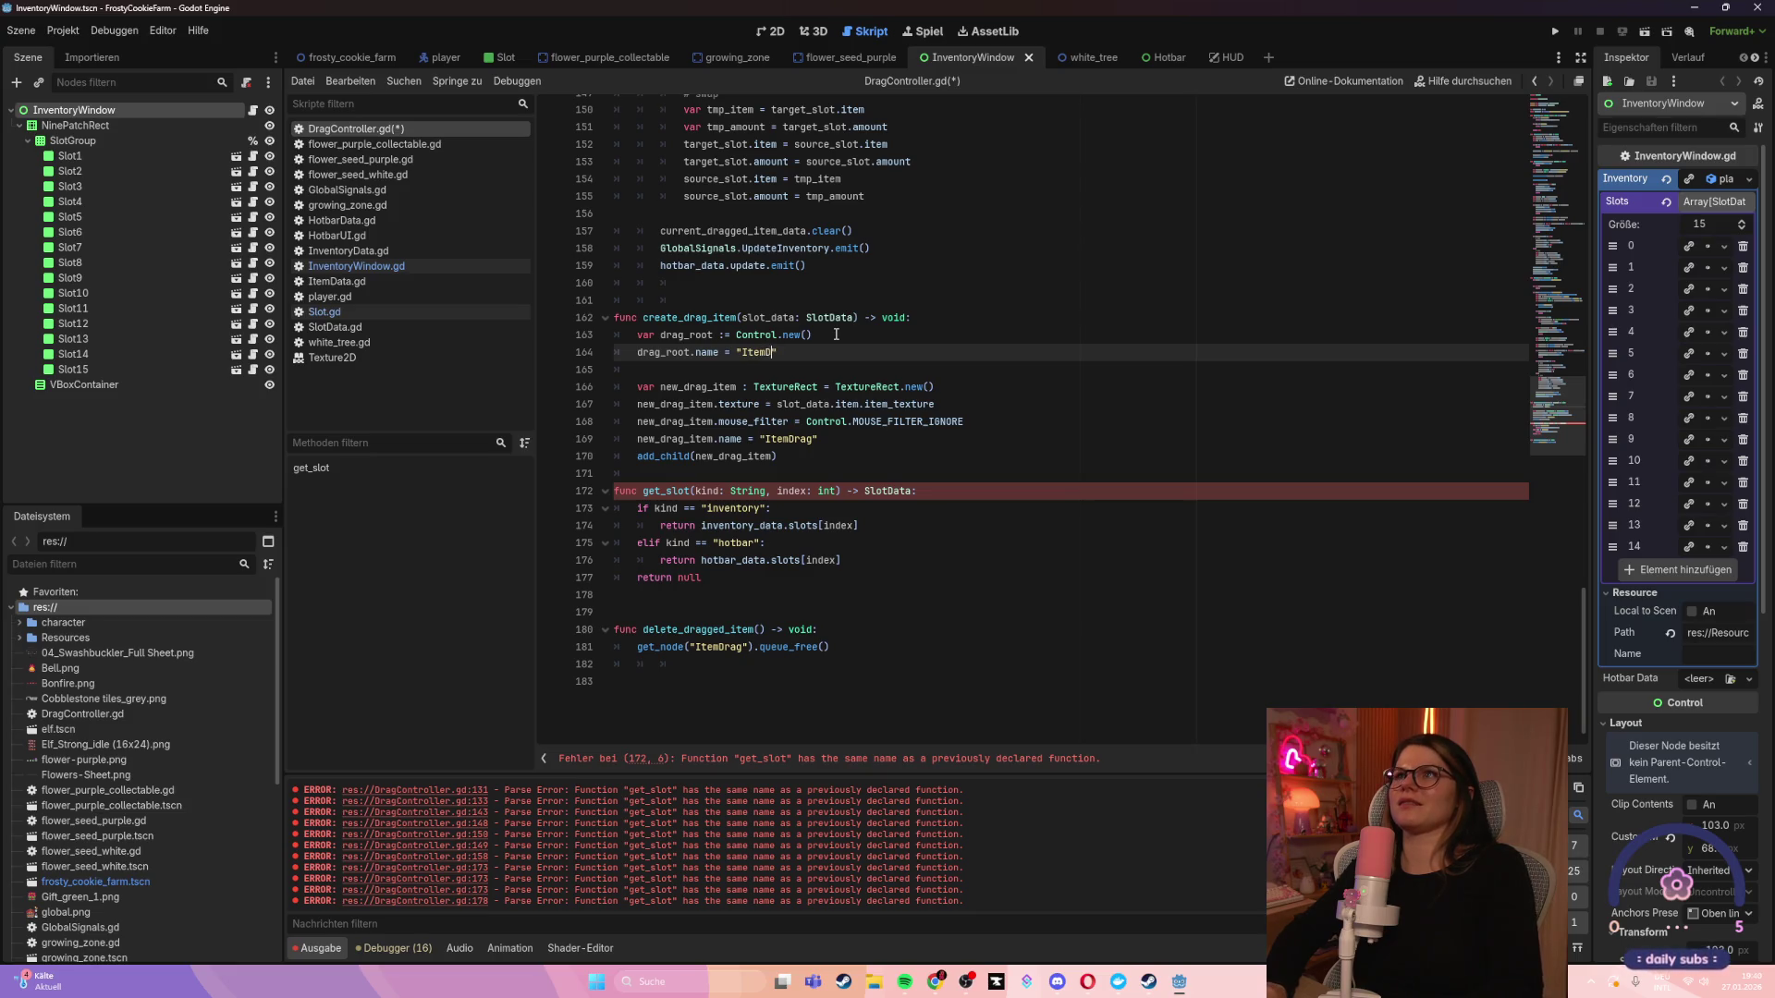
pyautogui.write('rag')
pyautogui.press('End')
pyautogui.press('Return')
pyautogui.write('dragf')
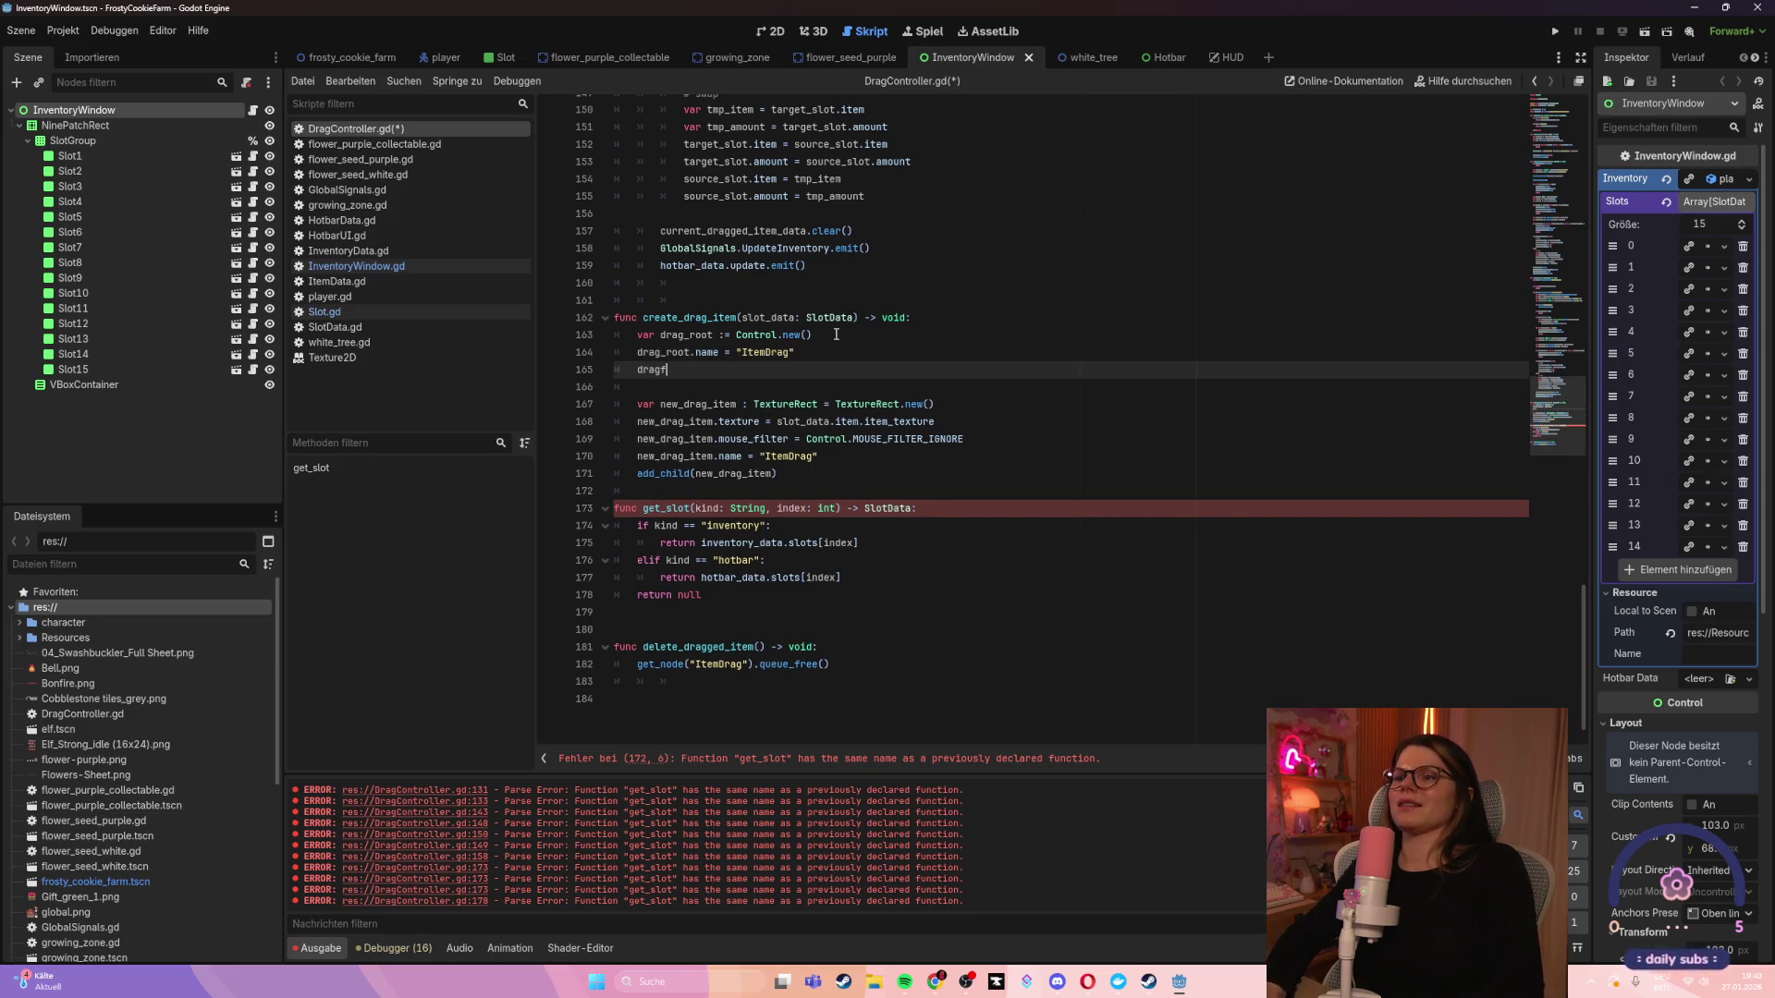
pyautogui.press('BackSpace')
pyautogui.press('Return')
# Step: Set drag_root.mouse_filter = Control.MOUSE_FILTER_IGNORE and save the script
pyautogui.write('mouse')
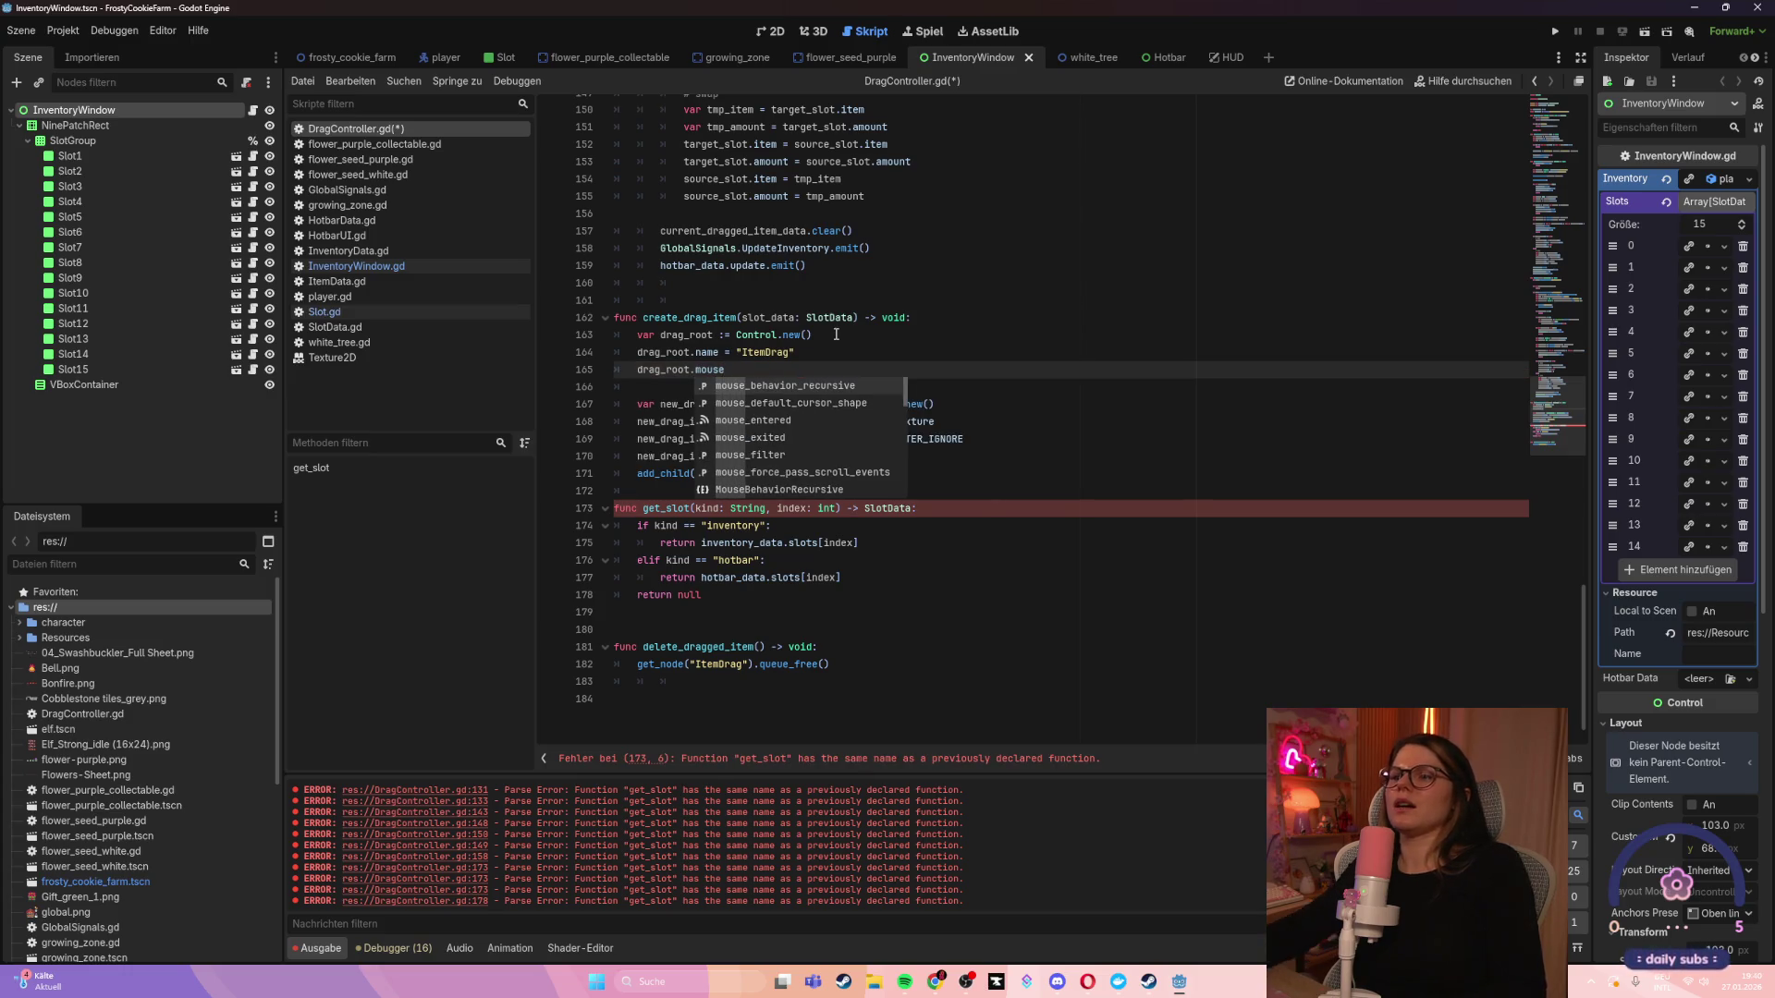
pyautogui.click(833, 332)
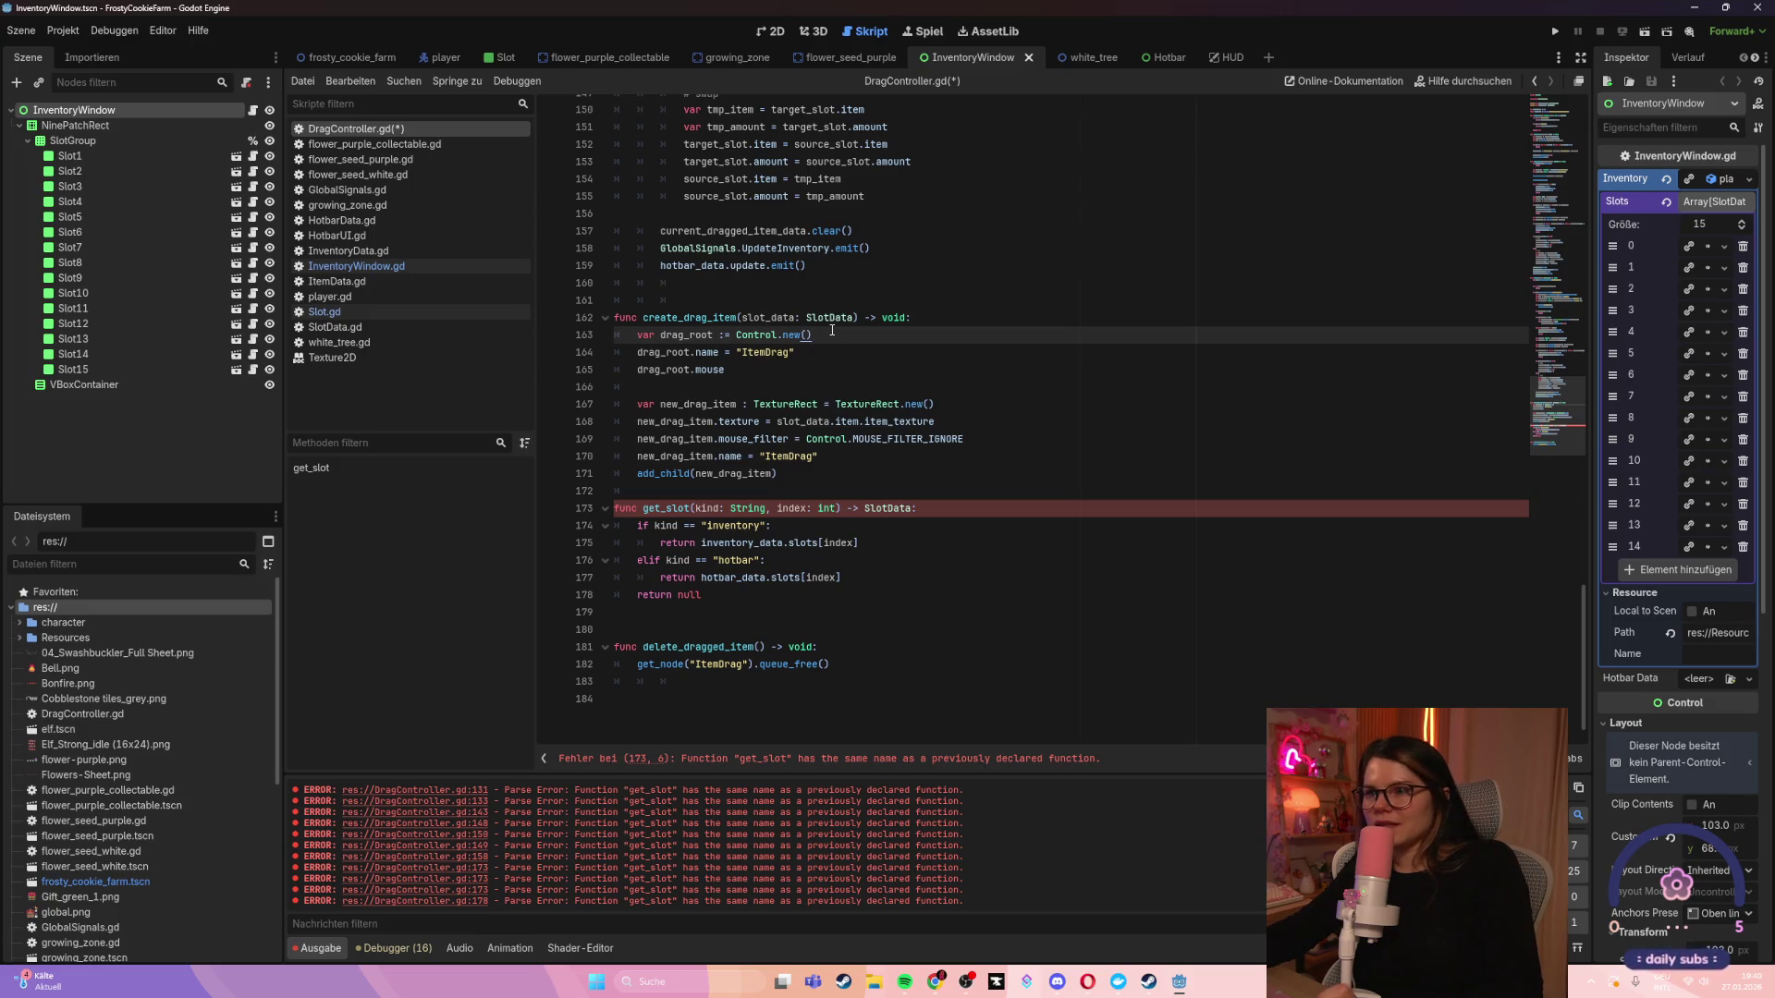
pyautogui.moveTo(843, 447)
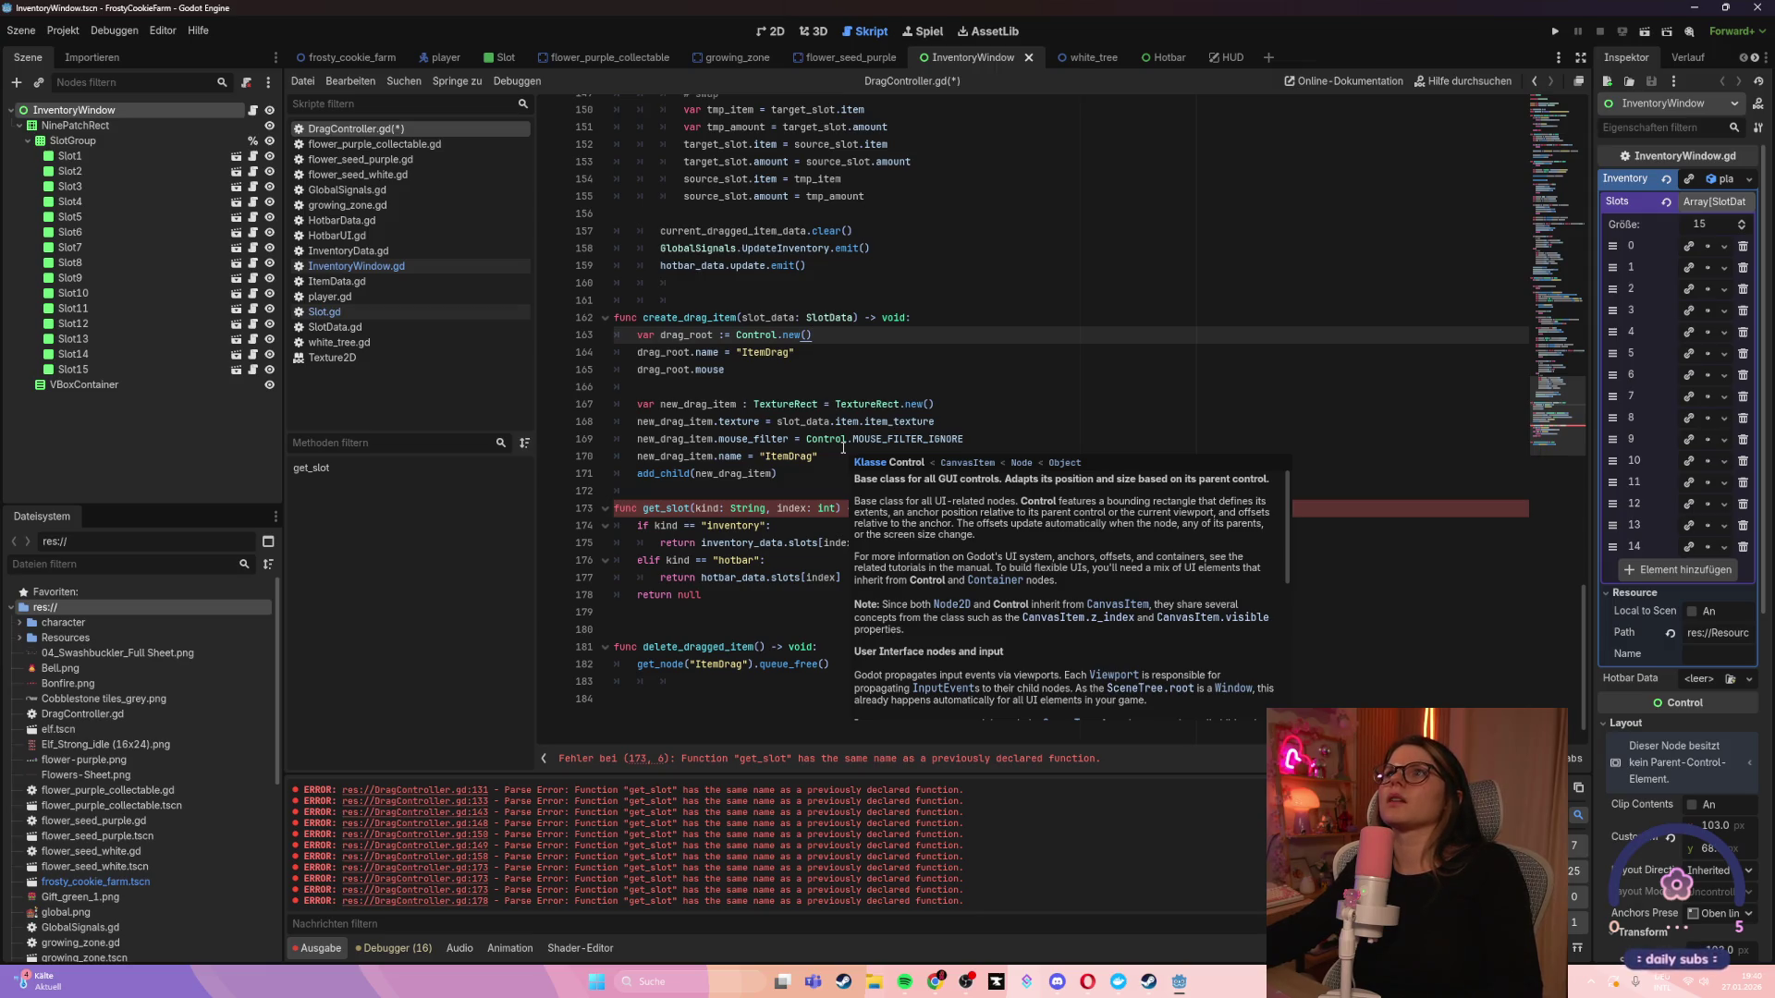
pyautogui.moveTo(964, 439); pyautogui.dragTo(566, 441)
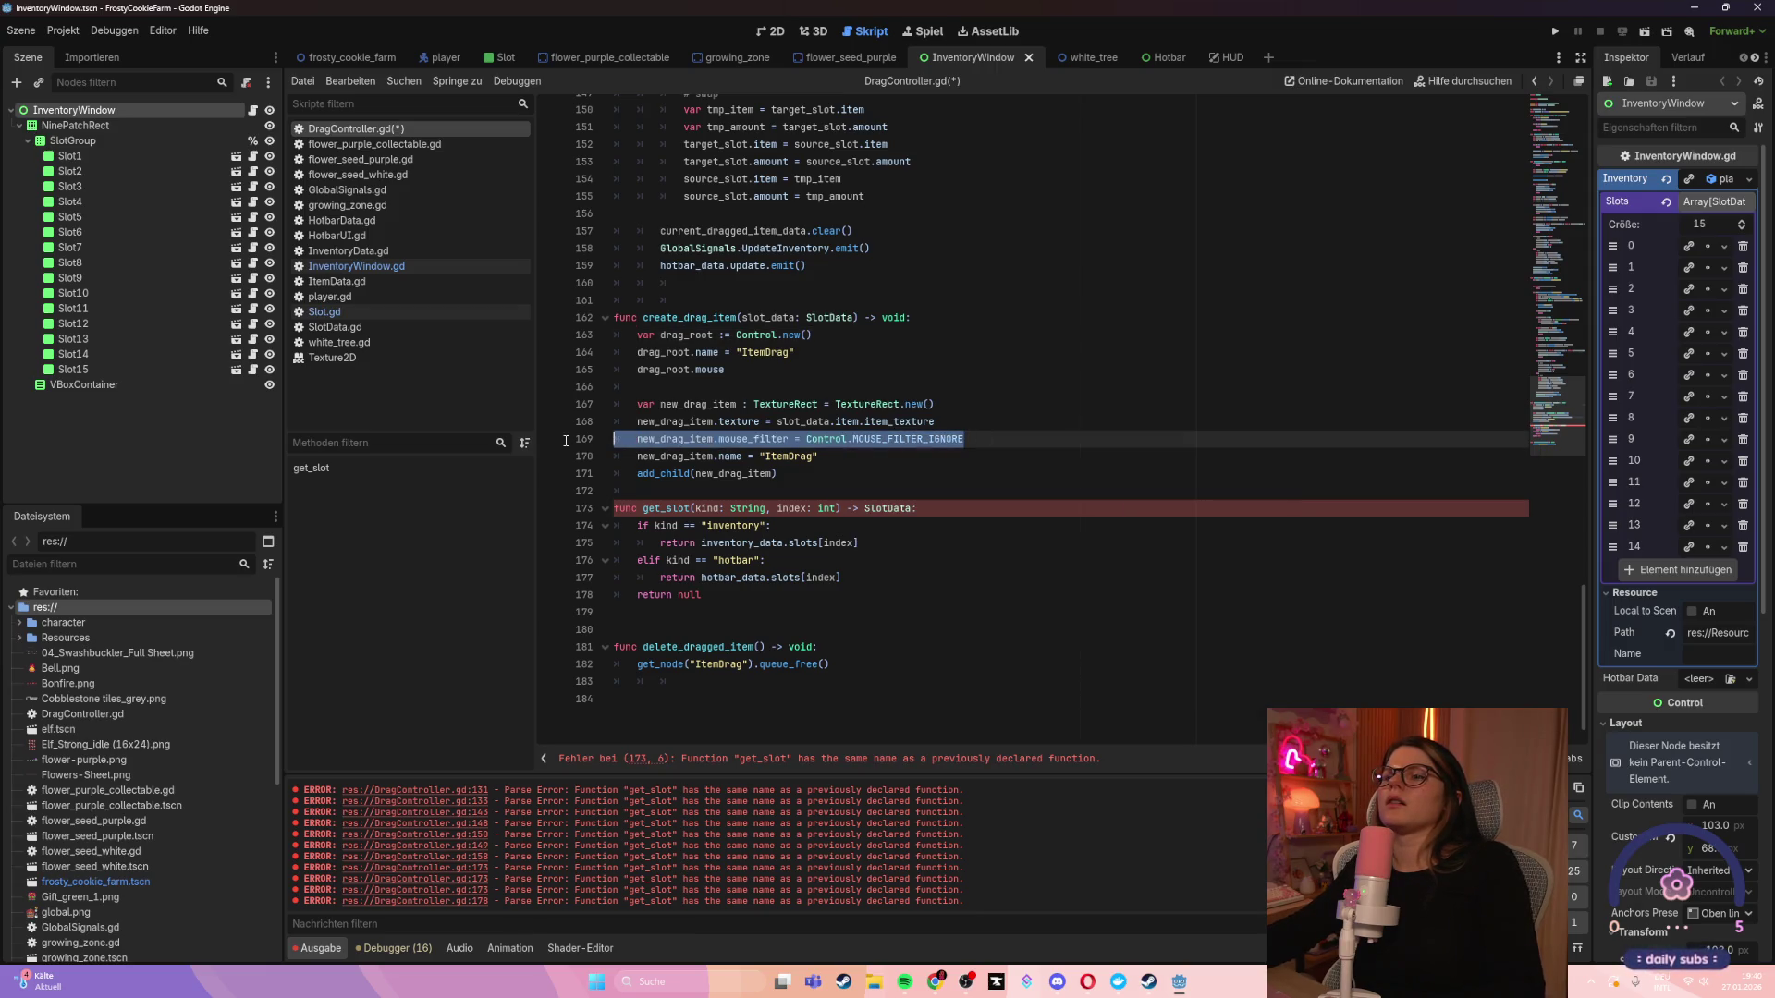
pyautogui.click(812, 375)
pyautogui.write('_filter ')
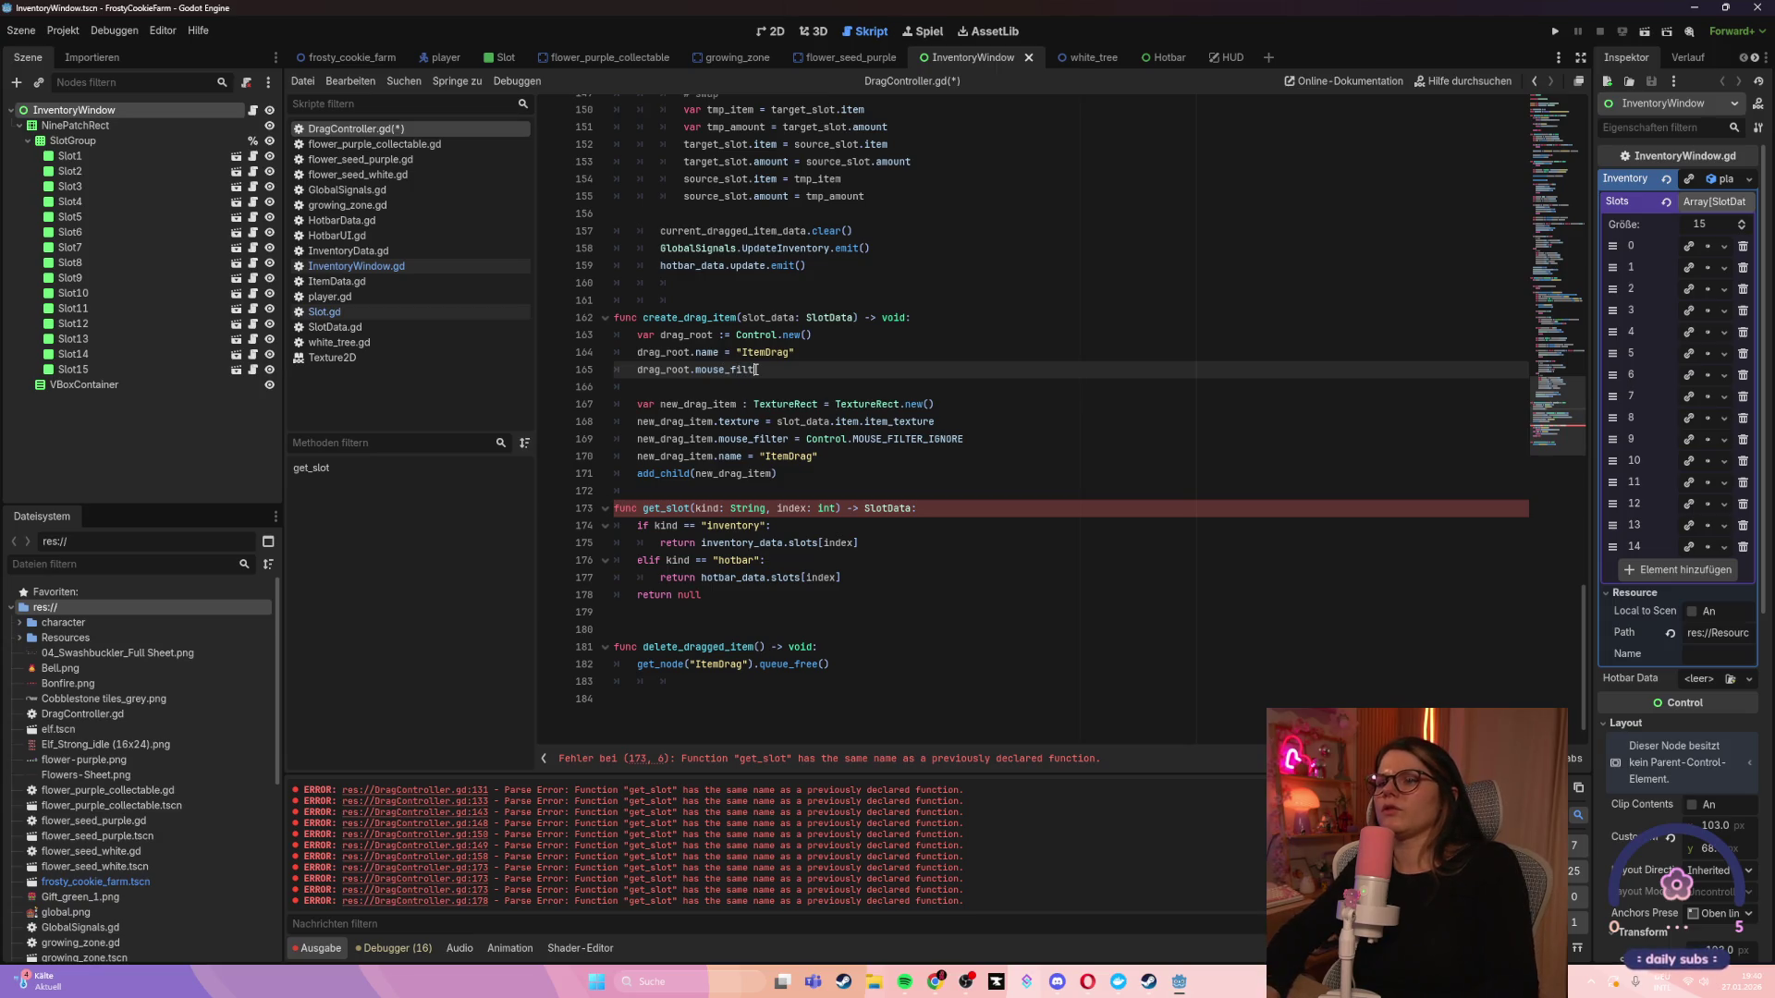
pyautogui.write('= Control')
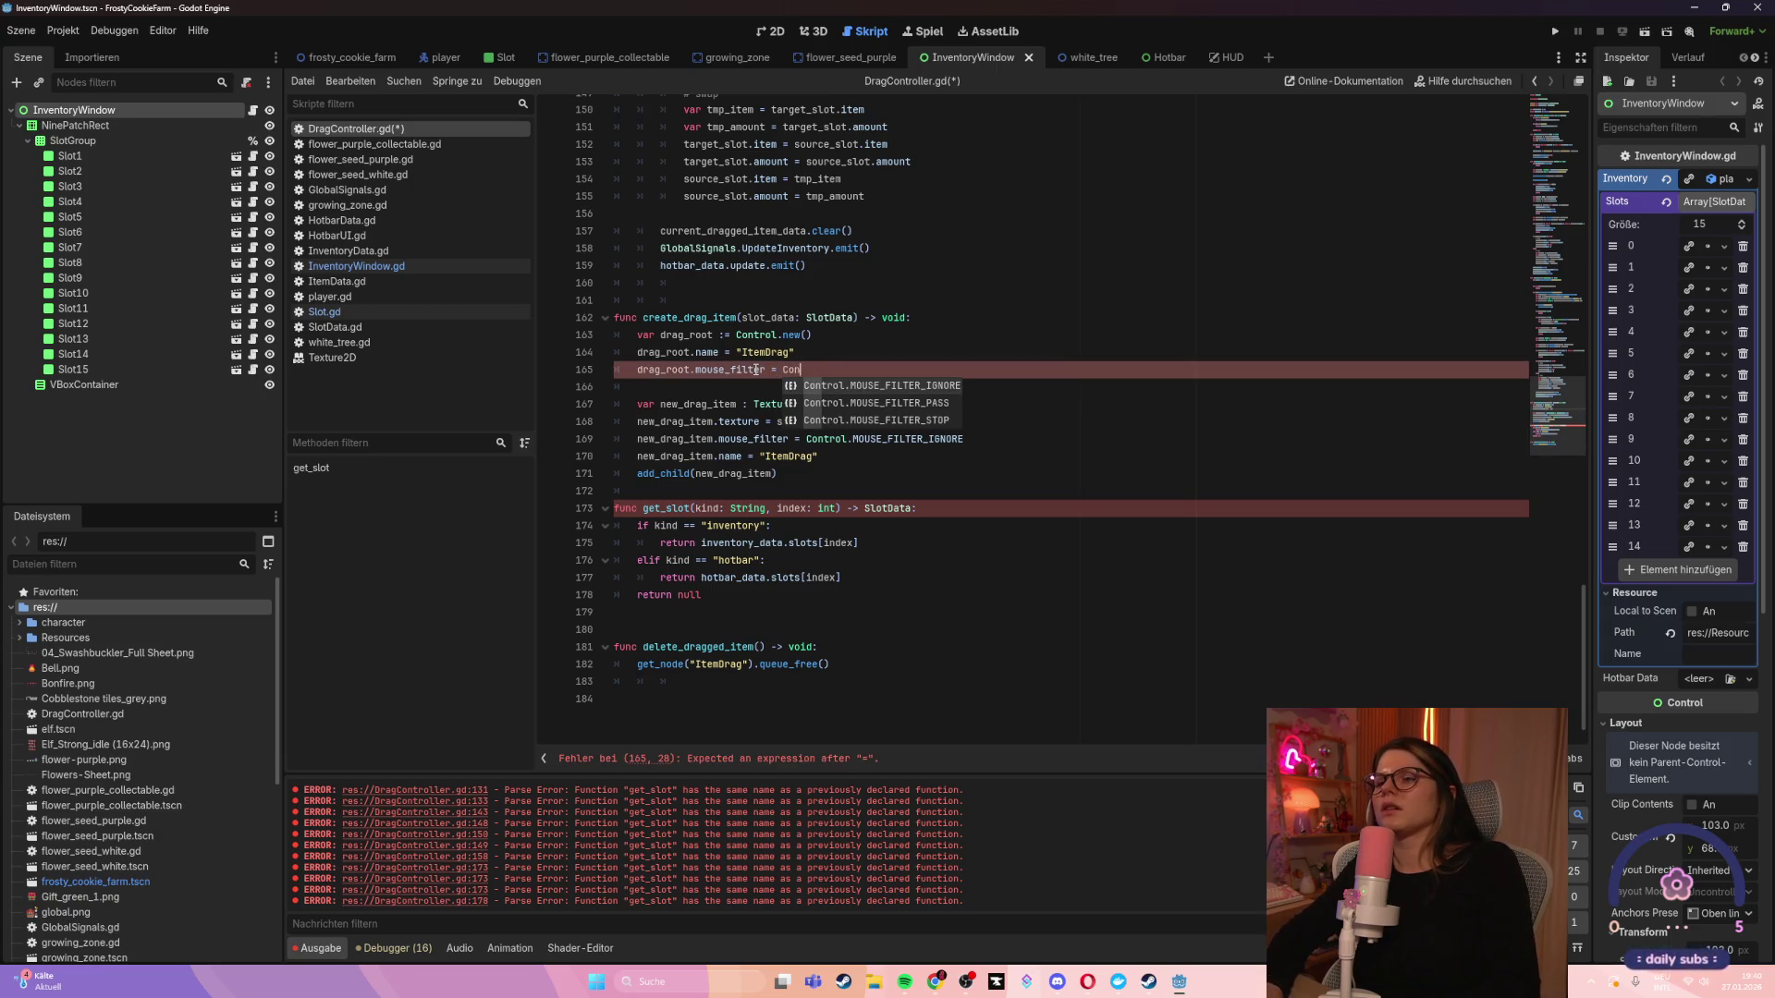
pyautogui.write('.MOUSE_F')
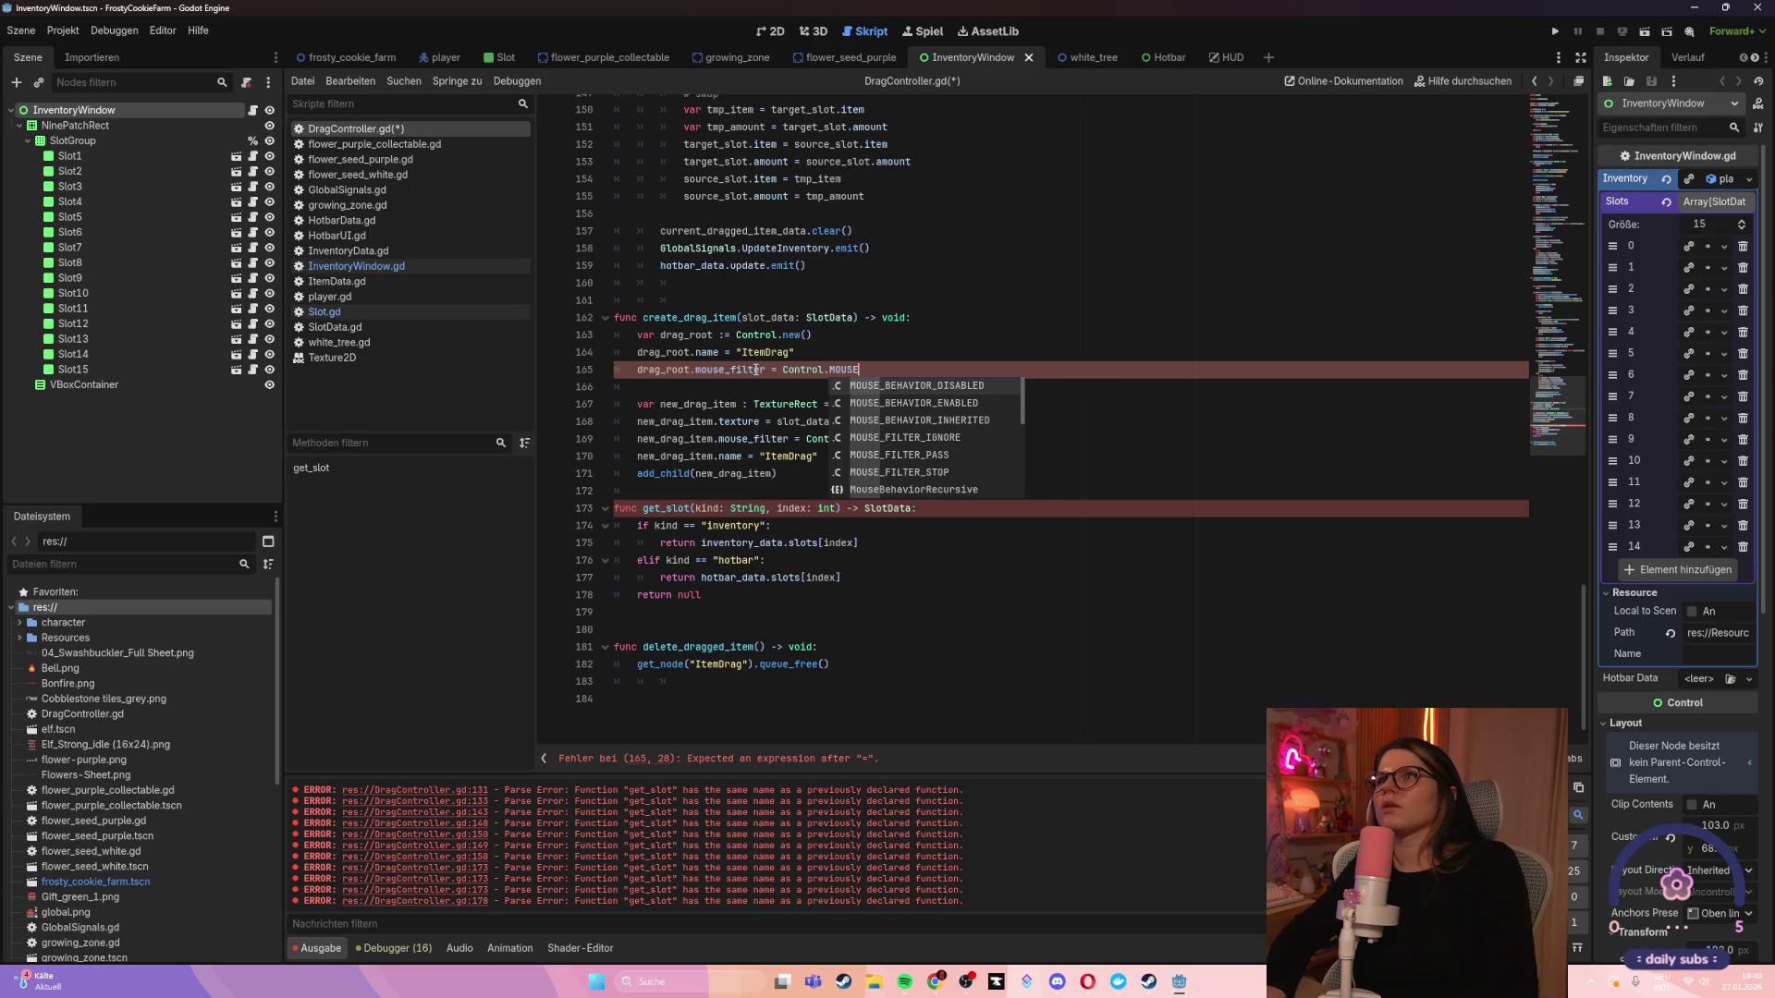
pyautogui.write('ILTE')
pyautogui.press('Return')
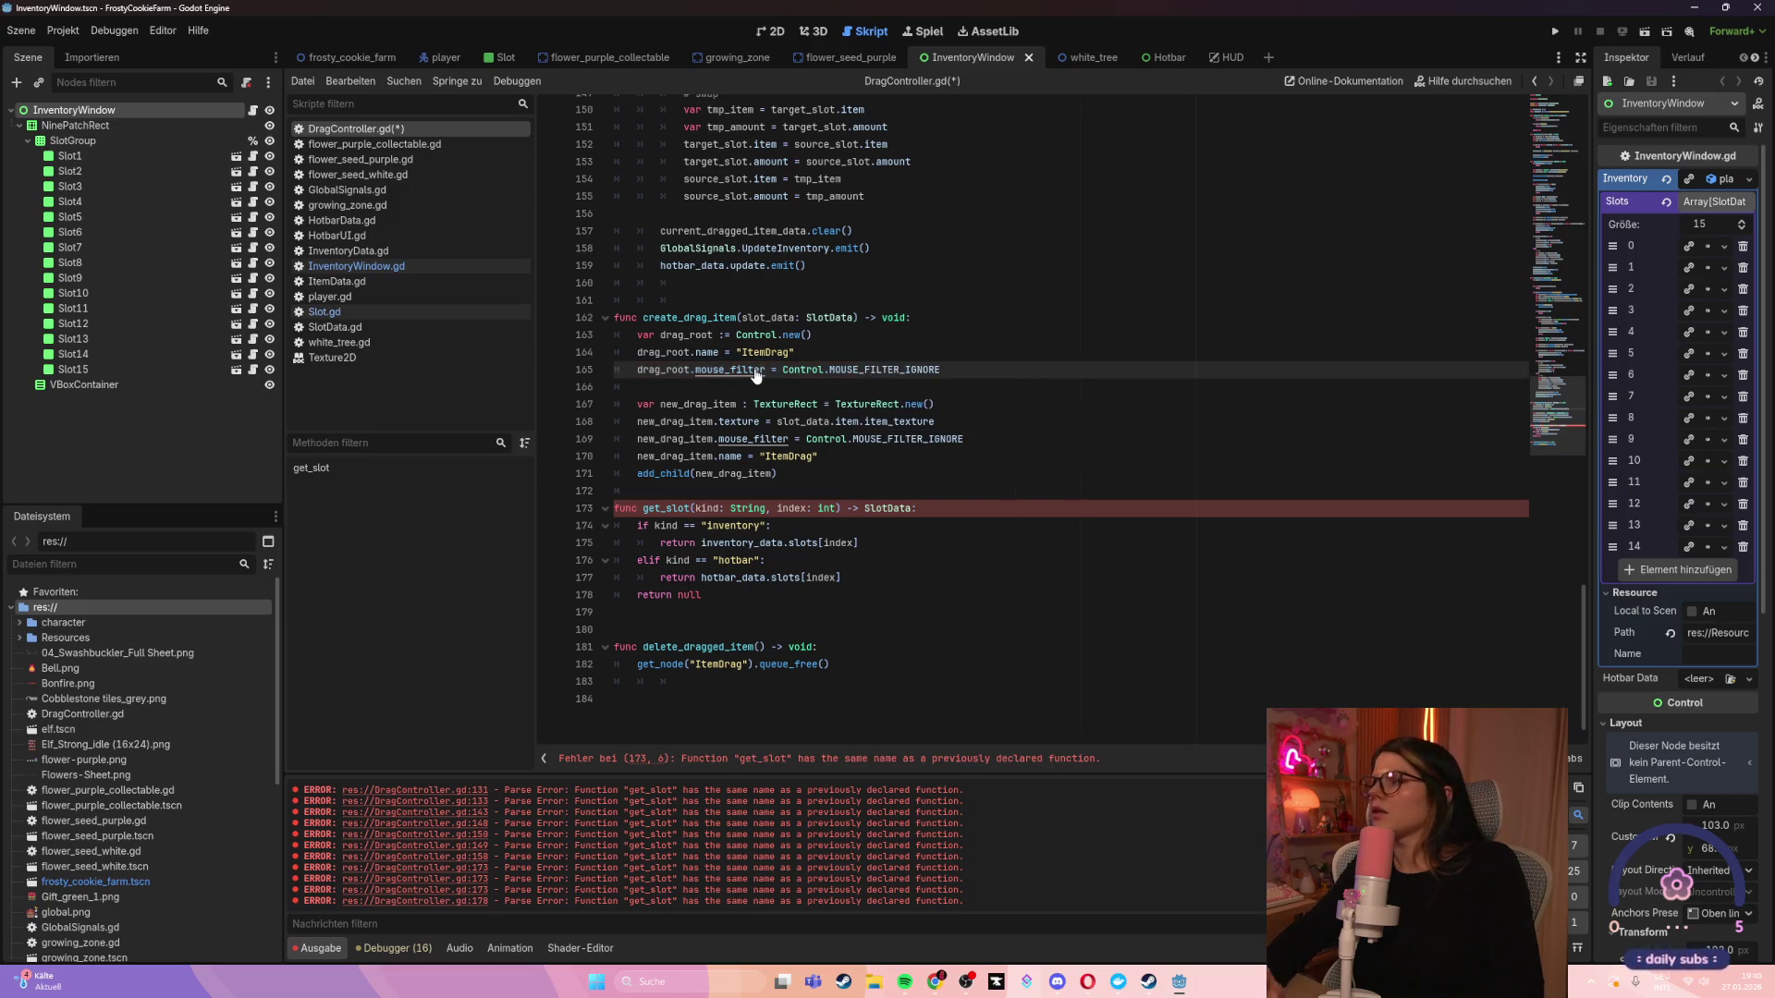
pyautogui.hotkey('ctrl', 's')
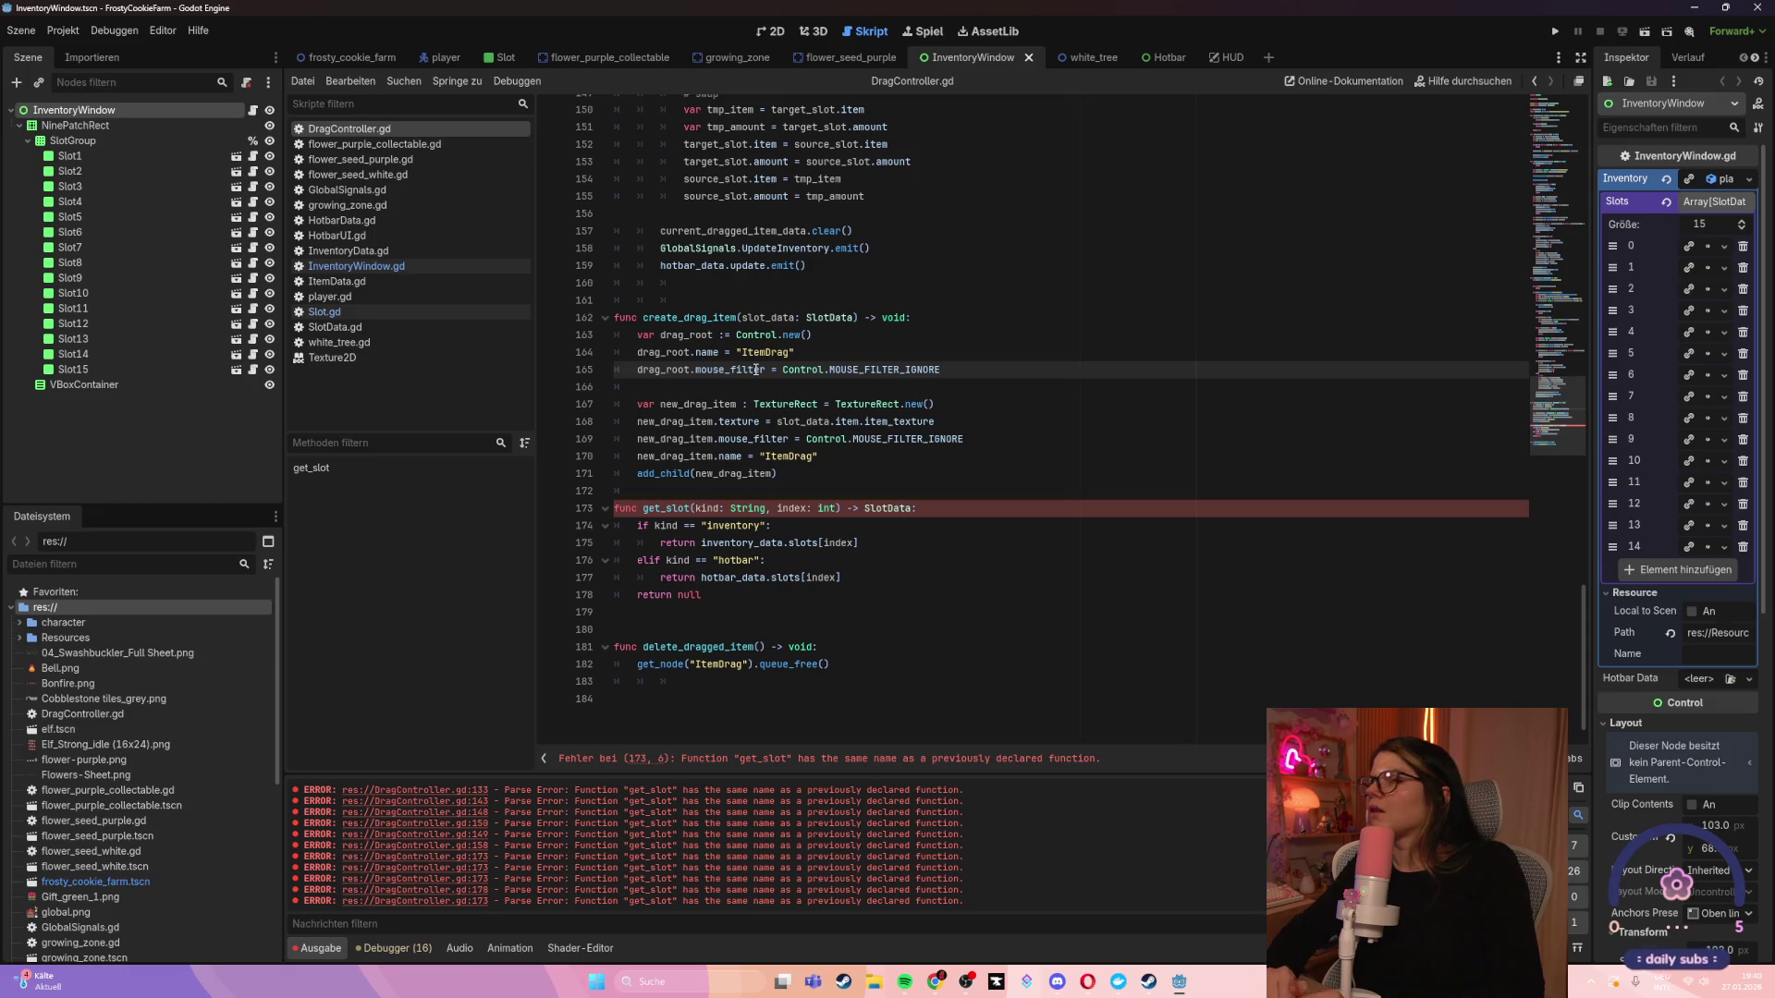
# Step: Add add_child(drag_root) below the mouse filter line and save
pyautogui.moveTo(756, 370)
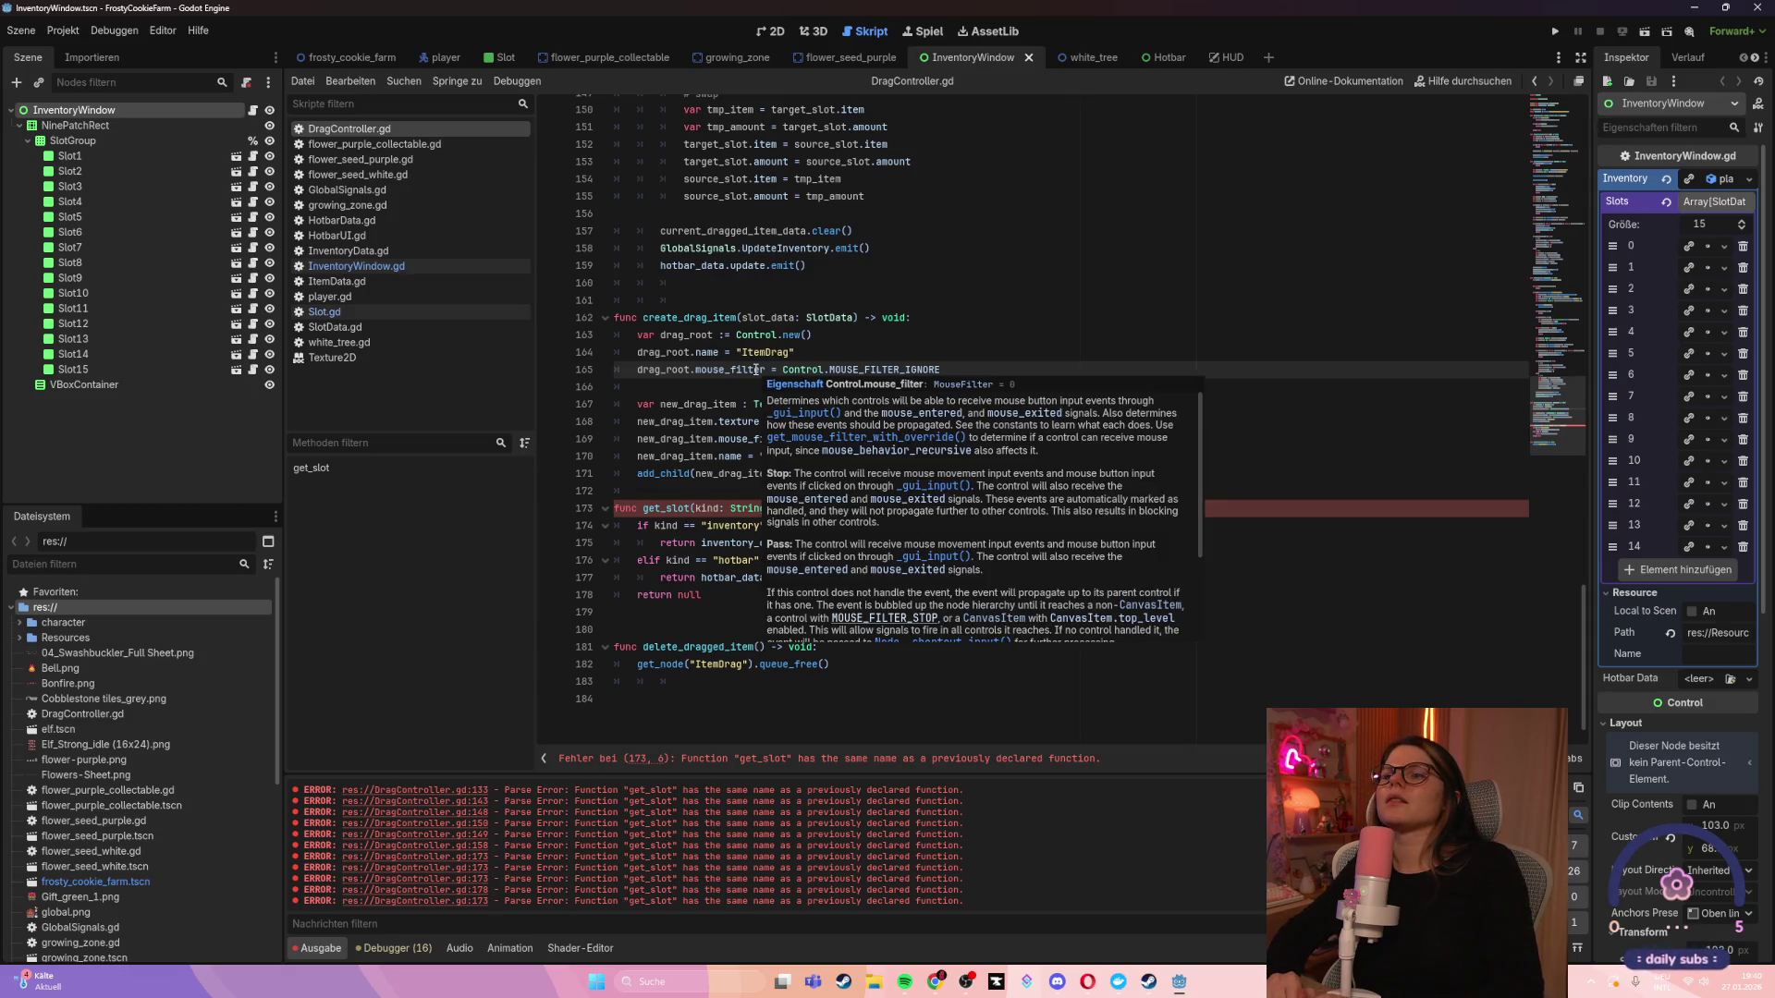
pyautogui.press('Return')
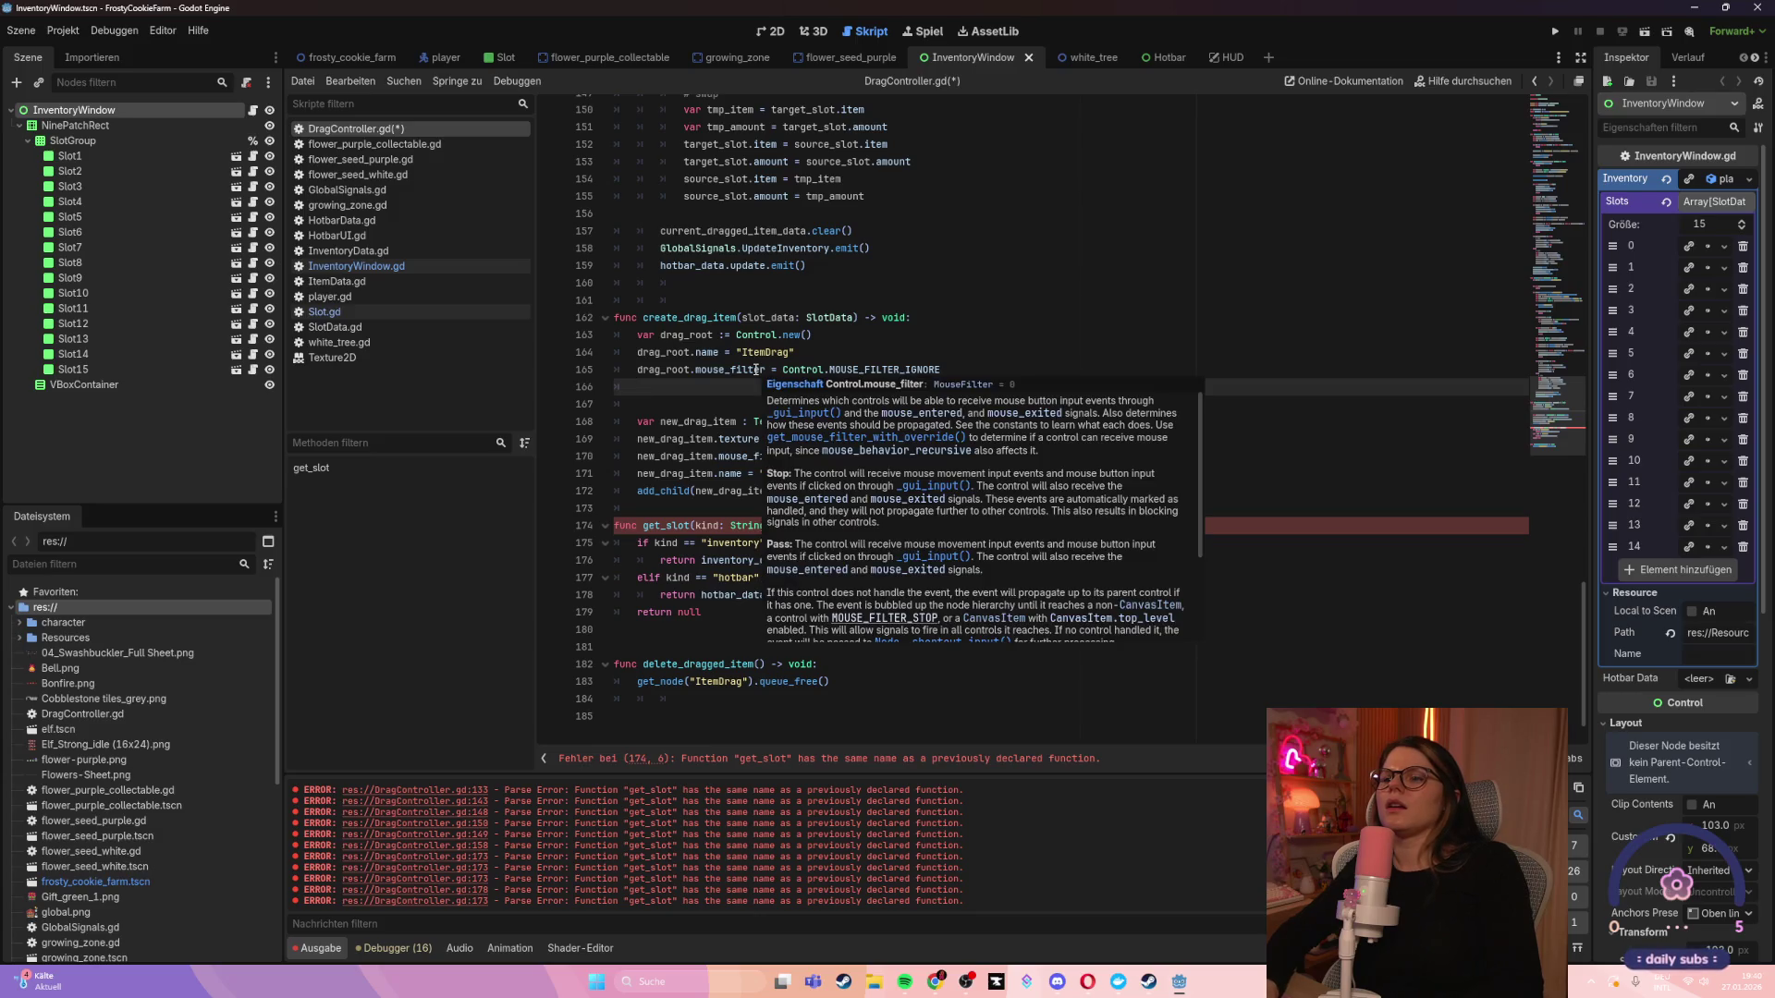
pyautogui.write('add_child')
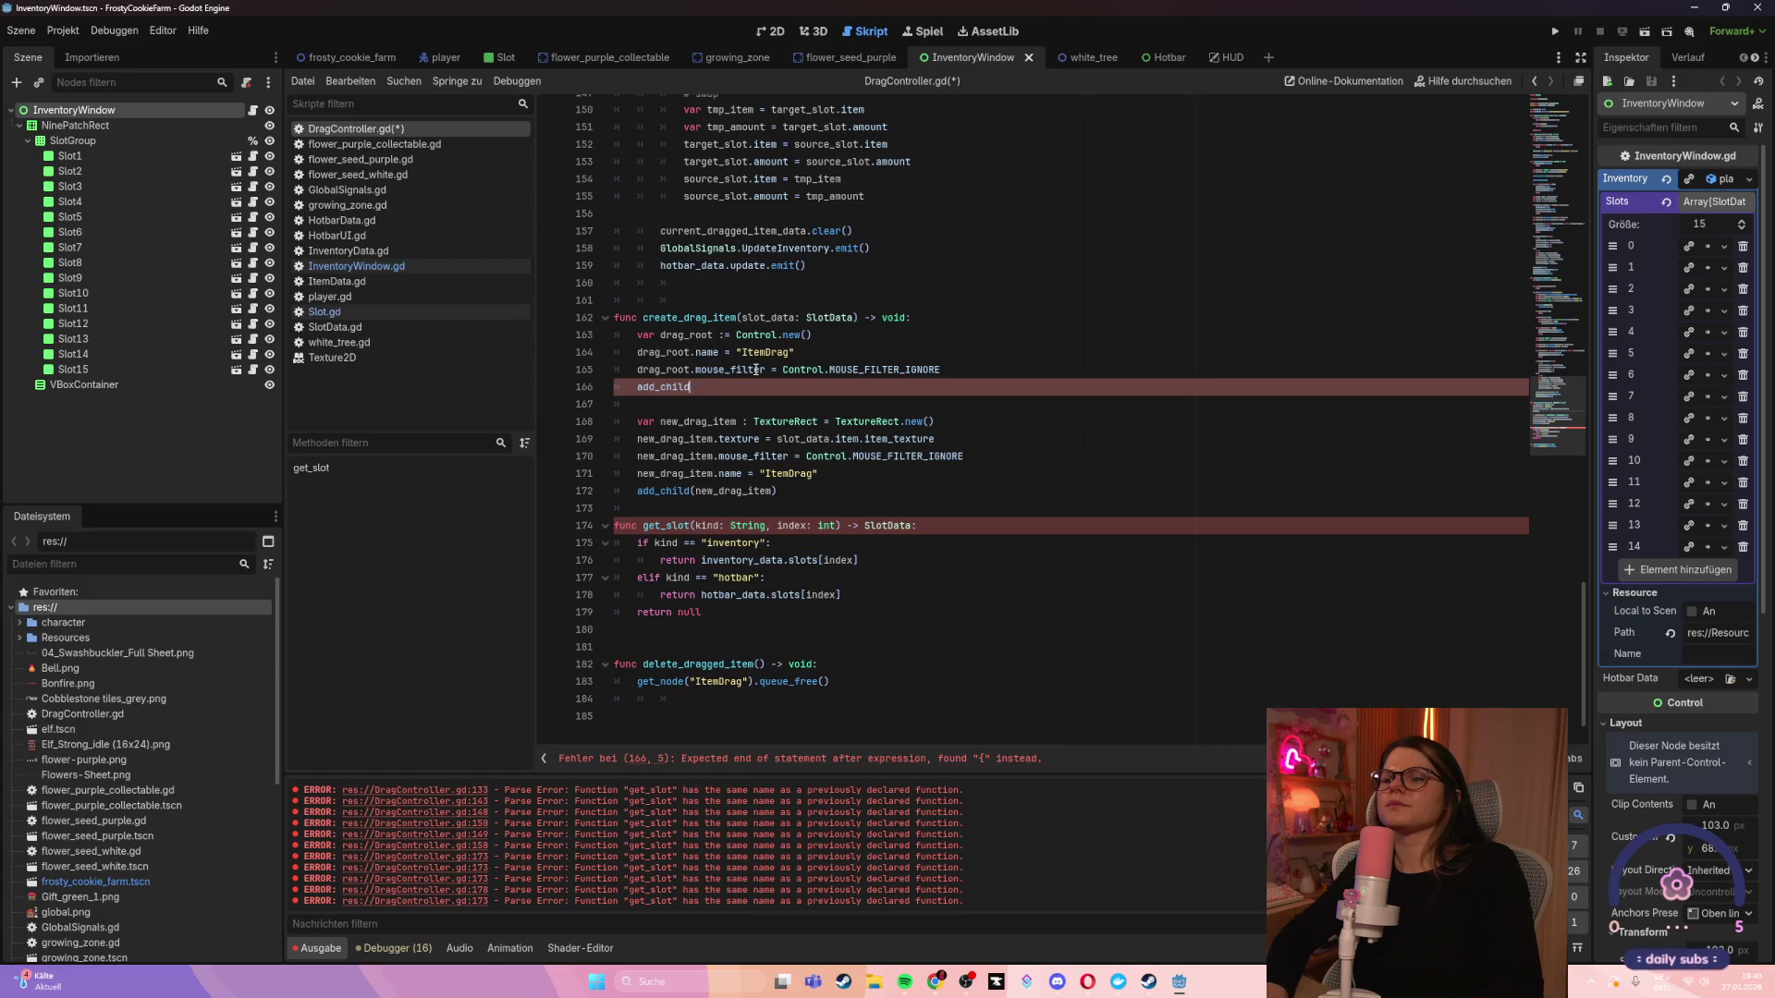
pyautogui.write('(')
pyautogui.write('drag_root')
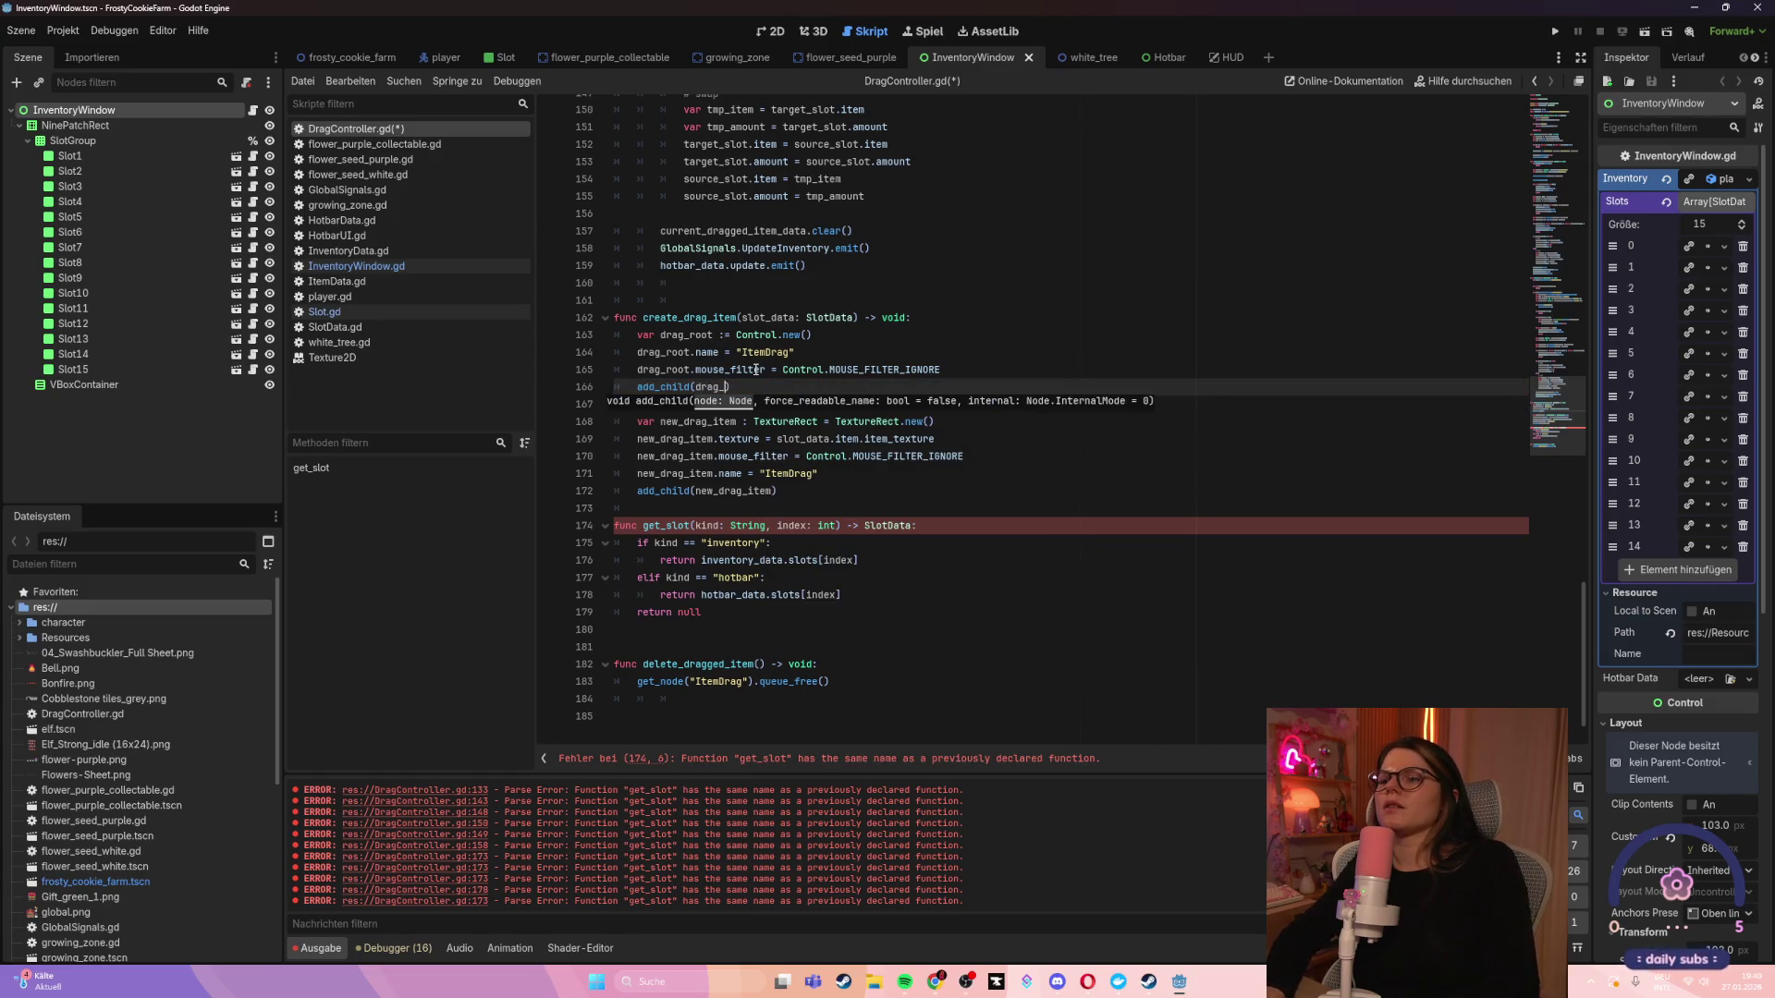
pyautogui.click(804, 490)
pyautogui.hotkey('ctrl', 's')
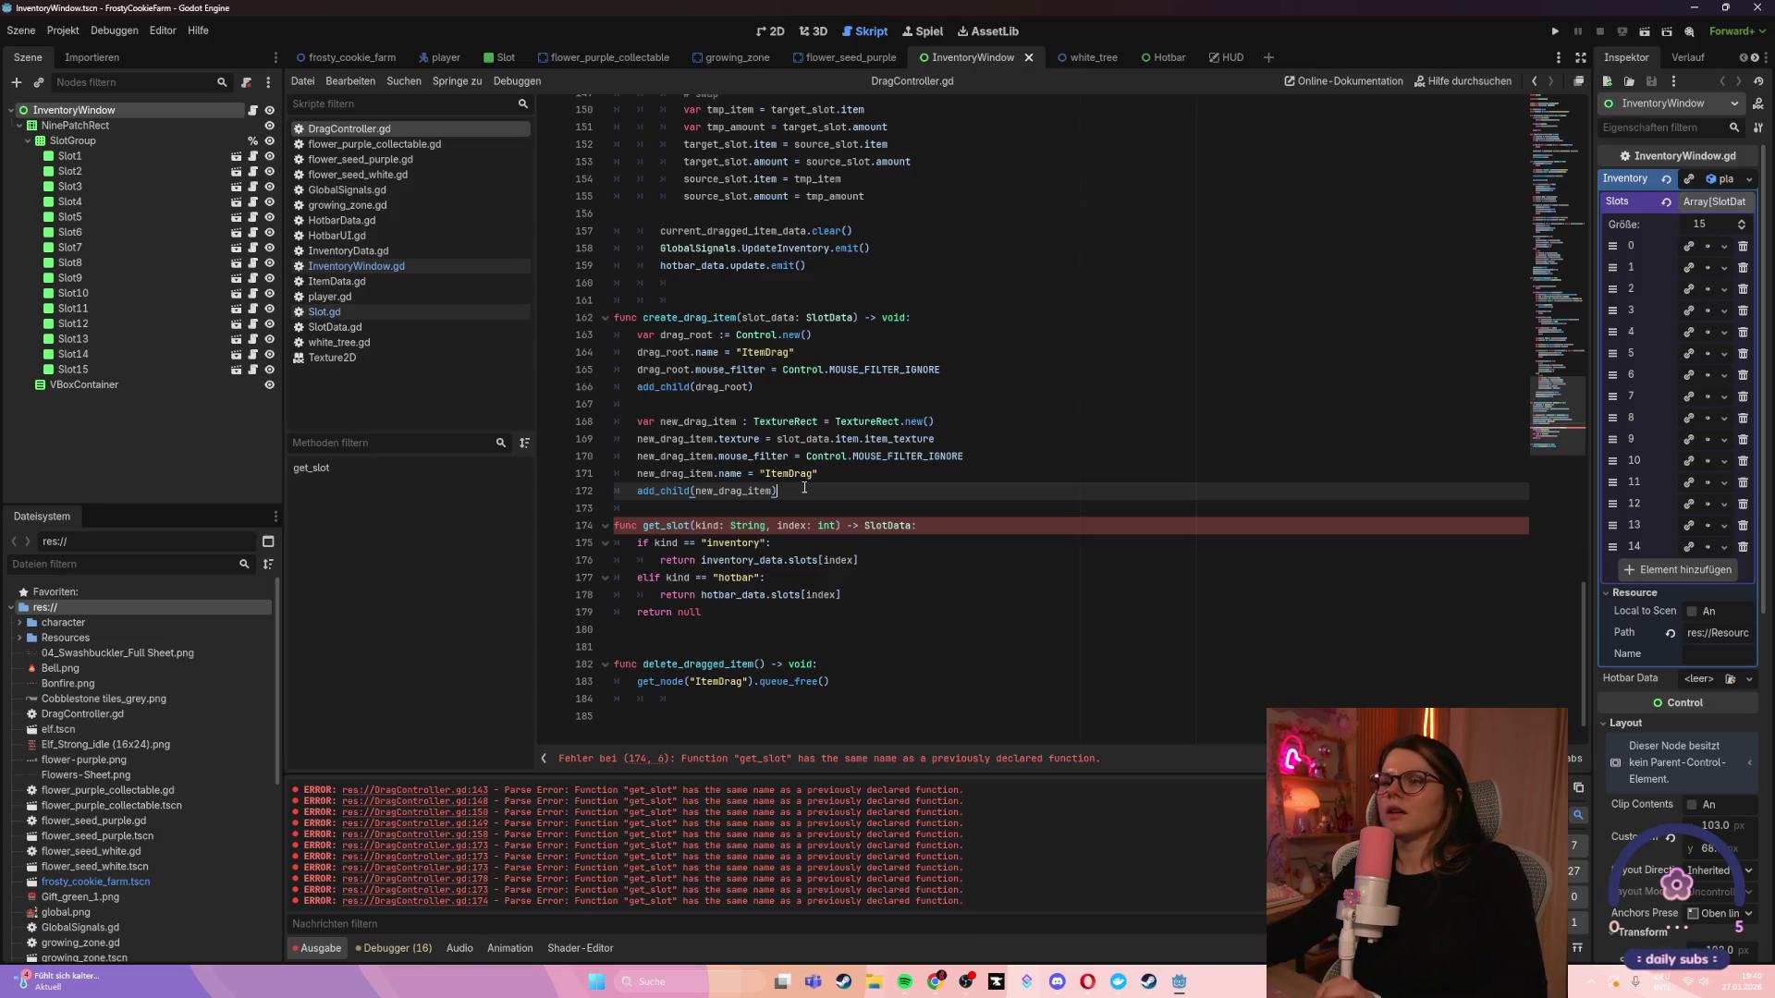
pyautogui.click(770, 388)
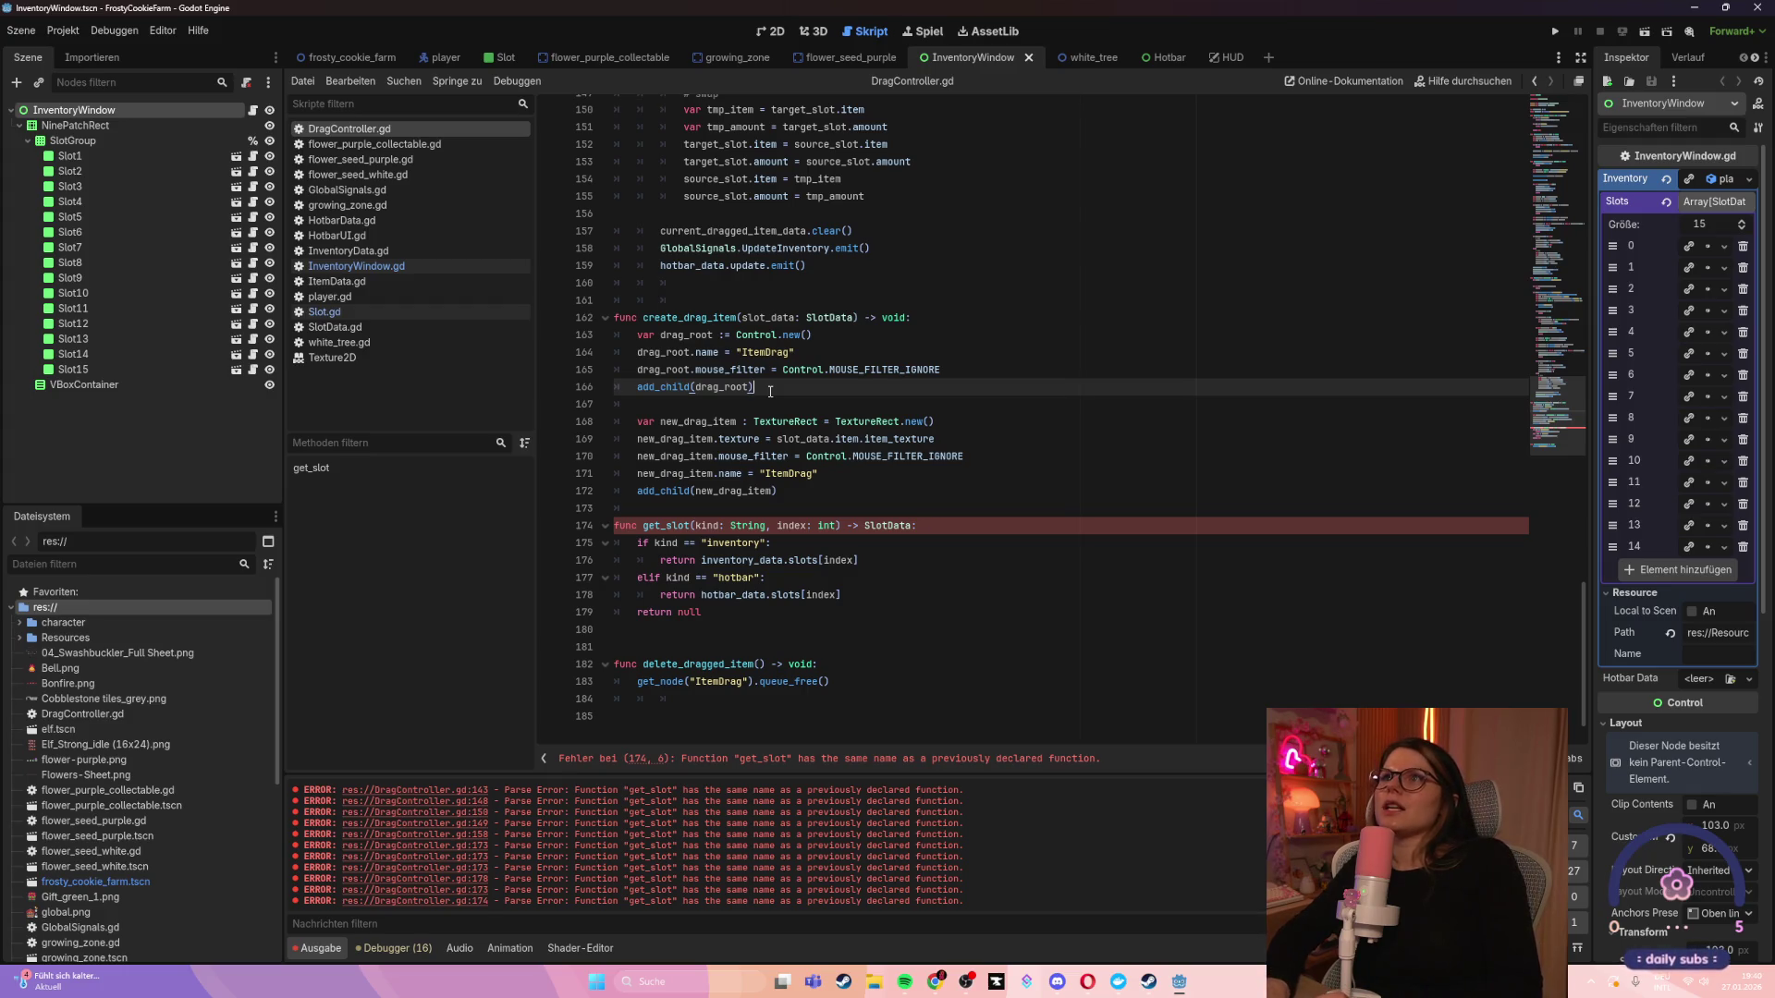
# Step: Declare var icon := TextureRect.new() by reusing the existing TextureRect.new() text
pyautogui.press('Return')
pyautogui.press('Return')
pyautogui.write('var ')
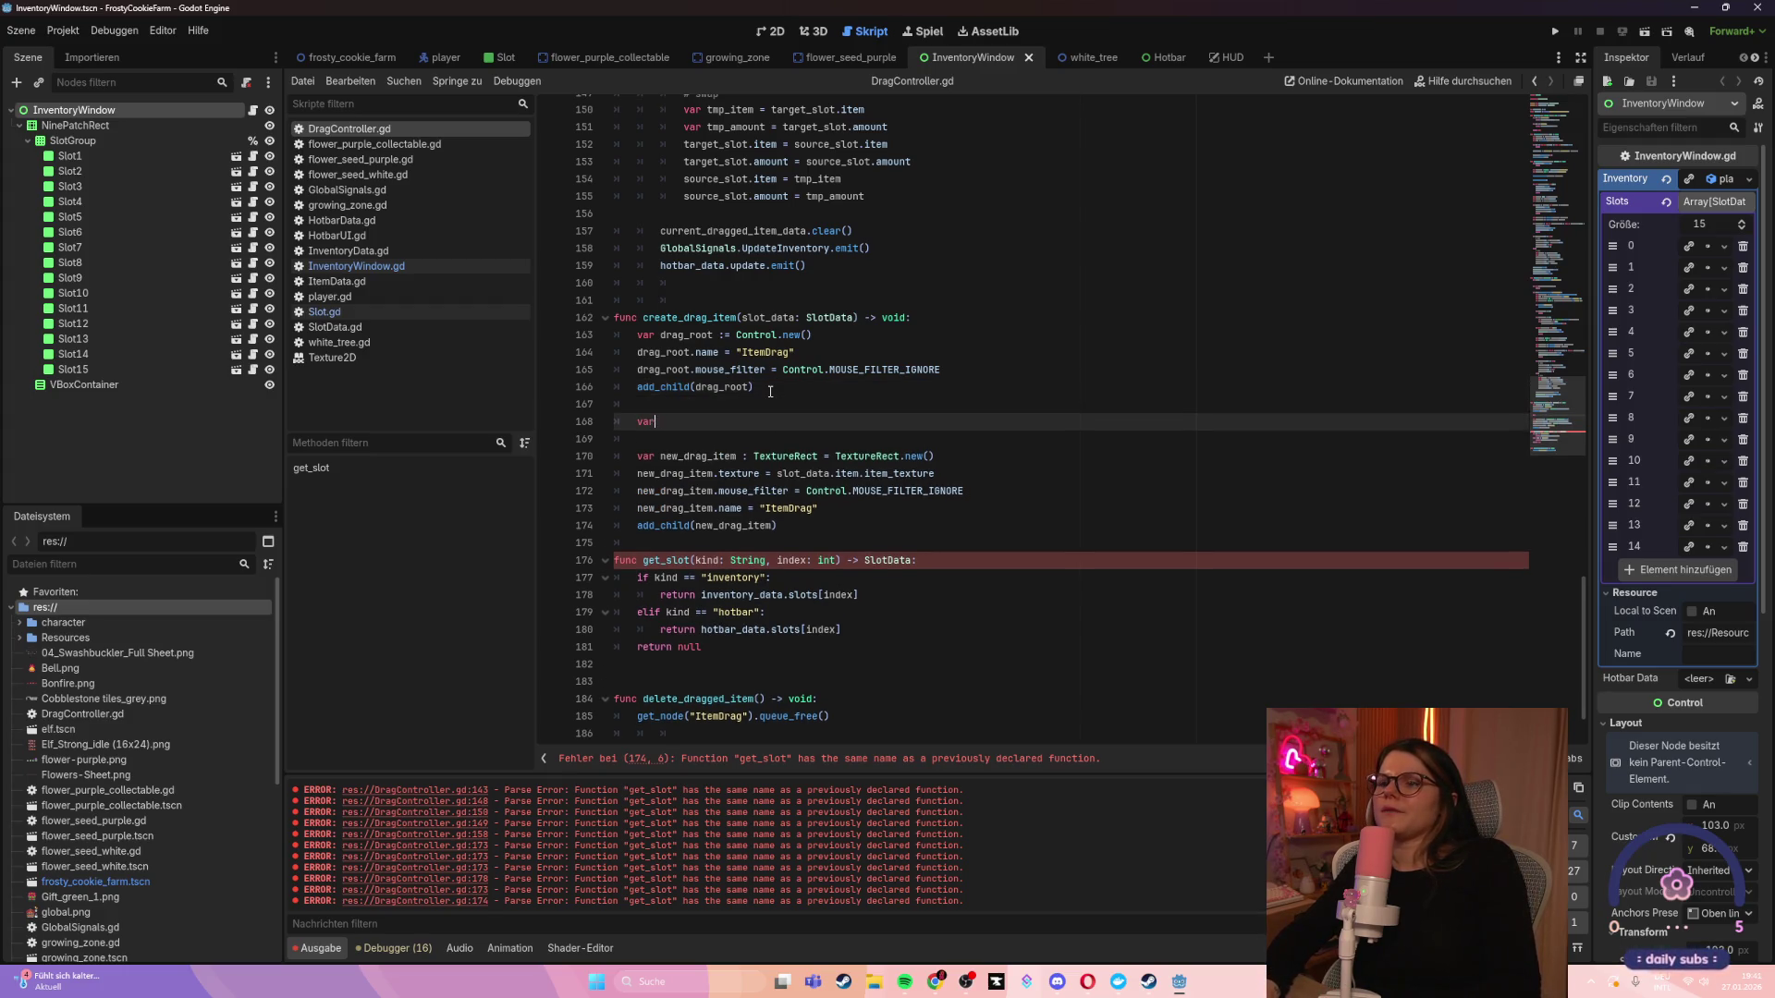
pyautogui.write('icon :=')
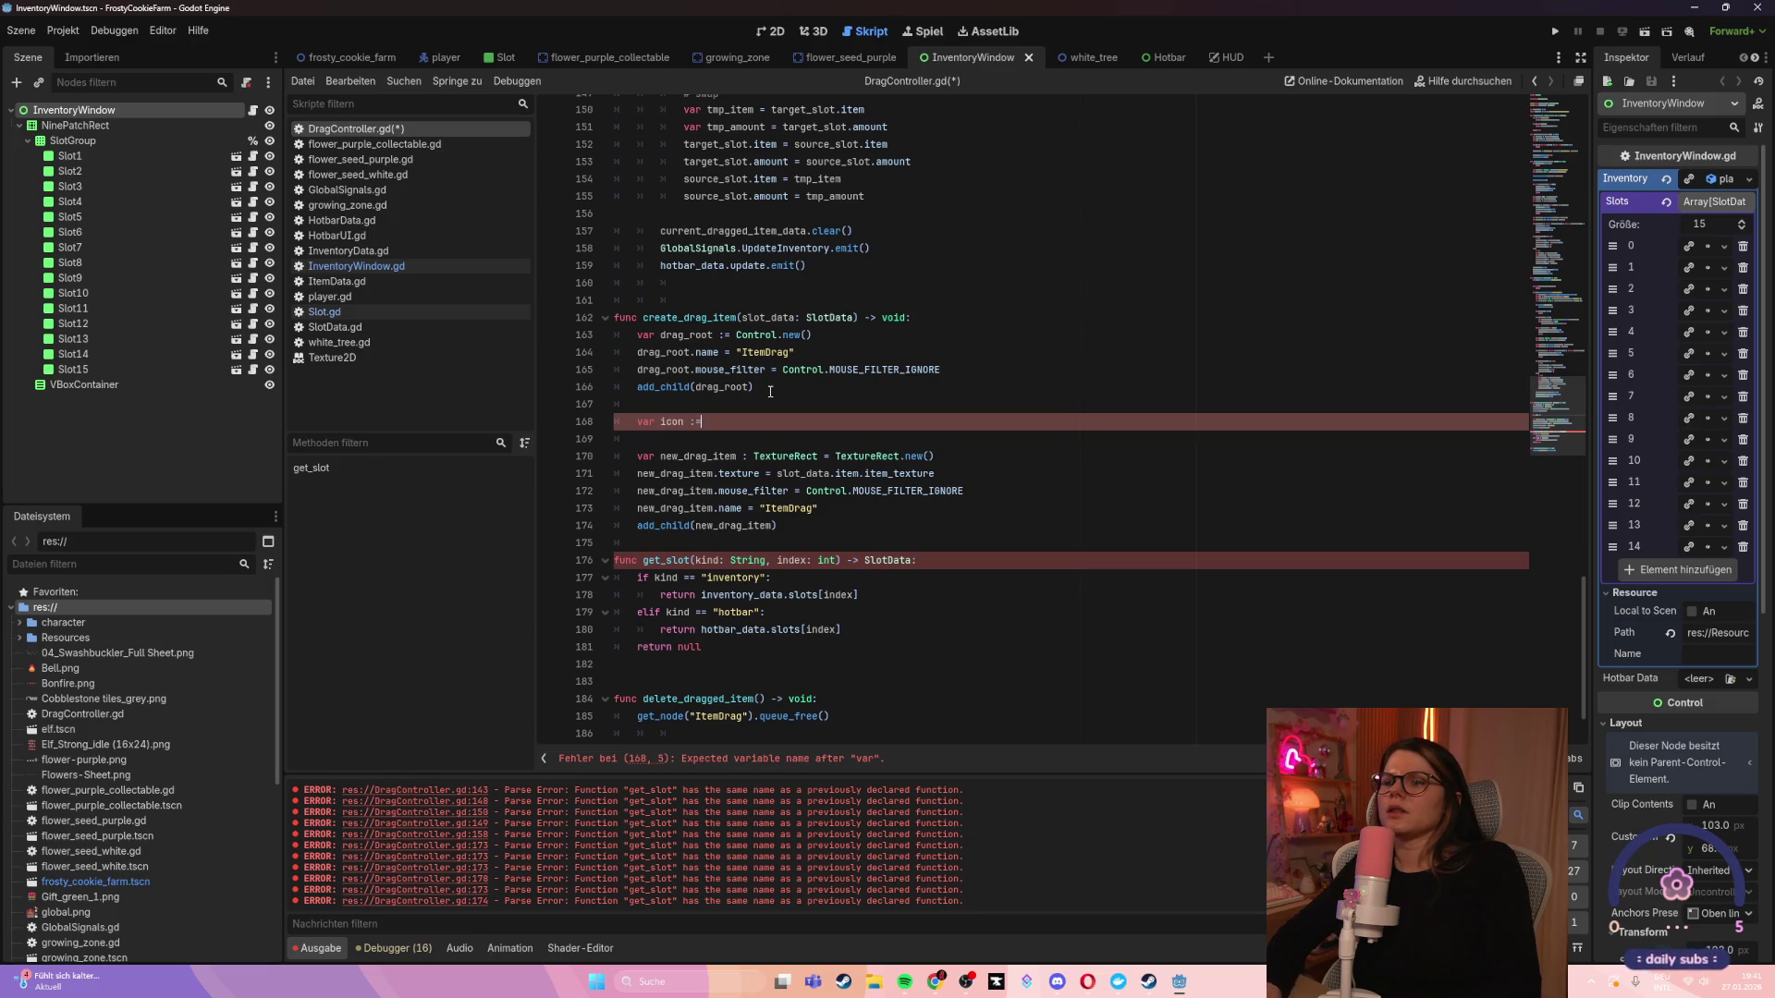
pyautogui.write(' Te')
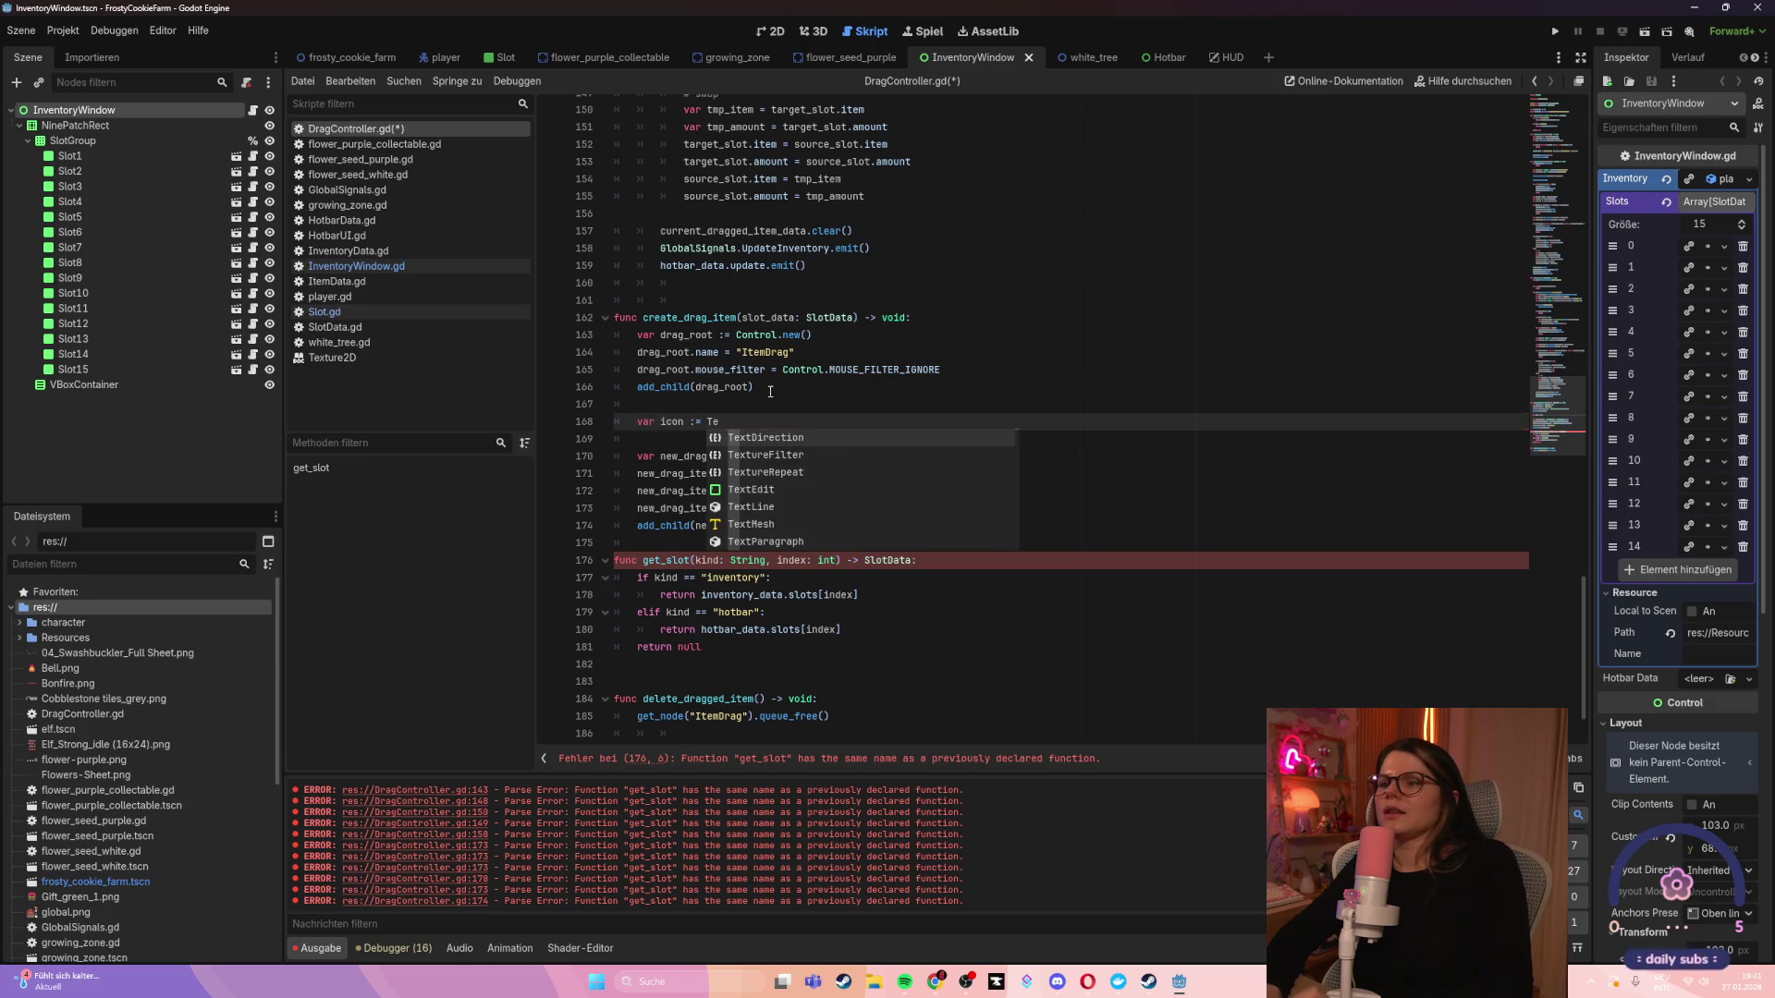
pyautogui.press('BackSpace')
pyautogui.press('BackSpace')
pyautogui.click(770, 389)
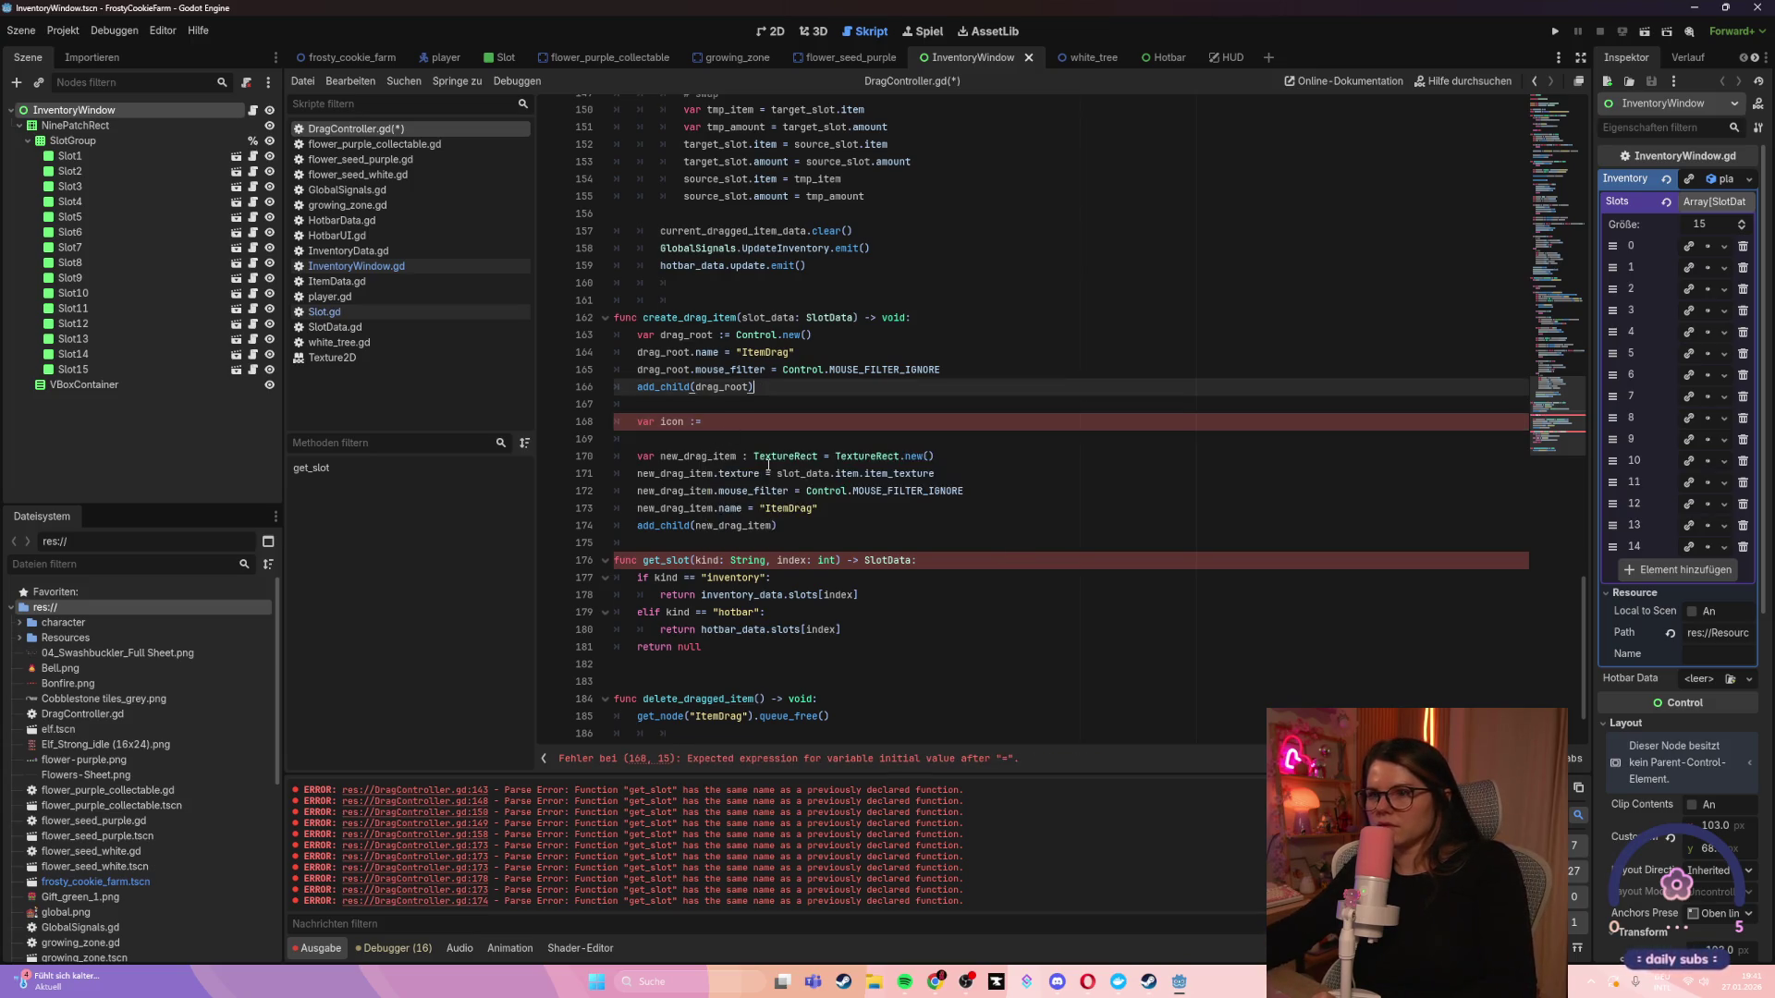
pyautogui.click(746, 457)
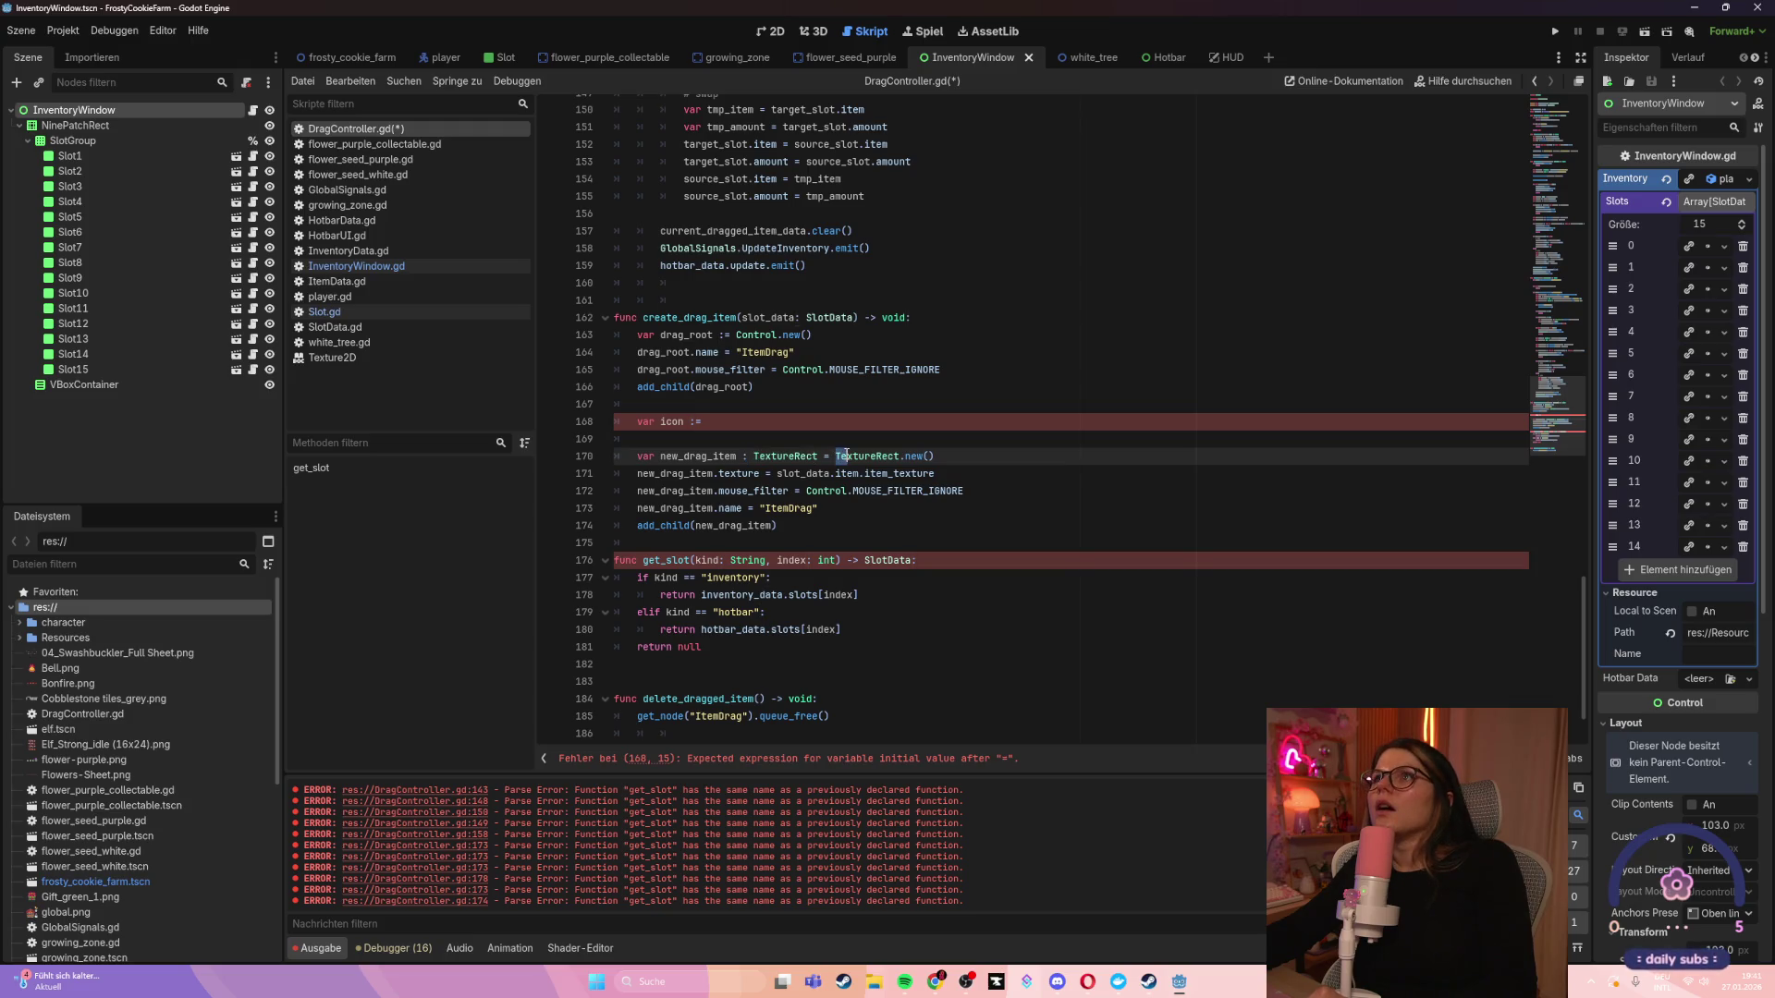
pyautogui.moveTo(835, 456); pyautogui.dragTo(934, 456)
pyautogui.hotkey('ctrl', 'c')
pyautogui.click(779, 416)
pyautogui.hotkey('ctrl', 'v')
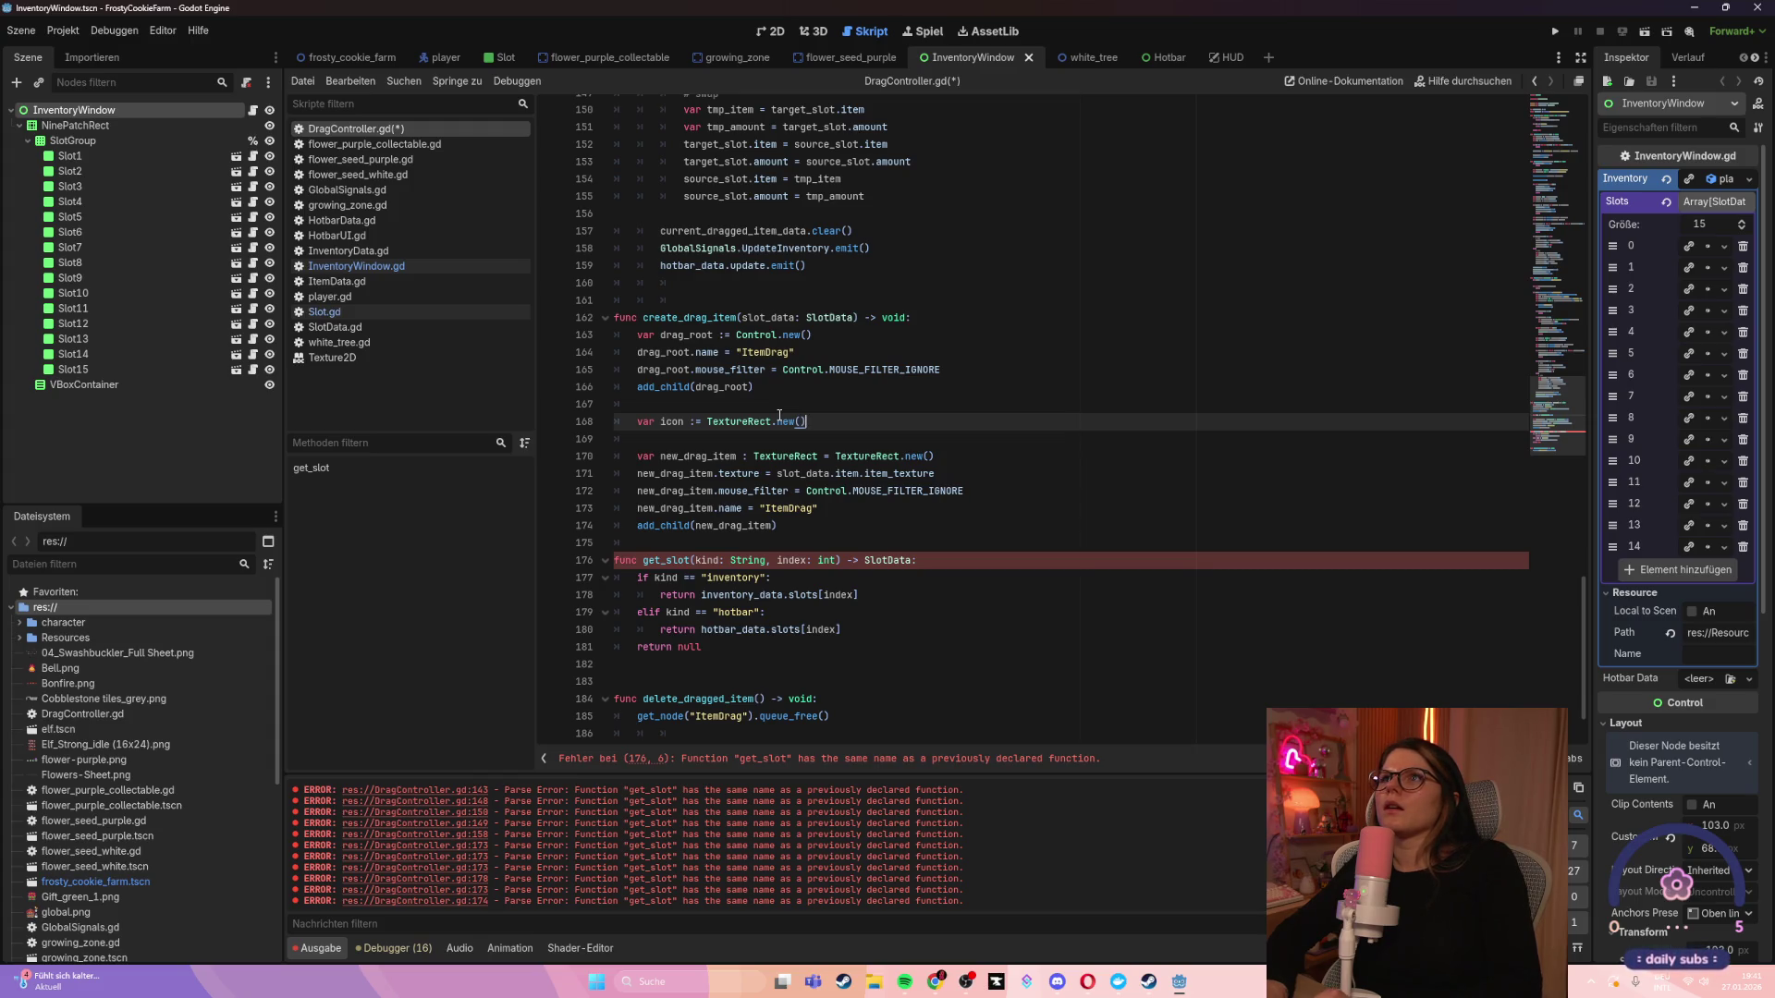
# Step: Set icon.texture = slot_data.item.item_texture and save
pyautogui.press('Return')
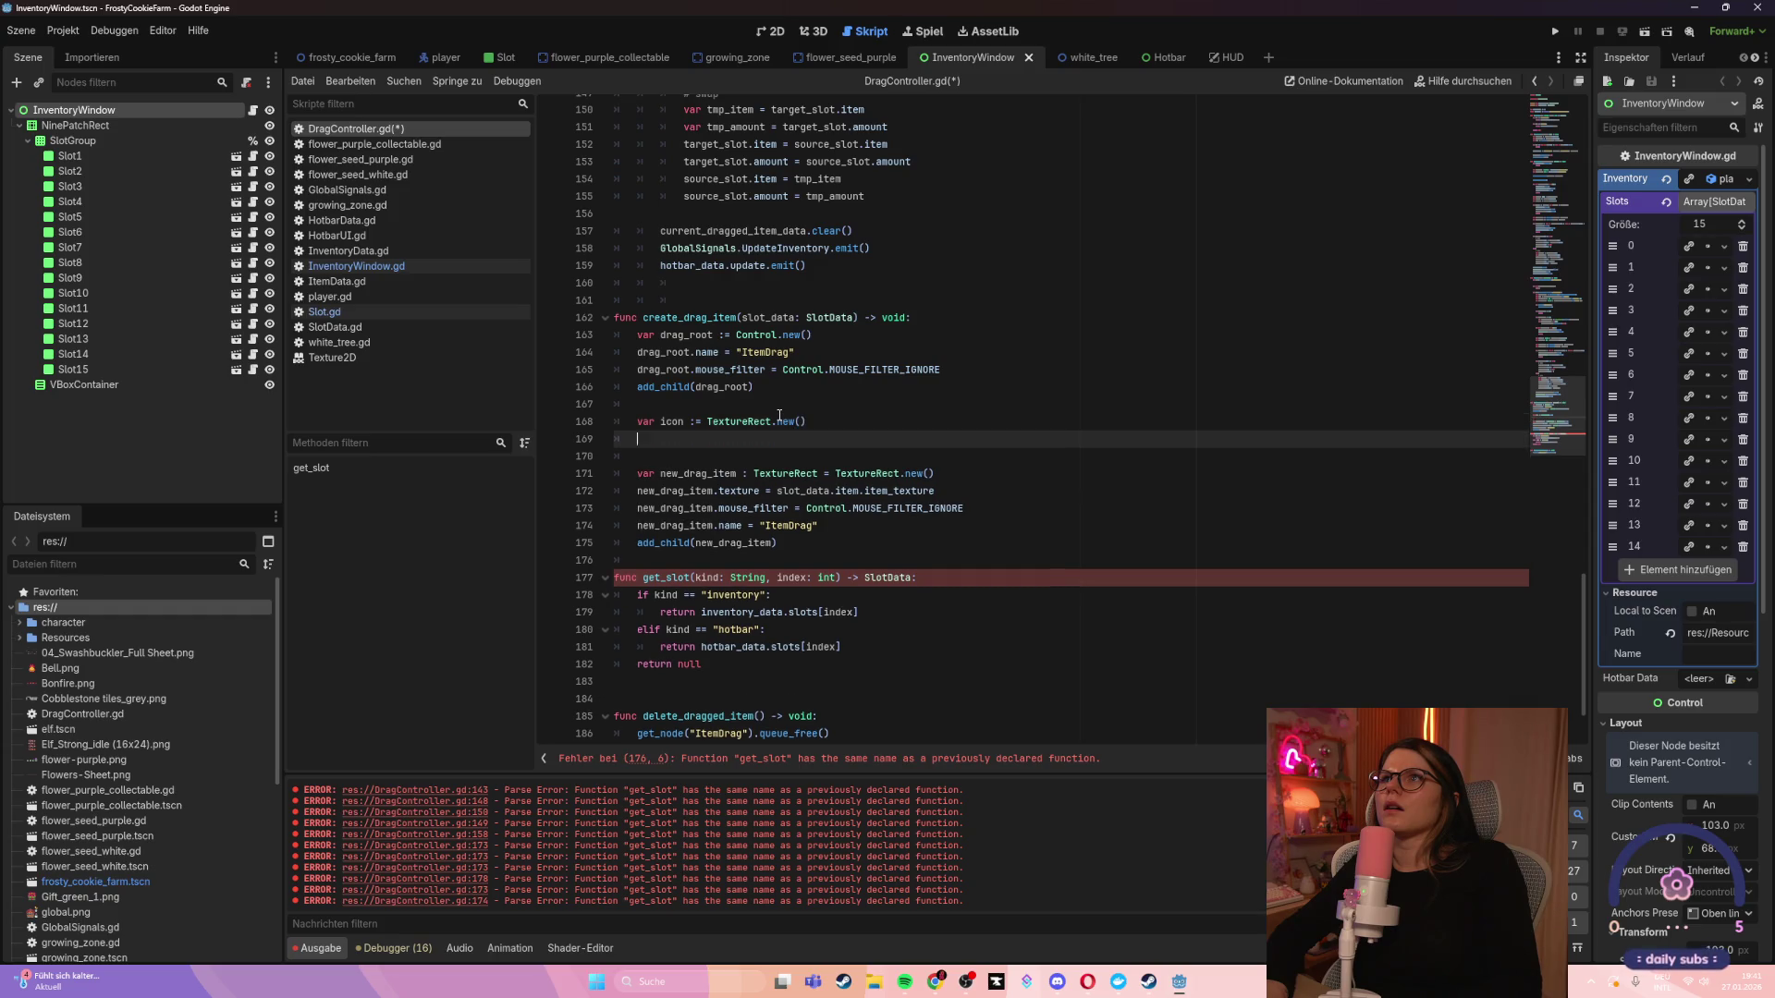
pyautogui.write('icn.')
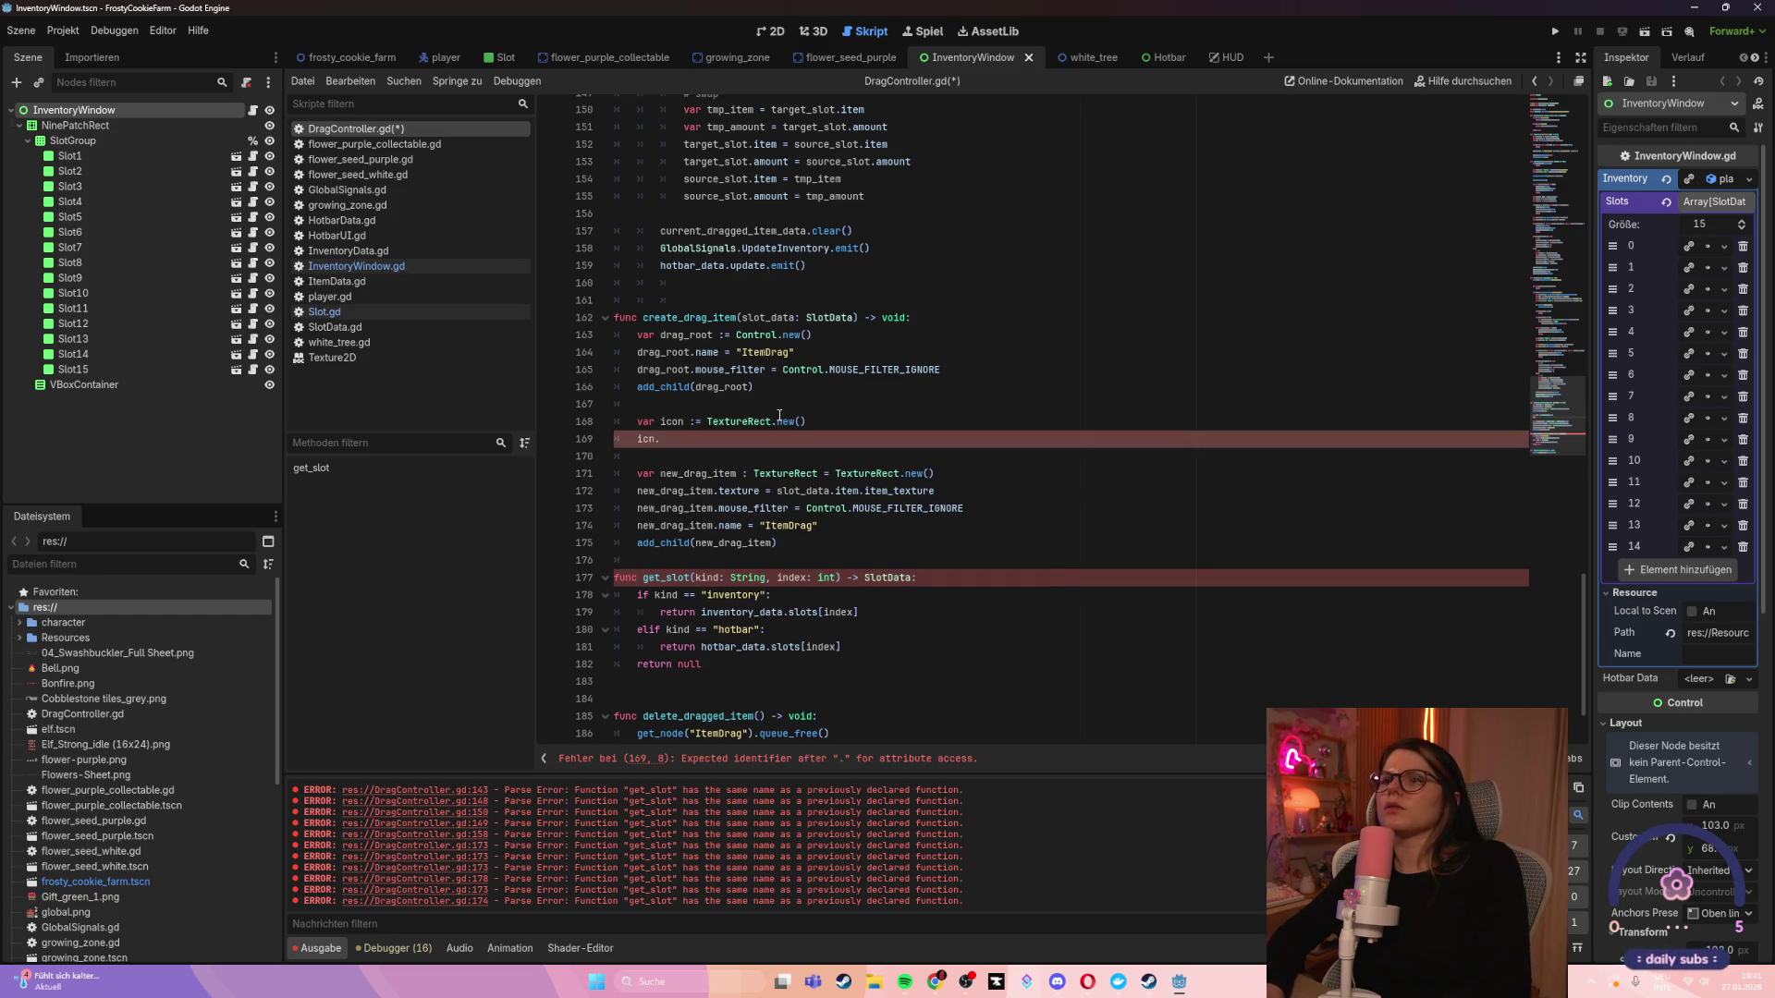
pyautogui.write('tex')
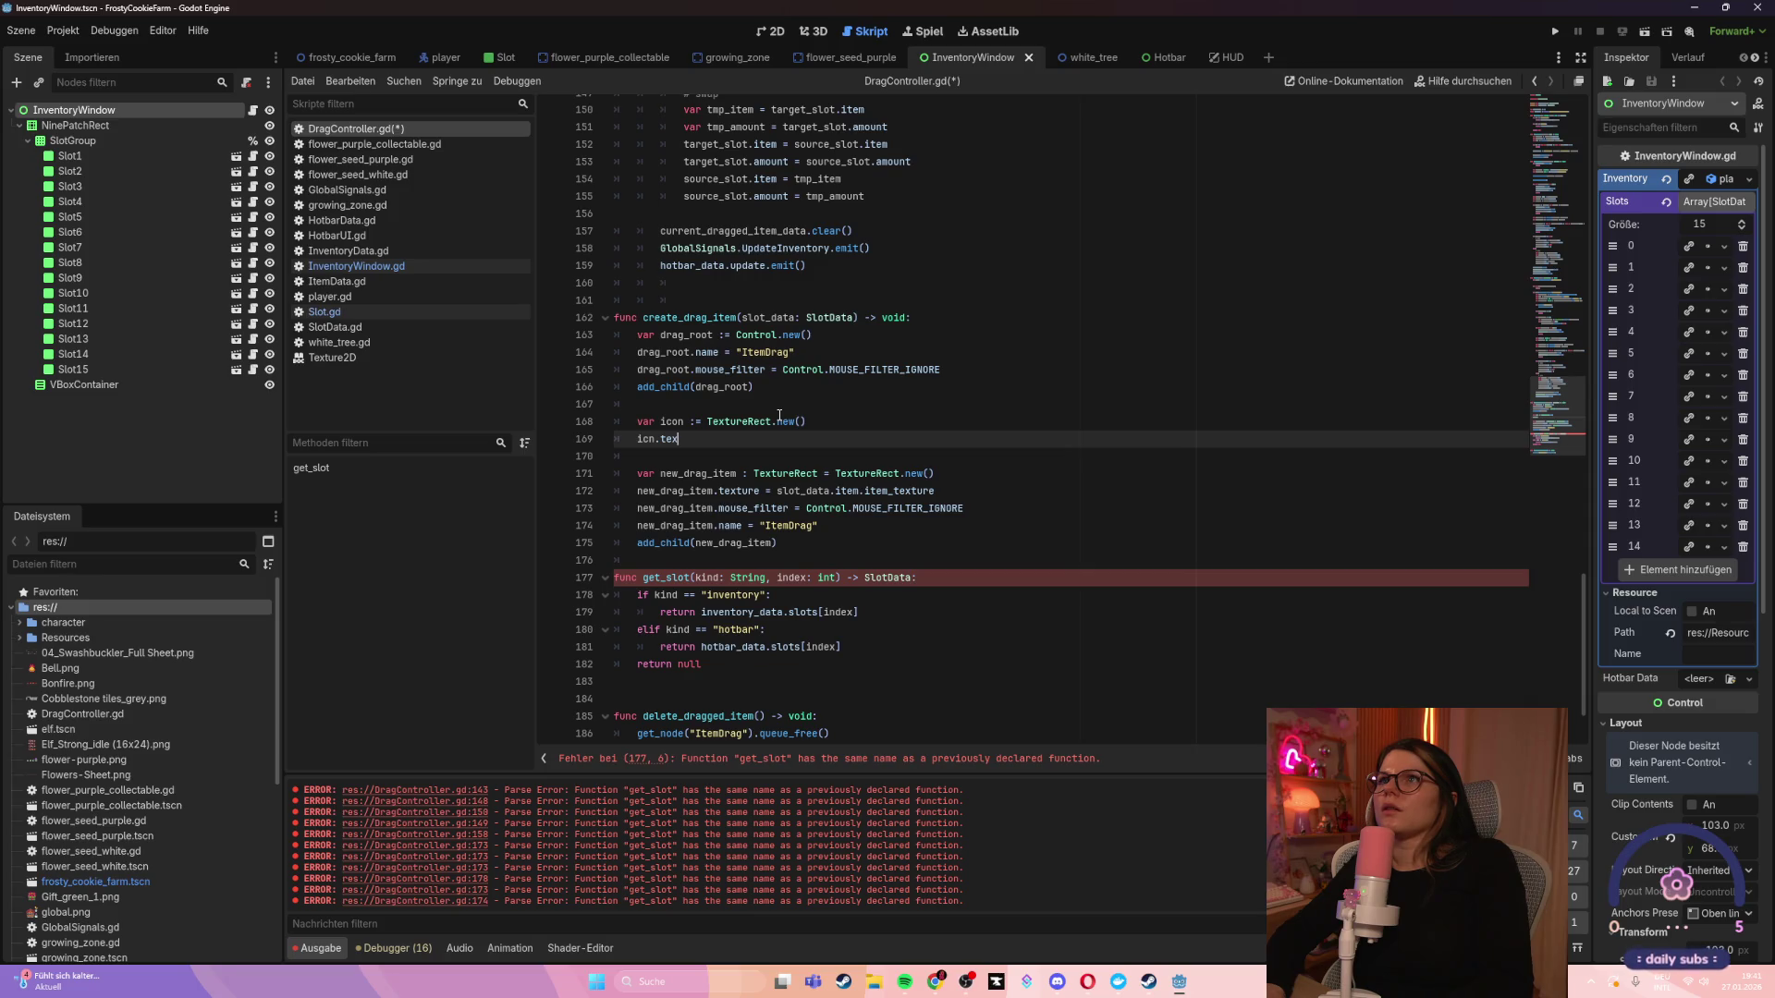
pyautogui.write('tu')
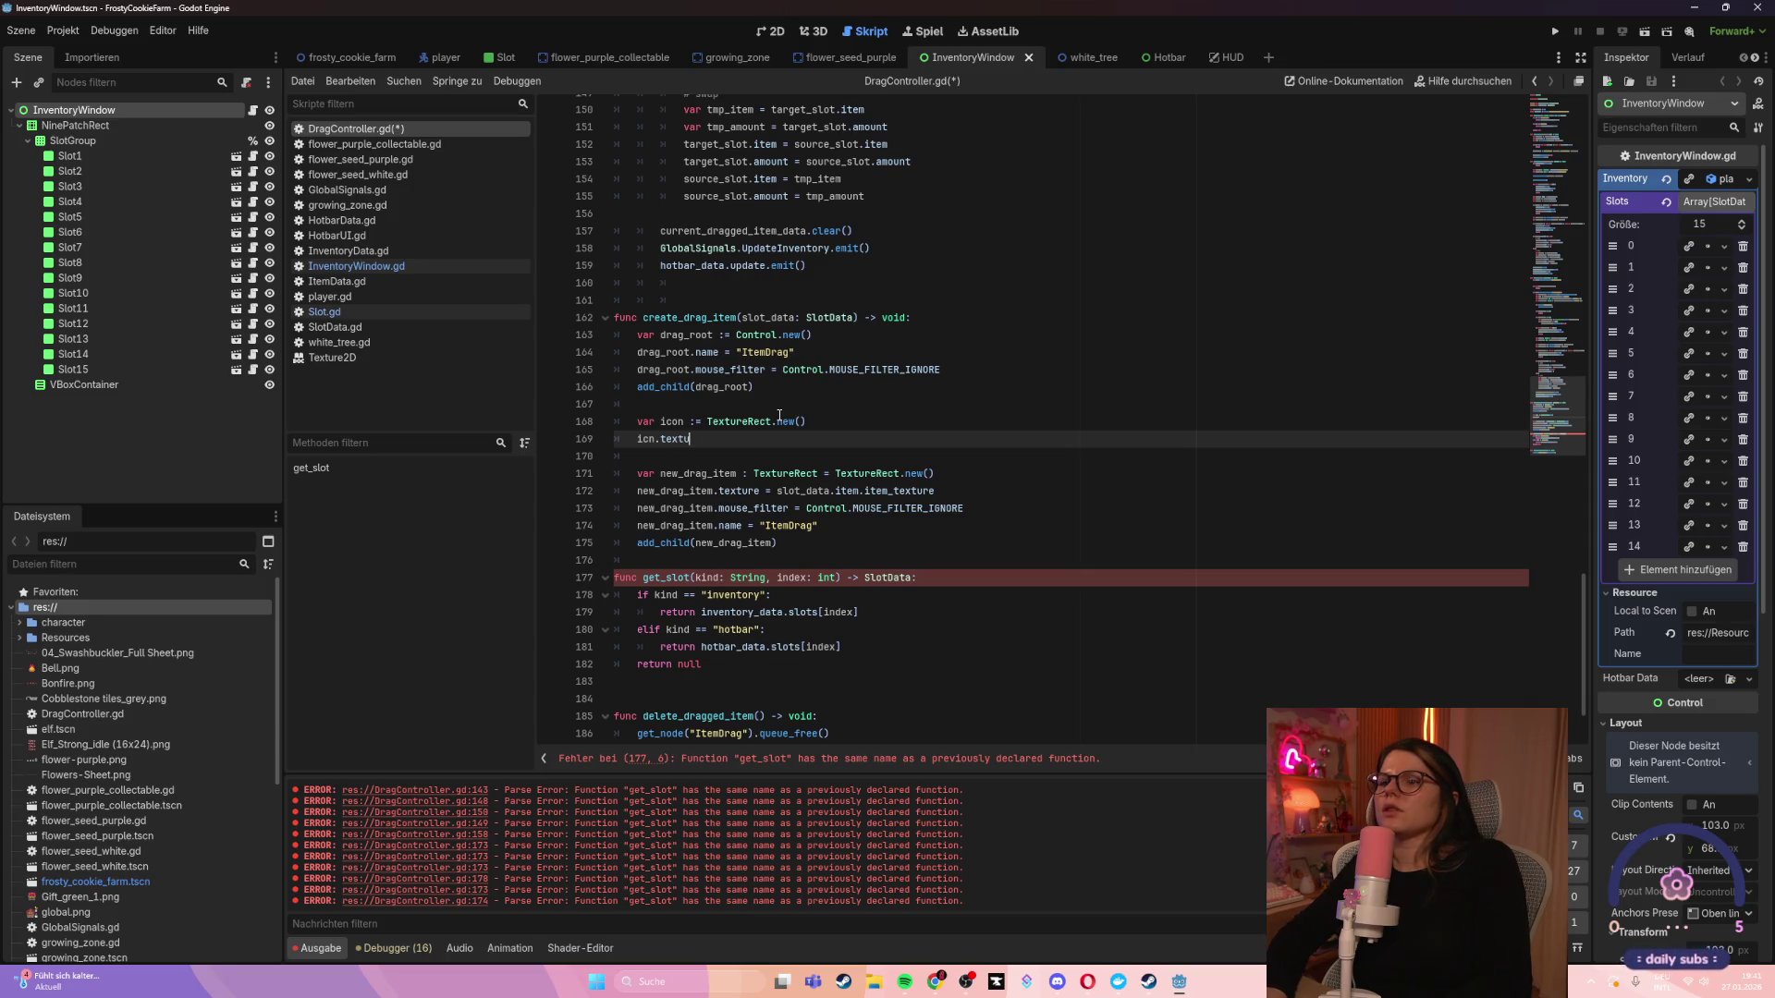
pyautogui.press('BackSpace')
pyautogui.press('BackSpace')
pyautogui.press('BackSpace')
pyautogui.write('on.tex')
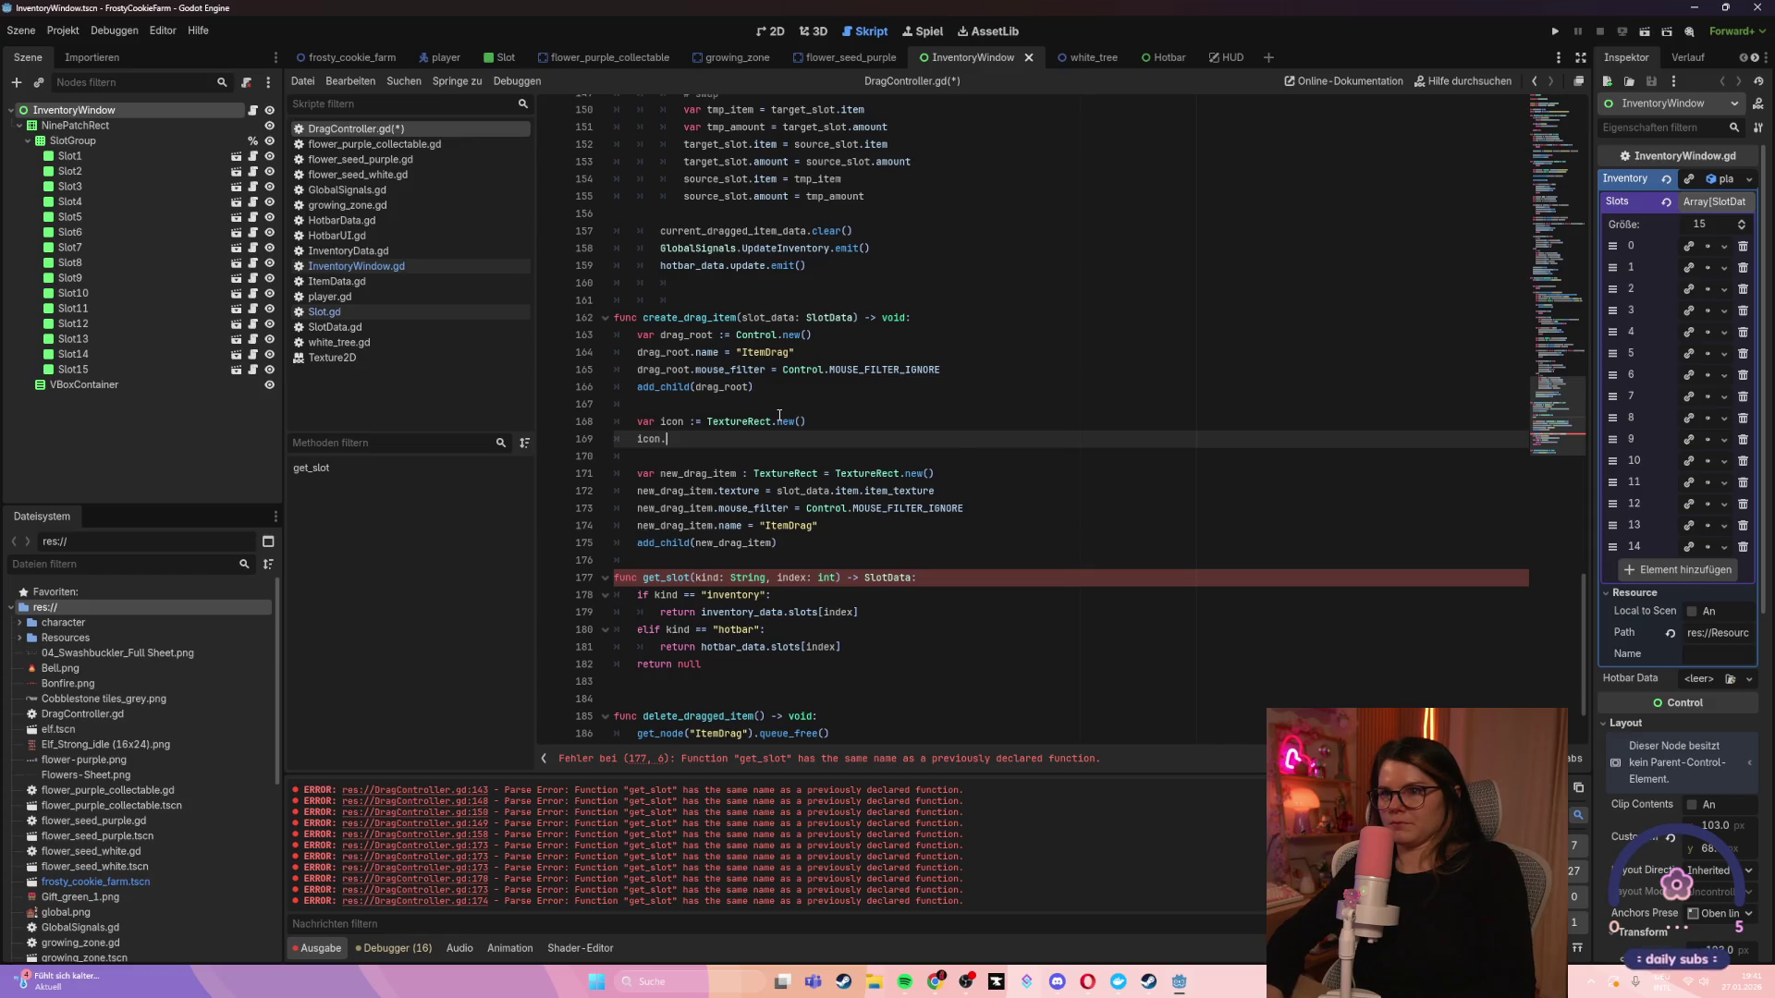
pyautogui.press('Return')
pyautogui.write('slot_')
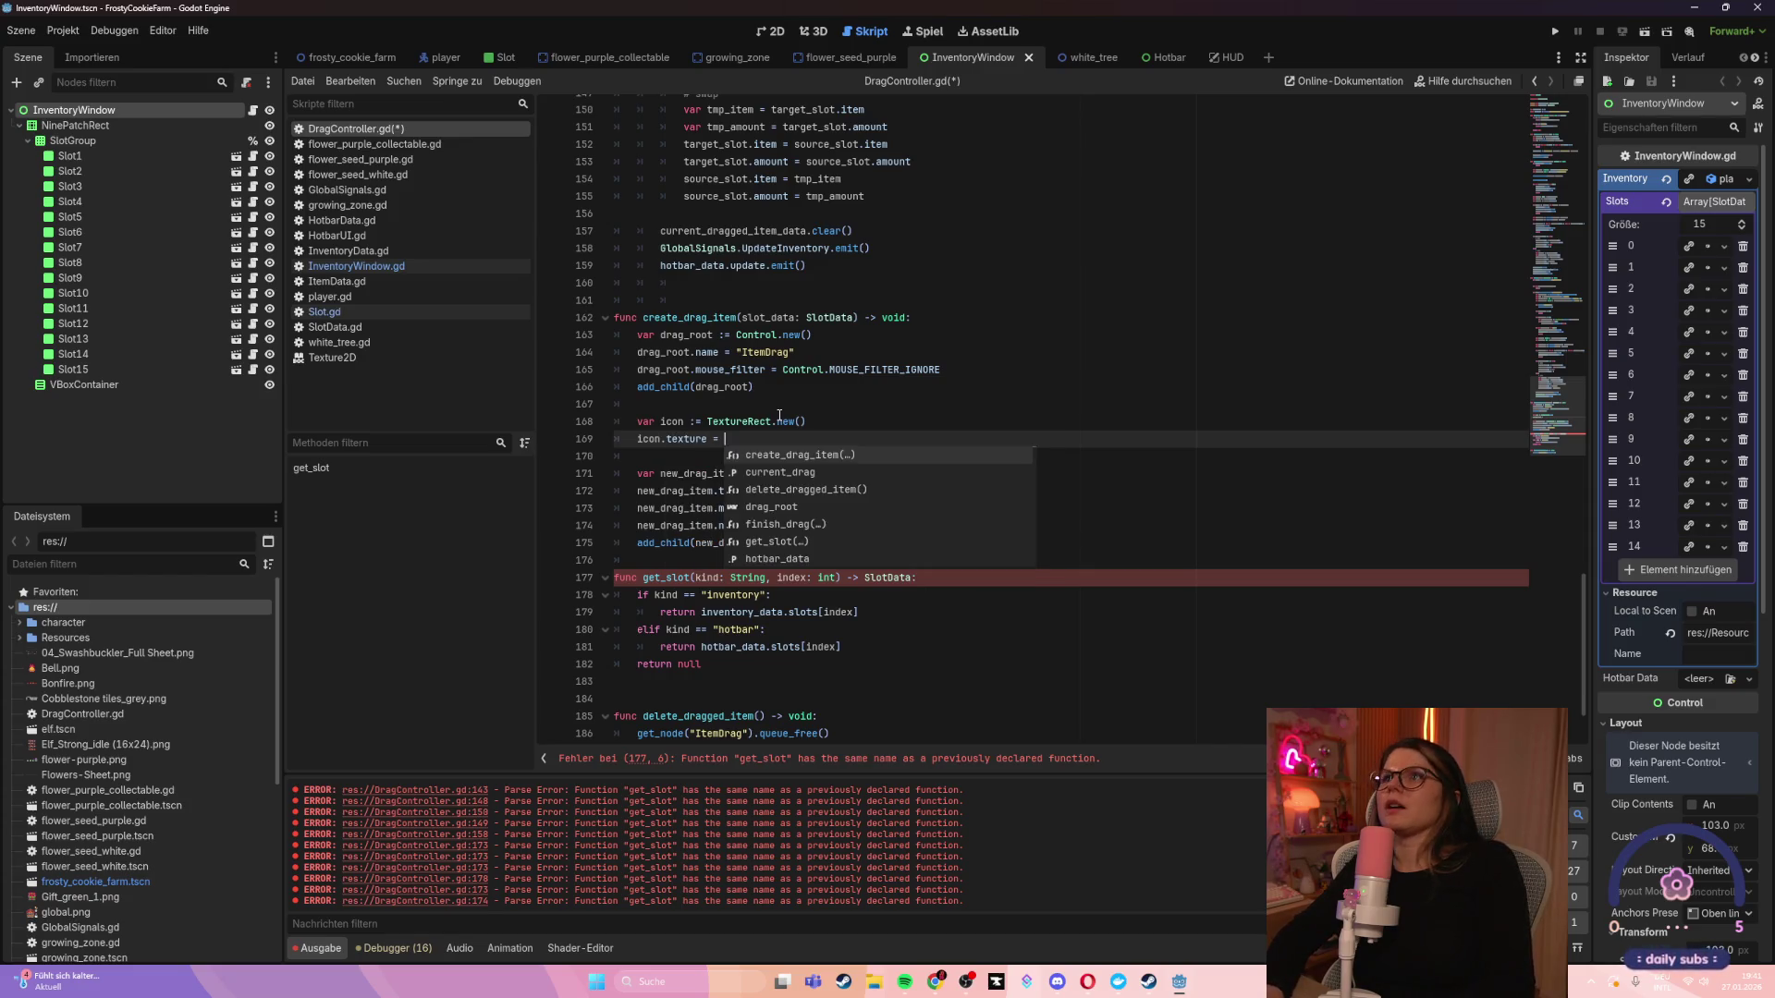
pyautogui.write('data.item.')
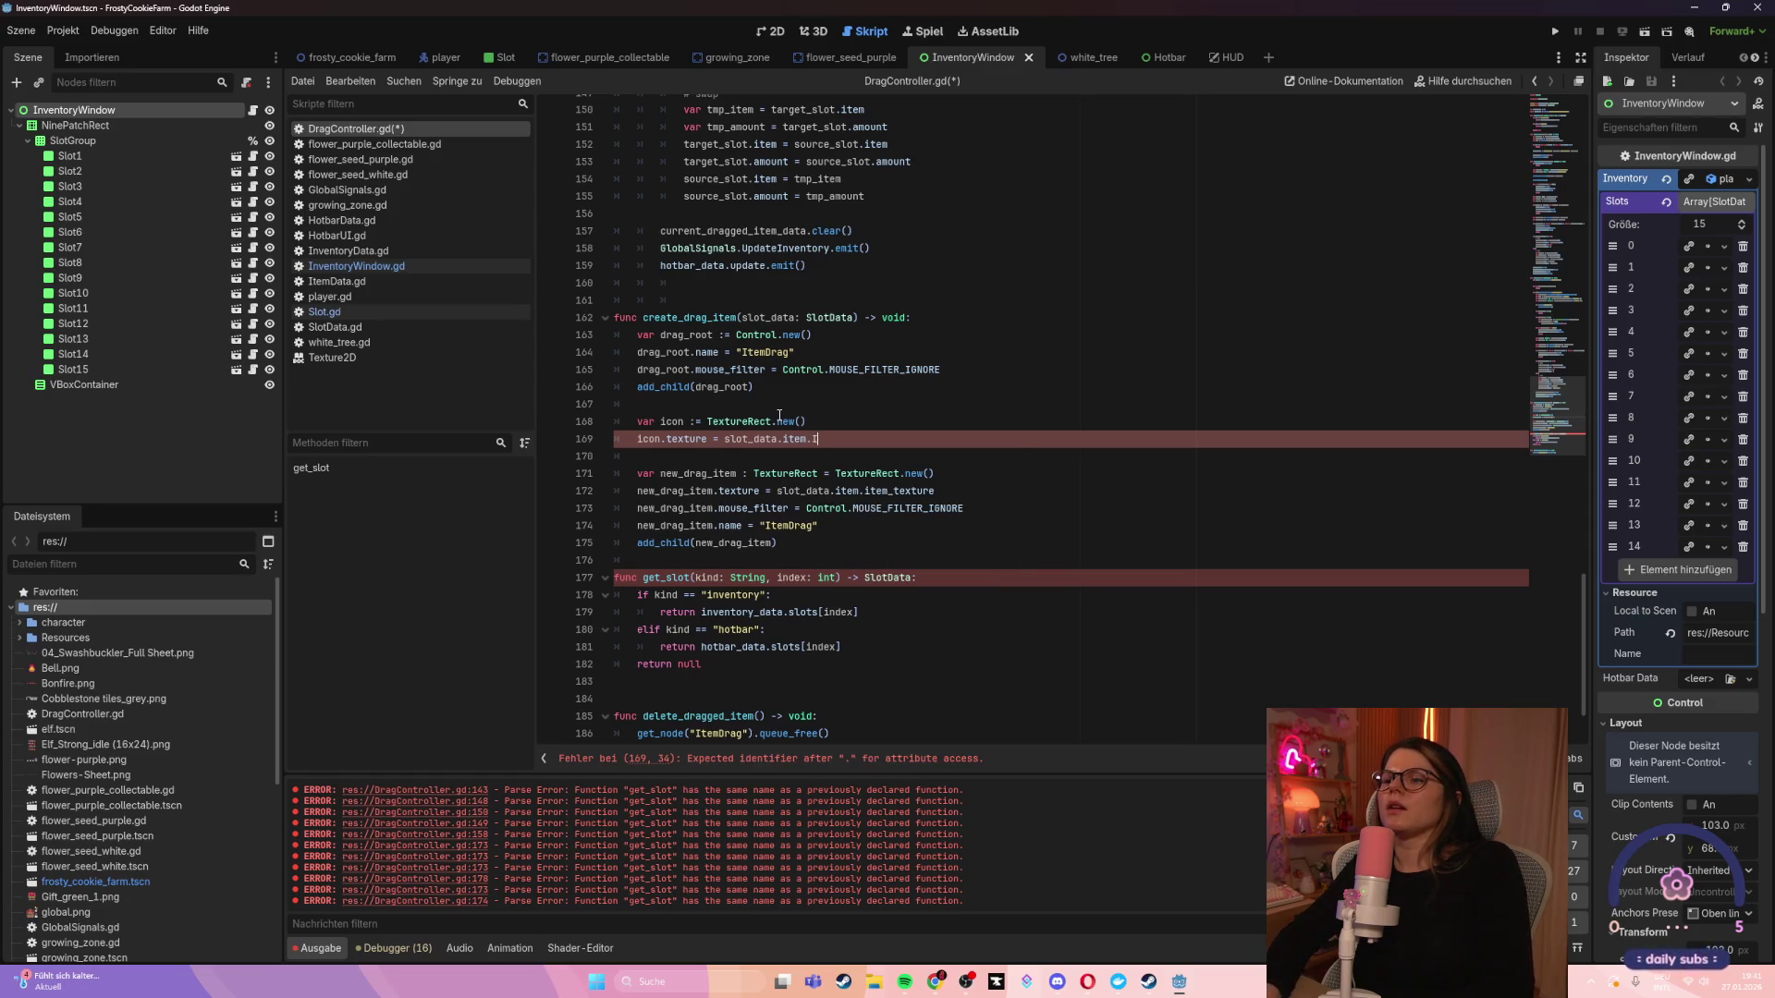
pyautogui.write('item0')
pyautogui.press('Return')
pyautogui.hotkey('ctrl', 's')
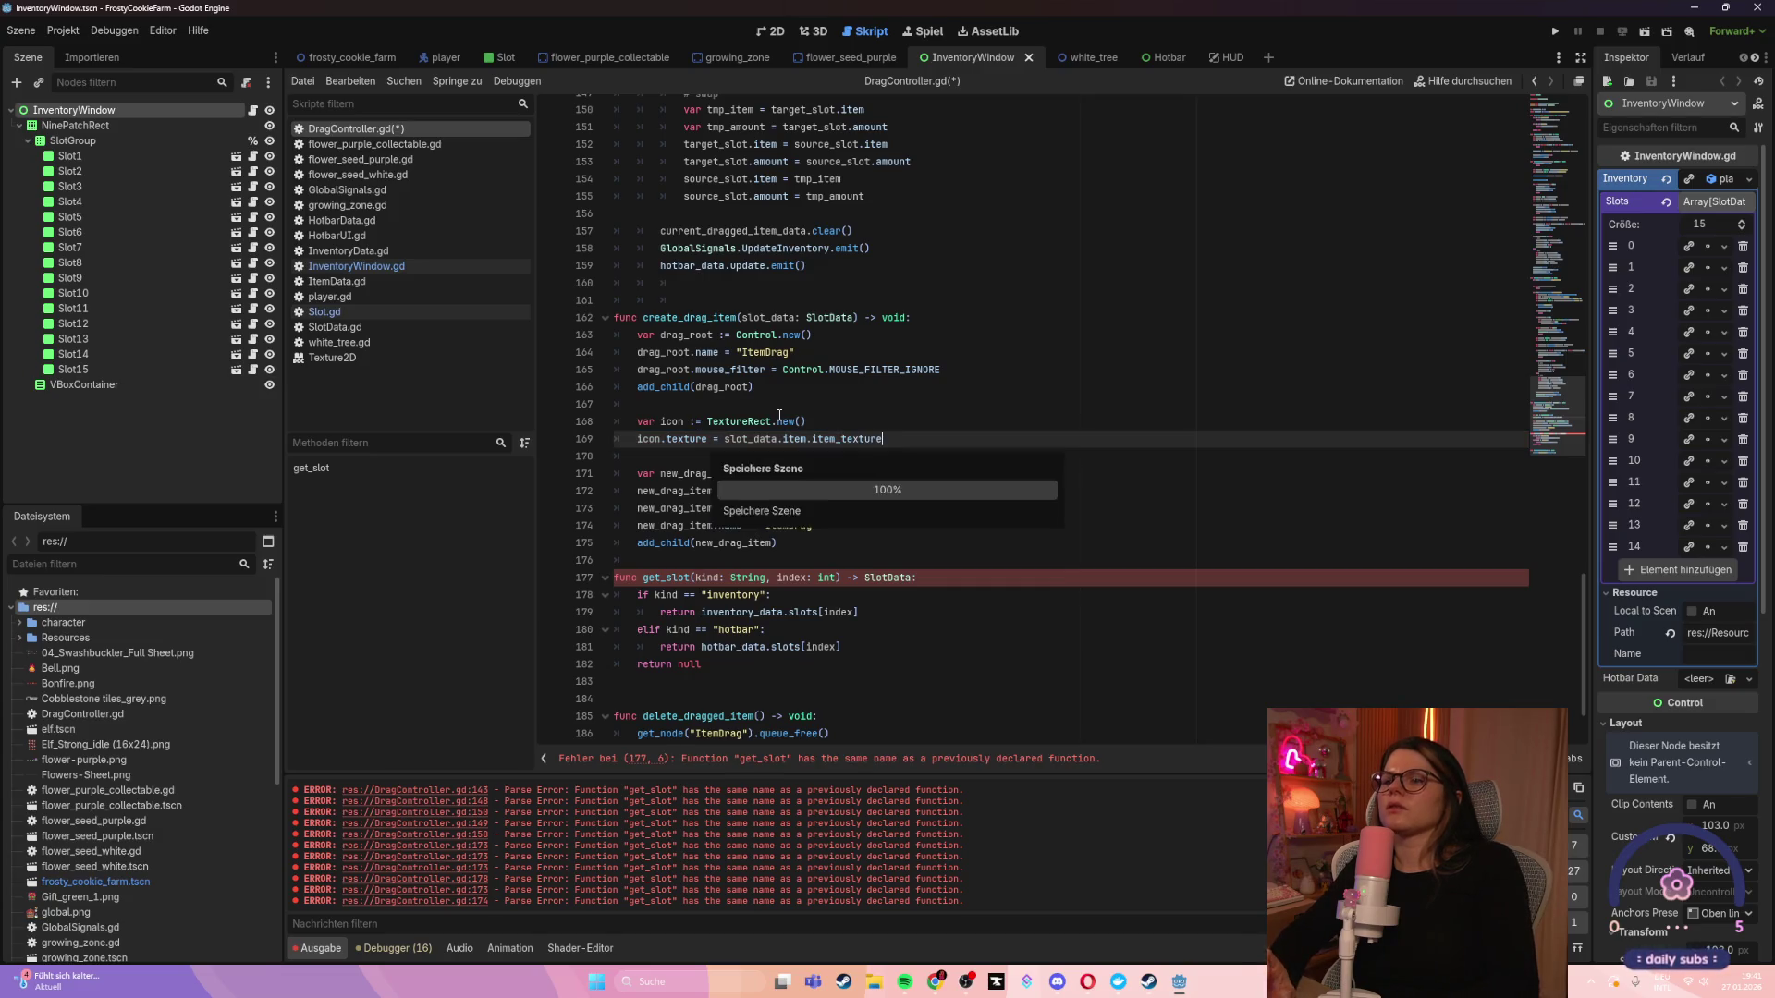
# Step: Add drag_root.add_child(icon) on the next line and save
pyautogui.press('Return')
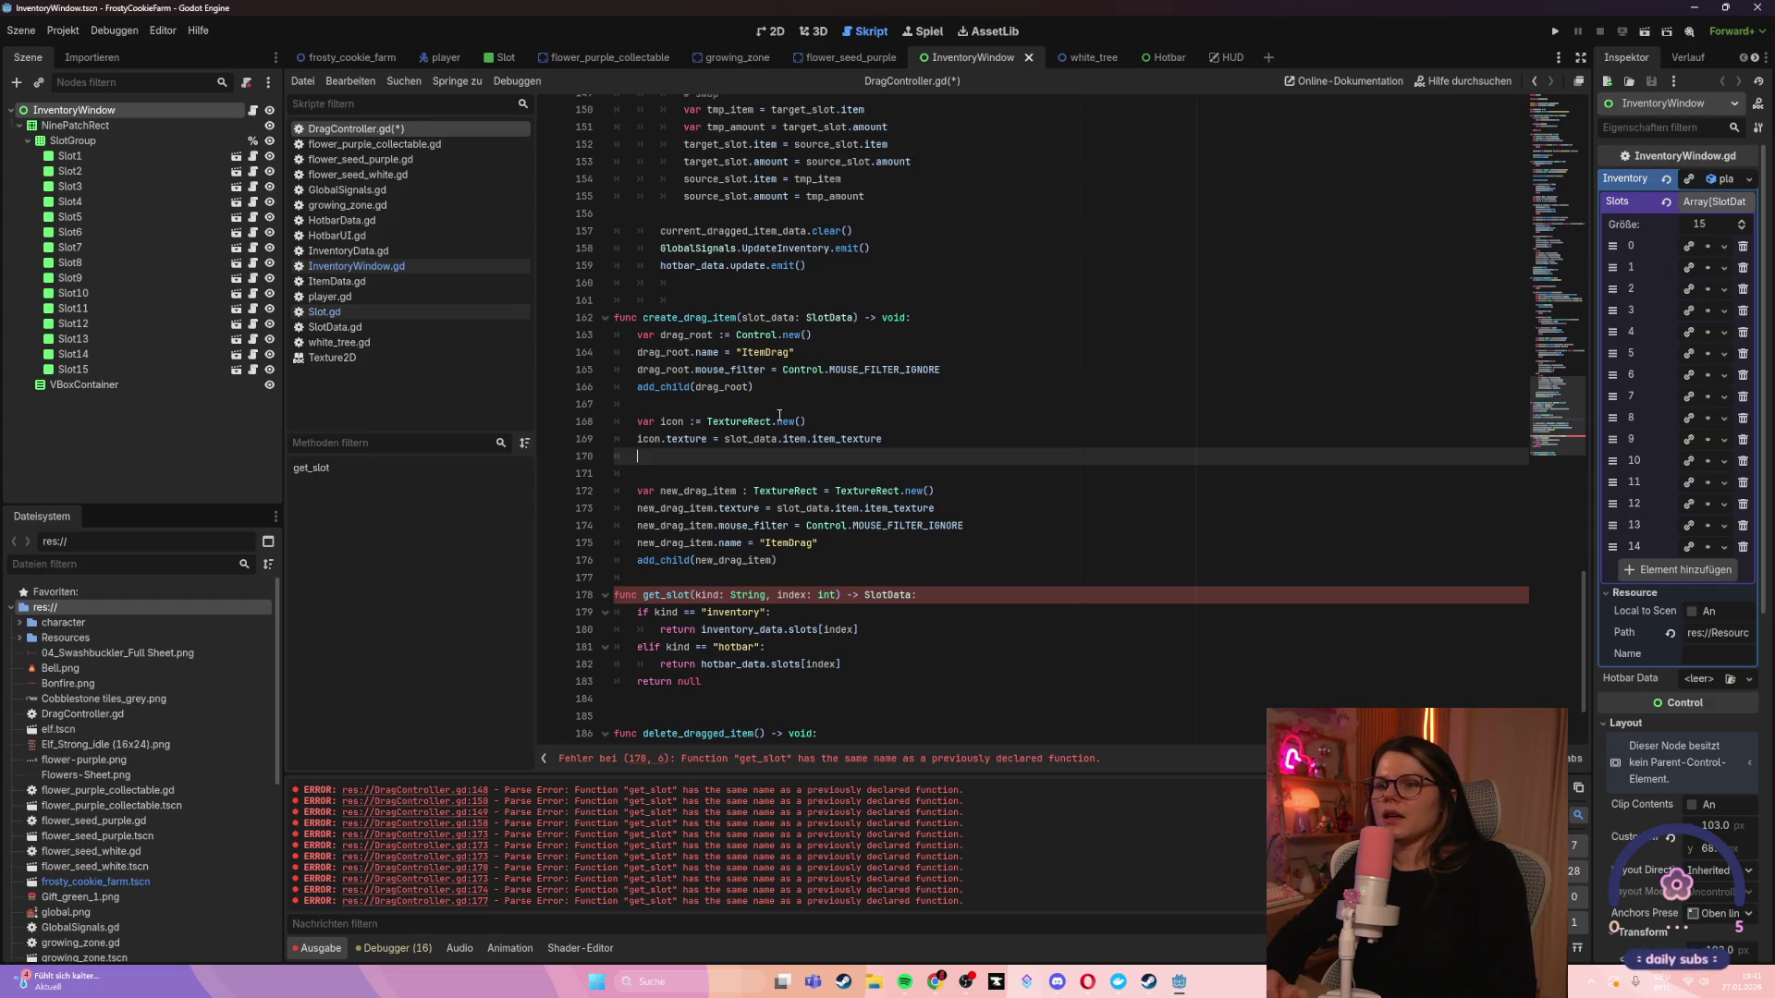
pyautogui.press('BackSpace')
pyautogui.press('BackSpace')
pyautogui.press('BackSpace')
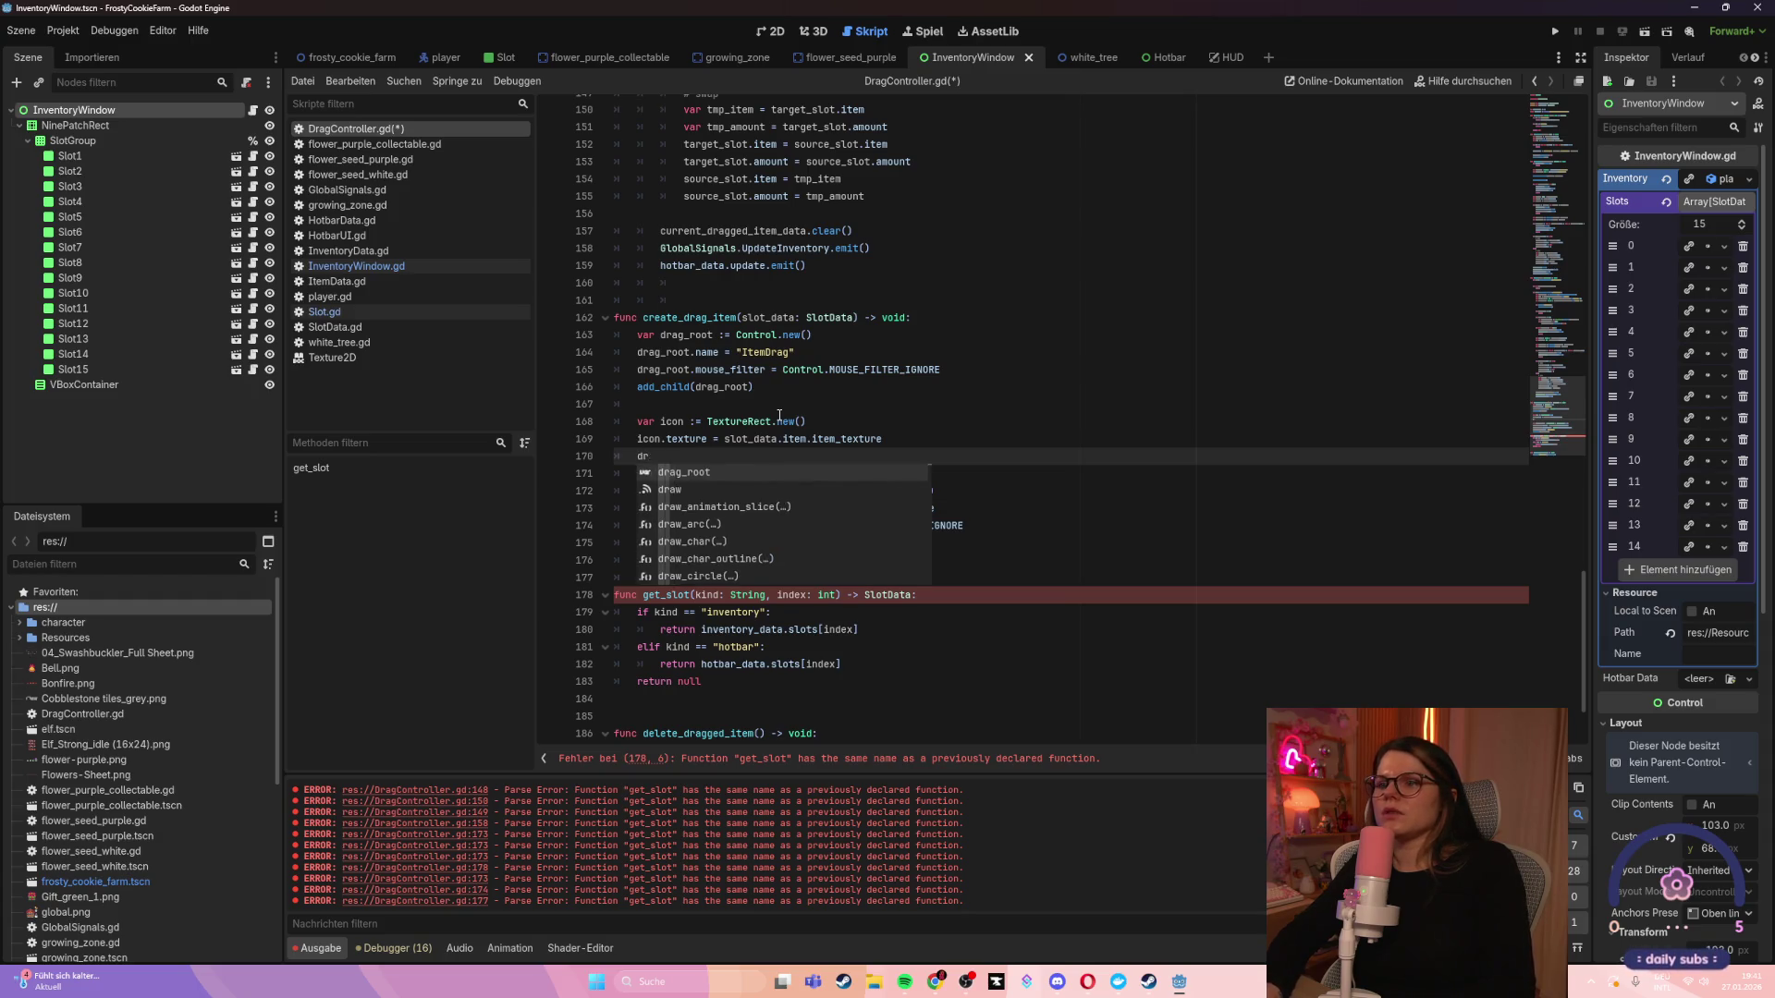
pyautogui.write('drag_roo')
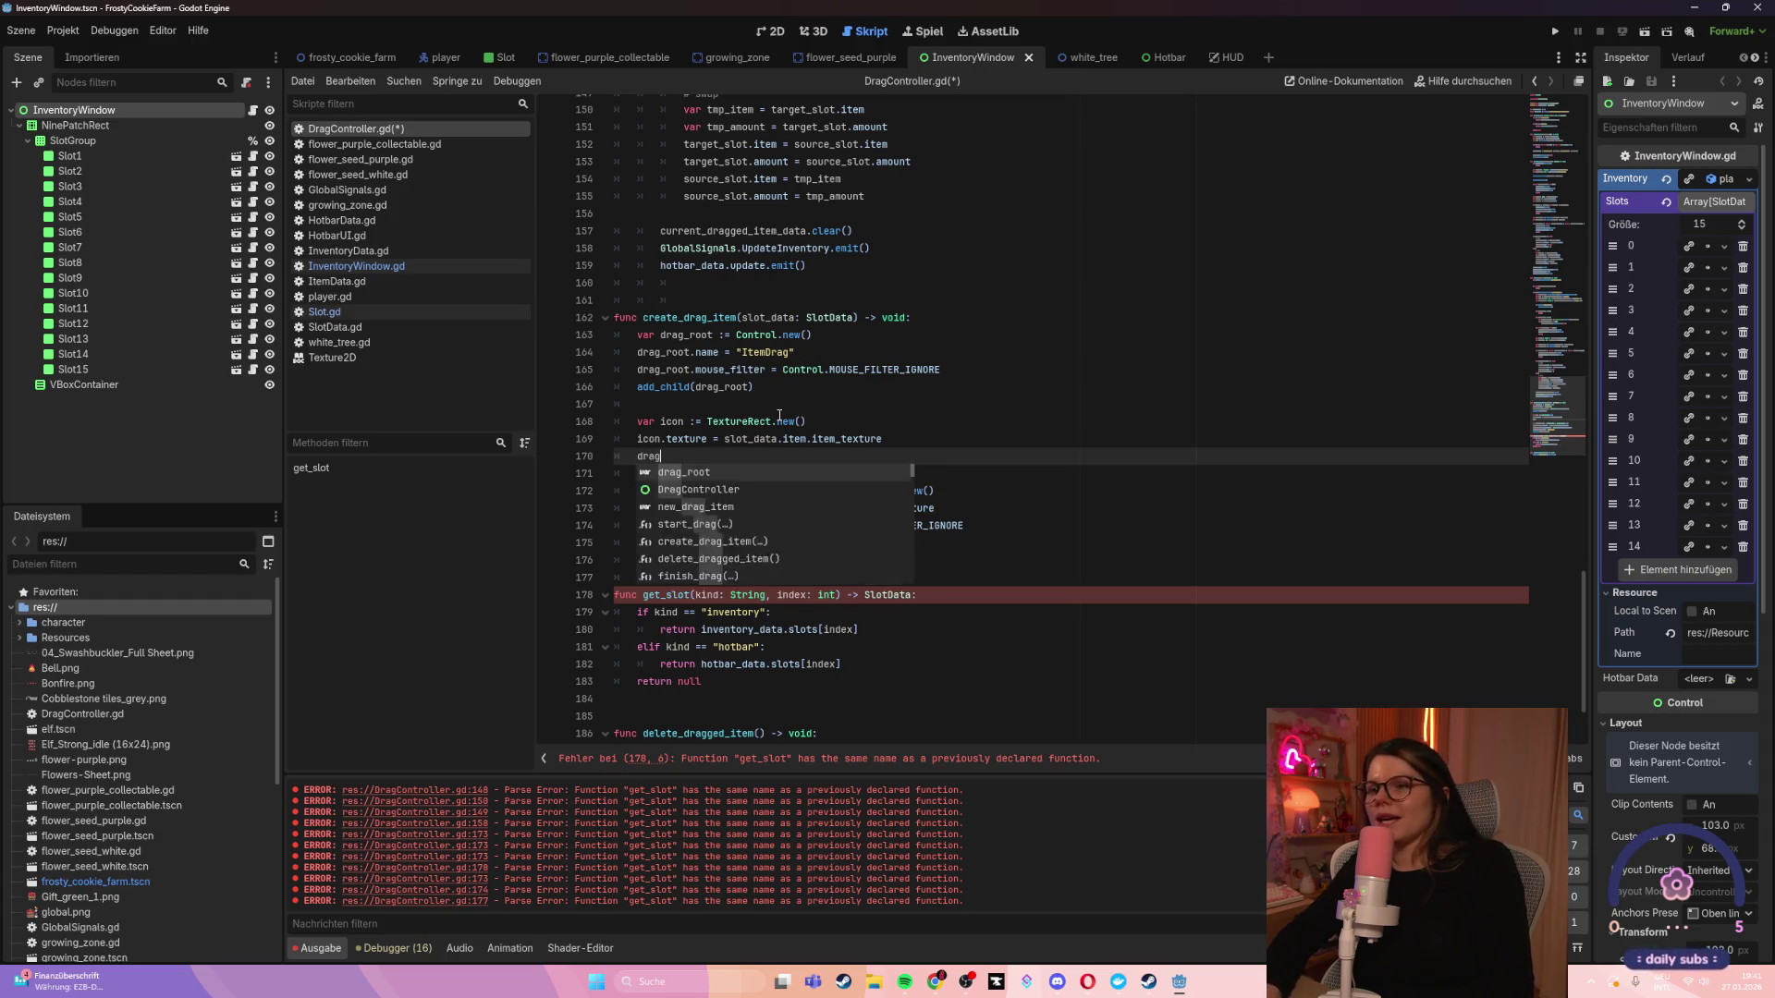
pyautogui.write('t.add_chi')
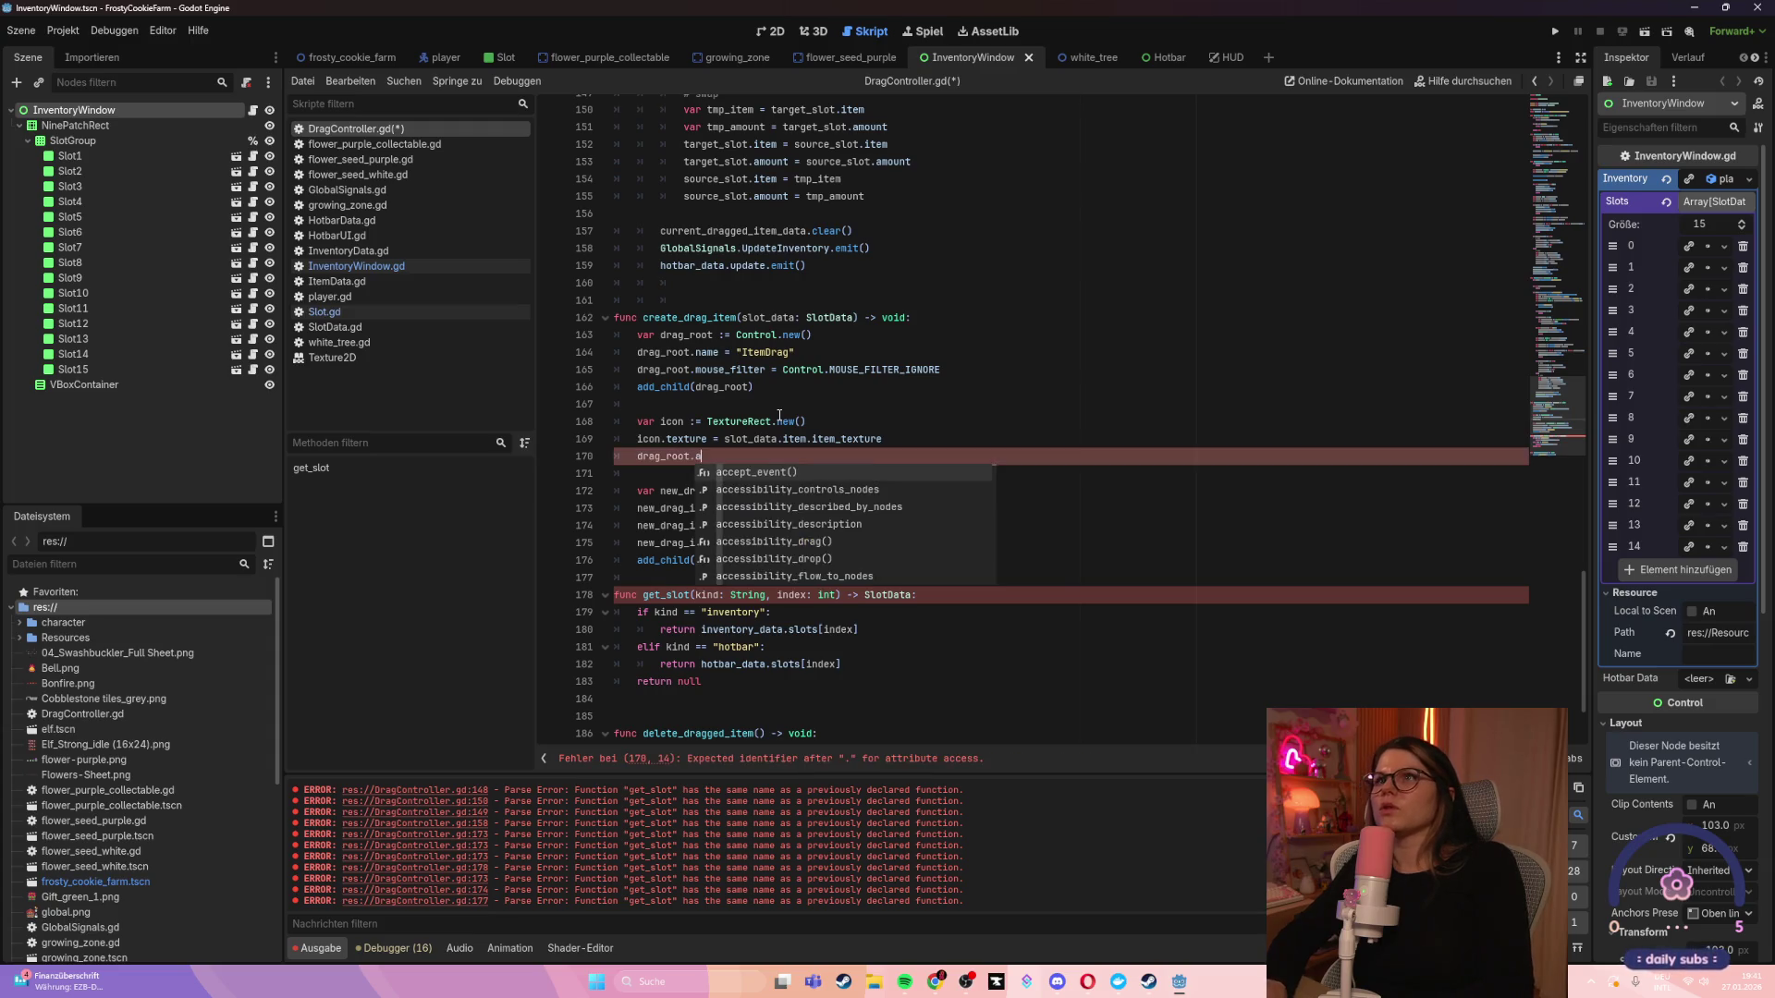
pyautogui.press('Return')
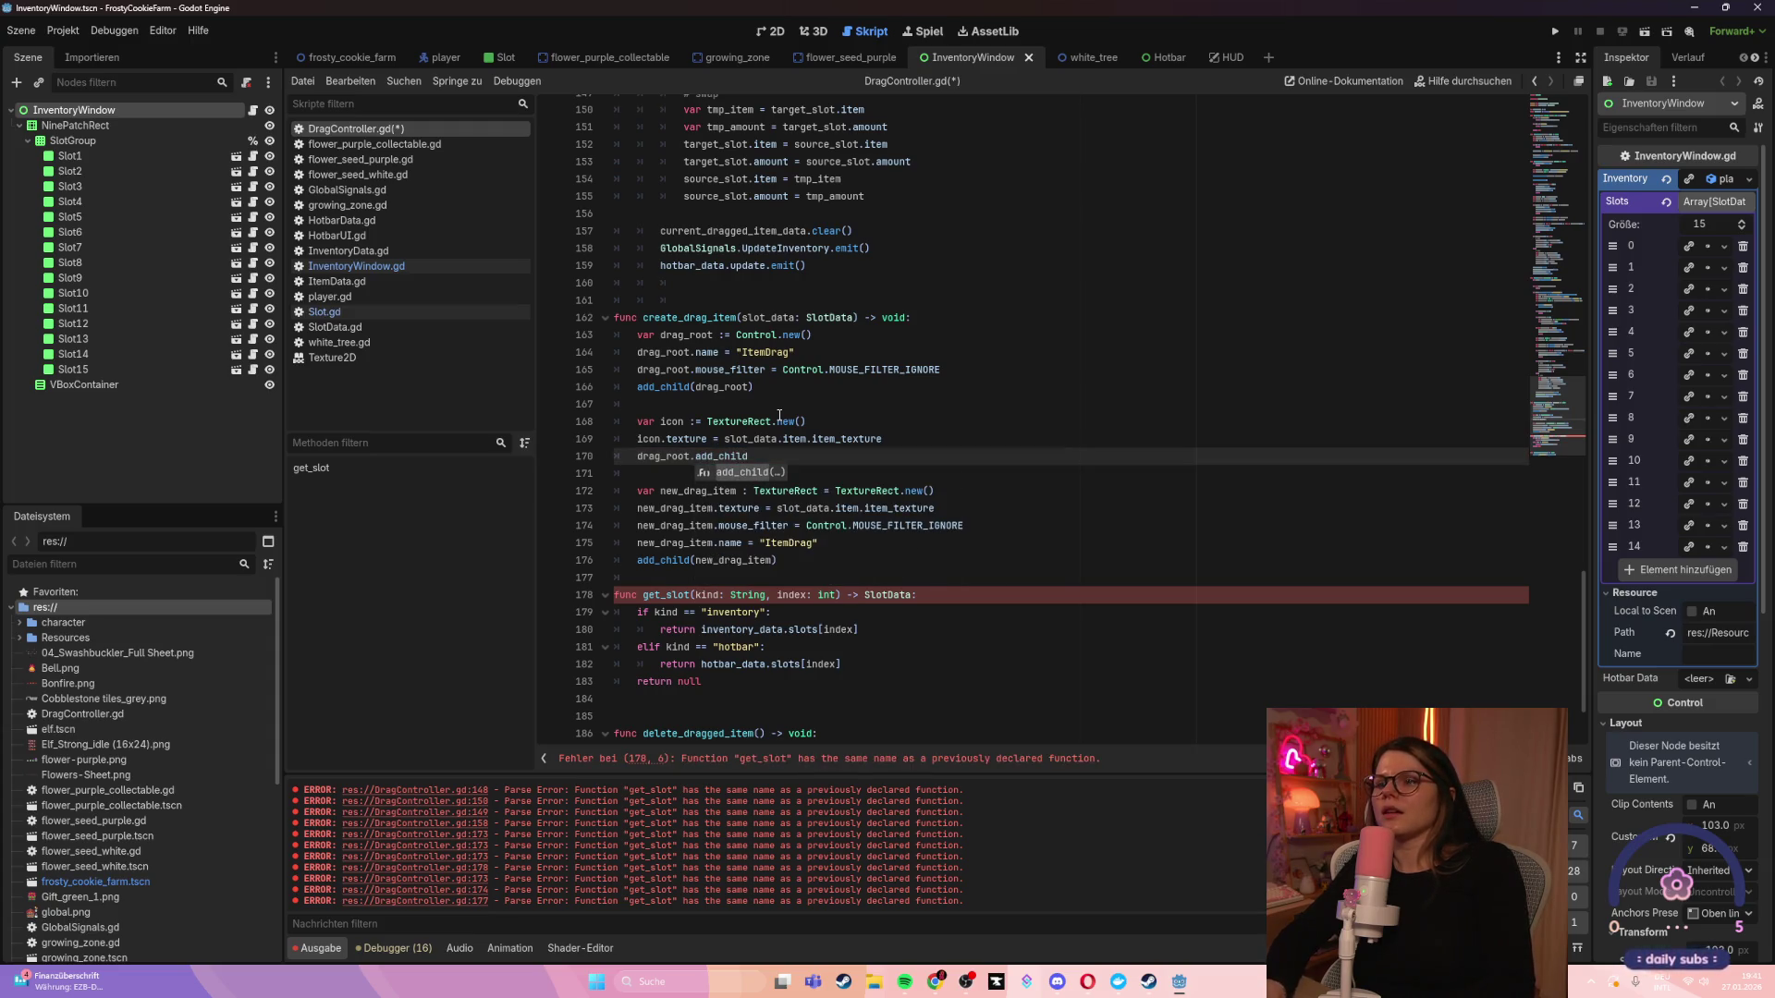
pyautogui.write('icon')
pyautogui.hotkey('ctrl', 's')
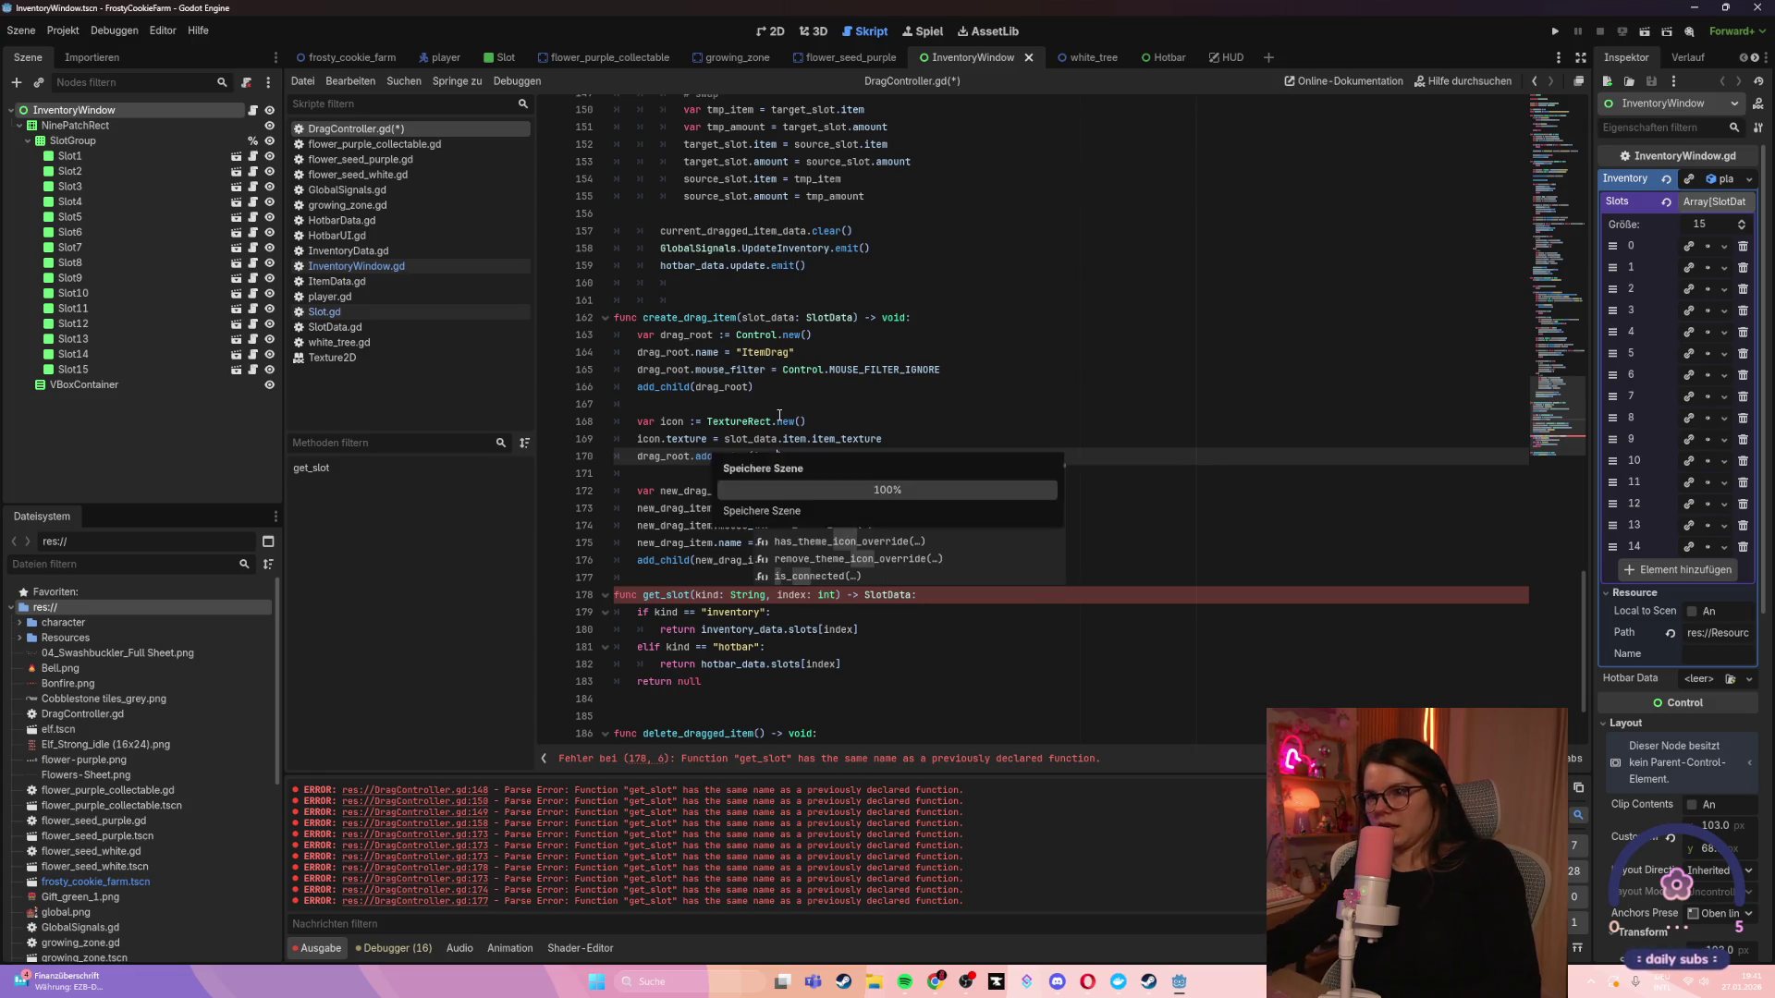
# Step: Delete the redundant new_drag_item block from create_drag_item
pyautogui.click(650, 508)
pyautogui.moveTo(844, 565); pyautogui.dragTo(557, 492)
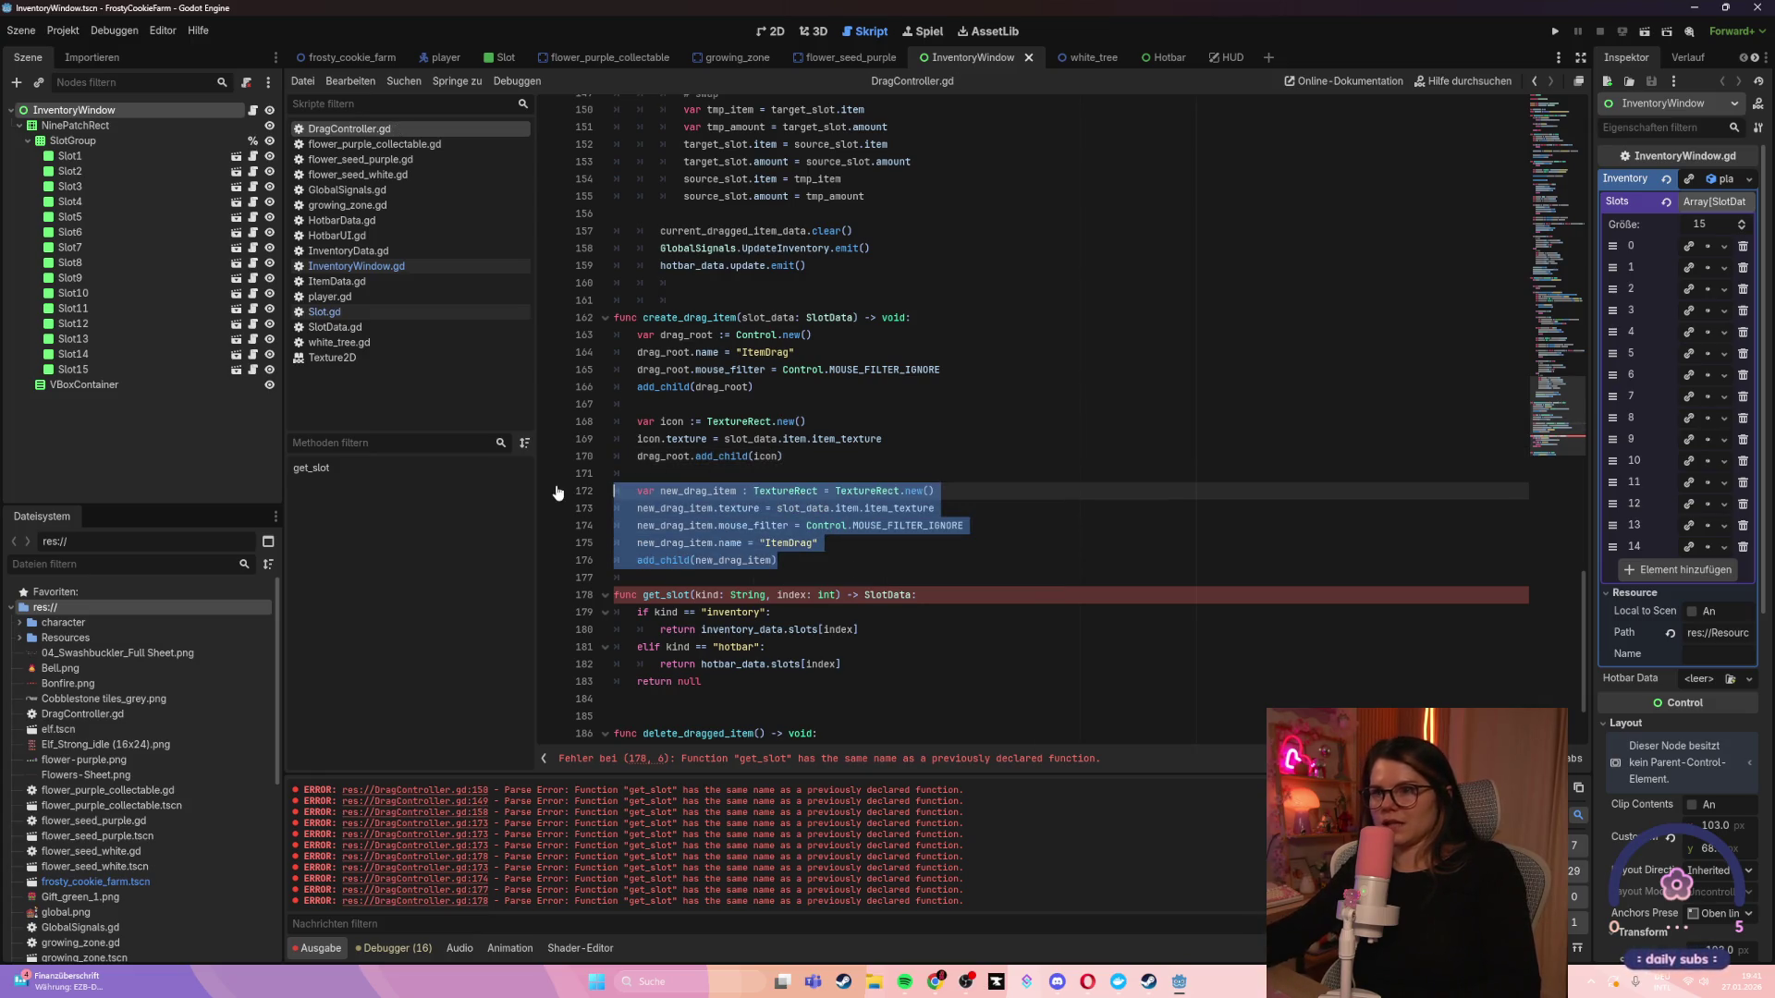
pyautogui.press('BackSpace')
pyautogui.press('BackSpace')
pyautogui.press('BackSpace')
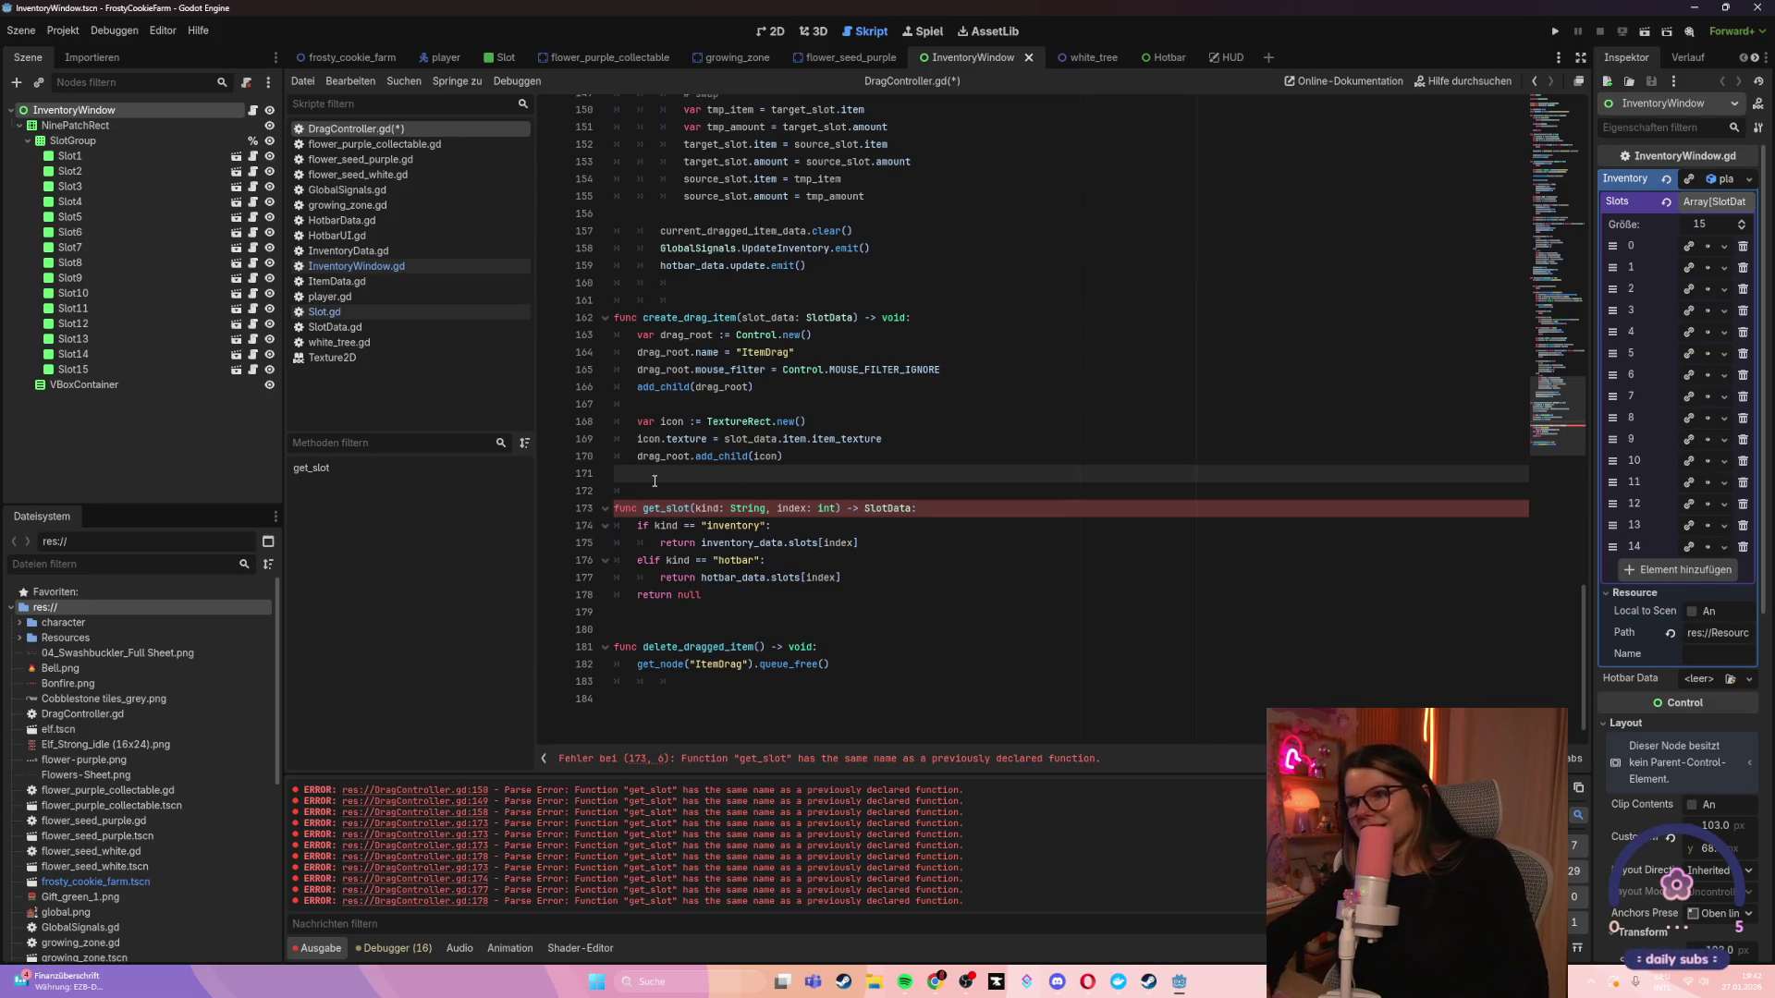
# Step: Paste the 'if slot_data.amount > 1' amount label code after the icon and save
pyautogui.write('if slot_data.amount > 1: \t\tvar label := Label.new() \t\tlabel.text = str(slot_data.amount) \t\tlabel.mouse_filter = Control.MOUSE_FILTER_IGNORE \t\tlabel.anchor_right = 1 \t\tlabel.anchor_bottom = 1 \t\tlabel.horizontal_alignment = HORIZONTAL_ALIGNMENT_RIGHT \t\tlabel.vertical_alignment = VERTICAL_ALIGNMENT_BOTTOM \t\tlabel.offset_right = -4 \t\tlabel.offset_bottom = -2 \t\tlabel.add_theme_constant_override("outline_size", 2) \t\tlabel.add_theme_color_override("font_outline_color", Color.BLACK) \t\tdrag_root.add_child(label)')
pyautogui.click(802, 453)
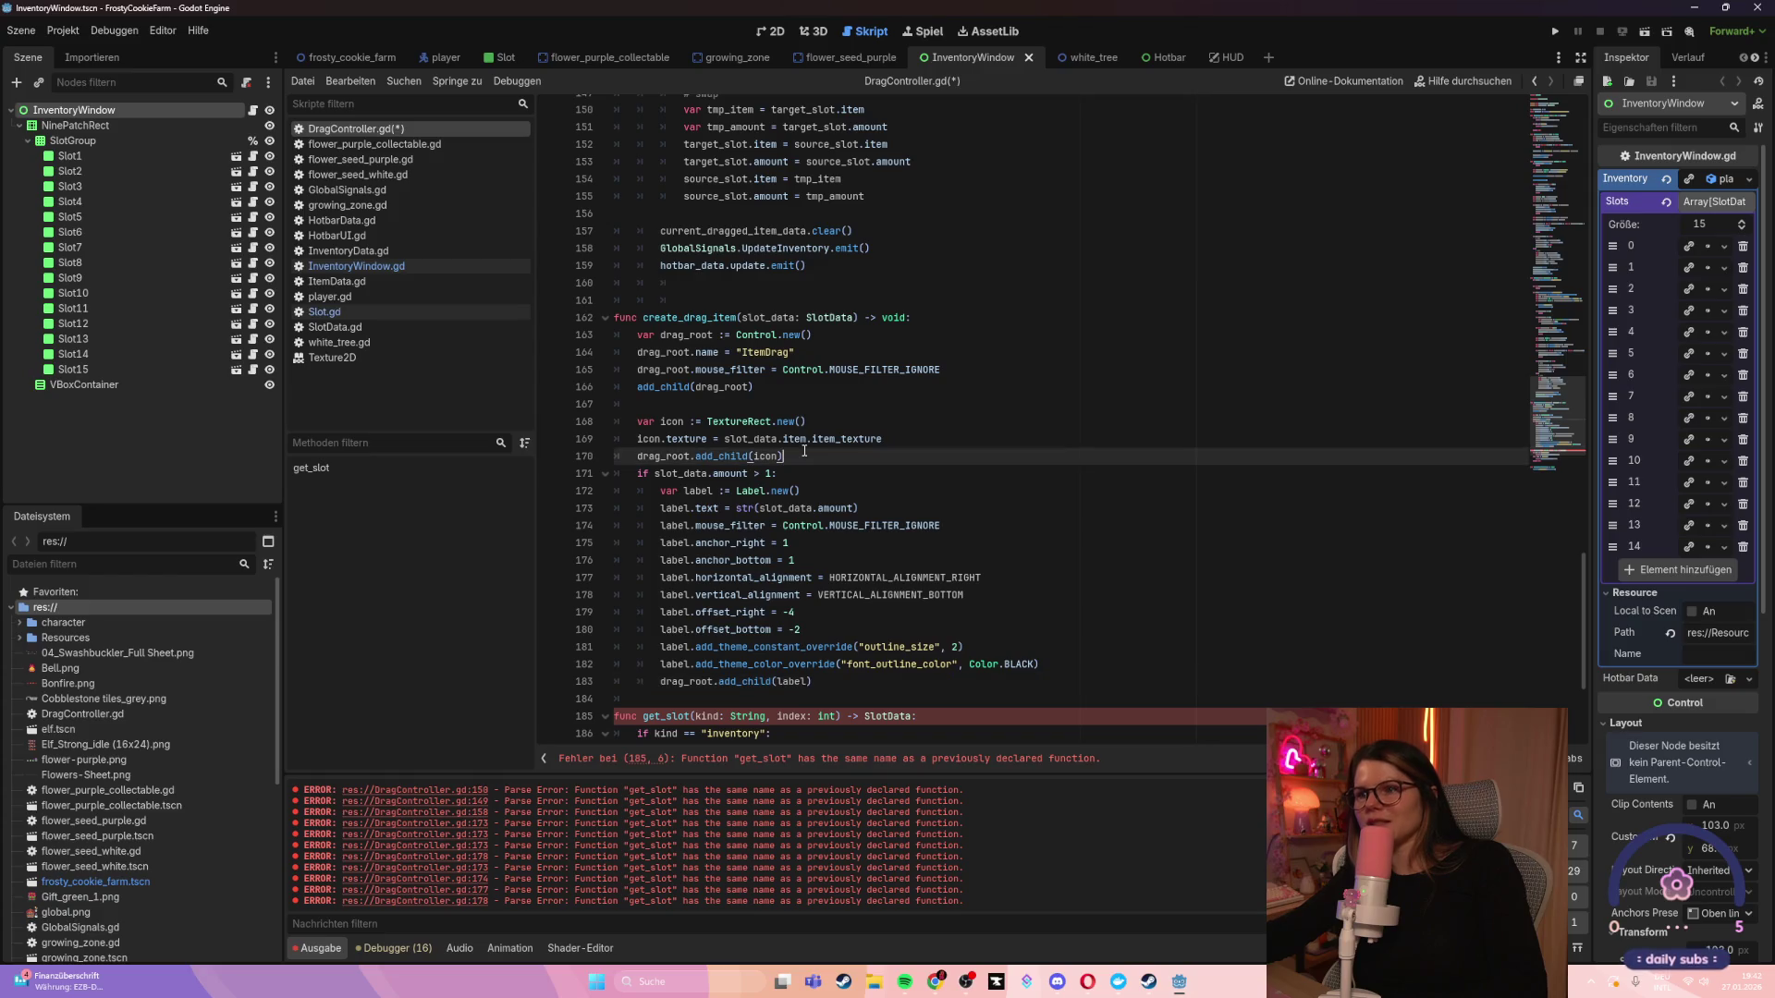
pyautogui.press('Return')
pyautogui.hotkey('ctrl', 's')
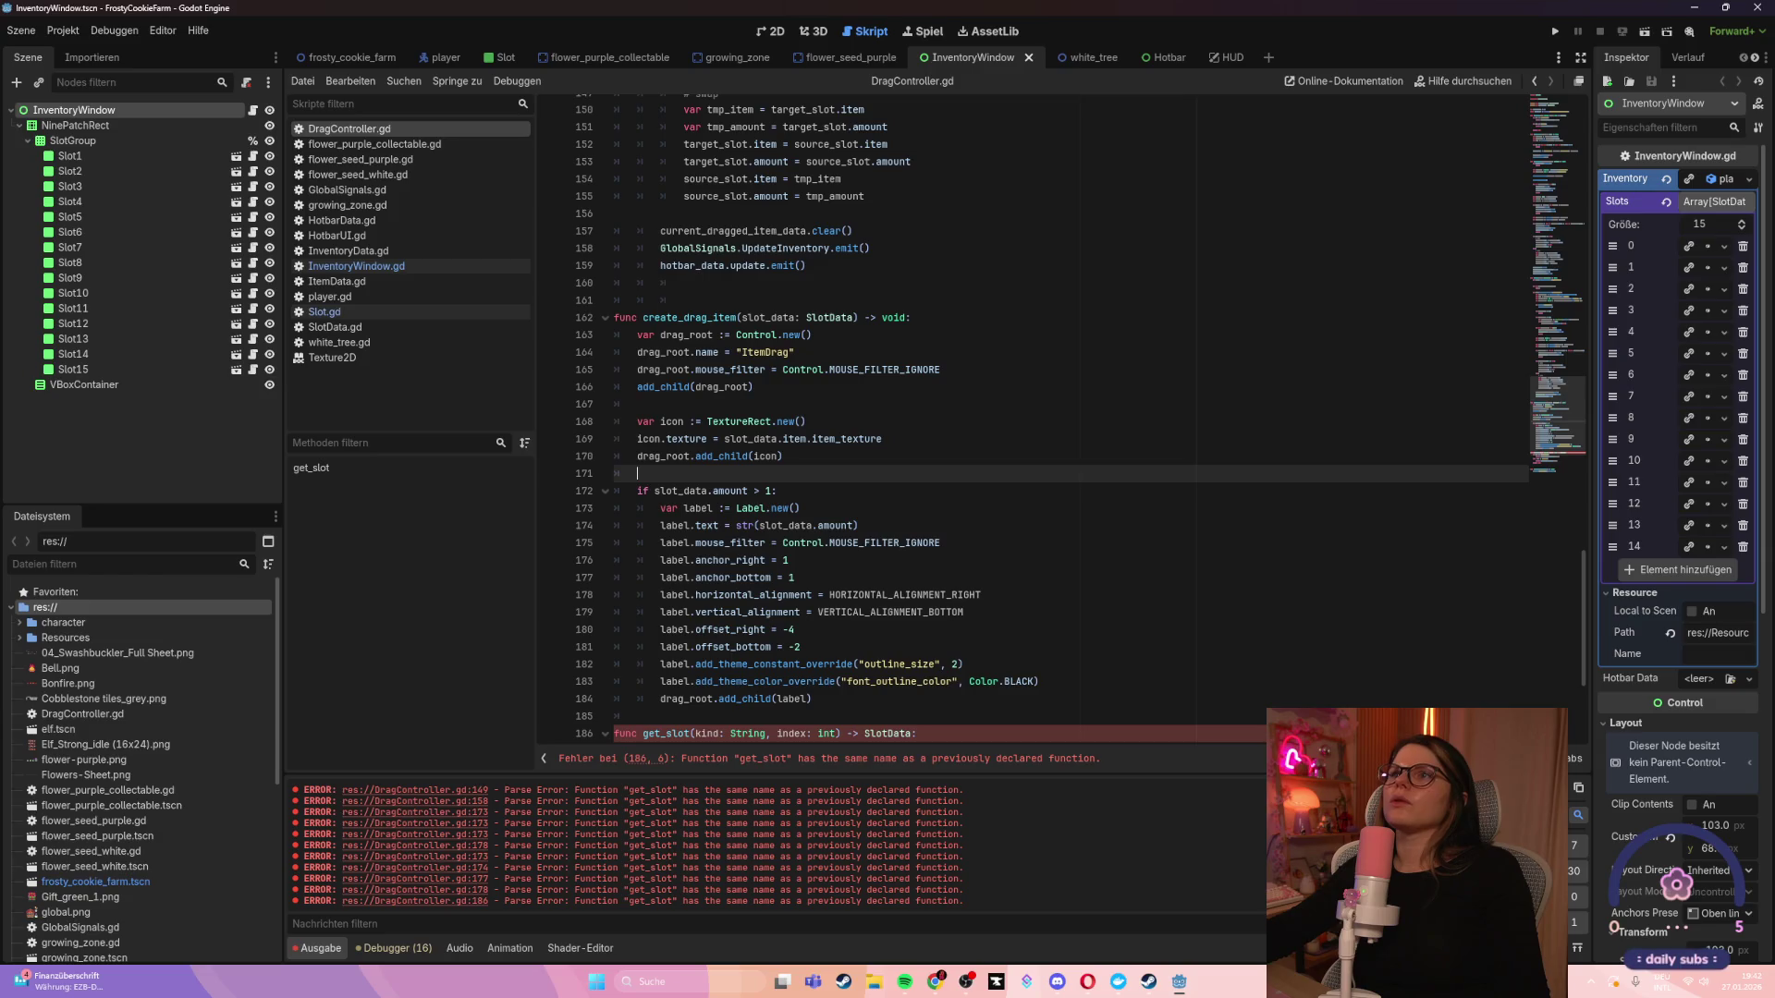
# Step: Delete the duplicate get_slot function that follows create_drag_item
pyautogui.scroll(-1, 884, 440)
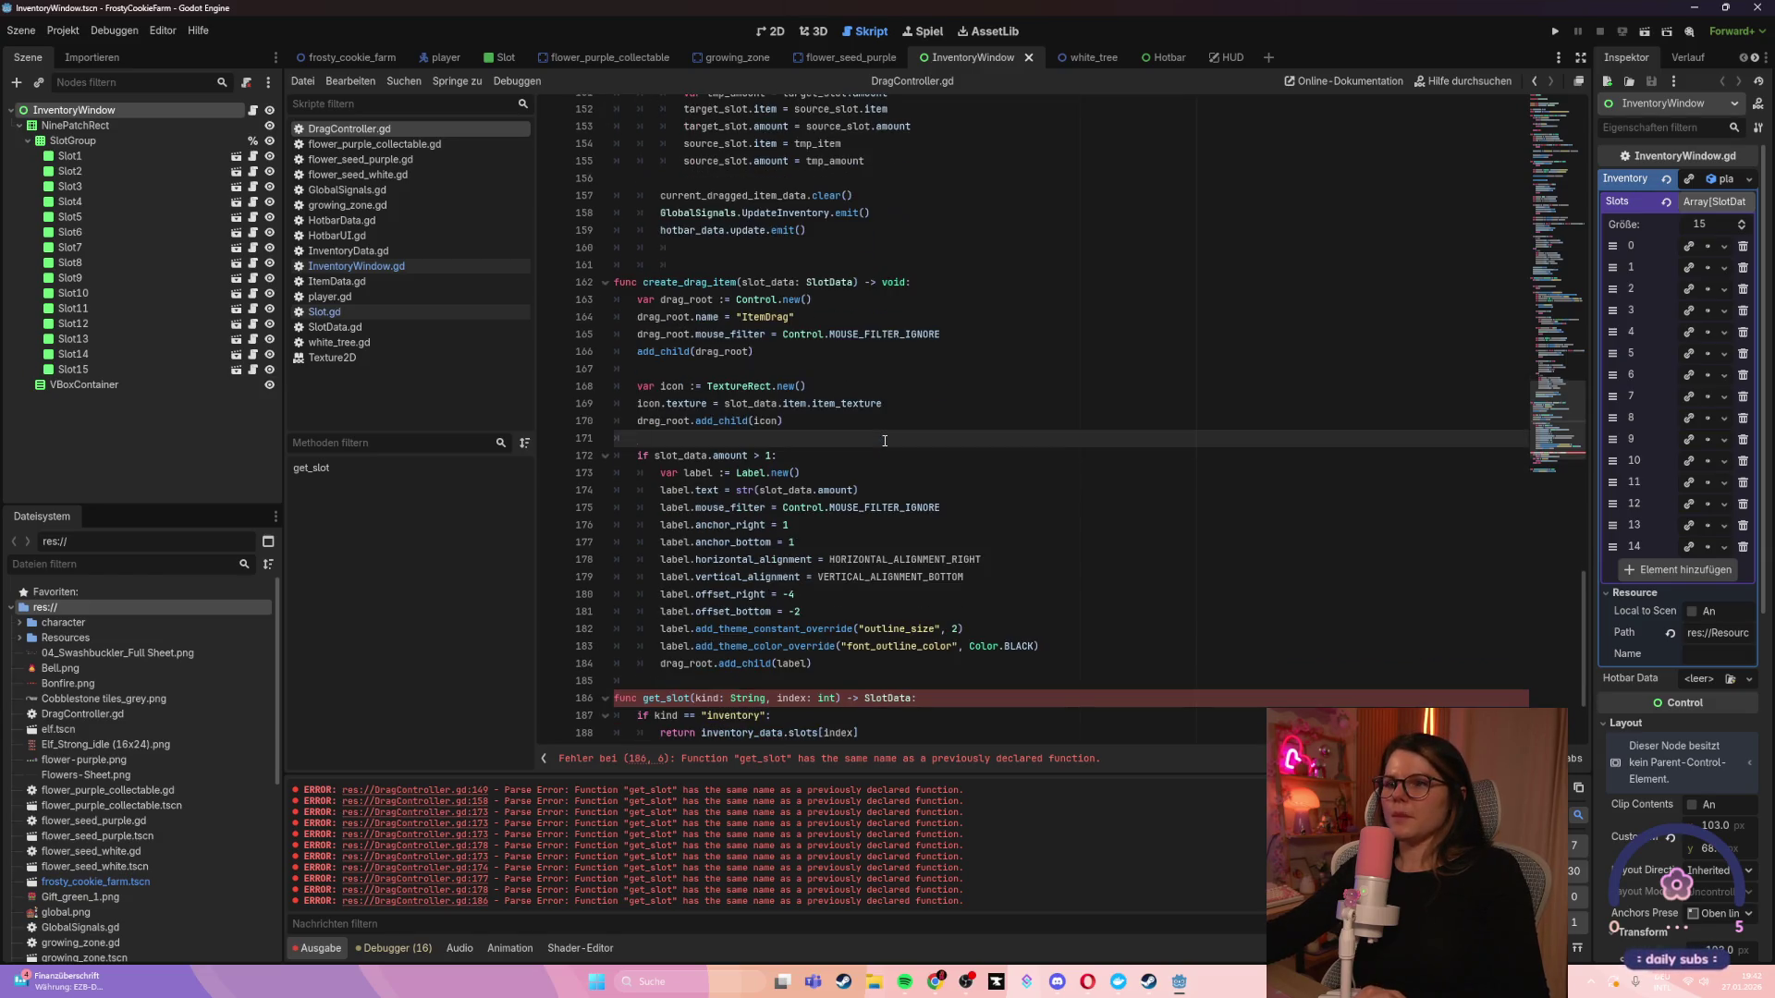
pyautogui.scroll(-2, 818, 448)
pyautogui.click(829, 576)
pyautogui.press('Return')
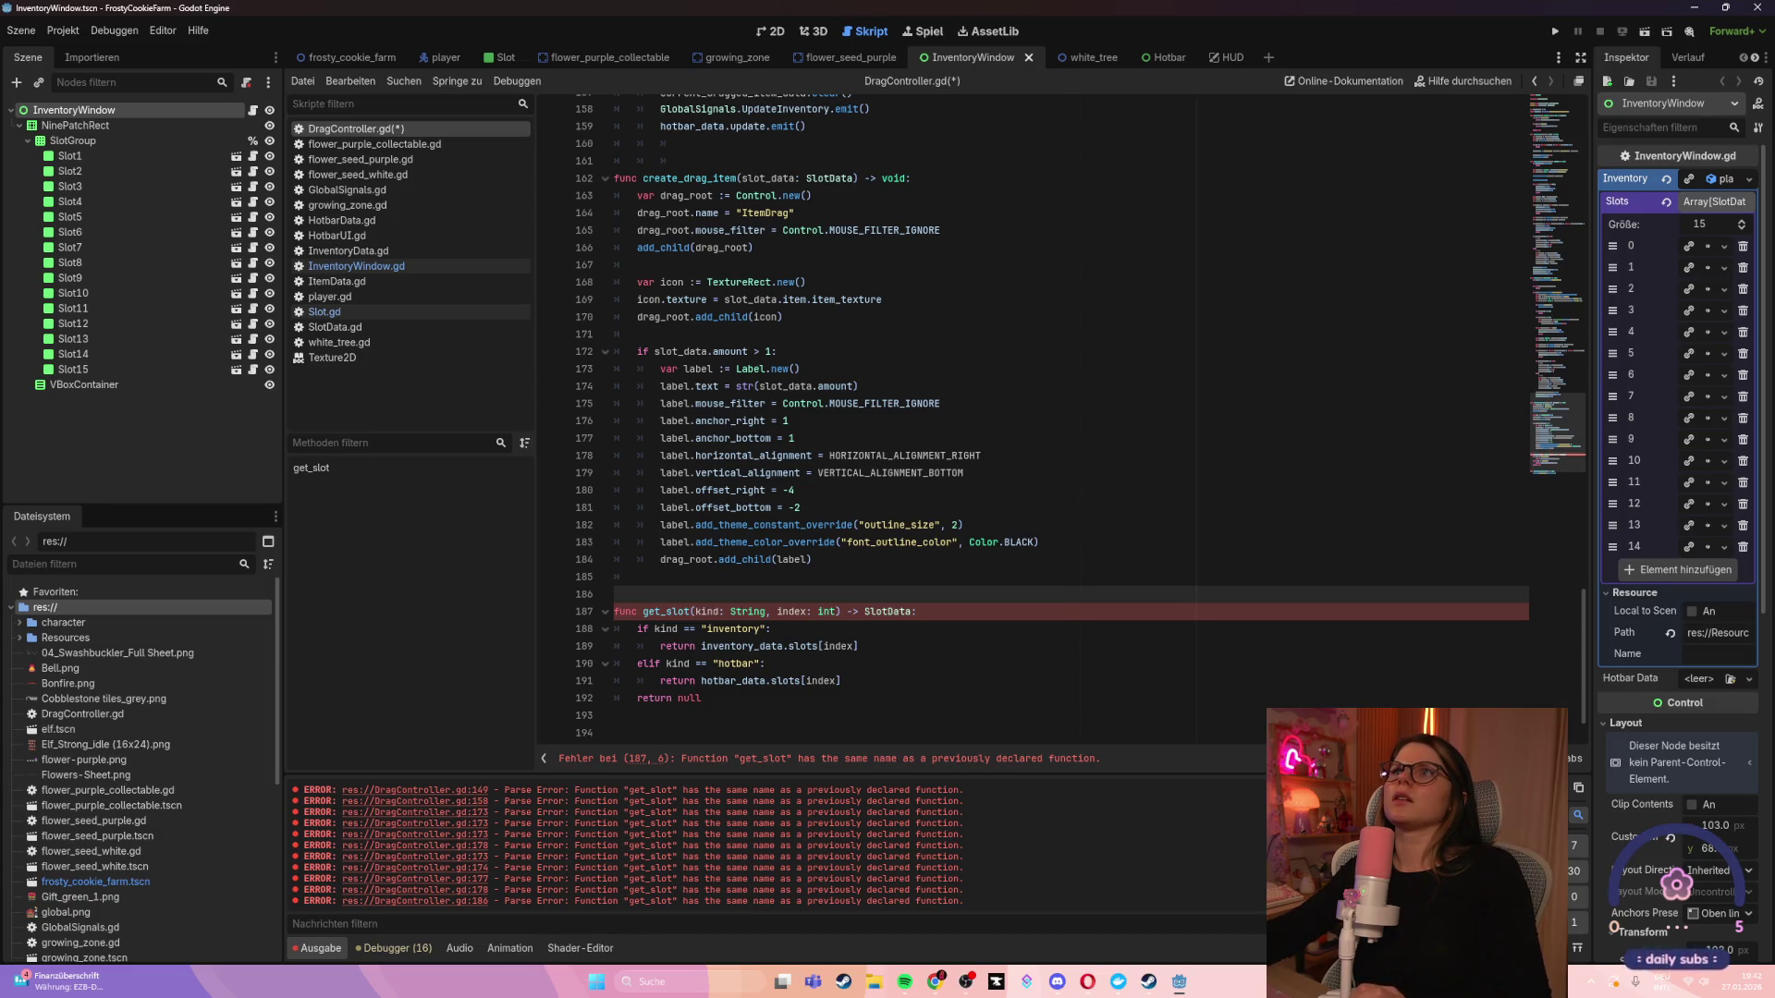
pyautogui.moveTo(647, 715); pyautogui.dragTo(570, 612)
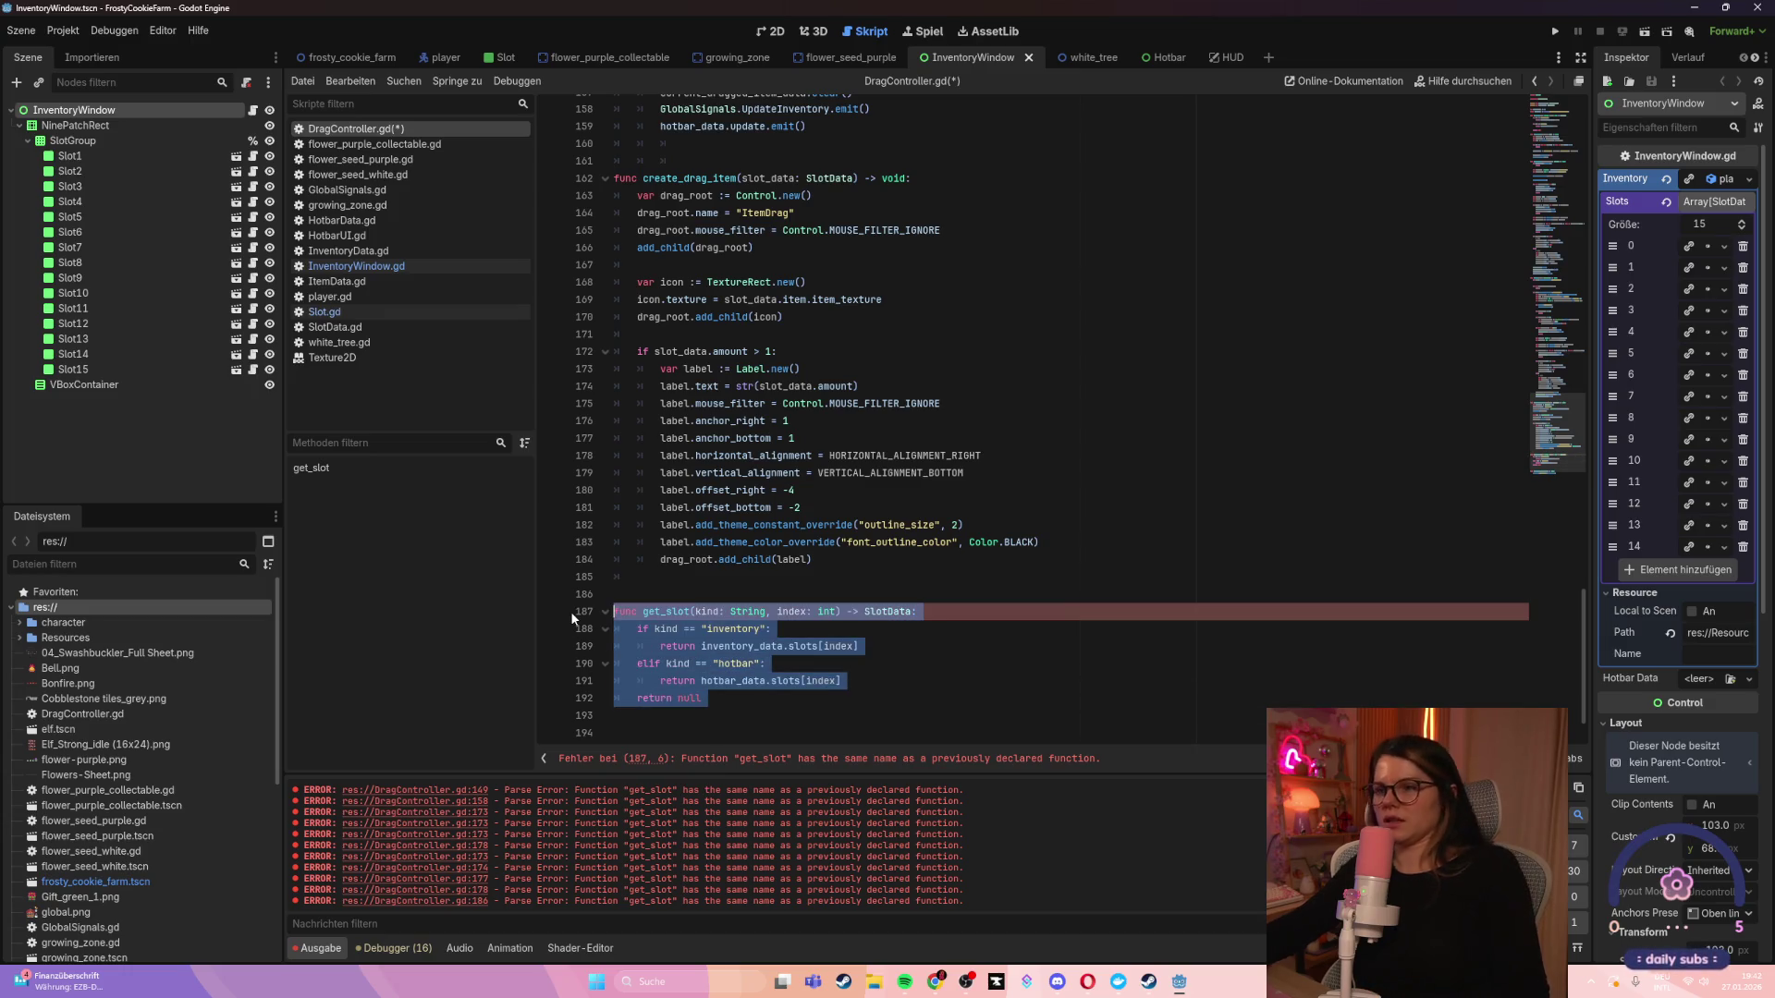
pyautogui.press('BackSpace')
pyautogui.press('BackSpace')
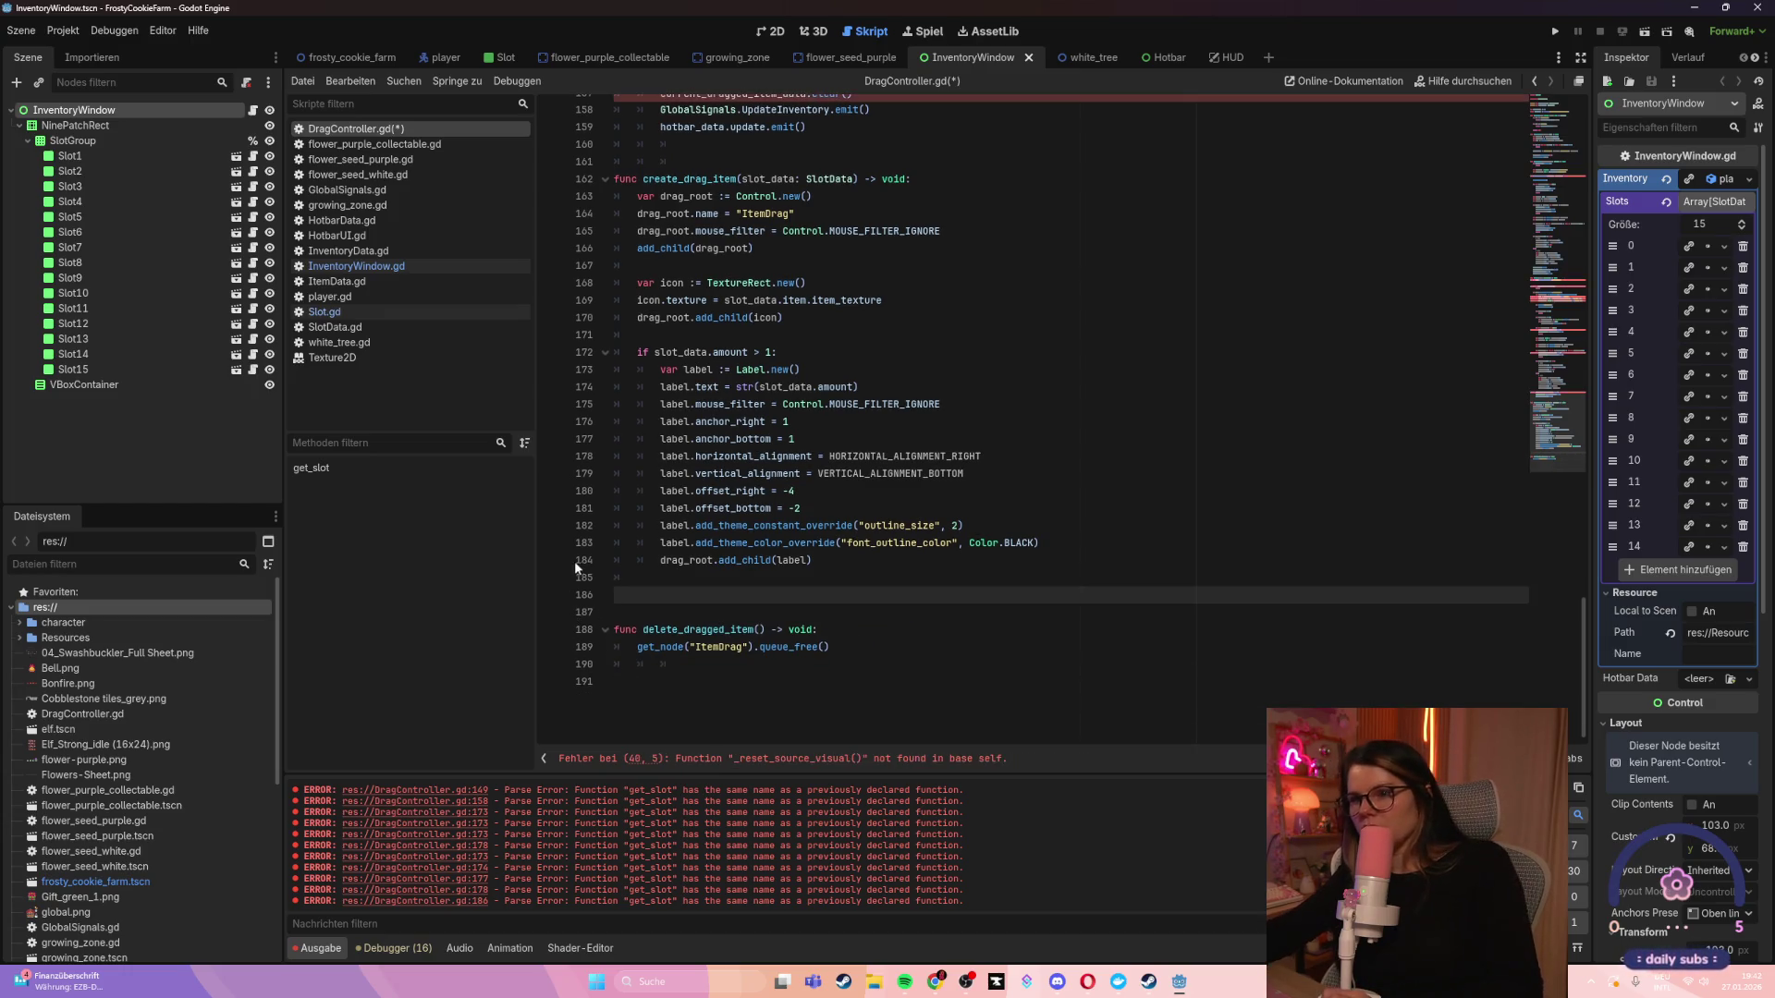
# Step: Paste get_slot below the first copy, undo the paste, and save DragController.gd
pyautogui.scroll(15, 924, 534)
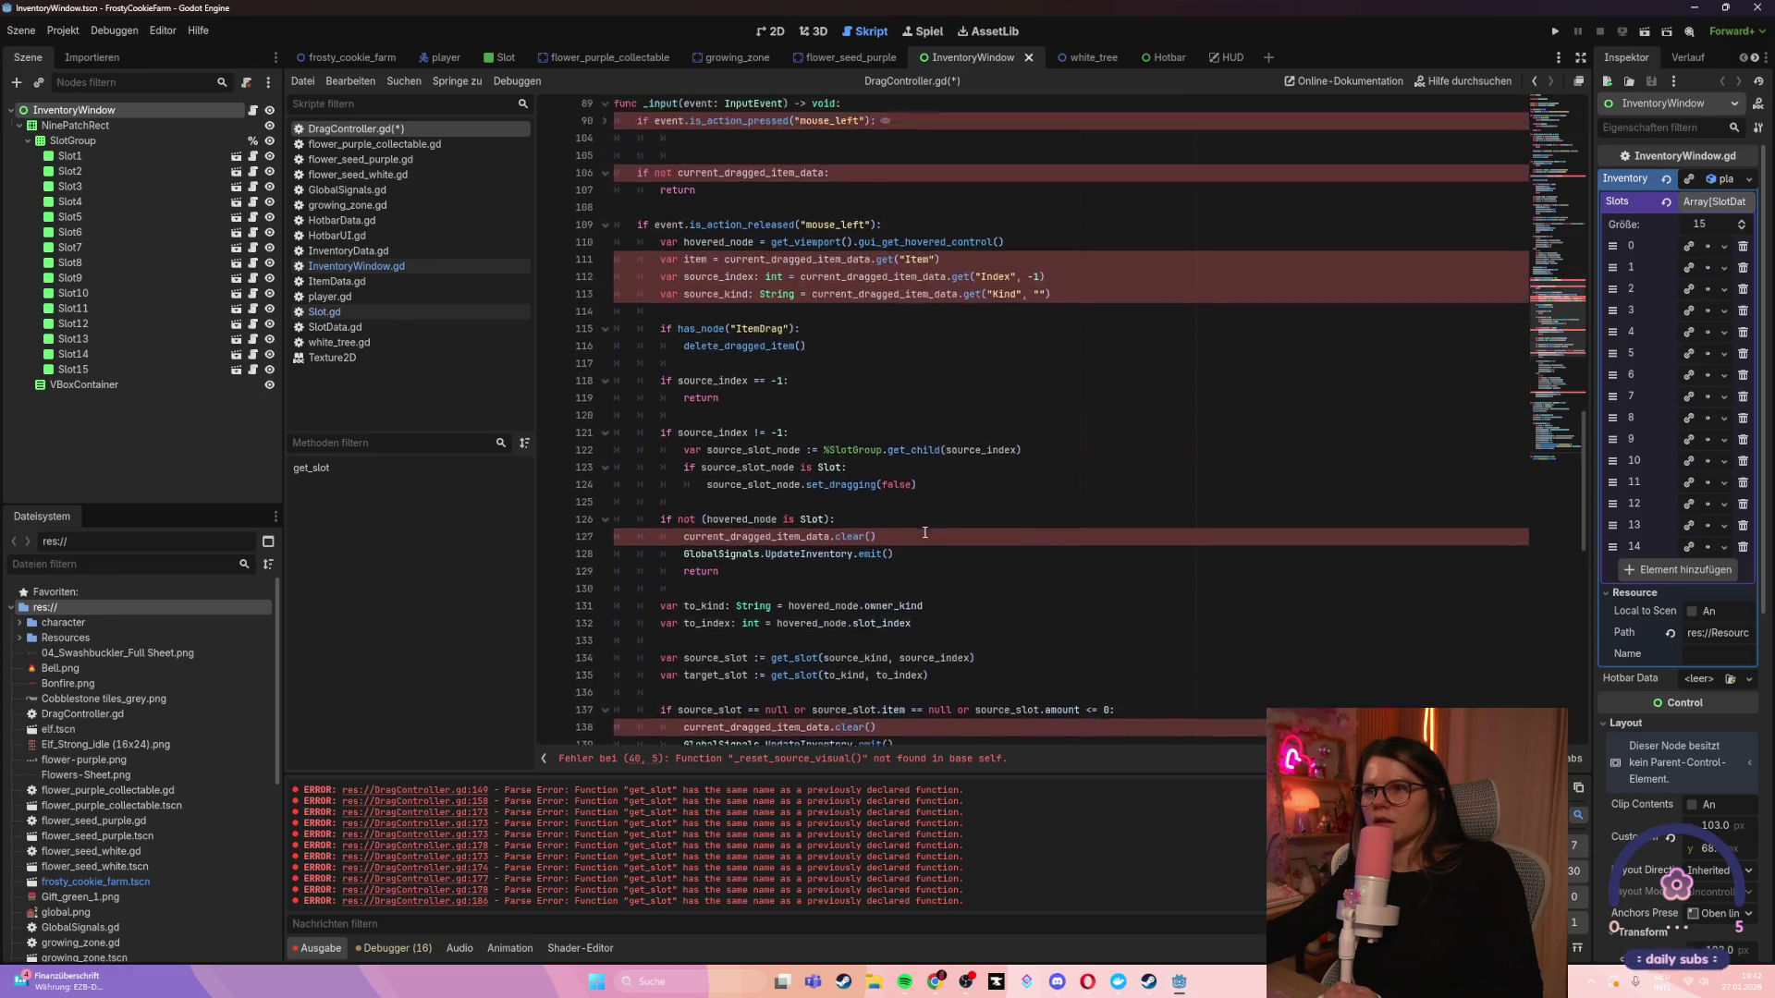
pyautogui.scroll(10, 924, 533)
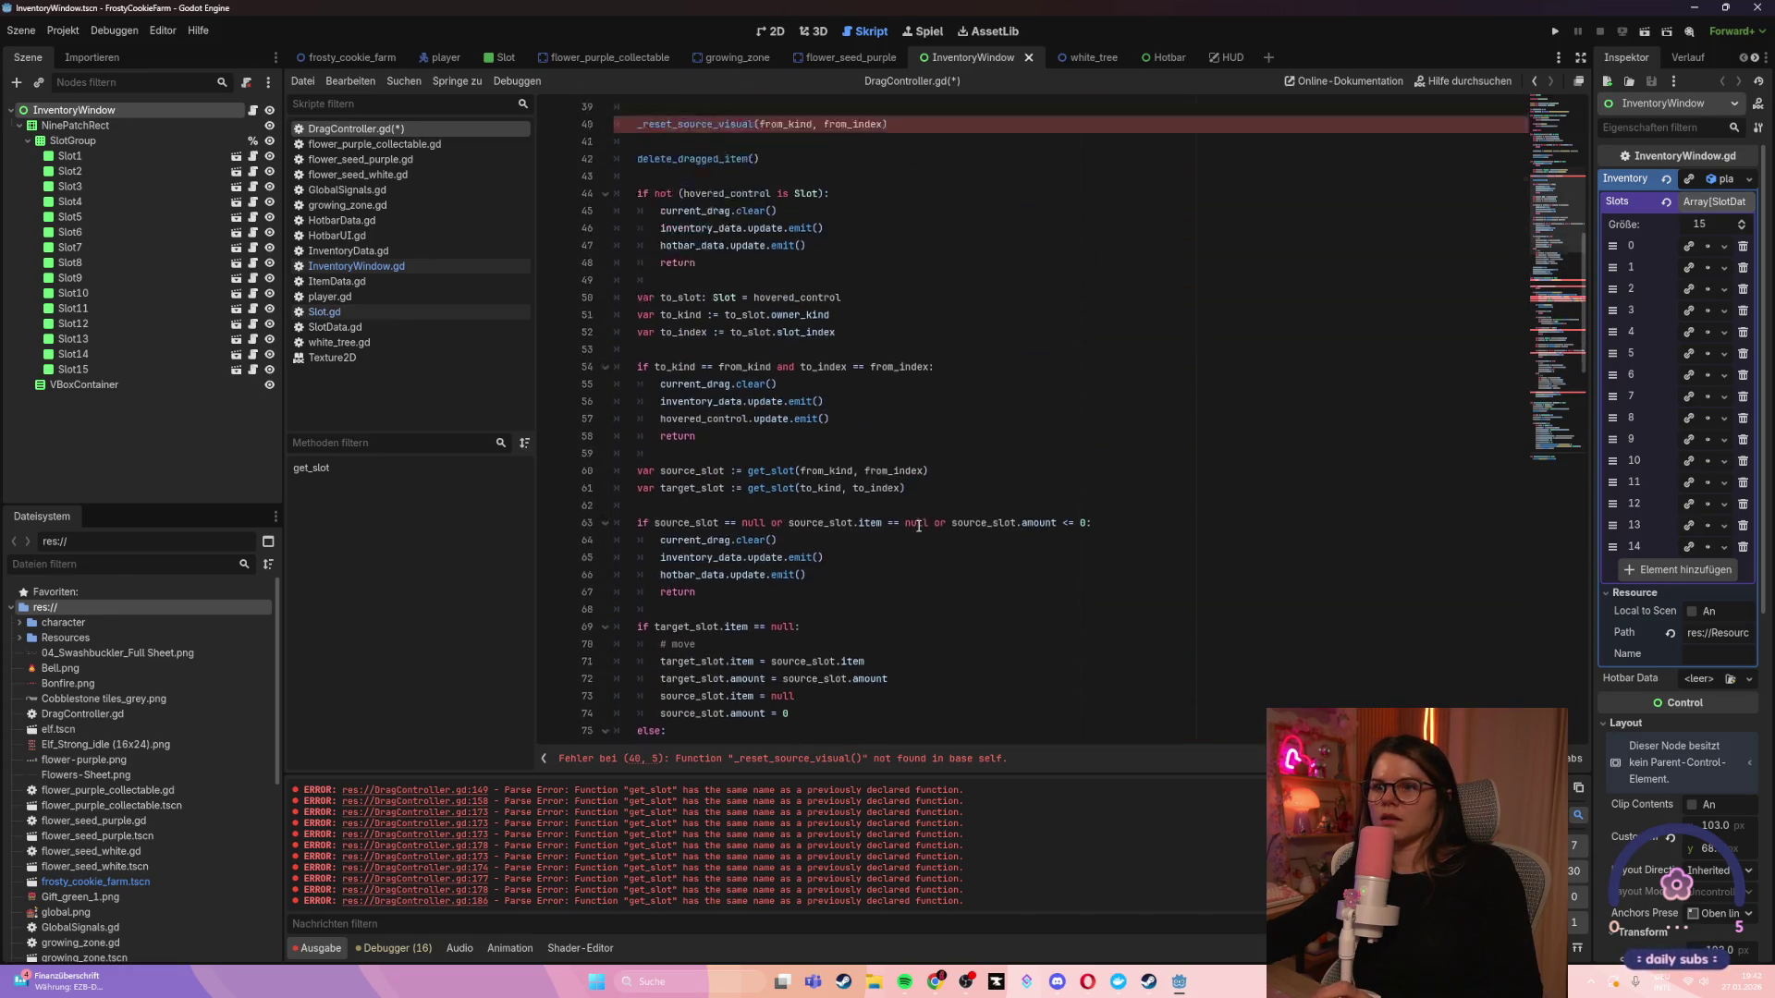
pyautogui.scroll(9, 918, 526)
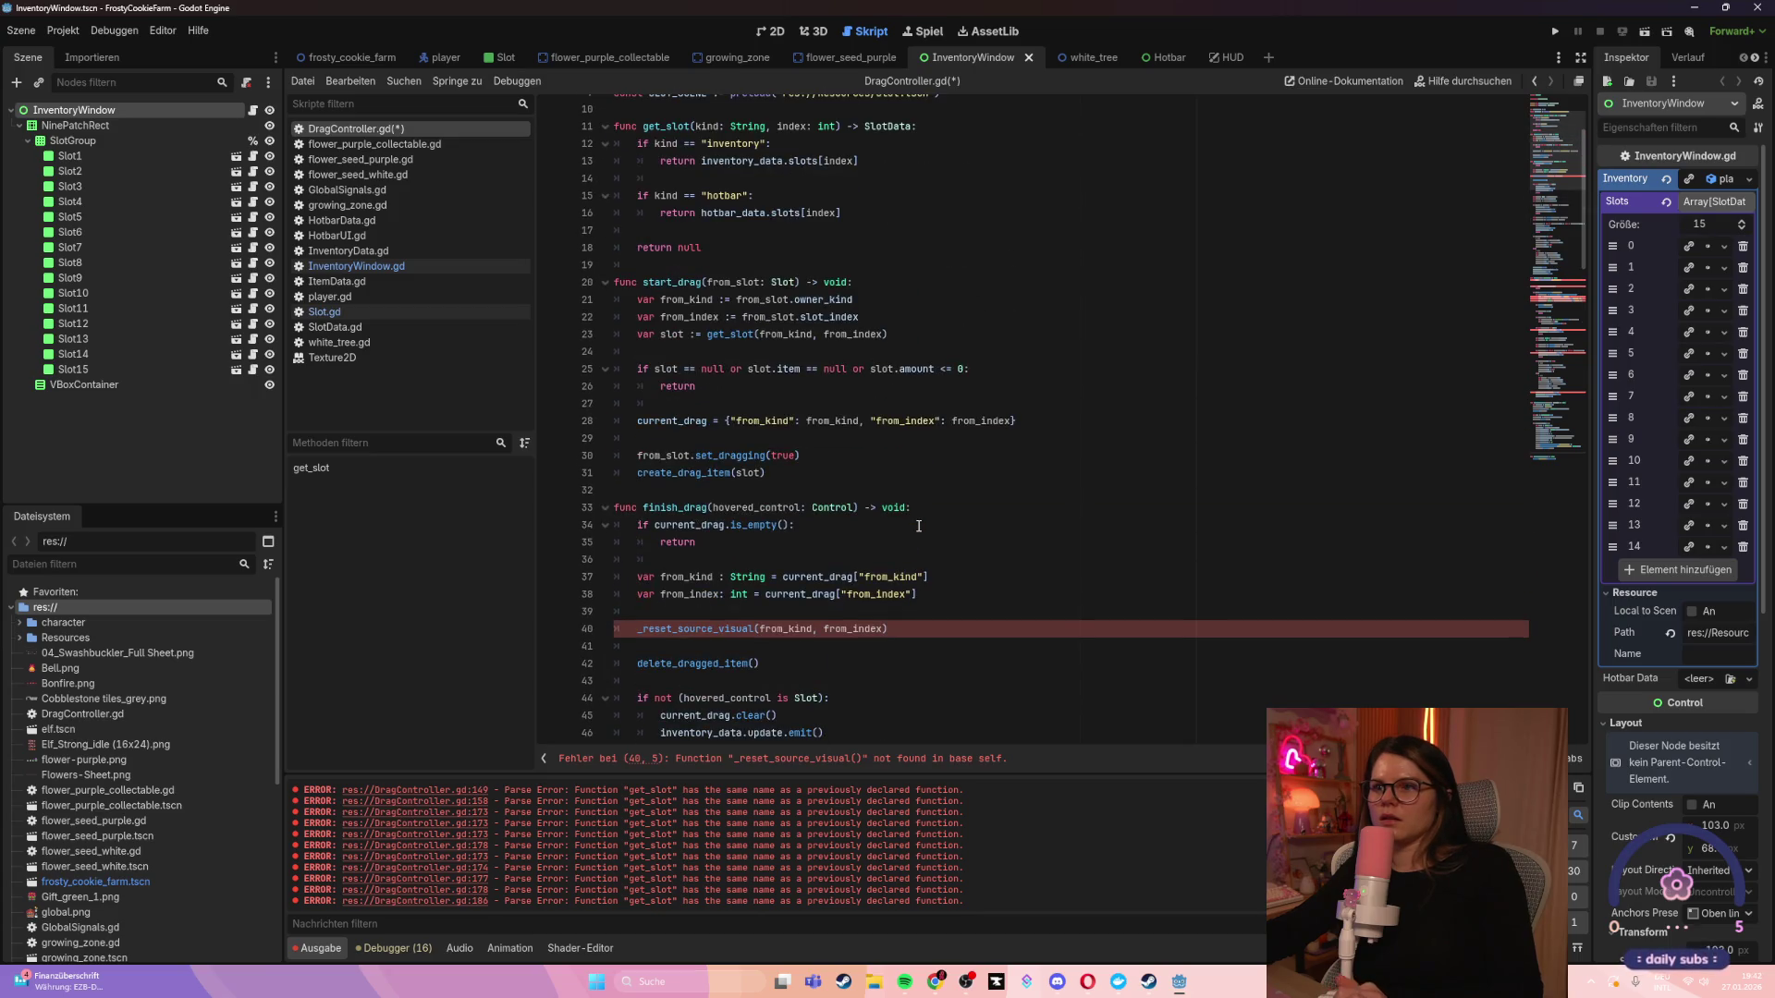
pyautogui.scroll(3, 918, 526)
pyautogui.click(788, 397)
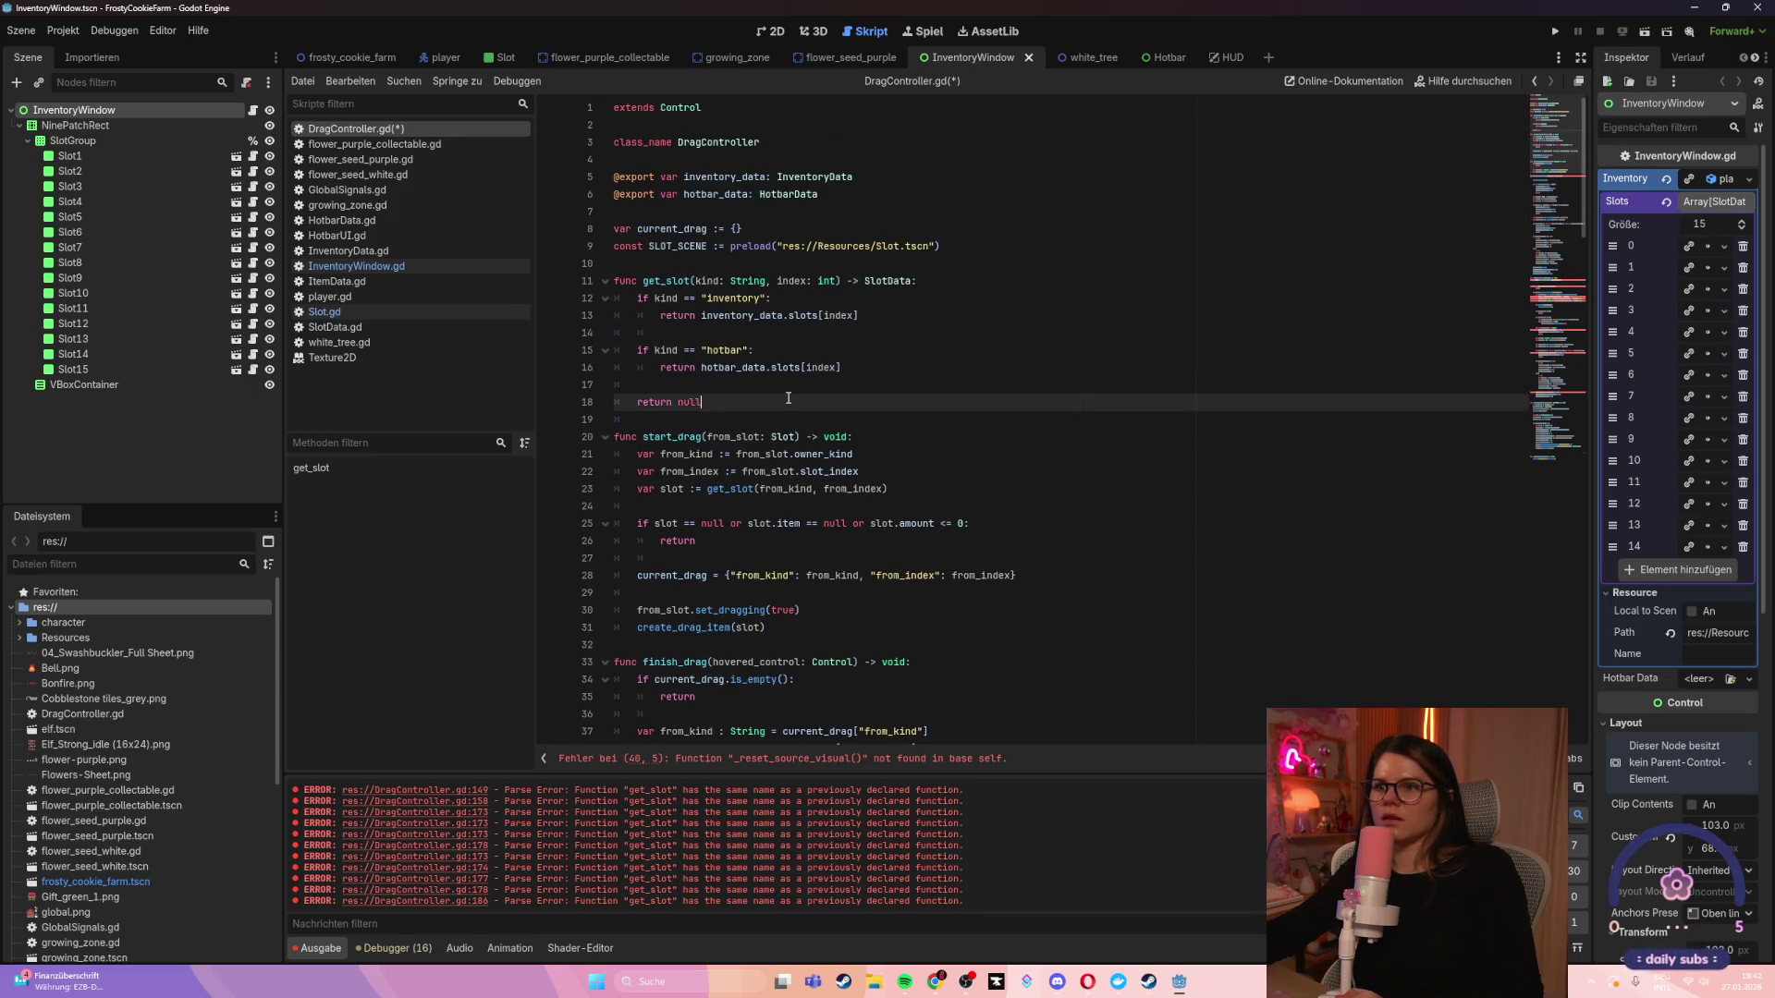
pyautogui.press('Return')
pyautogui.press('Return')
pyautogui.hotkey('ctrl', 'v')
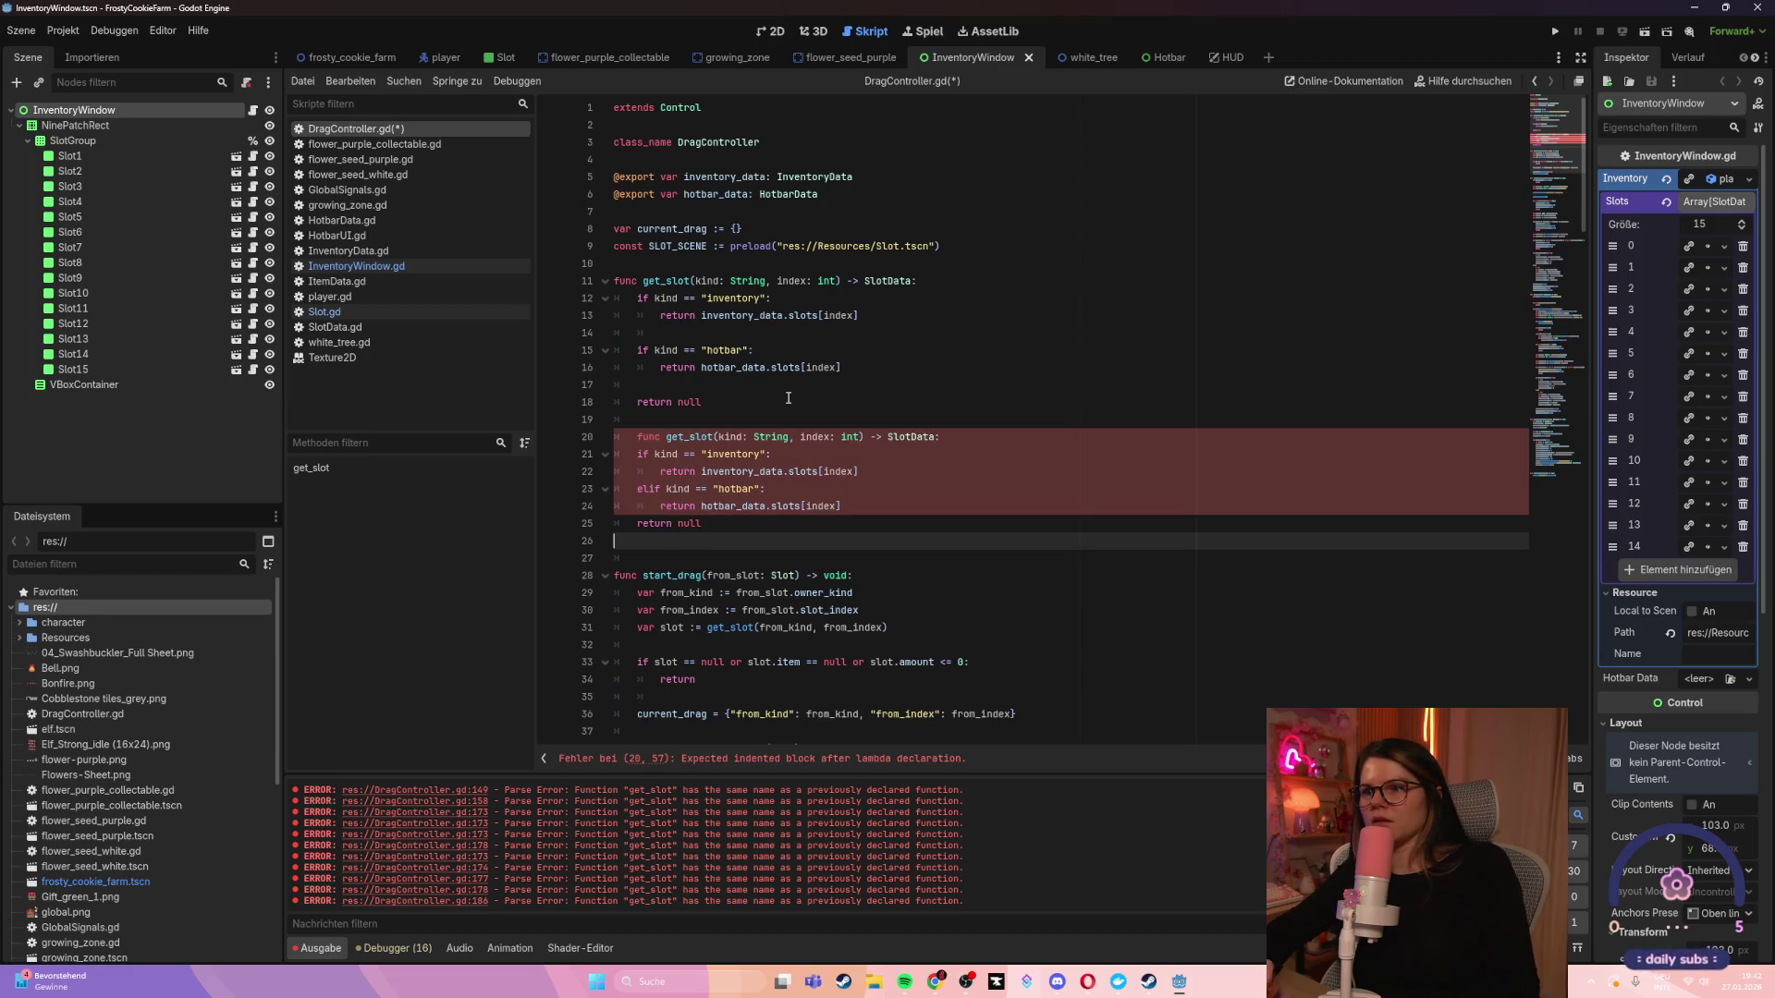
pyautogui.hotkey('ctrl', 'z')
pyautogui.hotkey('ctrl', 'z')
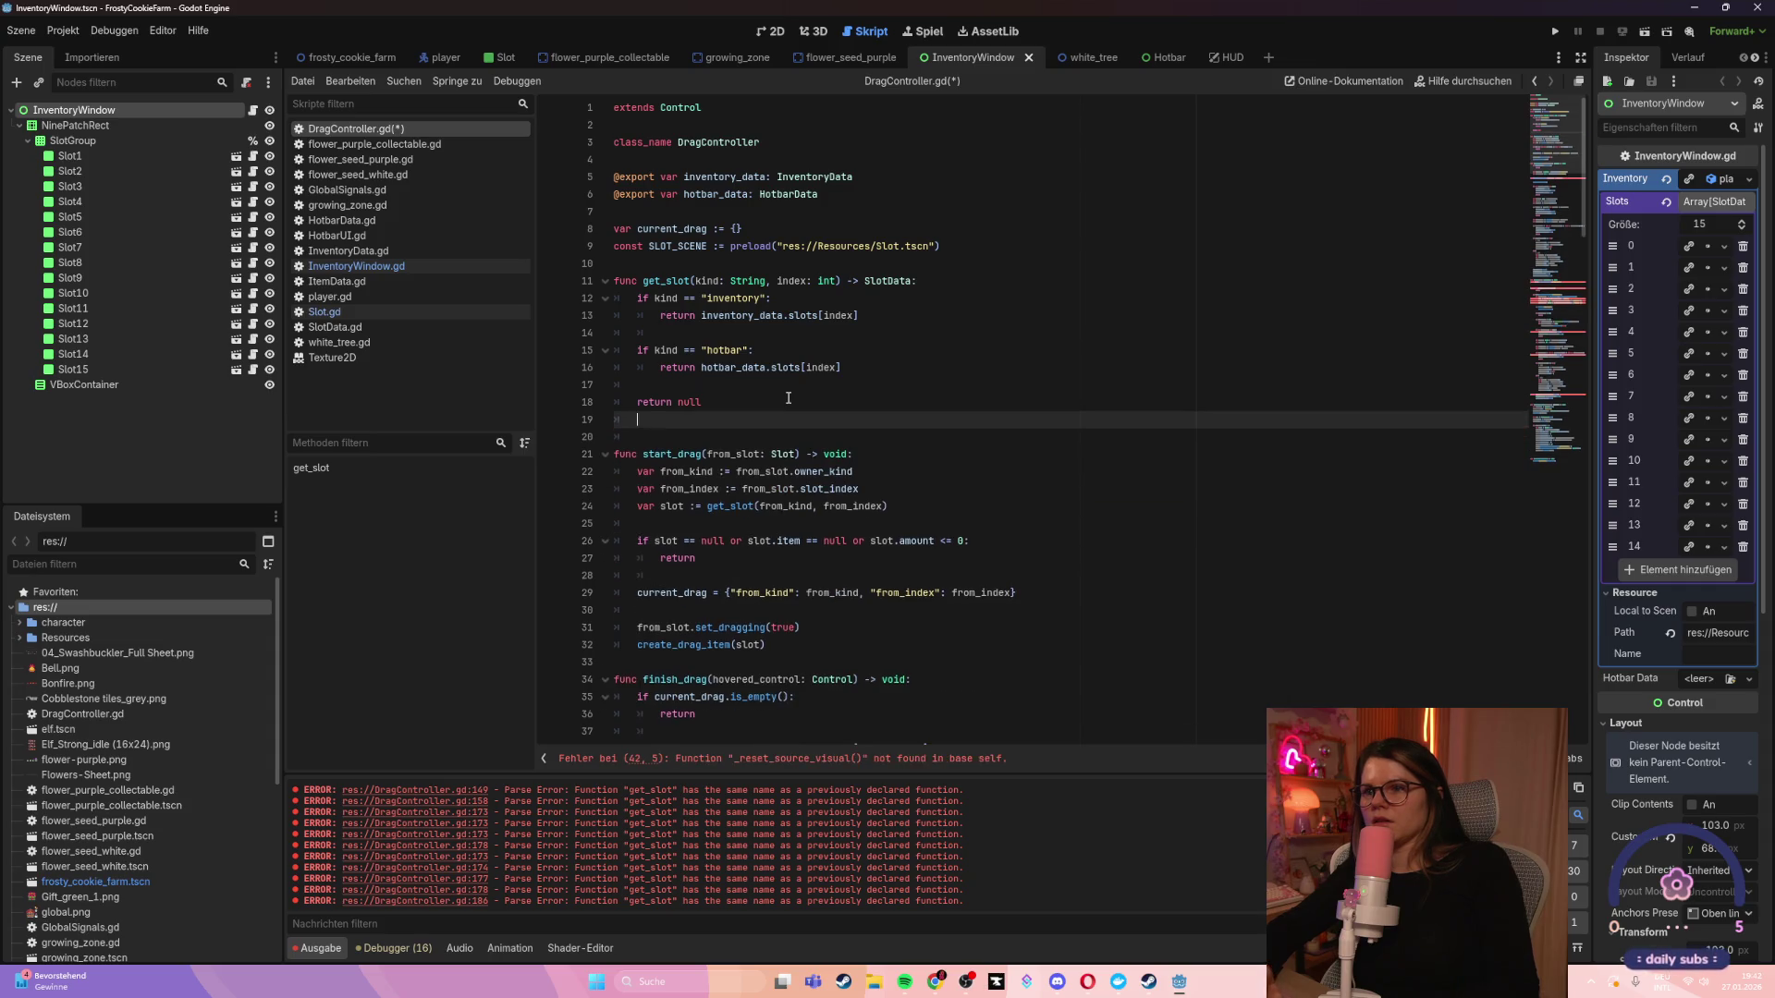
pyautogui.hotkey('ctrl', 's')
pyautogui.scroll(-6, 917, 659)
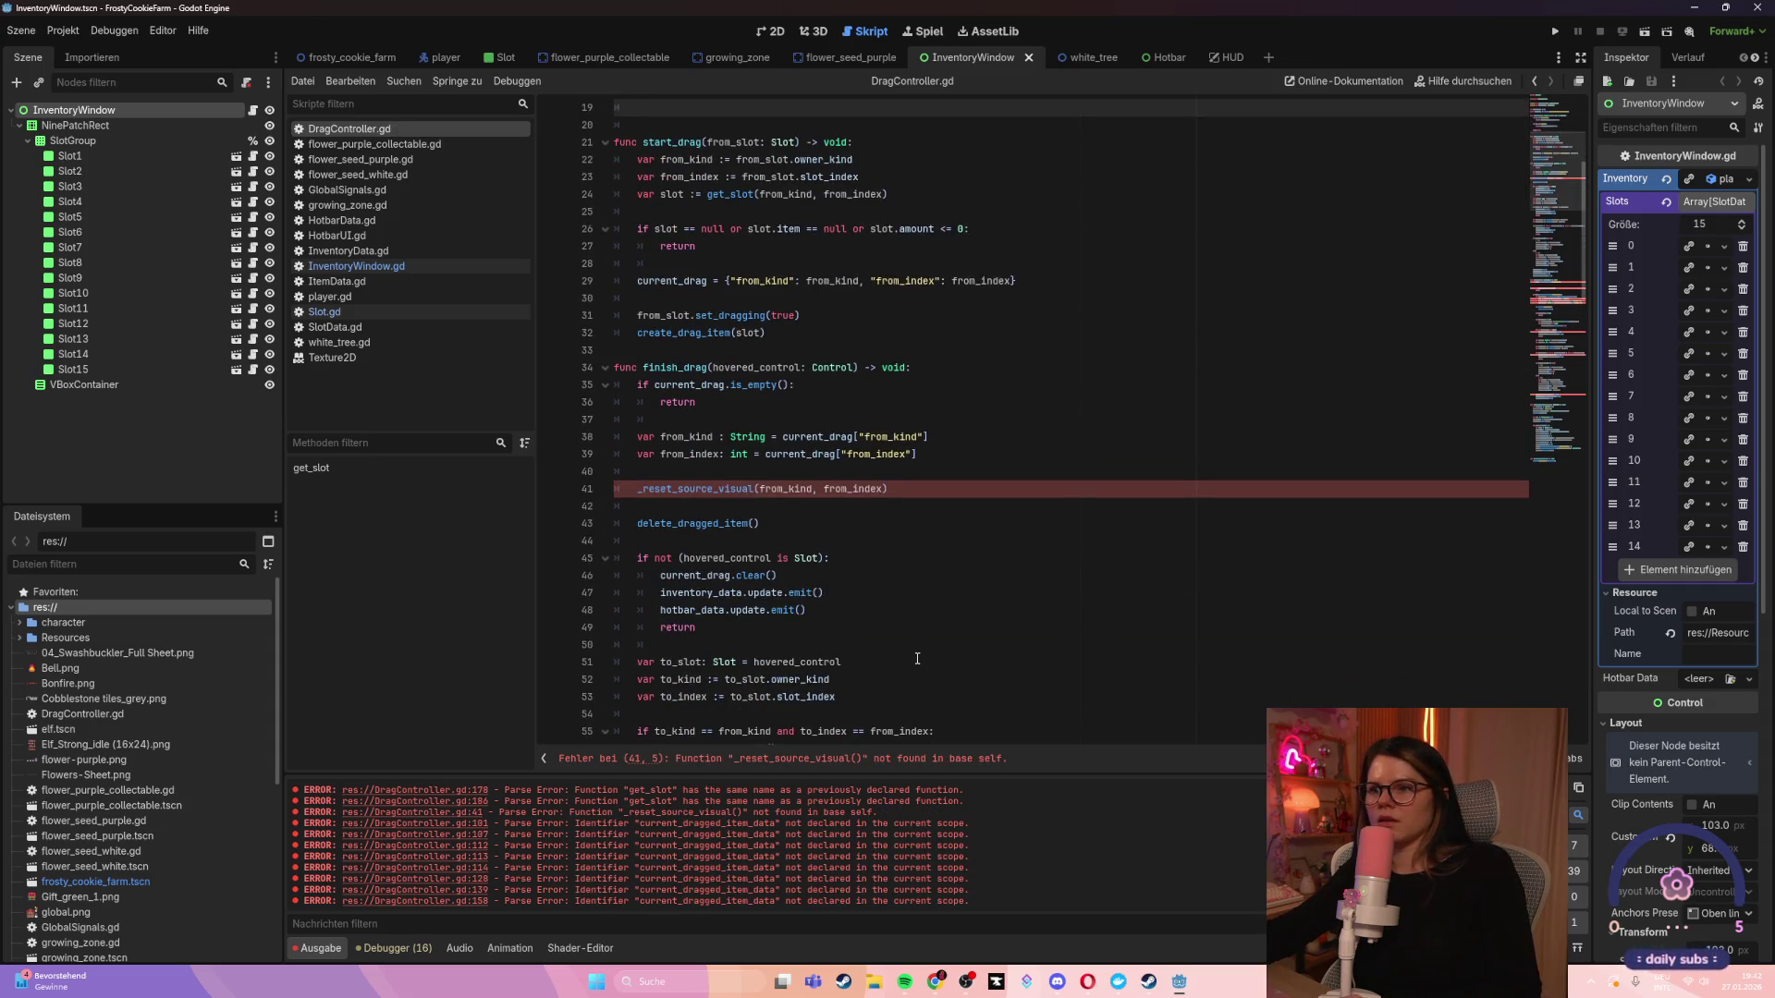
pyautogui.scroll(-15, 917, 658)
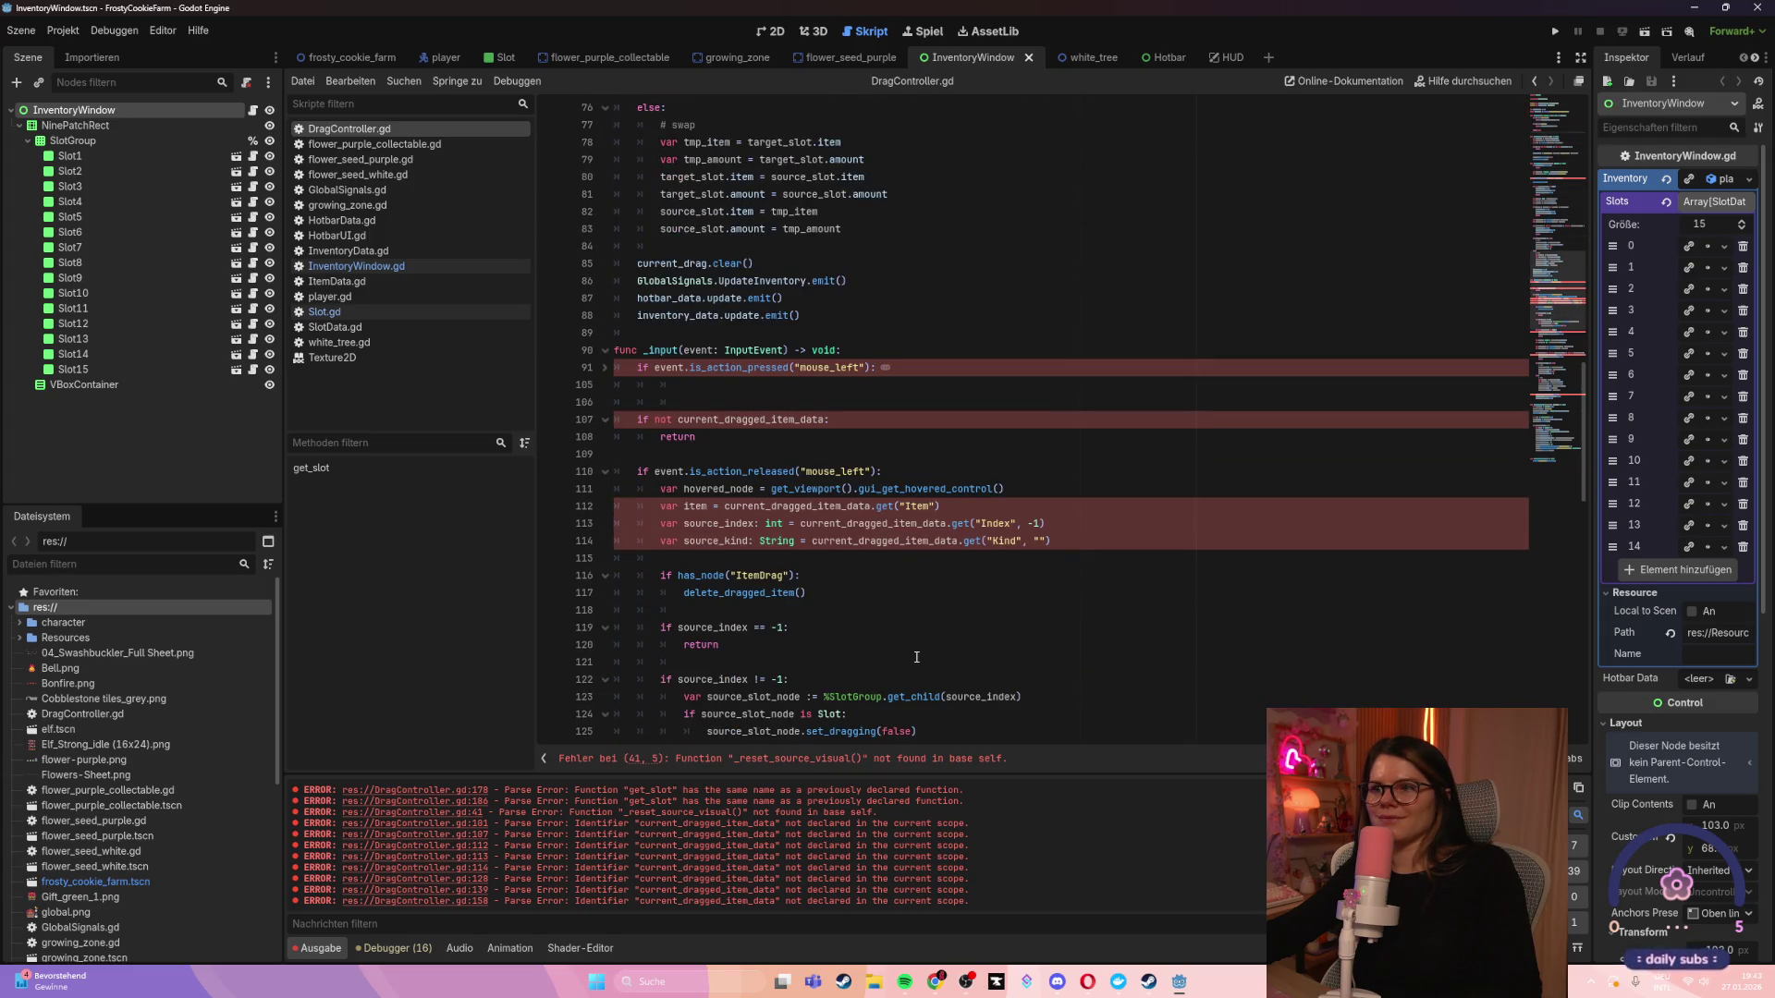
pyautogui.scroll(-5, 917, 658)
pyautogui.scroll(-15, 917, 658)
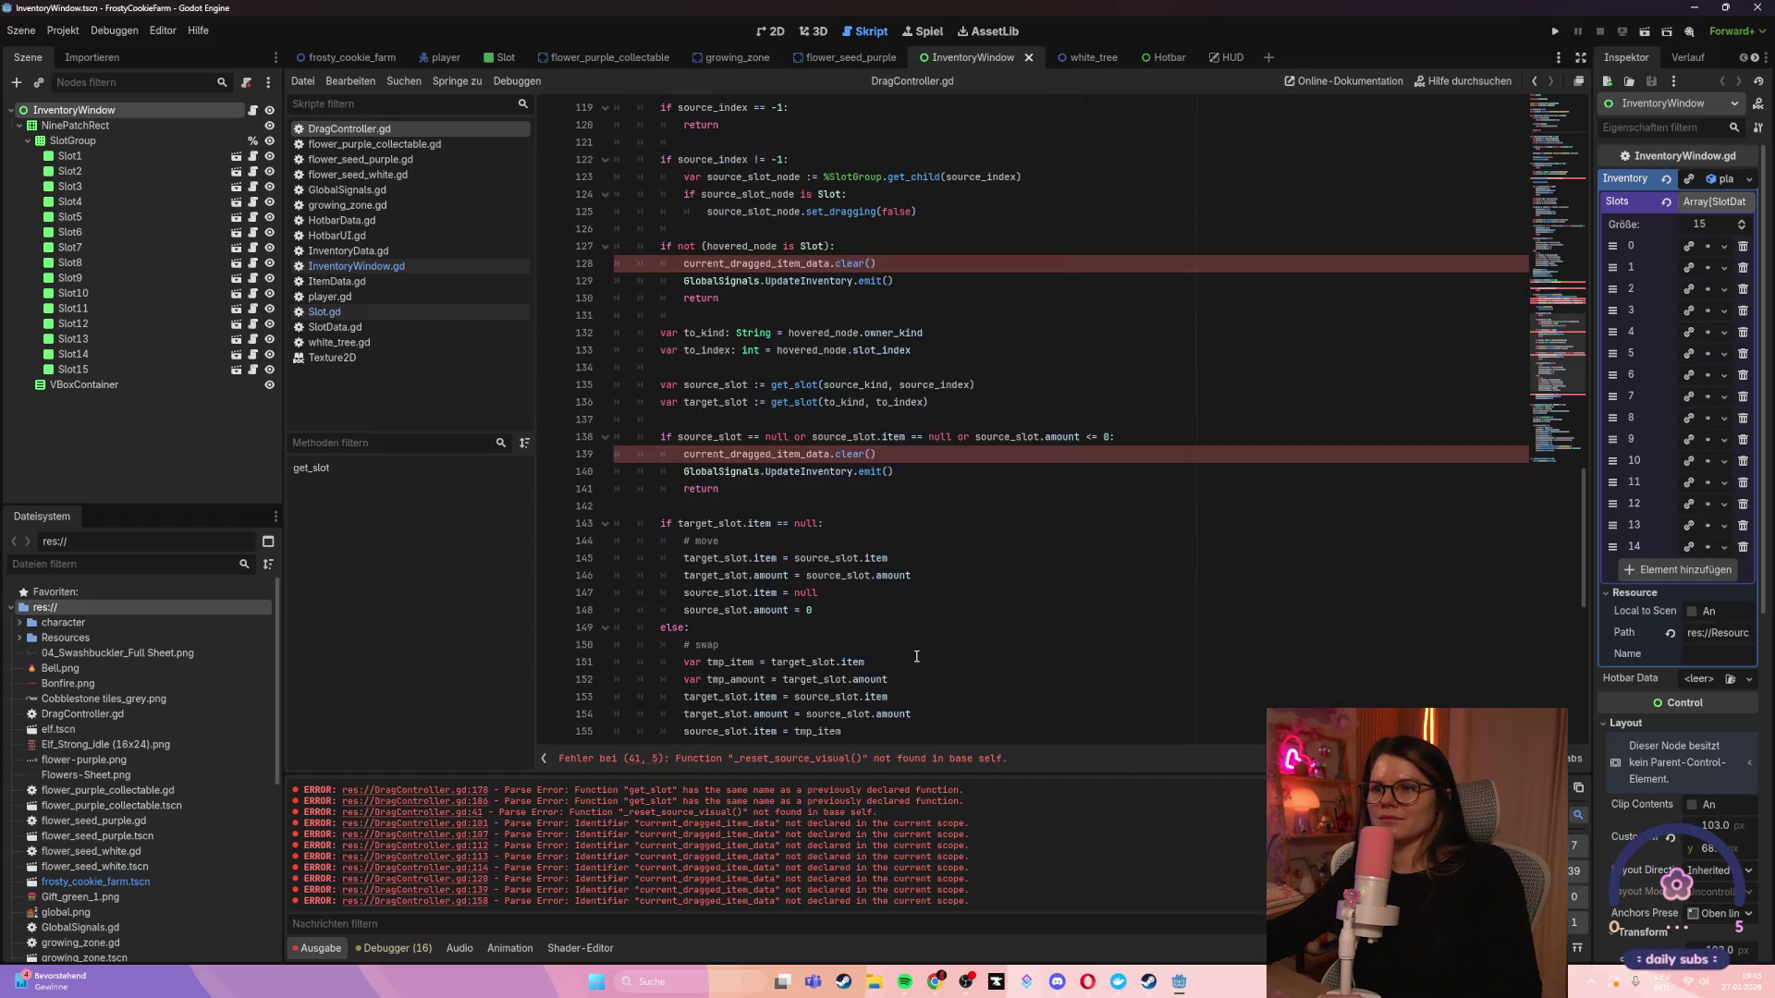
pyautogui.scroll(-1, 917, 656)
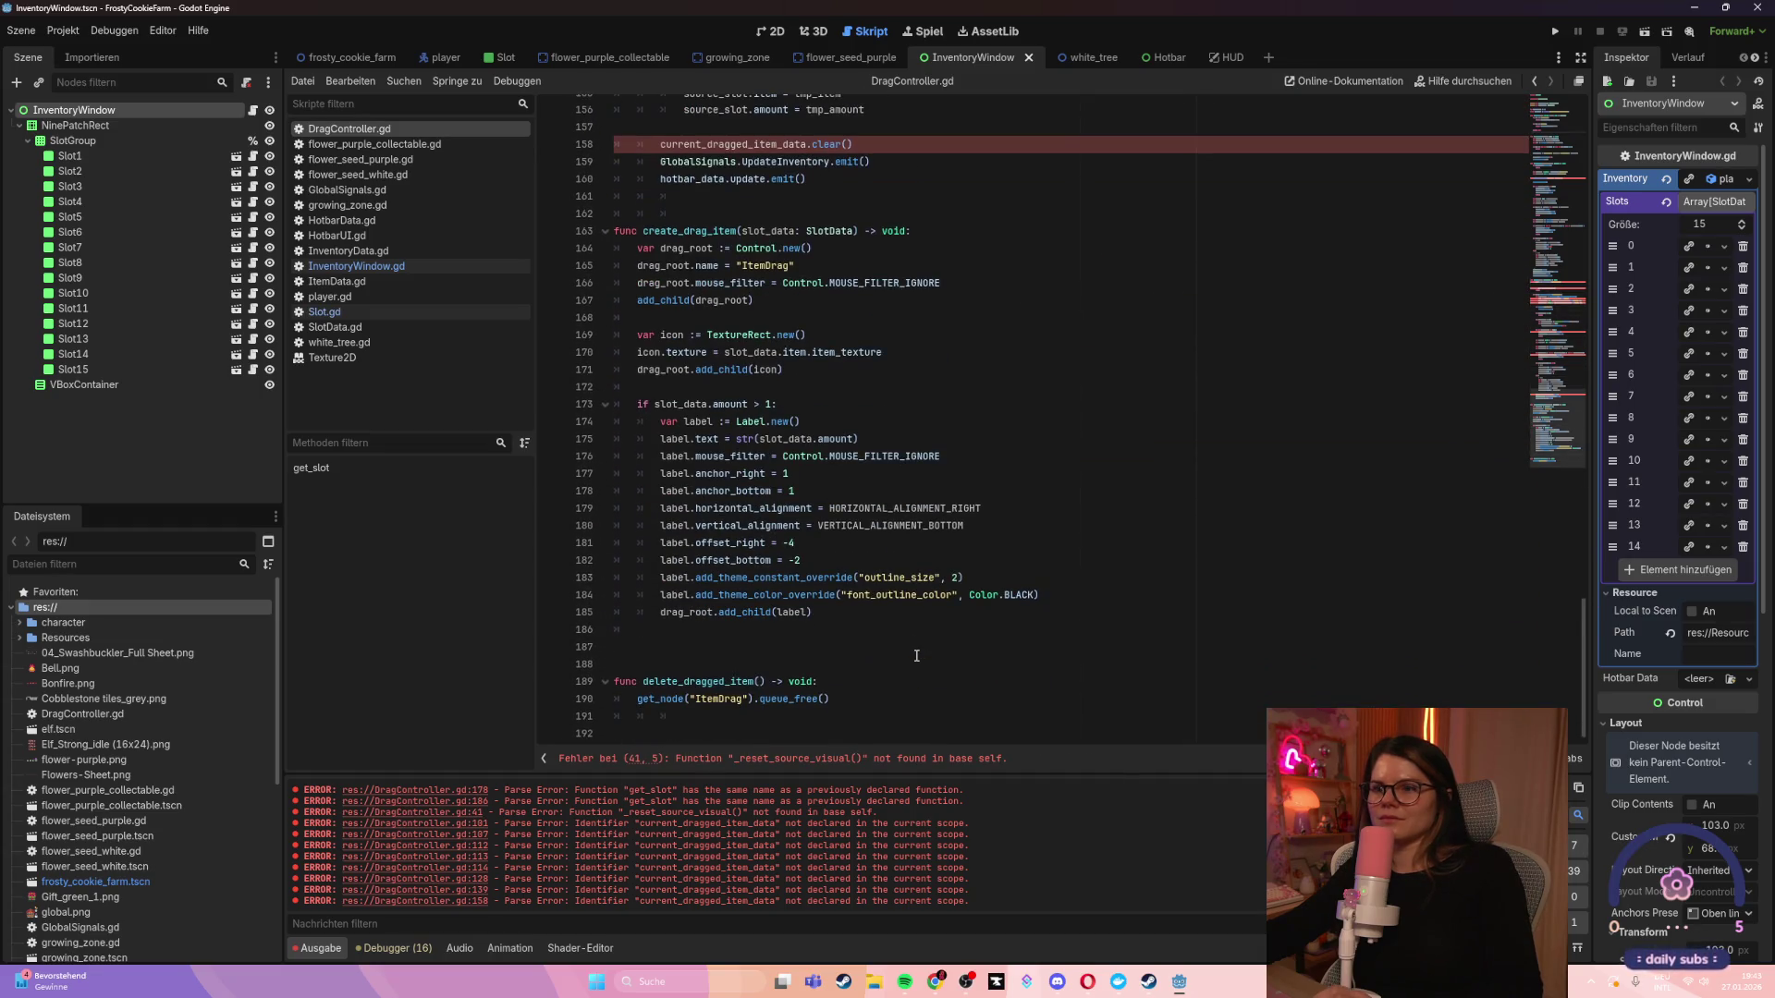
# Step: Add a new _process function below create_drag_item
pyautogui.click(903, 652)
pyautogui.press('Return')
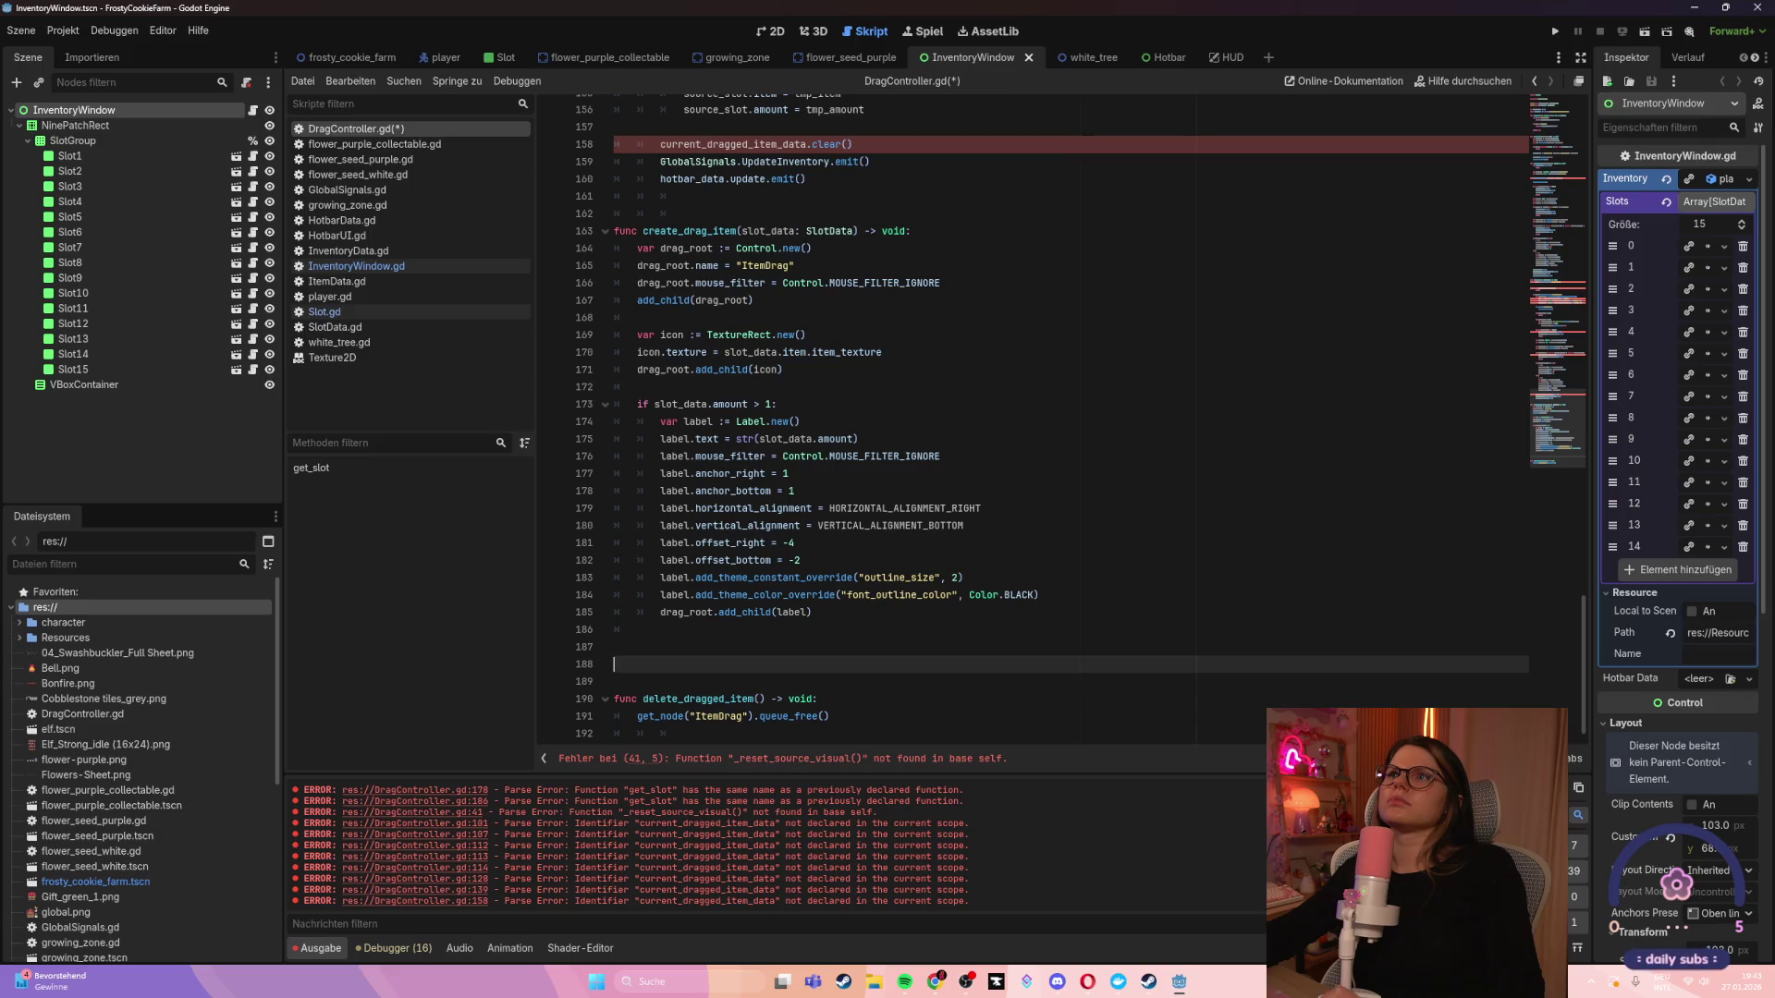
pyautogui.write('func')
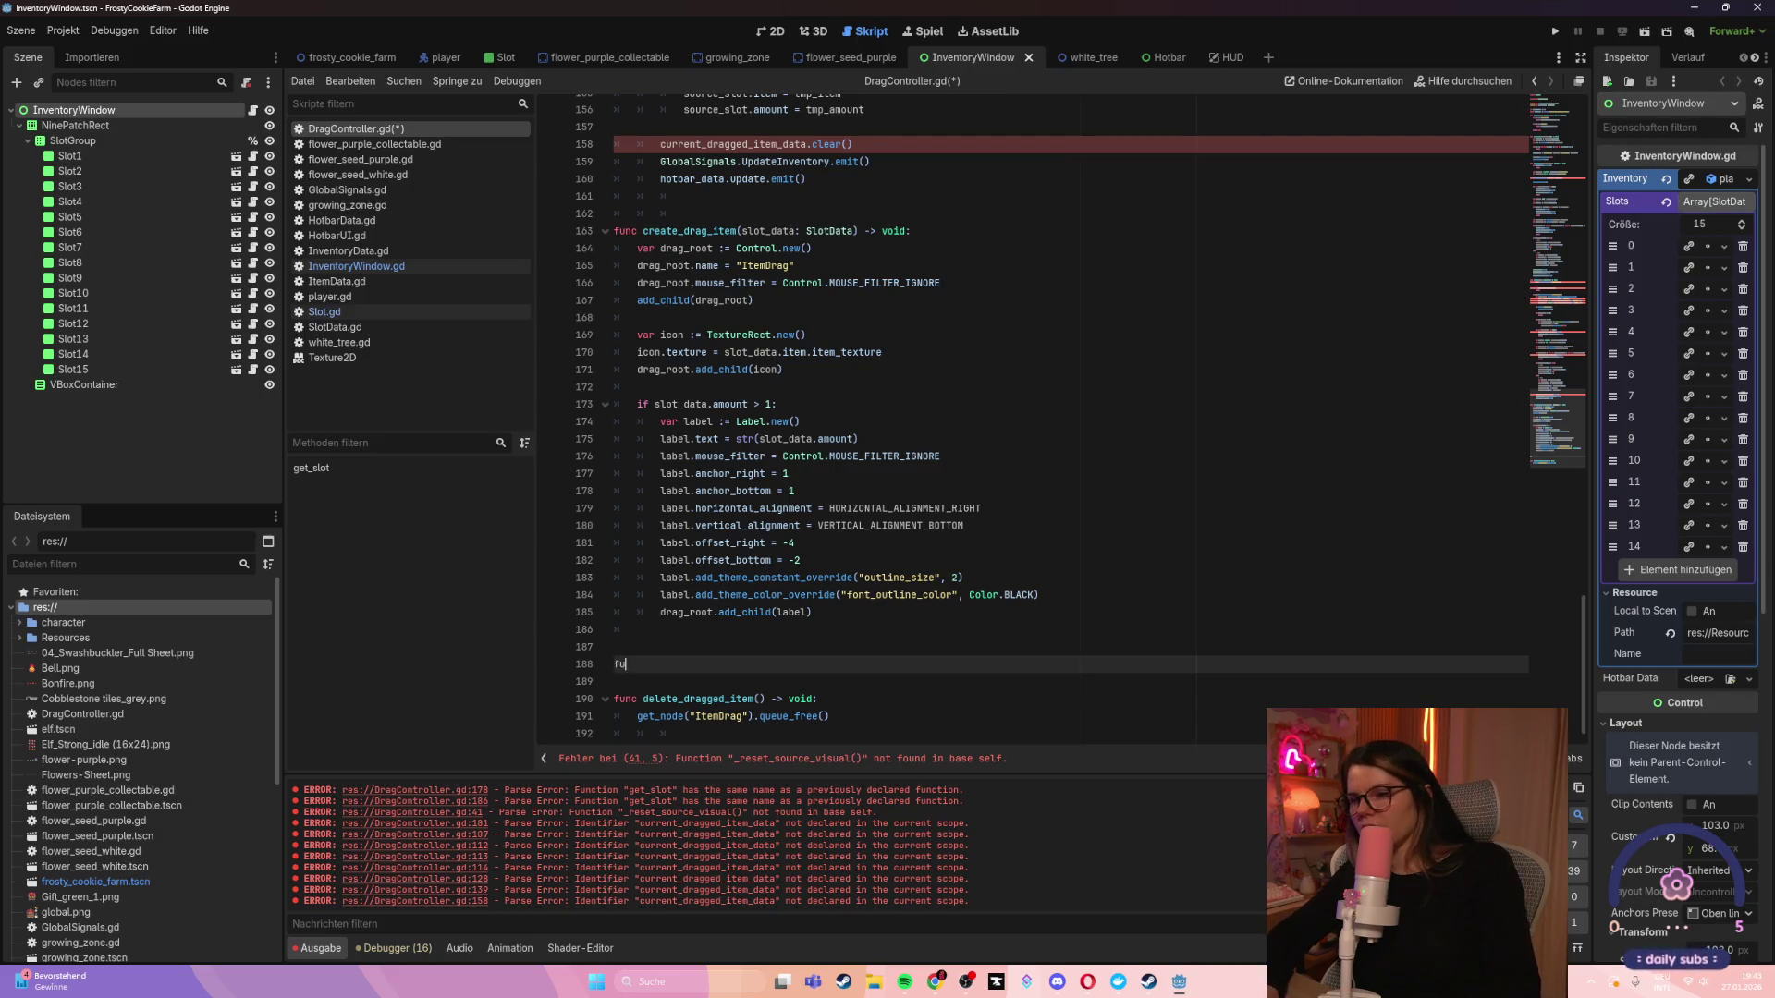
pyautogui.write(' _process')
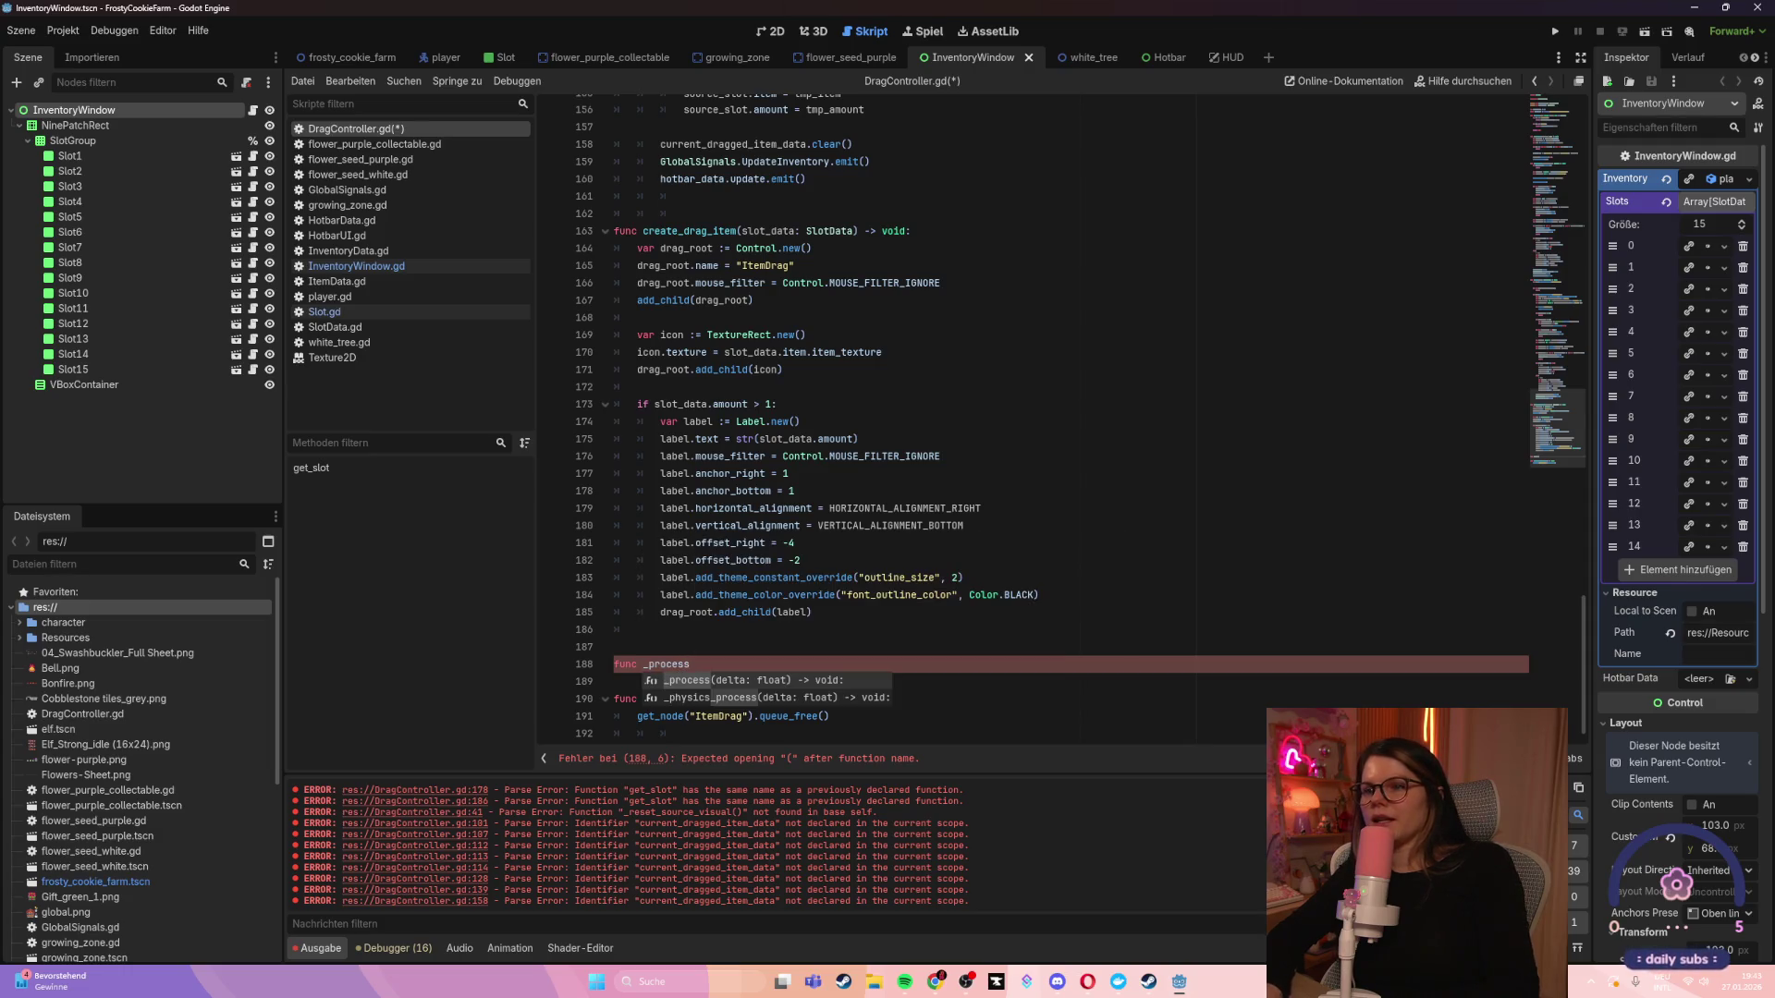
pyautogui.press('Return')
pyautogui.press('Return')
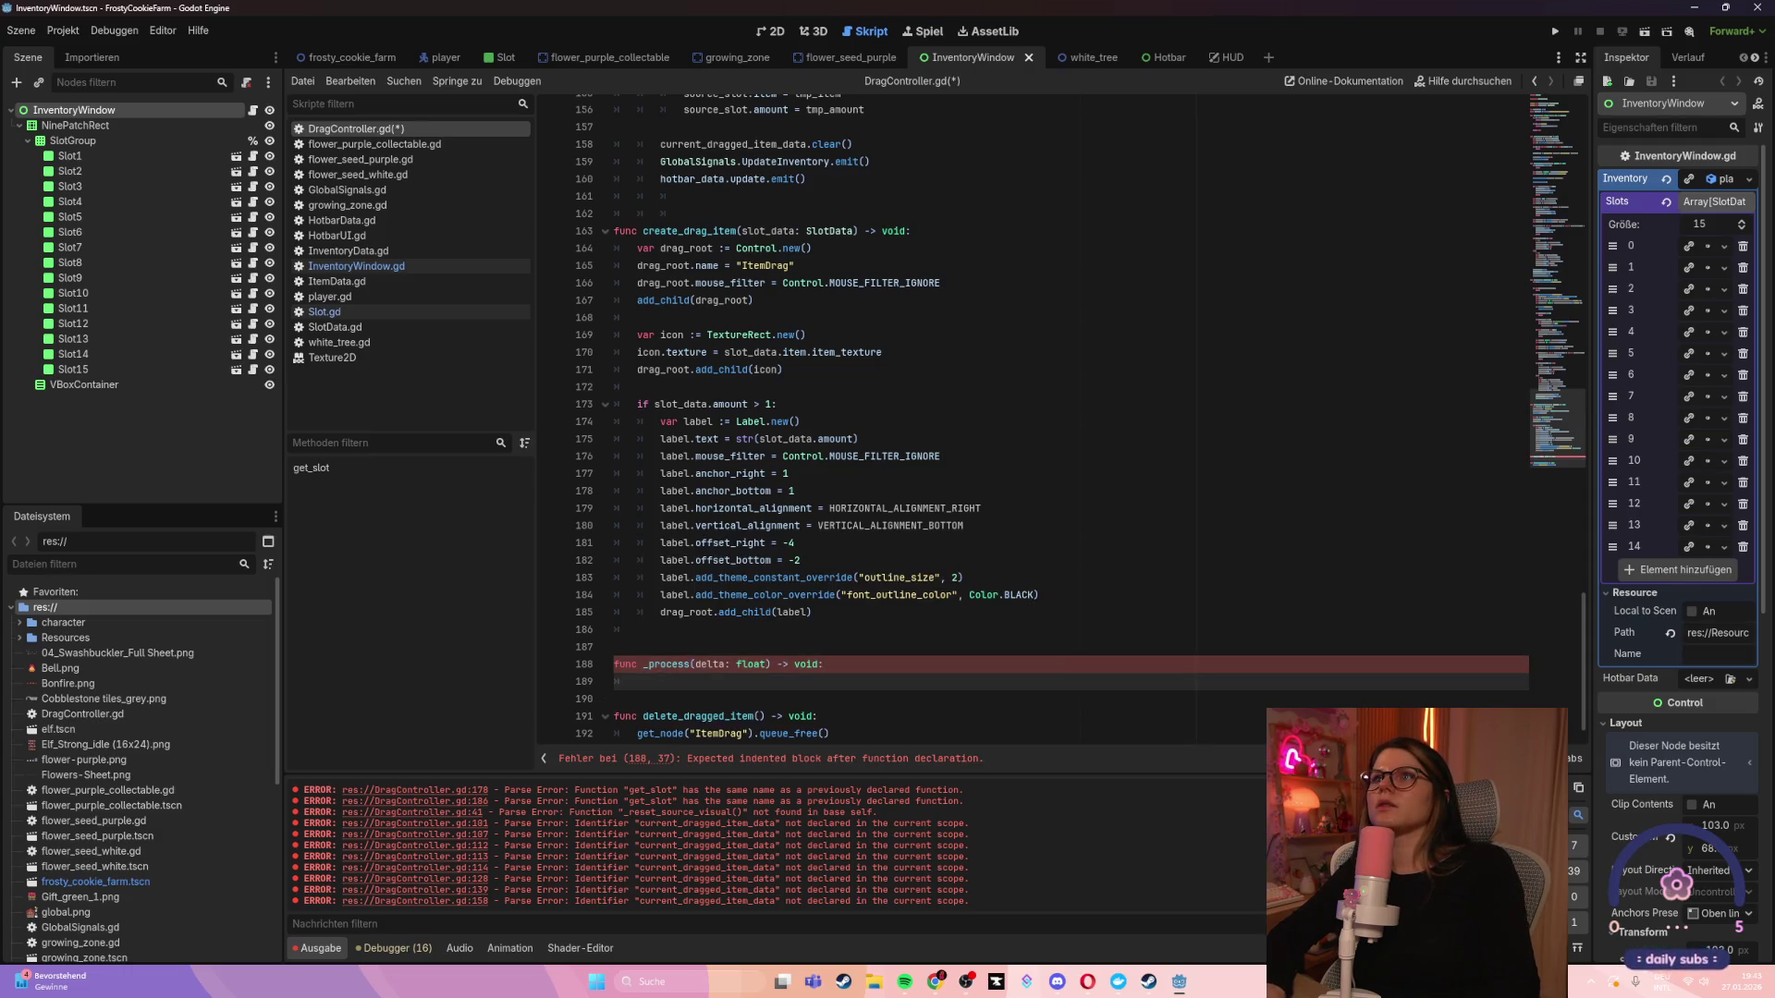
# Step: Inside _process, add an if has_node("ItemDrag"): check and begin a $ItemDrag line
pyautogui.write('if has_nod')
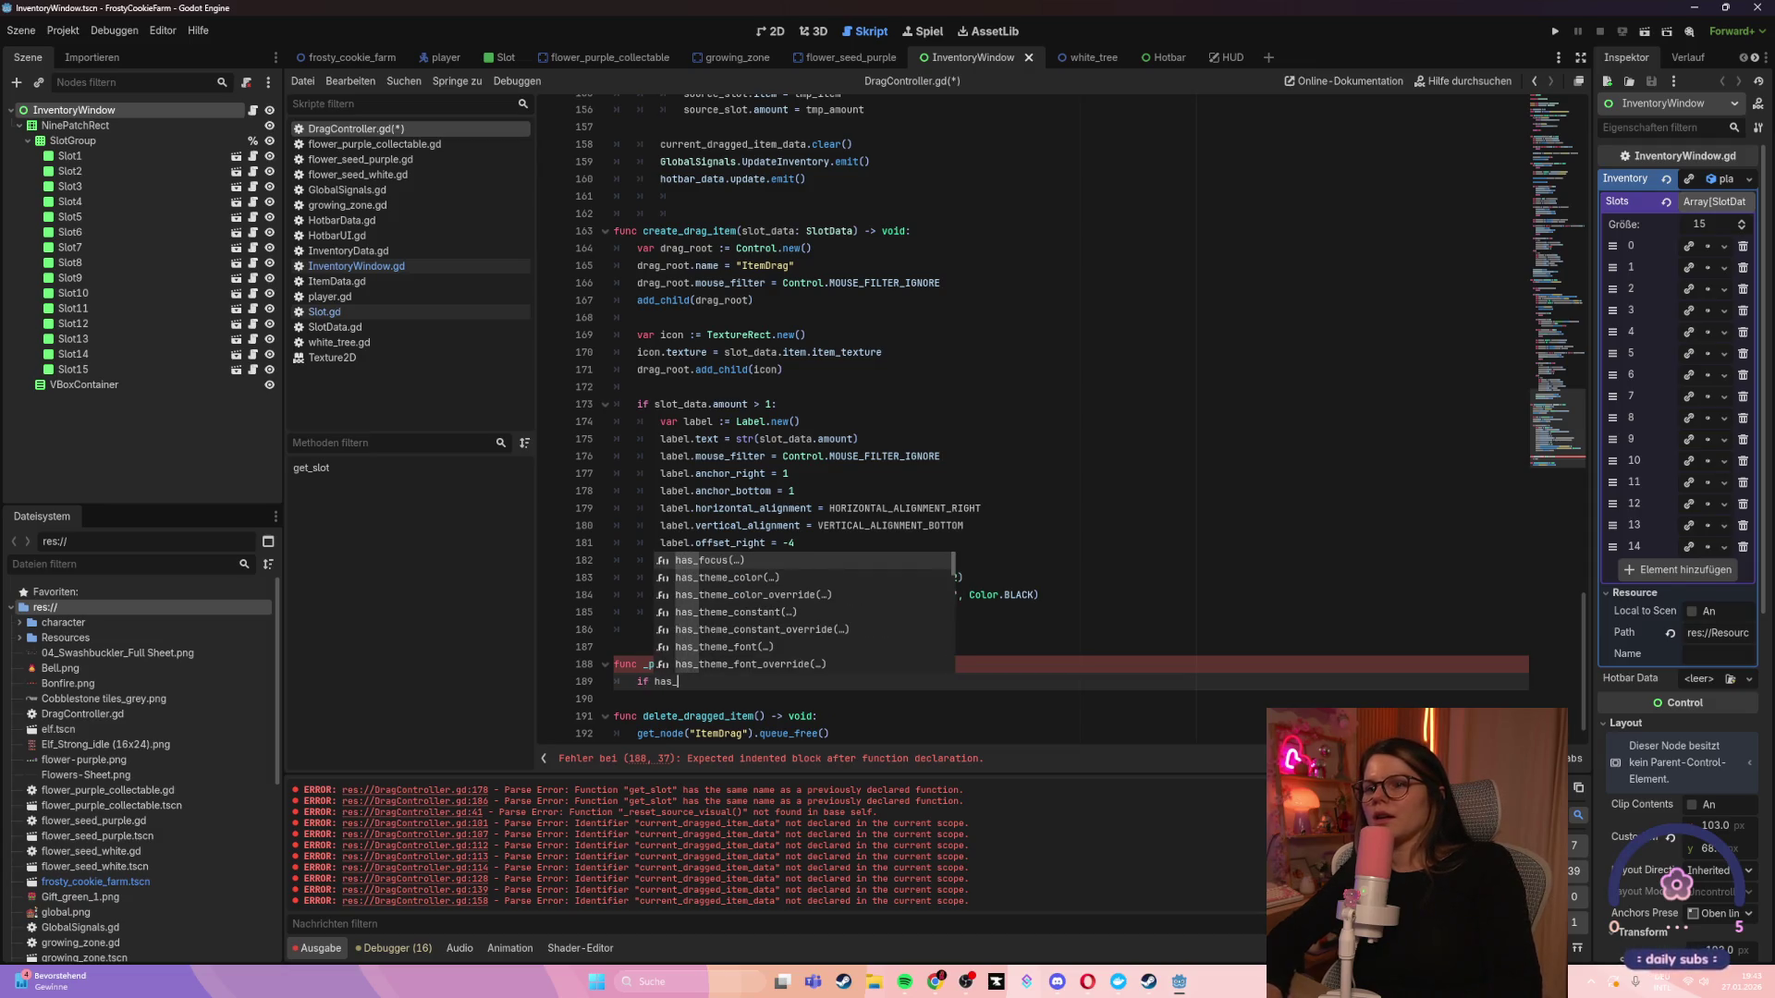
pyautogui.write('e')
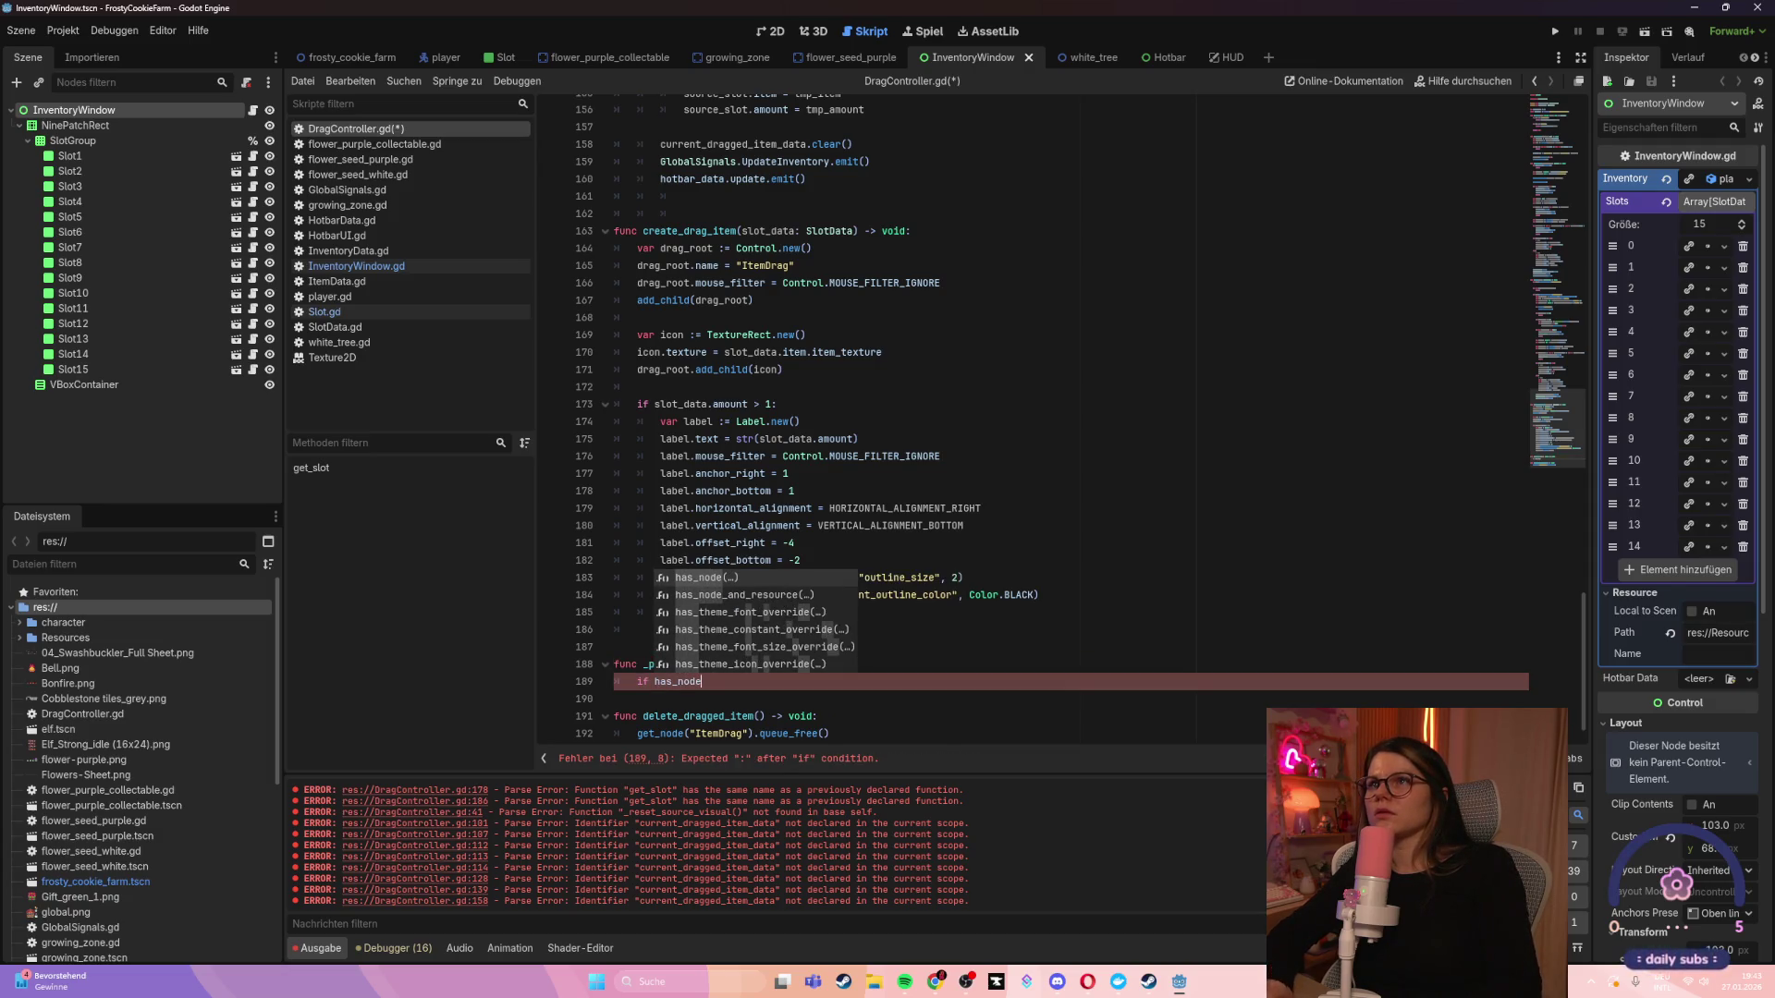
pyautogui.write('("')
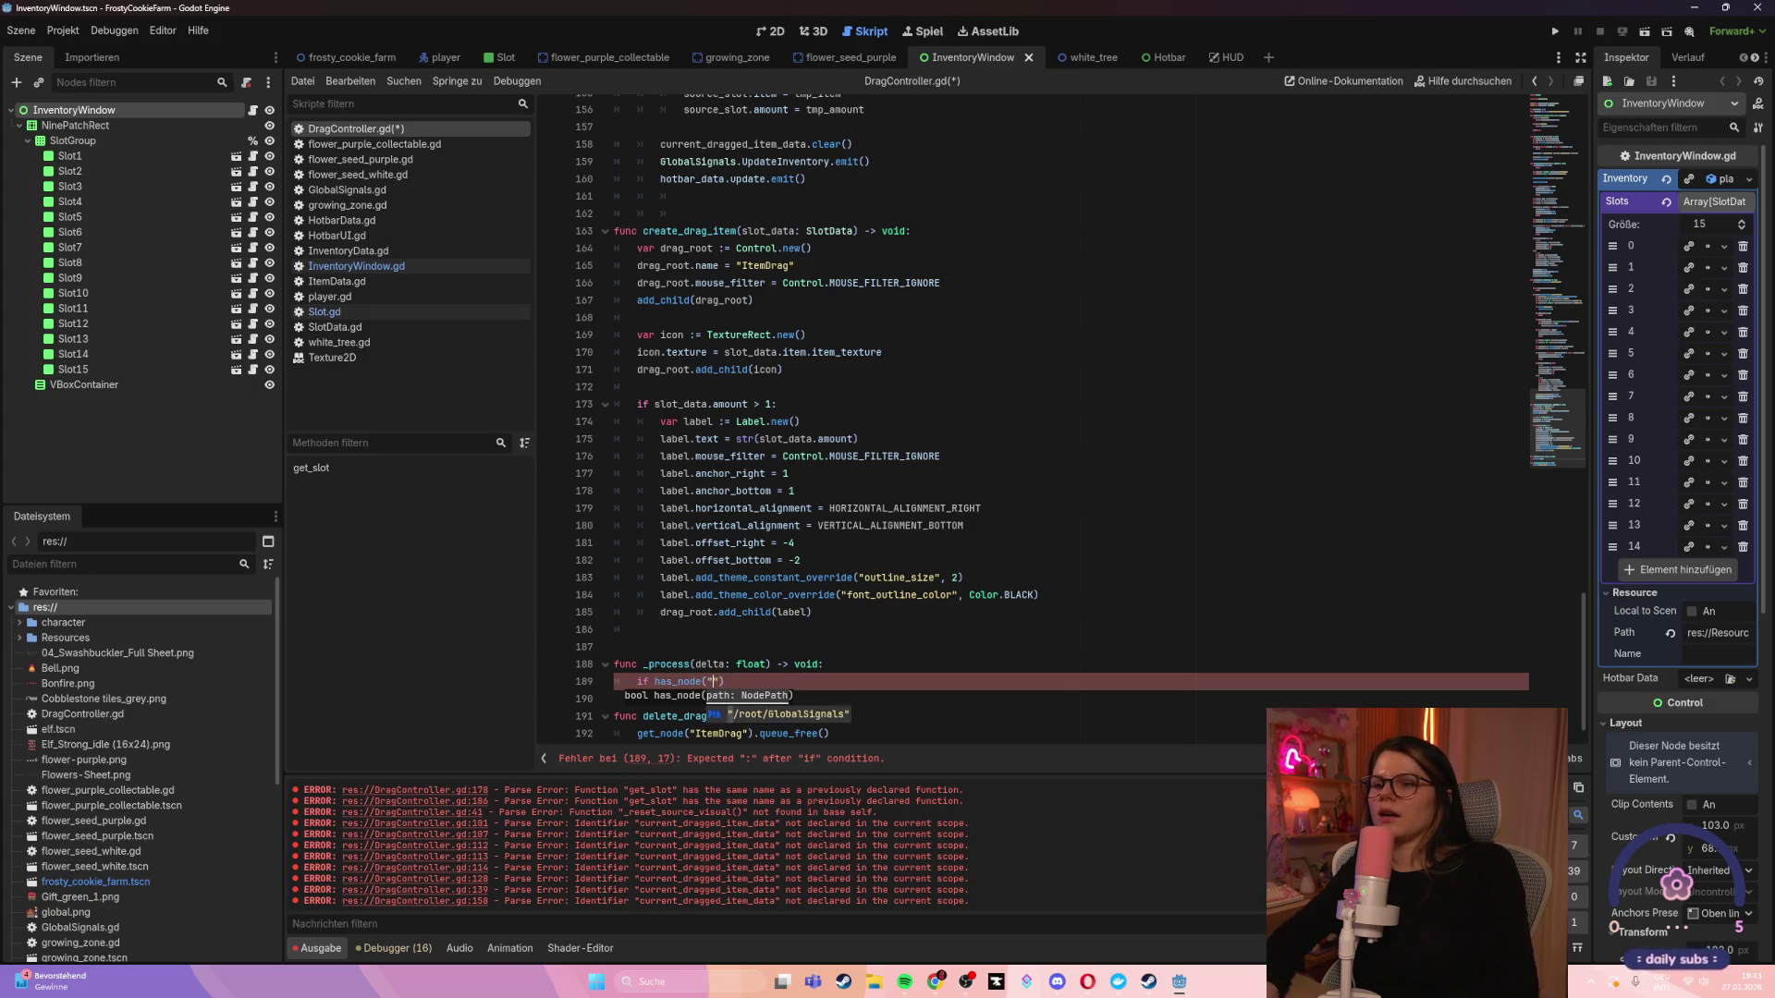
pyautogui.write('ItemDragf')
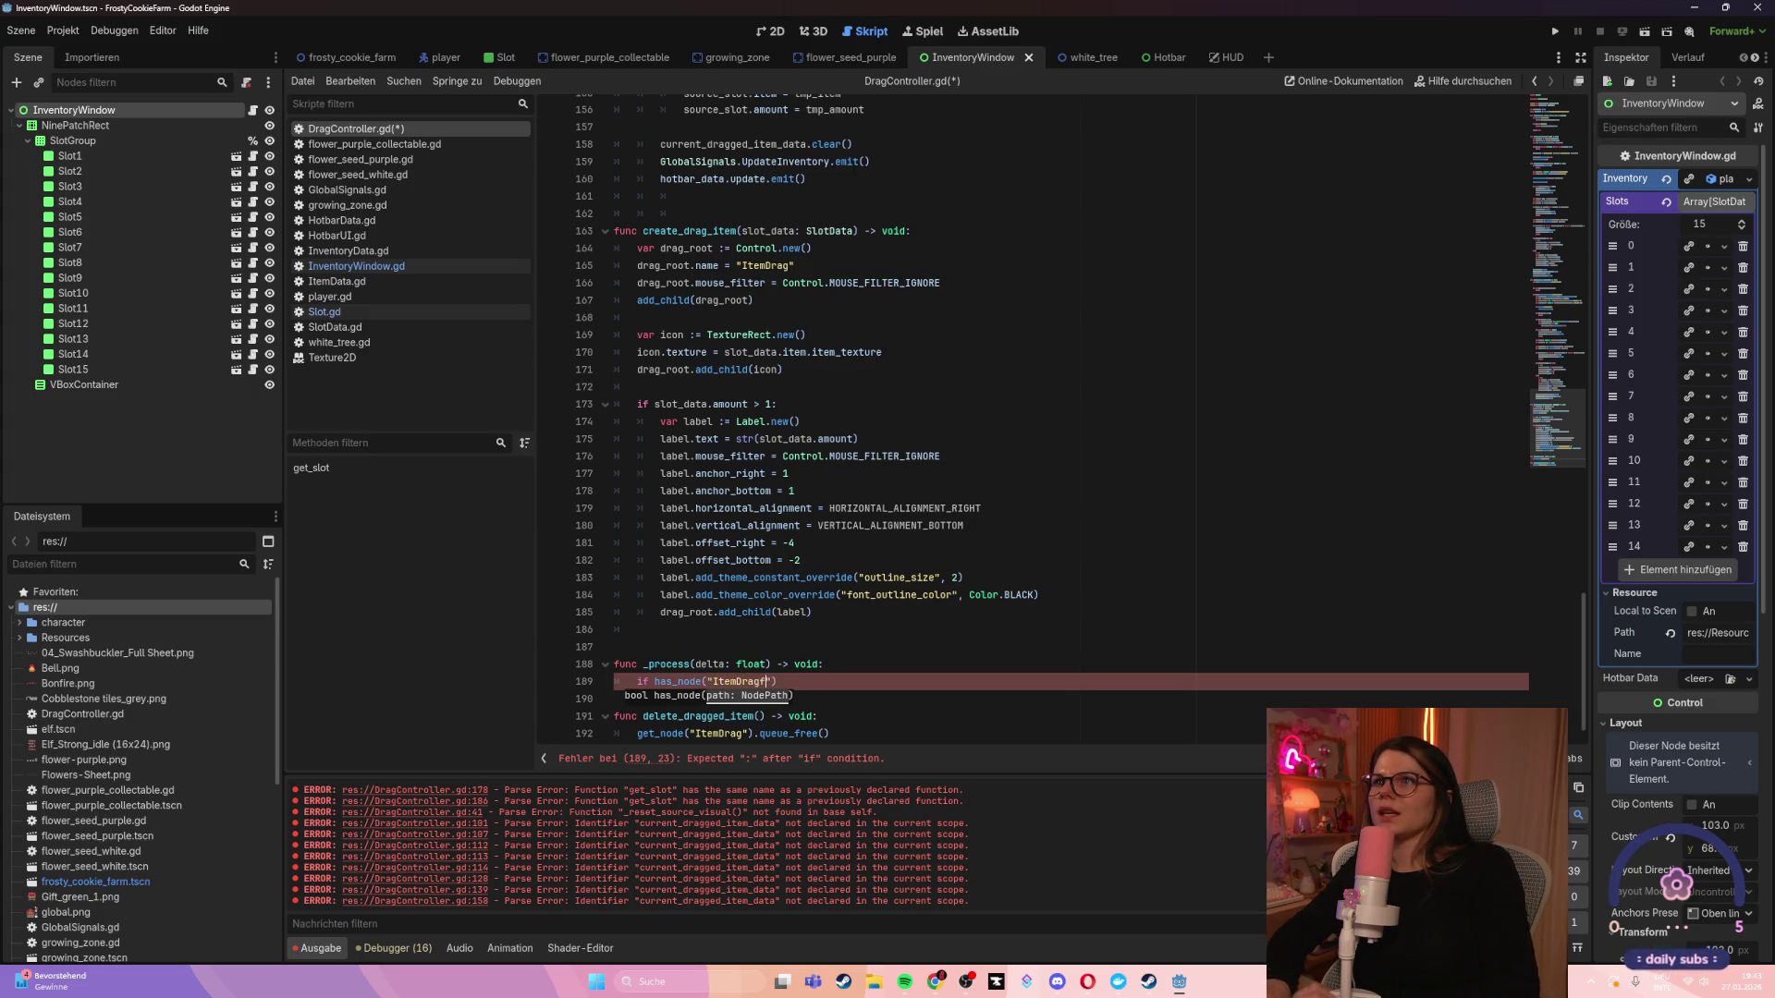
pyautogui.press('BackSpace')
pyautogui.press('End')
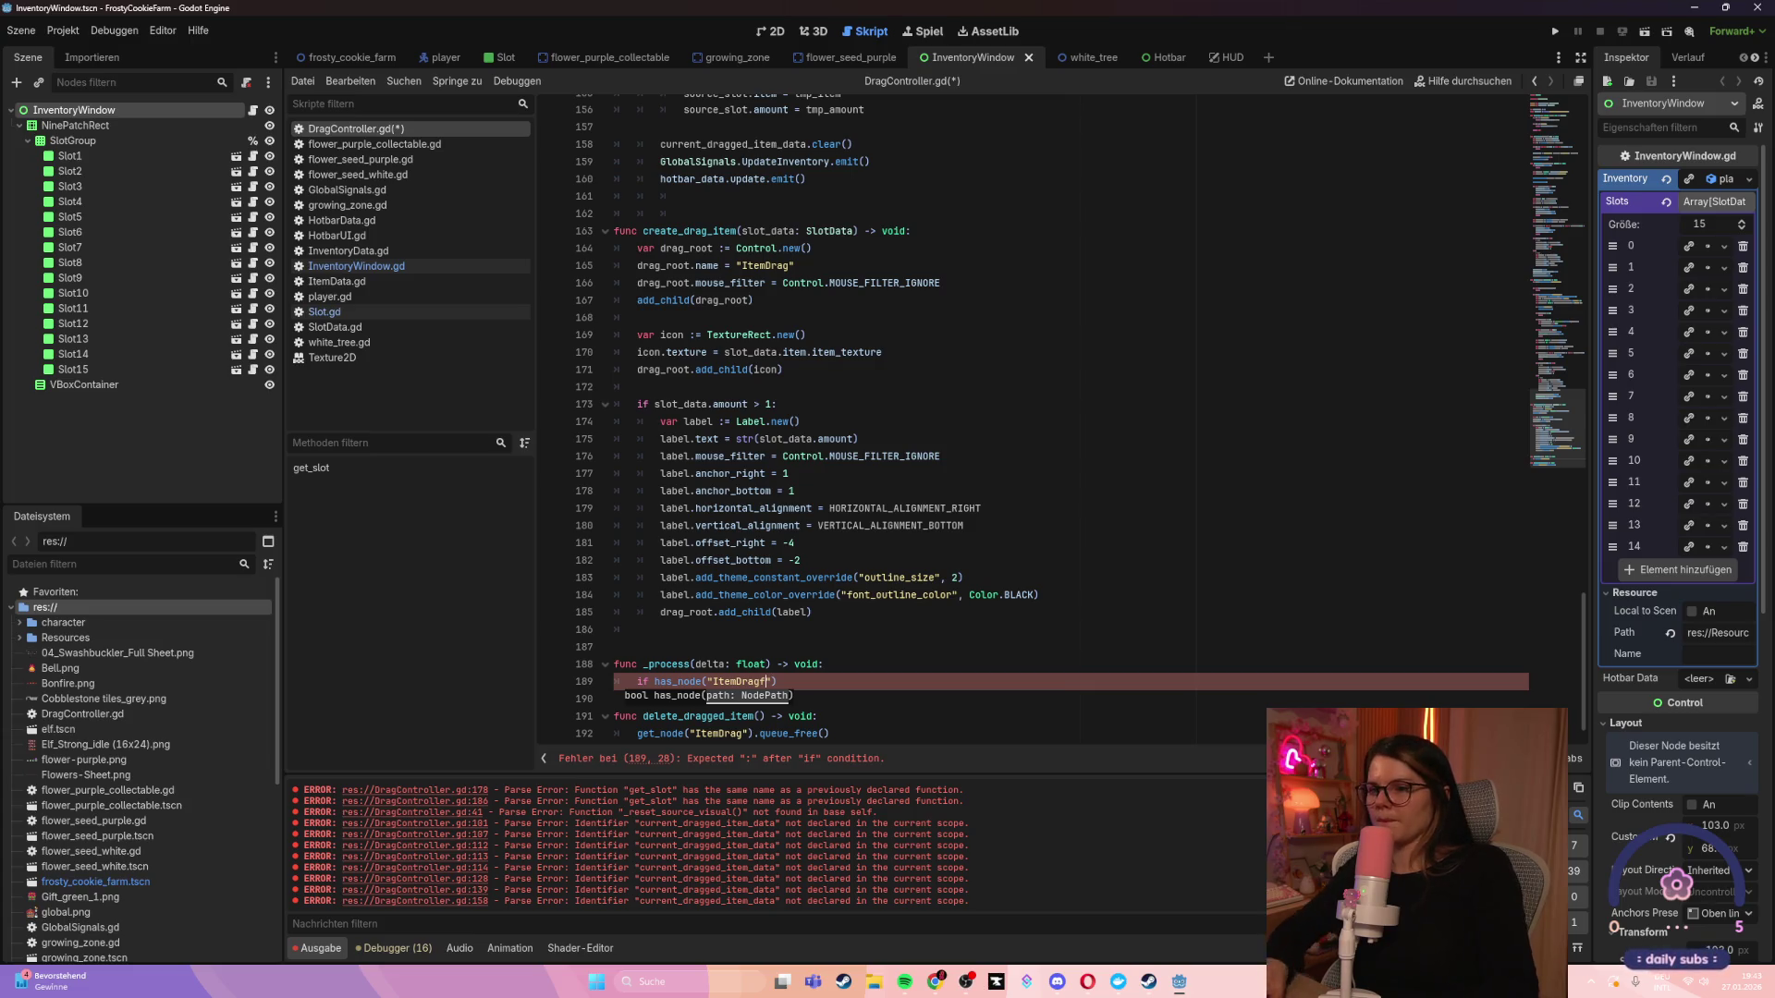
pyautogui.write(':')
pyautogui.press('Return')
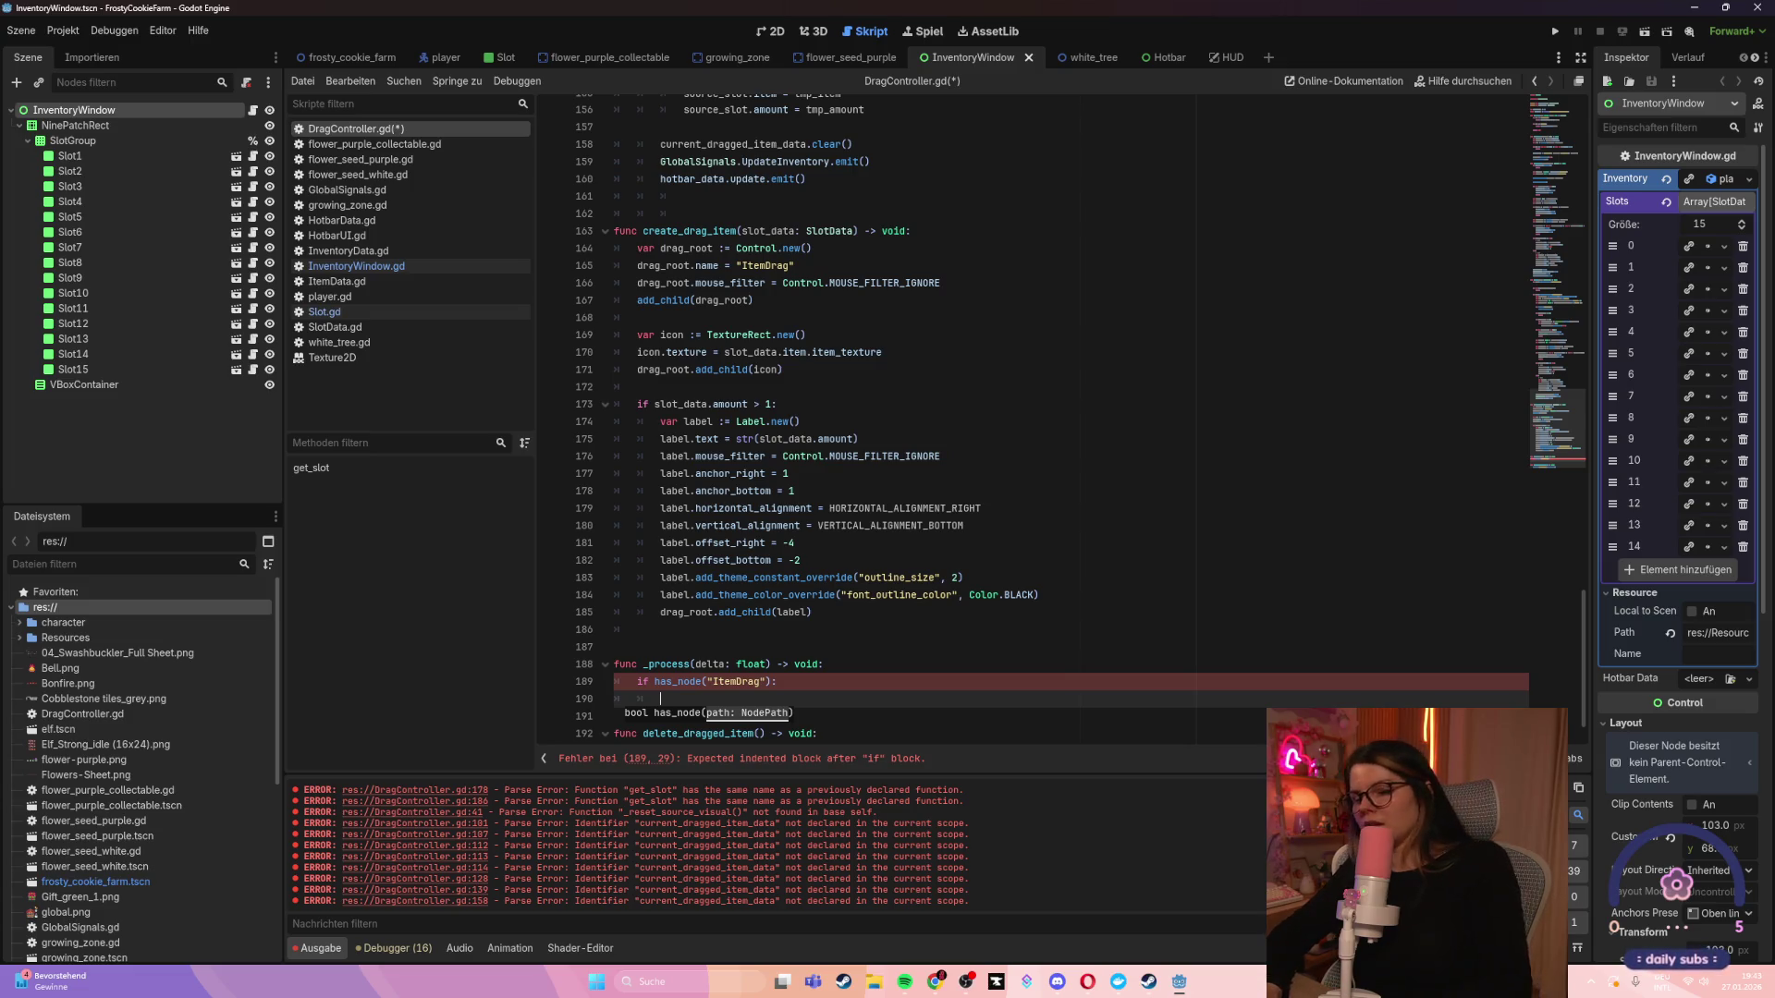
pyautogui.write('$T')
pyautogui.write('temDrag.')
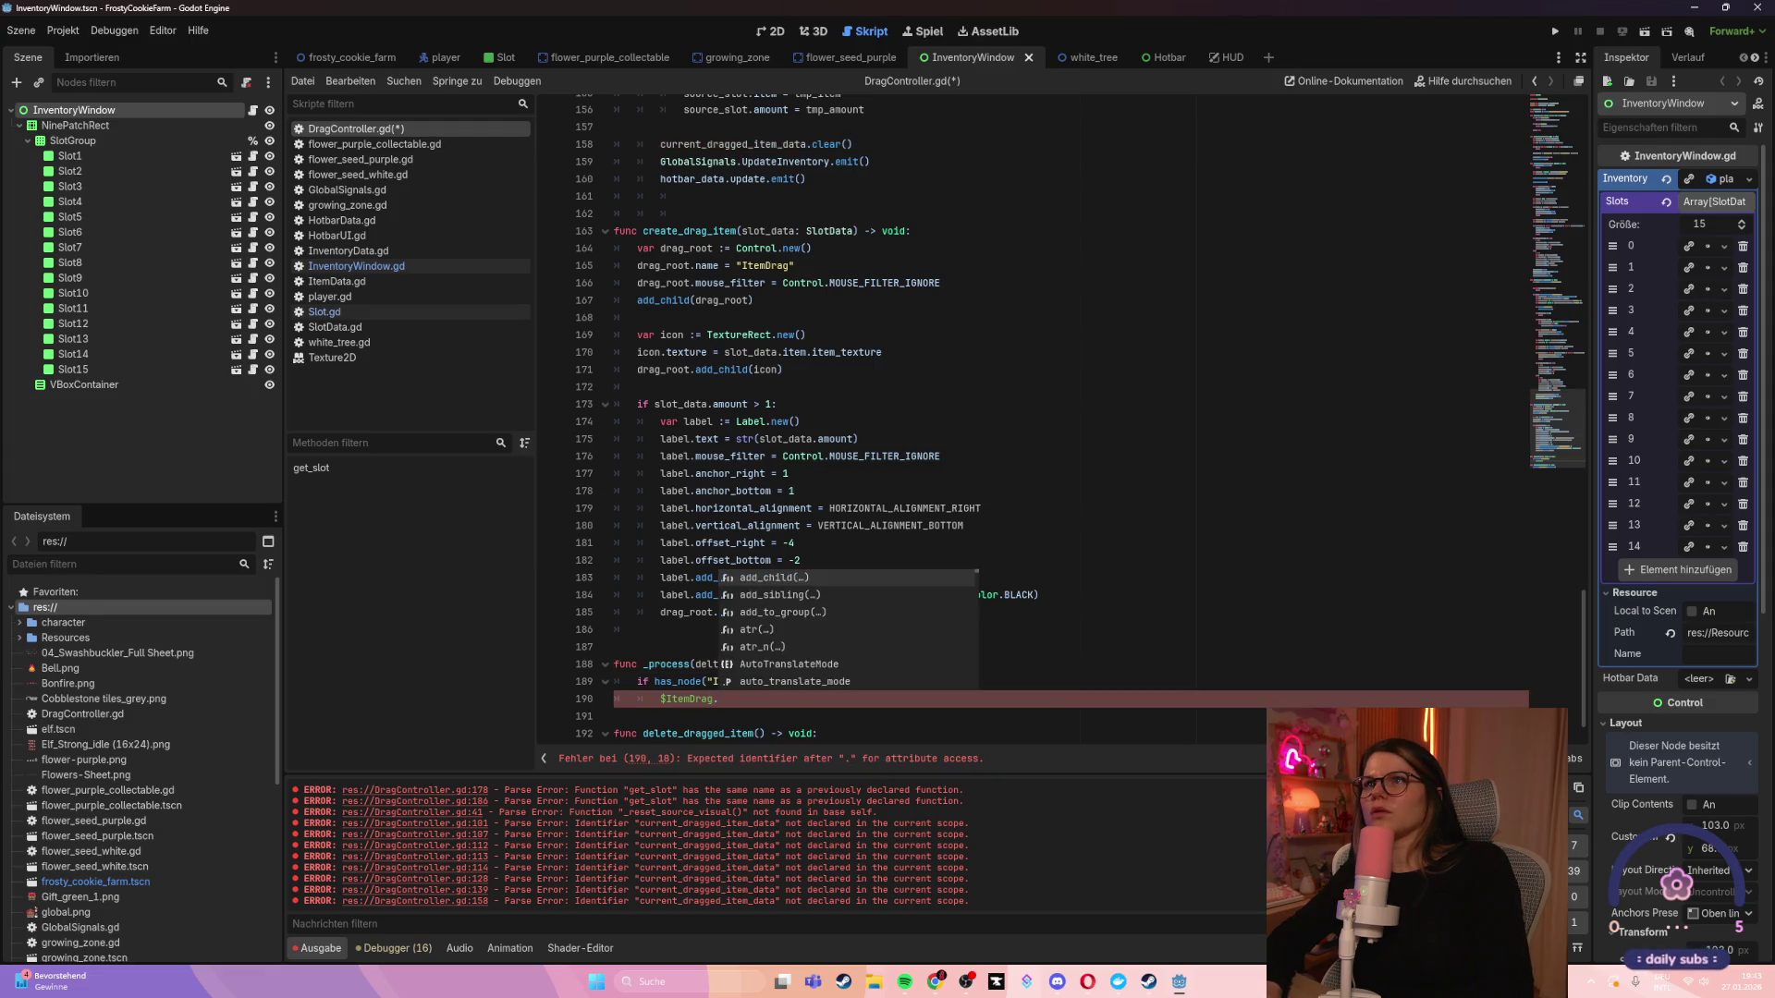
pyautogui.write('glo')
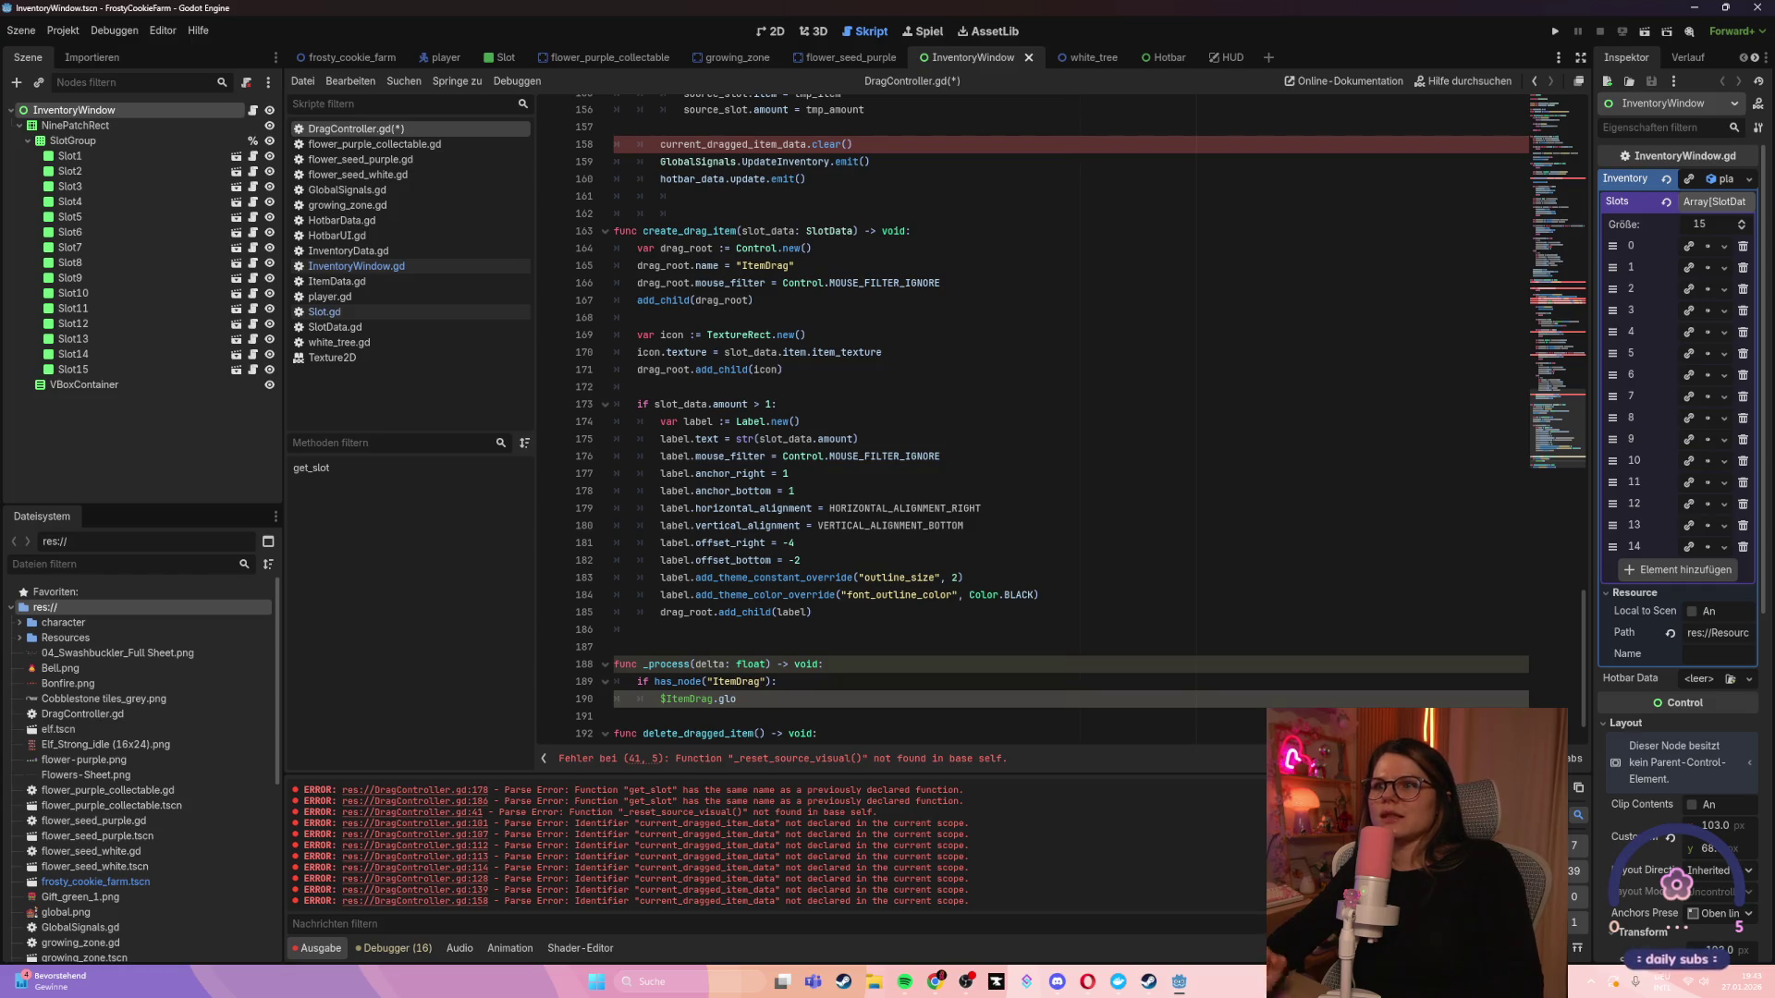
# Step: Remove the ItemDrag mouse-follow lines 15–18 from InventoryWindow.gd's _process and return to DragController.gd
pyautogui.click(380, 268)
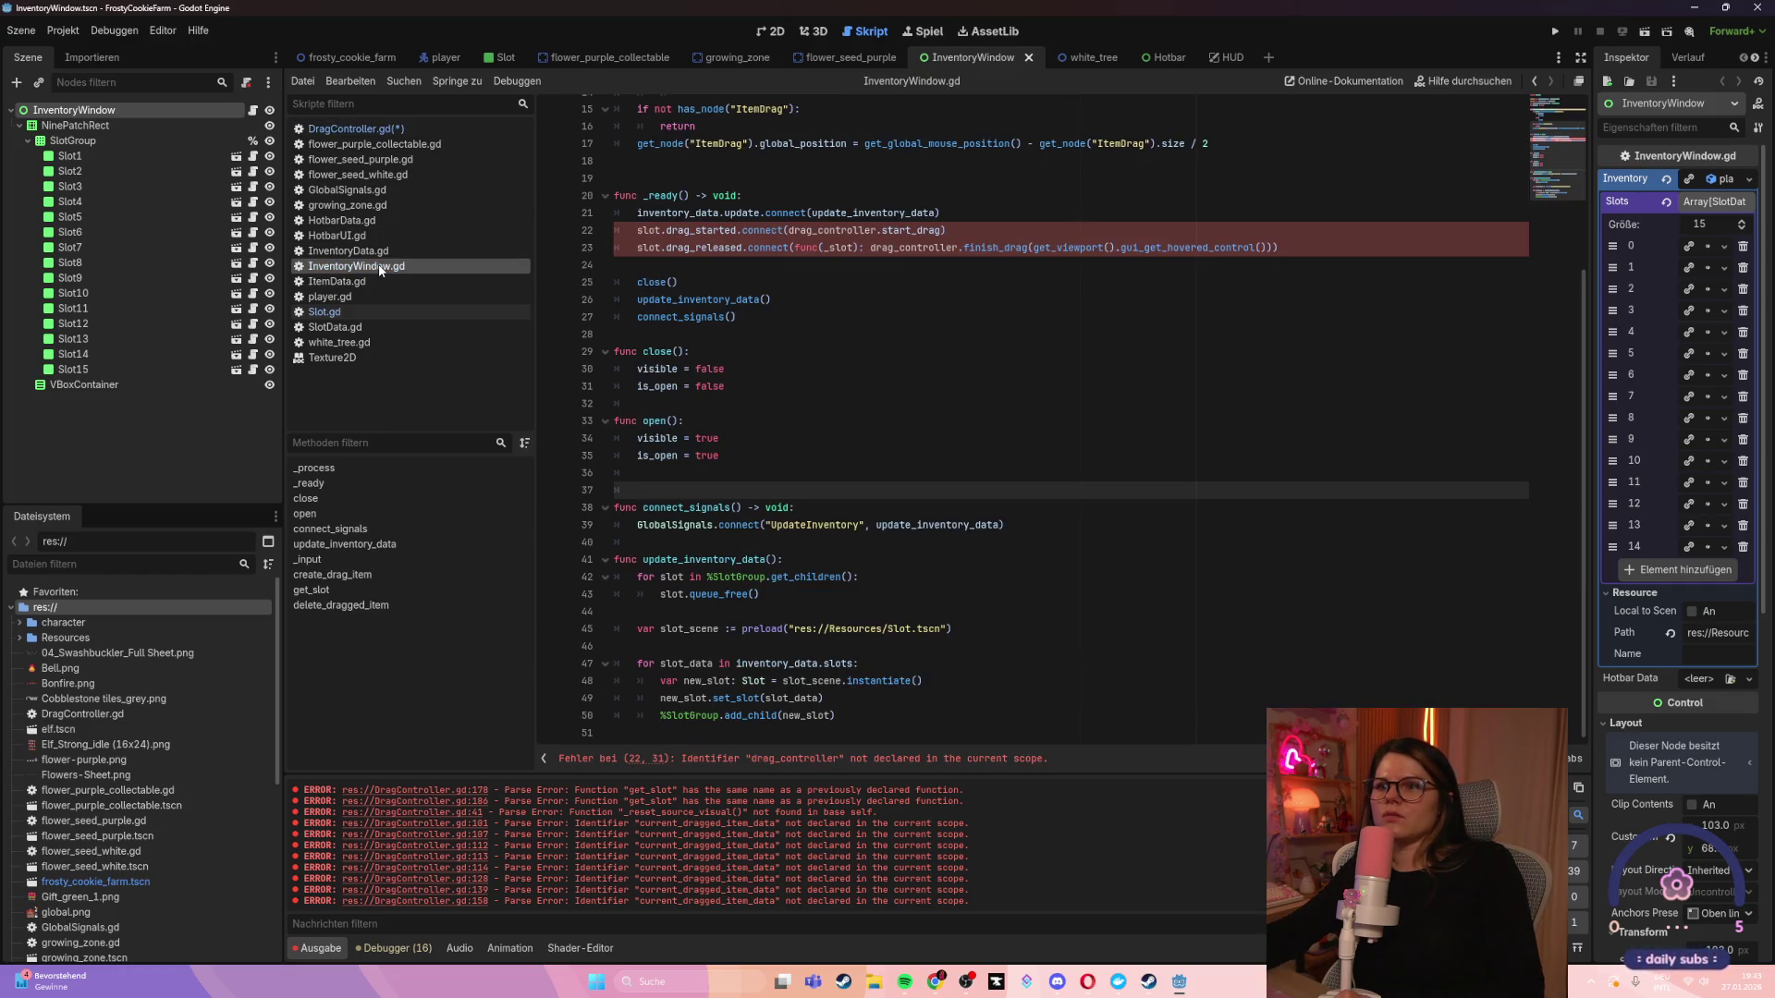
pyautogui.scroll(5, 1057, 366)
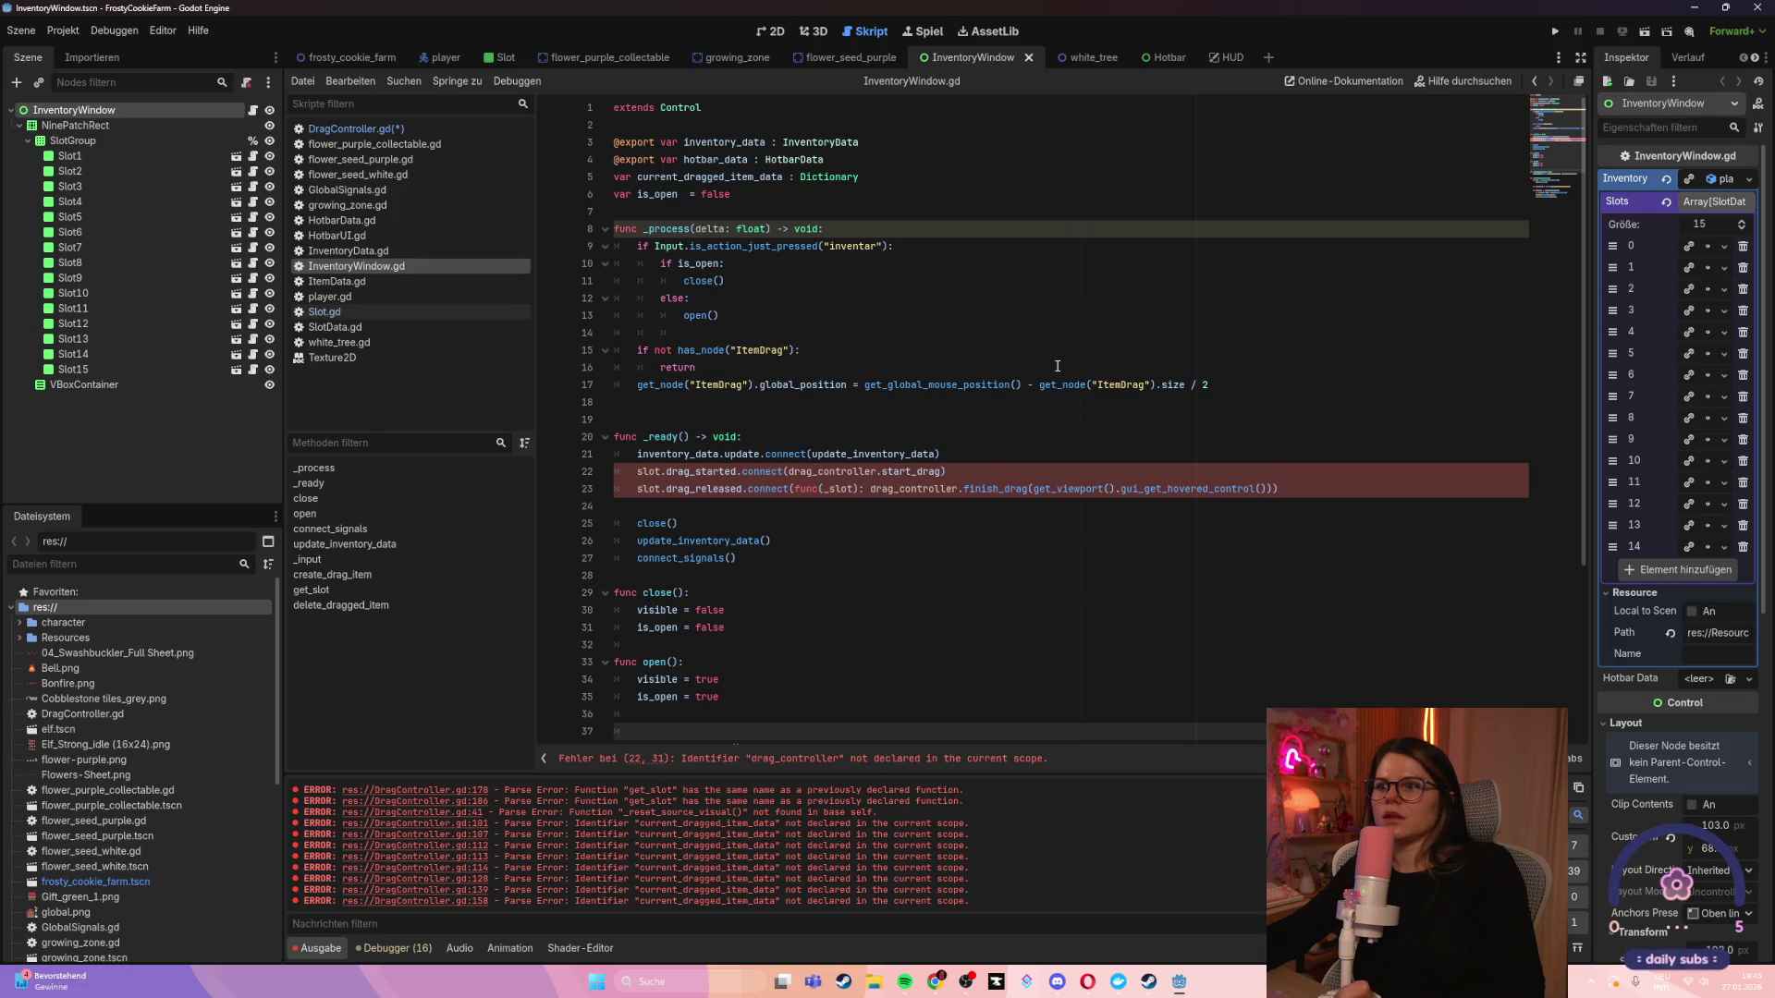
pyautogui.moveTo(1211, 384); pyautogui.dragTo(586, 387)
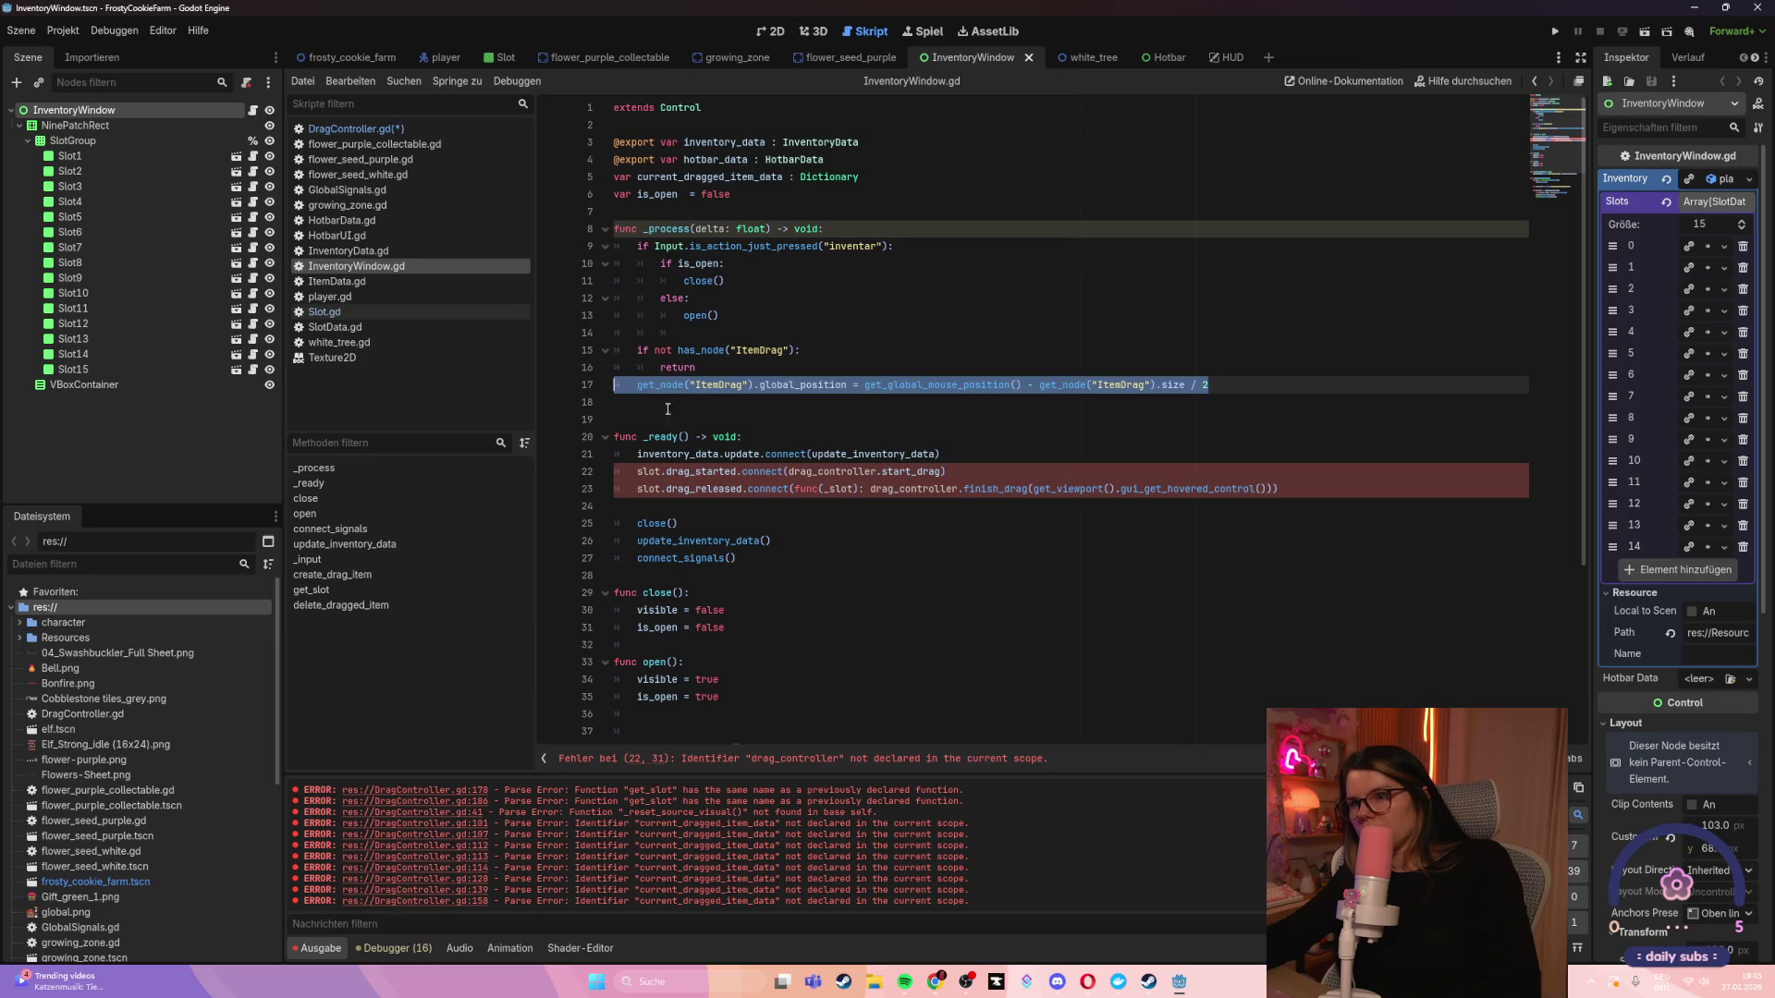
pyautogui.click(668, 401)
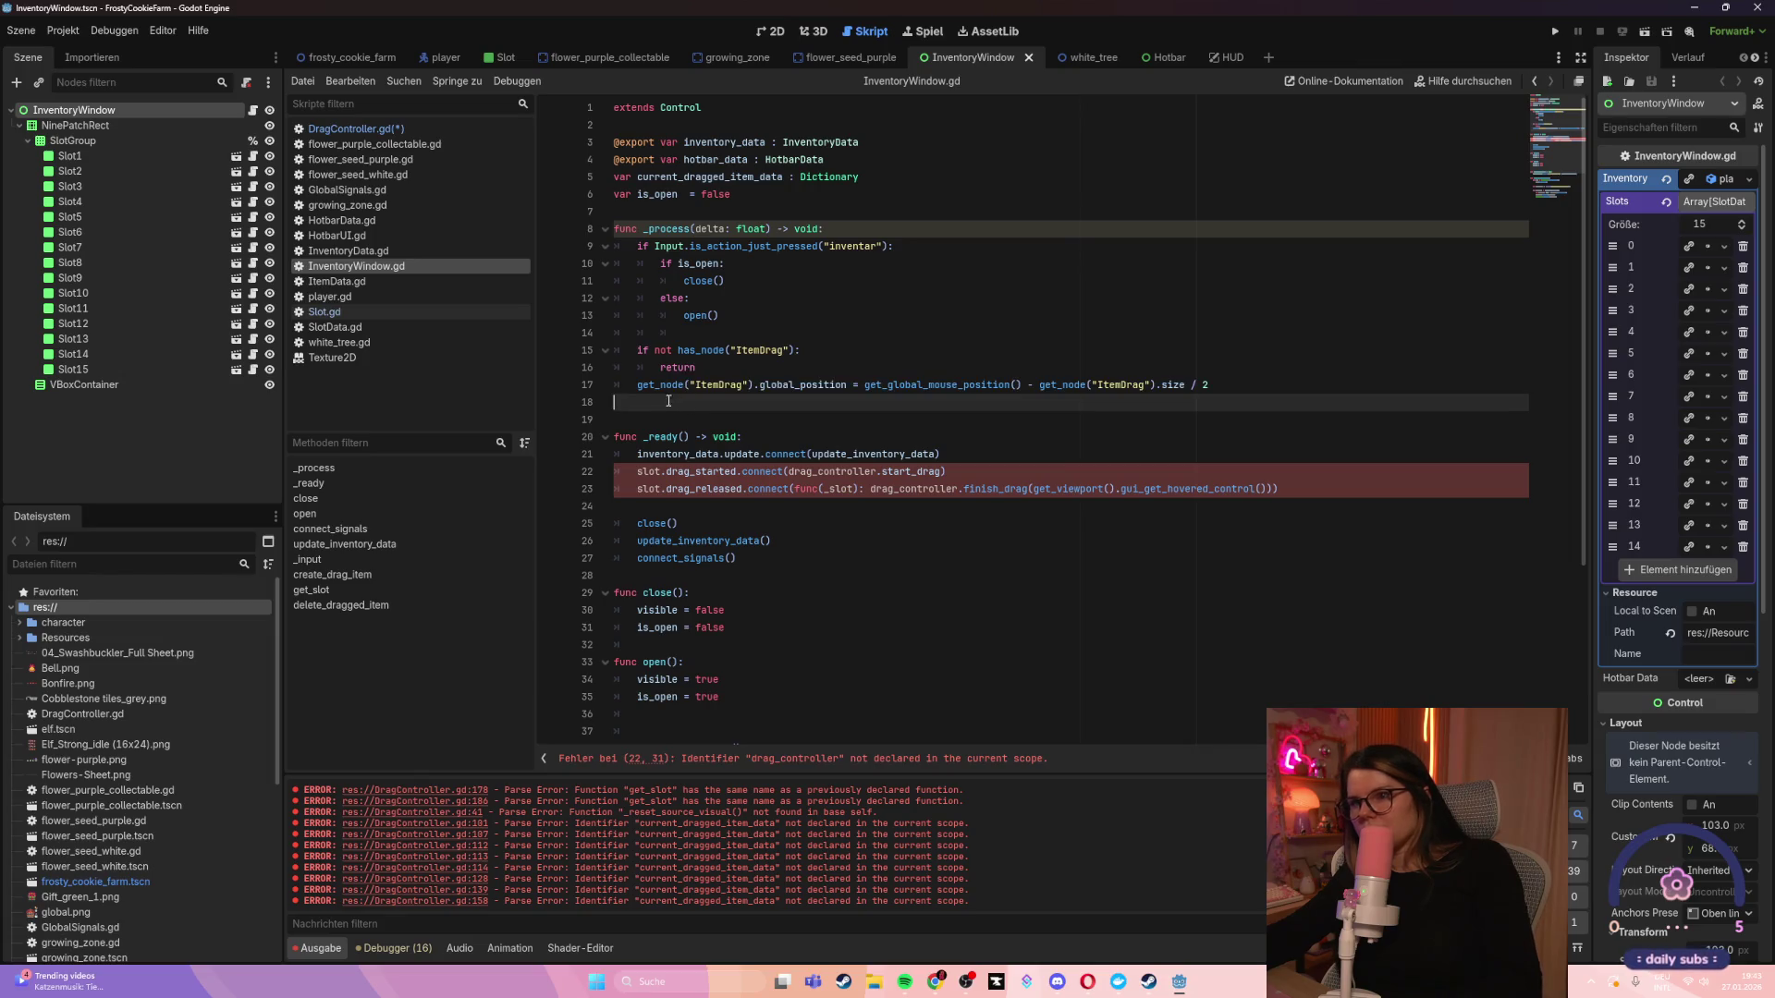
pyautogui.moveTo(668, 401); pyautogui.dragTo(569, 342)
pyautogui.press('BackSpace')
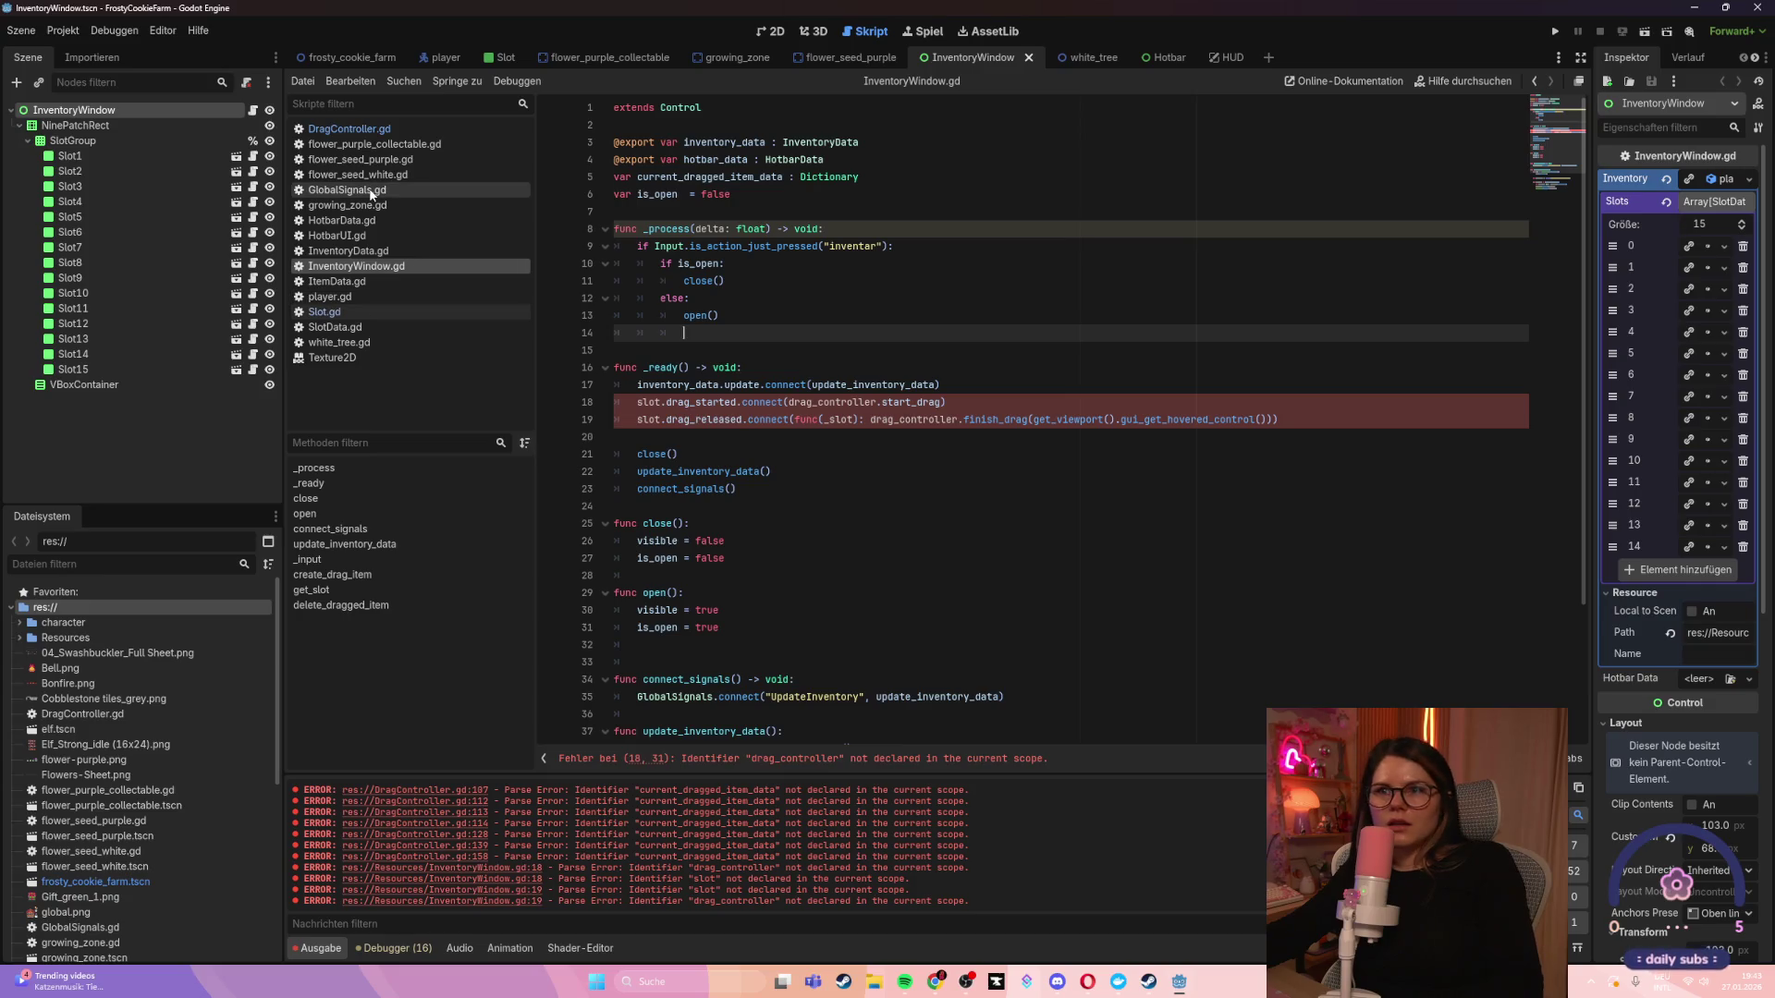
pyautogui.click(350, 128)
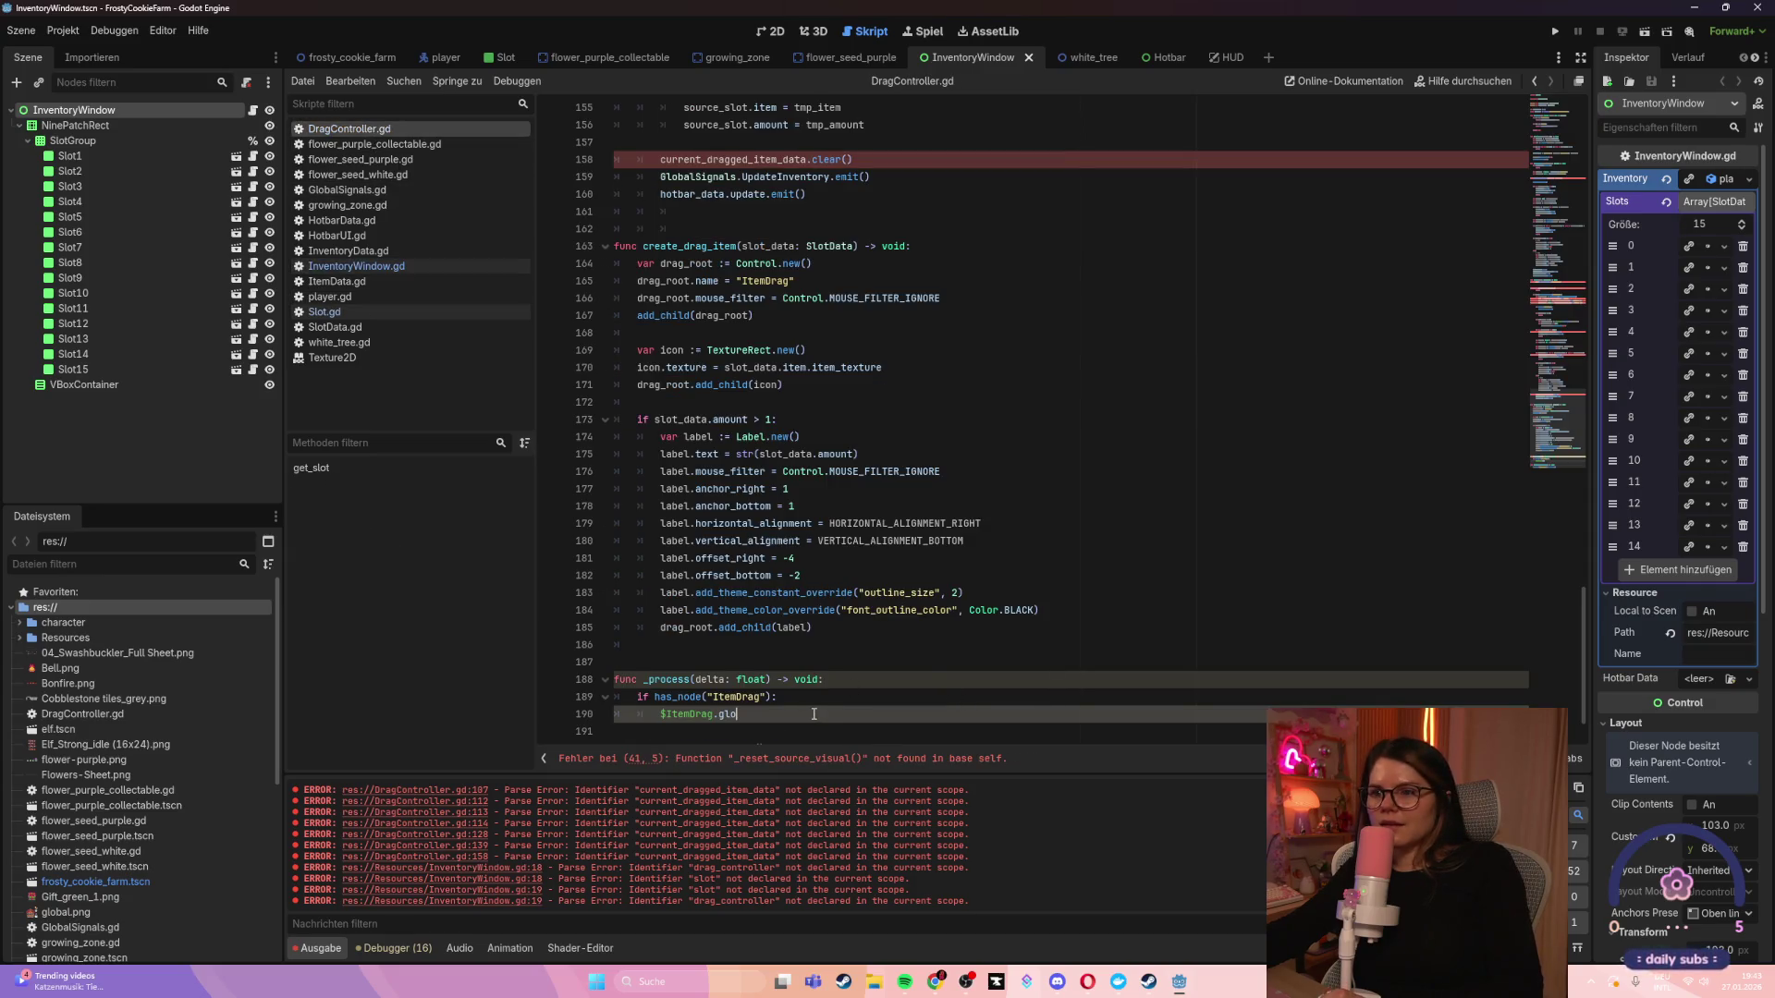
# Step: Paste the follow-mouse line into _process and replace both get_node("ItemDrag") calls with $ItemDrag
pyautogui.hotkey('ctrl', 'v')
pyautogui.hotkey('ctrl', 's')
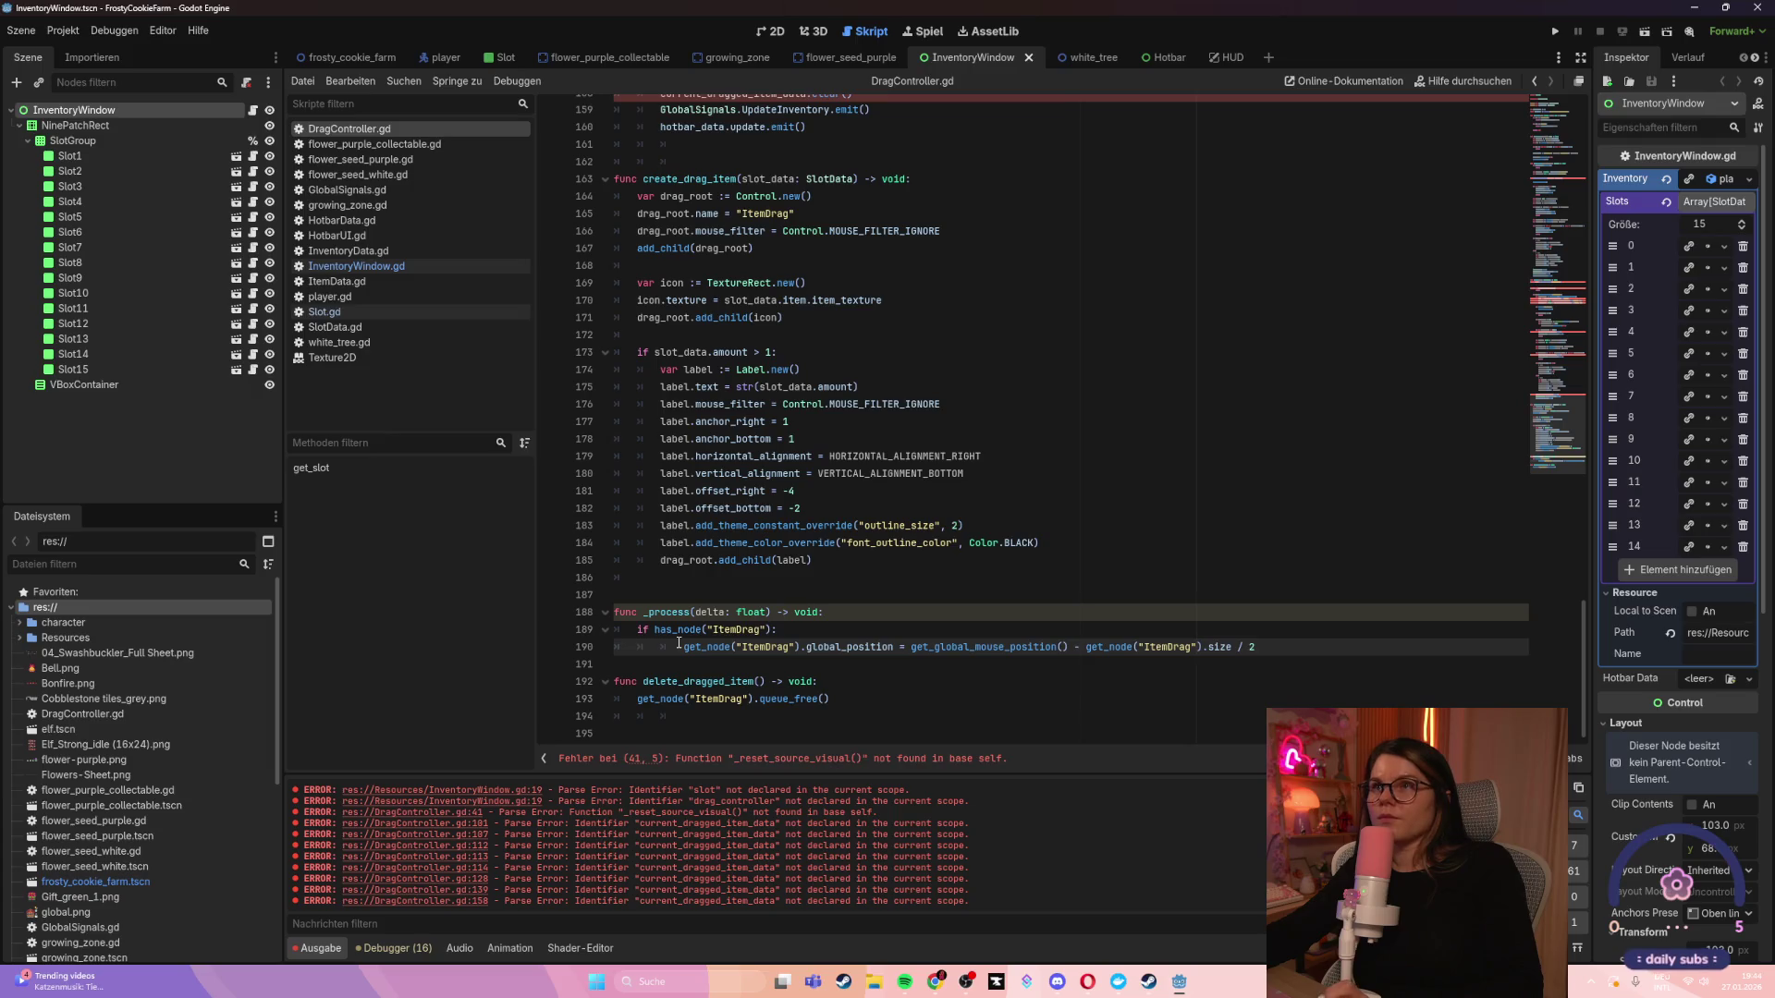
pyautogui.moveTo(680, 642)
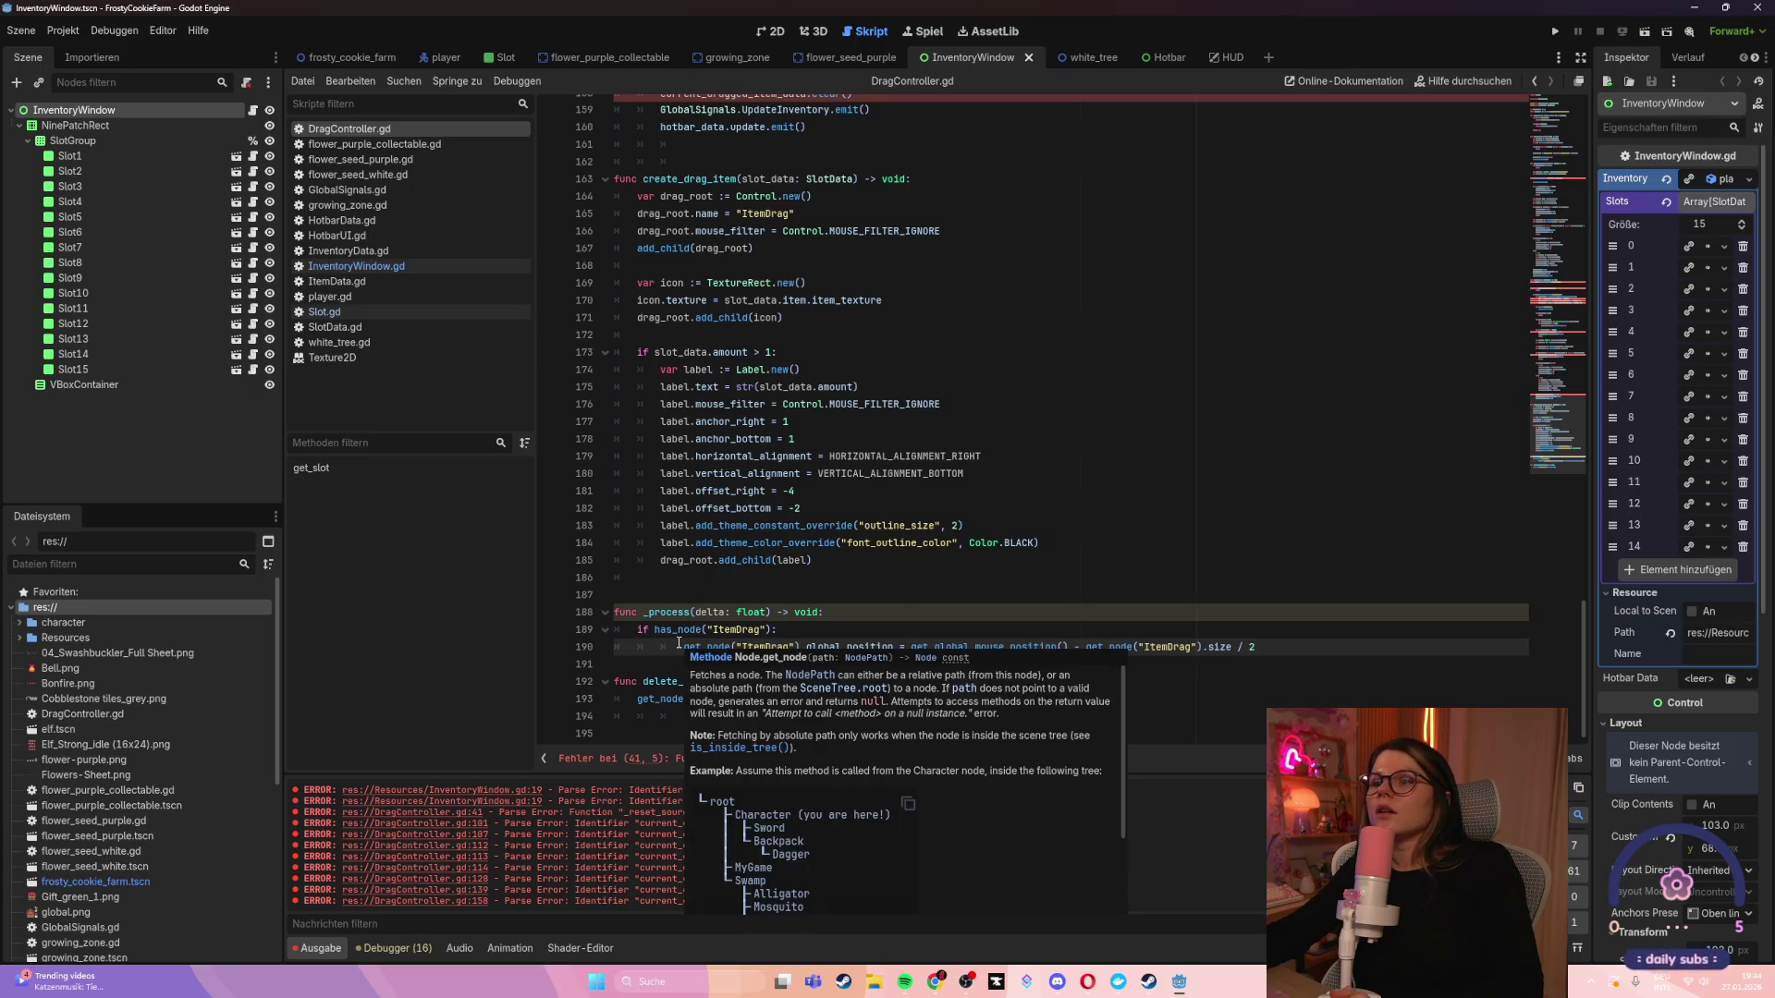
pyautogui.moveTo(799, 647); pyautogui.dragTo(685, 647)
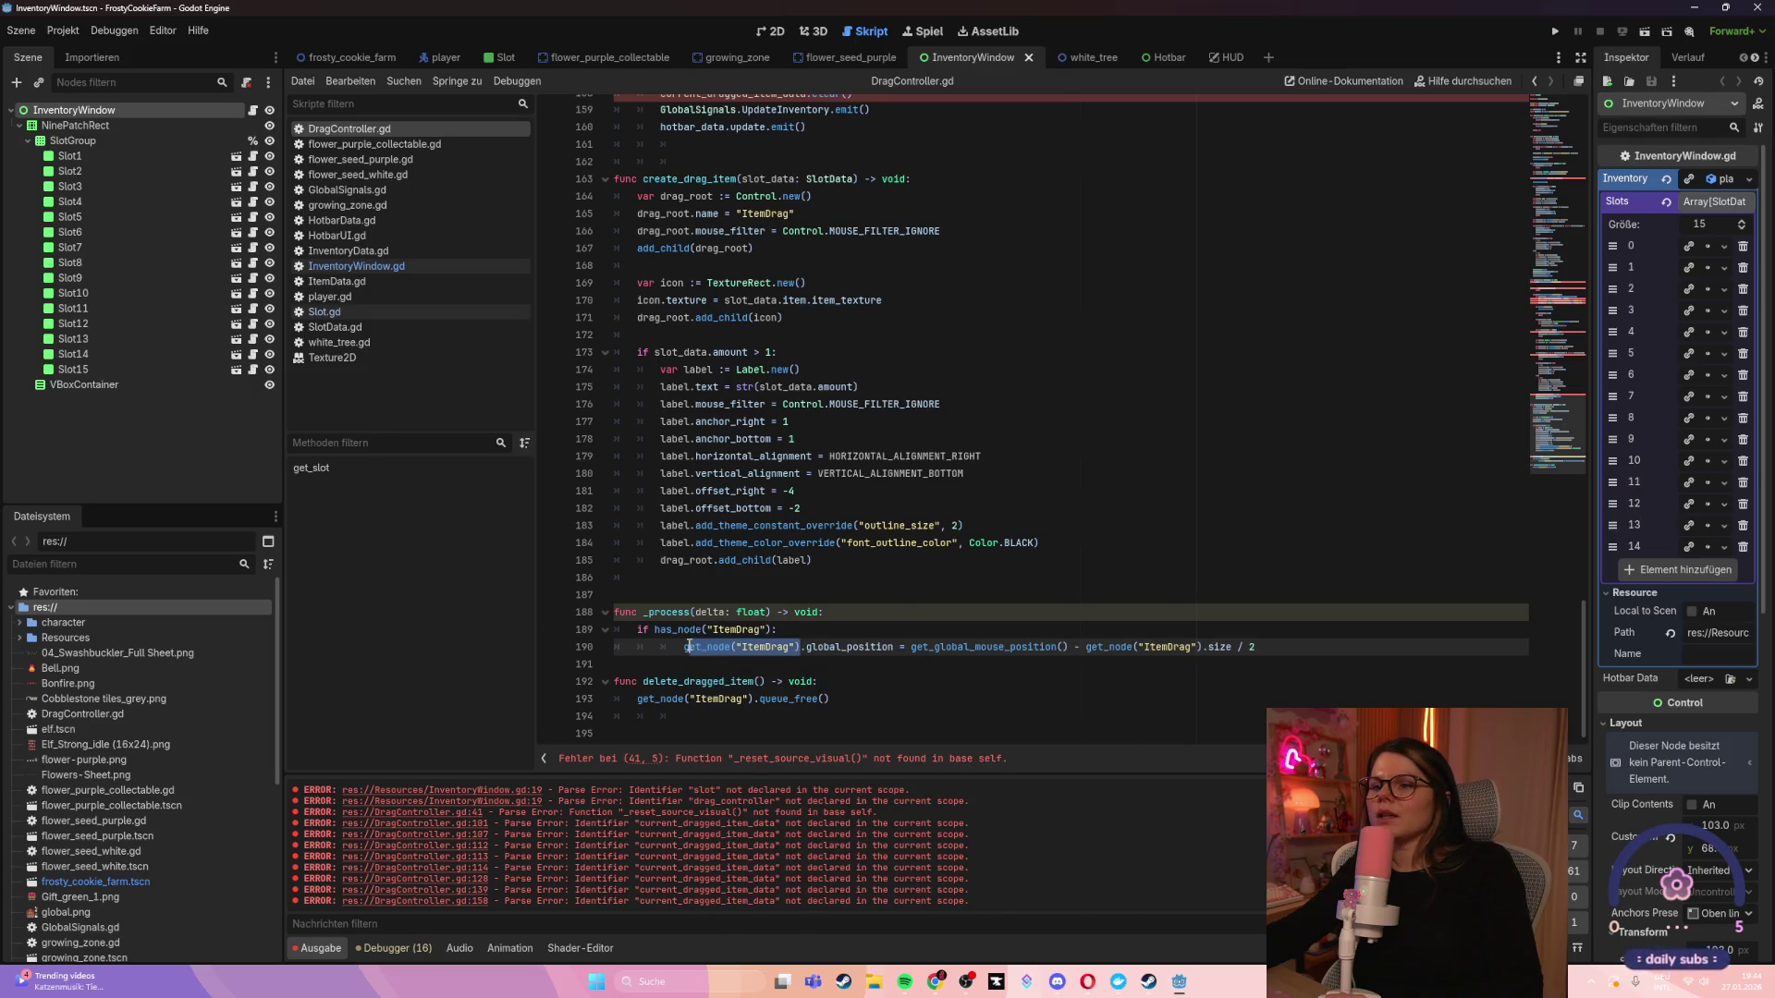
pyautogui.press('BackSpace')
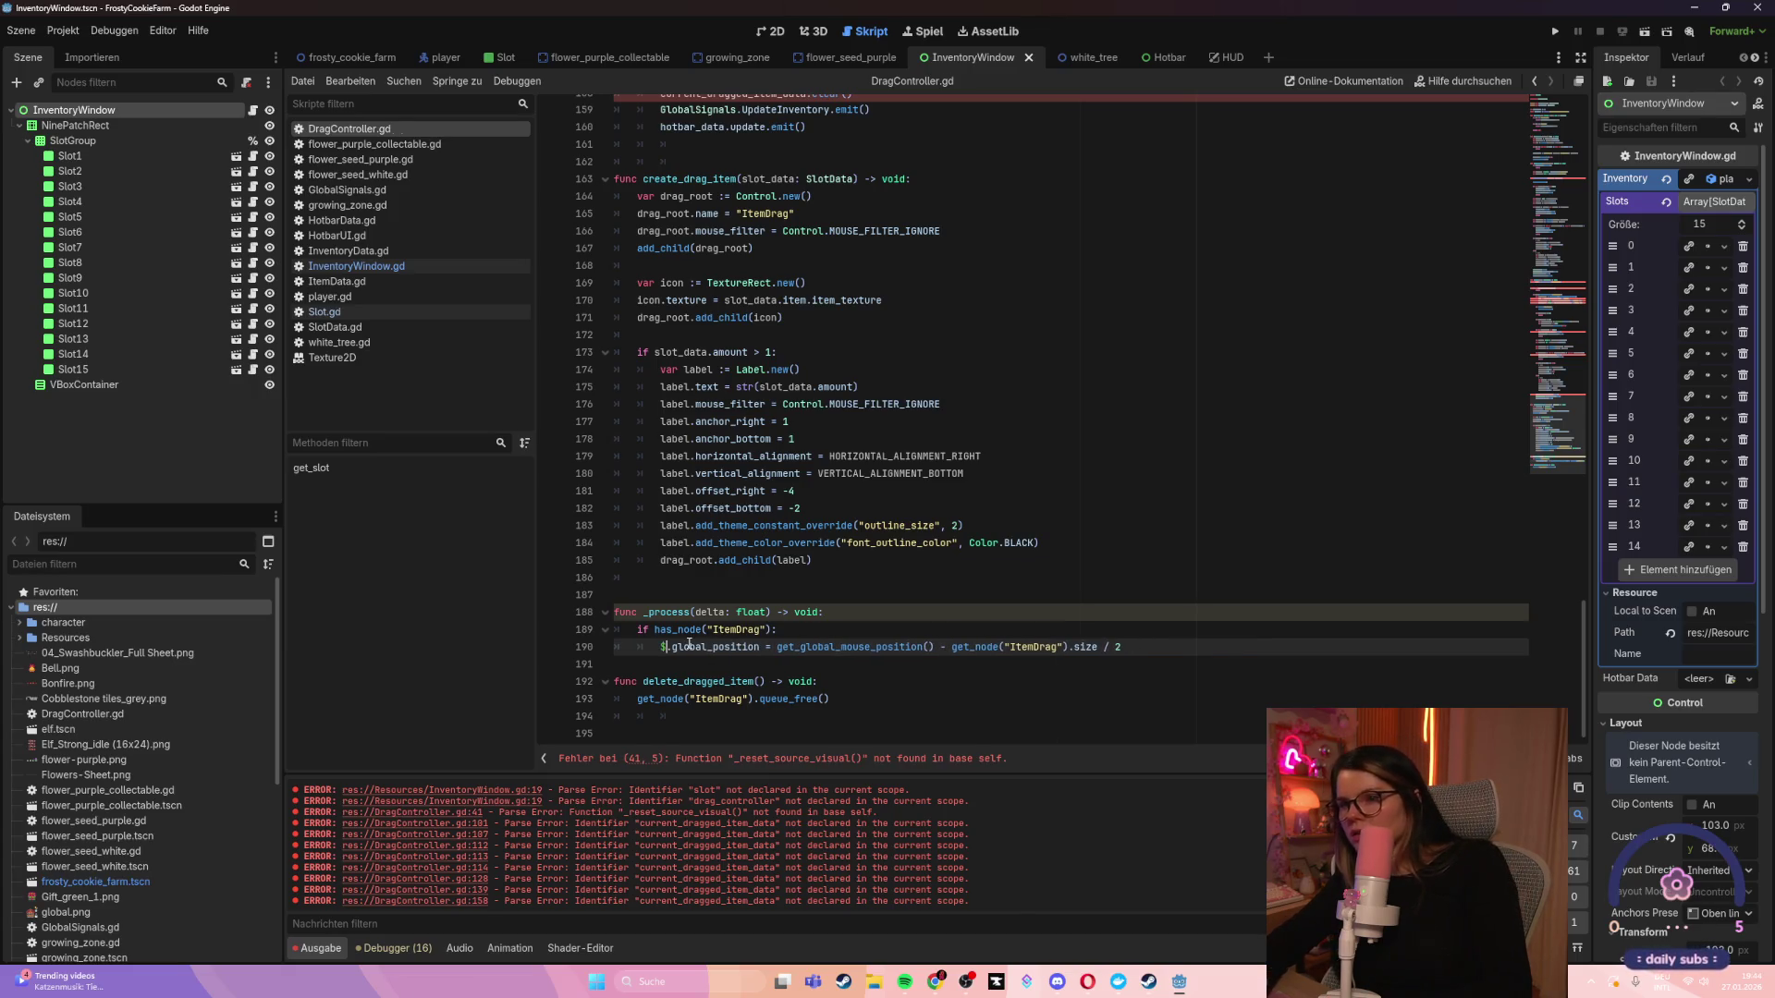
pyautogui.write('$ItemDrag')
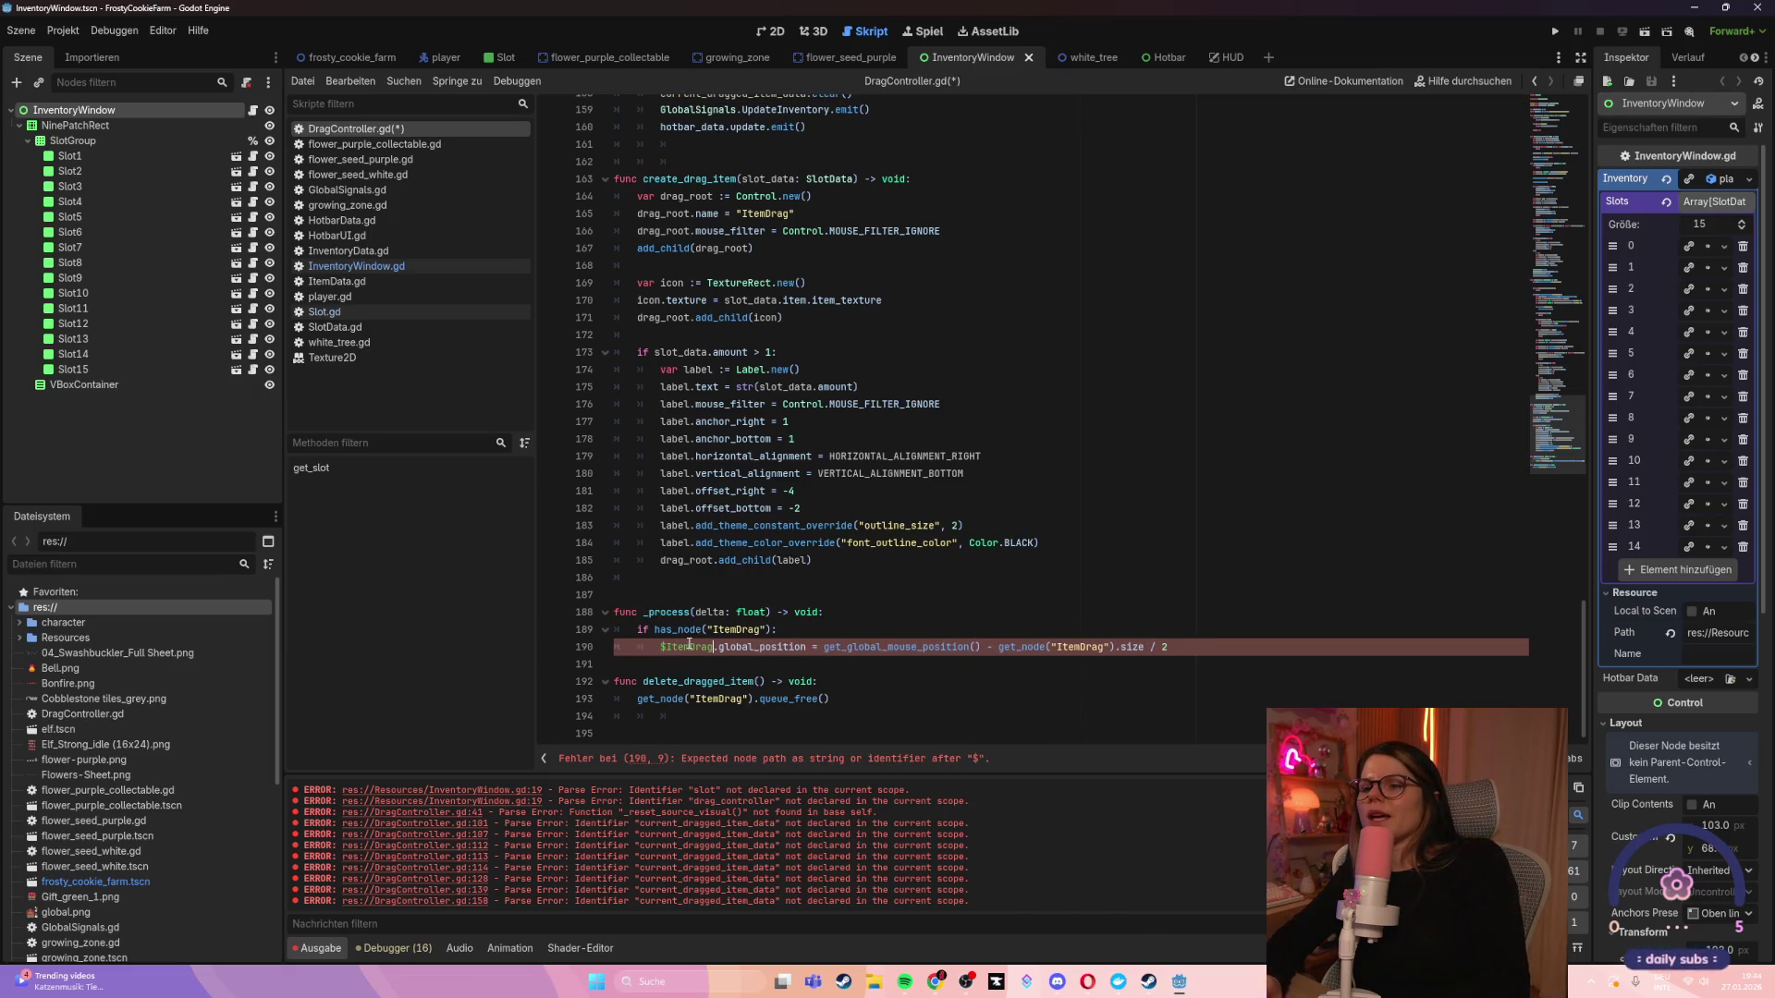
pyautogui.hotkey('ctrl', 's')
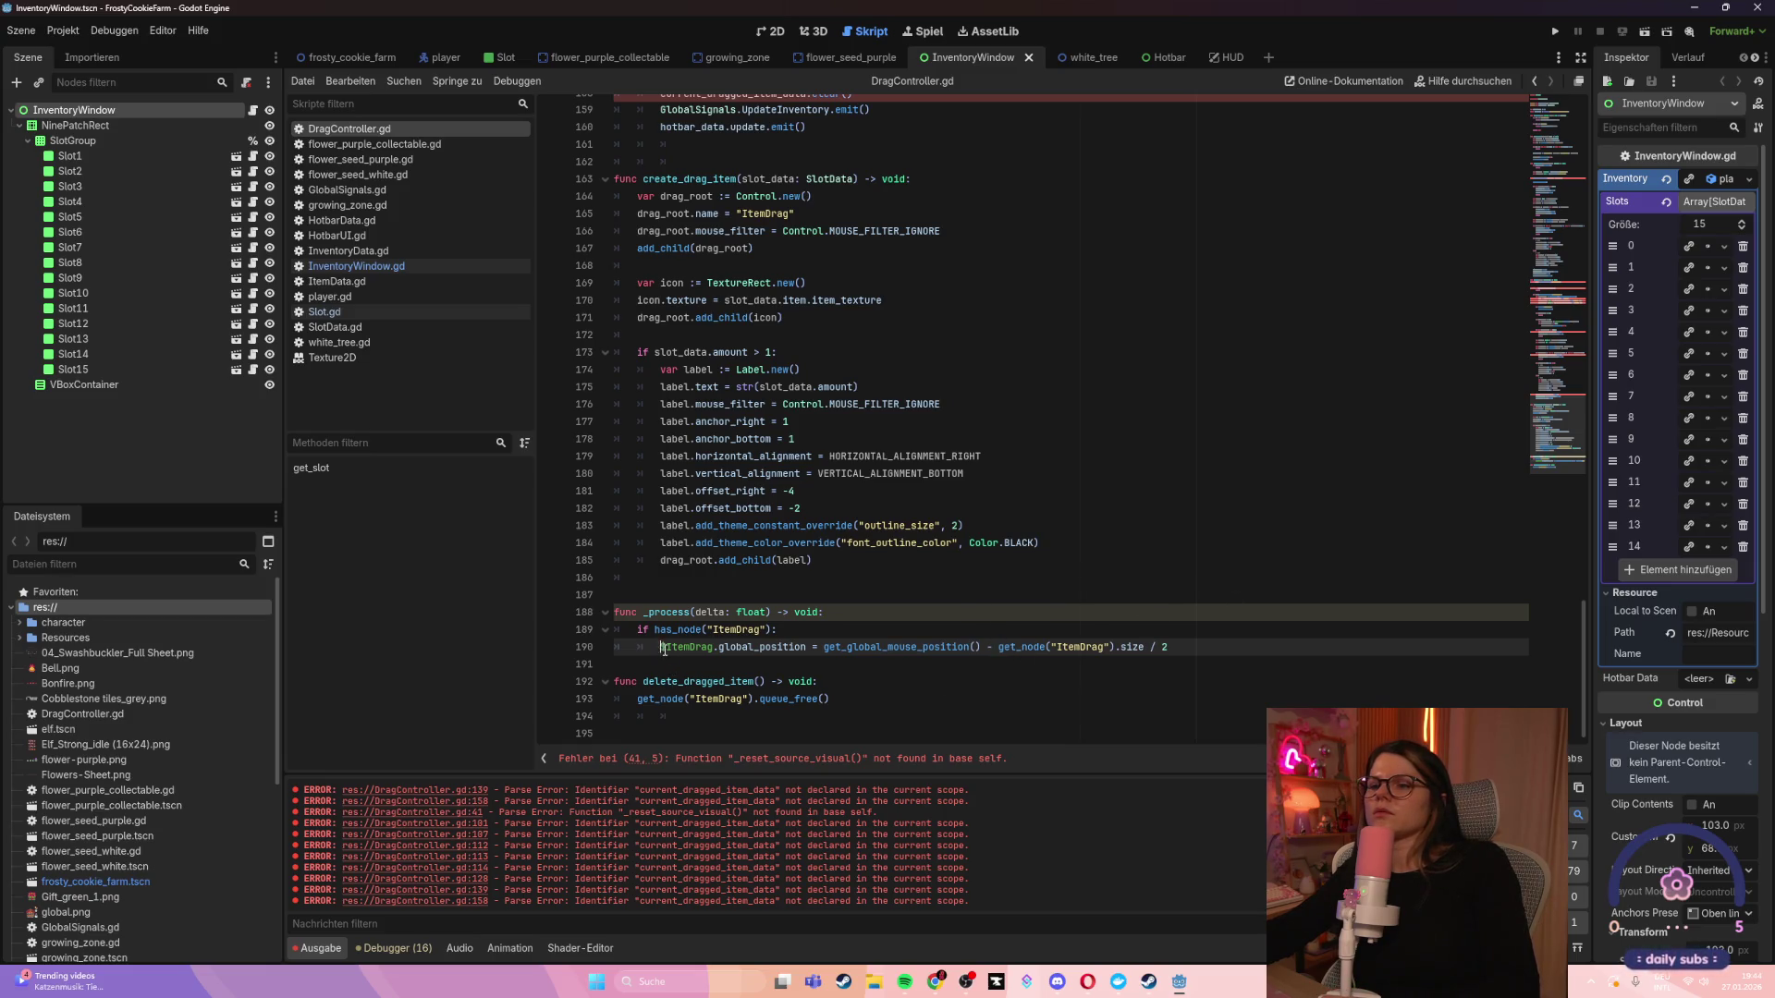
pyautogui.moveTo(662, 648); pyautogui.dragTo(715, 649)
pyautogui.hotkey('ctrl', 'c')
pyautogui.moveTo(999, 647); pyautogui.dragTo(1115, 647)
pyautogui.hotkey('ctrl', 'v')
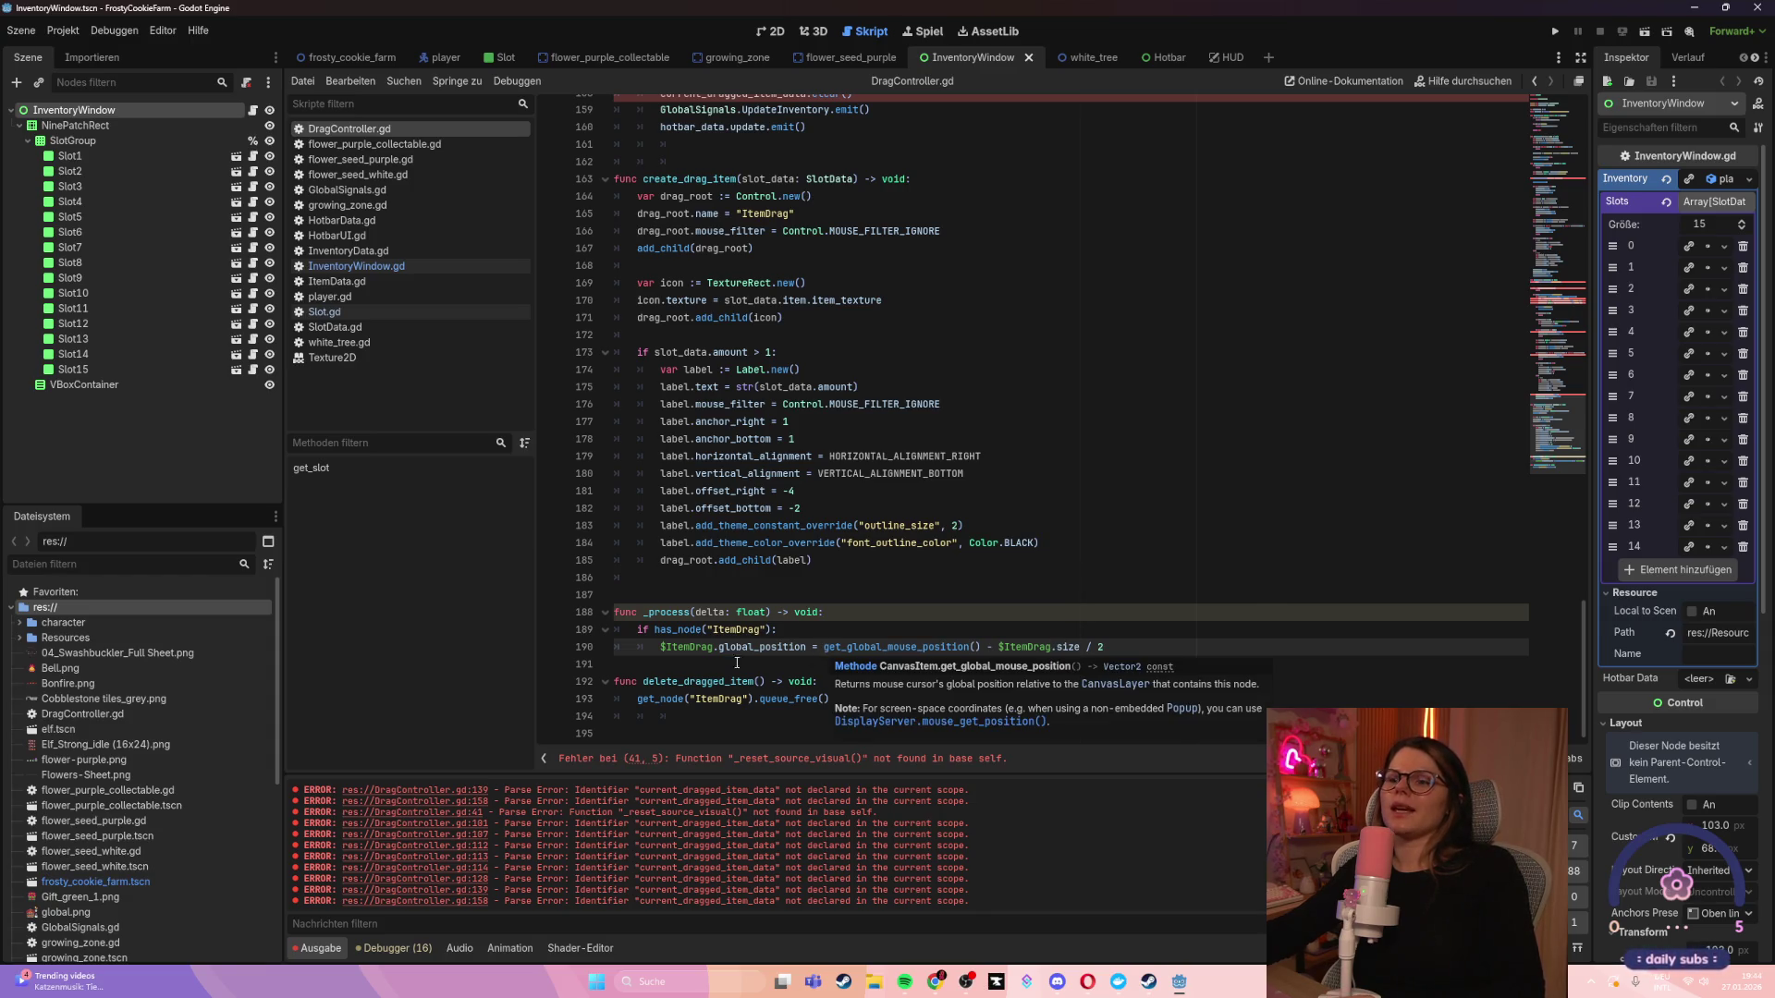
# Step: Rename delete_dragged_item to delete_drag_icon and select its old queue_free line
pyautogui.doubleClick(700, 681)
pyautogui.write('delete_dr')
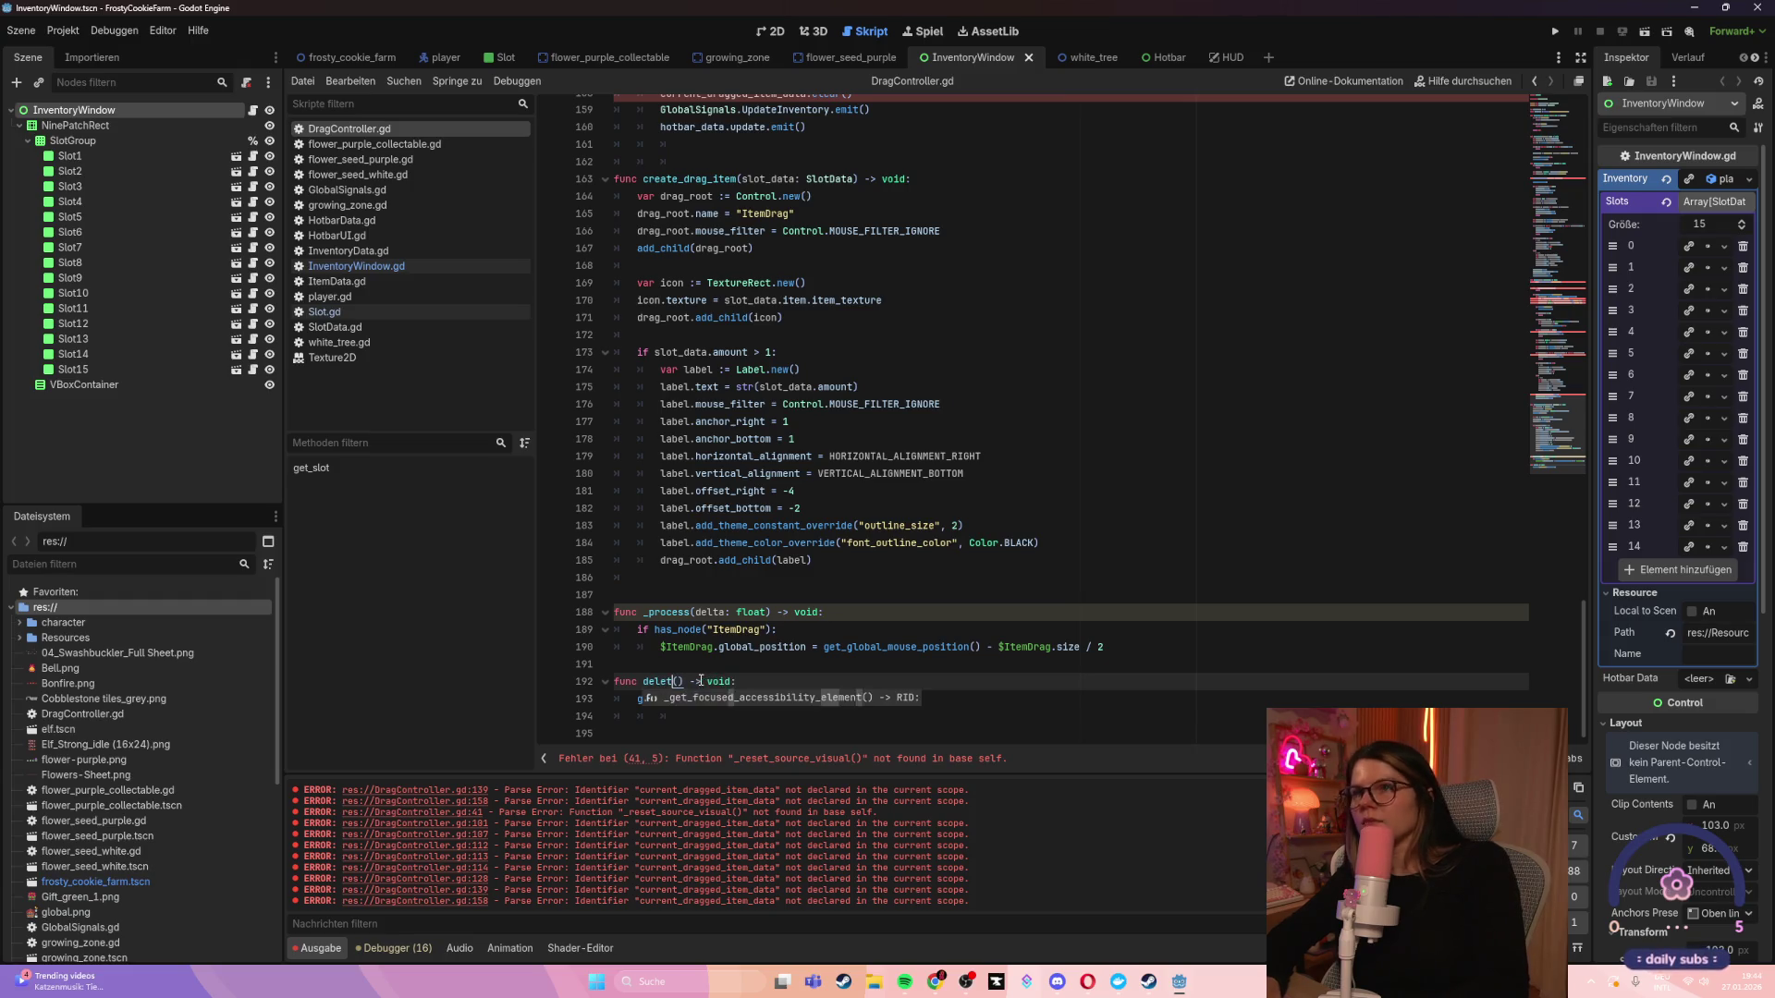
pyautogui.write('a')
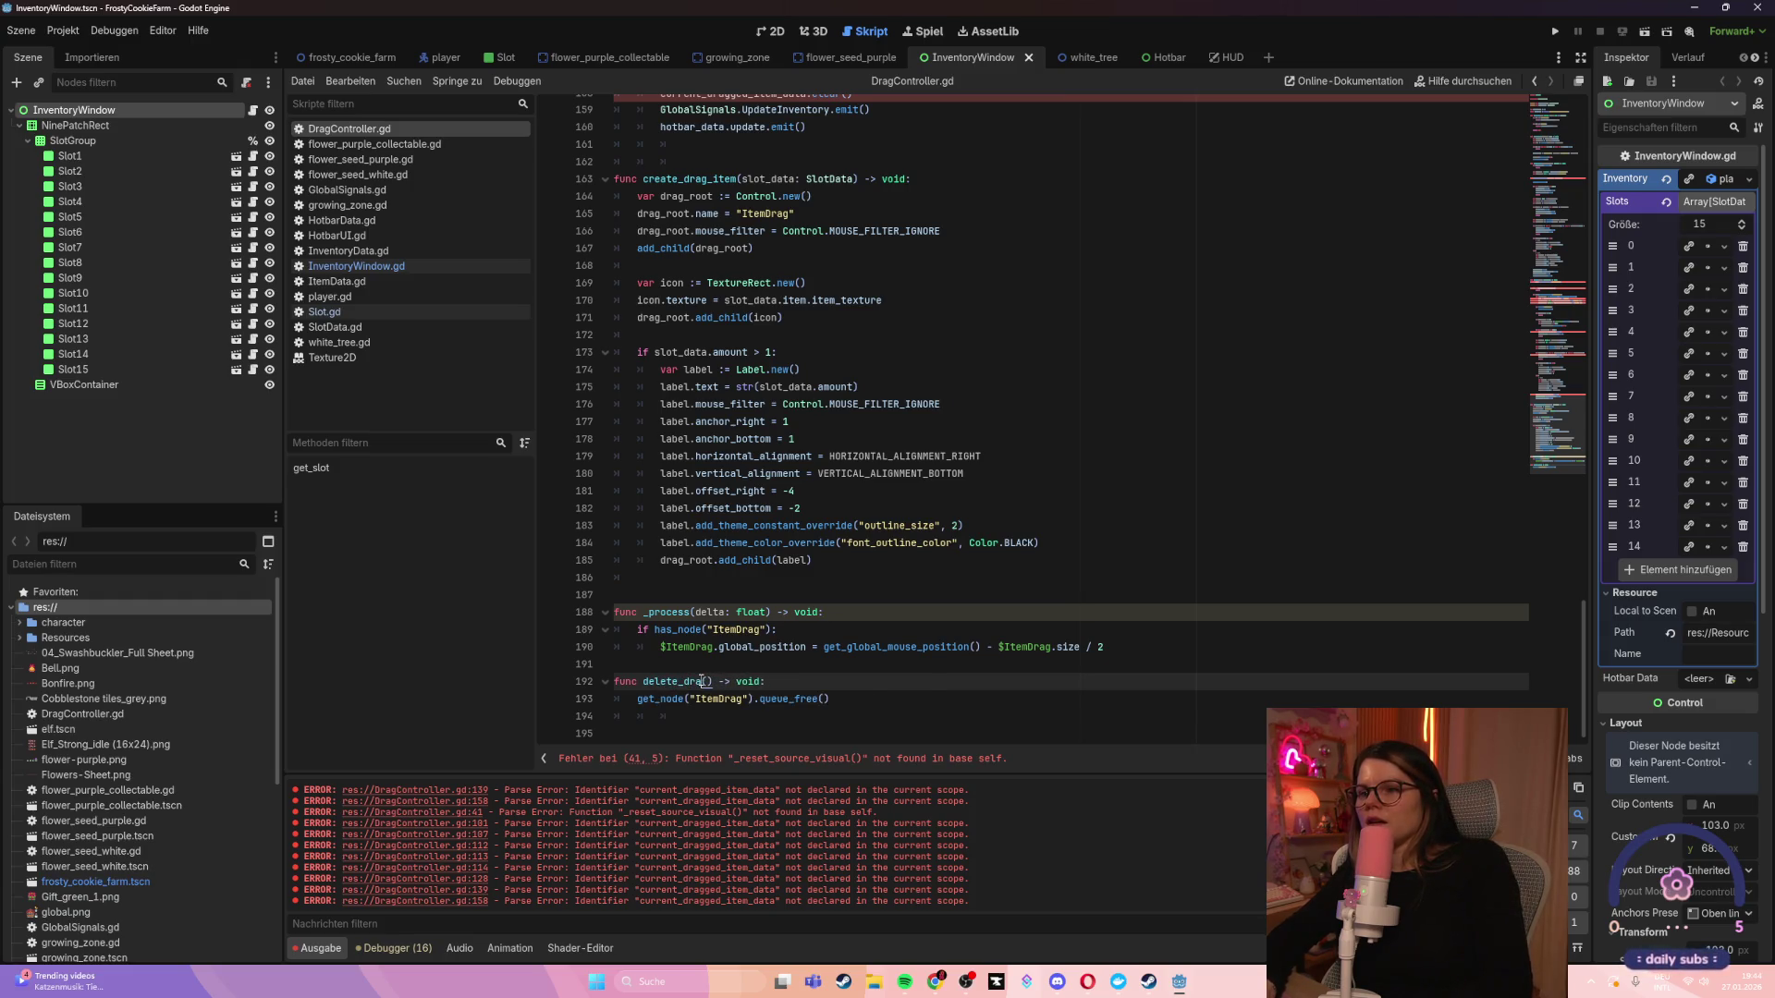
pyautogui.write('g_icon')
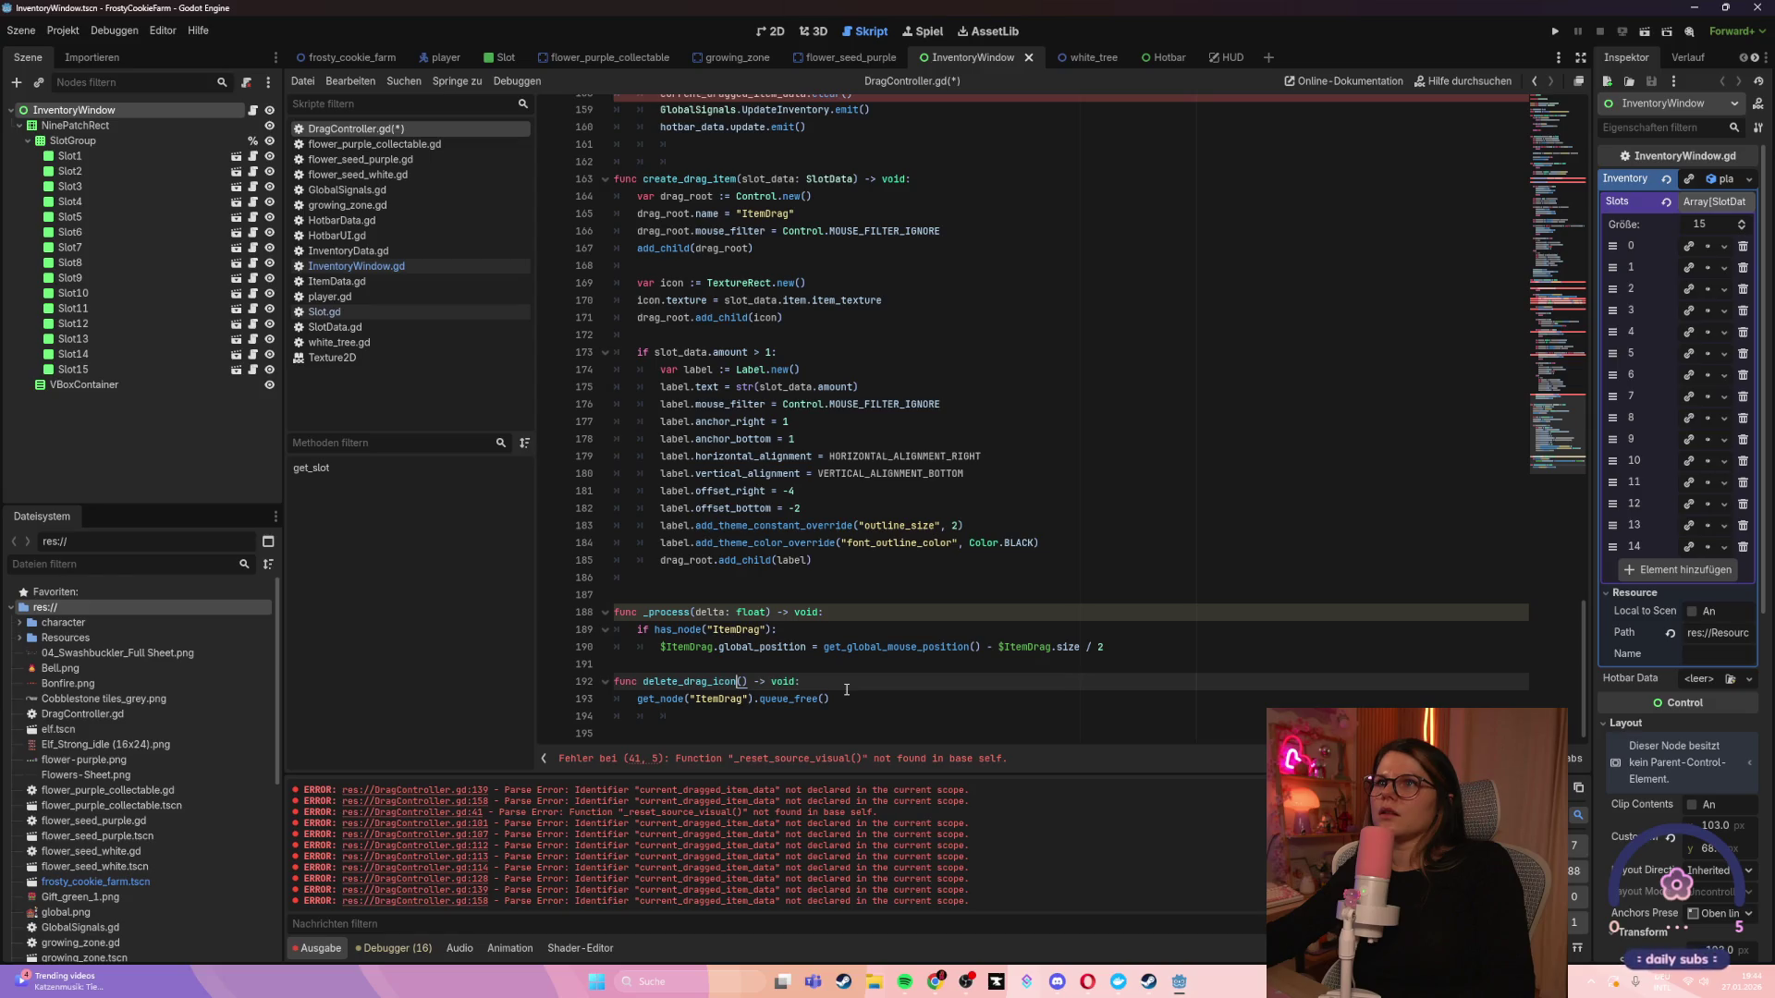
pyautogui.moveTo(853, 695); pyautogui.dragTo(640, 698)
# Step: Make delete_drag_icon call $ItemDrag.queue_free() only when has_node("ItemDrag") is true
pyautogui.press('BackSpace')
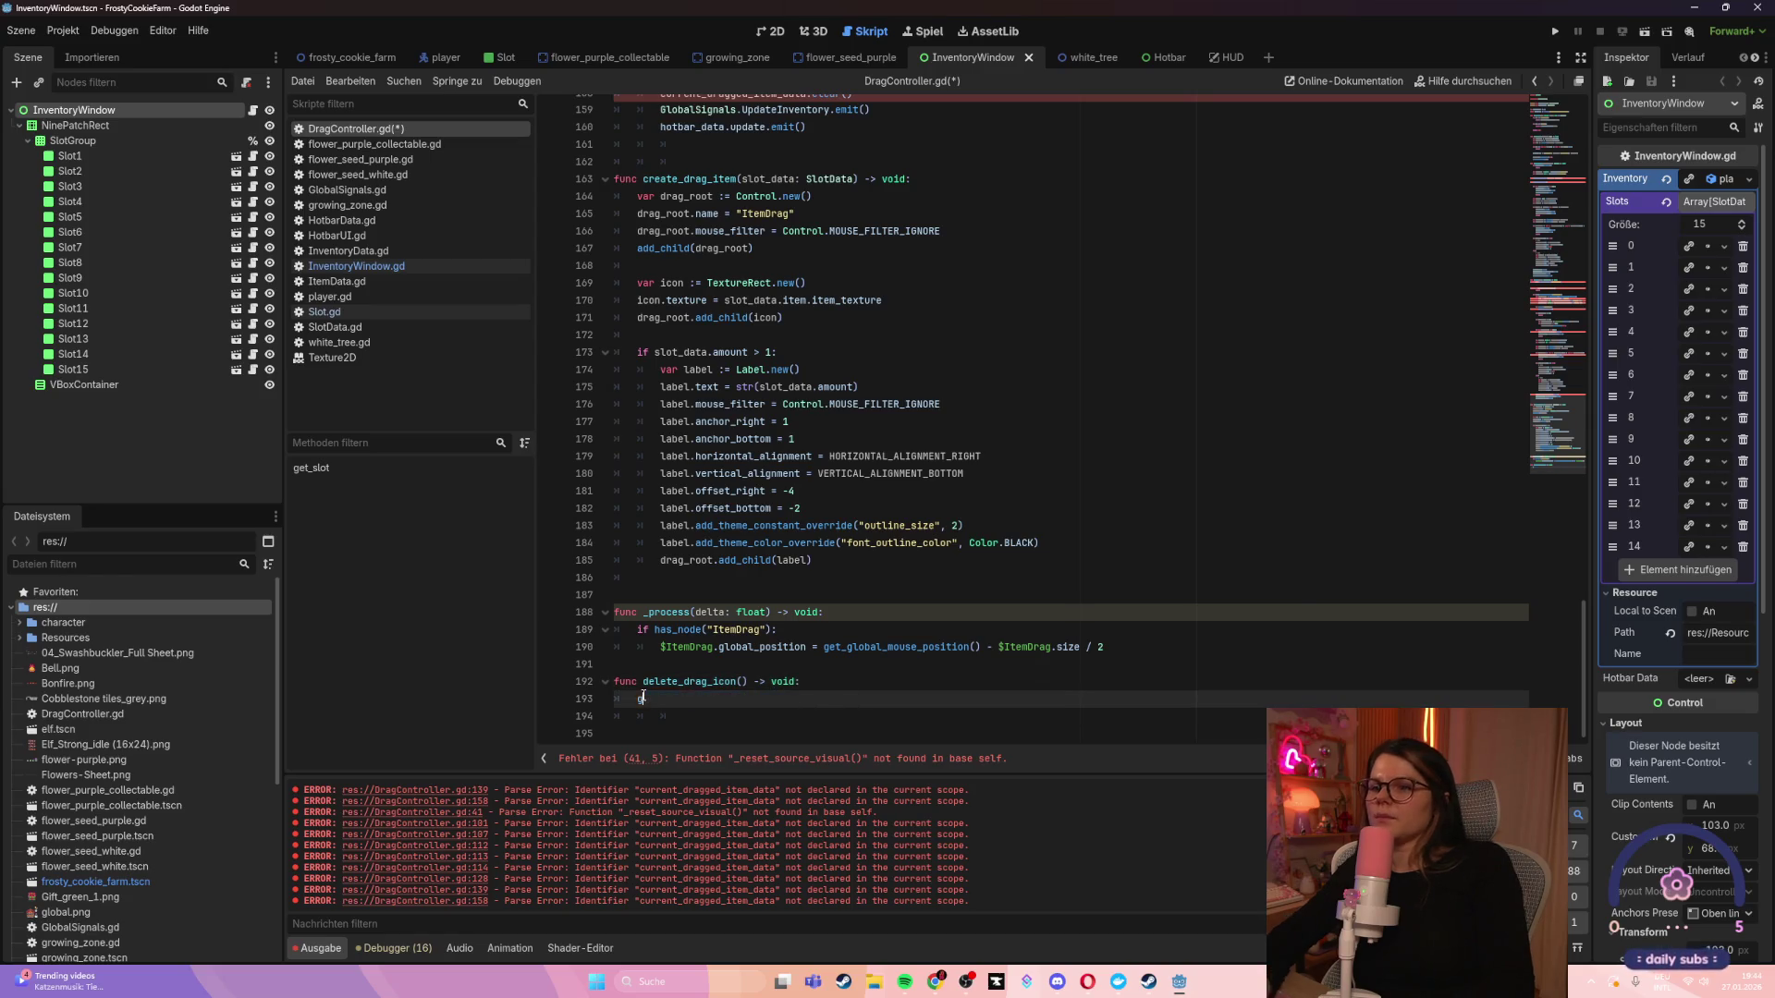
pyautogui.write('if')
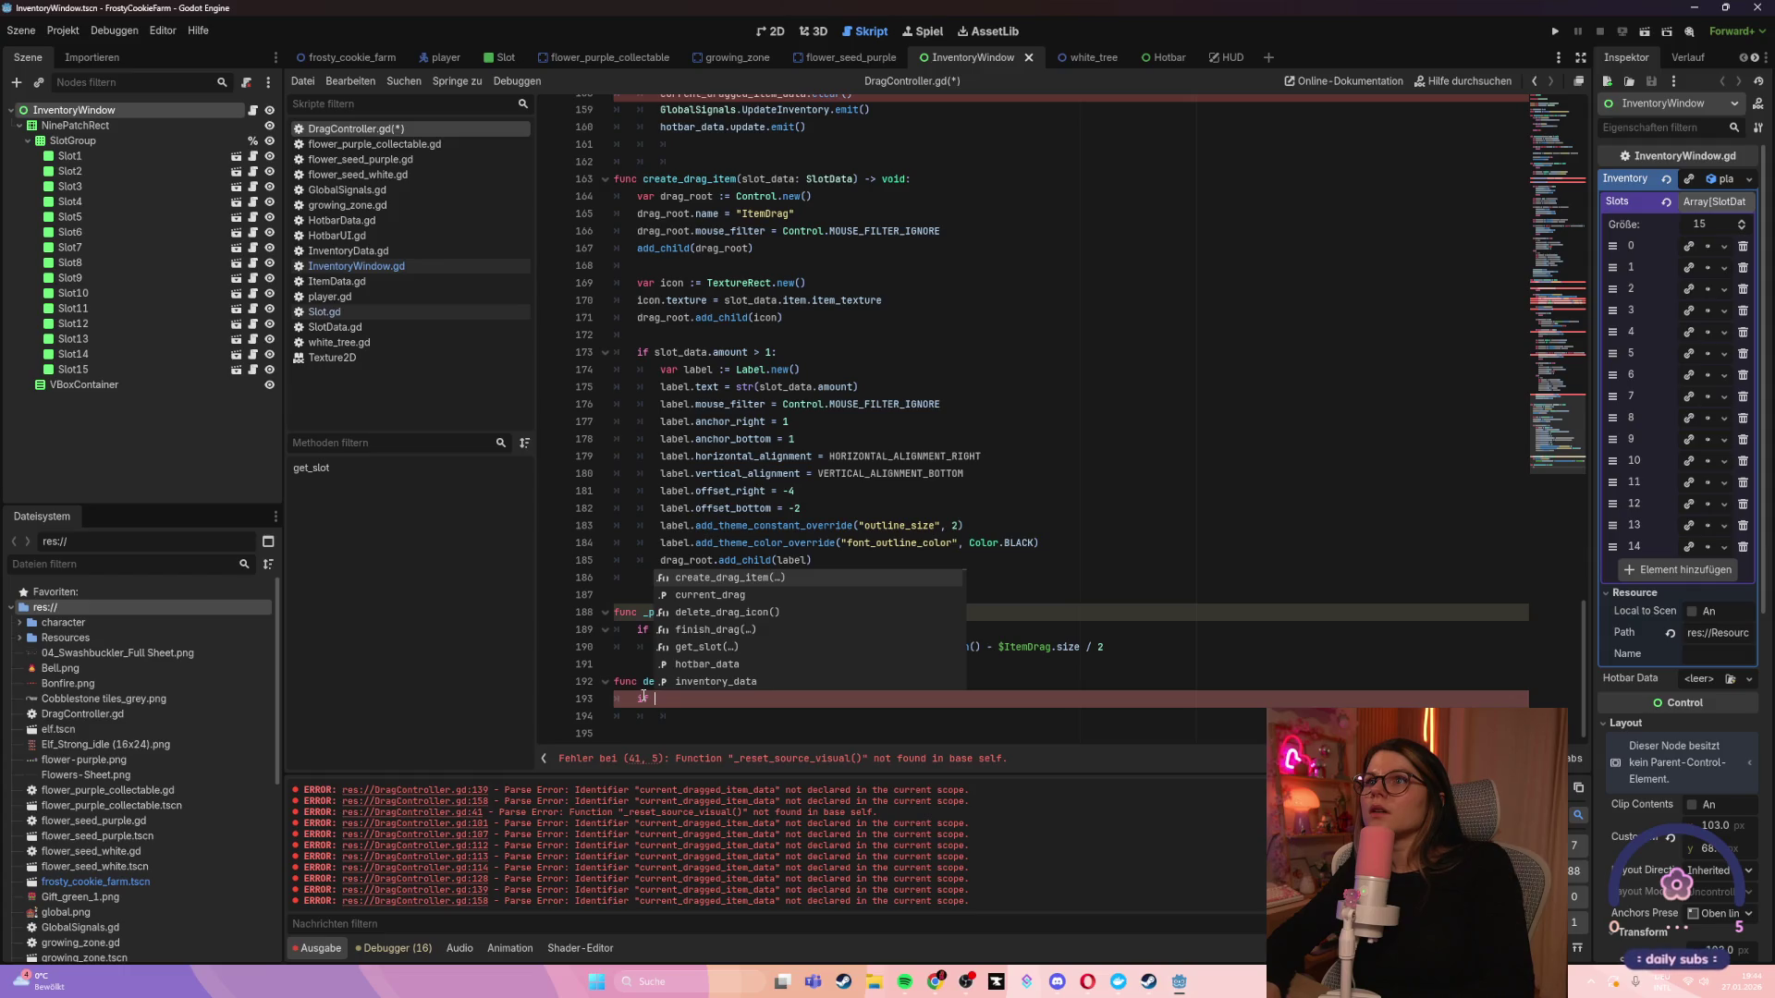
pyautogui.write(' has_node(')
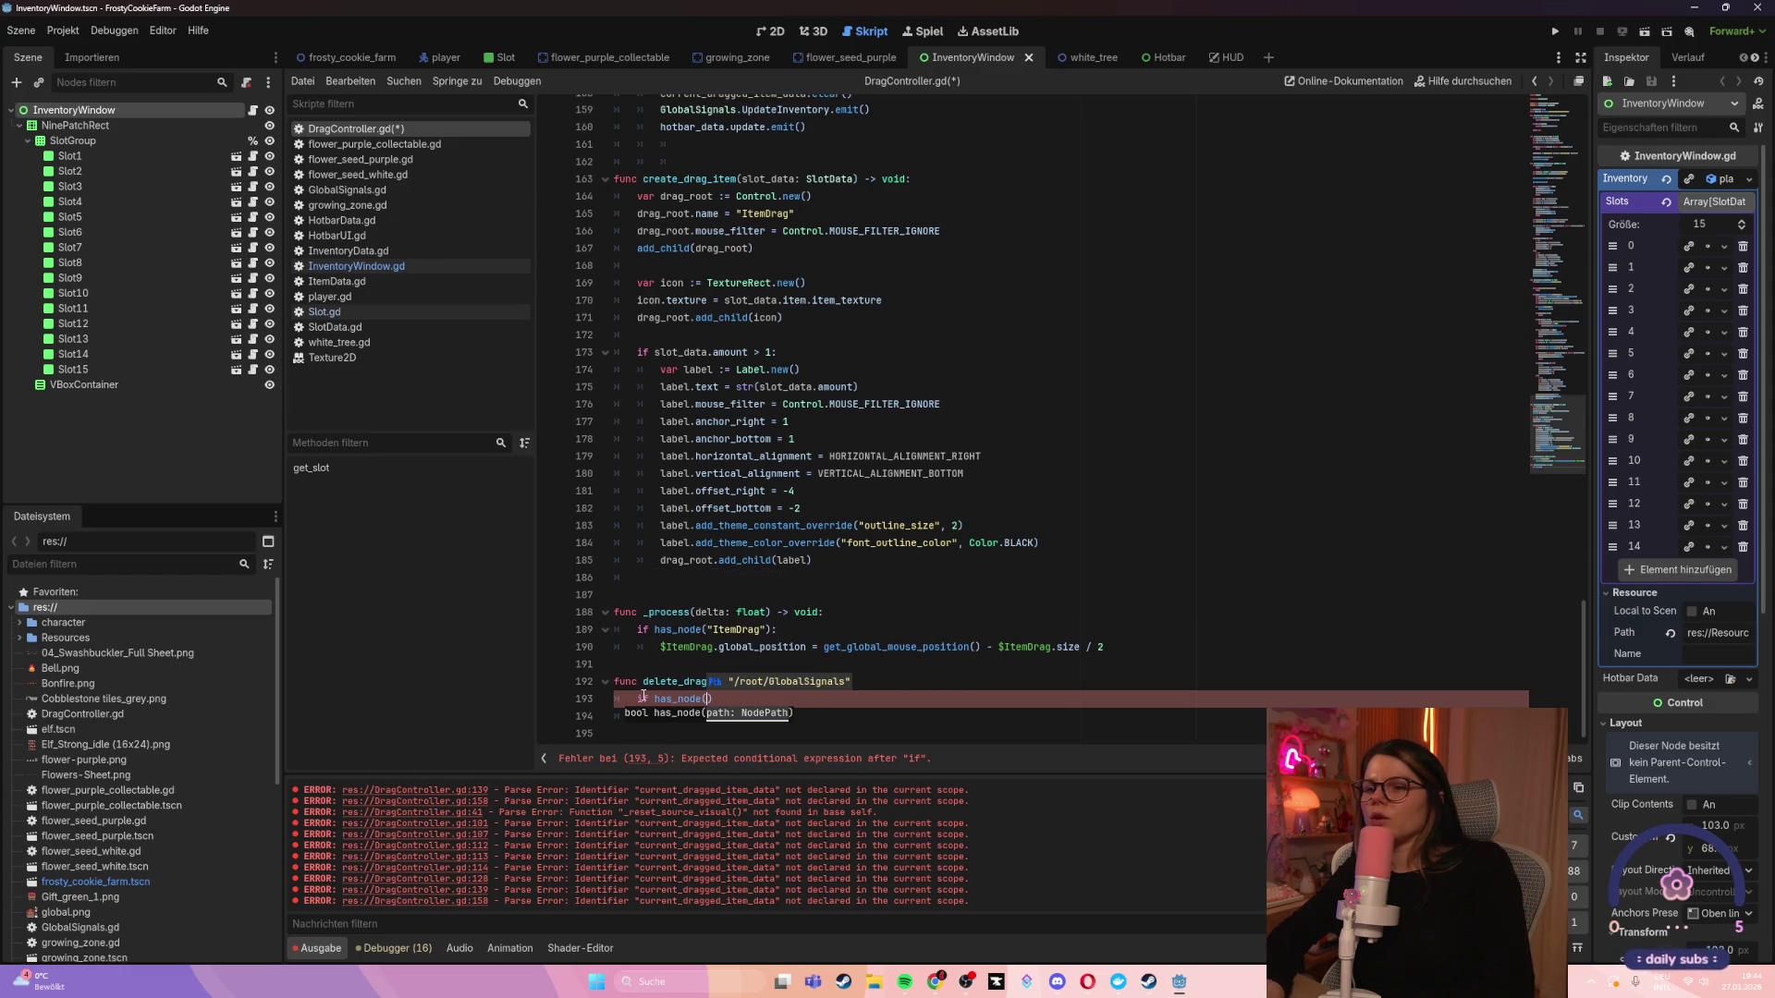
pyautogui.write('"ItemDrag"')
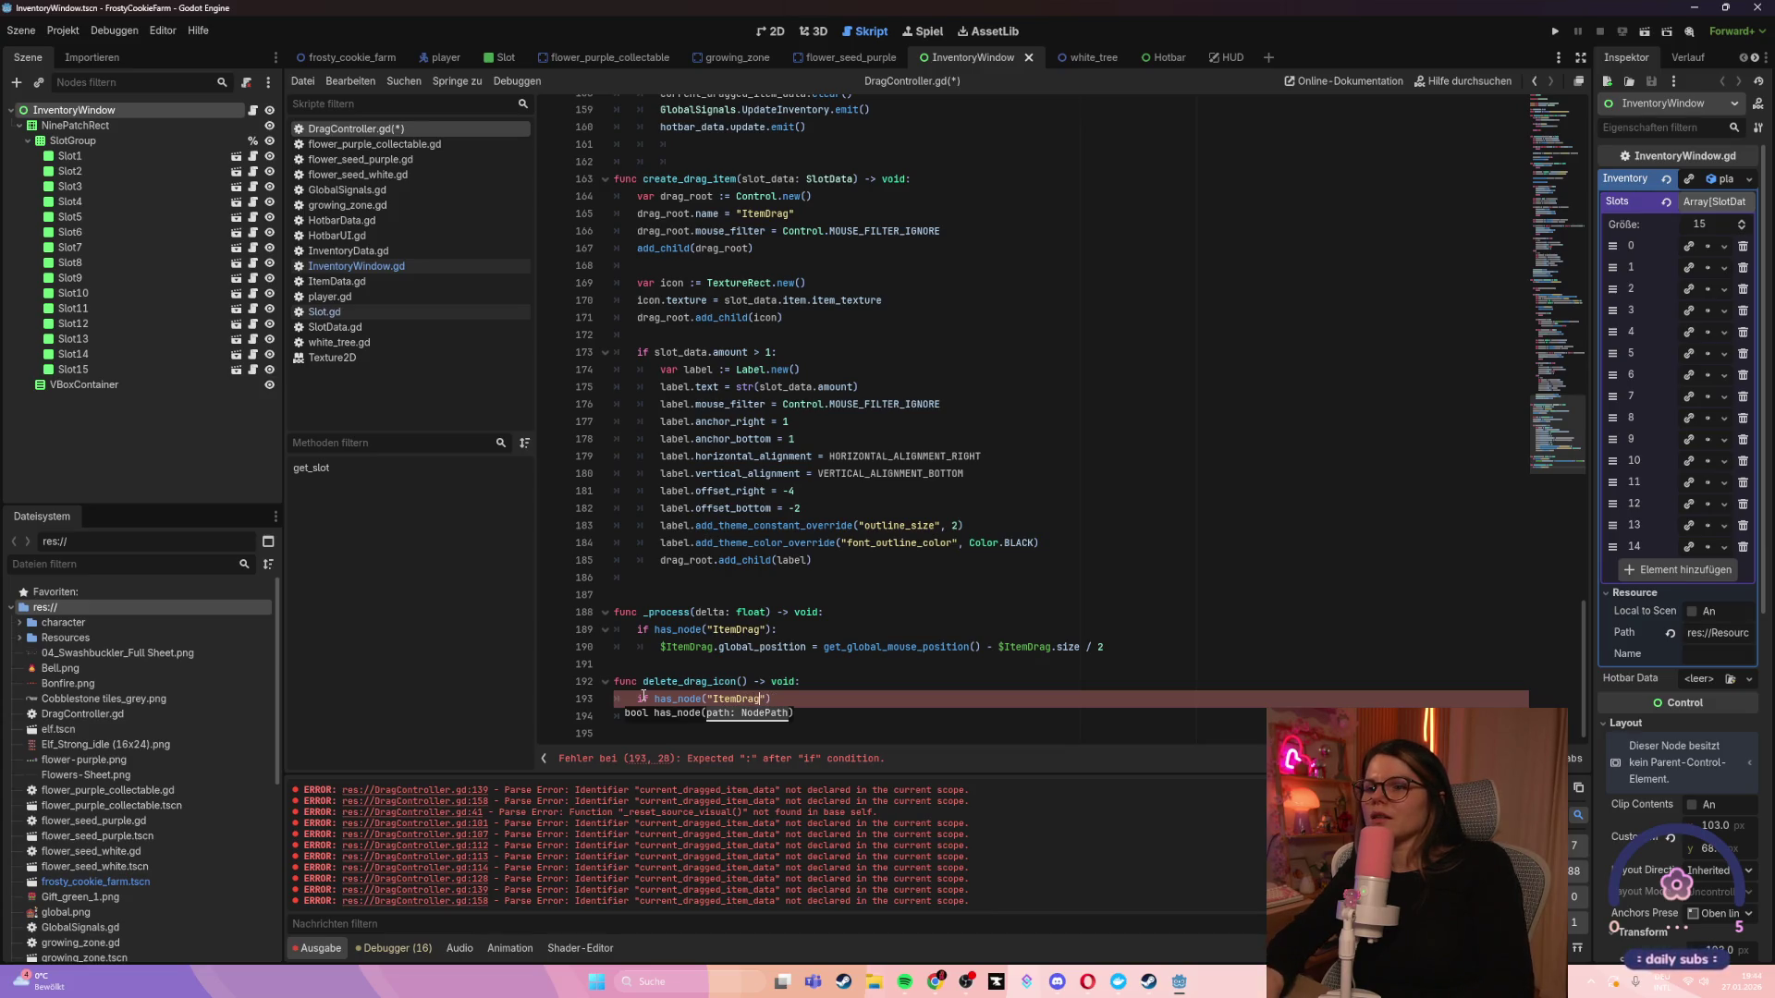
pyautogui.write('):')
pyautogui.press('Return')
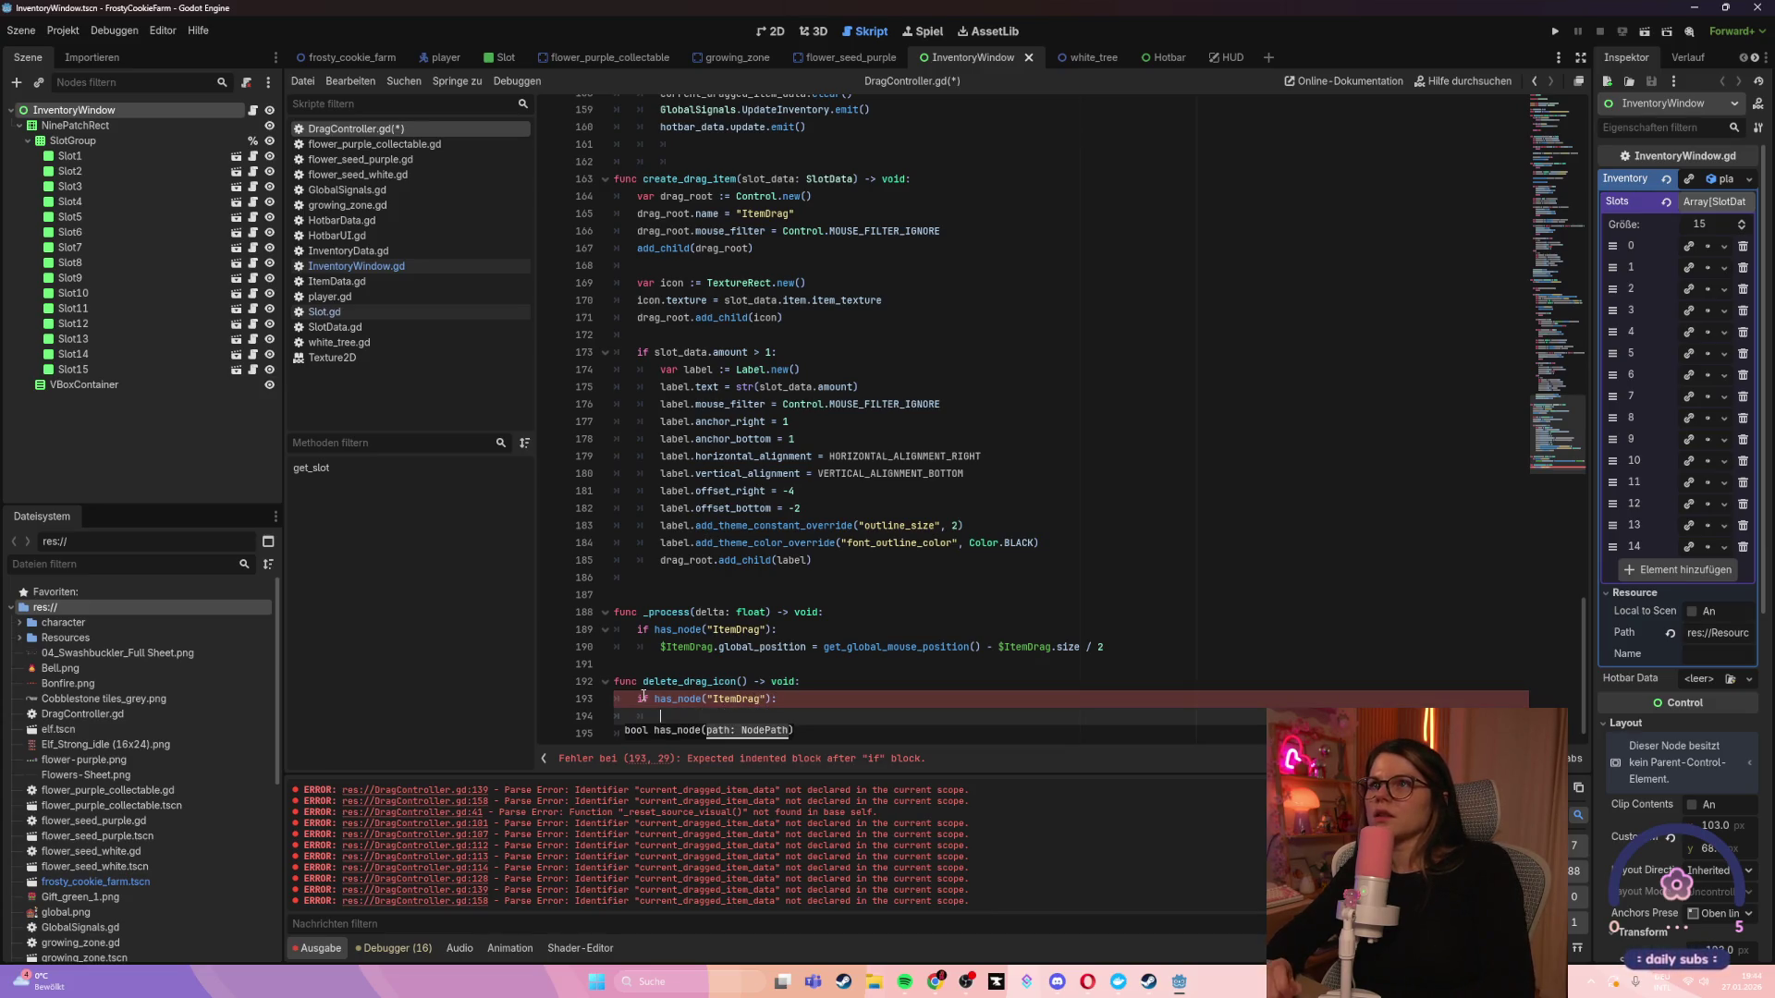
pyautogui.write('$ItemDrag')
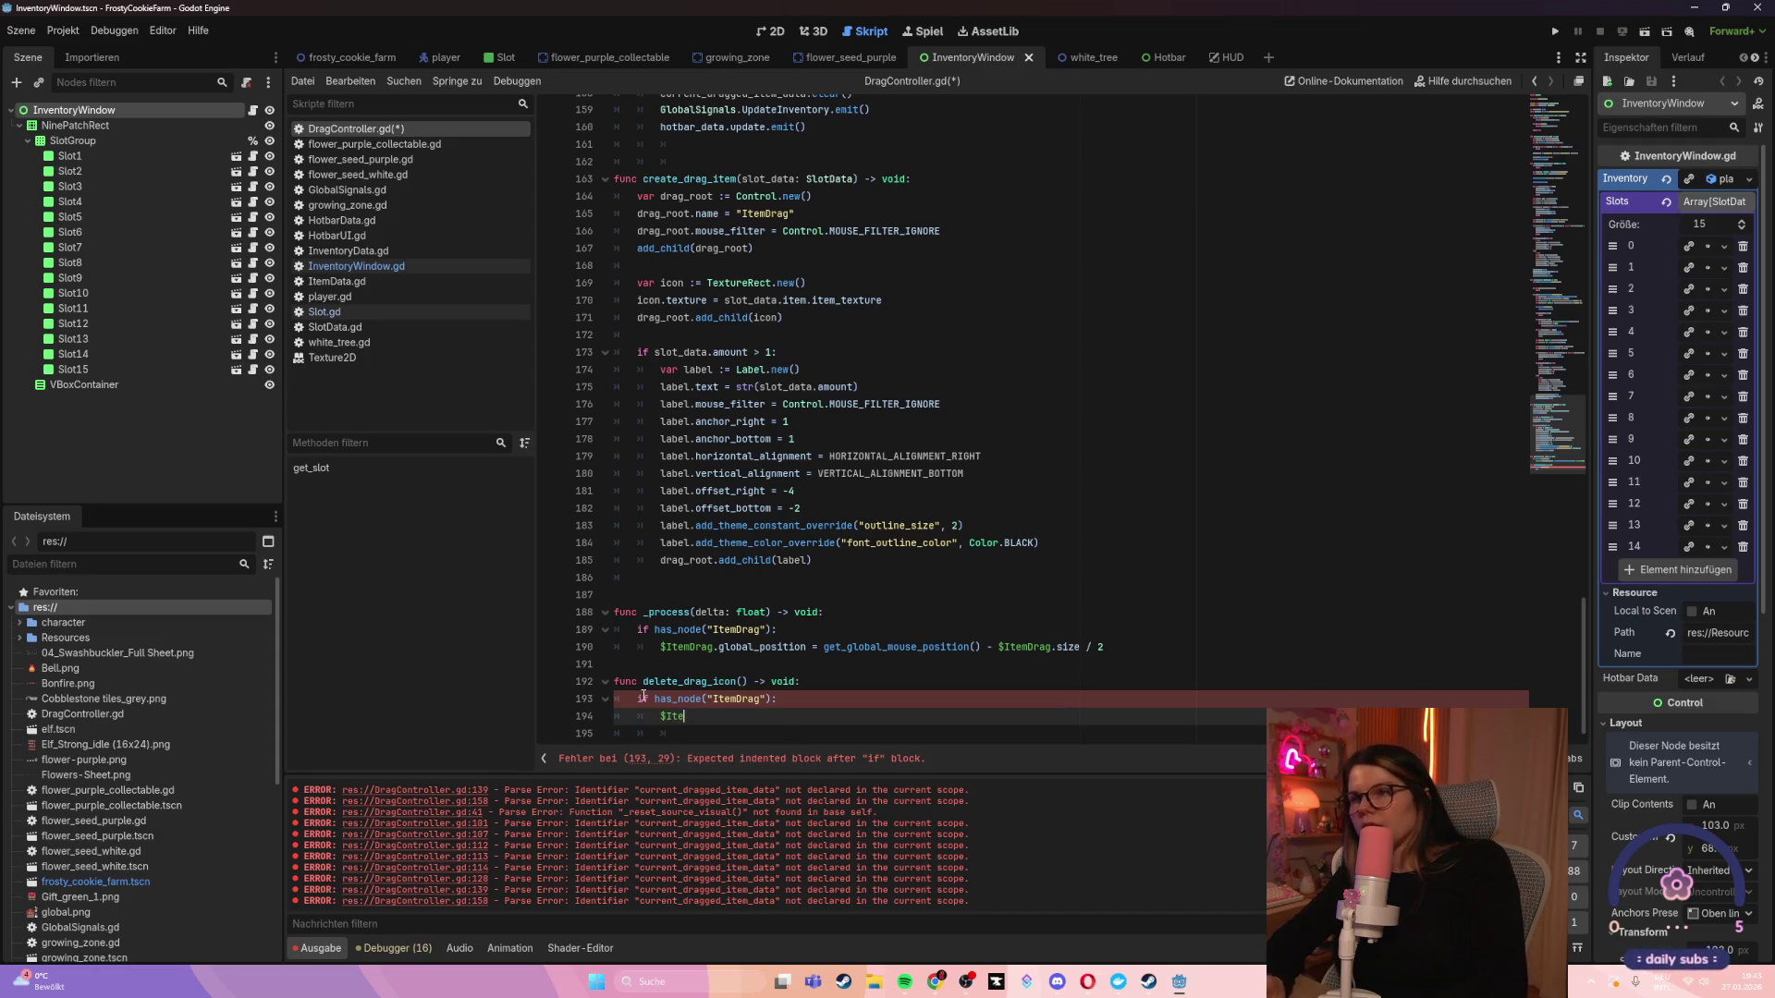
pyautogui.write('.queue_free()')
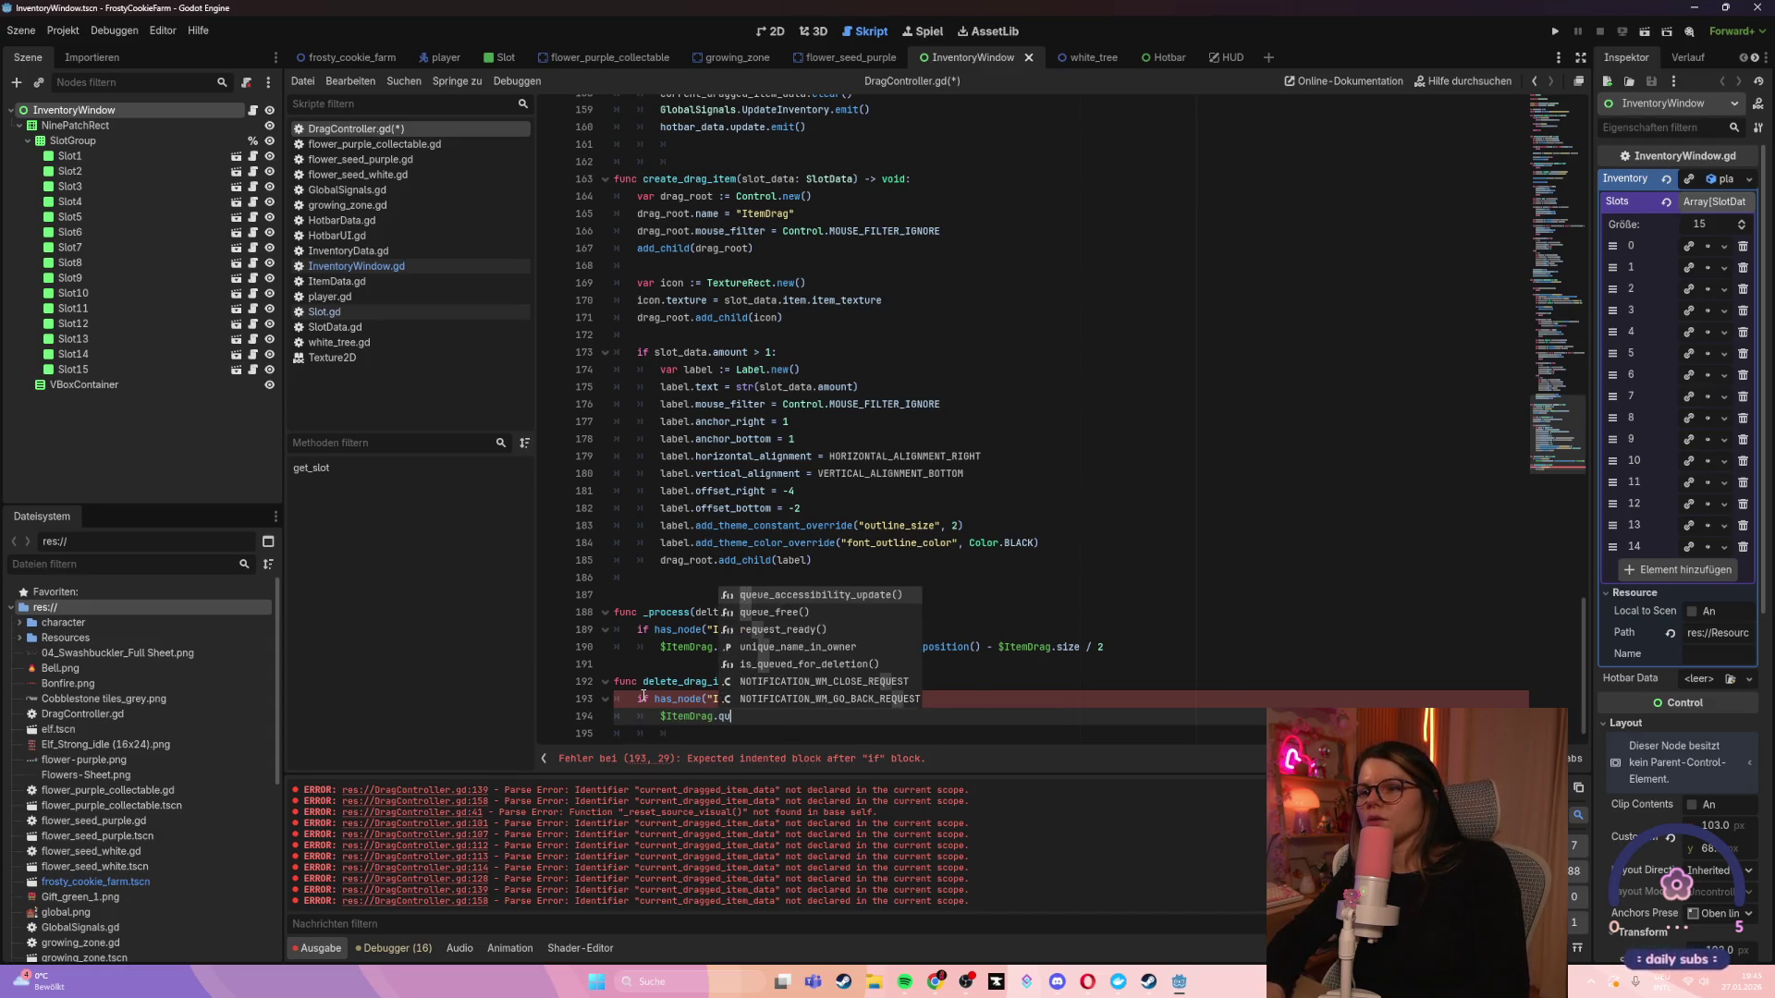
# Step: Add a _reset_source_visual(kind: String, index: int) -> void stub containing pass, then save
pyautogui.press('Return')
pyautogui.press('Return')
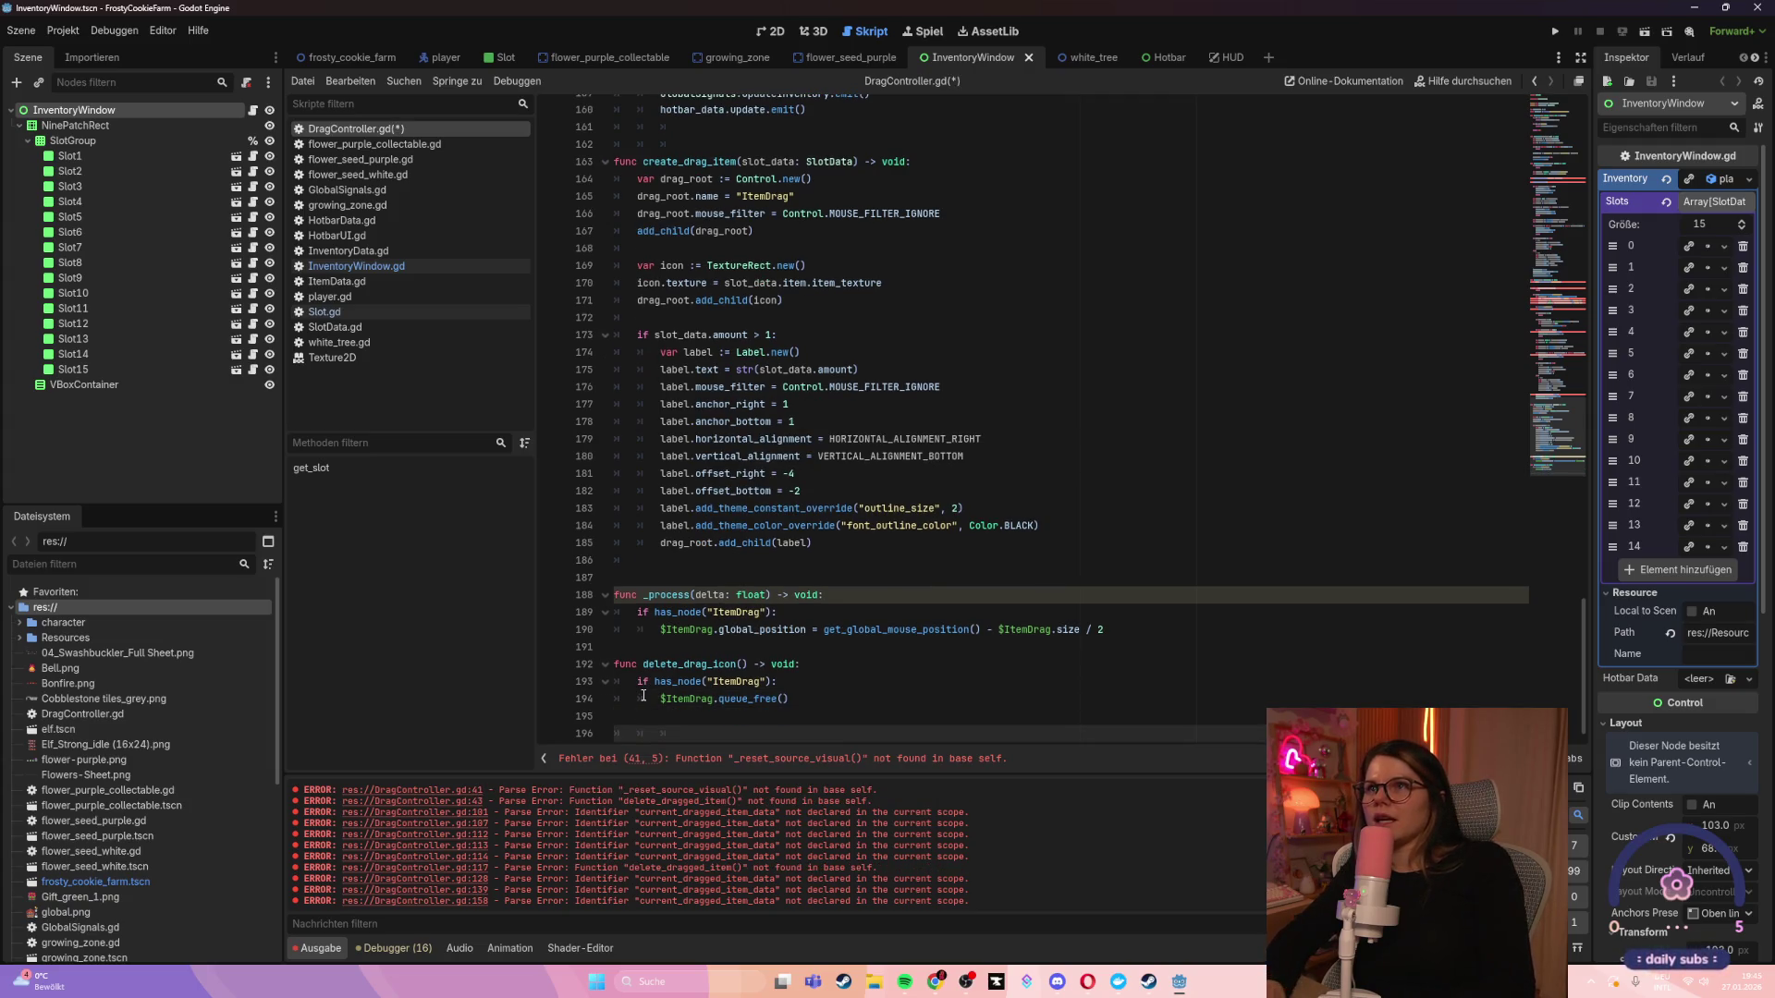
pyautogui.write('func _reset_source_visual(kind: String, index: int) -> v')
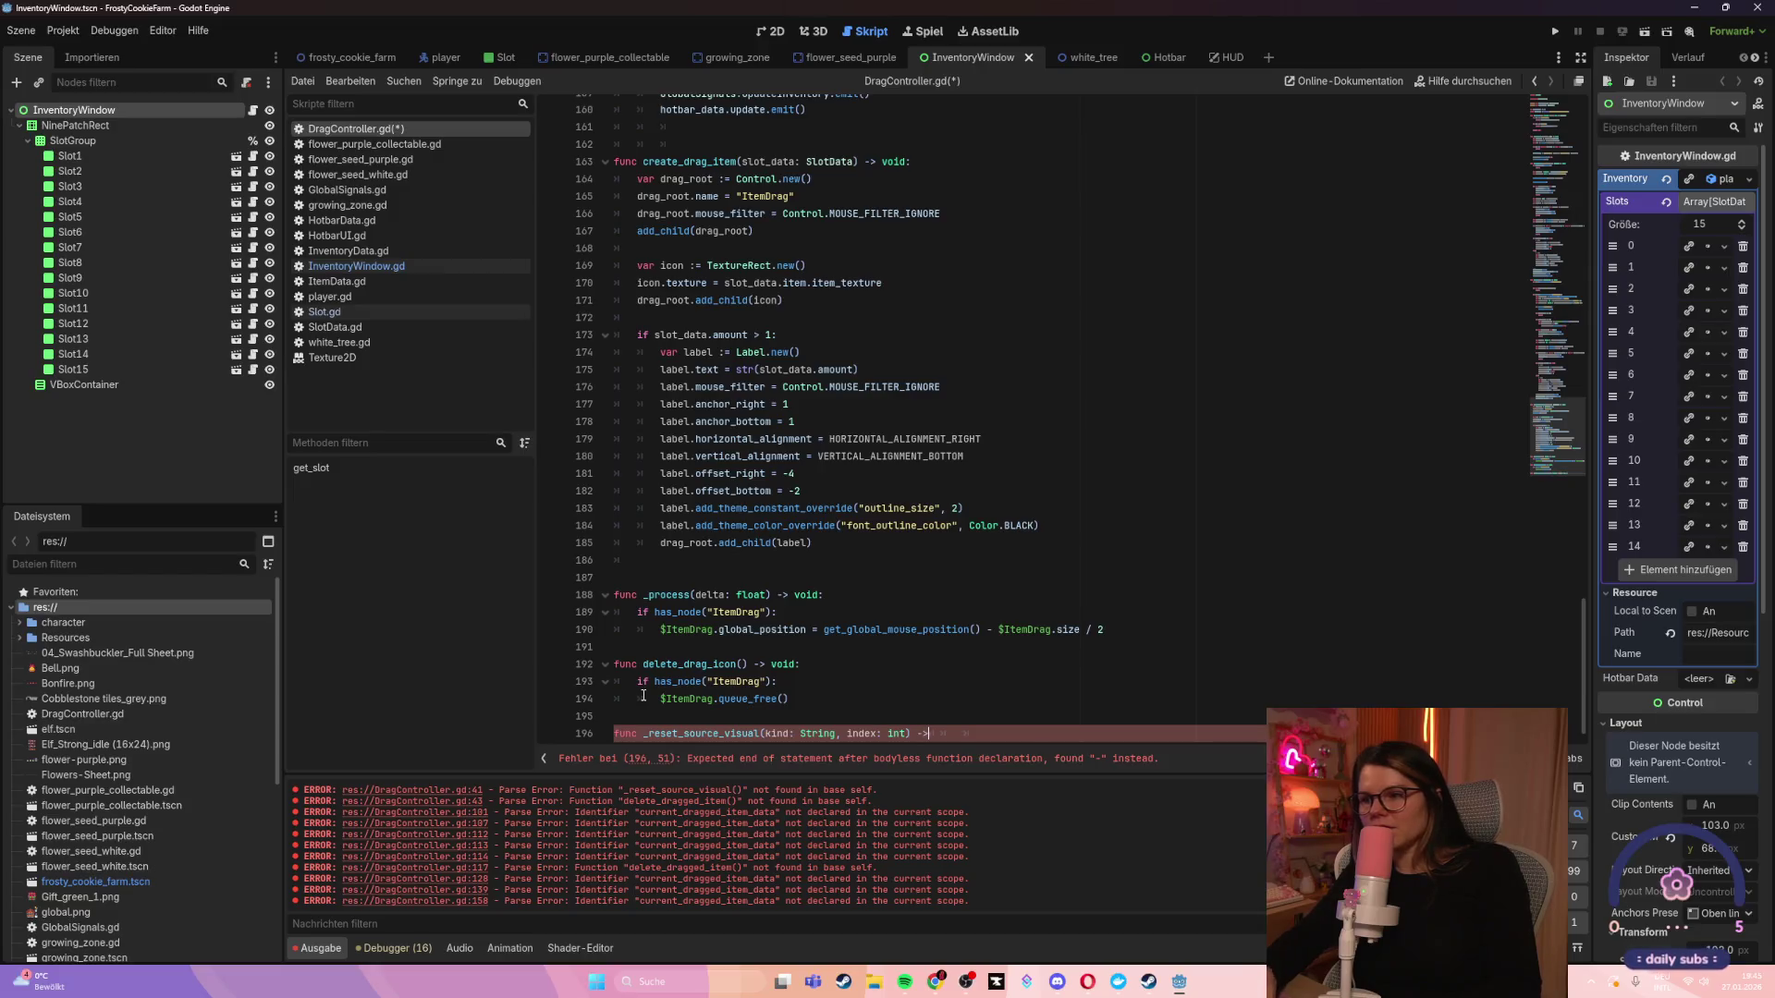
pyautogui.write('oid:')
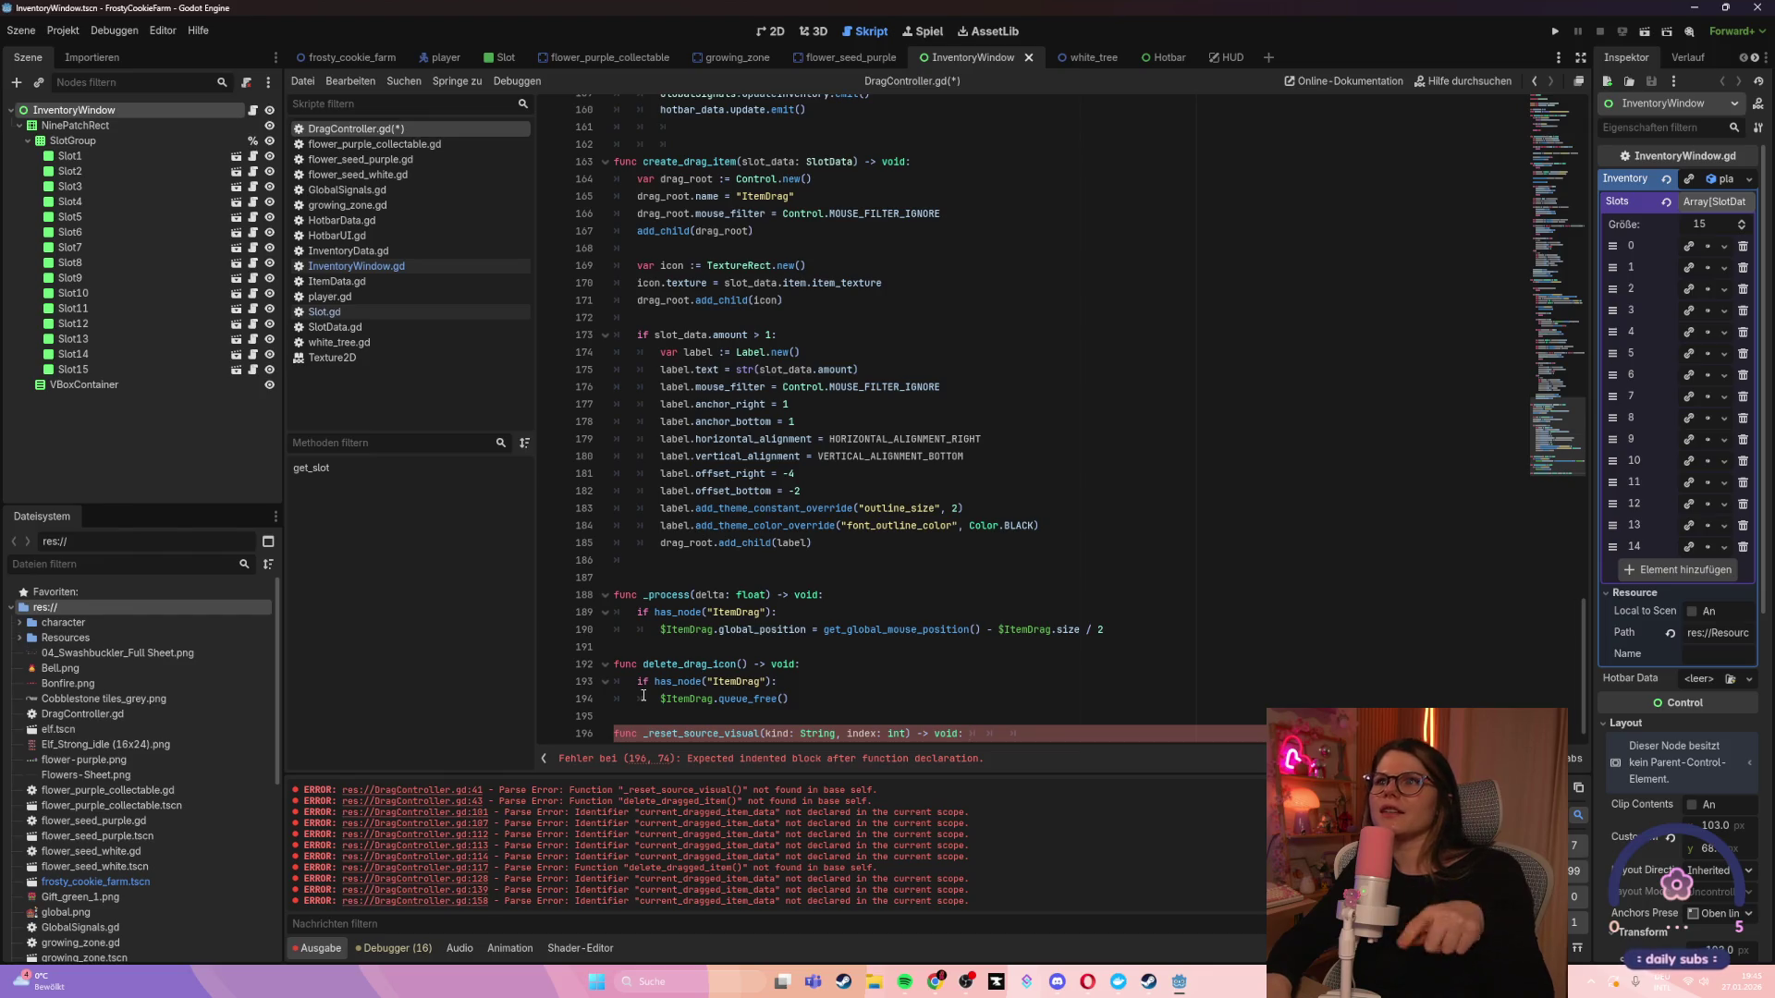
pyautogui.press('Return')
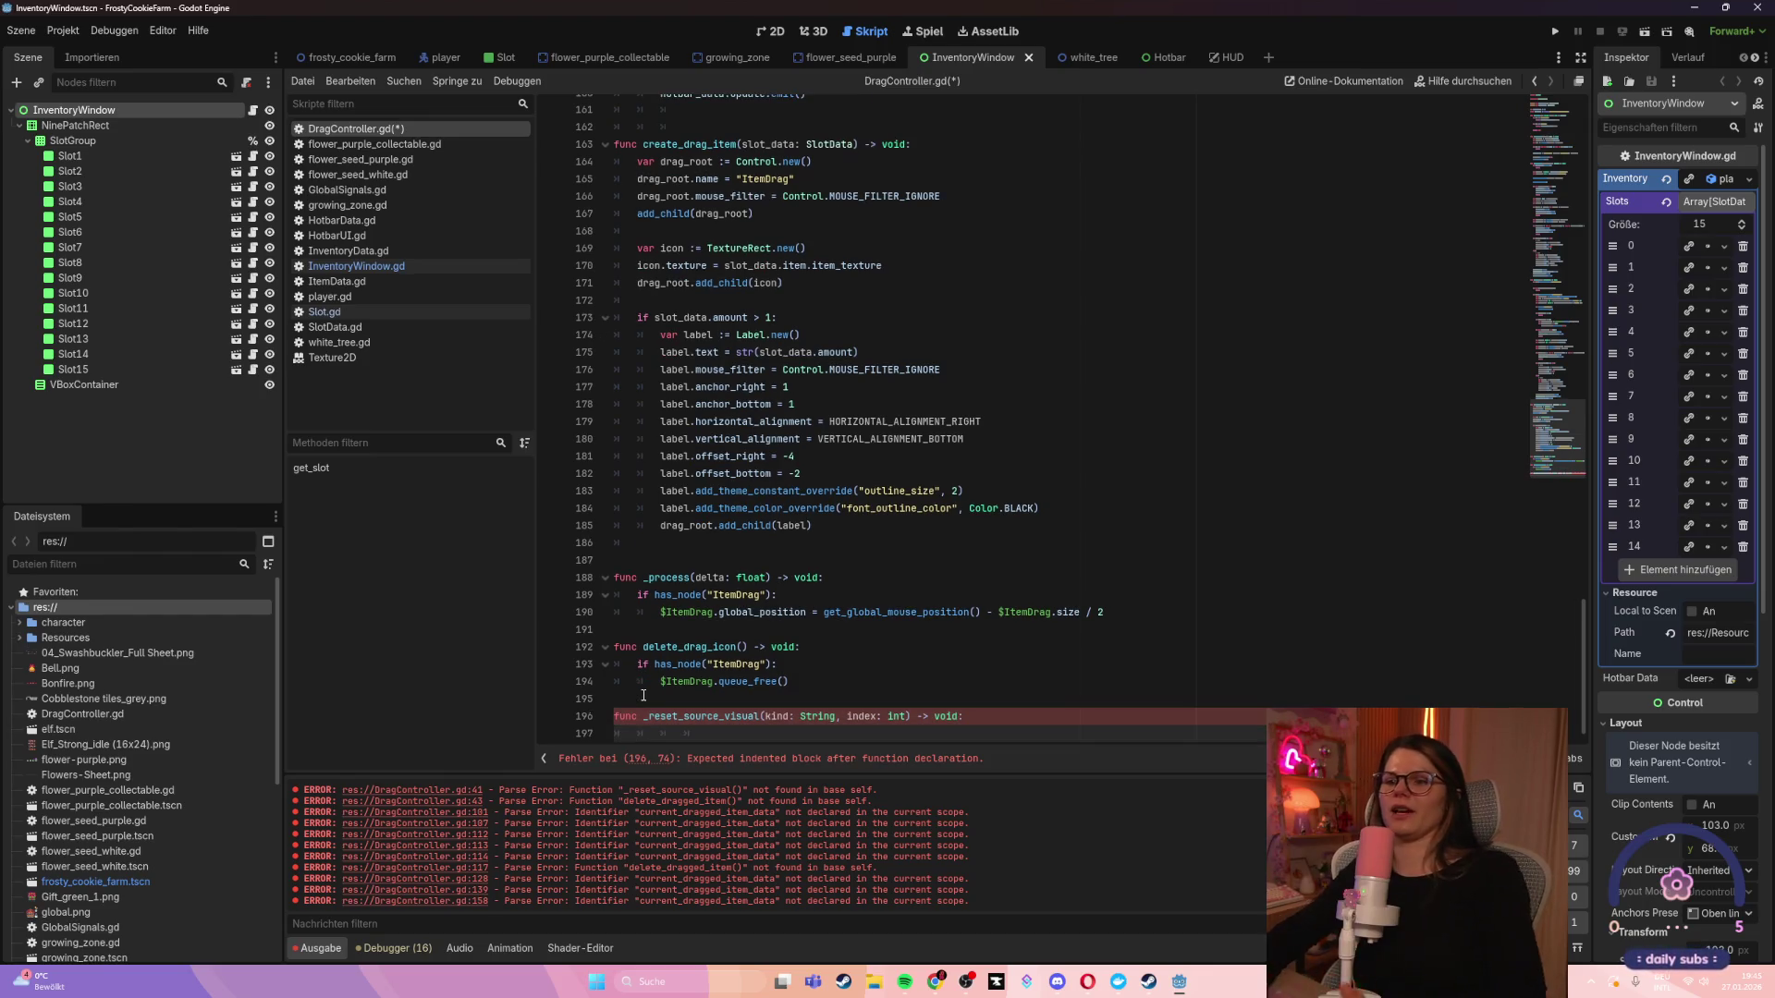
pyautogui.press('Return')
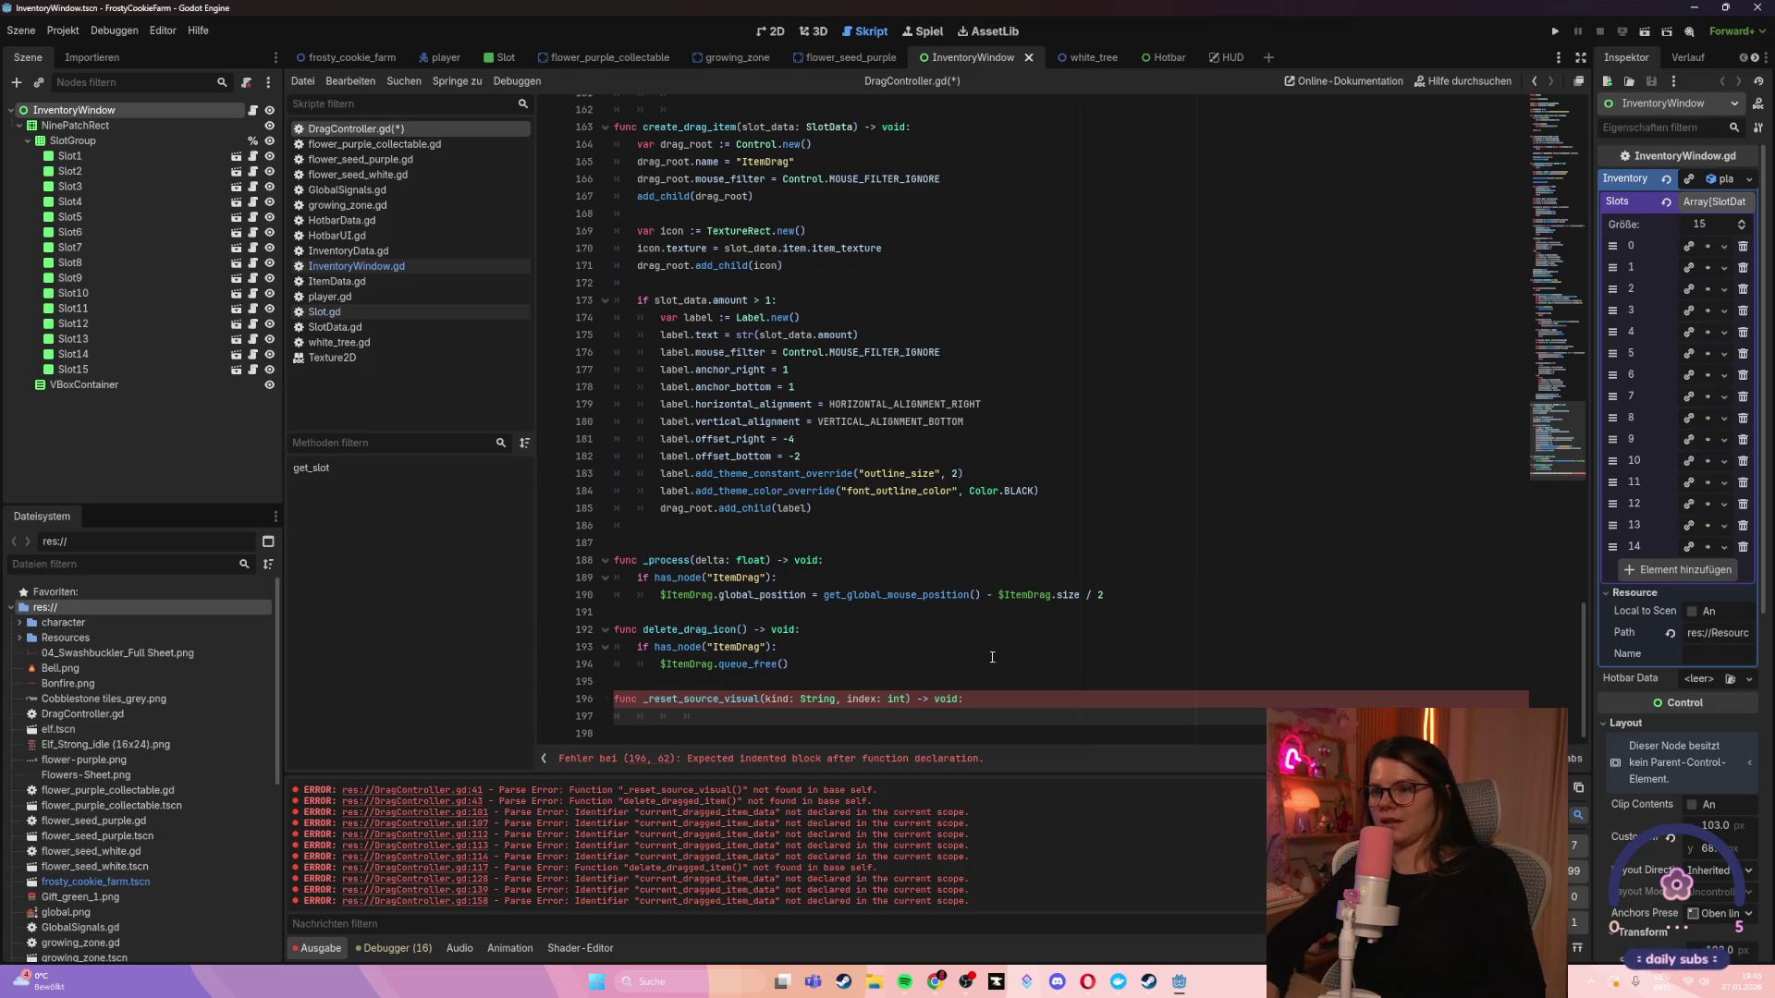
pyautogui.write('pass')
pyautogui.hotkey('ctrl', 's')
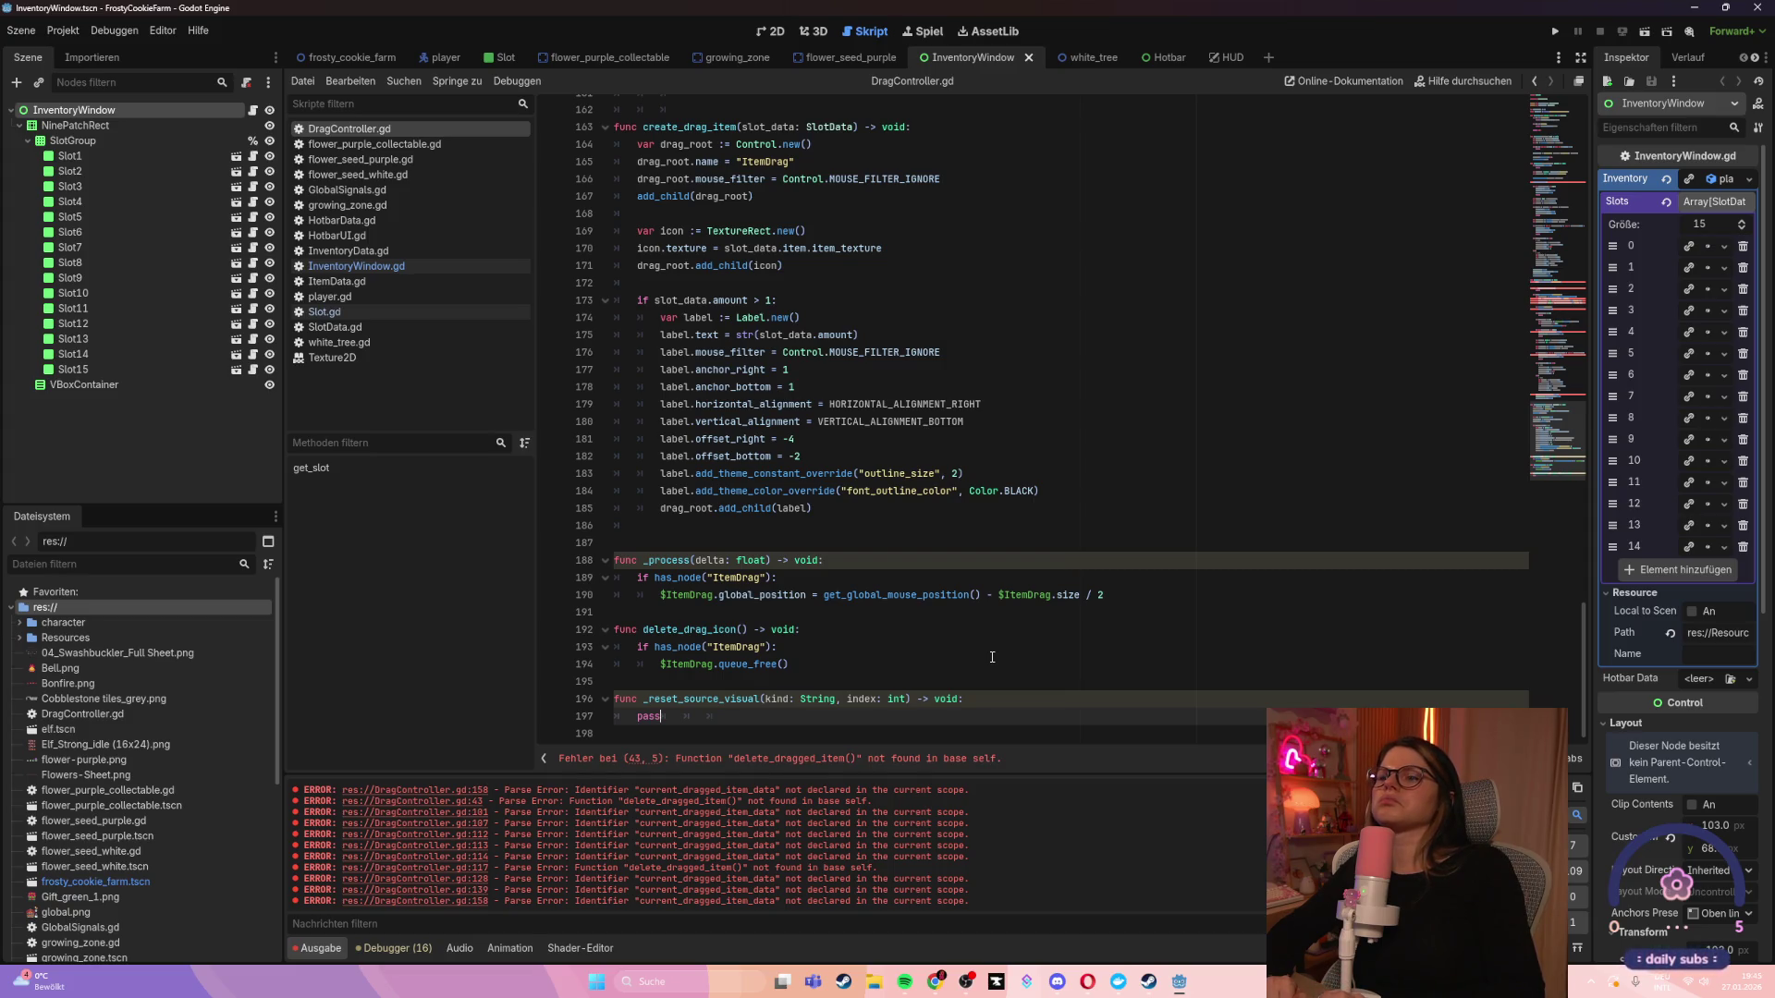
# Step: Delete the old _input function from DragController.gd
pyautogui.scroll(9, 992, 658)
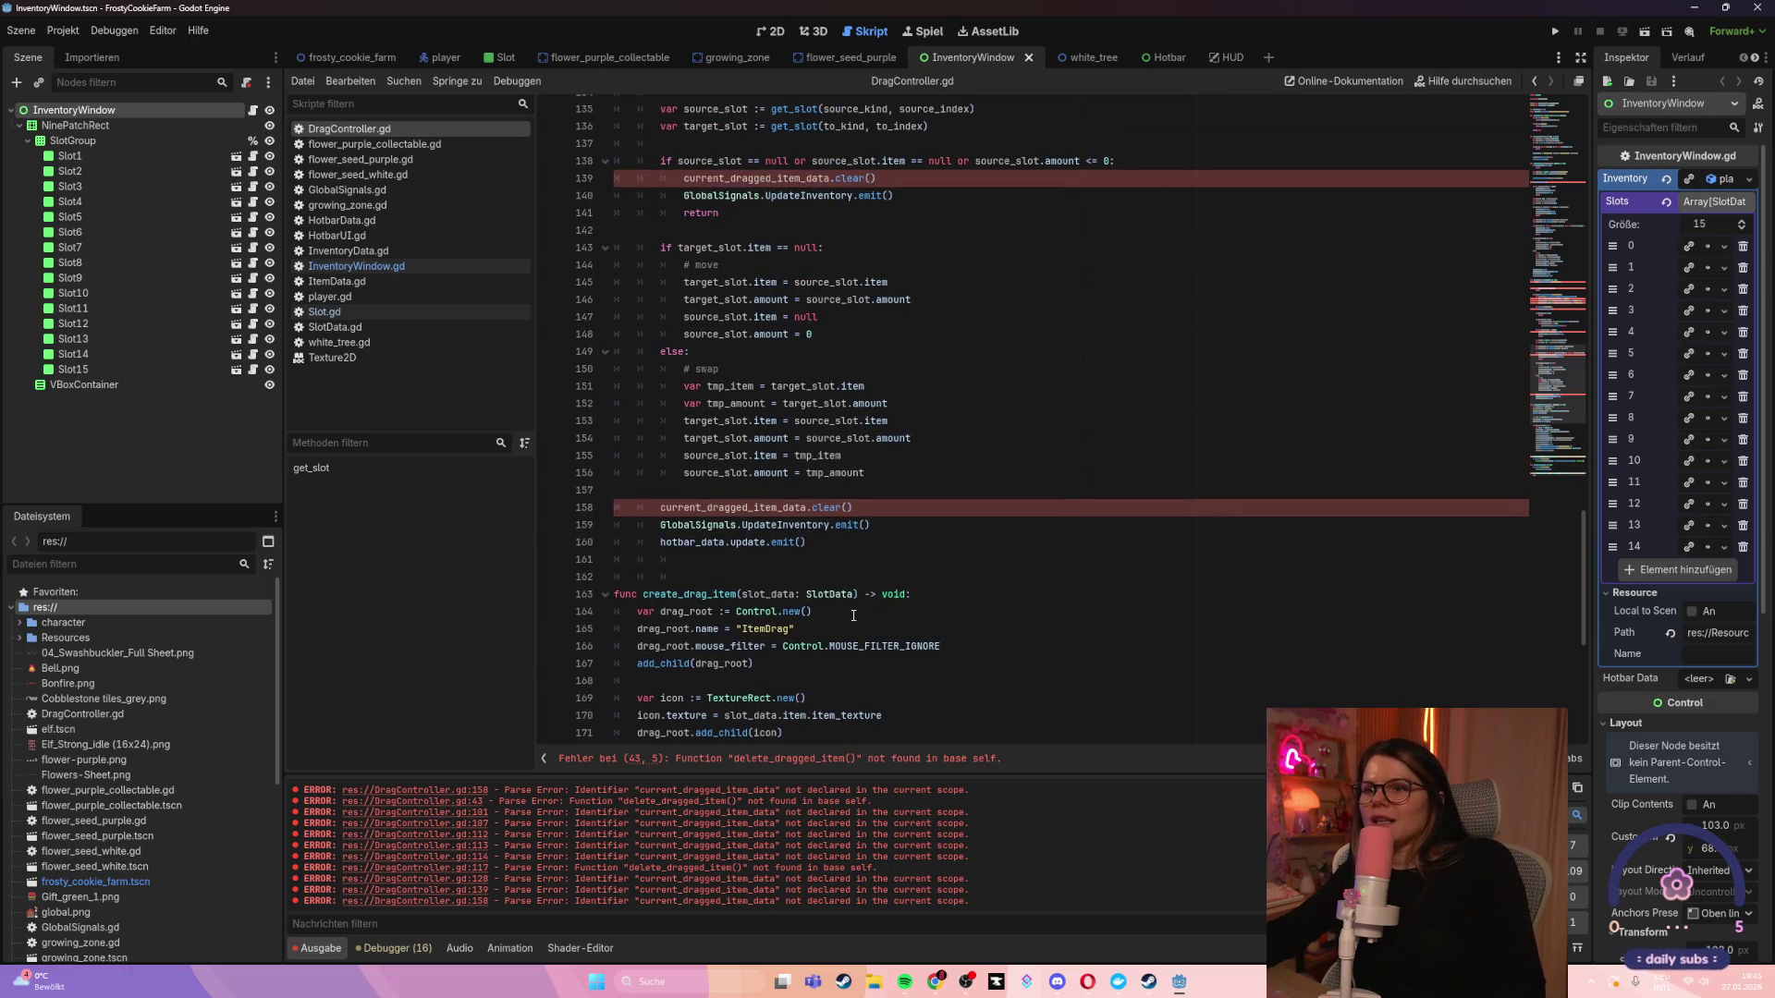
pyautogui.scroll(7, 853, 614)
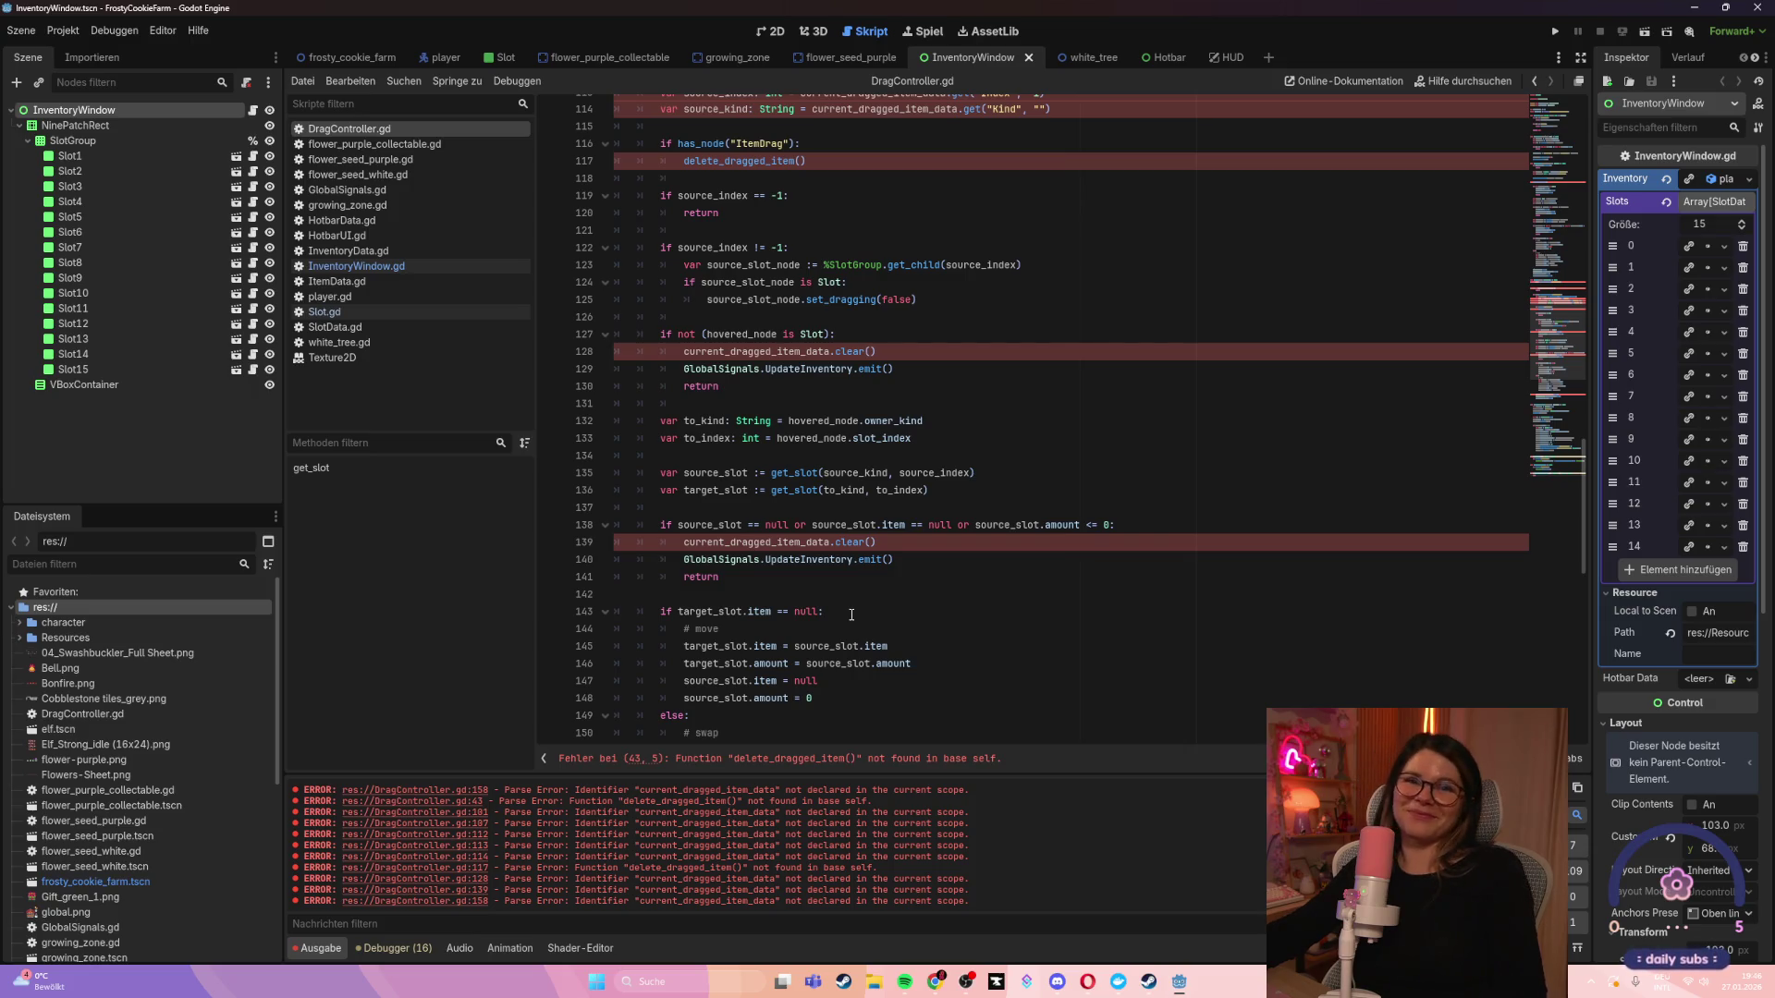
pyautogui.scroll(5, 839, 594)
pyautogui.scroll(4, 721, 536)
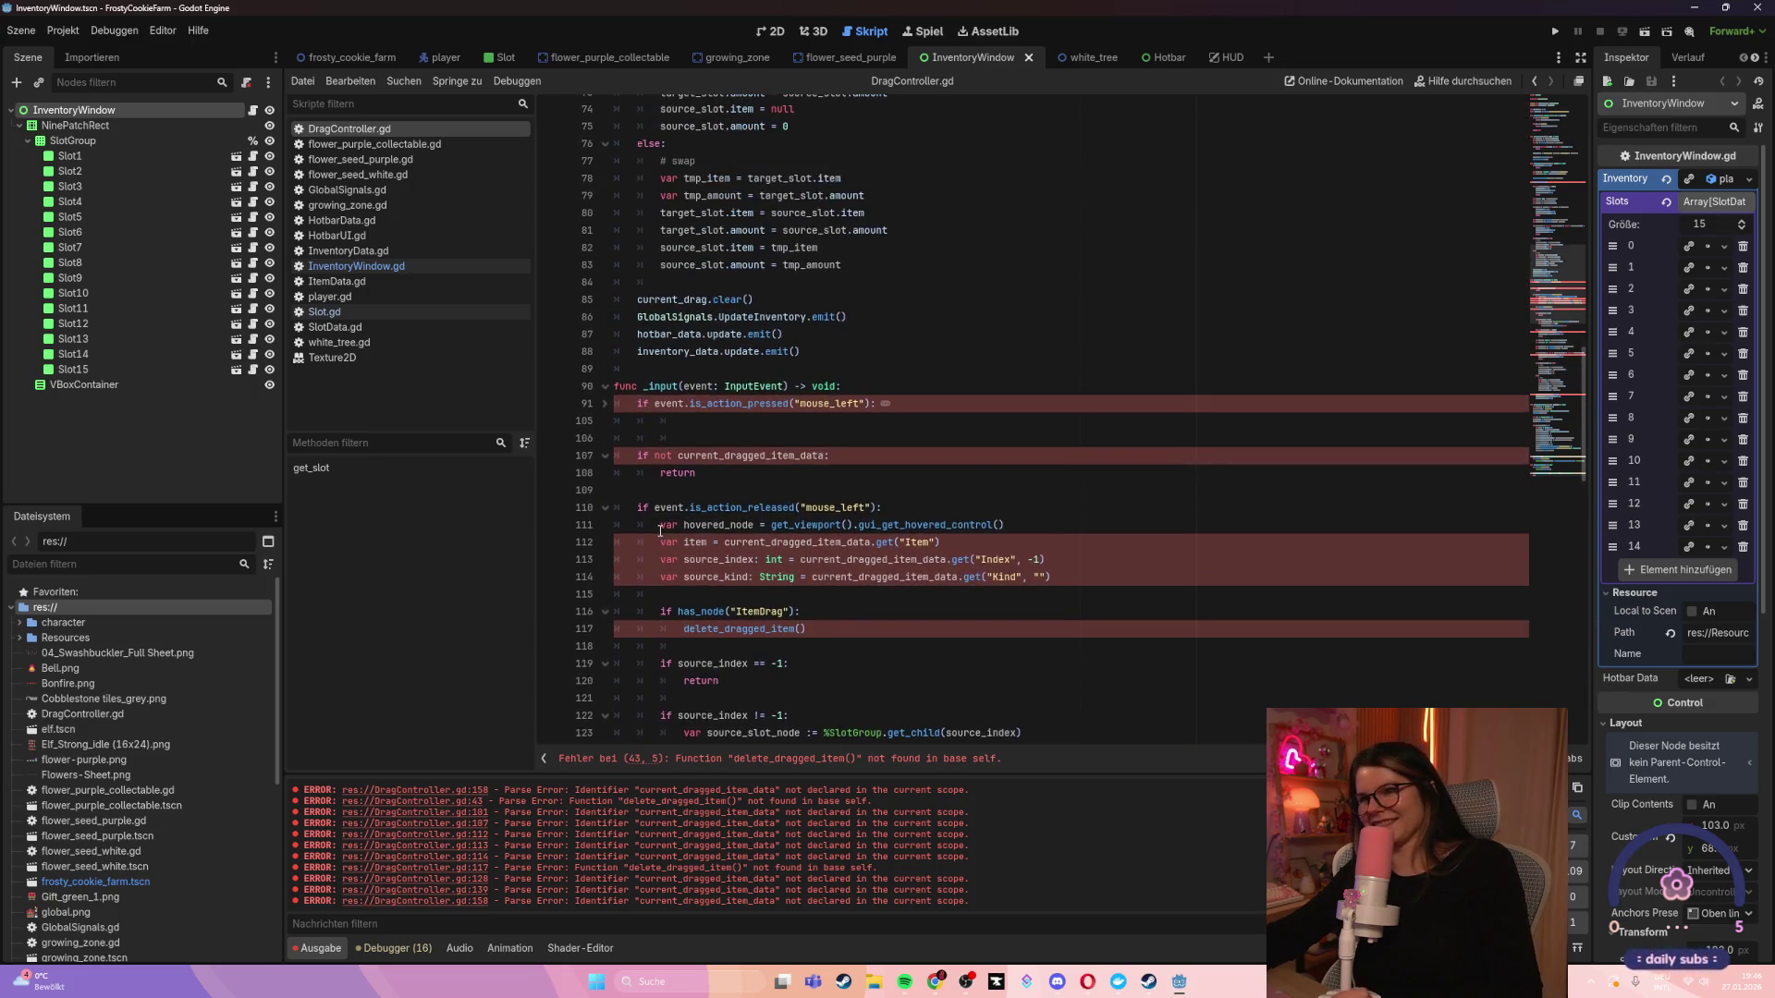
pyautogui.click(604, 388)
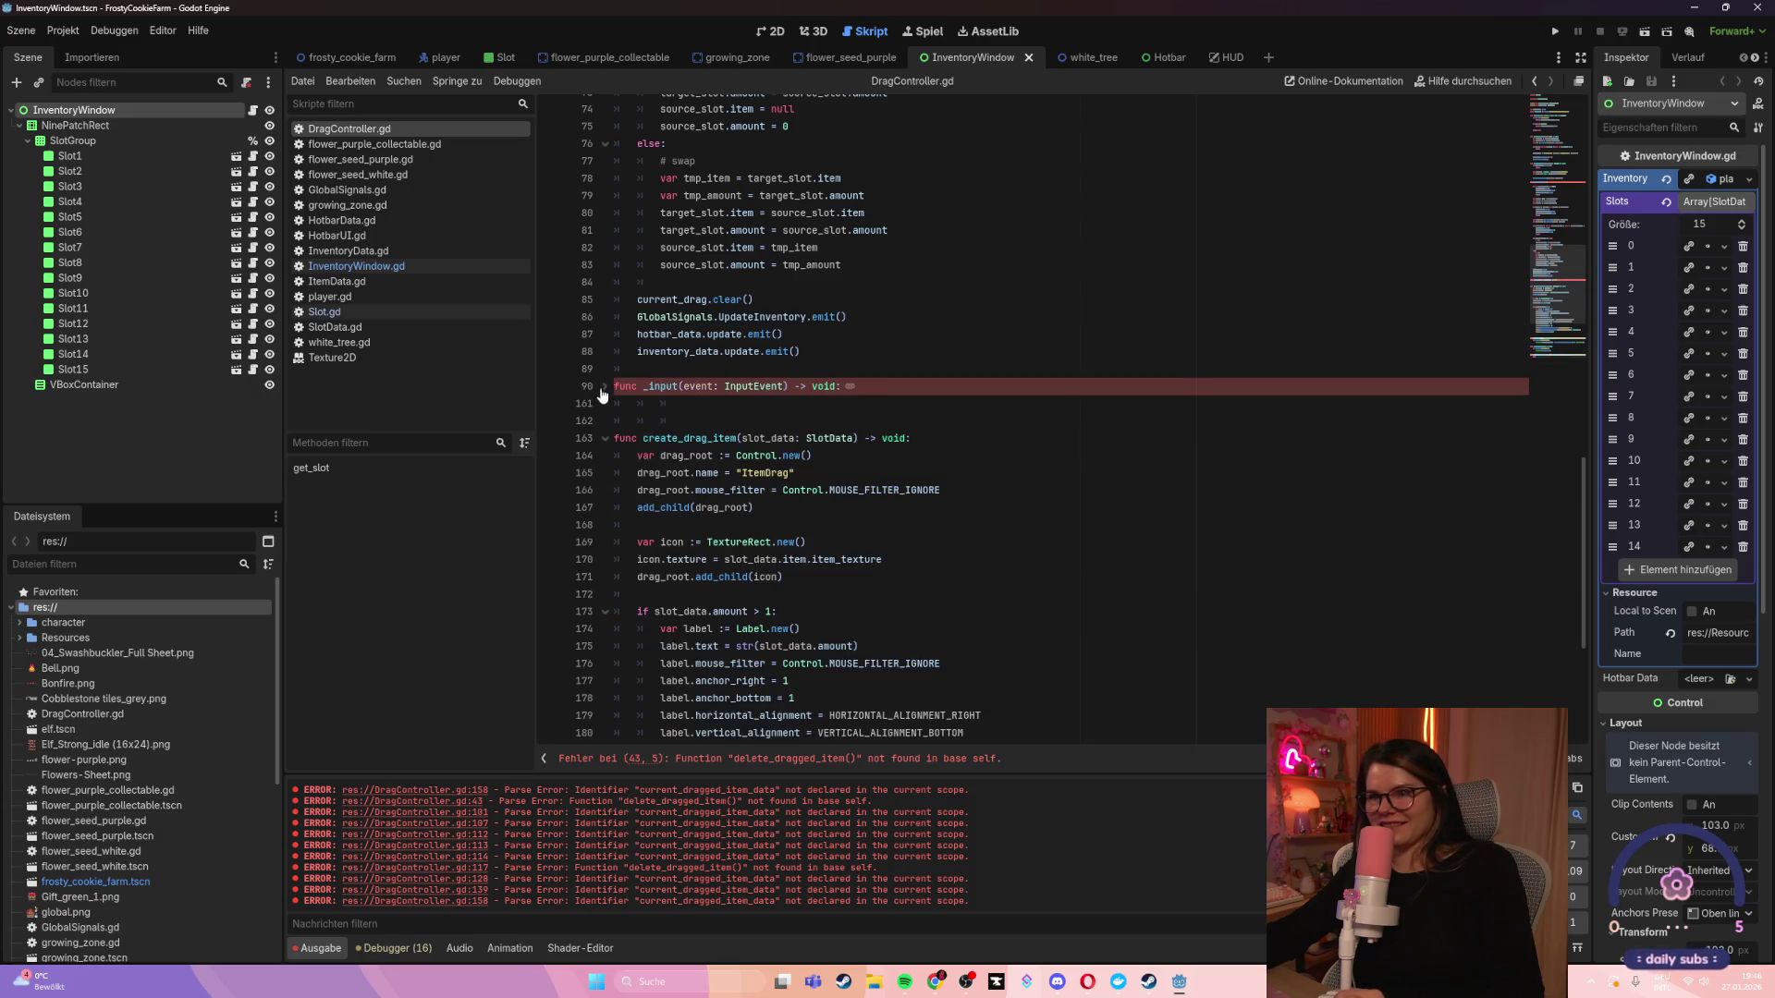
pyautogui.moveTo(685, 404); pyautogui.dragTo(595, 388)
pyautogui.press('BackSpace')
pyautogui.press('BackSpace')
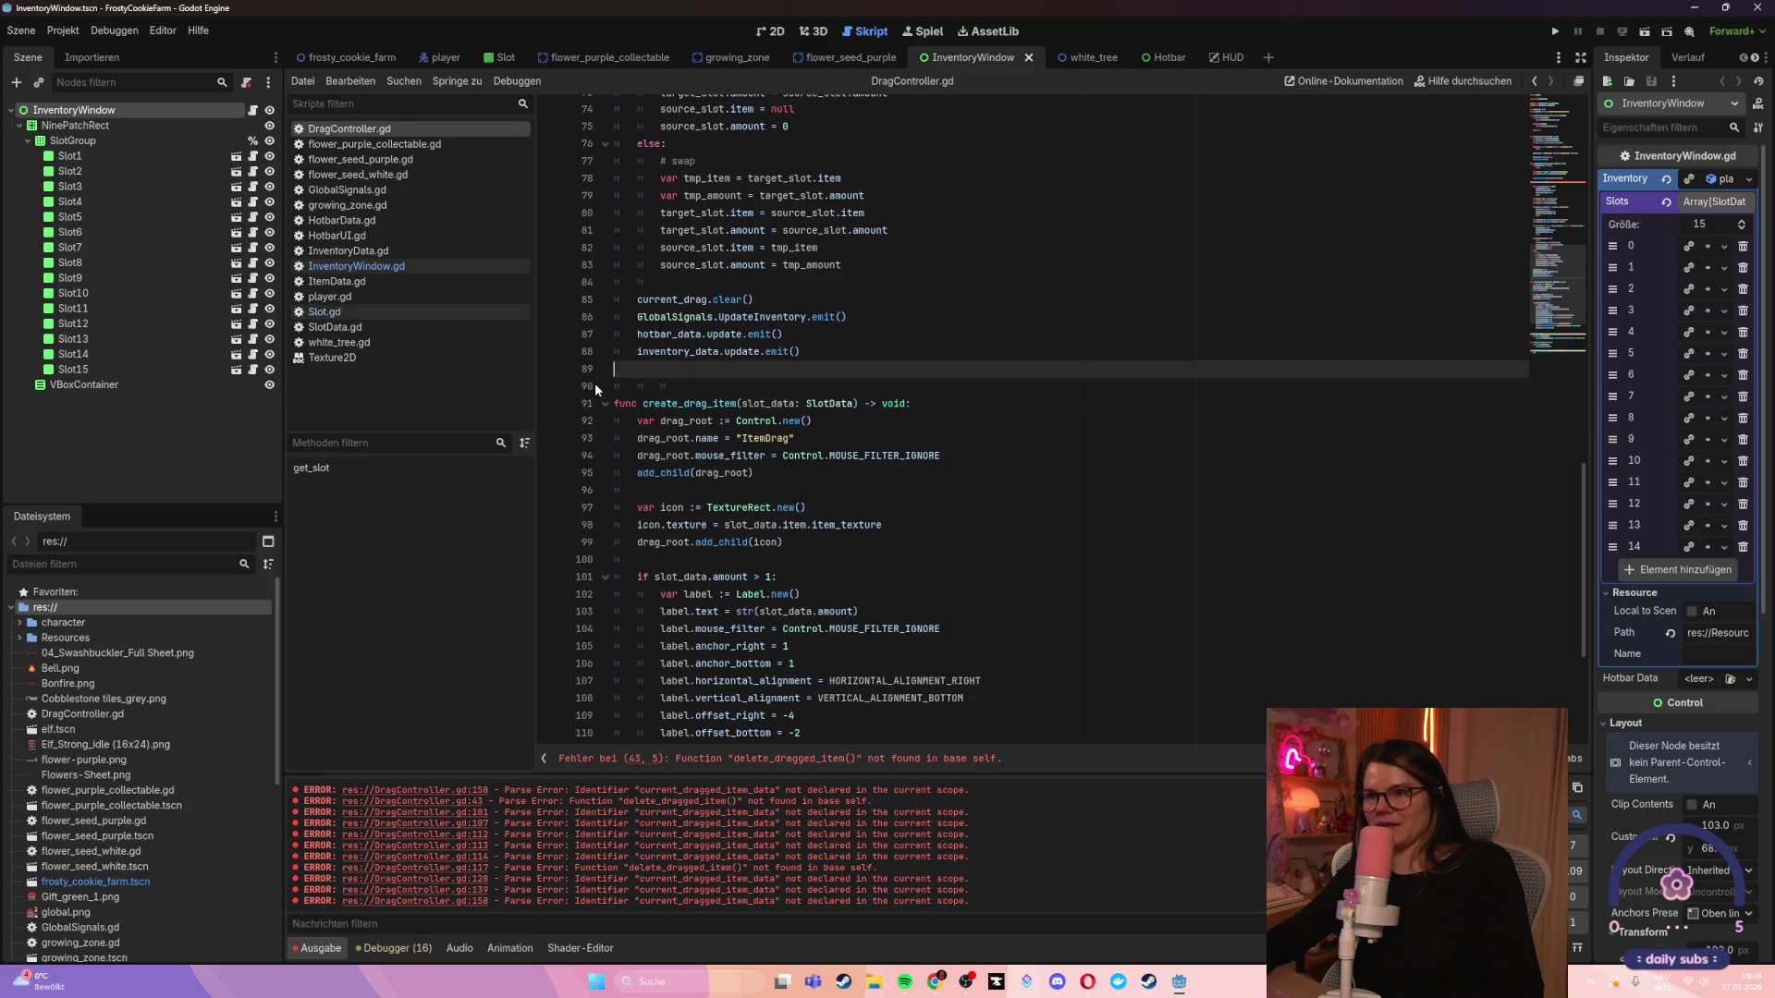
pyautogui.press('BackSpace')
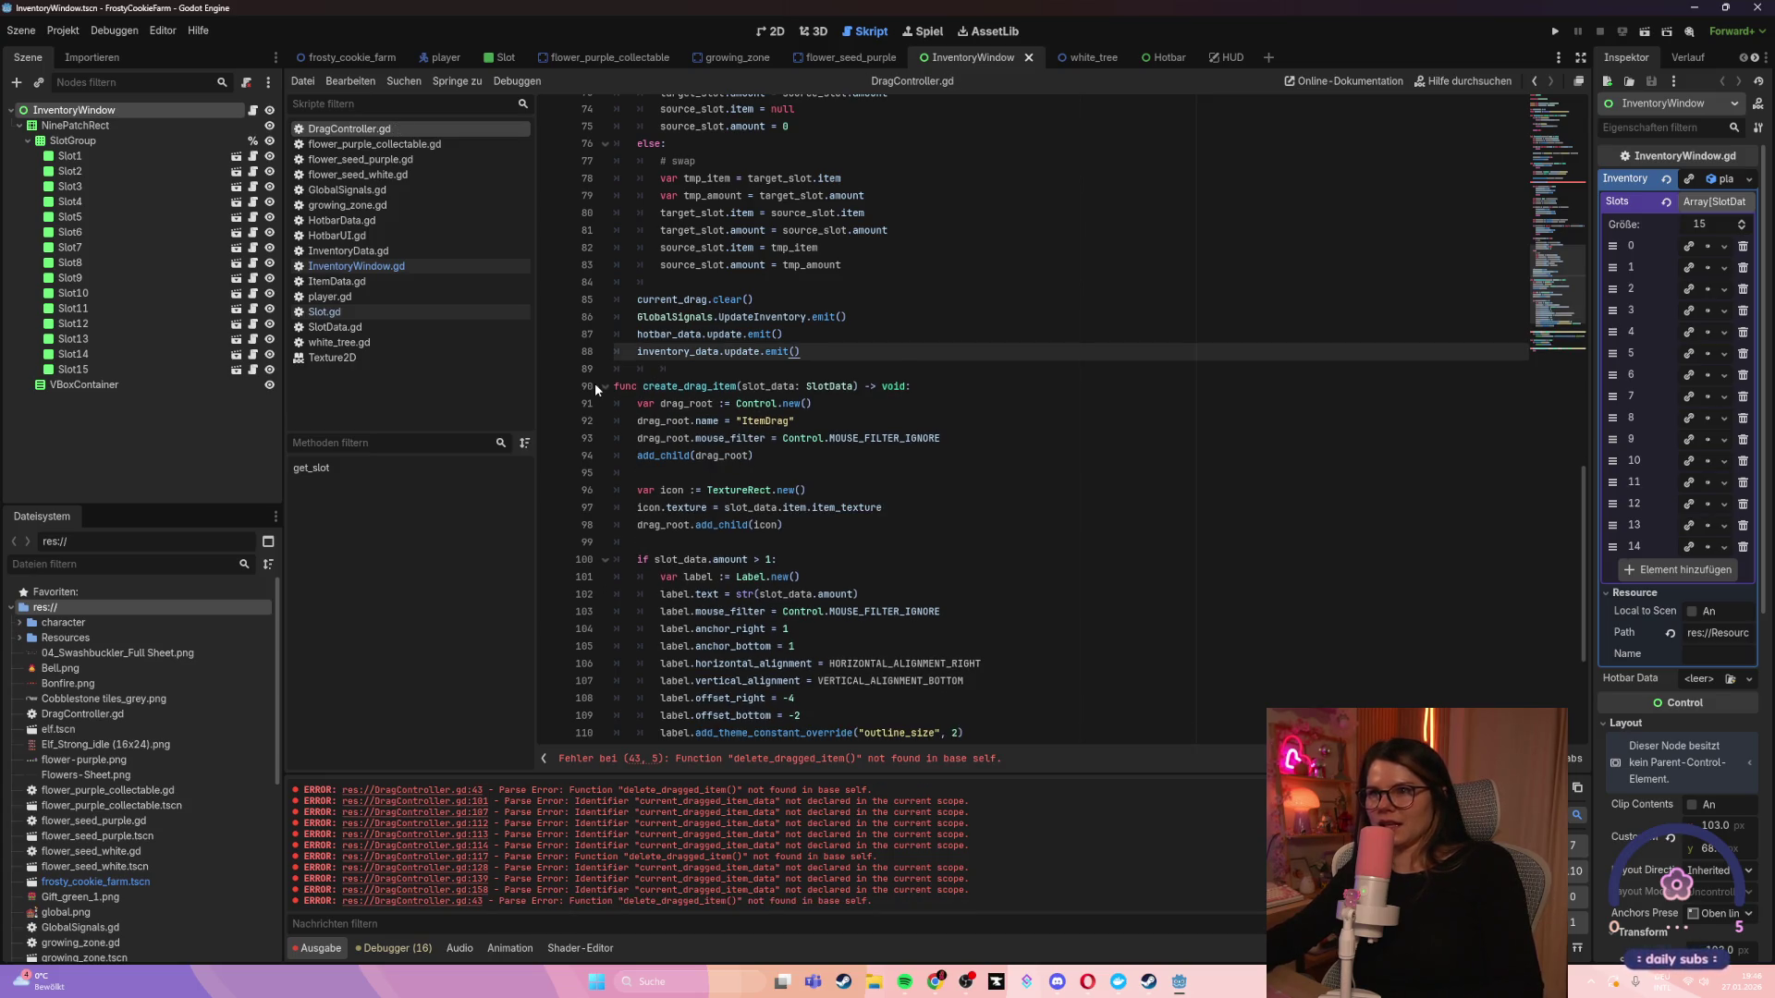
# Step: Replace the delete_dragged_item() call on line 43 with delete_drag_icon()
pyautogui.scroll(-5, 595, 388)
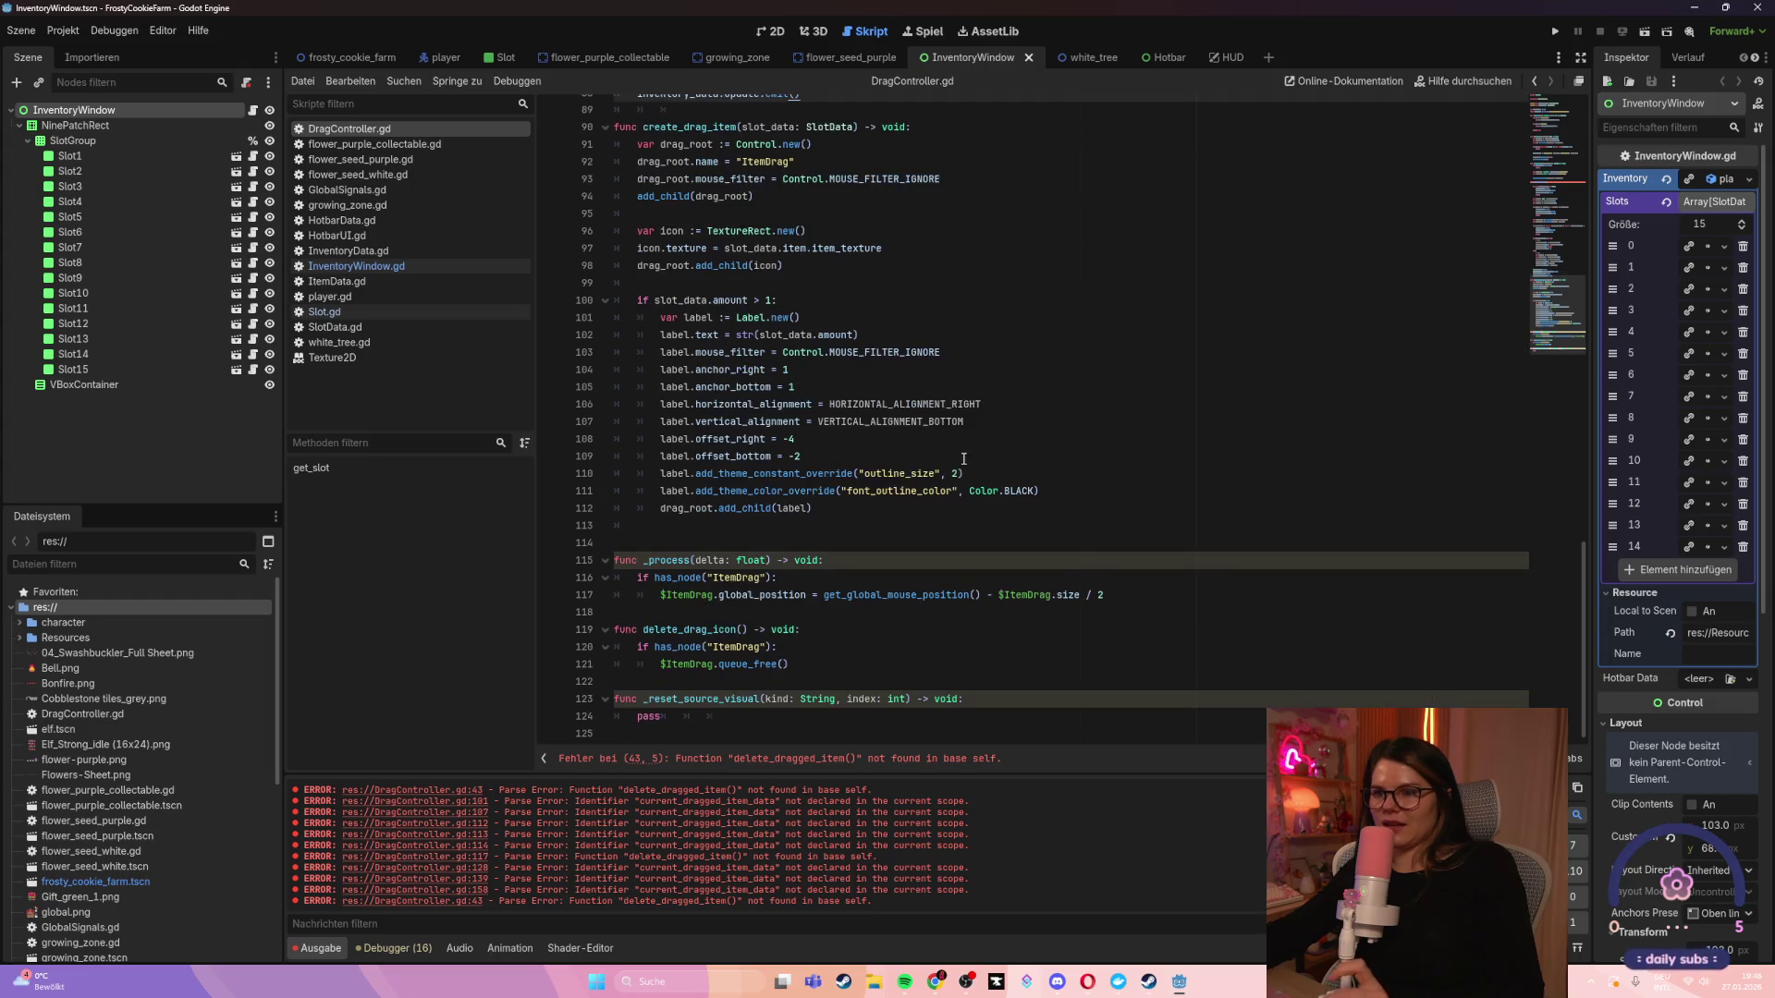
pyautogui.scroll(18, 963, 459)
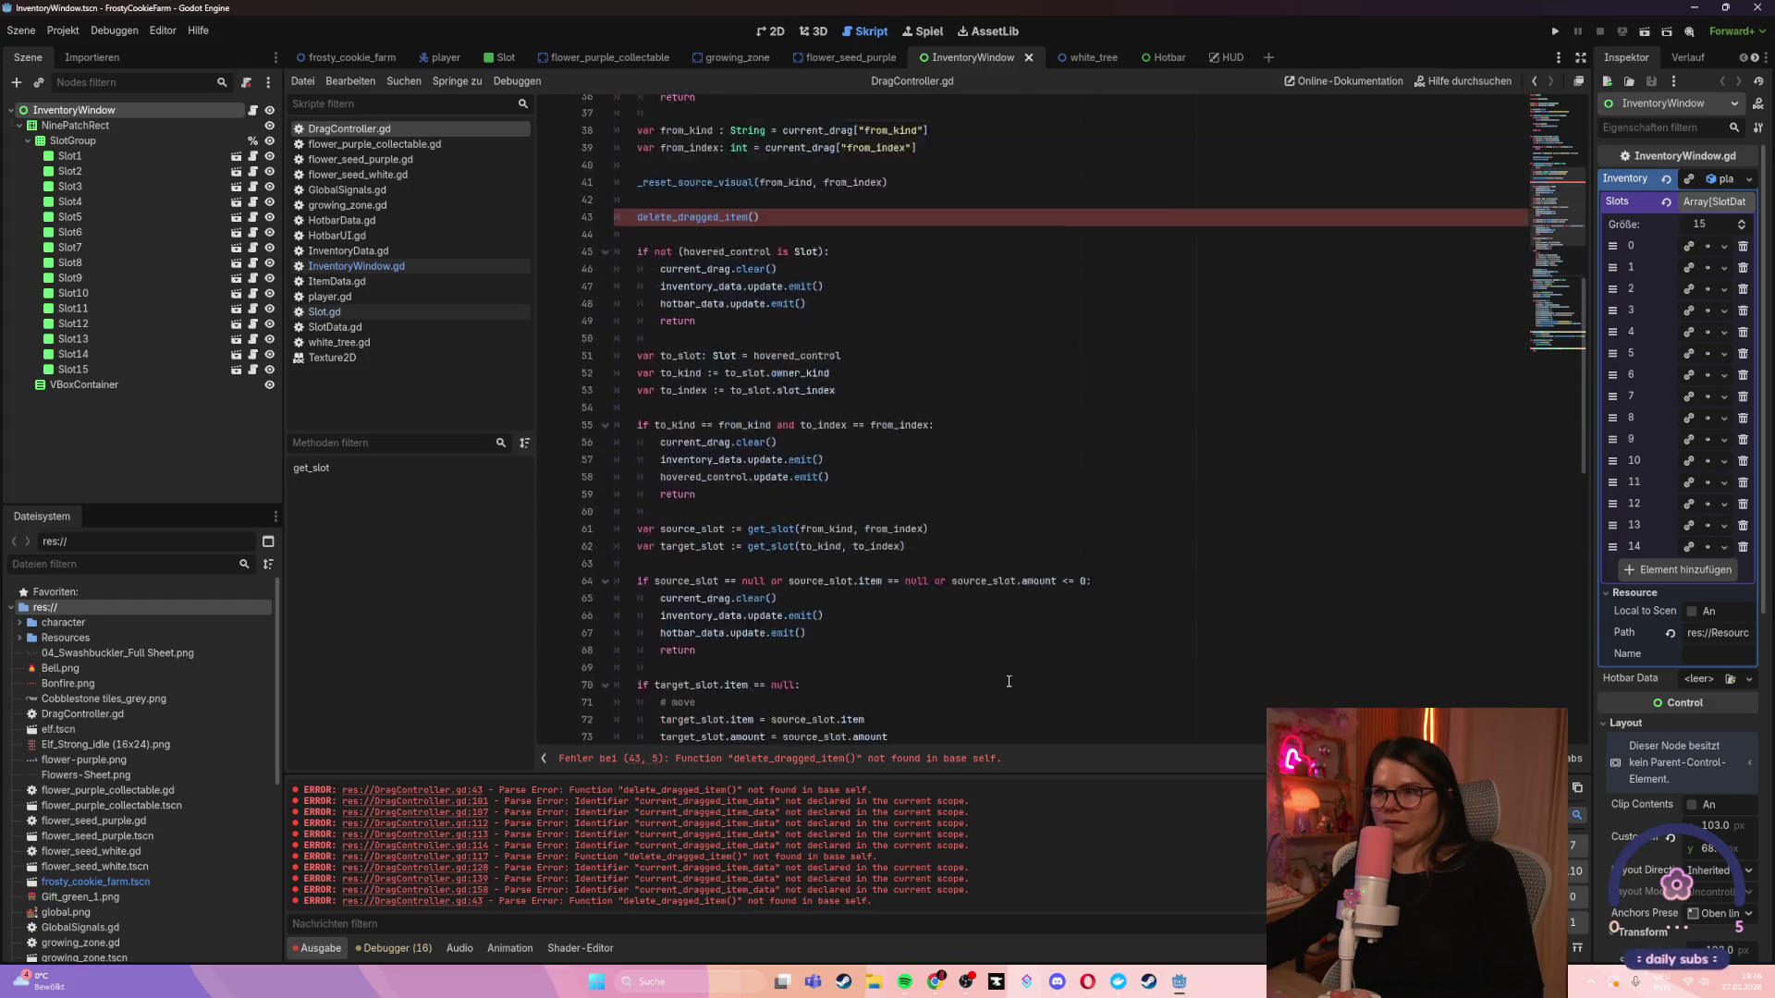
pyautogui.scroll(6, 1006, 677)
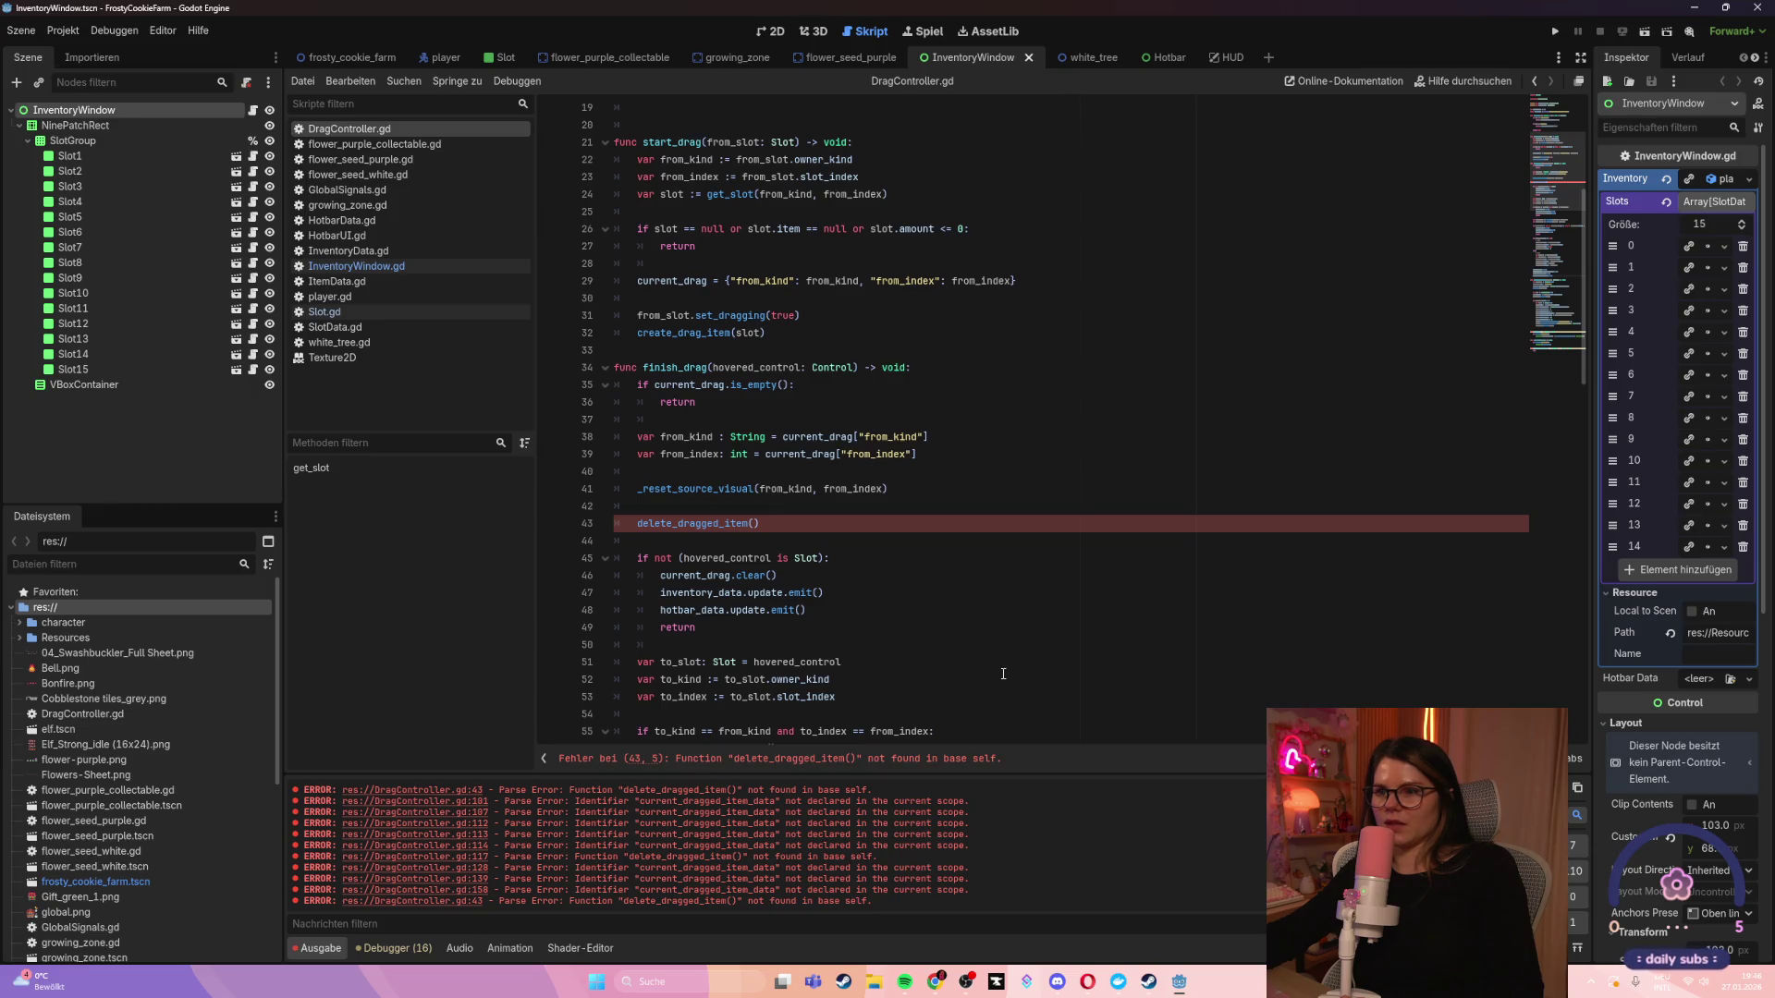
pyautogui.scroll(-20, 670, 524)
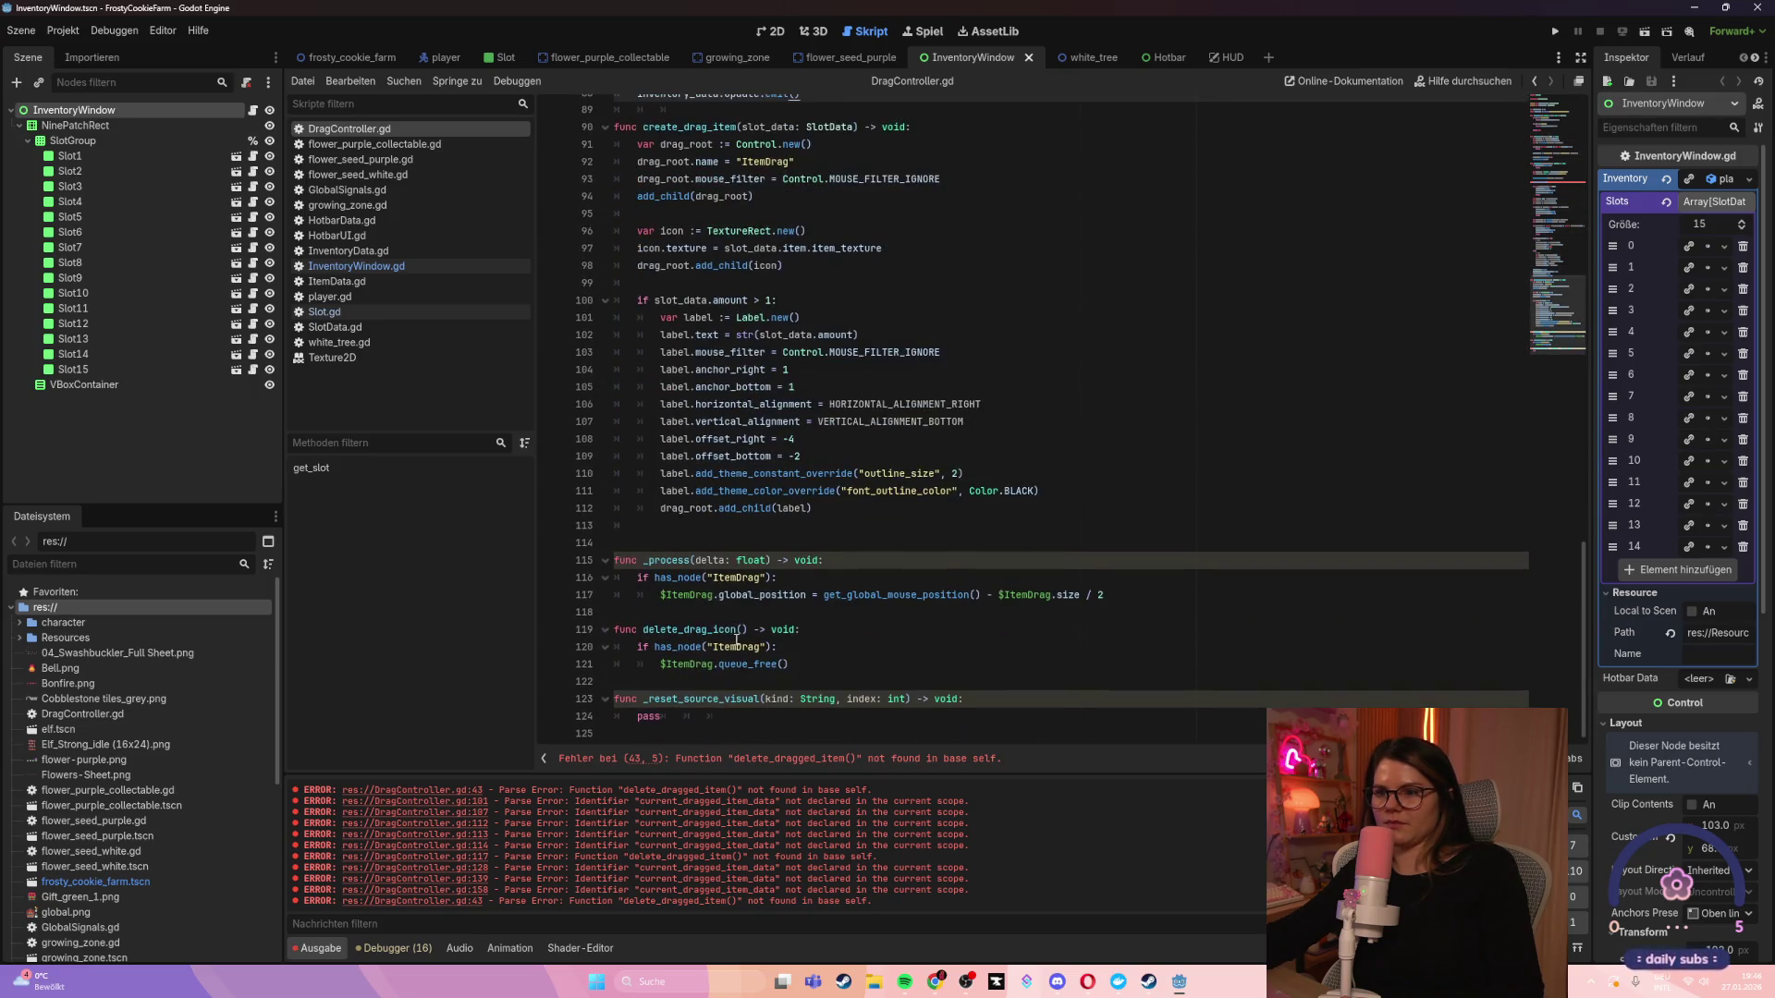
pyautogui.doubleClick(679, 629)
pyautogui.hotkey('ctrl', 'c')
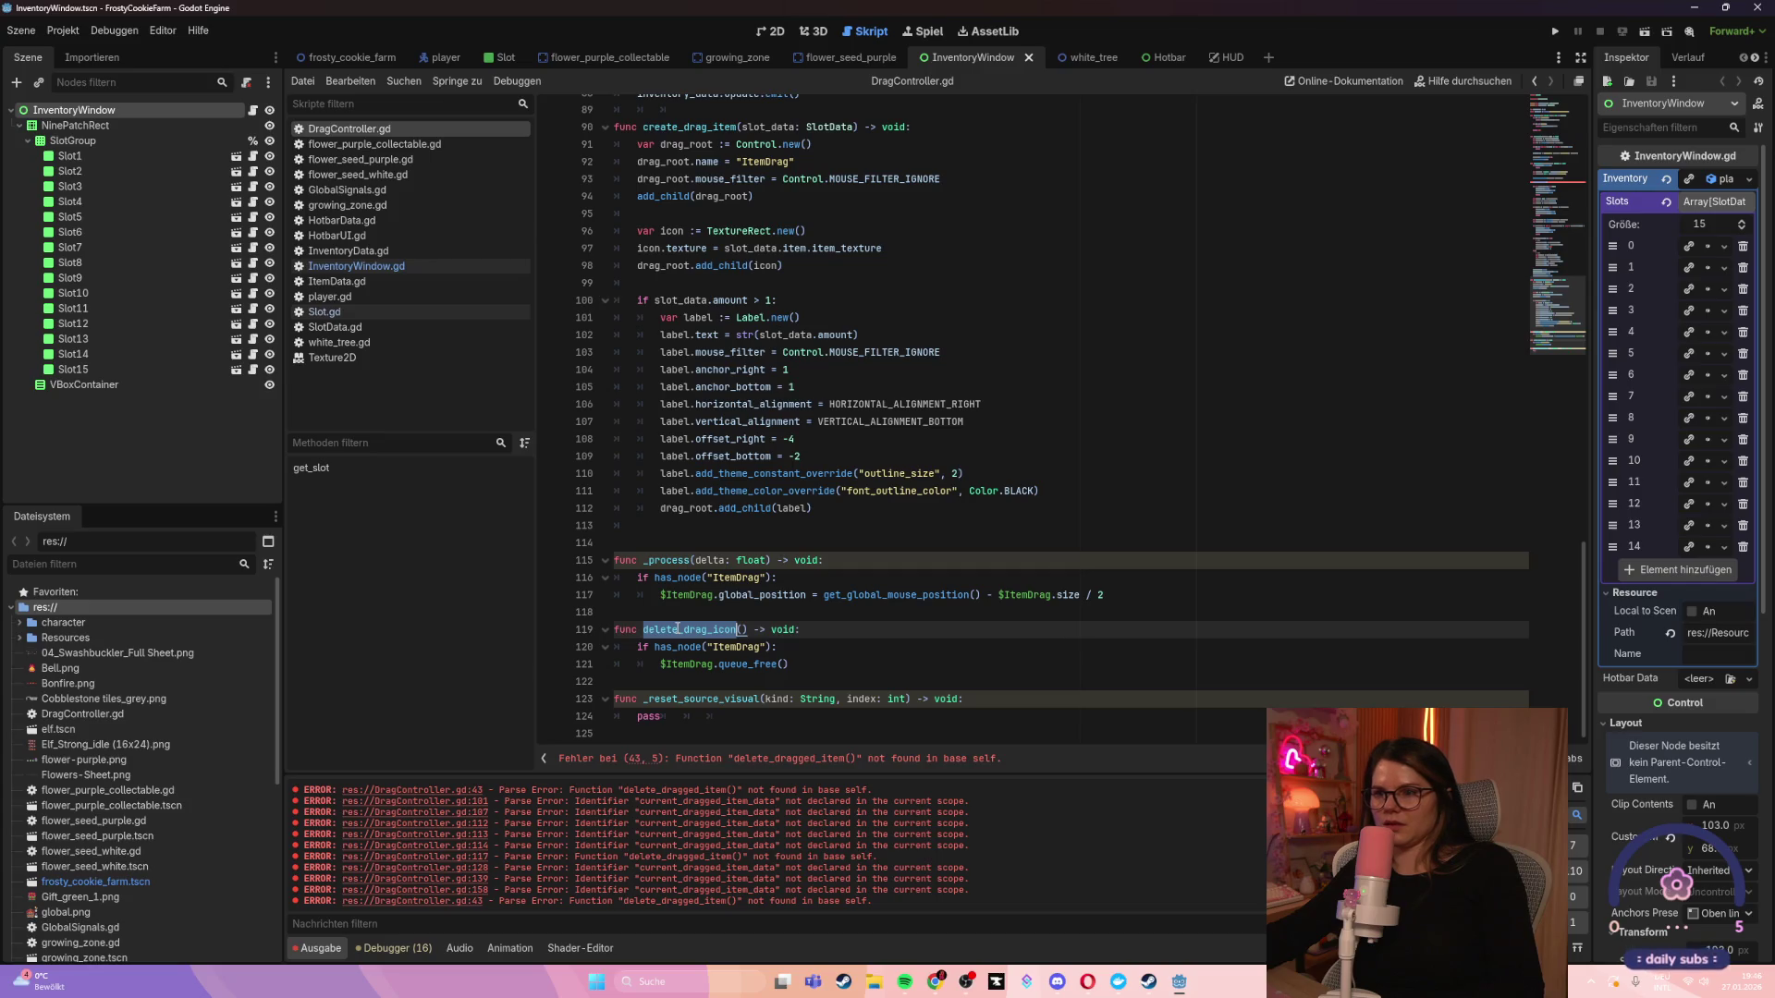
pyautogui.scroll(5, 678, 622)
pyautogui.scroll(20, 678, 621)
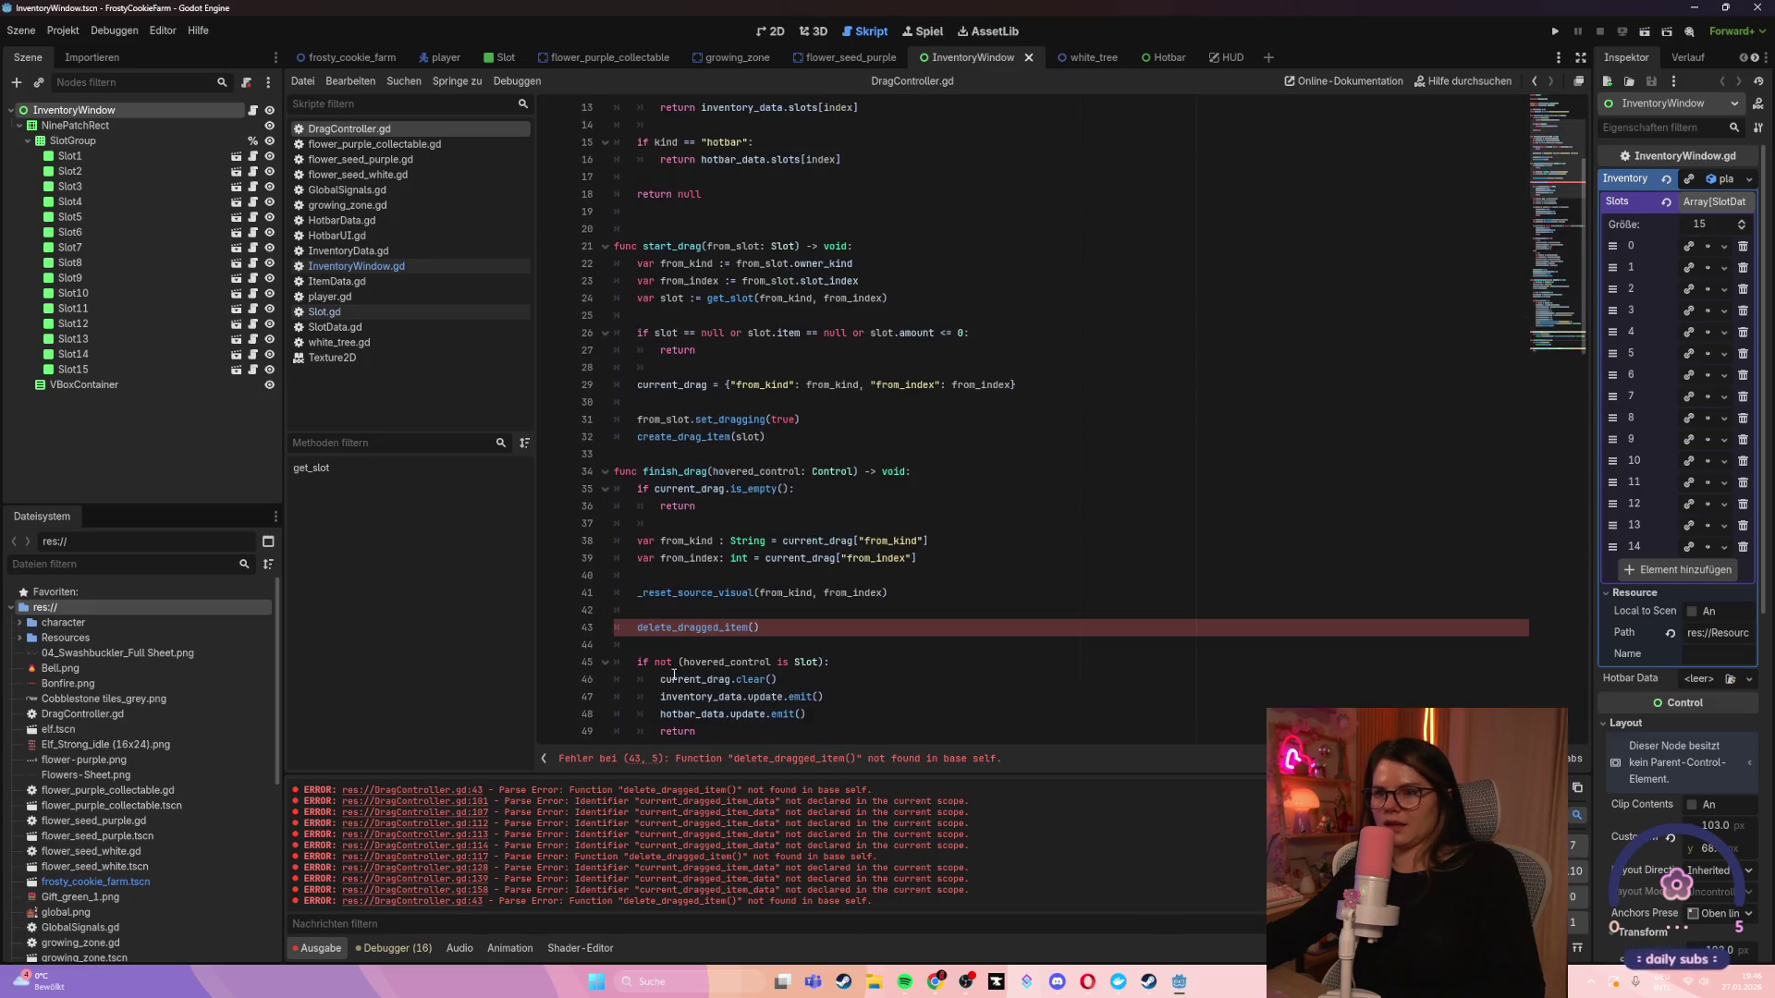
pyautogui.doubleClick(679, 628)
pyautogui.hotkey('ctrl', 'v')
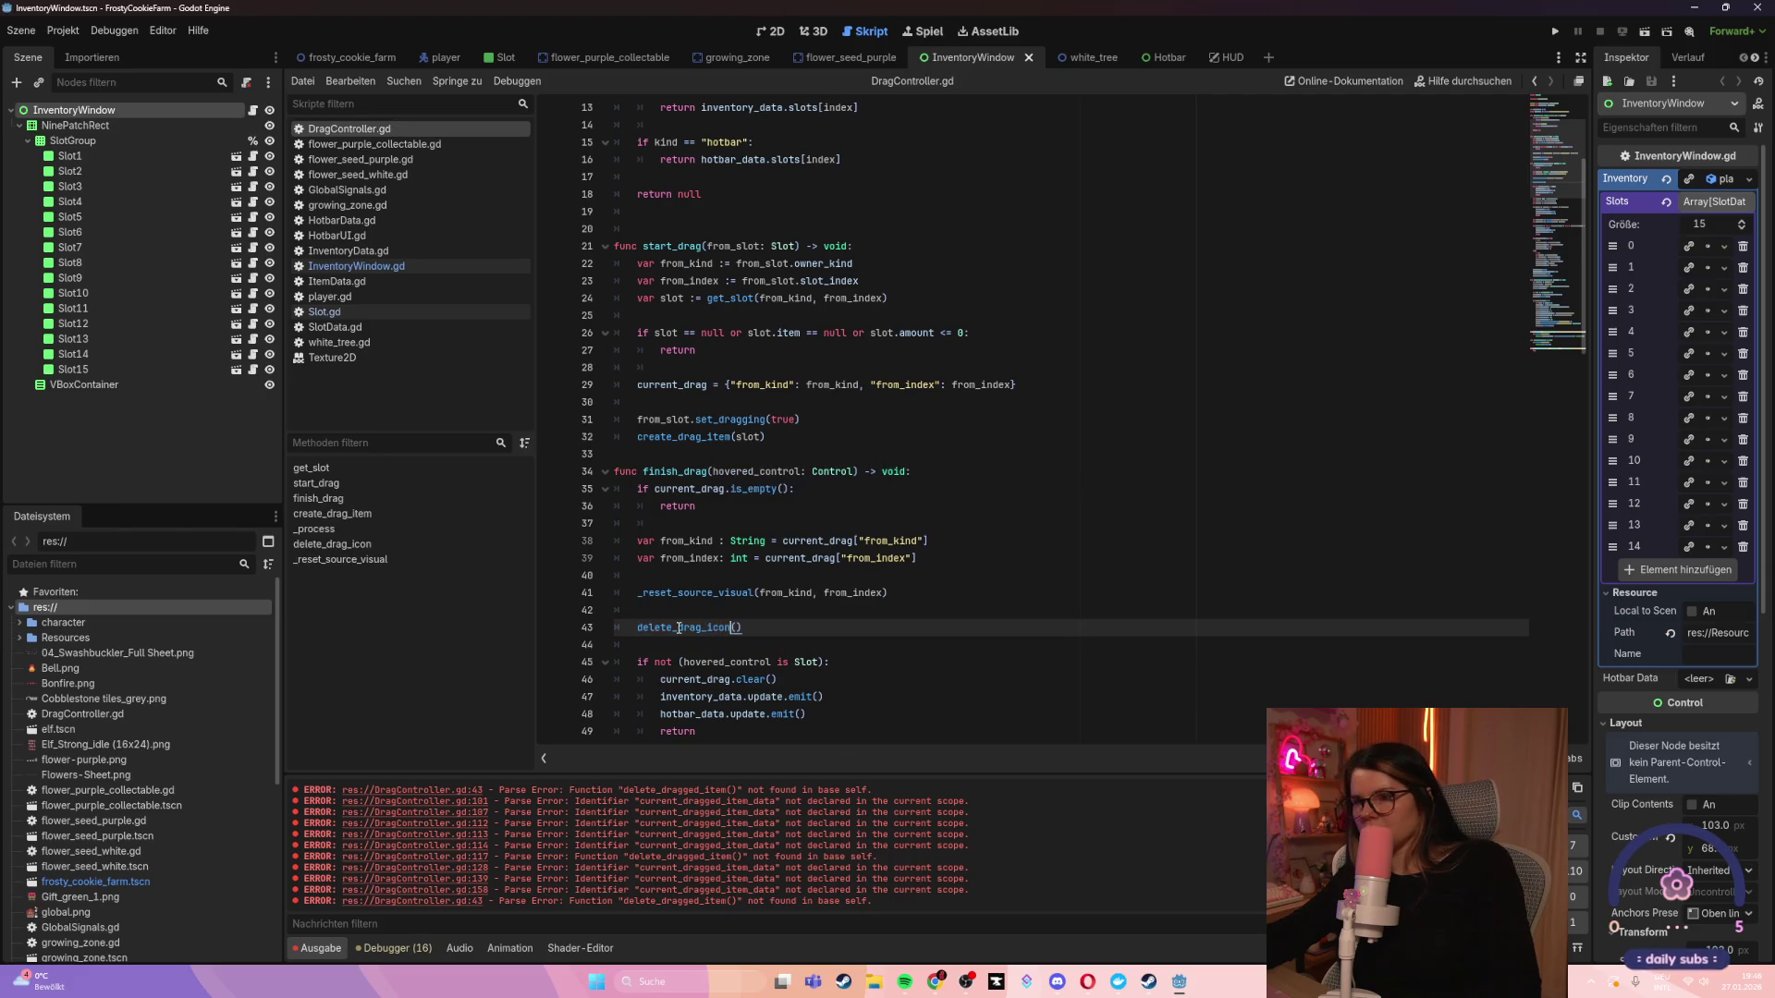
# Step: Scroll DragController.gd to the top and switch to InventoryWindow.gd
pyautogui.scroll(4, 1094, 509)
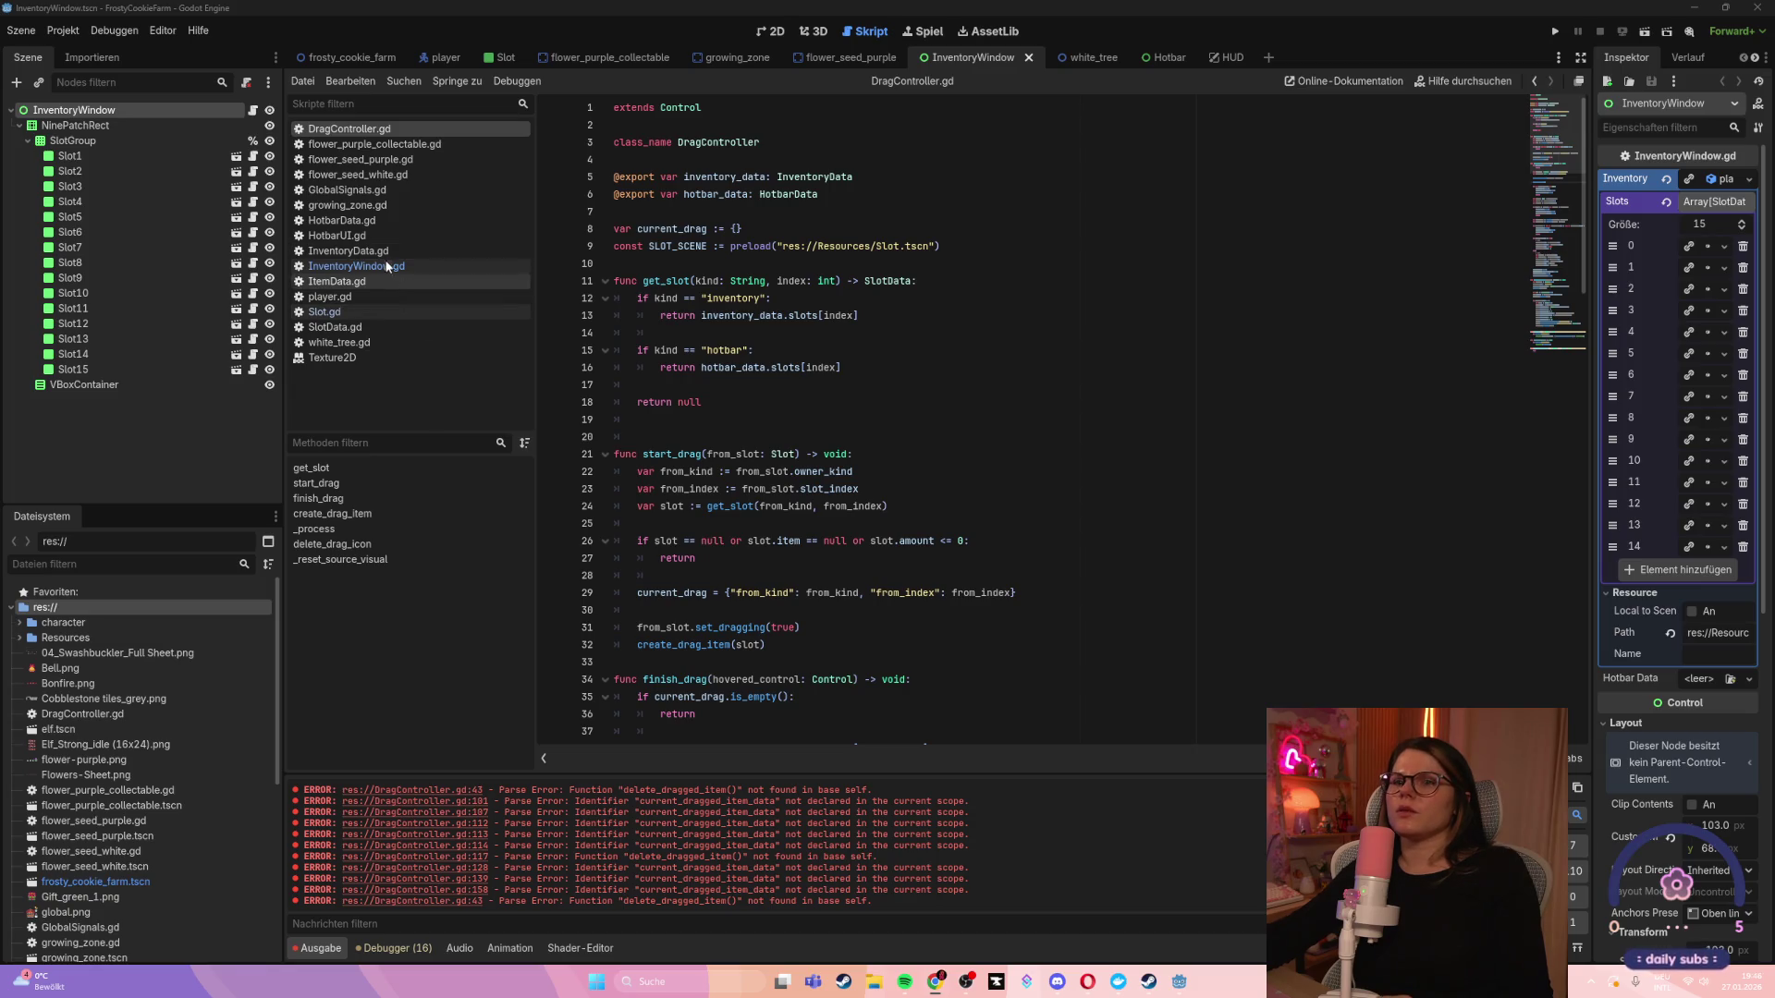
pyautogui.click(356, 266)
pyautogui.click(931, 196)
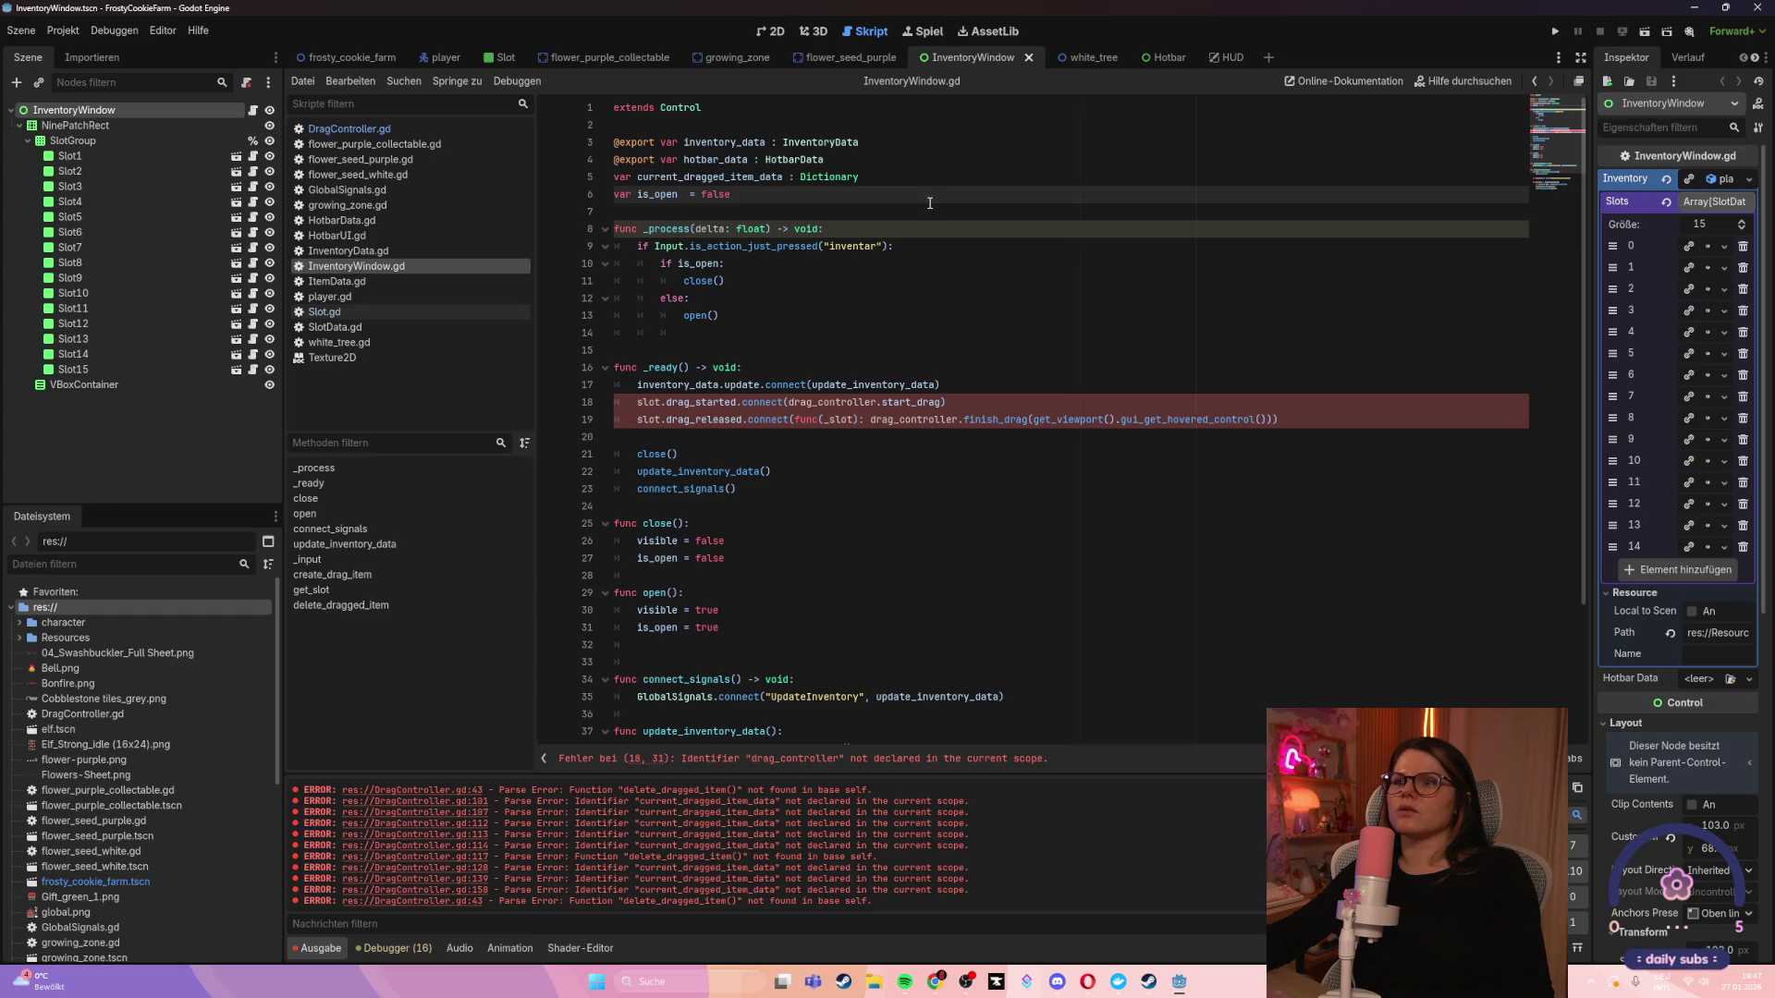
pyautogui.press('Return')
pyautogui.write('@x')
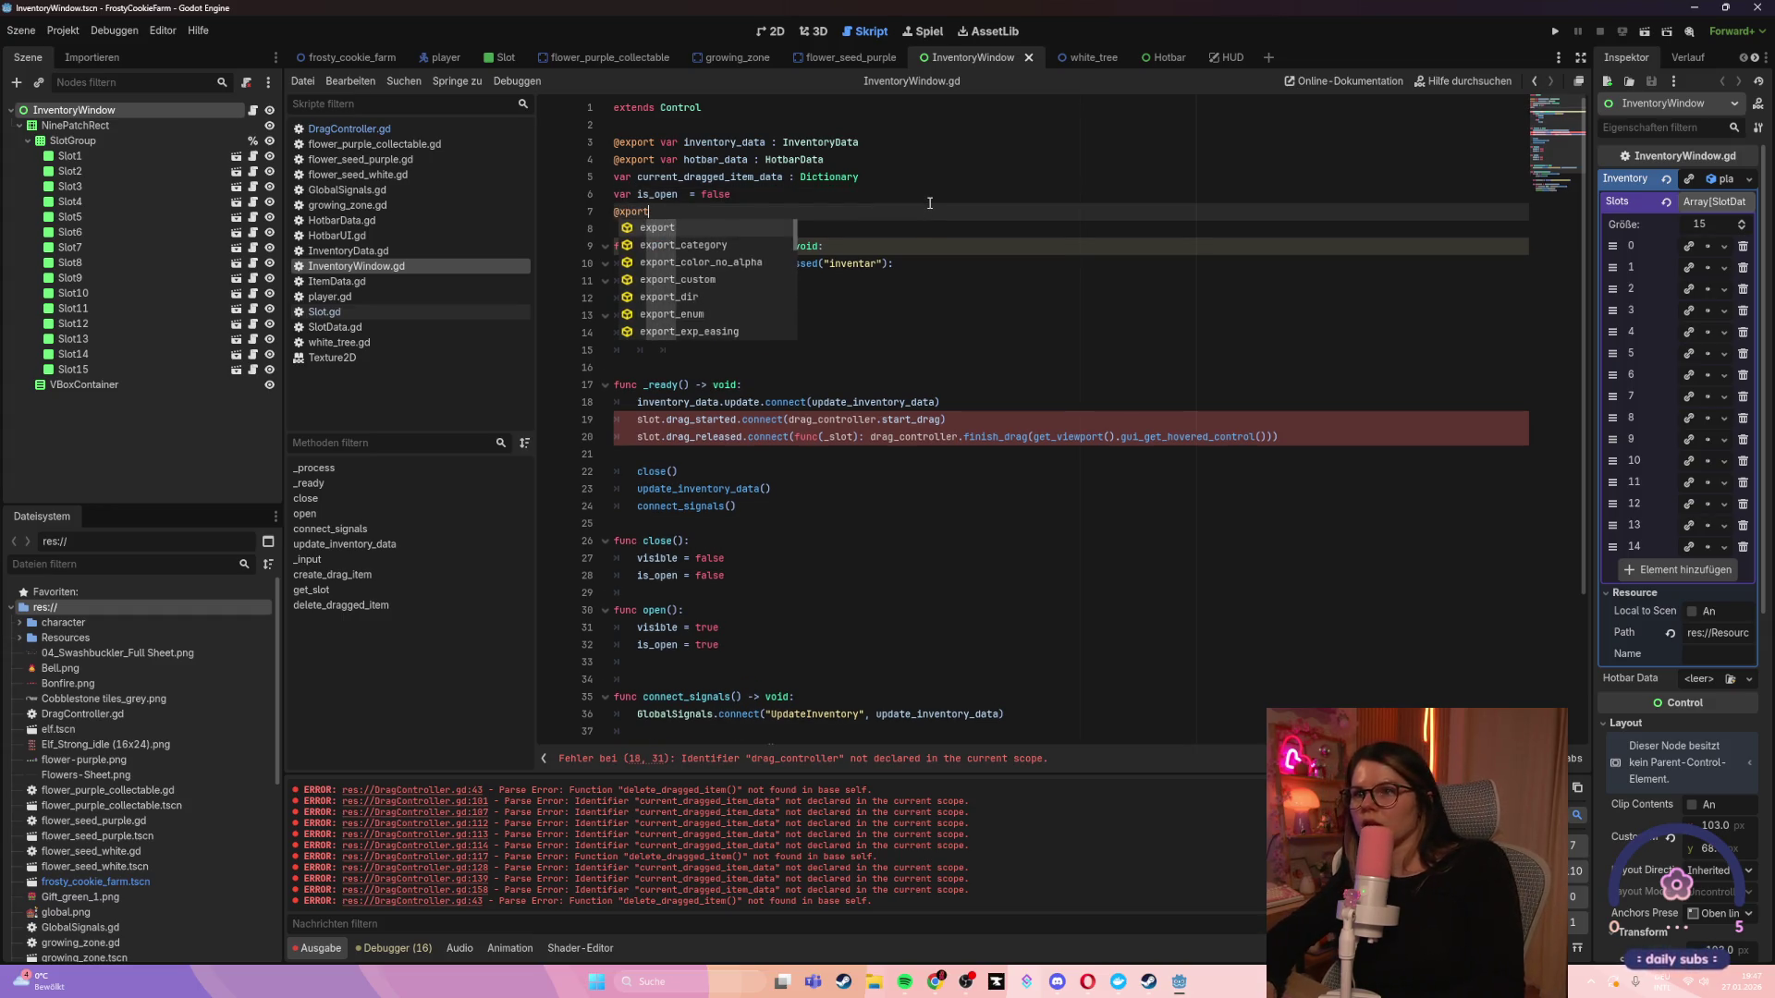
pyautogui.press('BackSpace')
pyautogui.write('export drag')
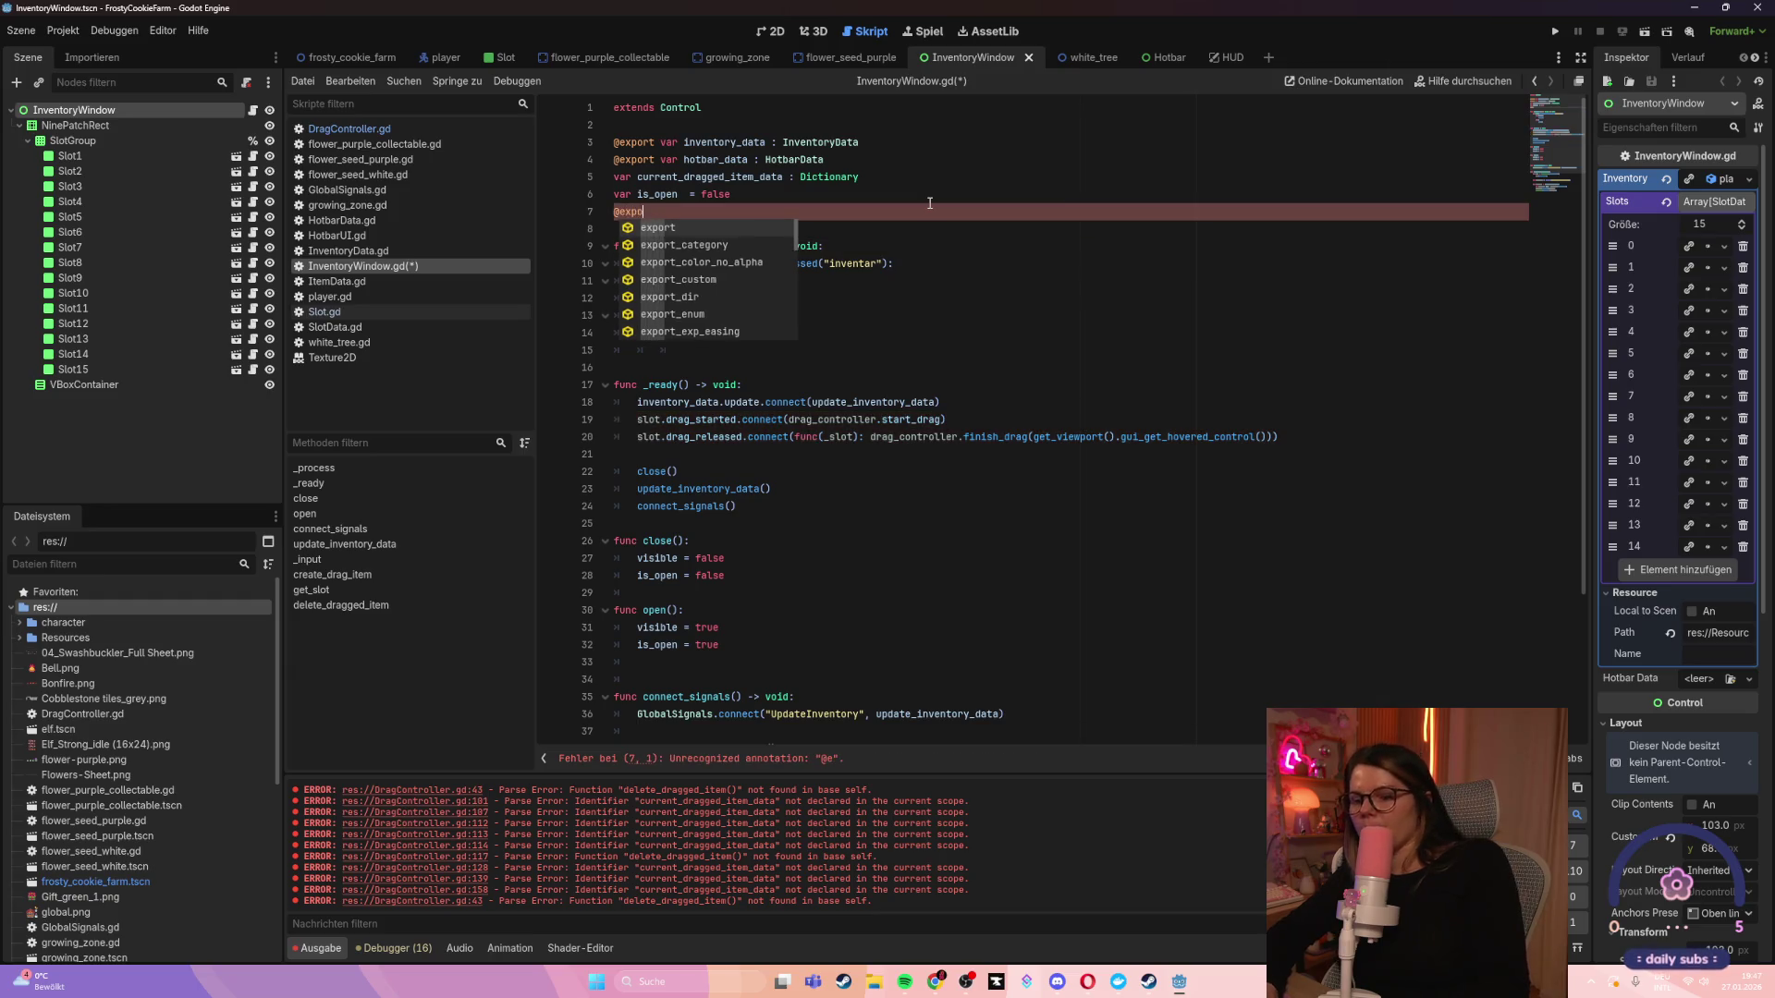
pyautogui.press('BackSpace')
pyautogui.press('BackSpace')
pyautogui.press('BackSpace')
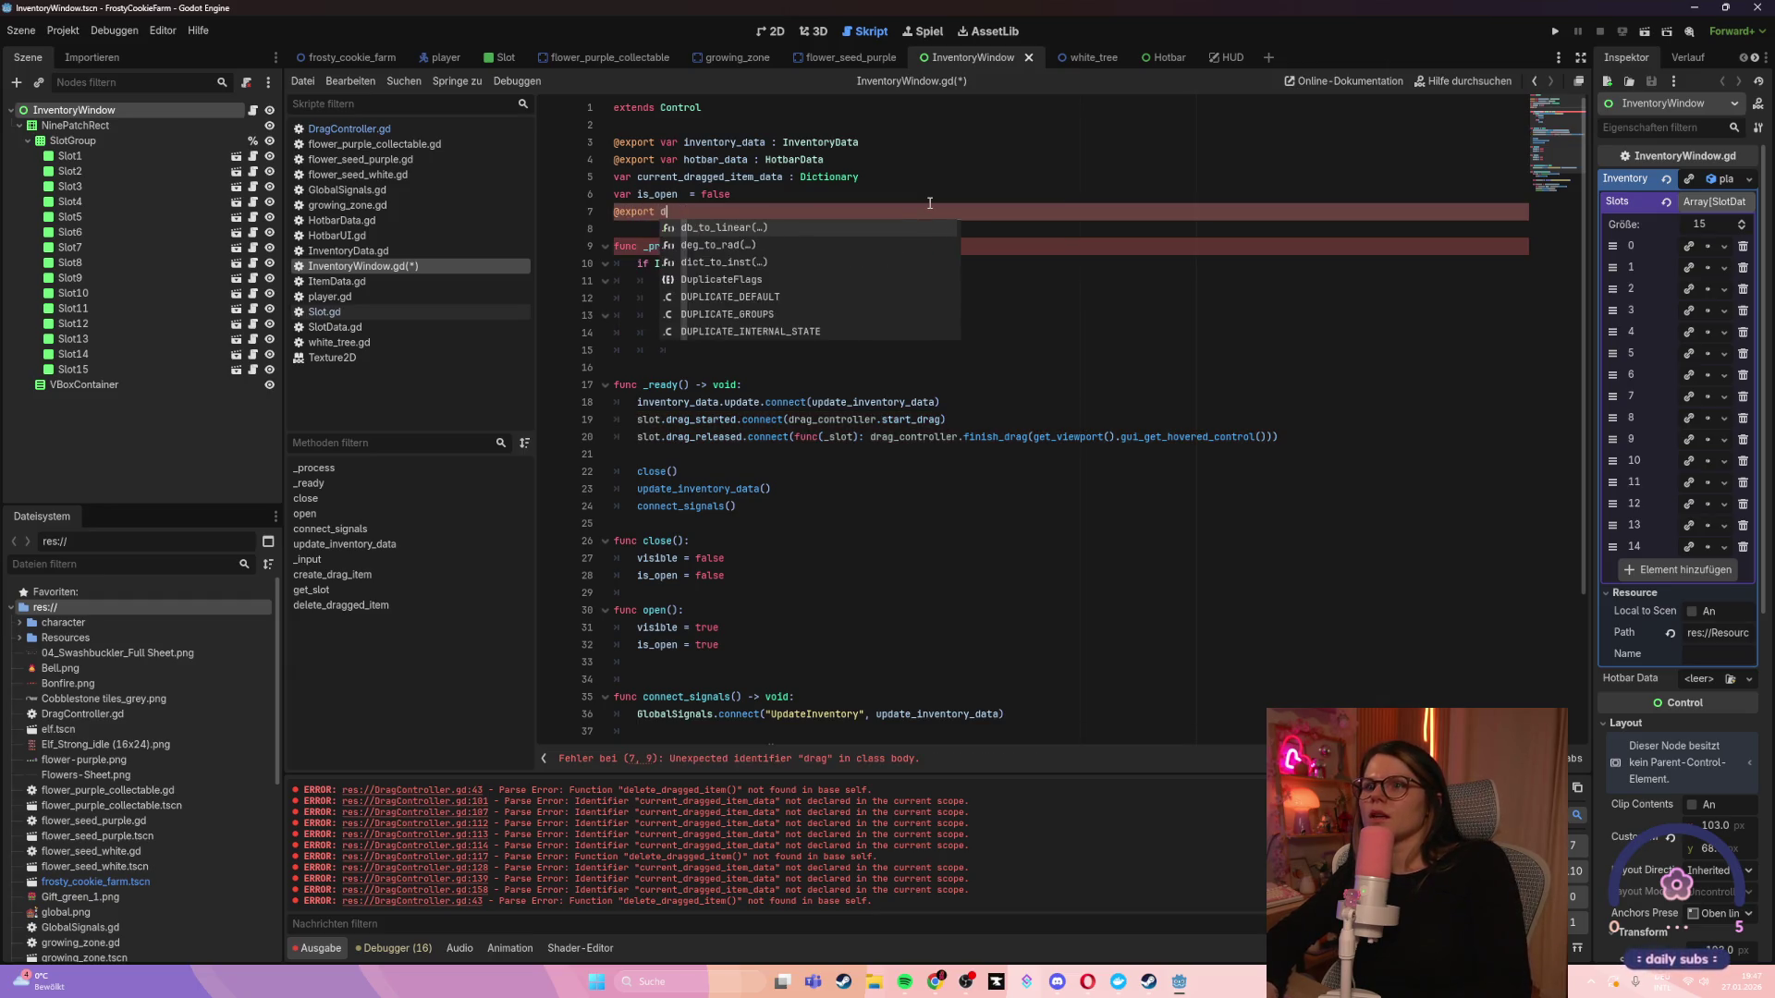
pyautogui.write('var dra')
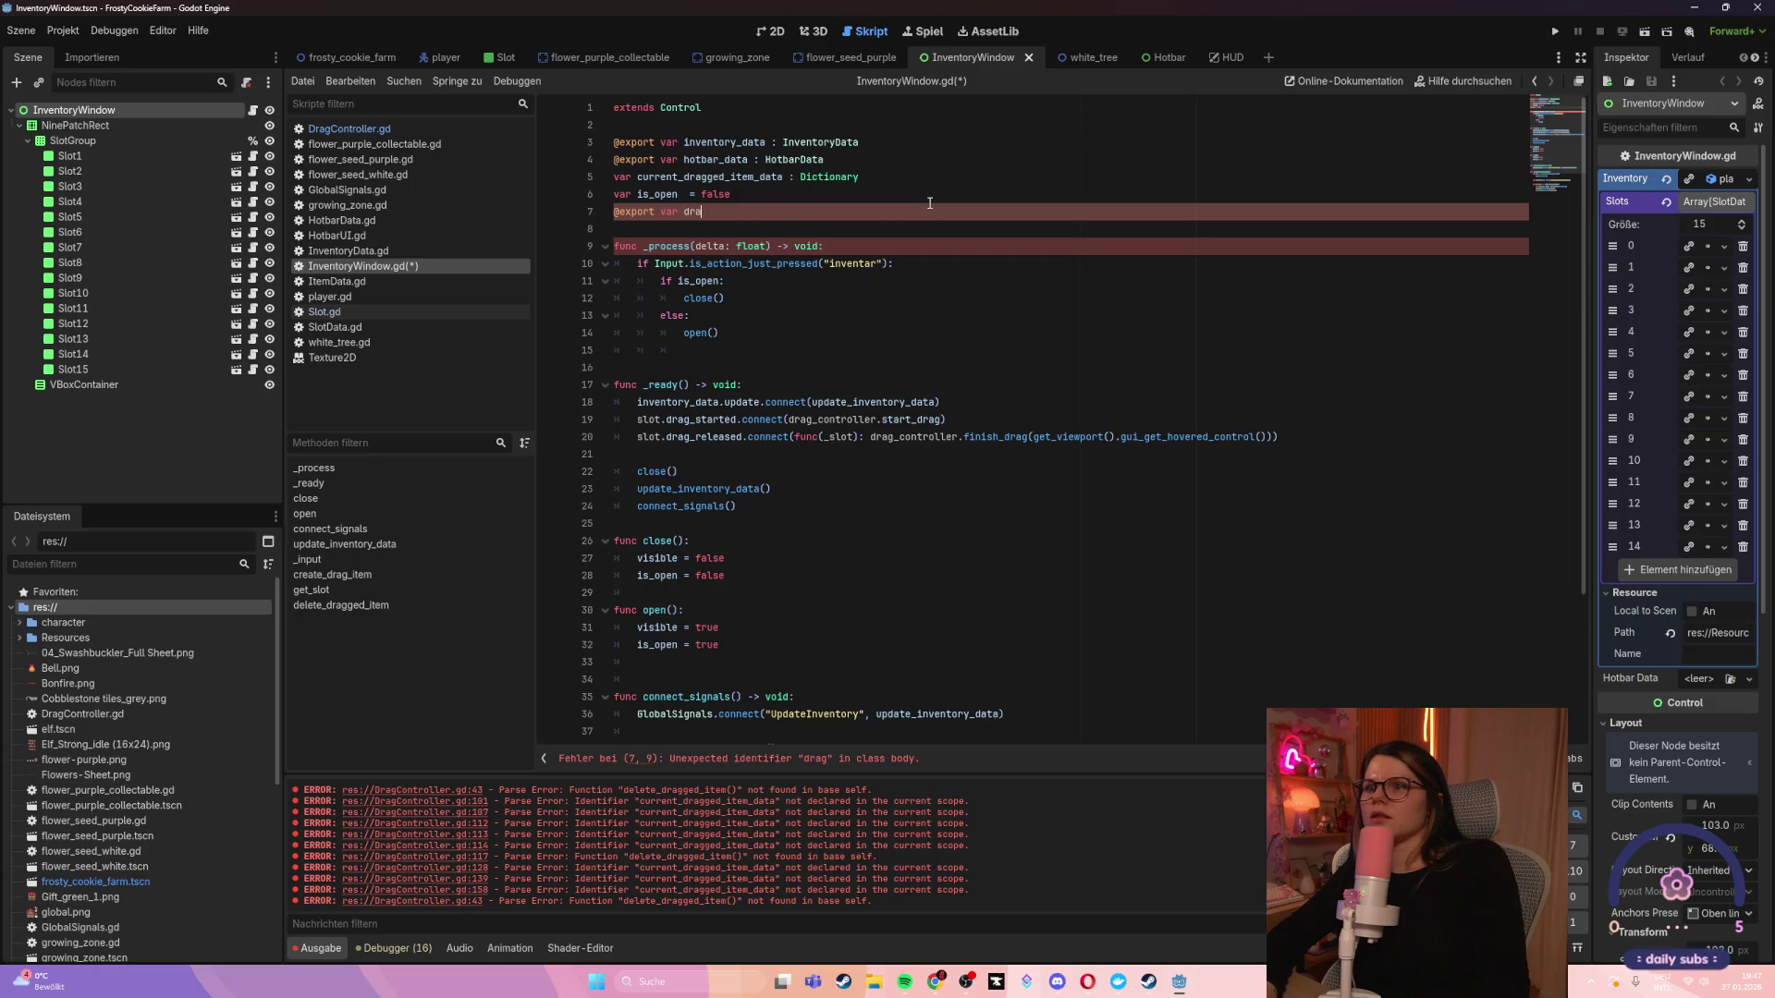
pyautogui.write('g_conter')
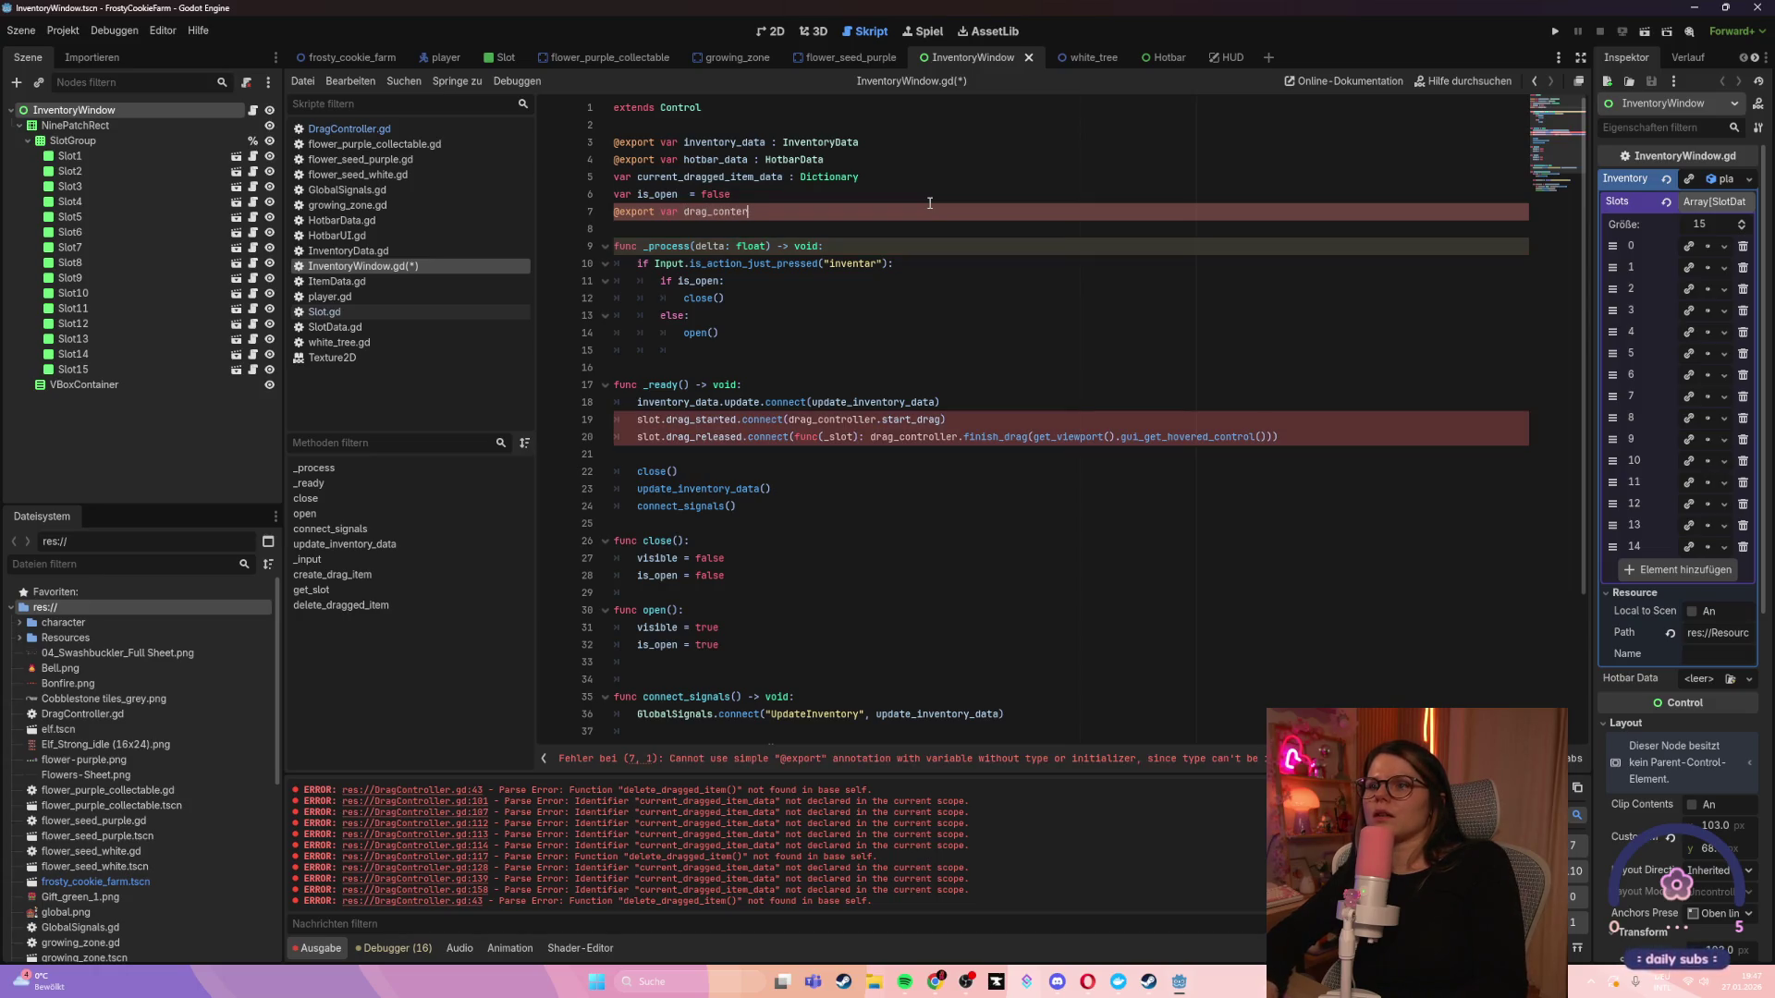
pyautogui.write('ller:')
pyautogui.write('ragCron')
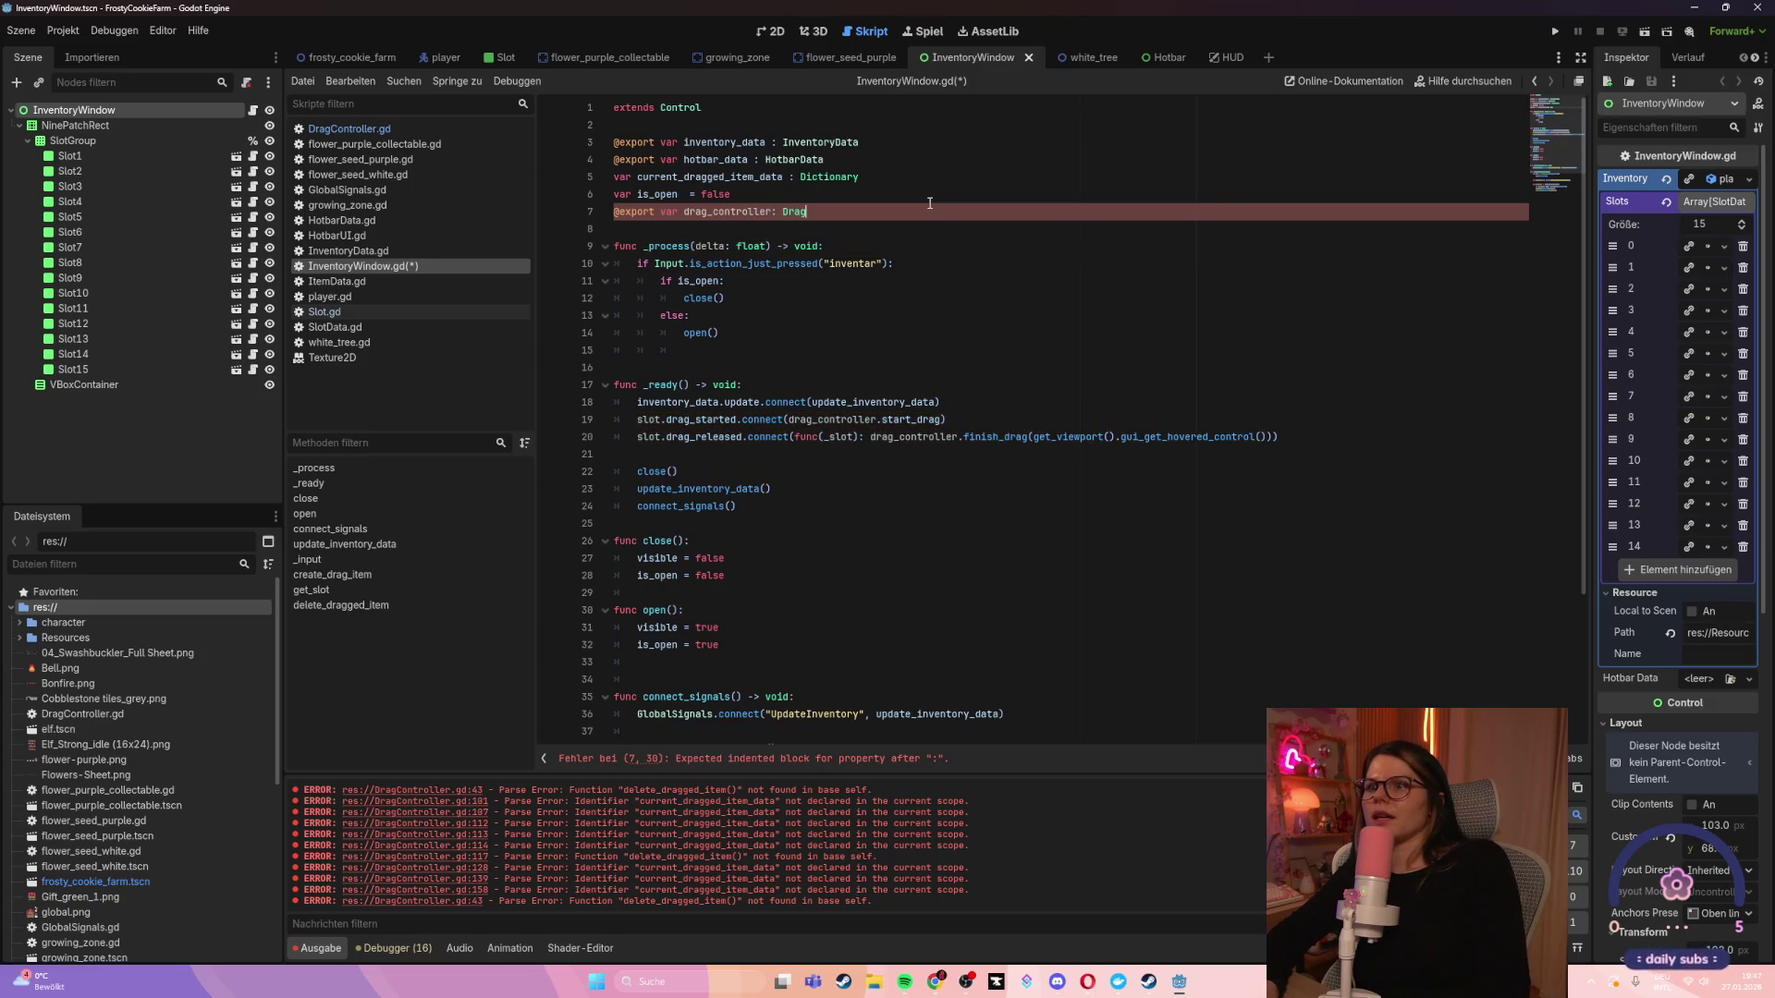
pyautogui.press('BackSpace')
pyautogui.press('BackSpace')
pyautogui.press('BackSpace')
pyautogui.write('ontroller')
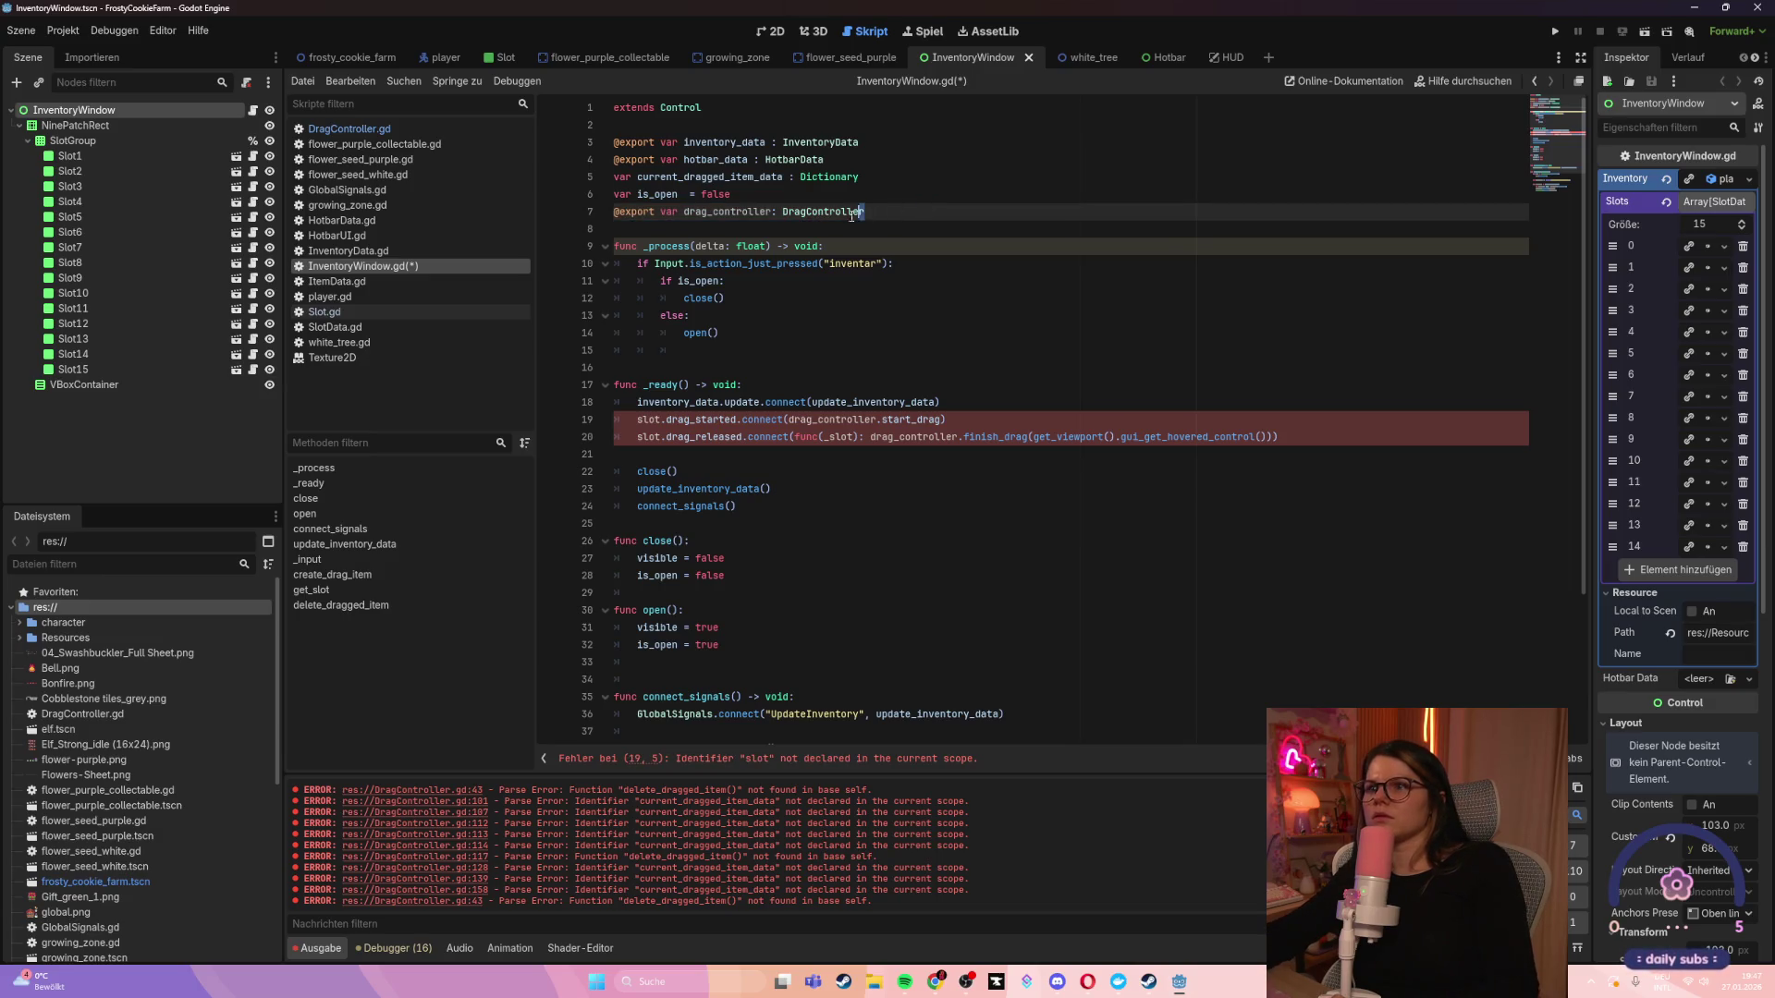
# Step: Move the export line below current_dragged_item_data, delete the duplicate, and save InventoryWindow.gd
pyautogui.moveTo(924, 212); pyautogui.dragTo(573, 218)
pyautogui.hotkey('ctrl', 'c')
pyautogui.click(882, 174)
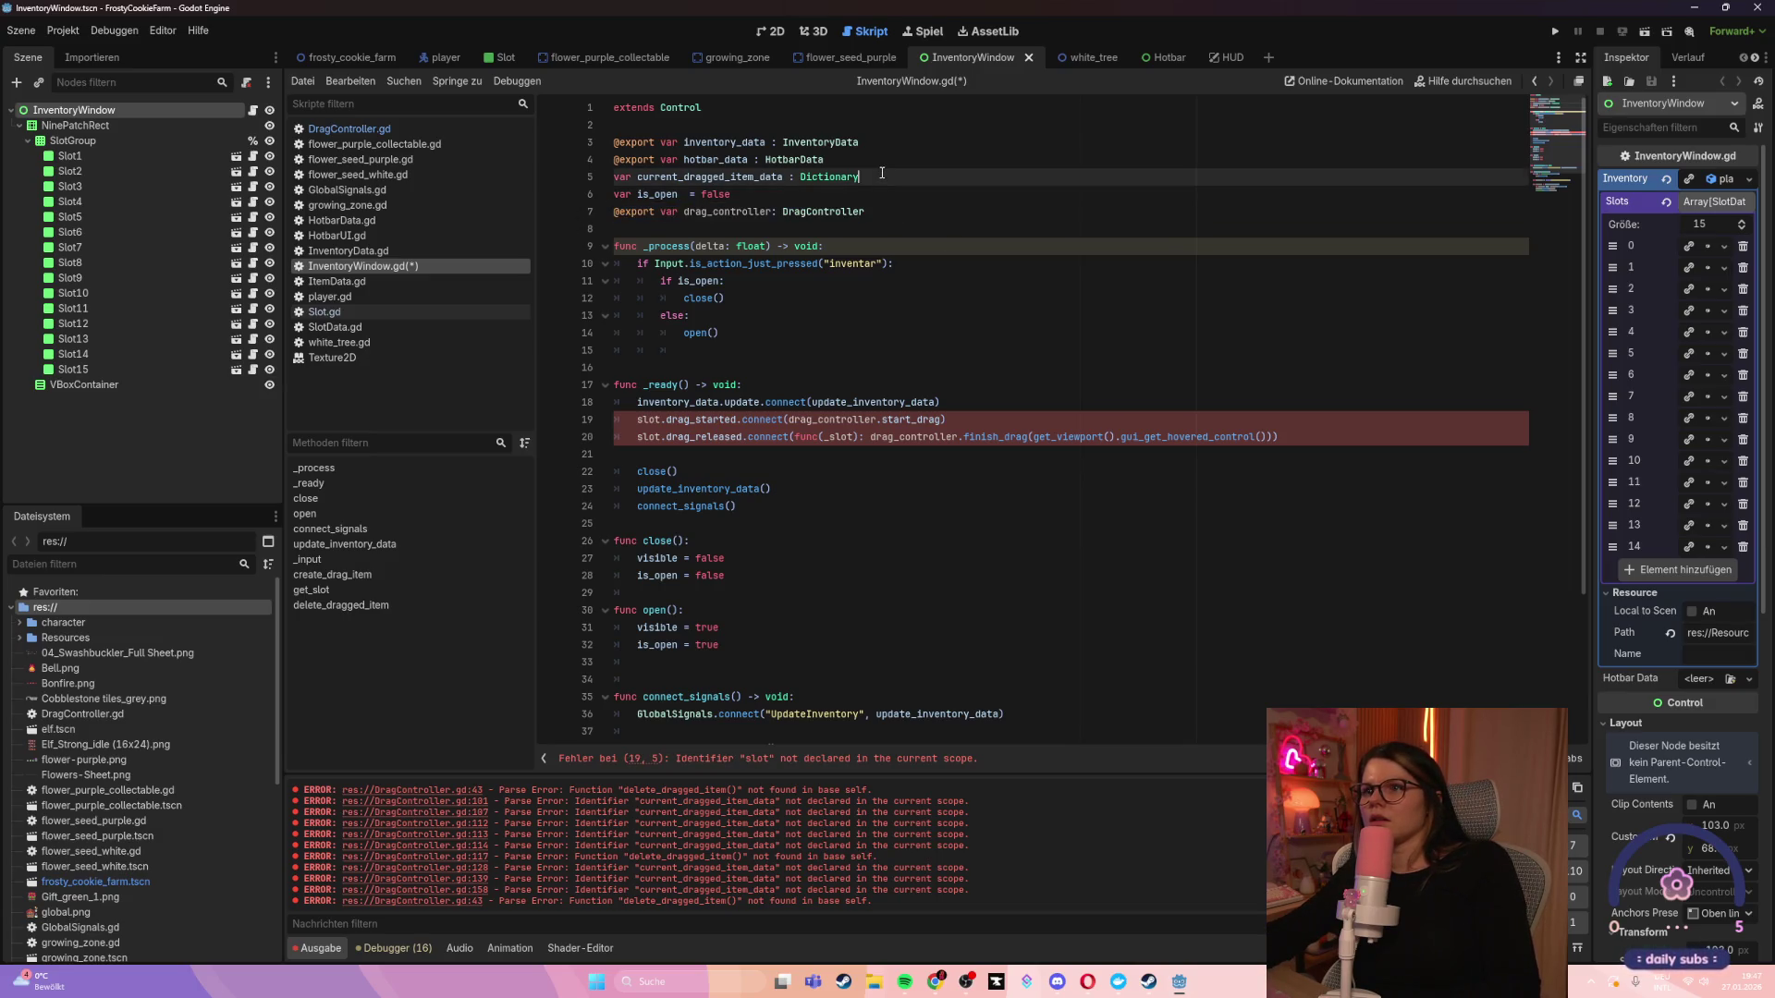
pyautogui.press('Return')
pyautogui.hotkey('ctrl', 'v')
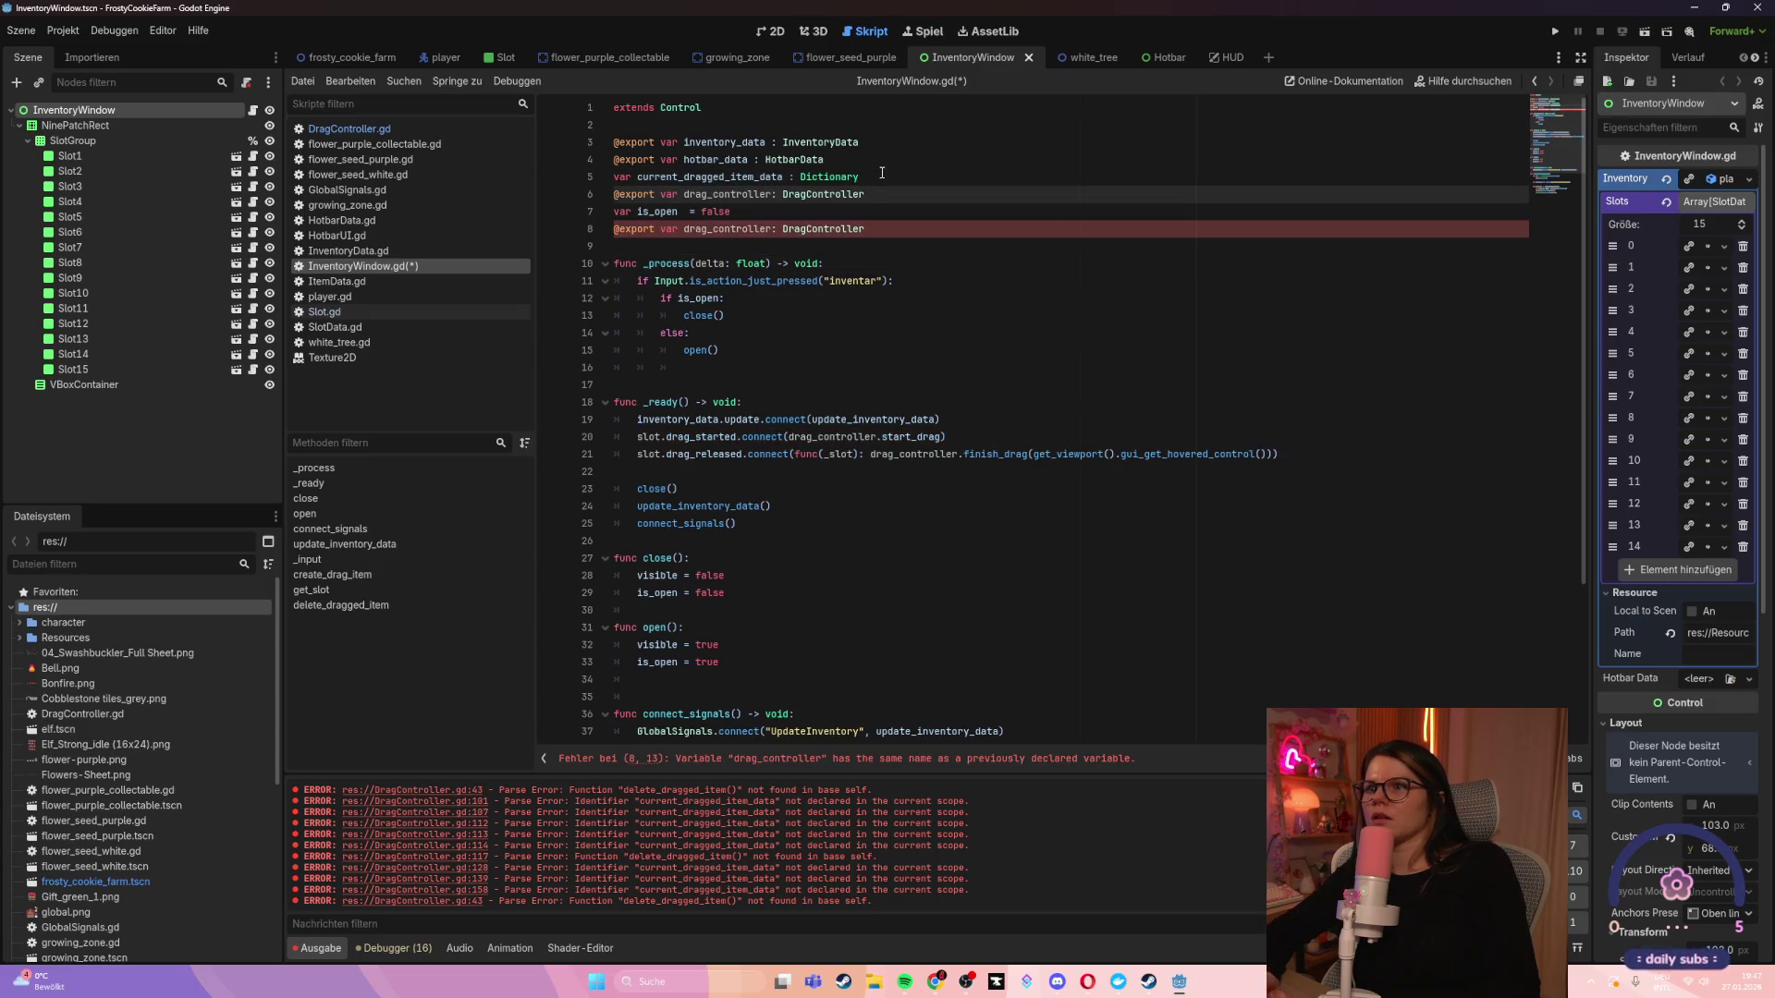
pyautogui.hotkey('ctrl', 's')
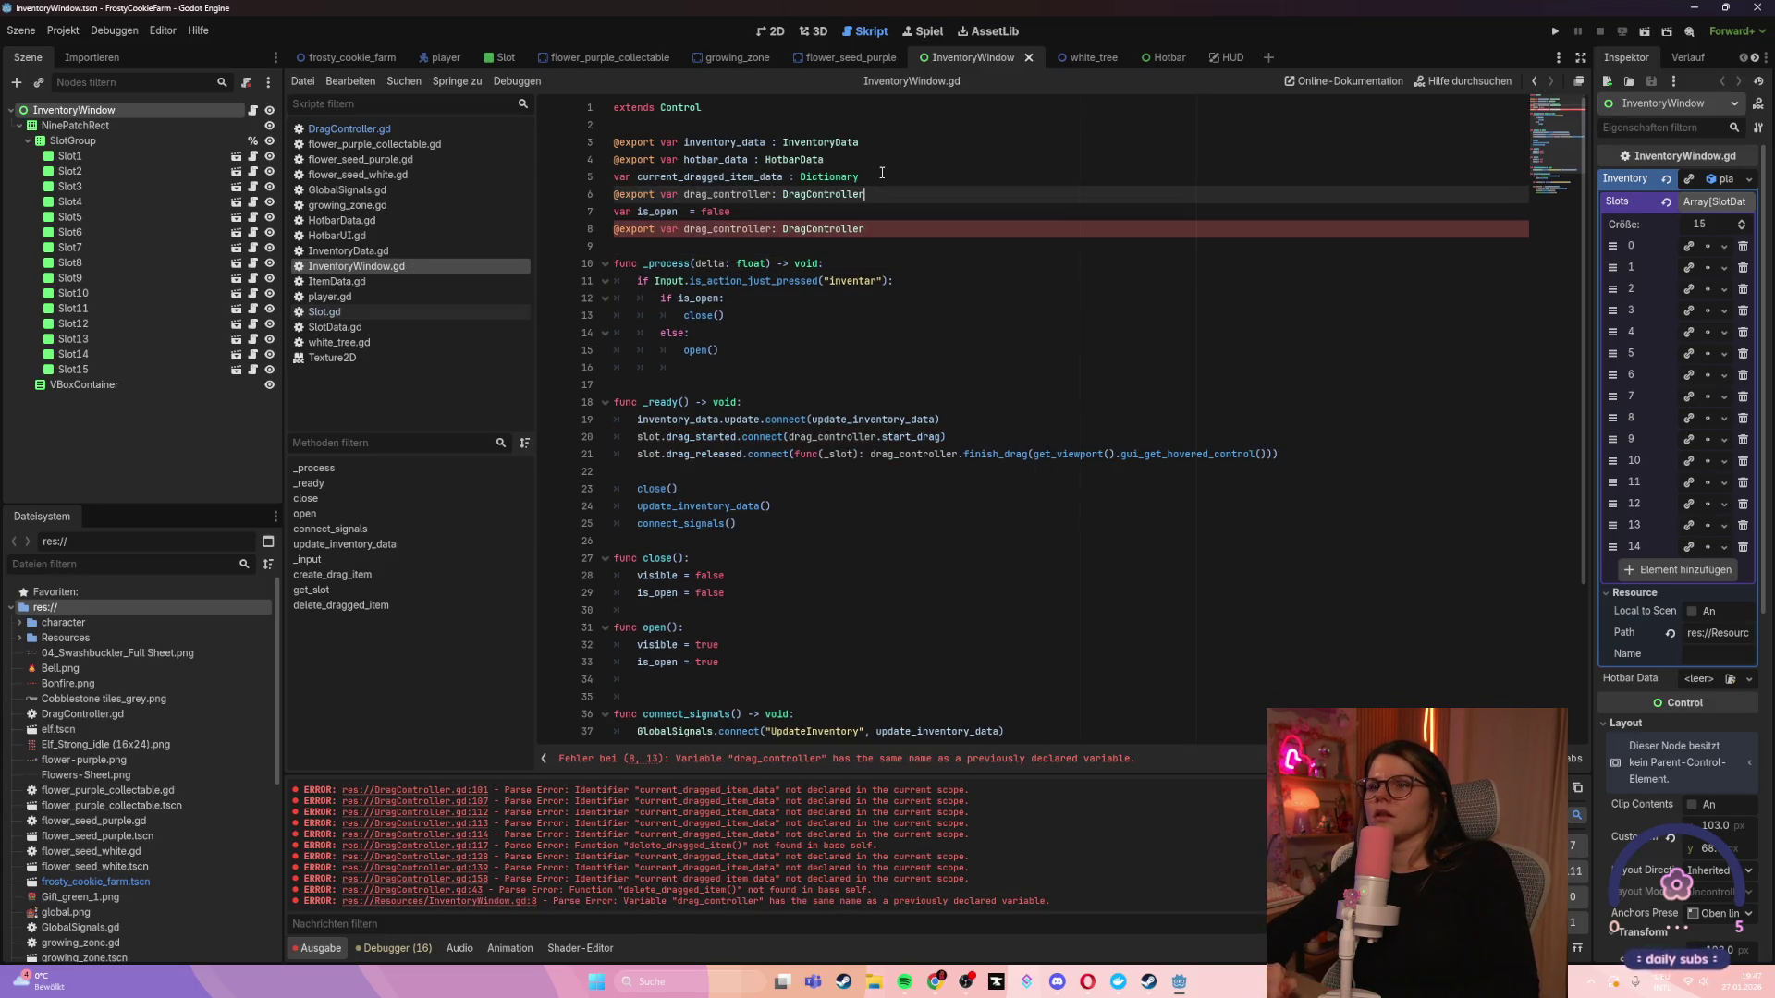
pyautogui.moveTo(869, 228); pyautogui.dragTo(613, 228)
pyautogui.press('BackSpace')
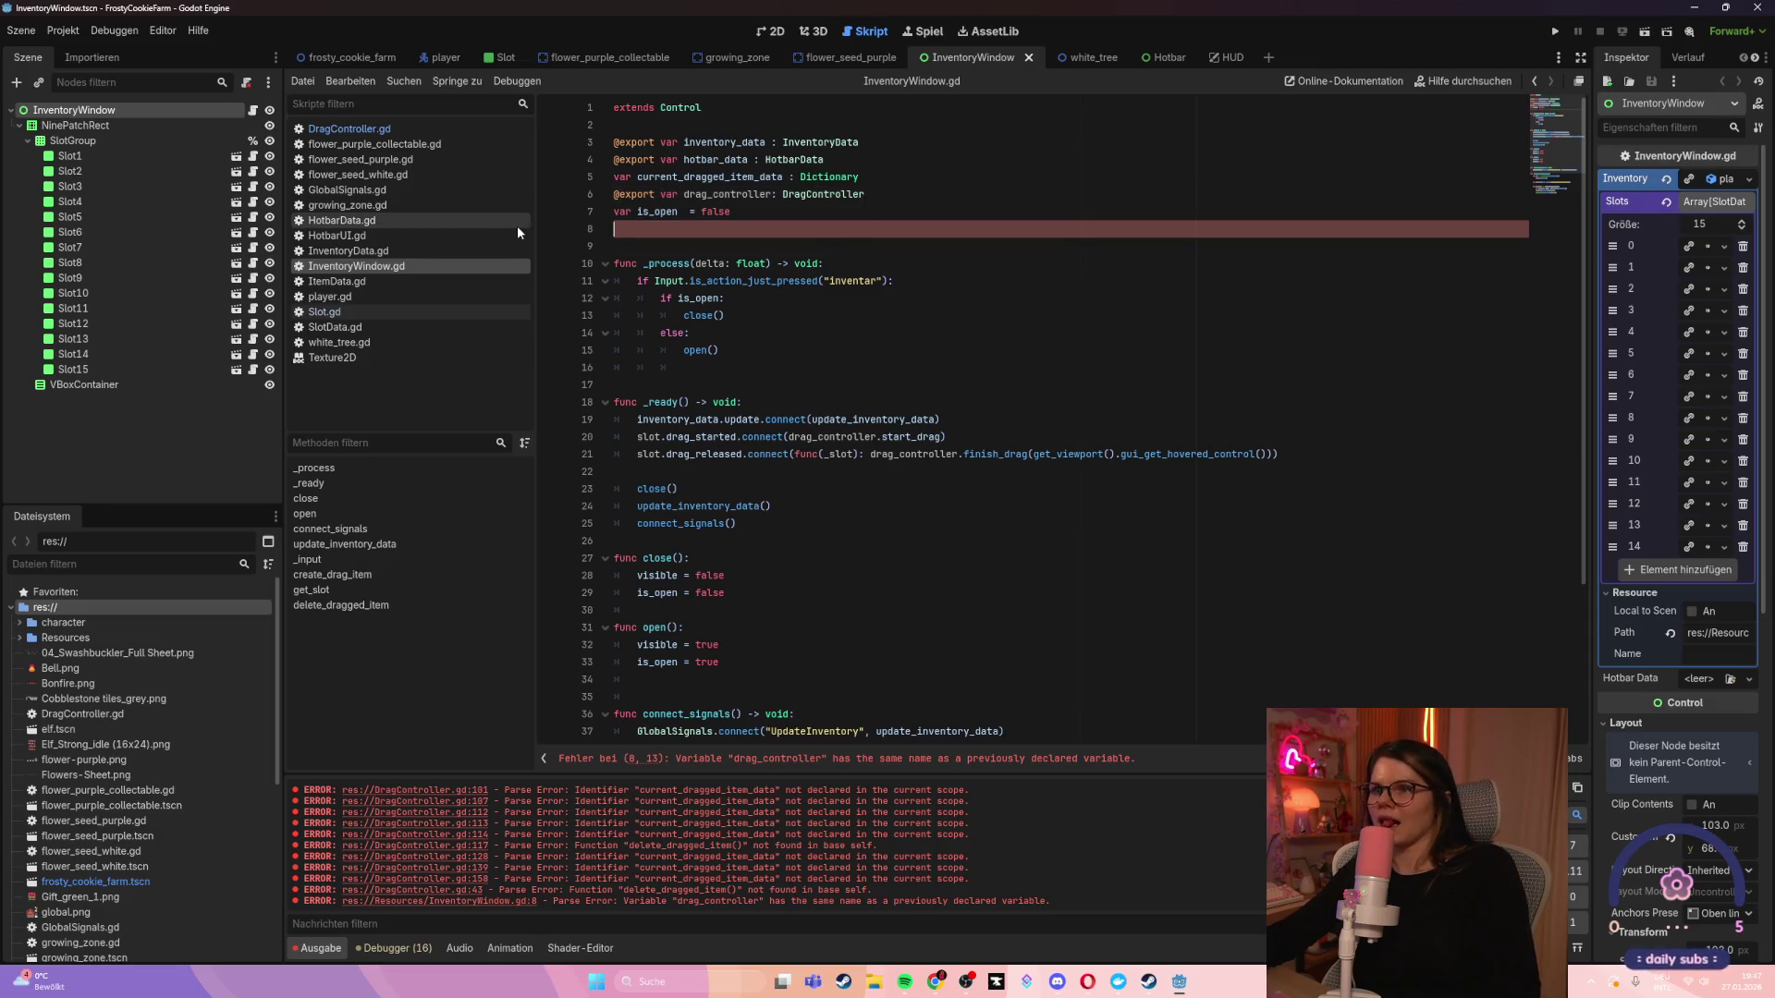
pyautogui.press('BackSpace')
pyautogui.hotkey('ctrl', 's')
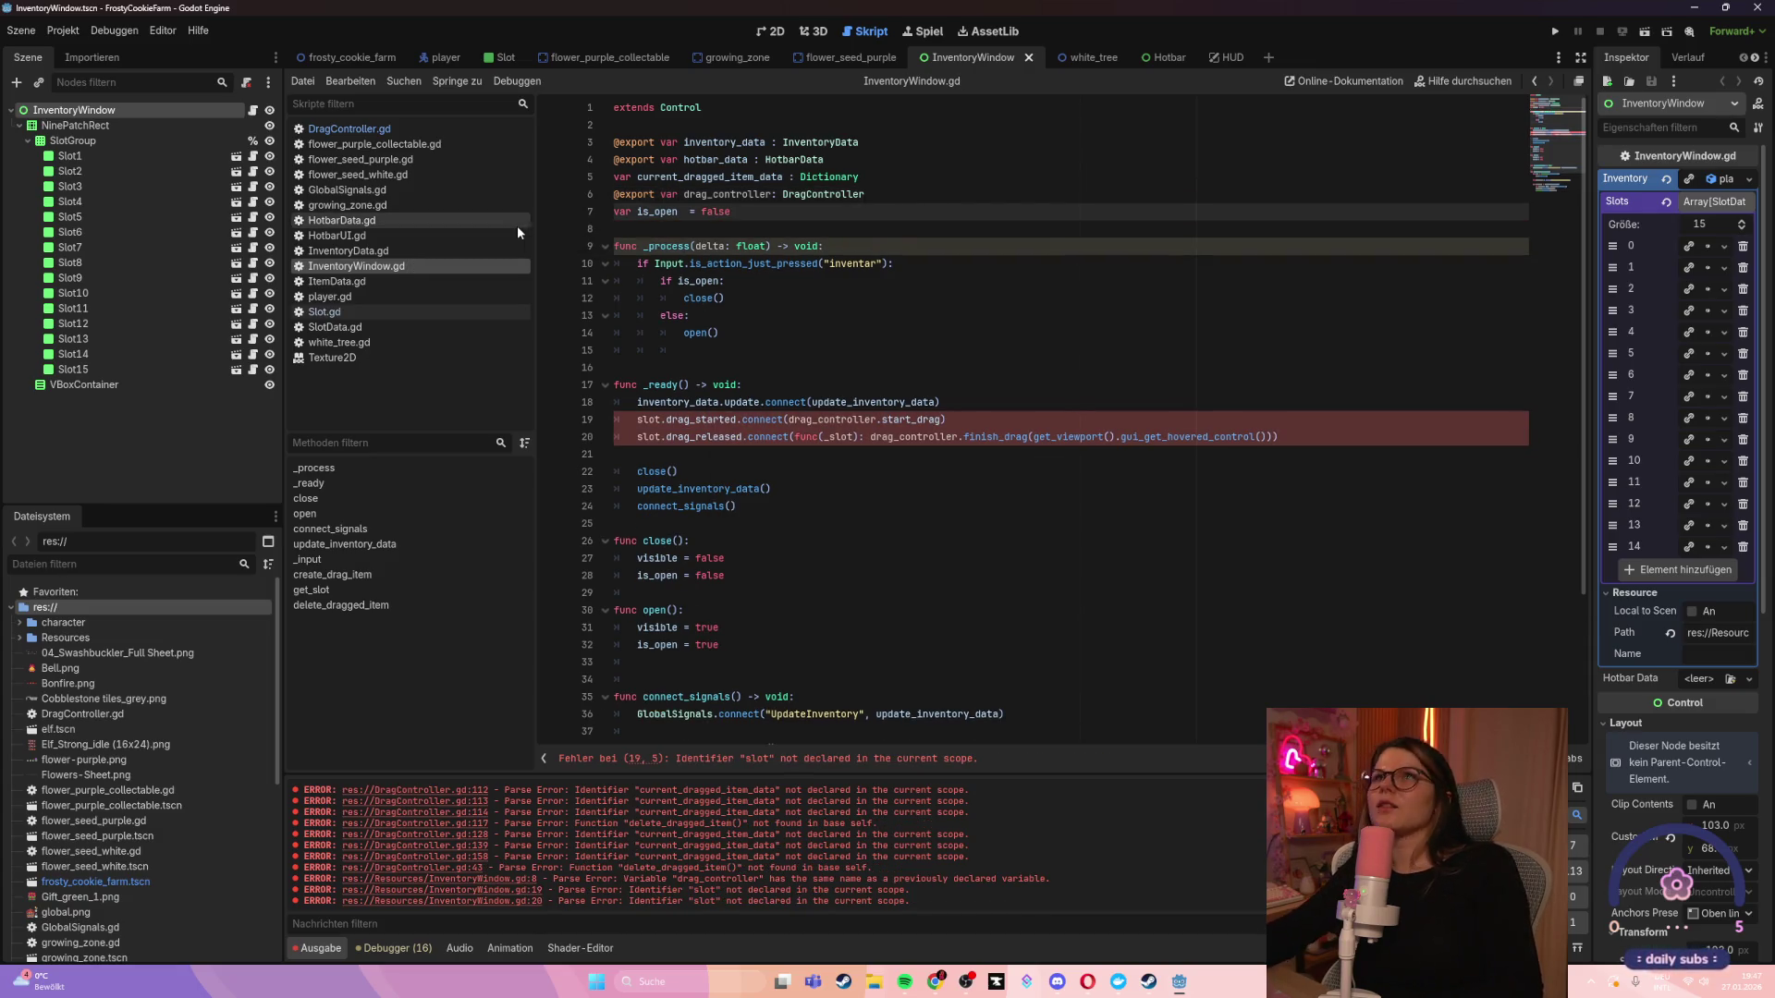
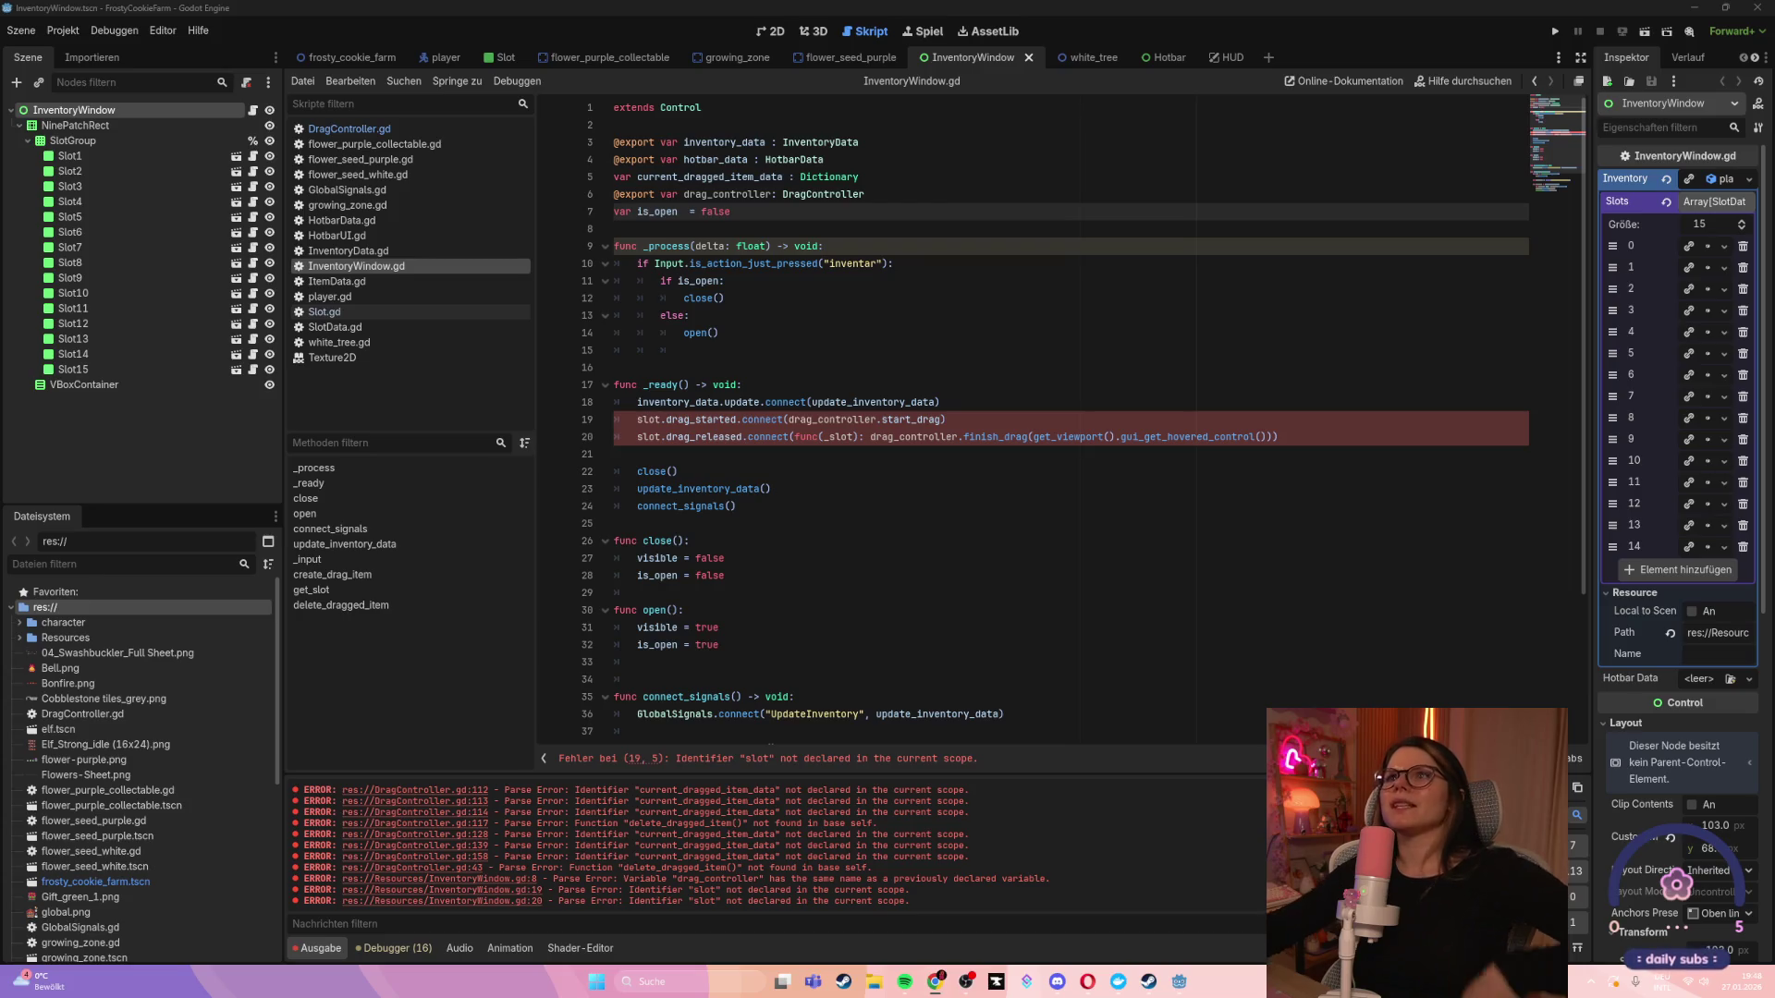
pyautogui.click(379, 237)
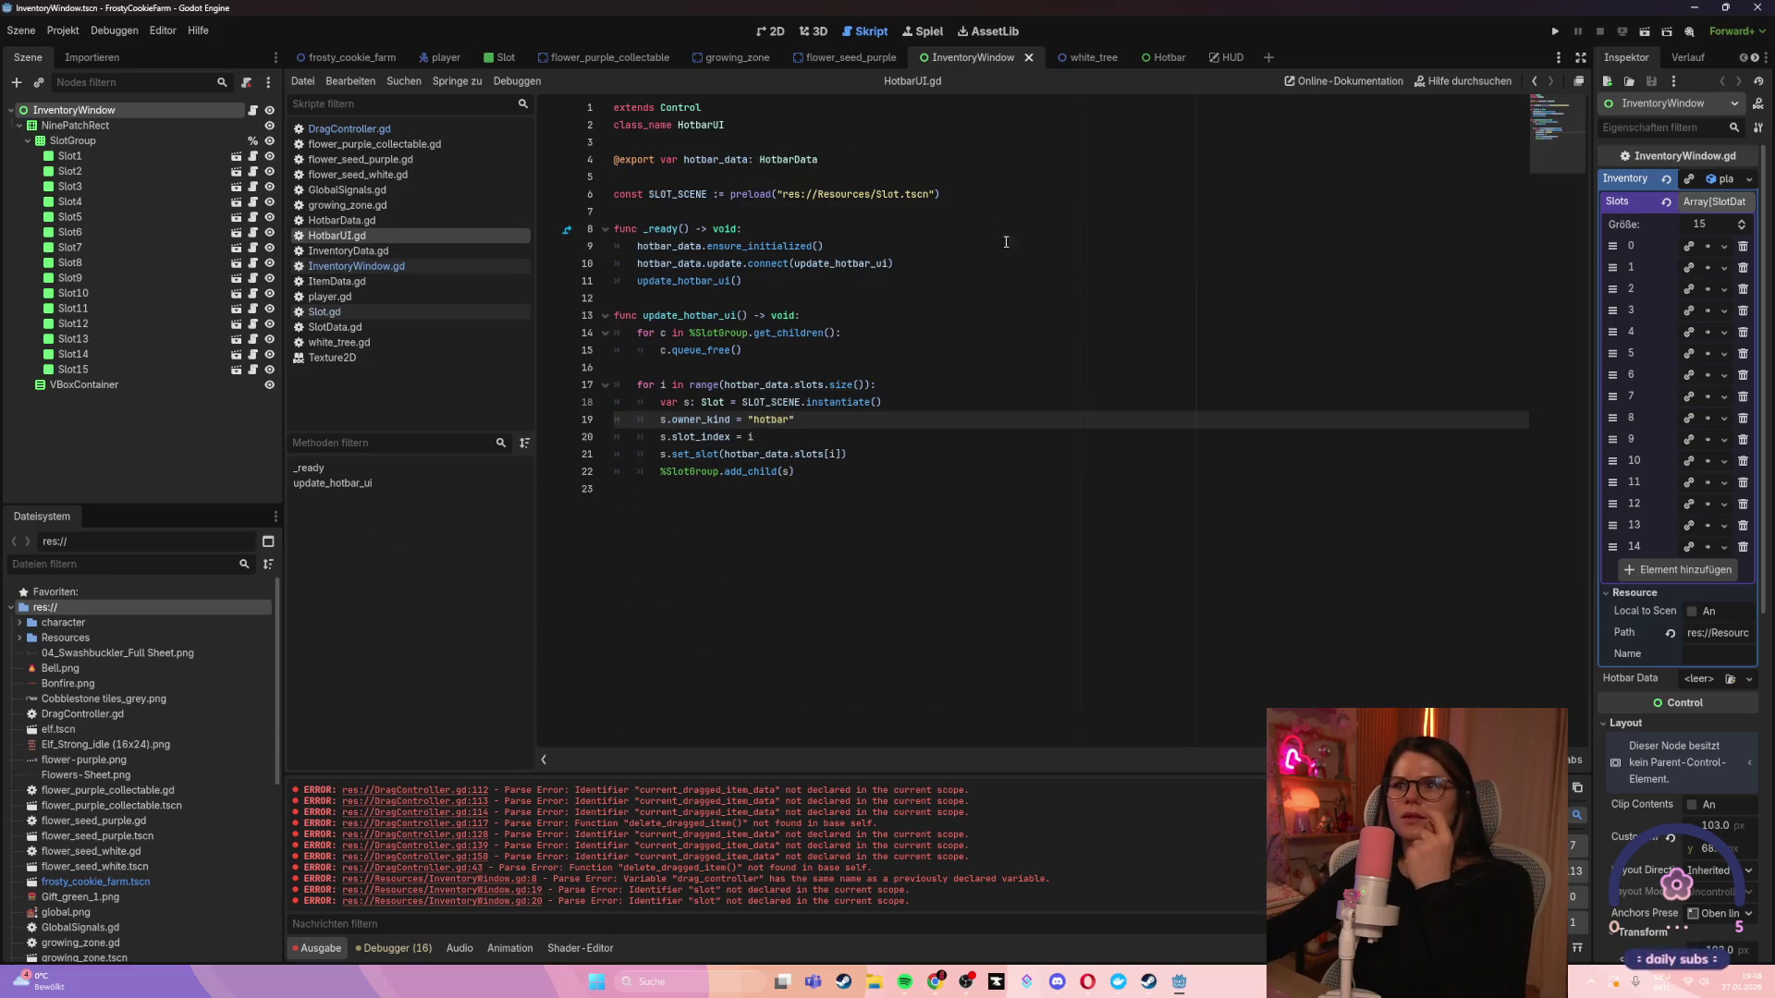
pyautogui.click(854, 173)
pyautogui.write('@')
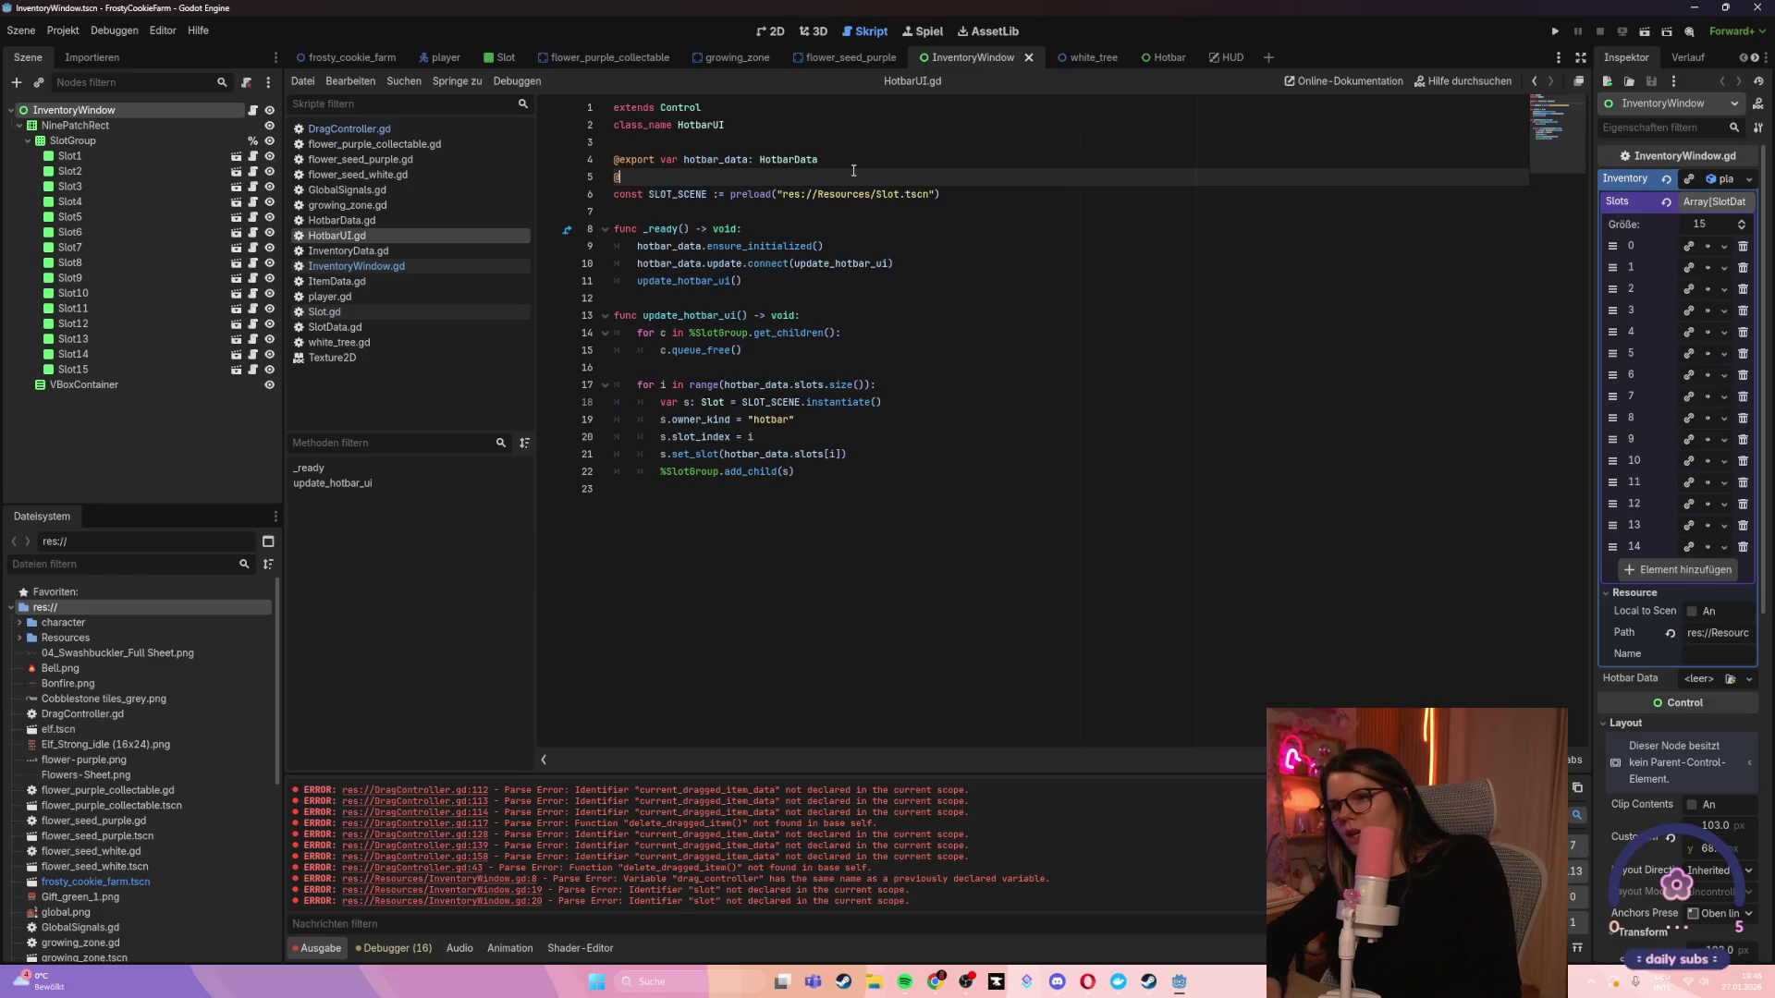
pyautogui.write('export va')
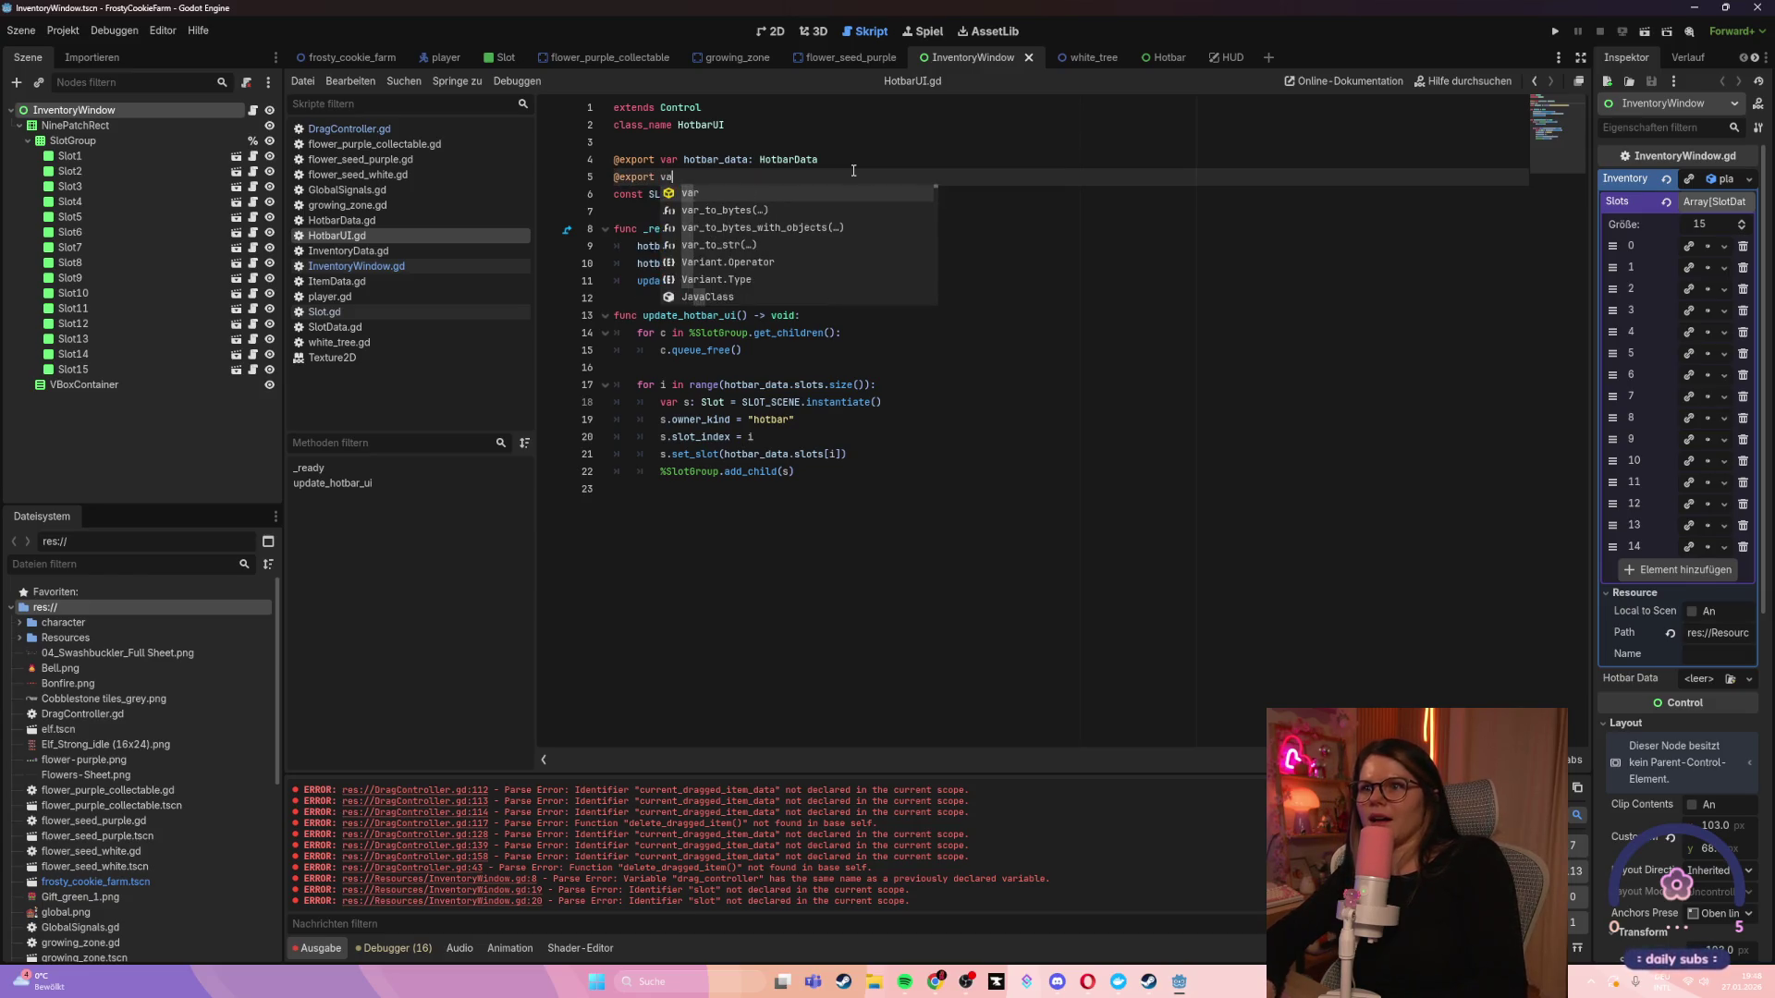
pyautogui.write('r dra')
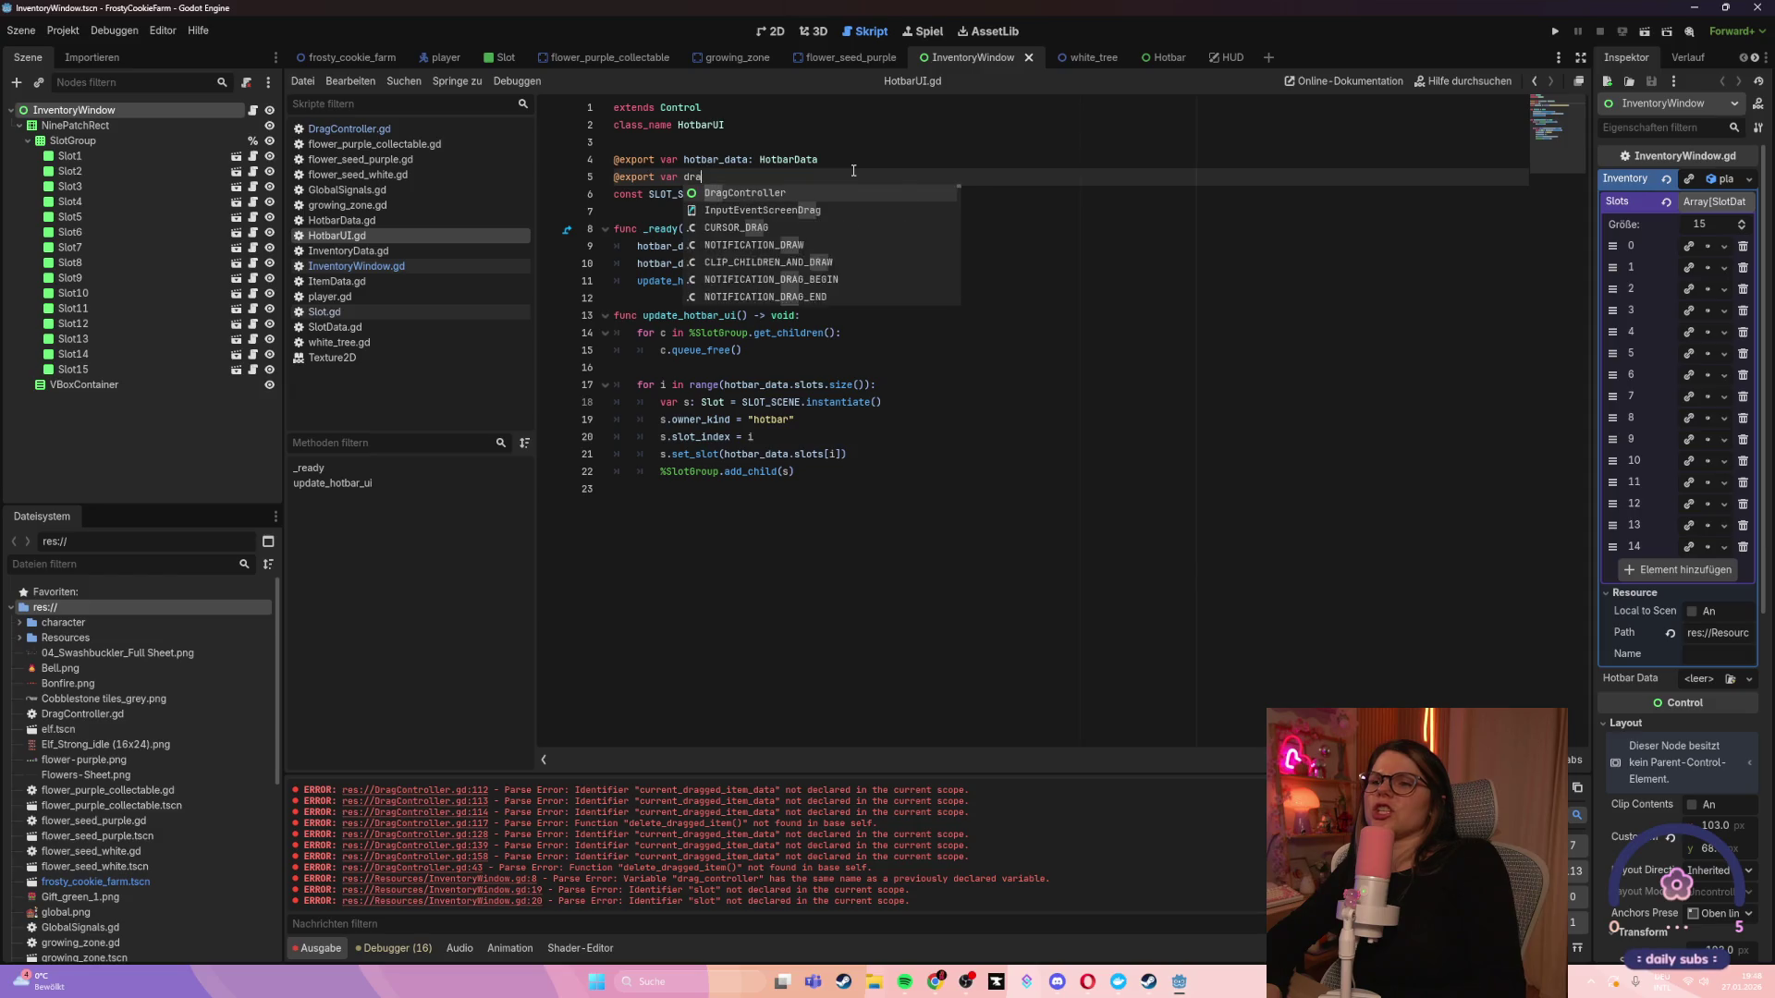
pyautogui.write('g_controler: DragC')
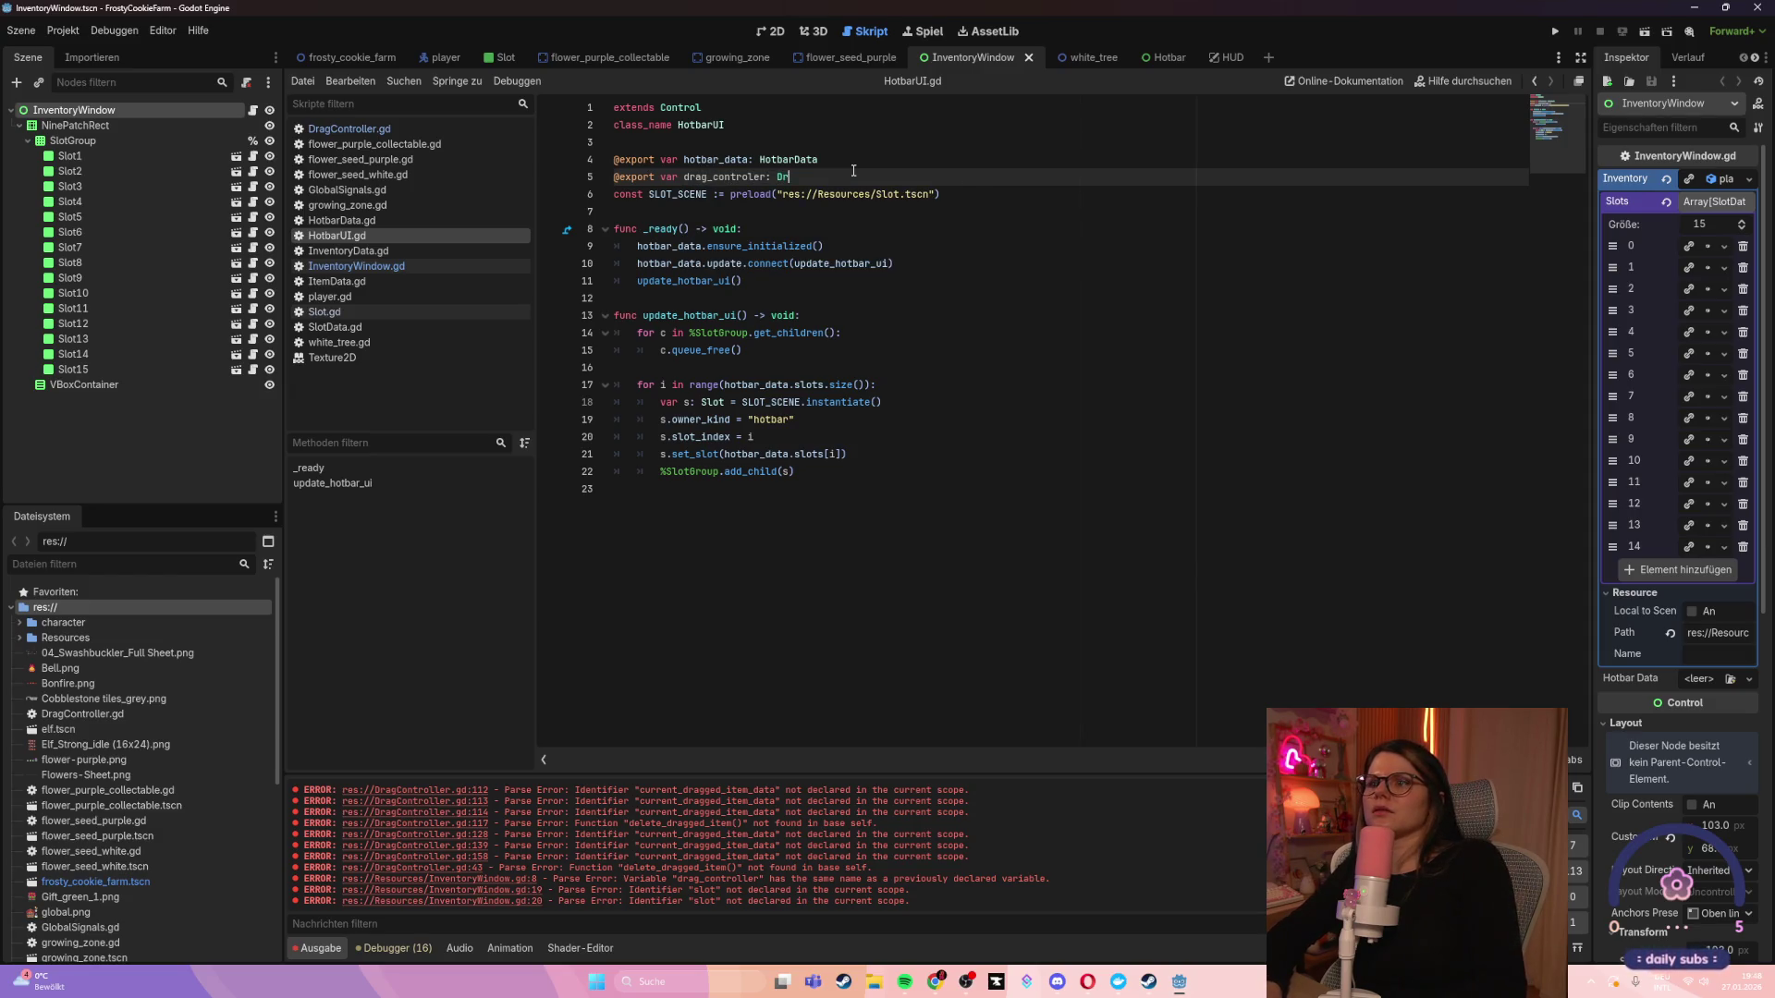
pyautogui.write('ontroller')
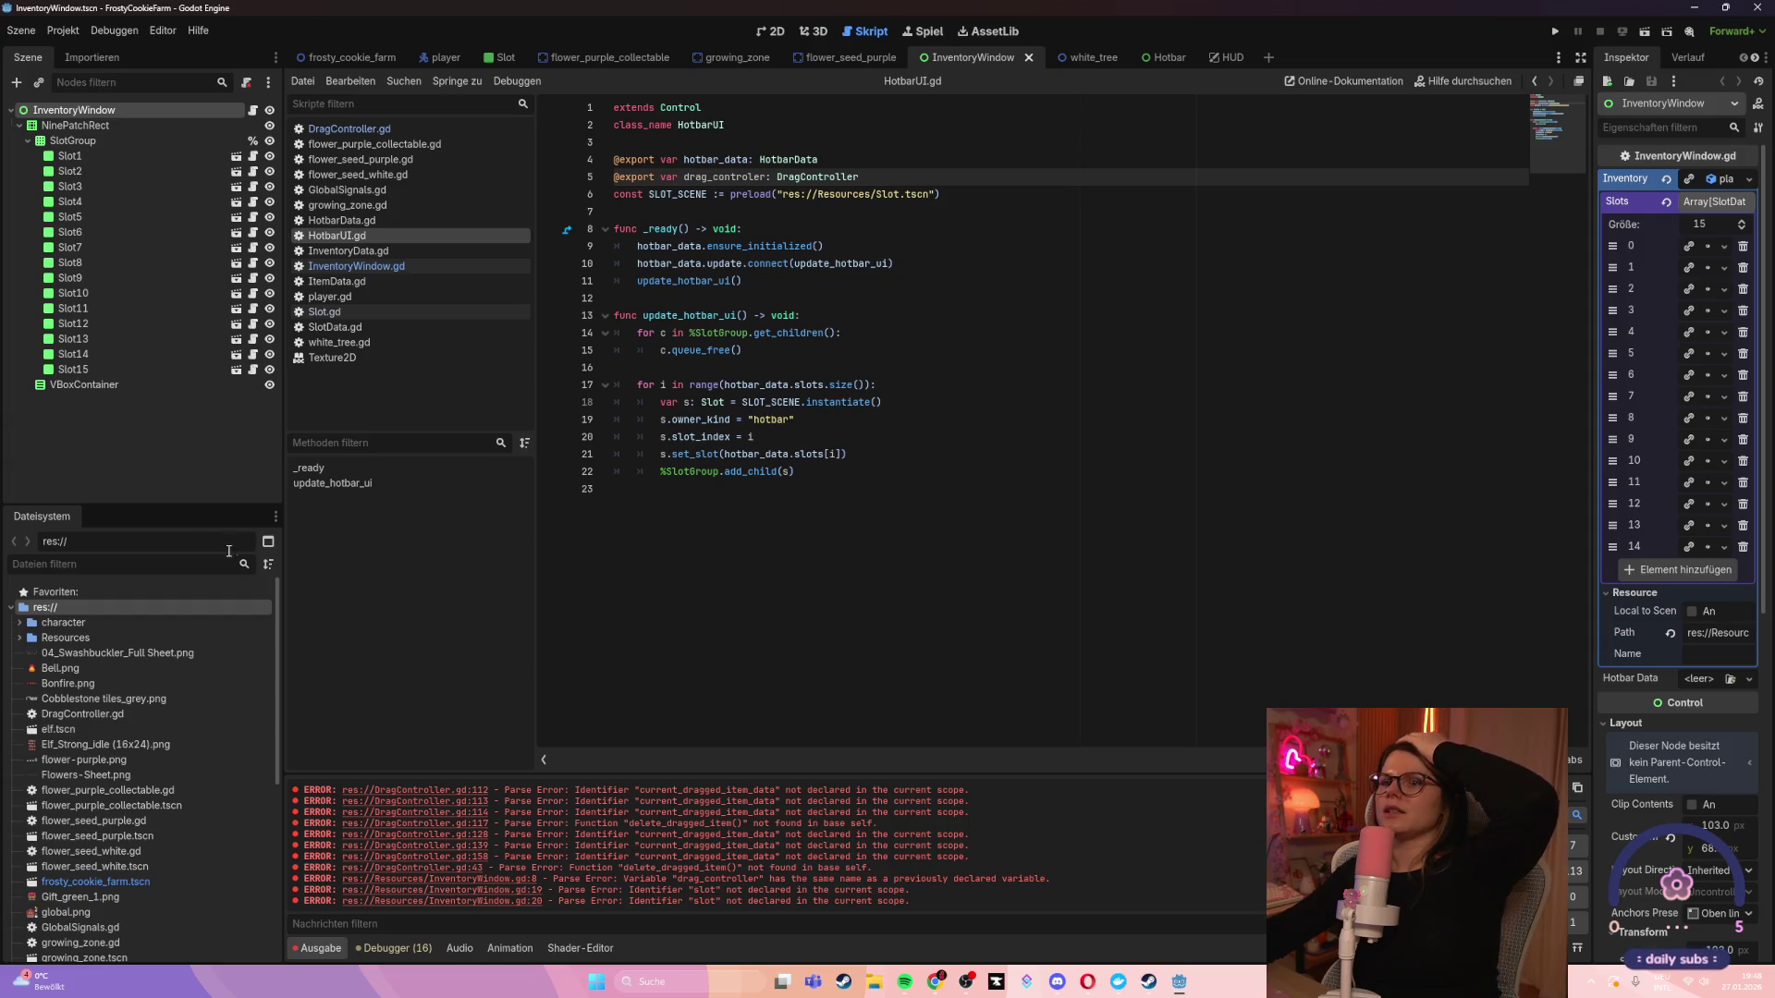
# Step: Open Slot.gd and scroll through its drag_started and drag_released signals and _gui_input emits
pyautogui.click(324, 313)
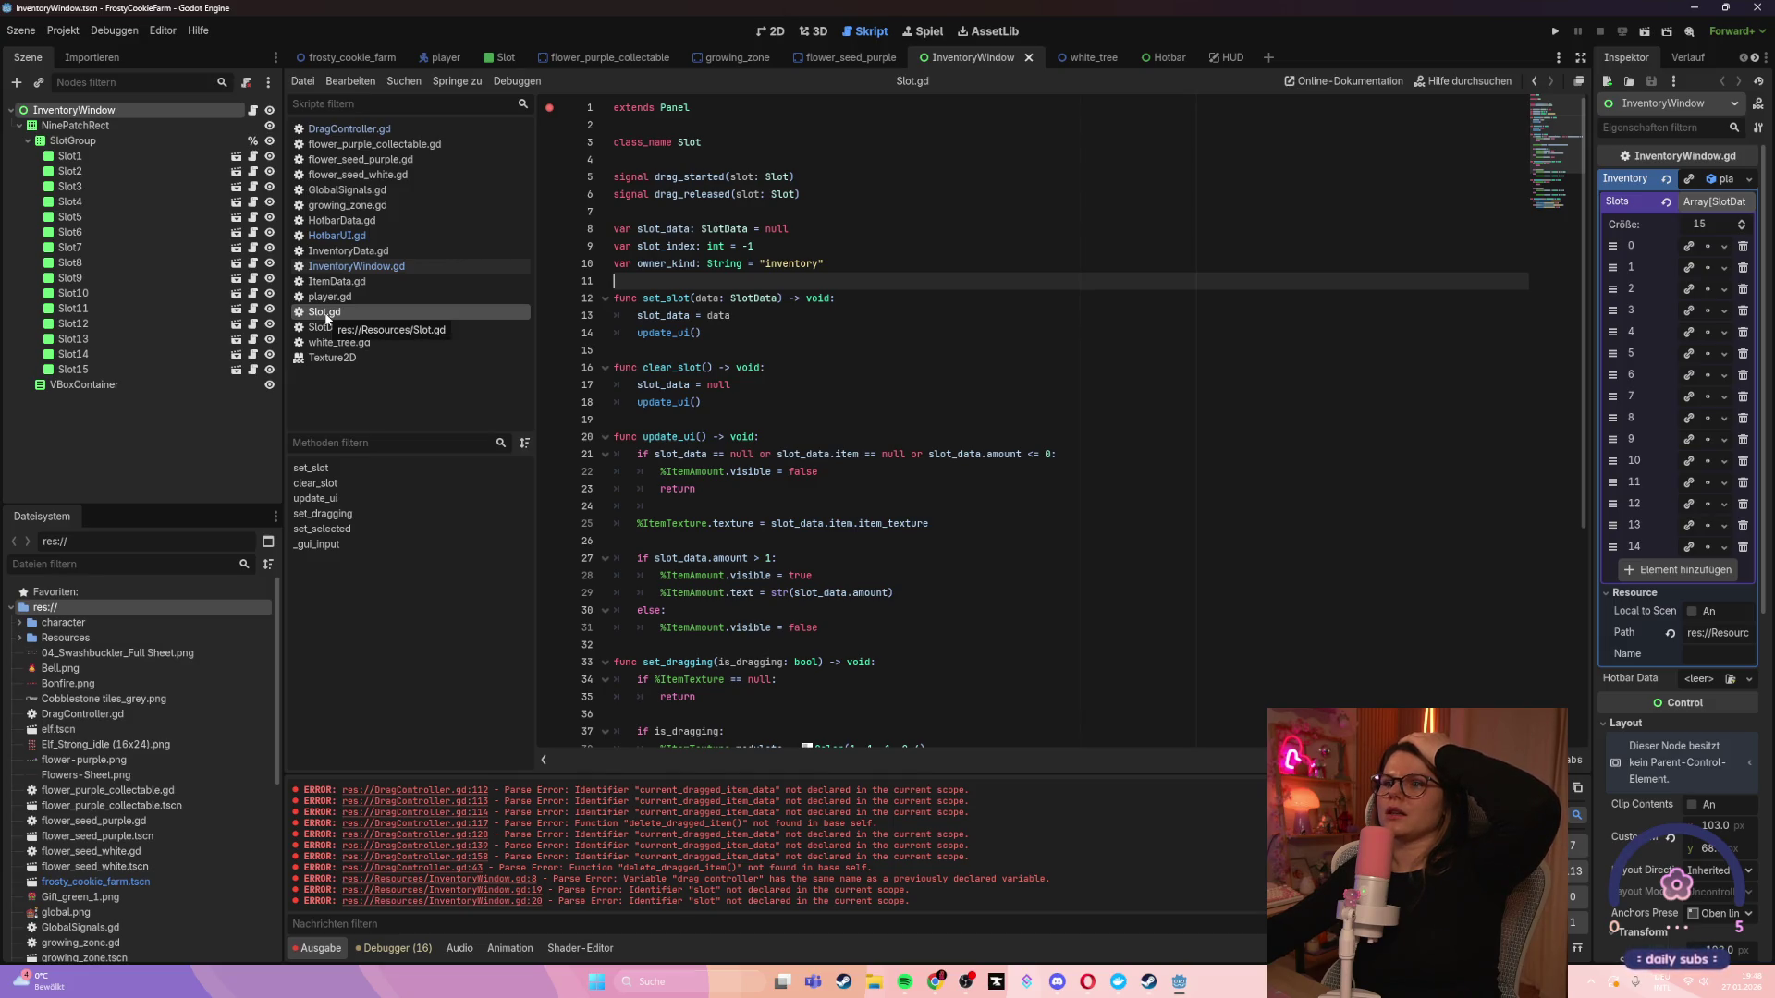
pyautogui.scroll(-6, 1031, 400)
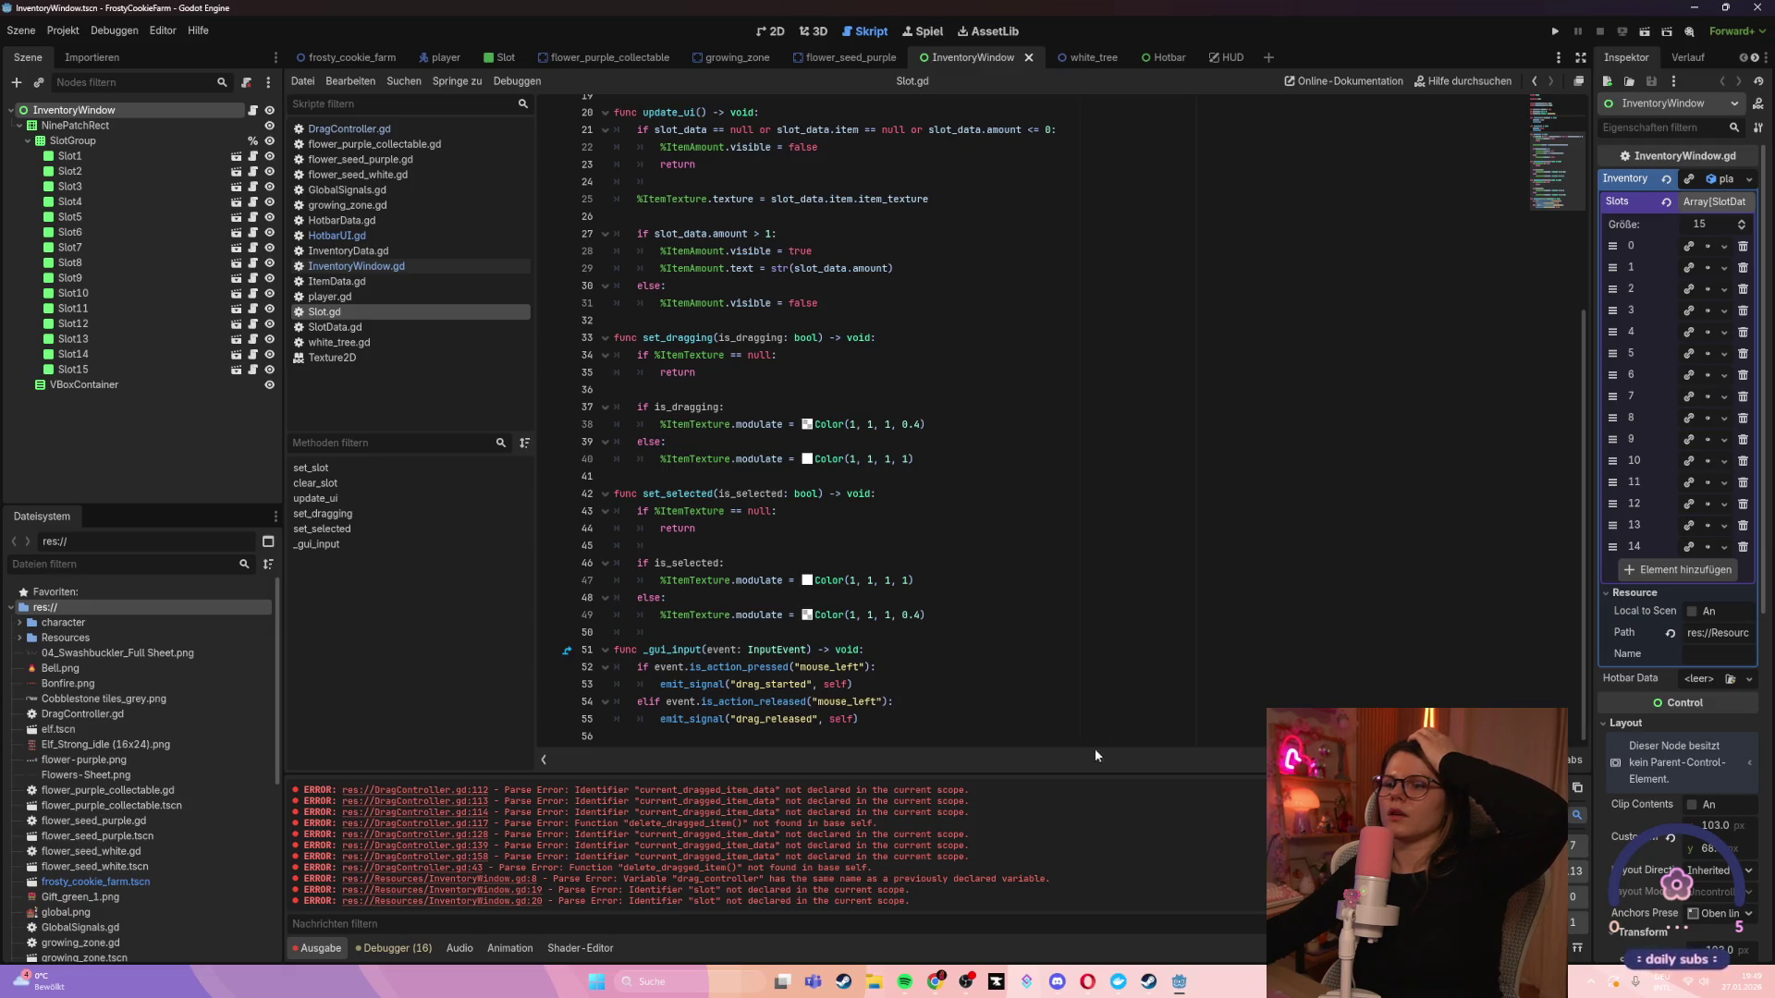
pyautogui.scroll(5, 1034, 679)
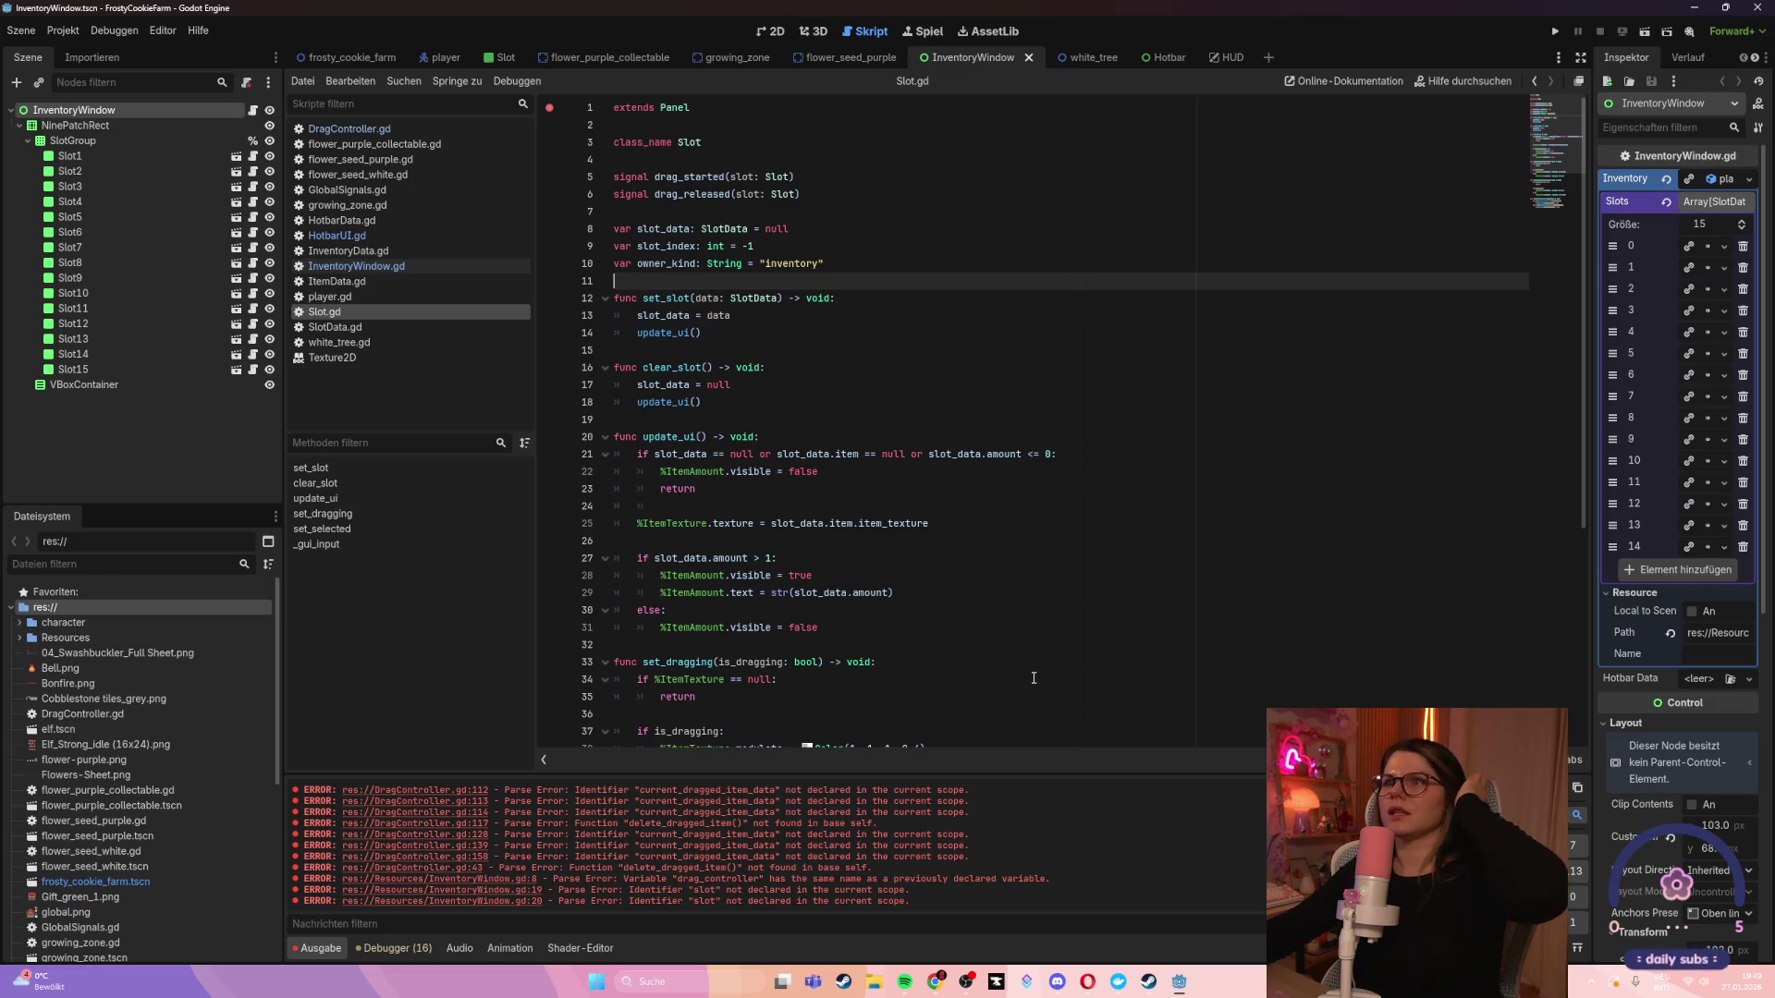
# Step: Compare drag_started in InventoryWindow.gd's _ready against the signal declared in Slot.gd
pyautogui.click(406, 265)
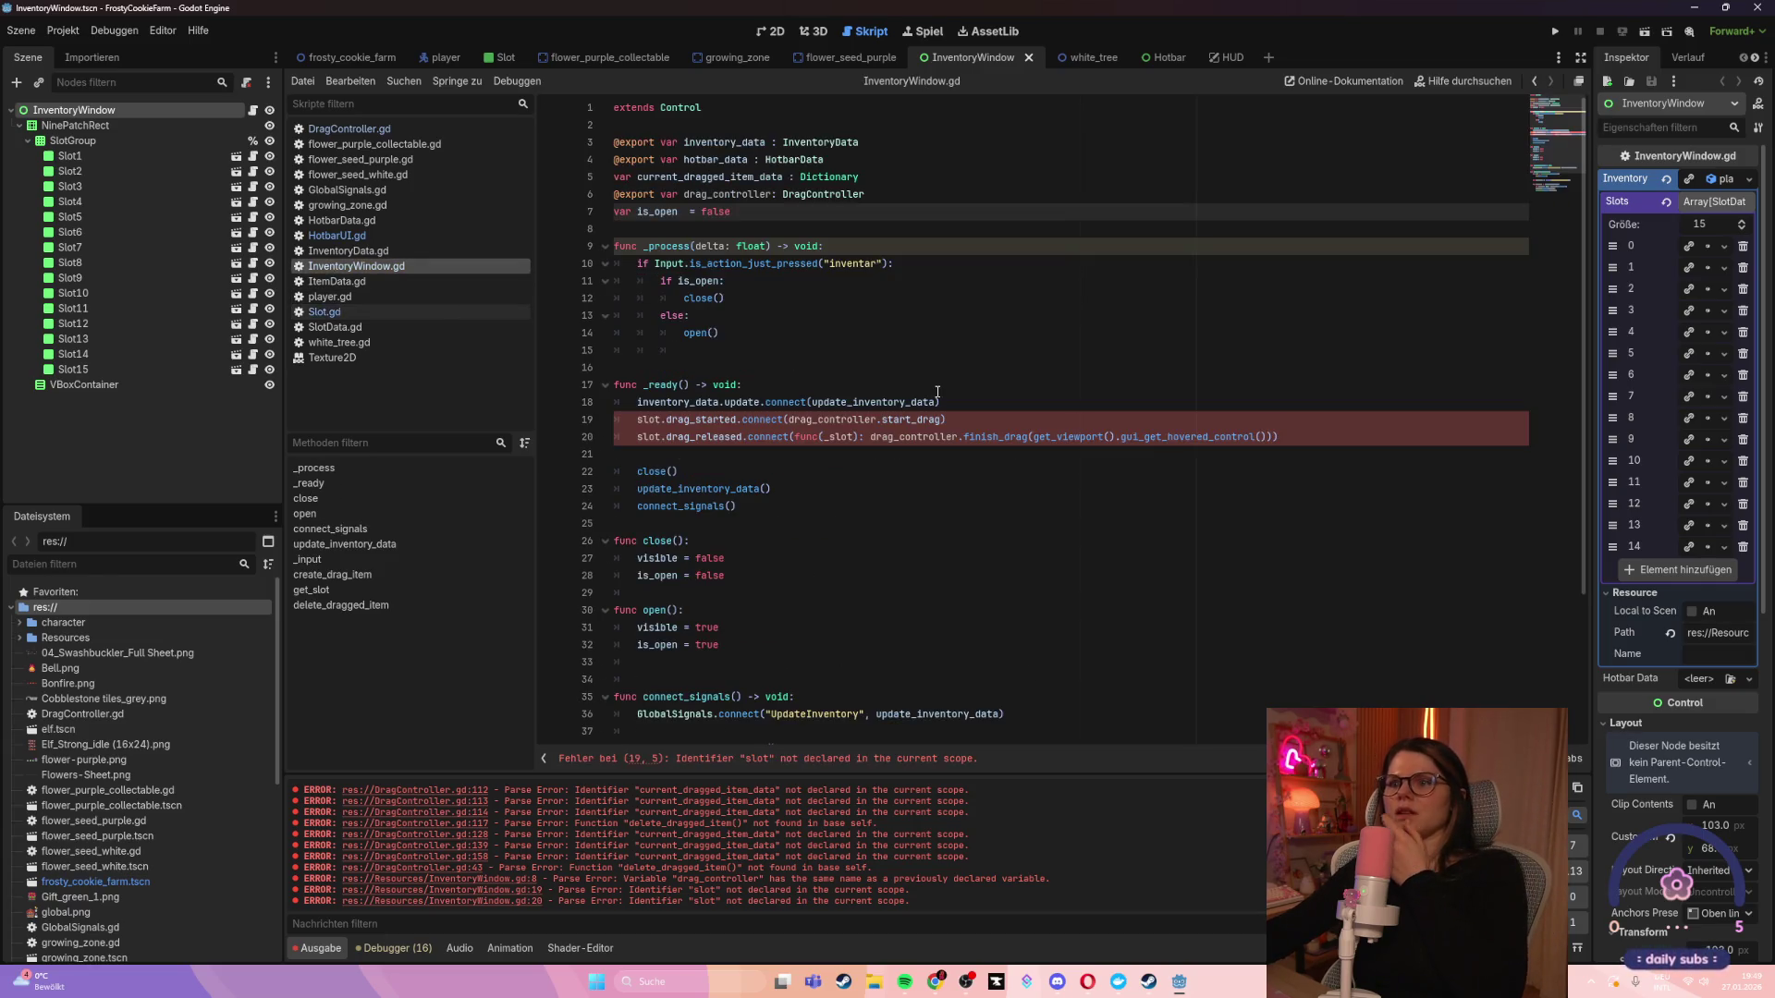
pyautogui.click(935, 391)
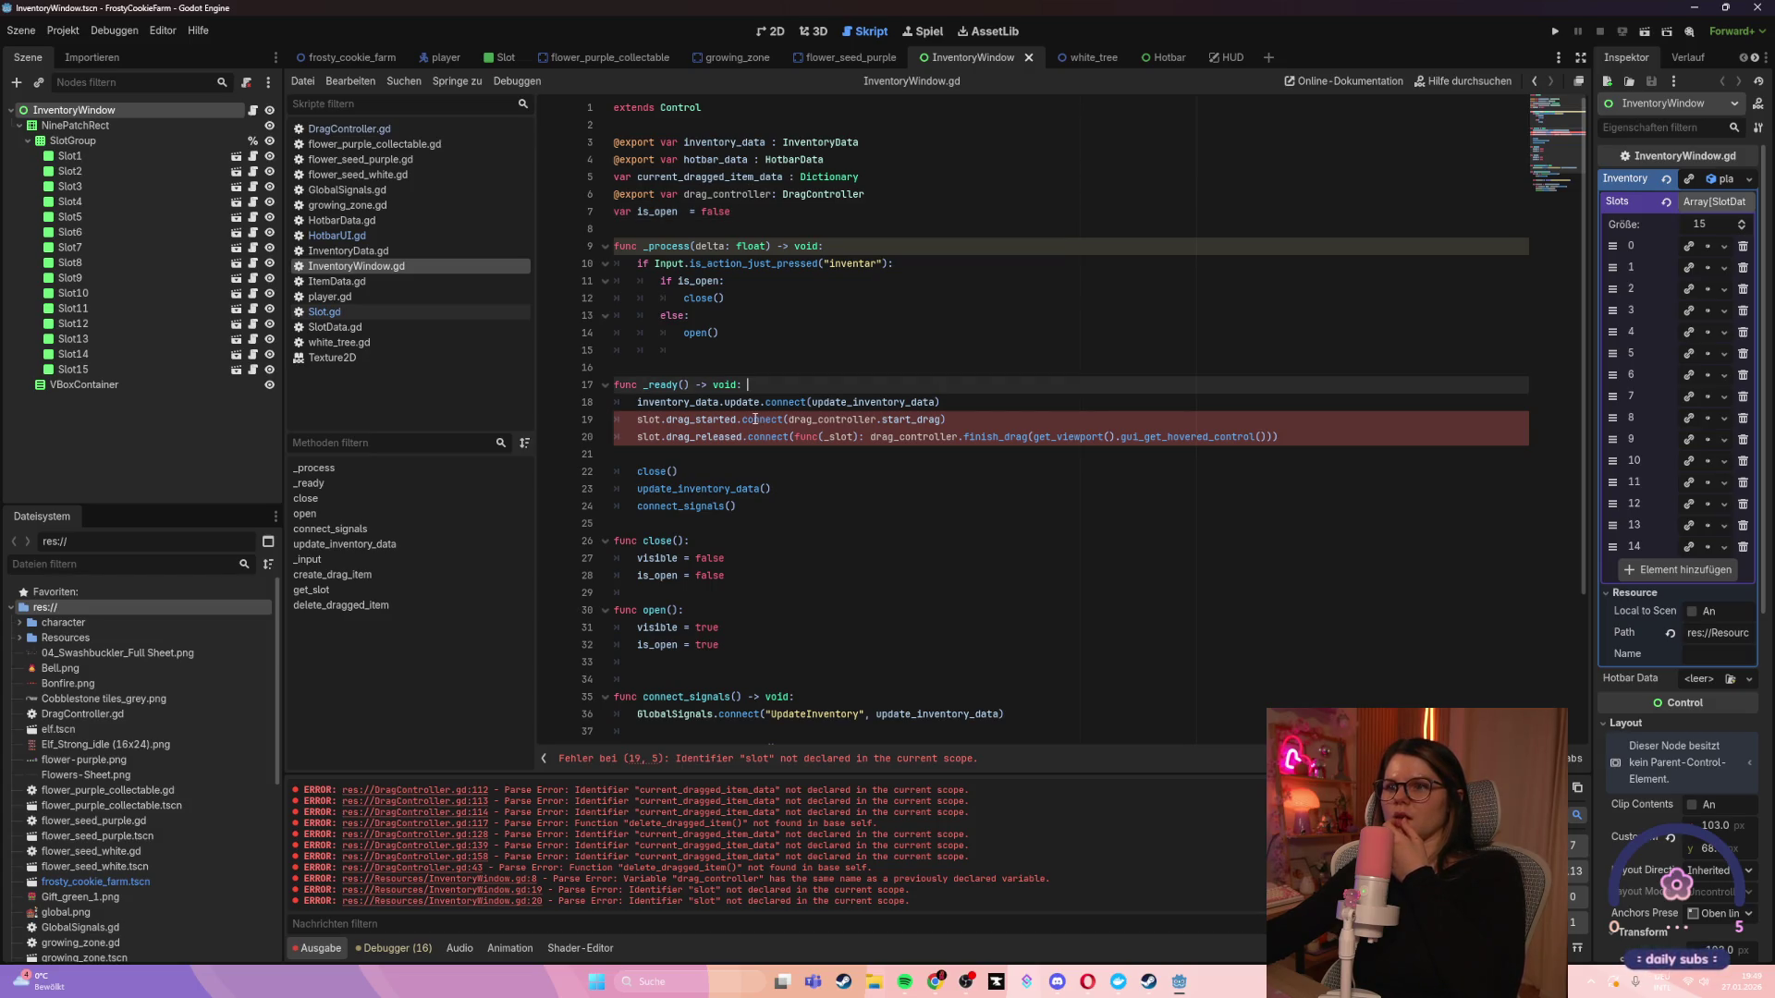
pyautogui.doubleClick(715, 422)
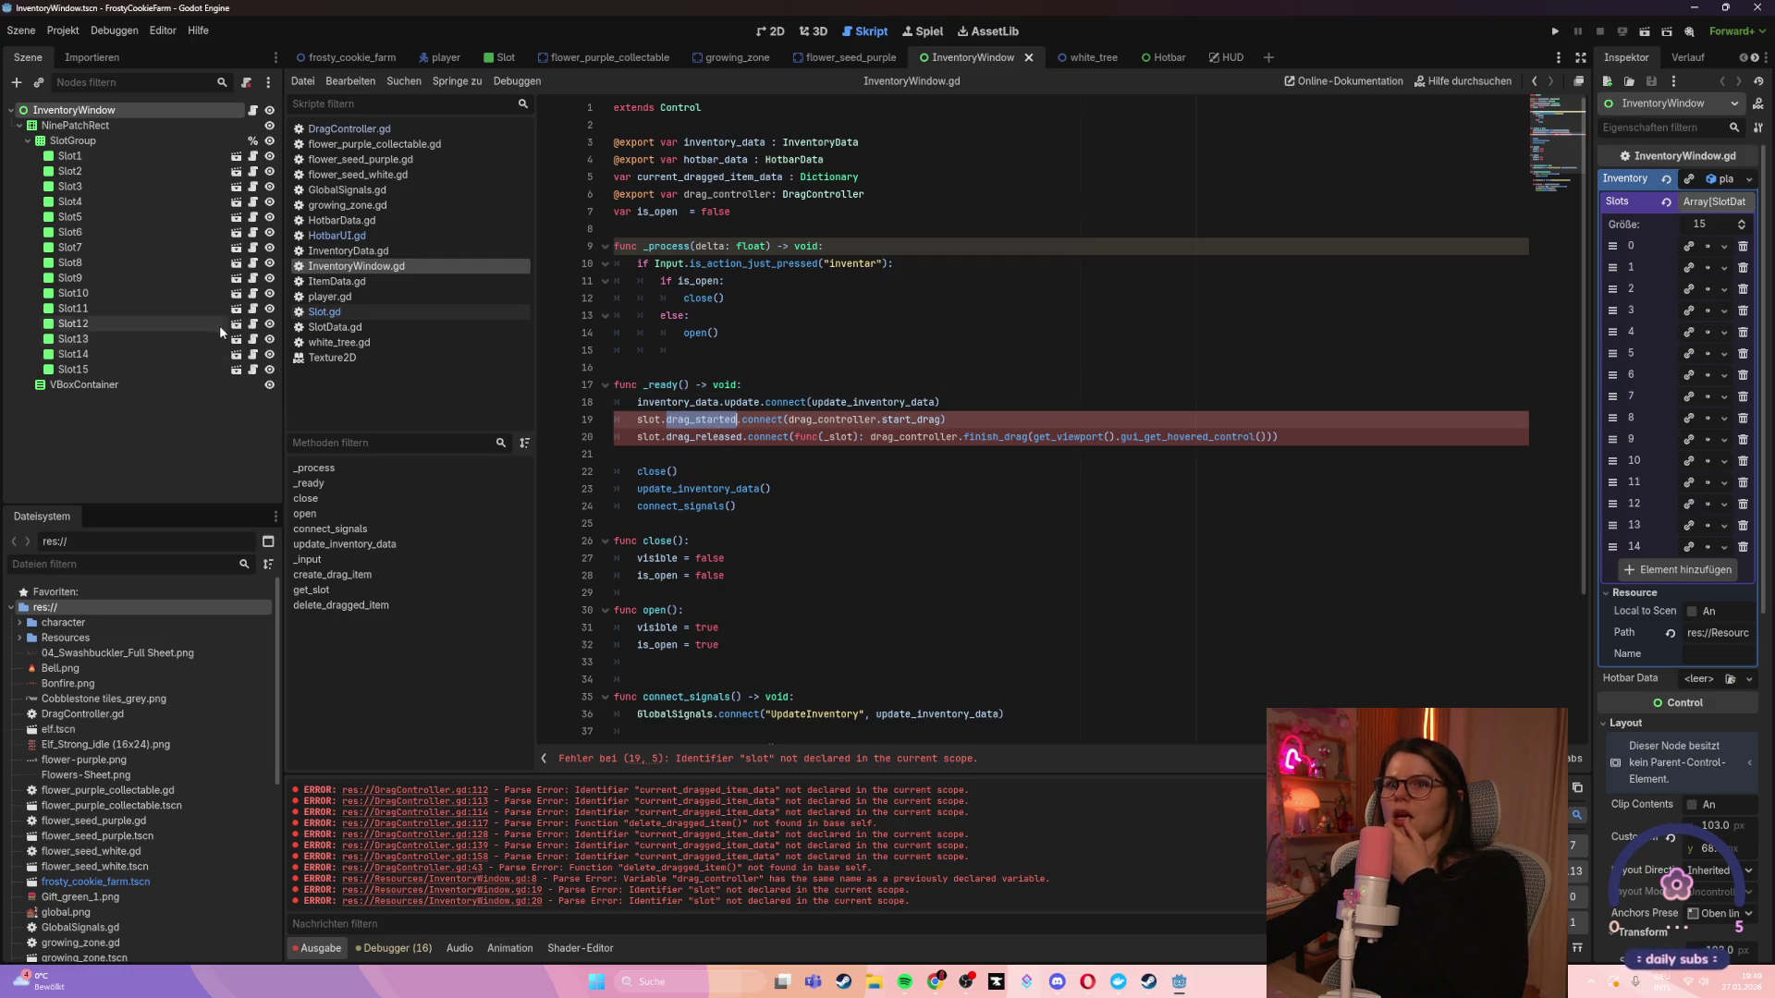
pyautogui.click(444, 312)
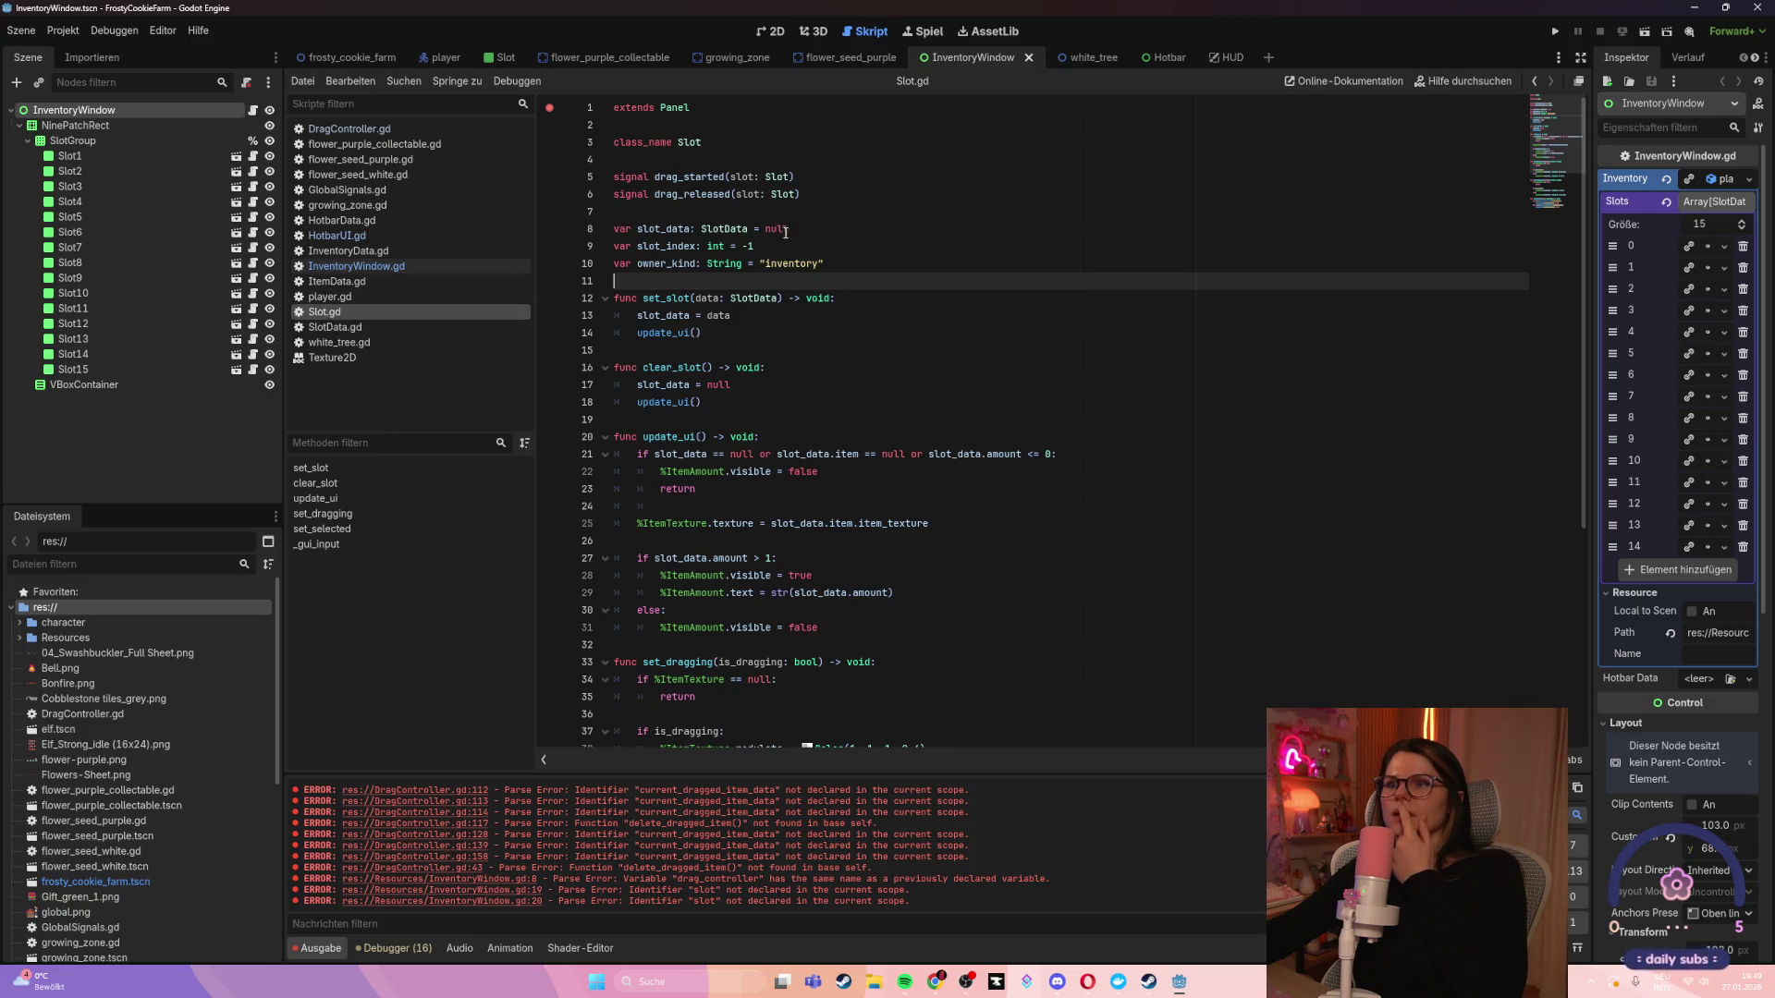
pyautogui.doubleClick(689, 178)
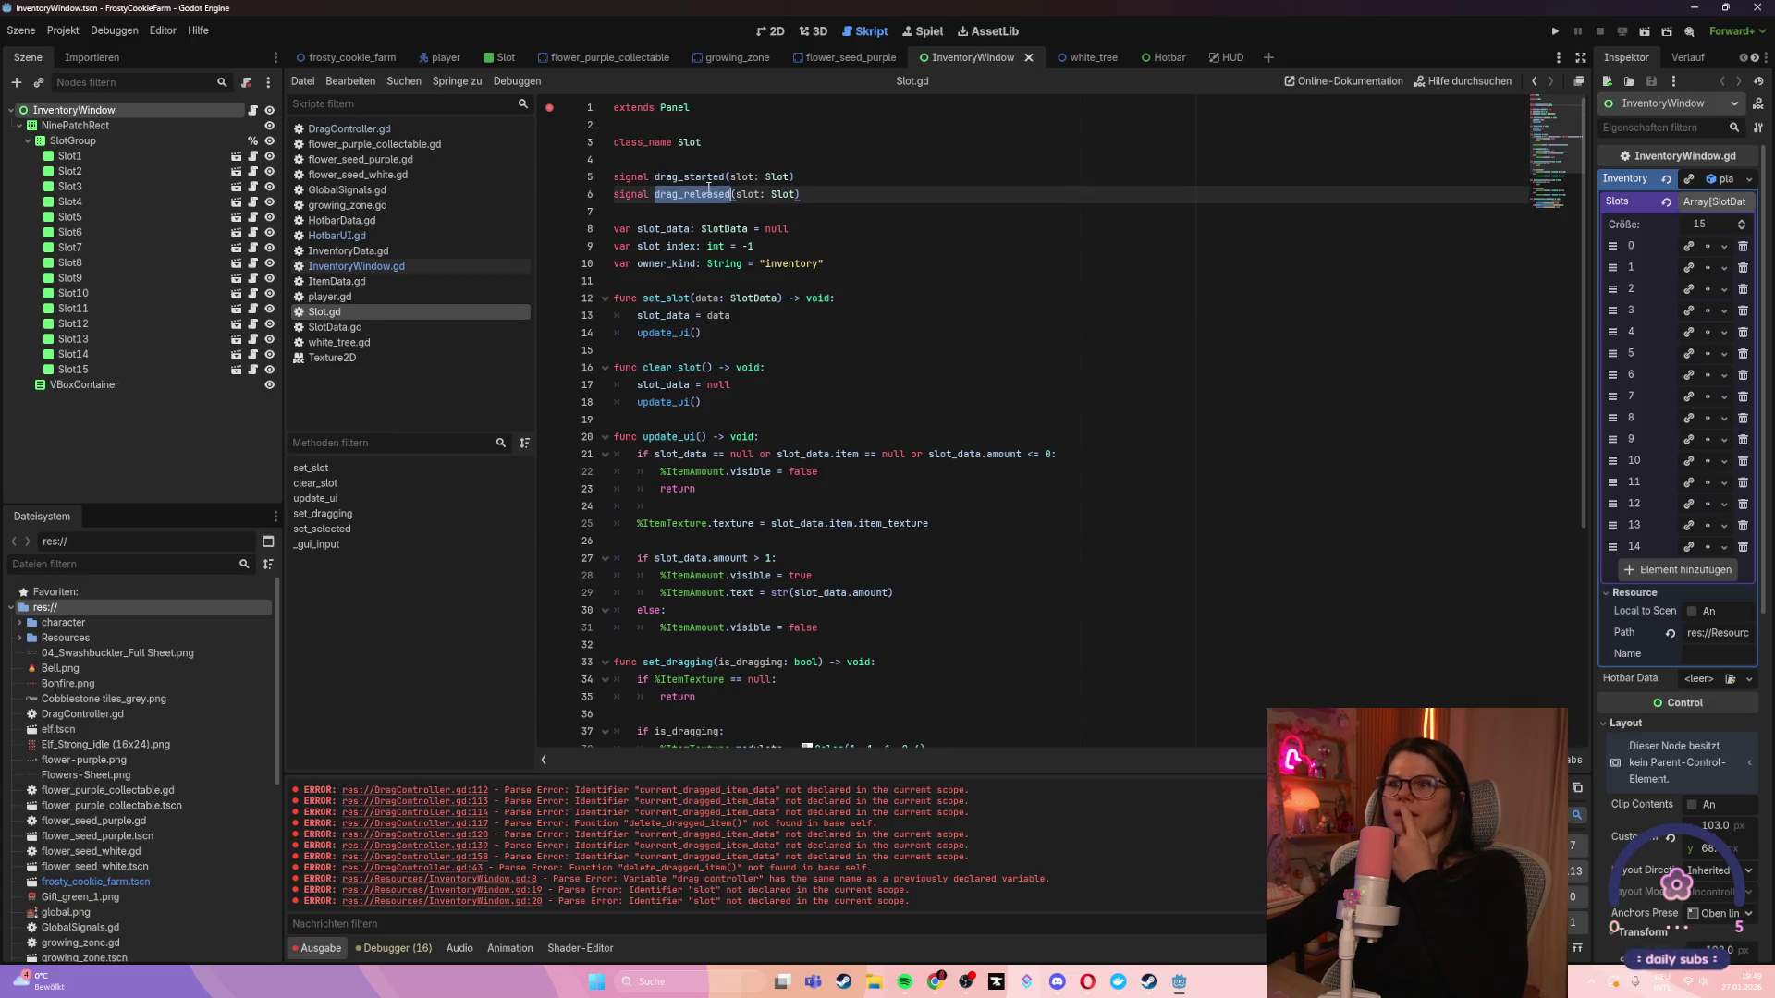
pyautogui.click(362, 267)
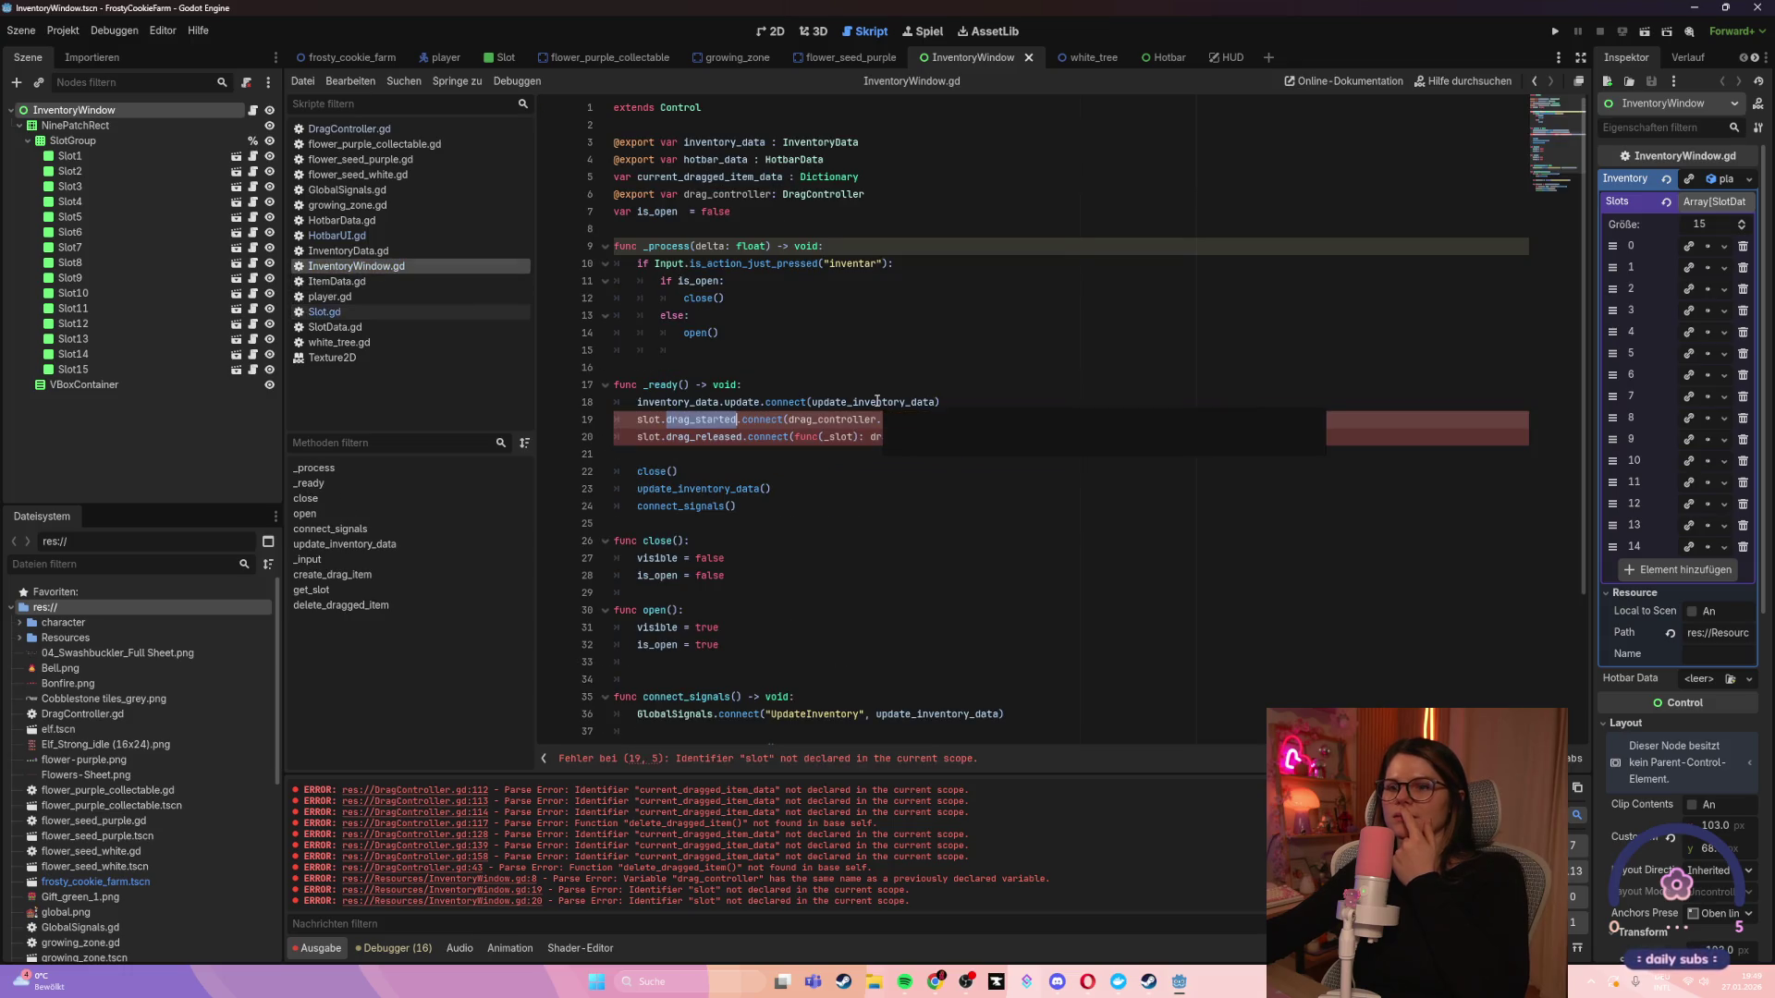
pyautogui.click(877, 401)
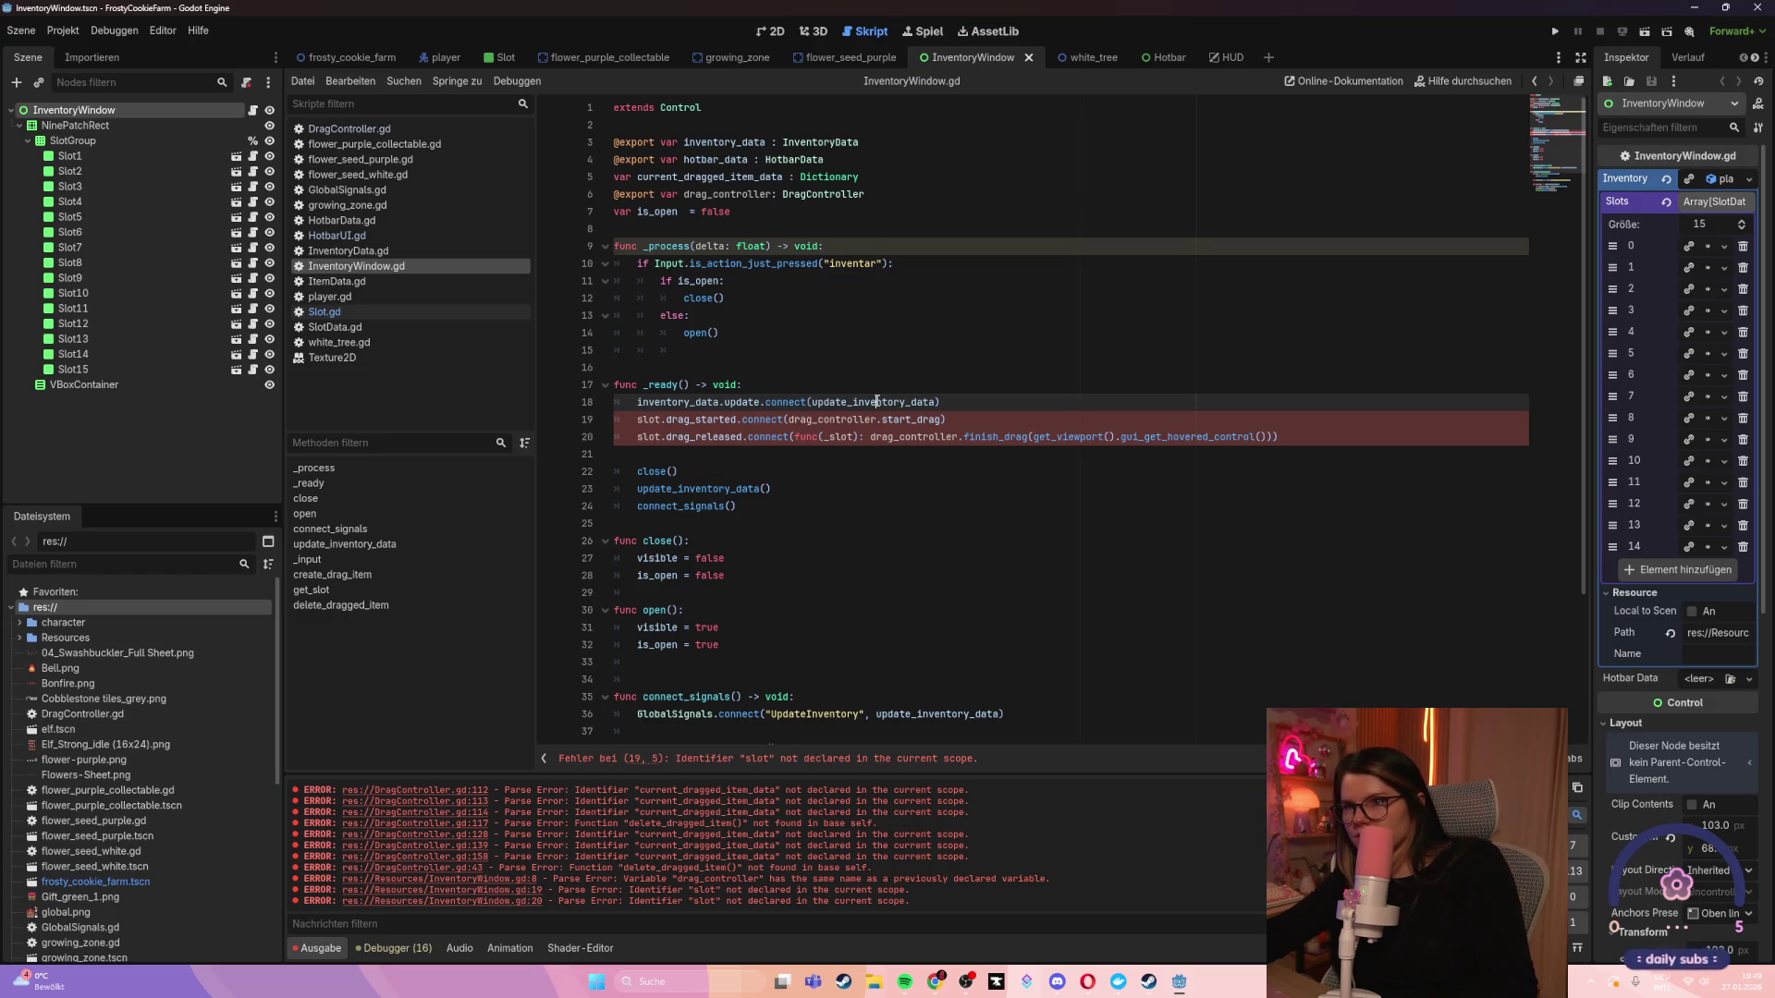
pyautogui.moveTo(876, 401)
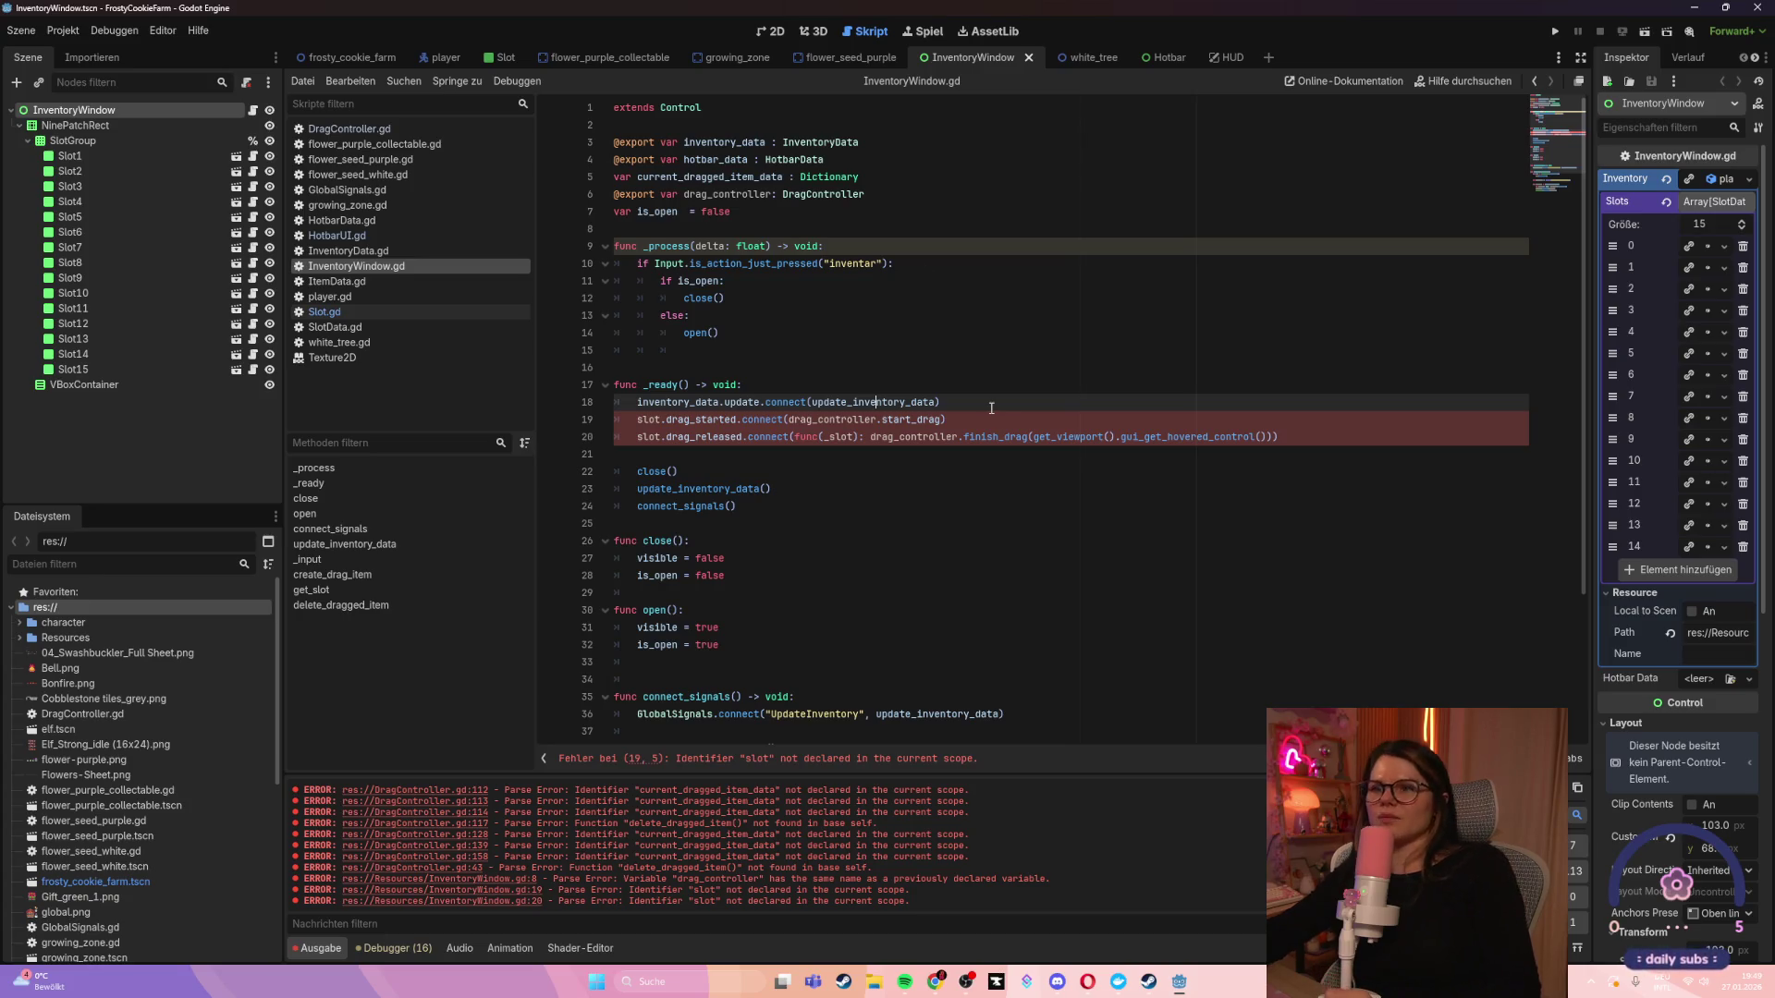
# Step: Cut the slot drag_started and drag_released connection lines out of _ready
pyautogui.scroll(-3, 986, 397)
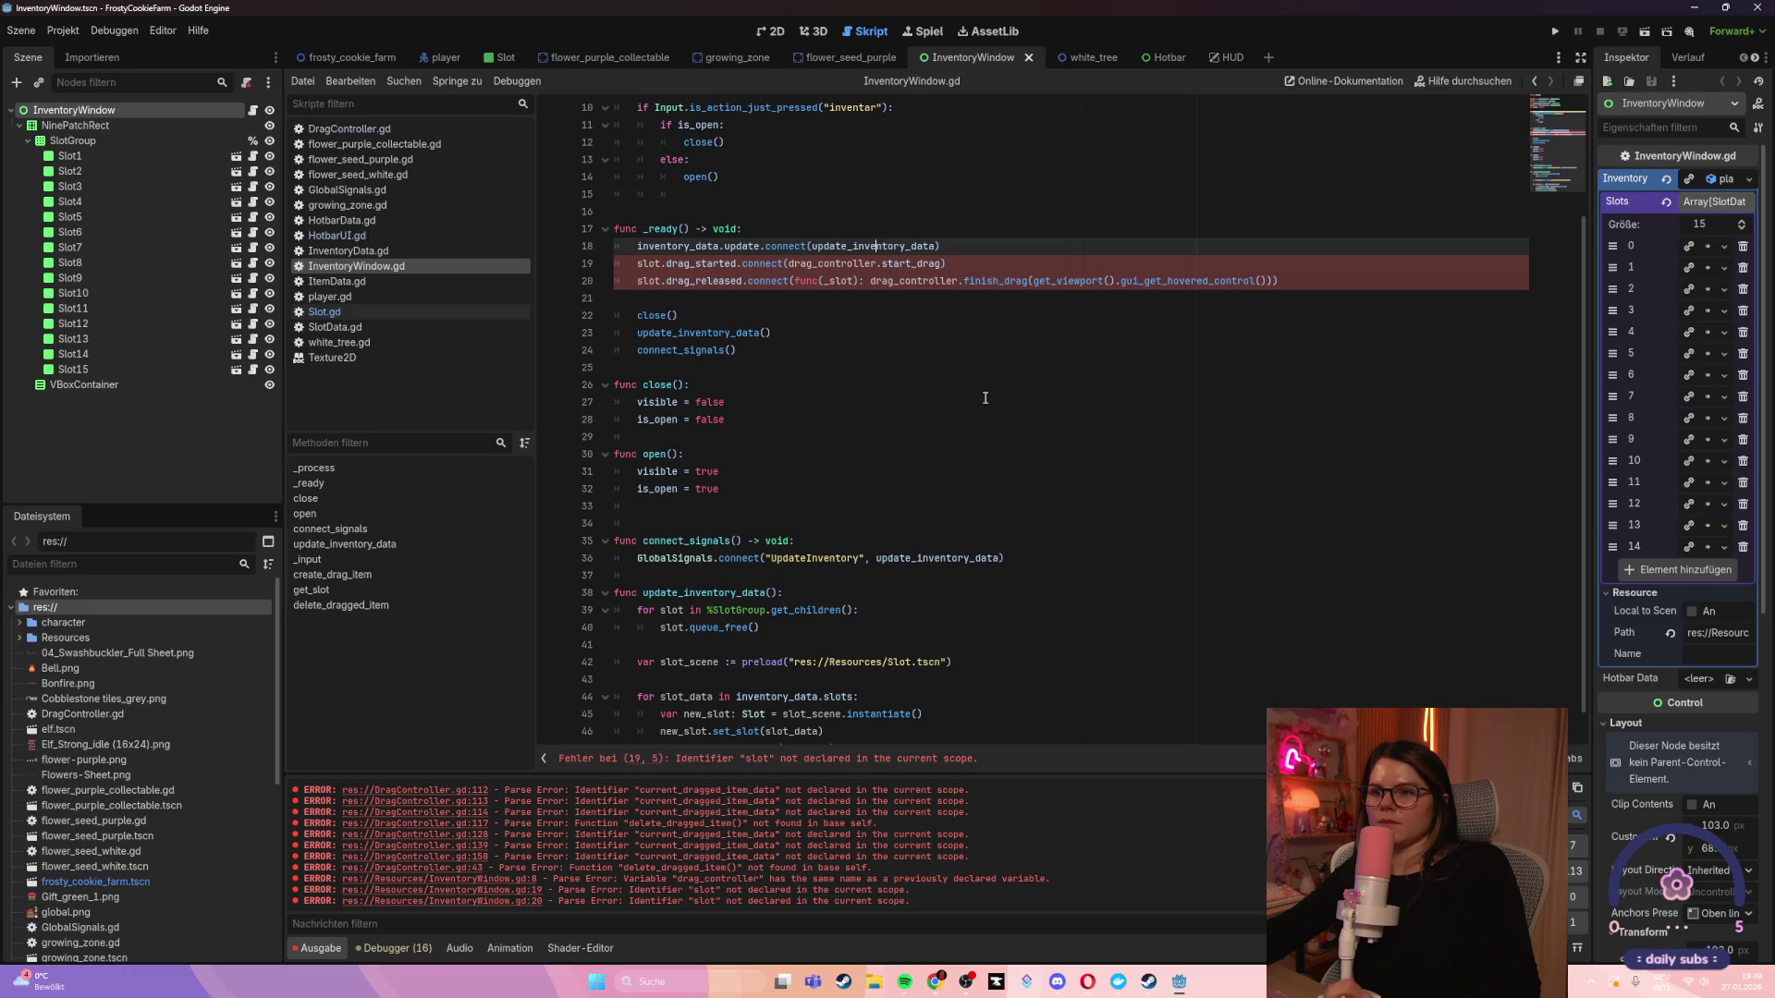
pyautogui.moveTo(1280, 281); pyautogui.dragTo(497, 271)
pyautogui.hotkey('ctrl', 'c')
pyautogui.press('BackSpace')
pyautogui.press('BackSpace')
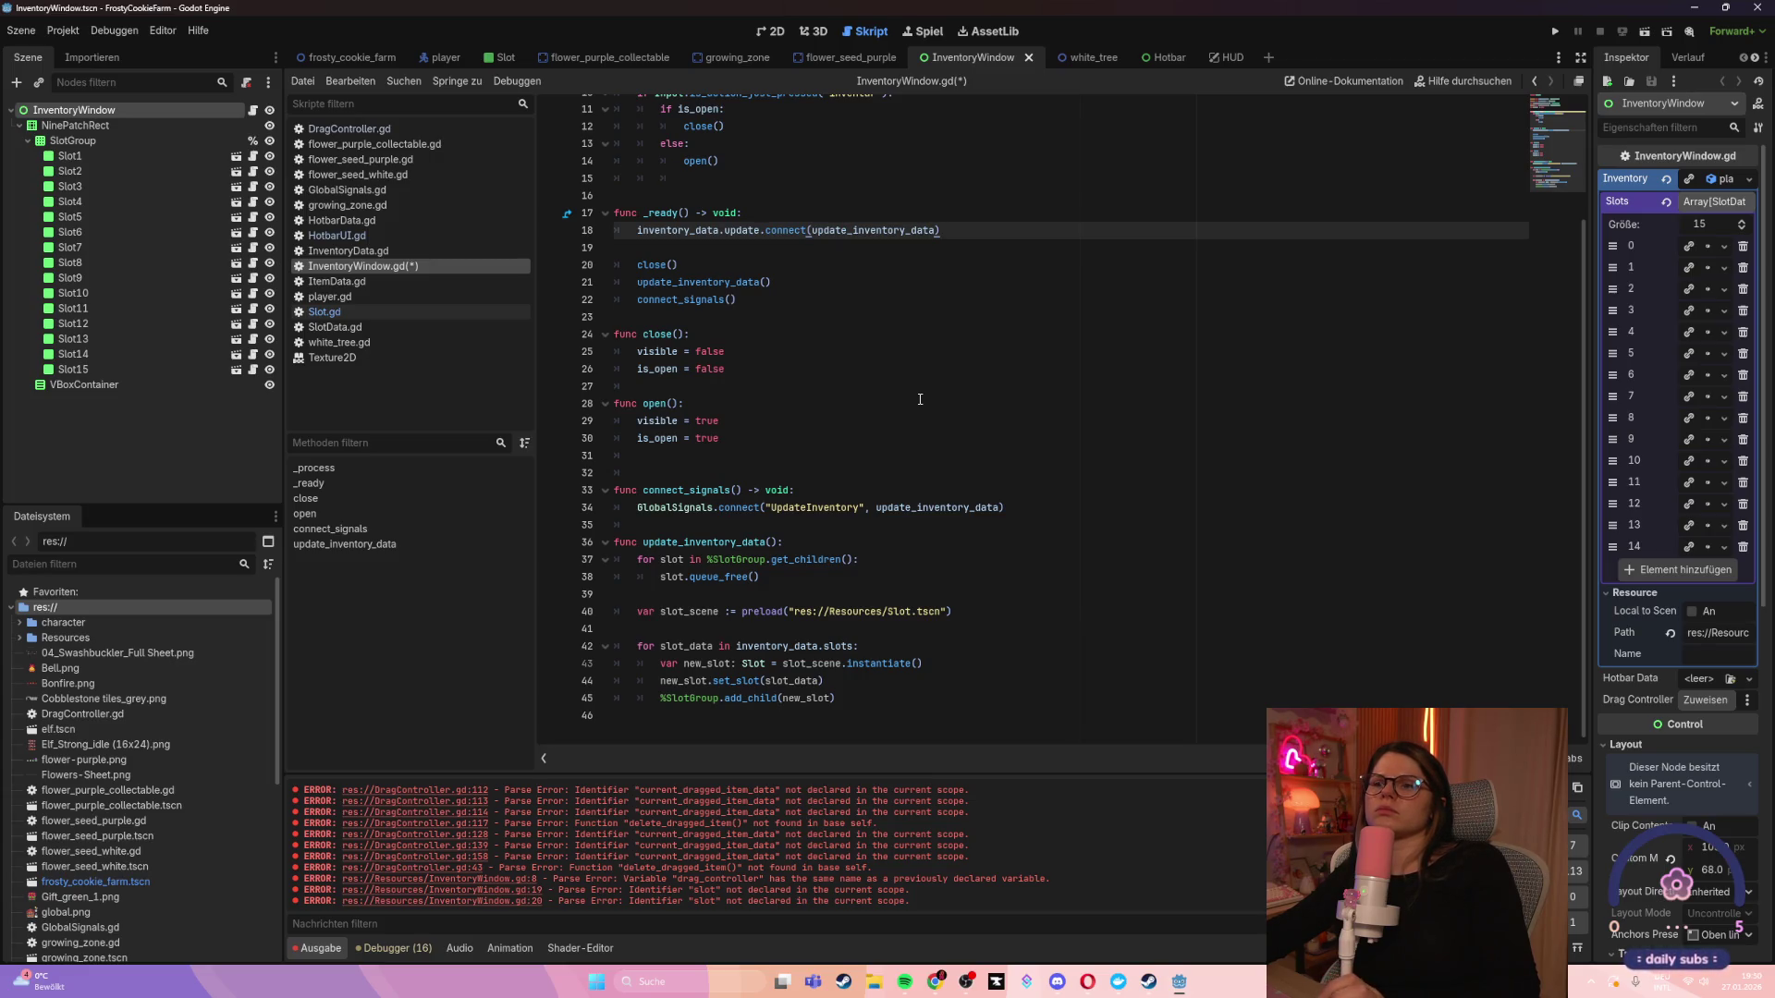
pyautogui.scroll(2, 920, 399)
pyautogui.scroll(-2, 920, 399)
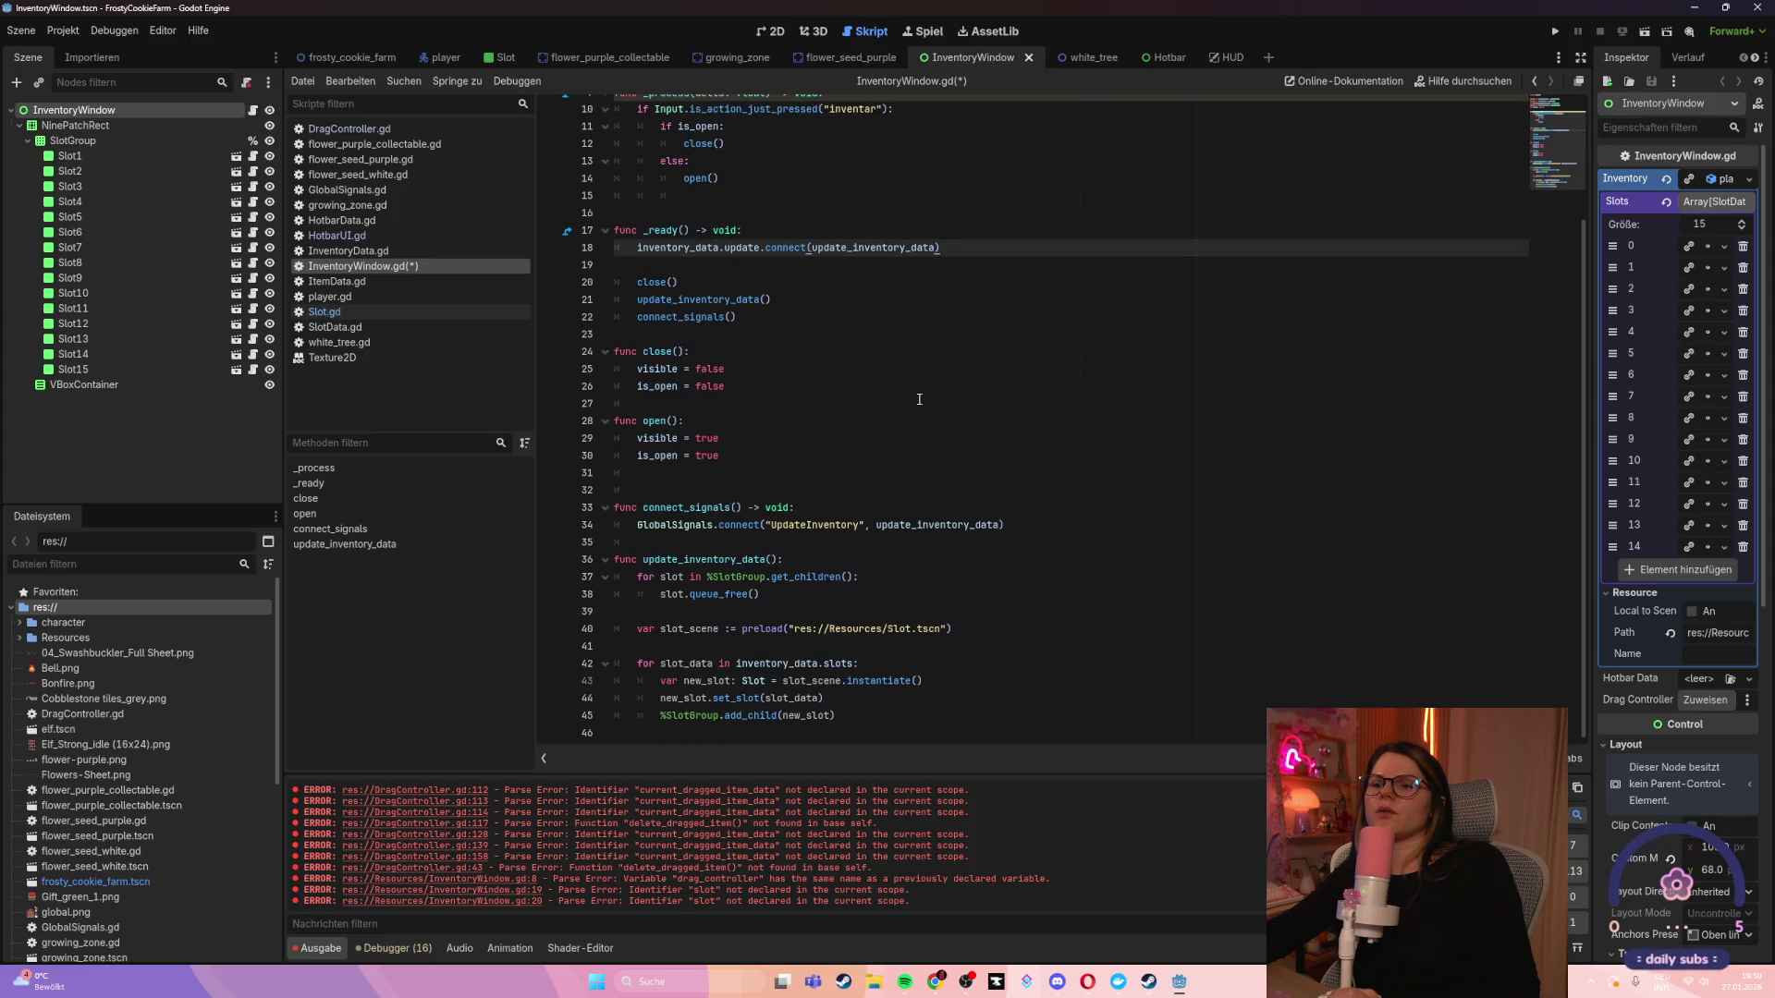
# Step: Paste them under the GlobalSignals connection in connect_signals, fix the indent and save
pyautogui.doubleClick(680, 559)
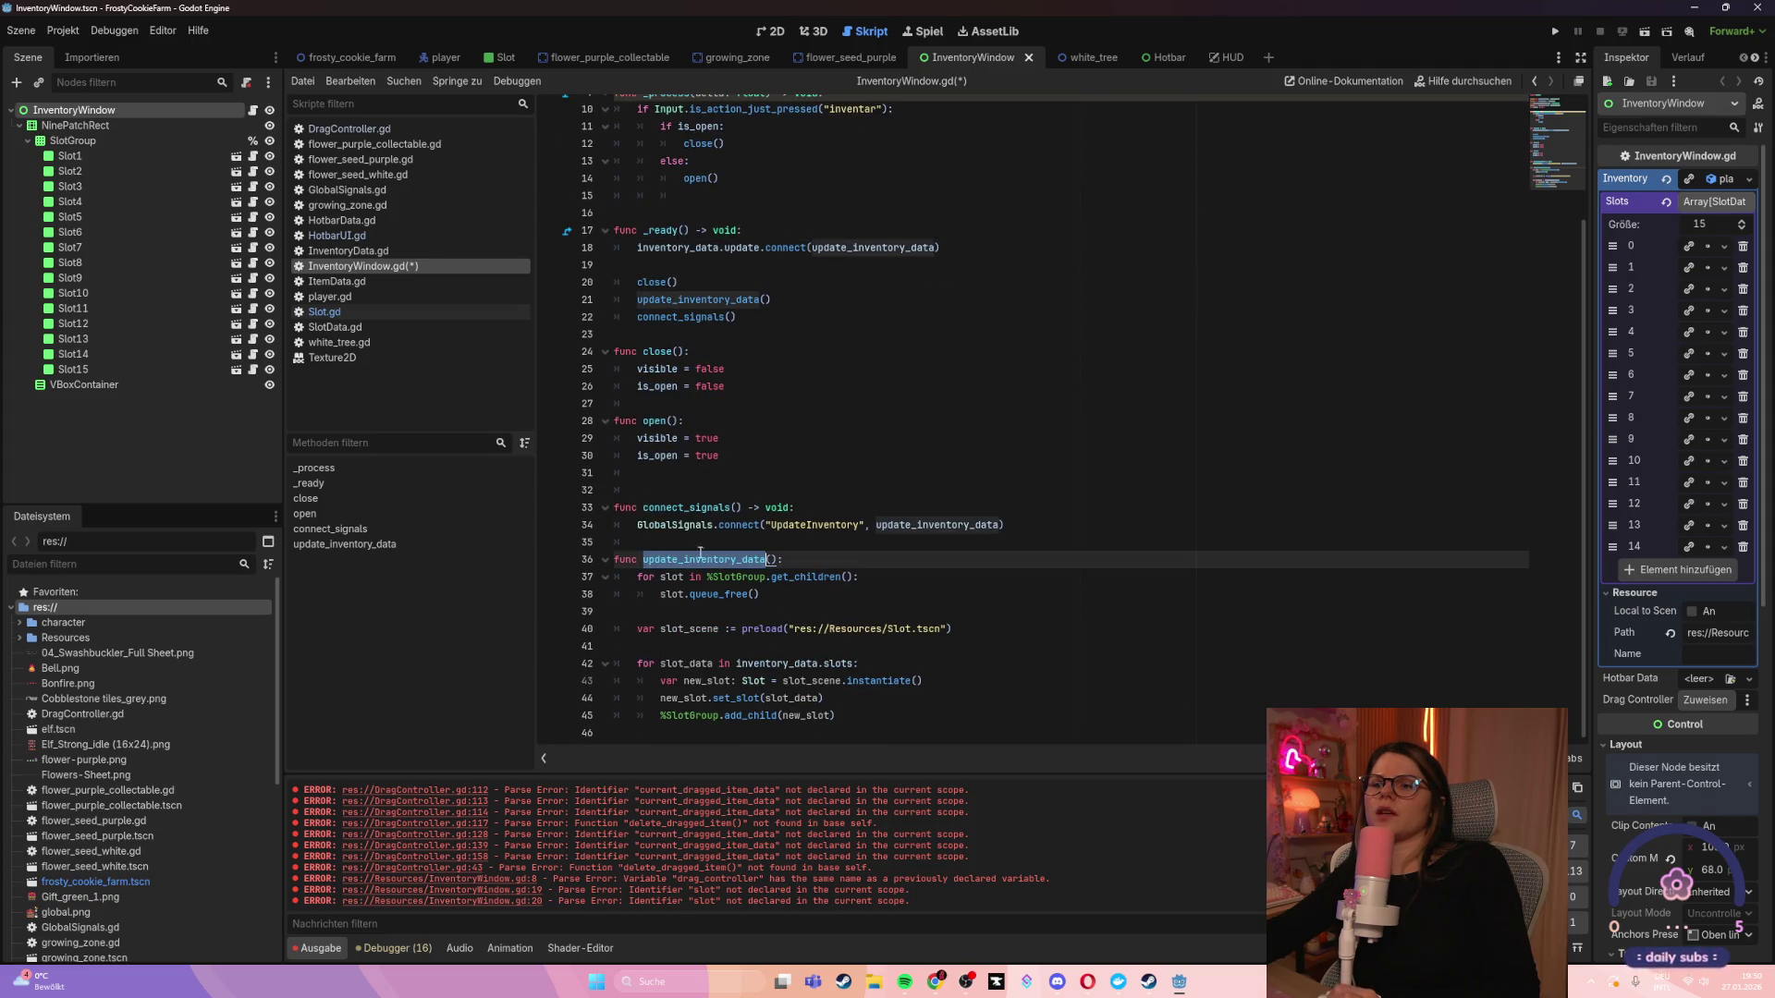
pyautogui.click(782, 322)
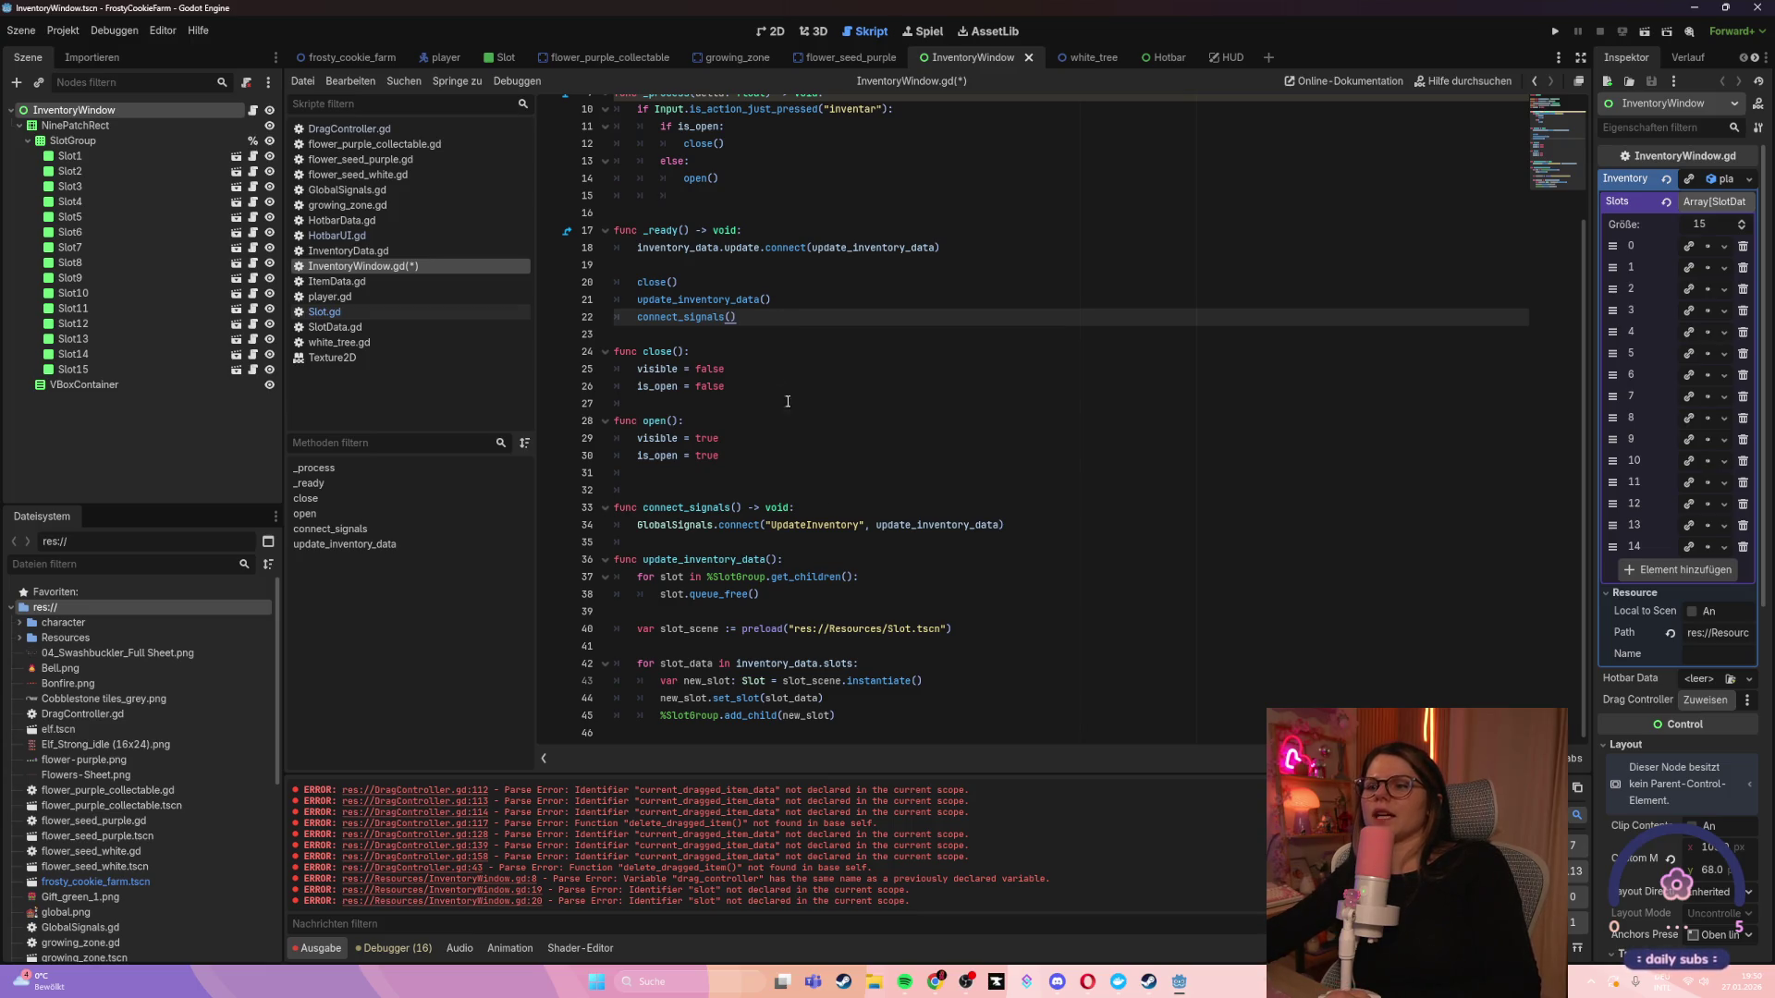
pyautogui.click(1034, 530)
pyautogui.press('Return')
pyautogui.hotkey('ctrl', 'v')
pyautogui.hotkey('ctrl', 's')
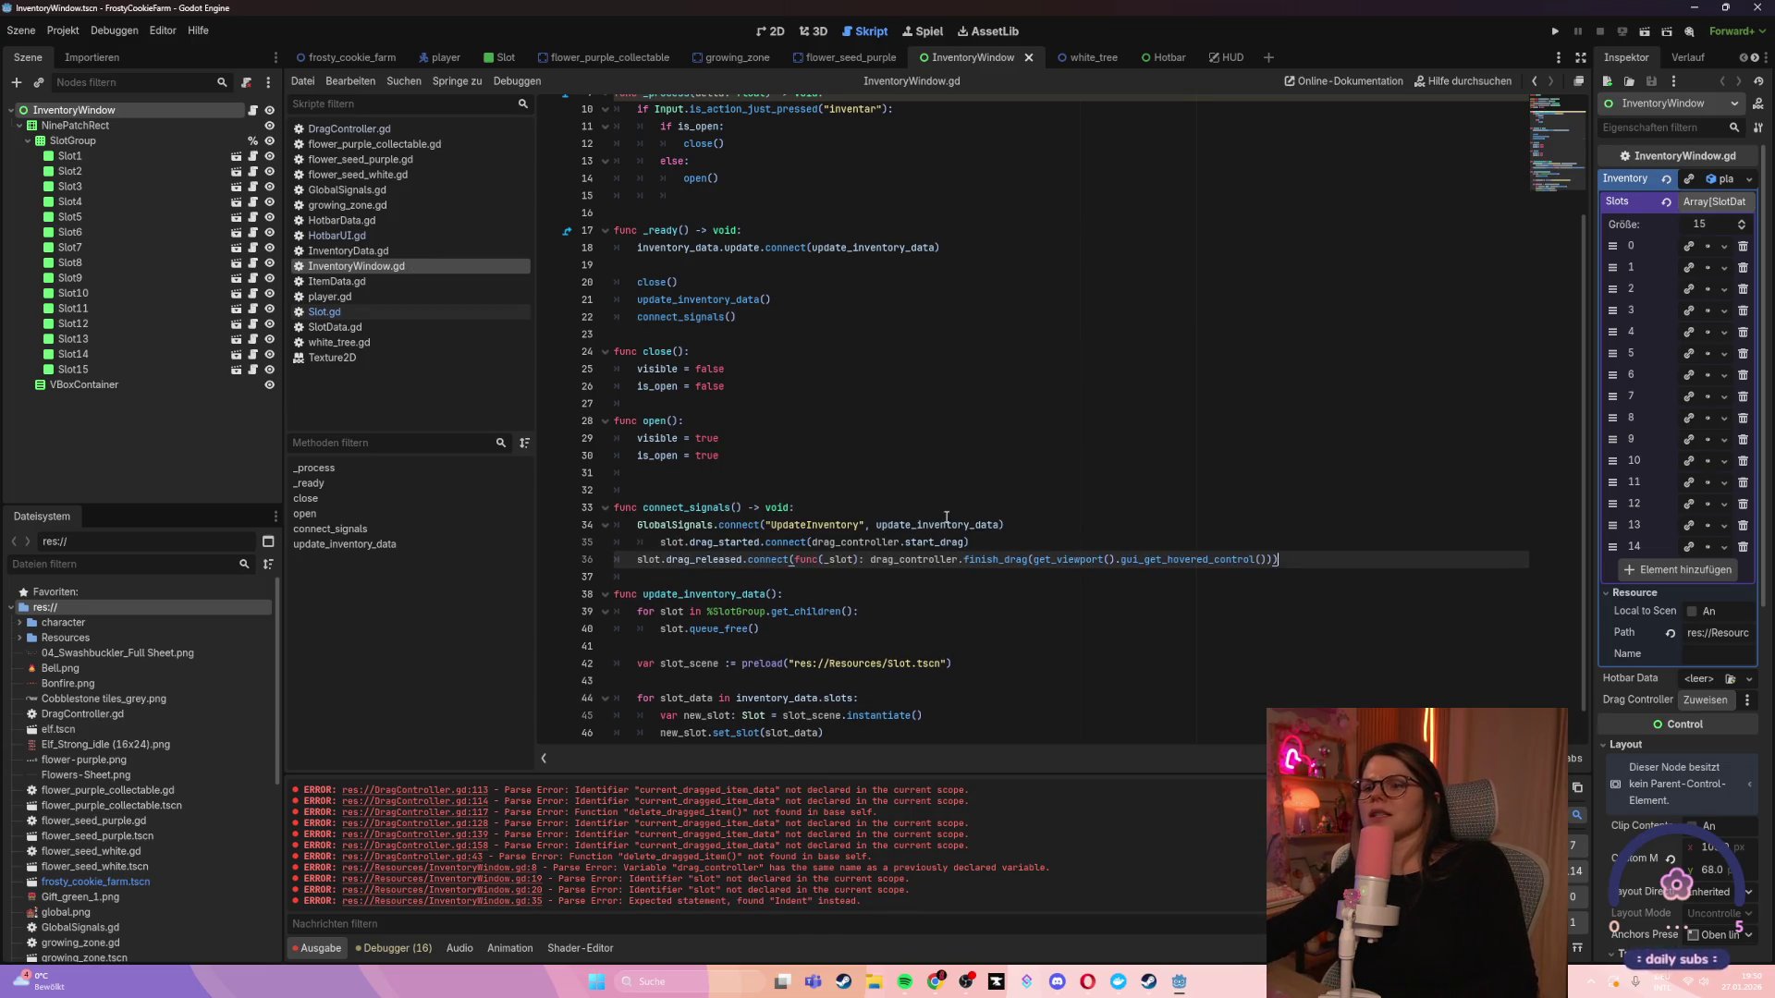
pyautogui.press('BackSpace')
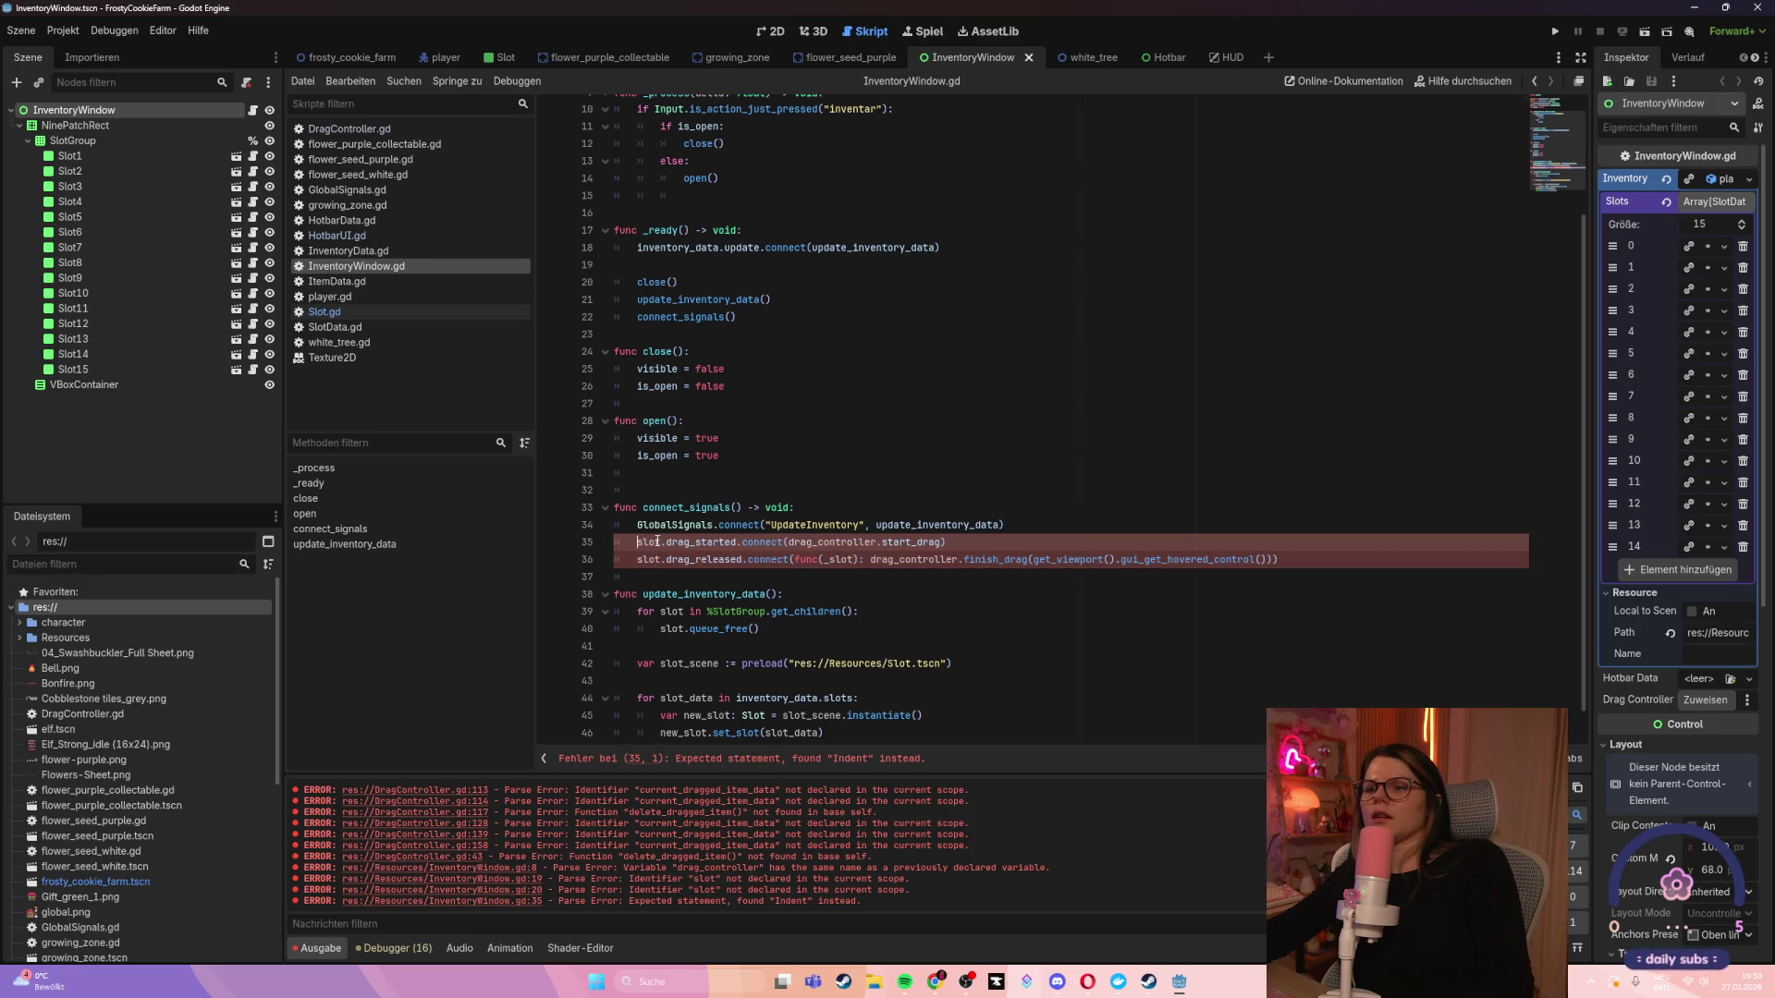
pyautogui.click(719, 524)
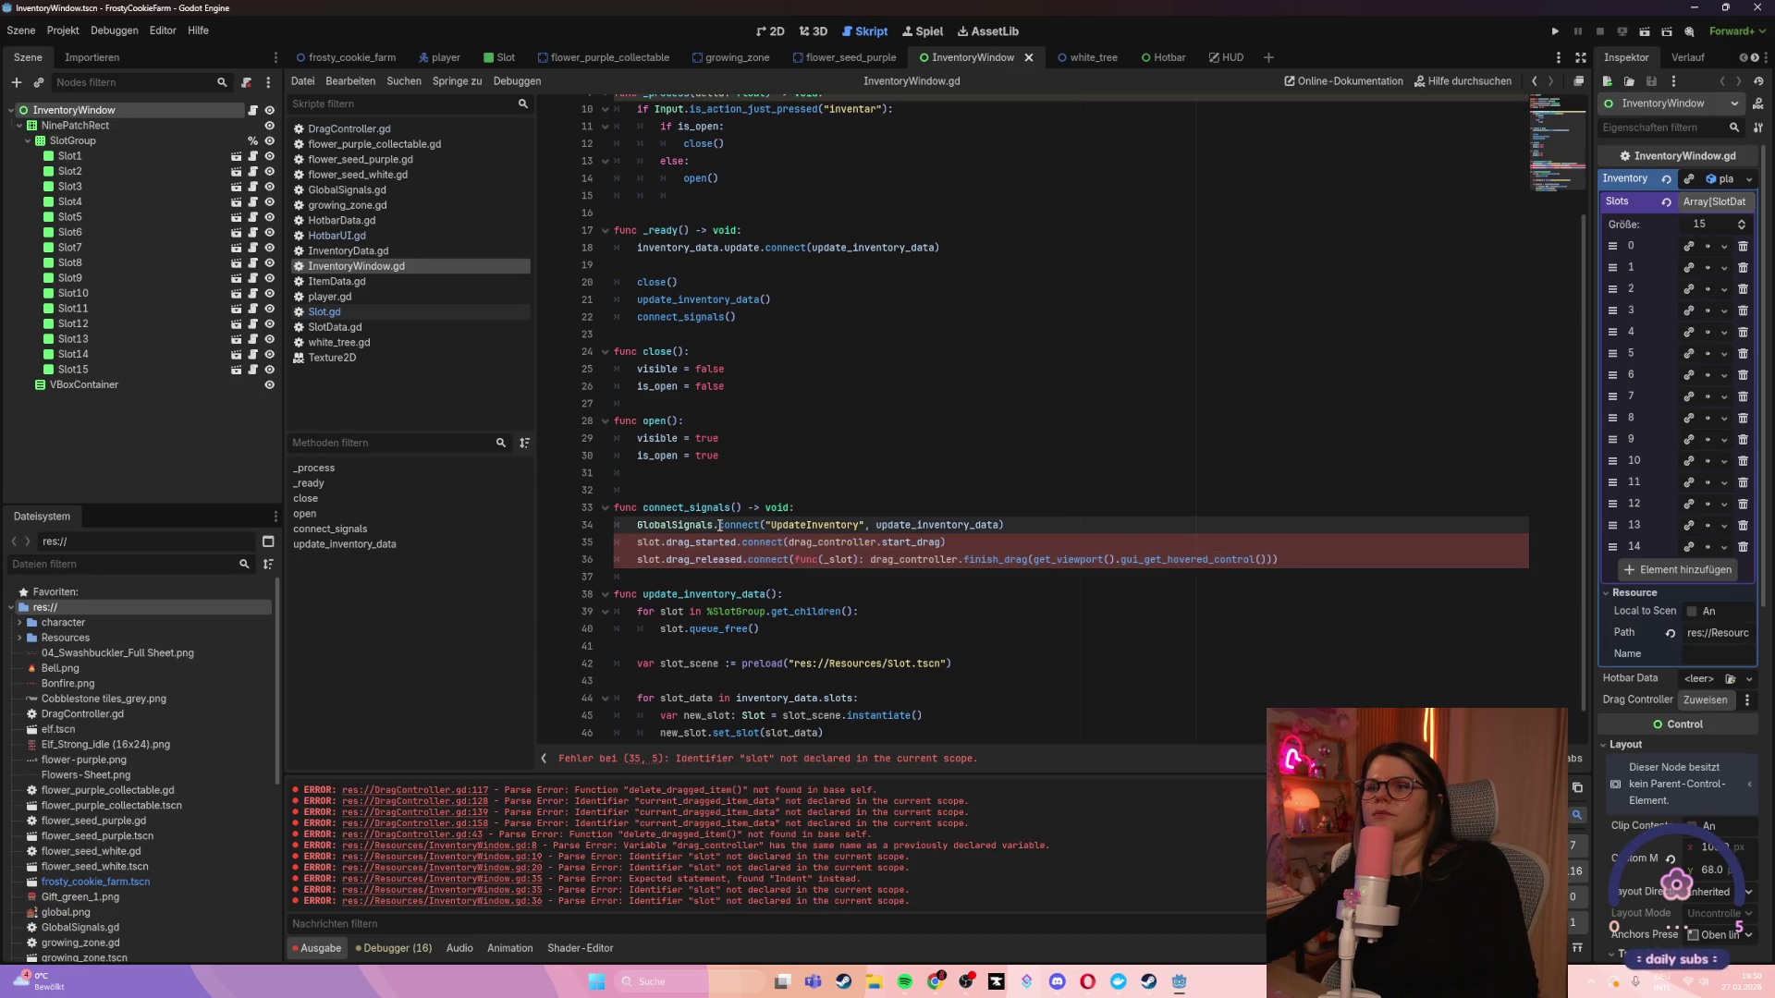
pyautogui.moveTo(719, 524)
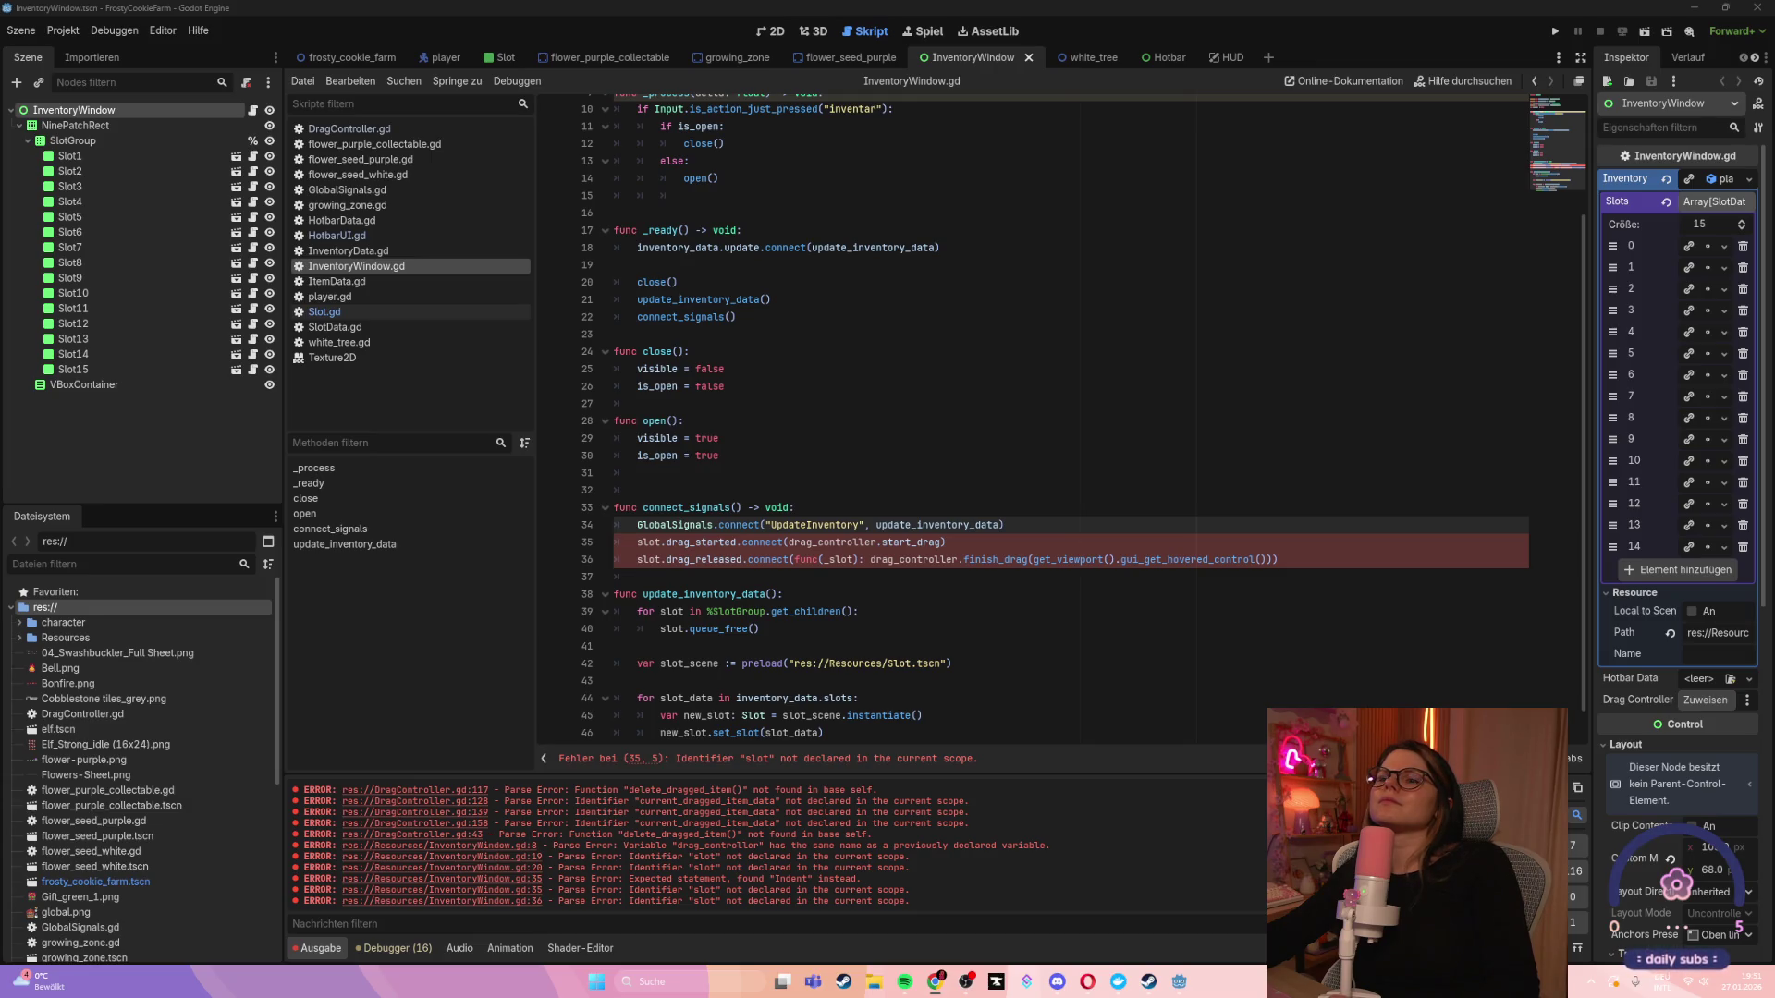
# Step: Move the slot connection lines from connect_signals to after set_slot in the slot creation loop
pyautogui.click(1063, 663)
pyautogui.moveTo(1278, 559); pyautogui.dragTo(614, 542)
pyautogui.hotkey('ctrl', 'c')
pyautogui.press('BackSpace')
pyautogui.press('BackSpace')
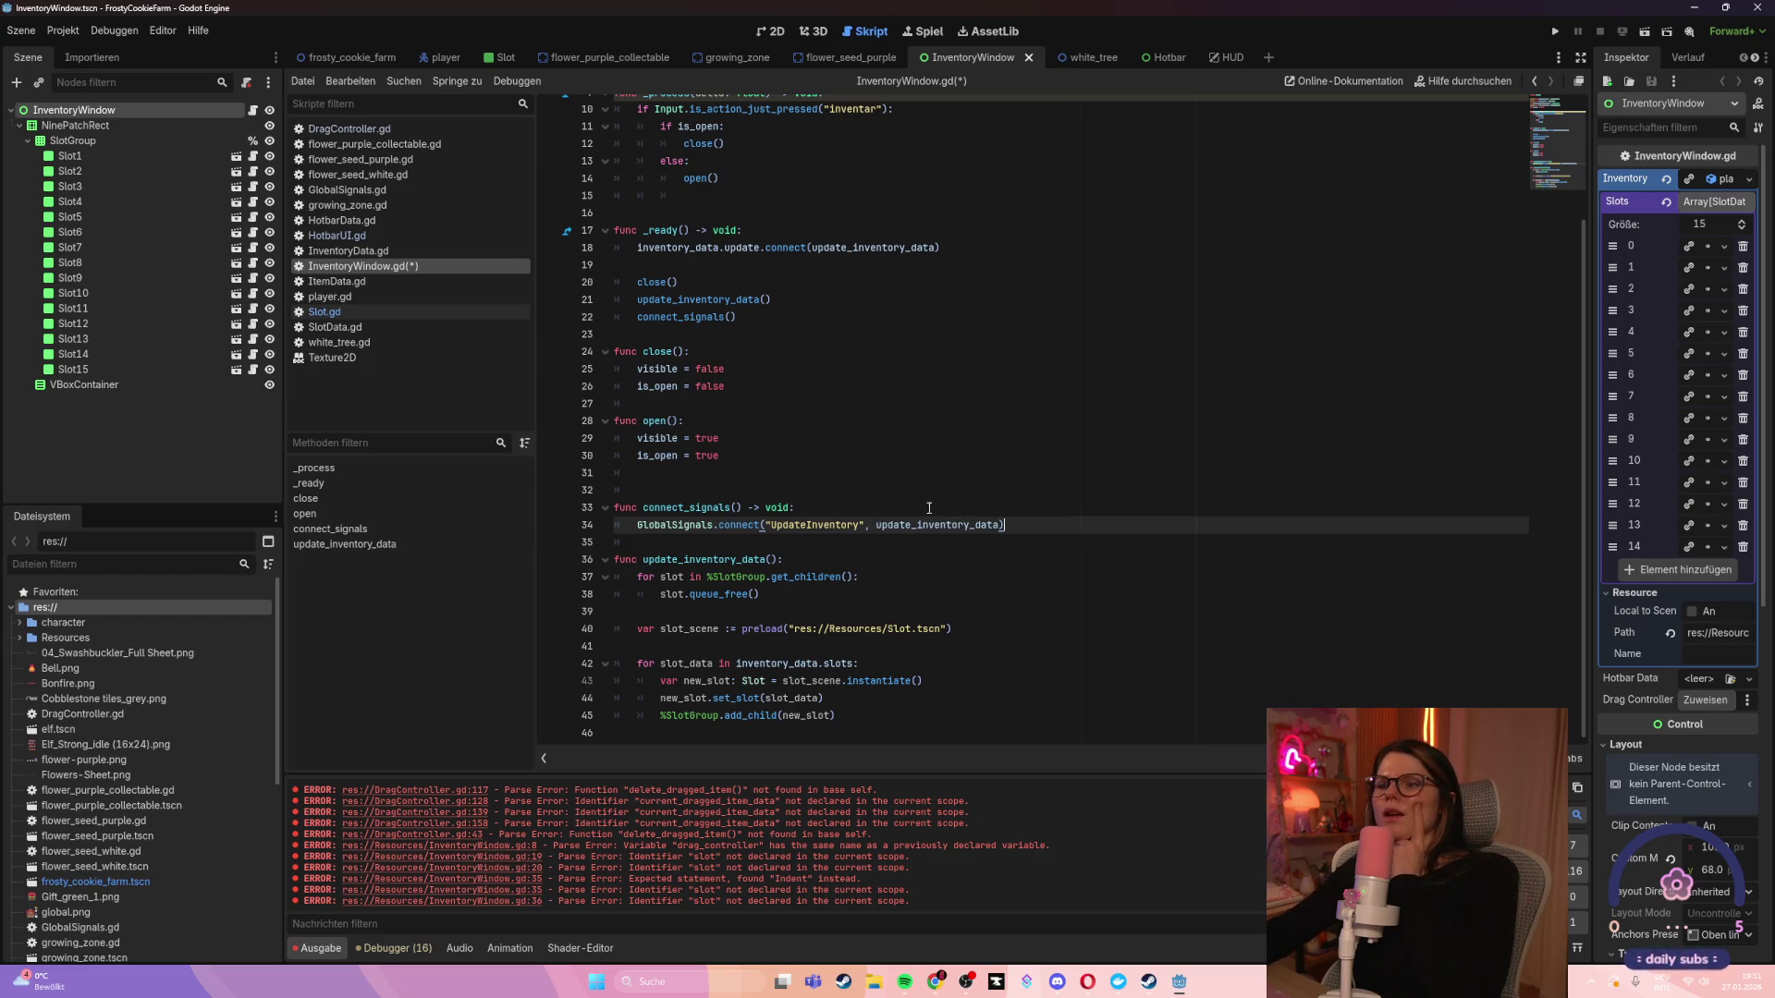
pyautogui.click(891, 575)
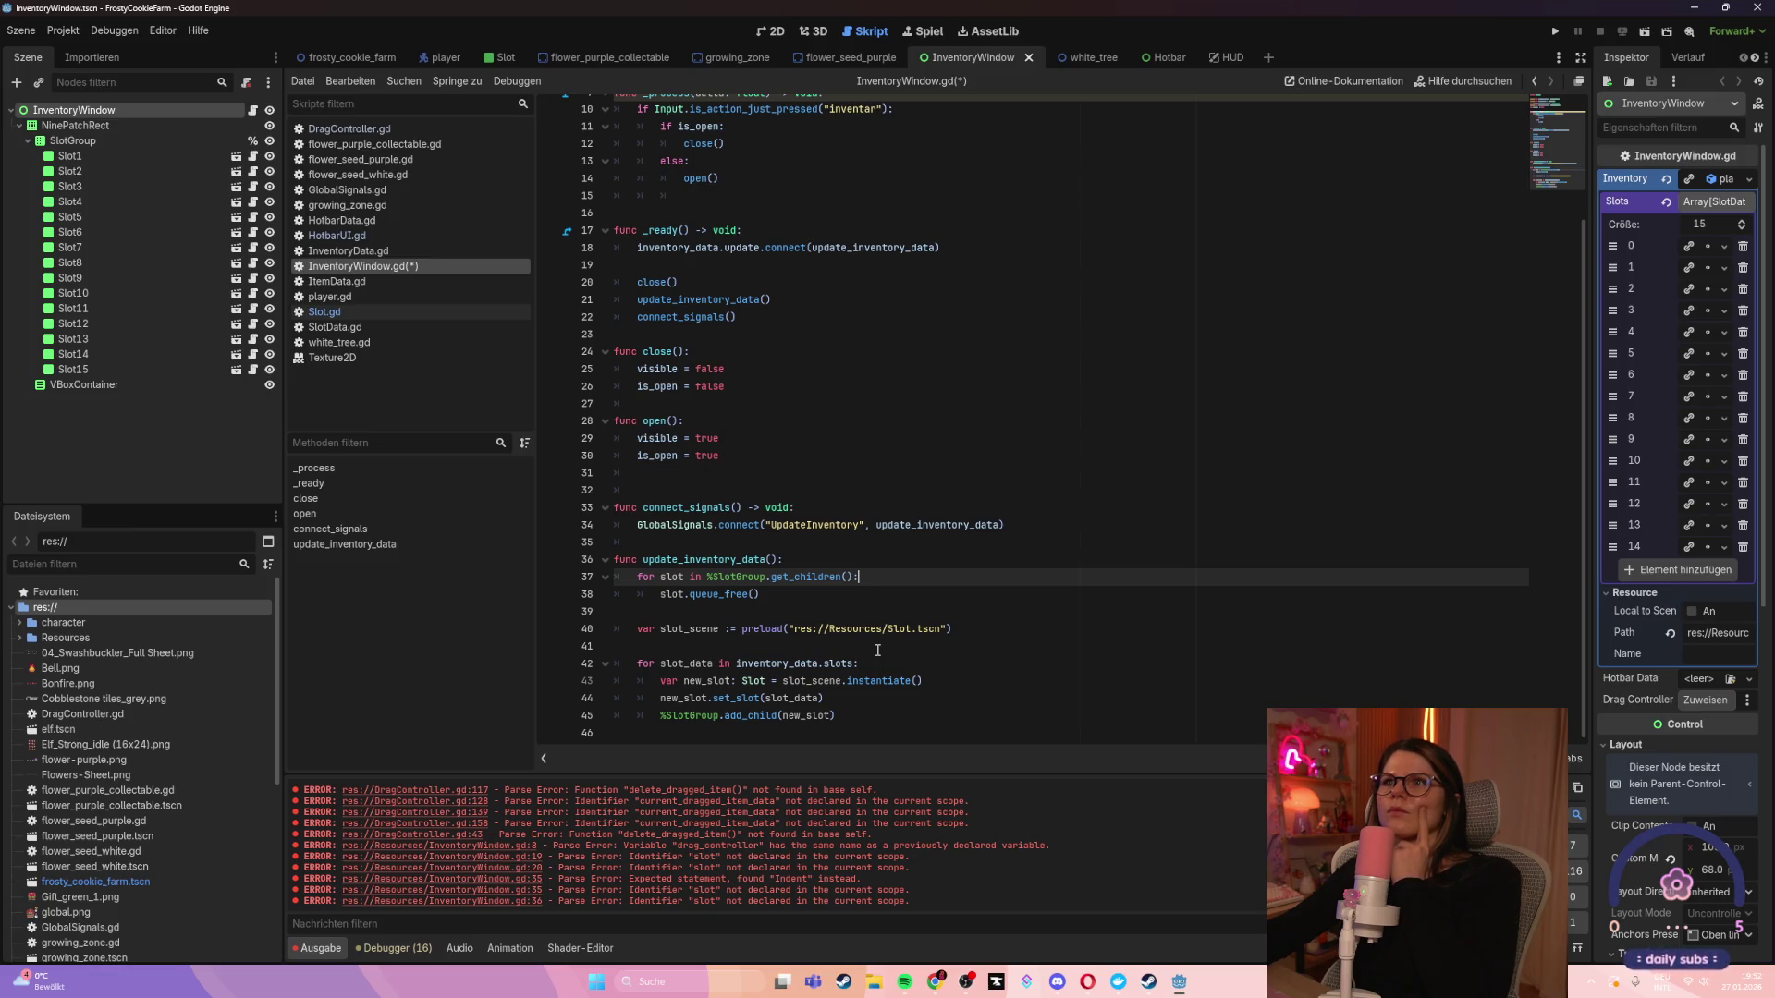
pyautogui.click(858, 698)
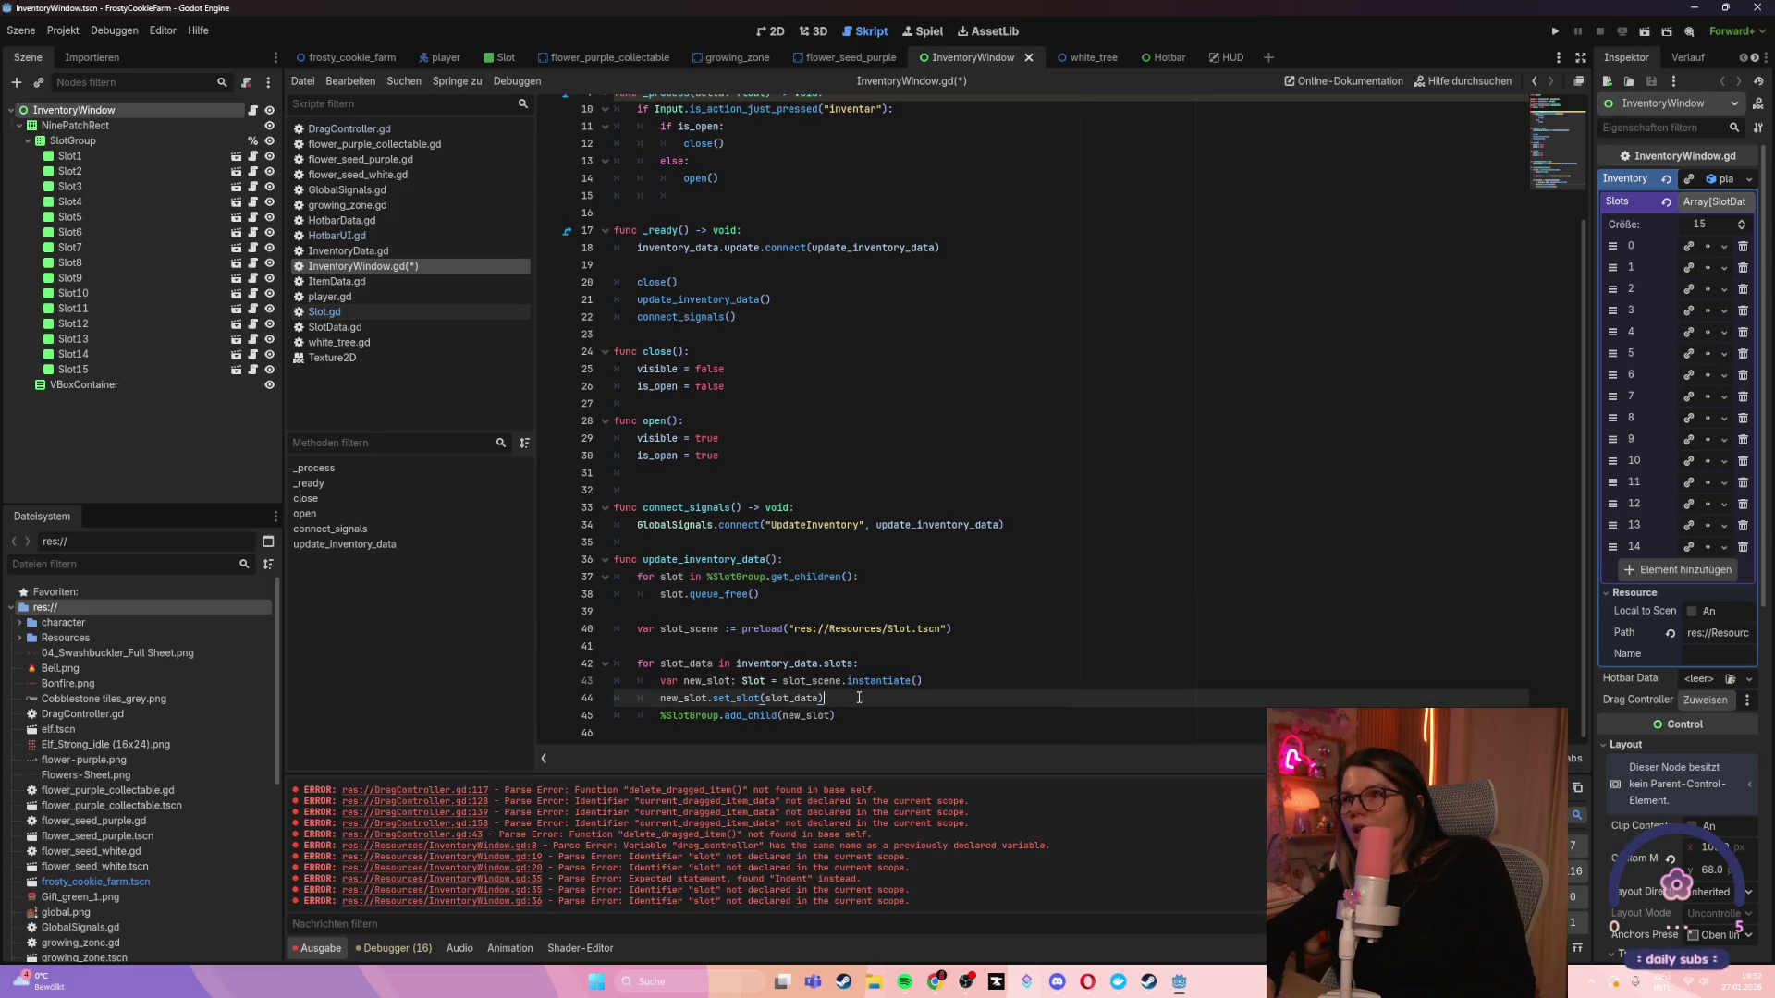
pyautogui.press('Return')
pyautogui.hotkey('ctrl', 'v')
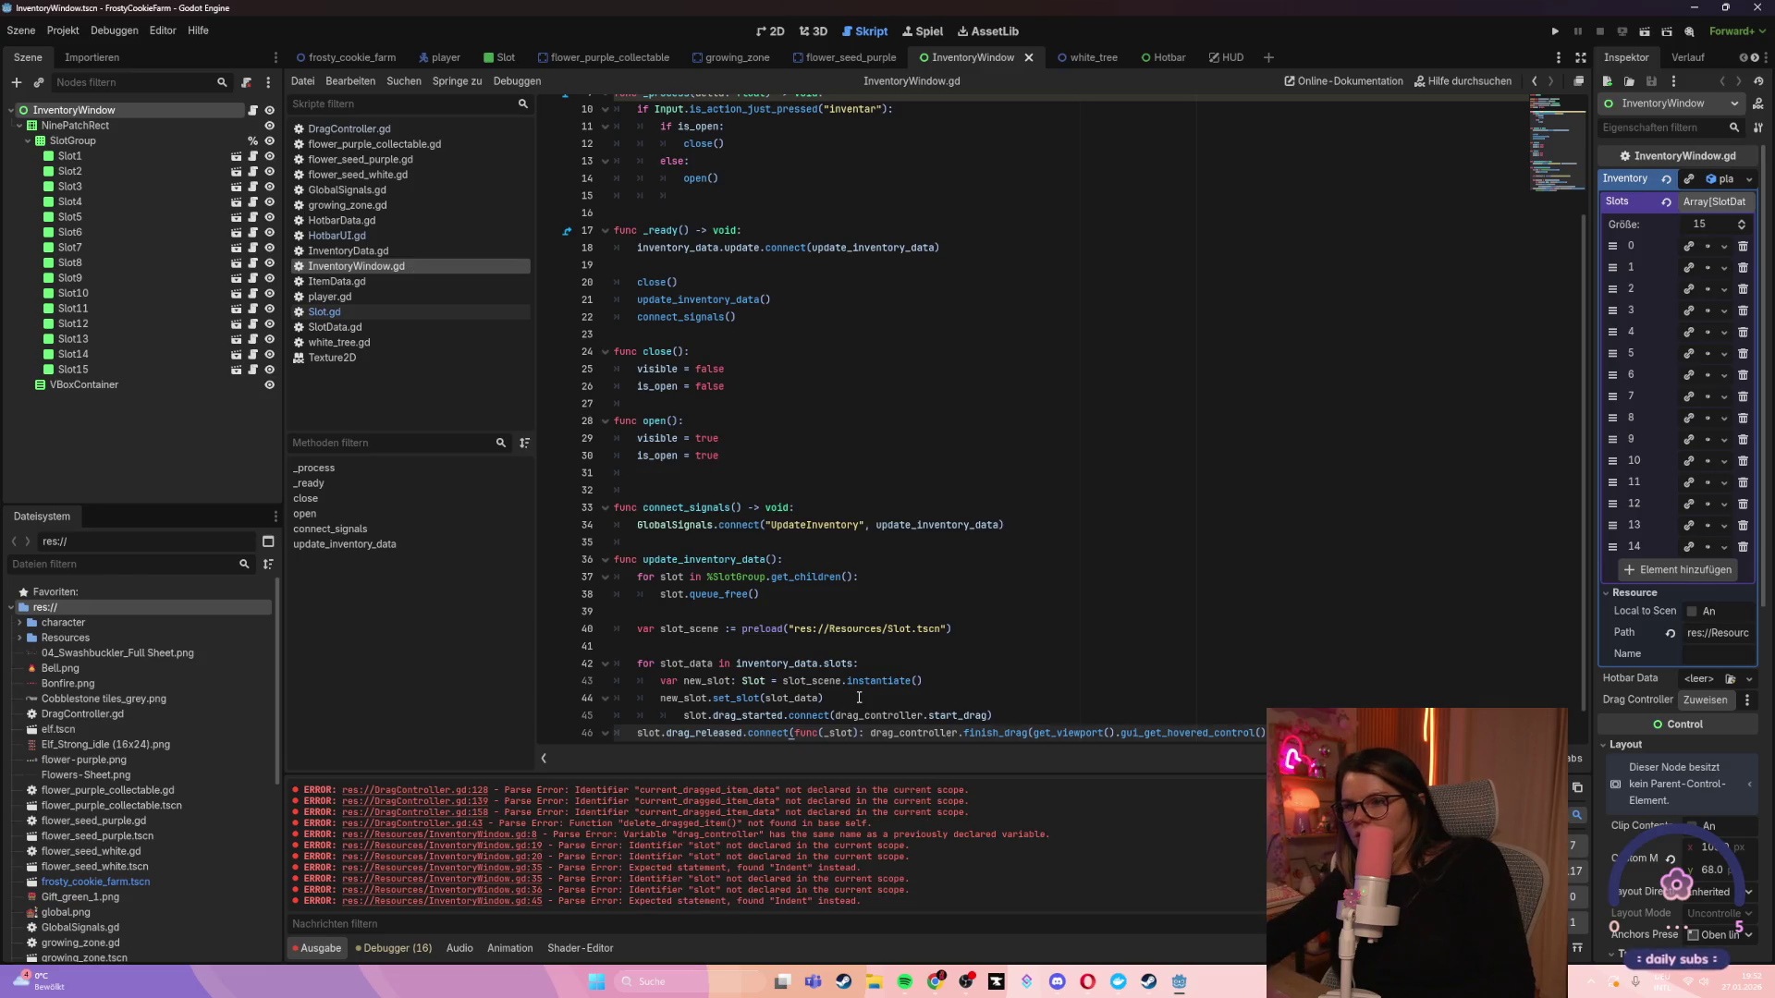
pyautogui.scroll(-1, 786, 689)
pyautogui.hotkey('ctrl', 's')
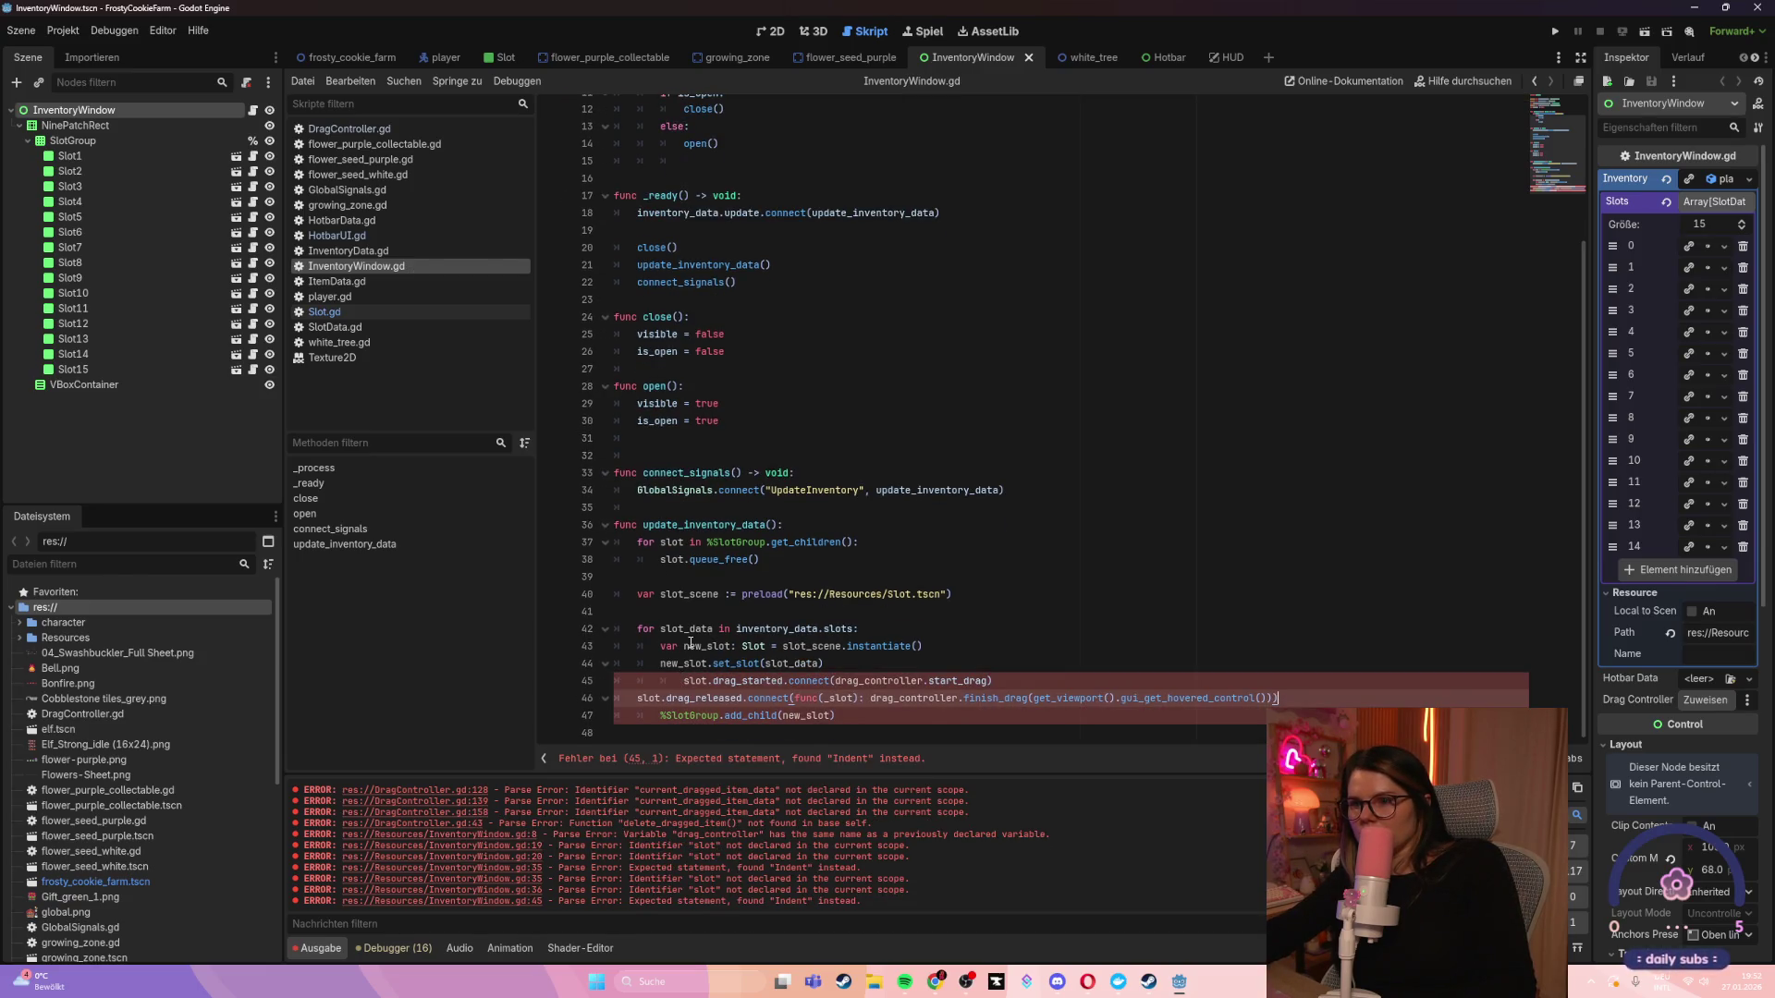
# Step: Rename slot to new_slot in the drag_started and drag_released connects on lines 45–46
pyautogui.doubleClick(686, 628)
pyautogui.hotkey('ctrl', 'c')
pyautogui.doubleClick(697, 682)
pyautogui.hotkey('ctrl', 'v')
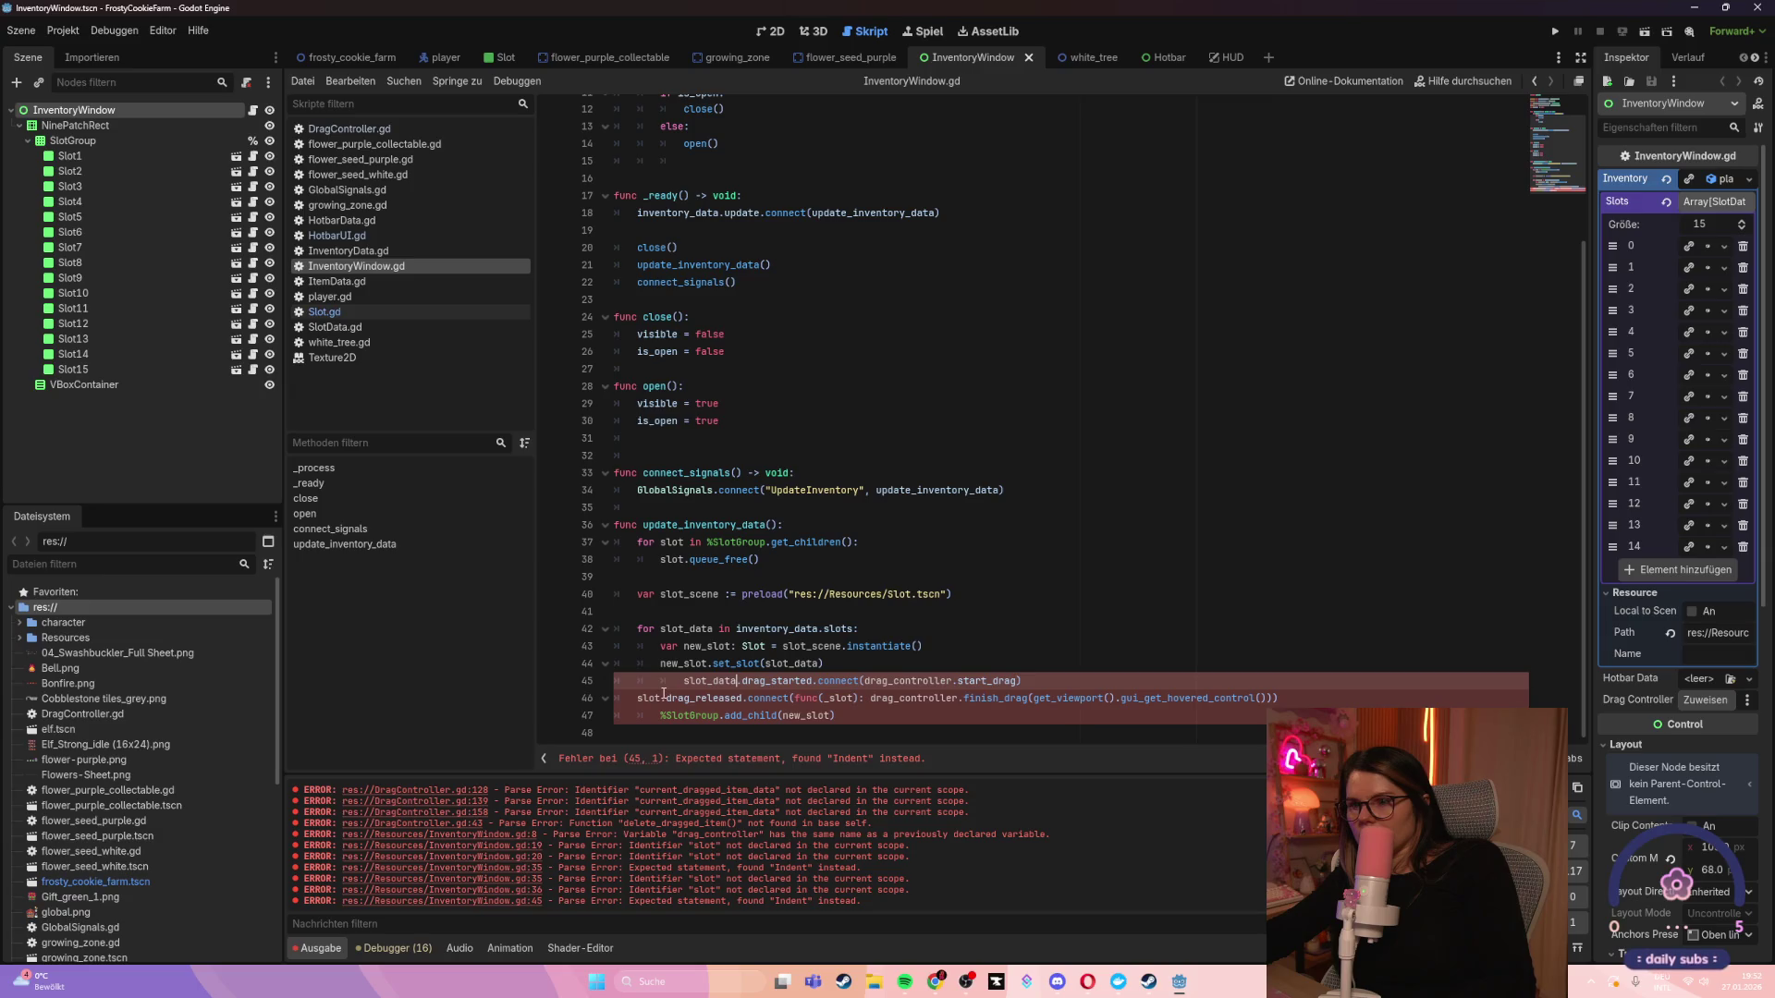
pyautogui.doubleClick(664, 698)
pyautogui.hotkey('ctrl', 'v')
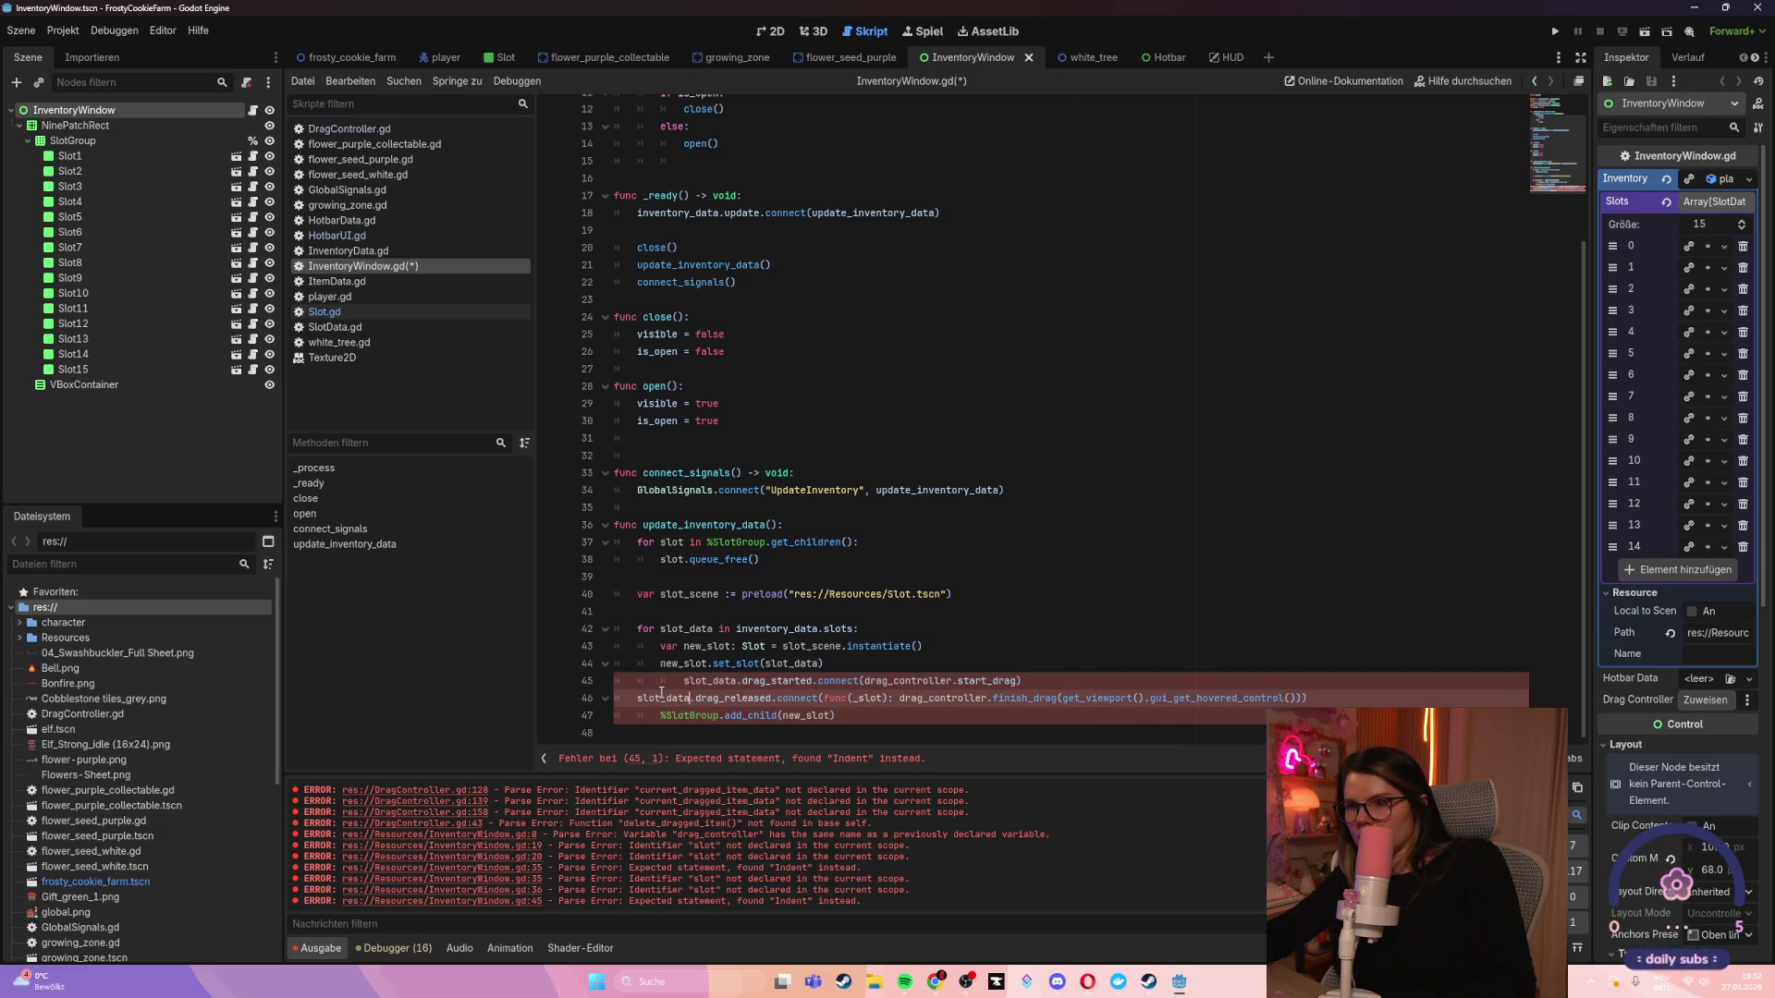
pyautogui.doubleClick(707, 646)
pyautogui.click(699, 681)
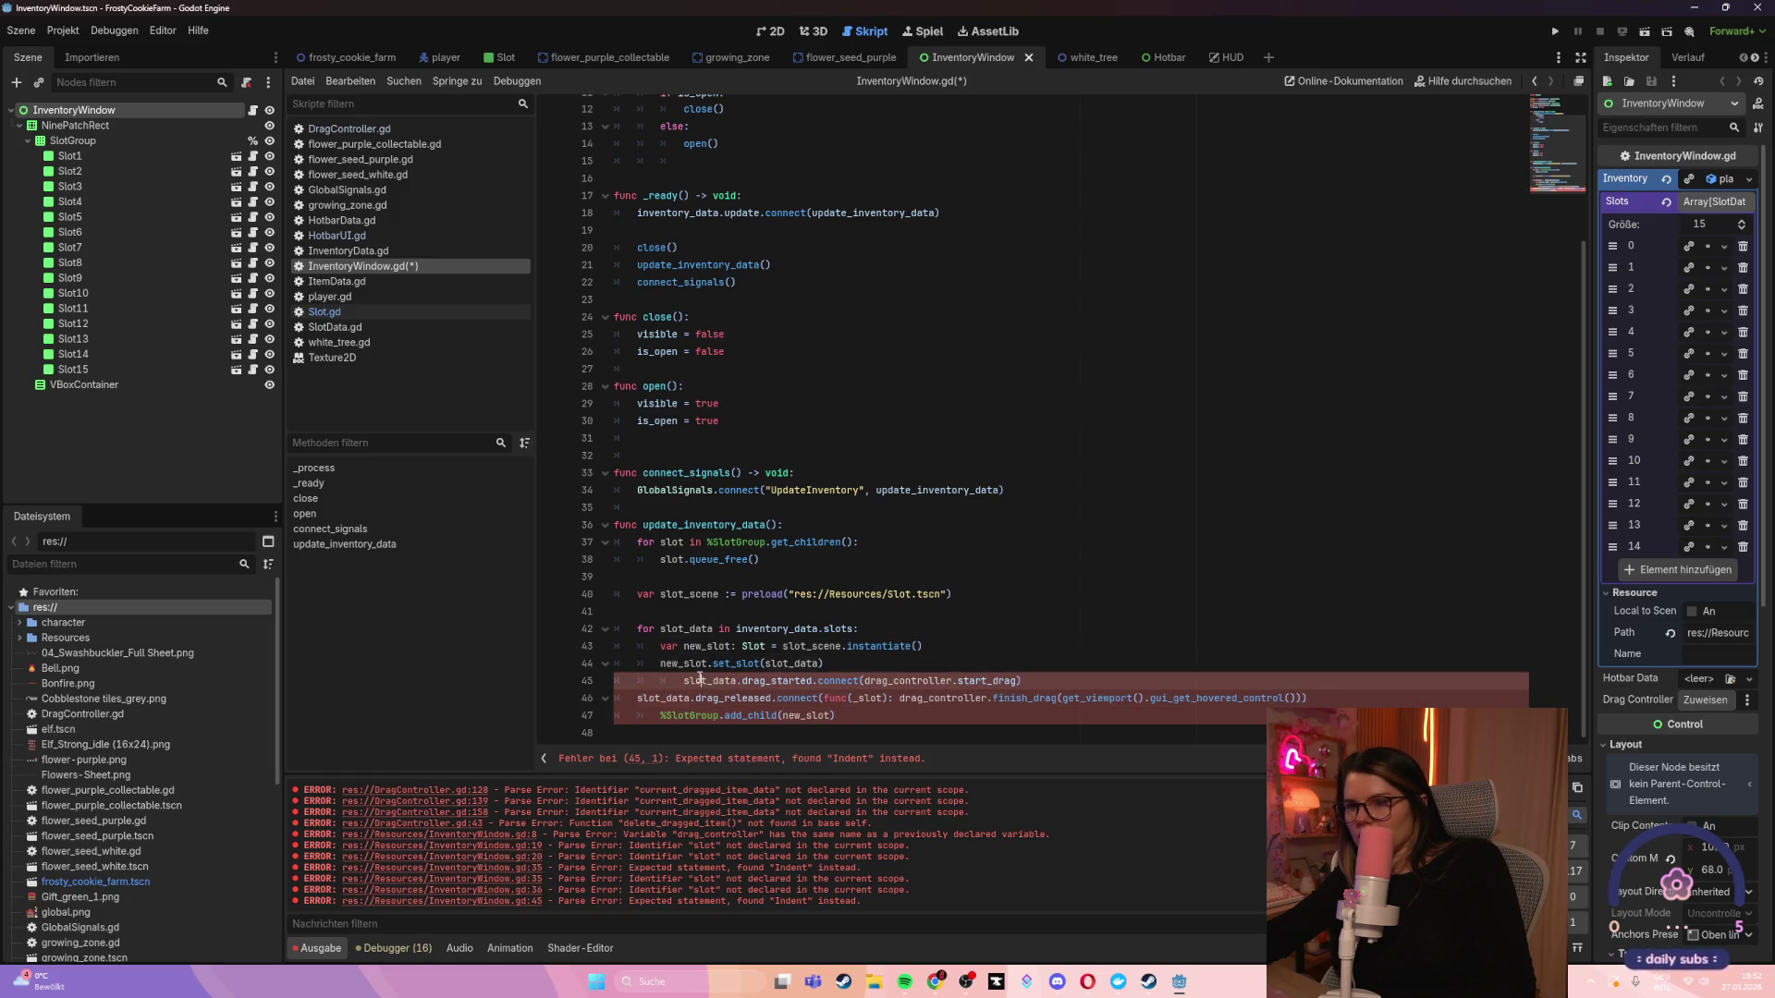
pyautogui.doubleClick(699, 681)
pyautogui.hotkey('ctrl', 'v')
pyautogui.doubleClick(666, 698)
pyautogui.hotkey('ctrl', 'v')
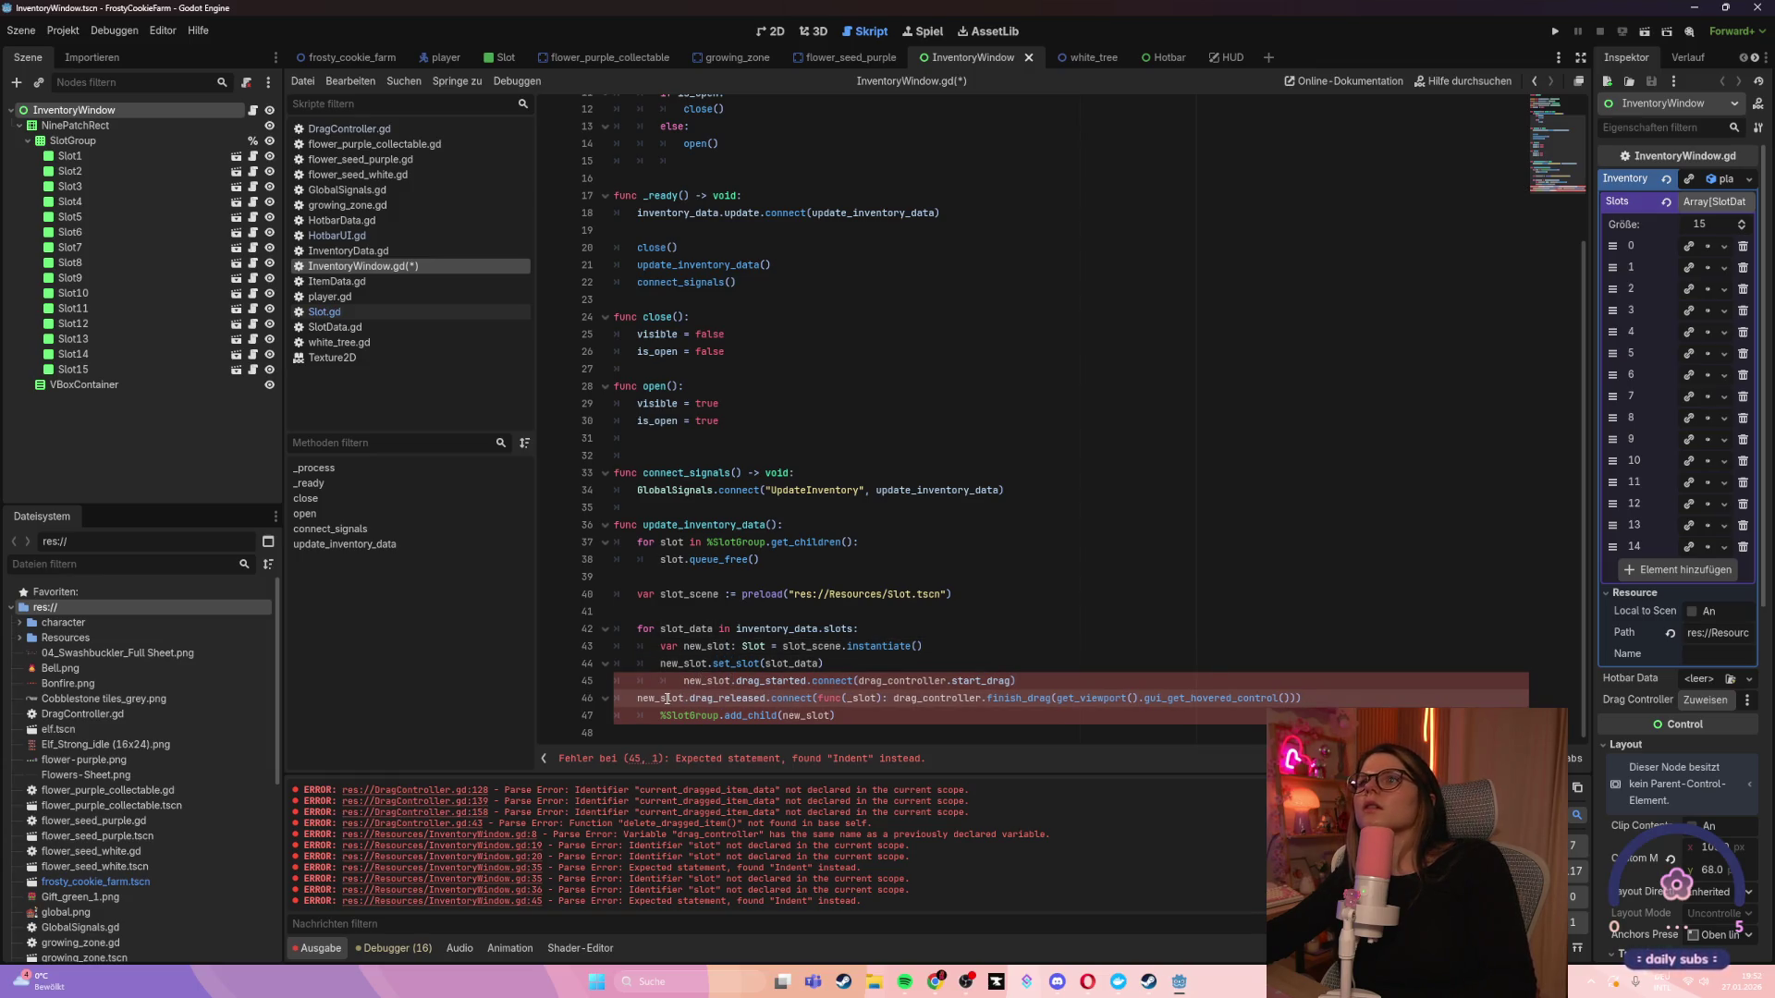
# Step: Fix the indentation of lines 45–46, add a blank line before add_child, and save
pyautogui.click(626, 686)
pyautogui.hotkey('shift', 'Tab')
pyautogui.hotkey('ctrl', 's')
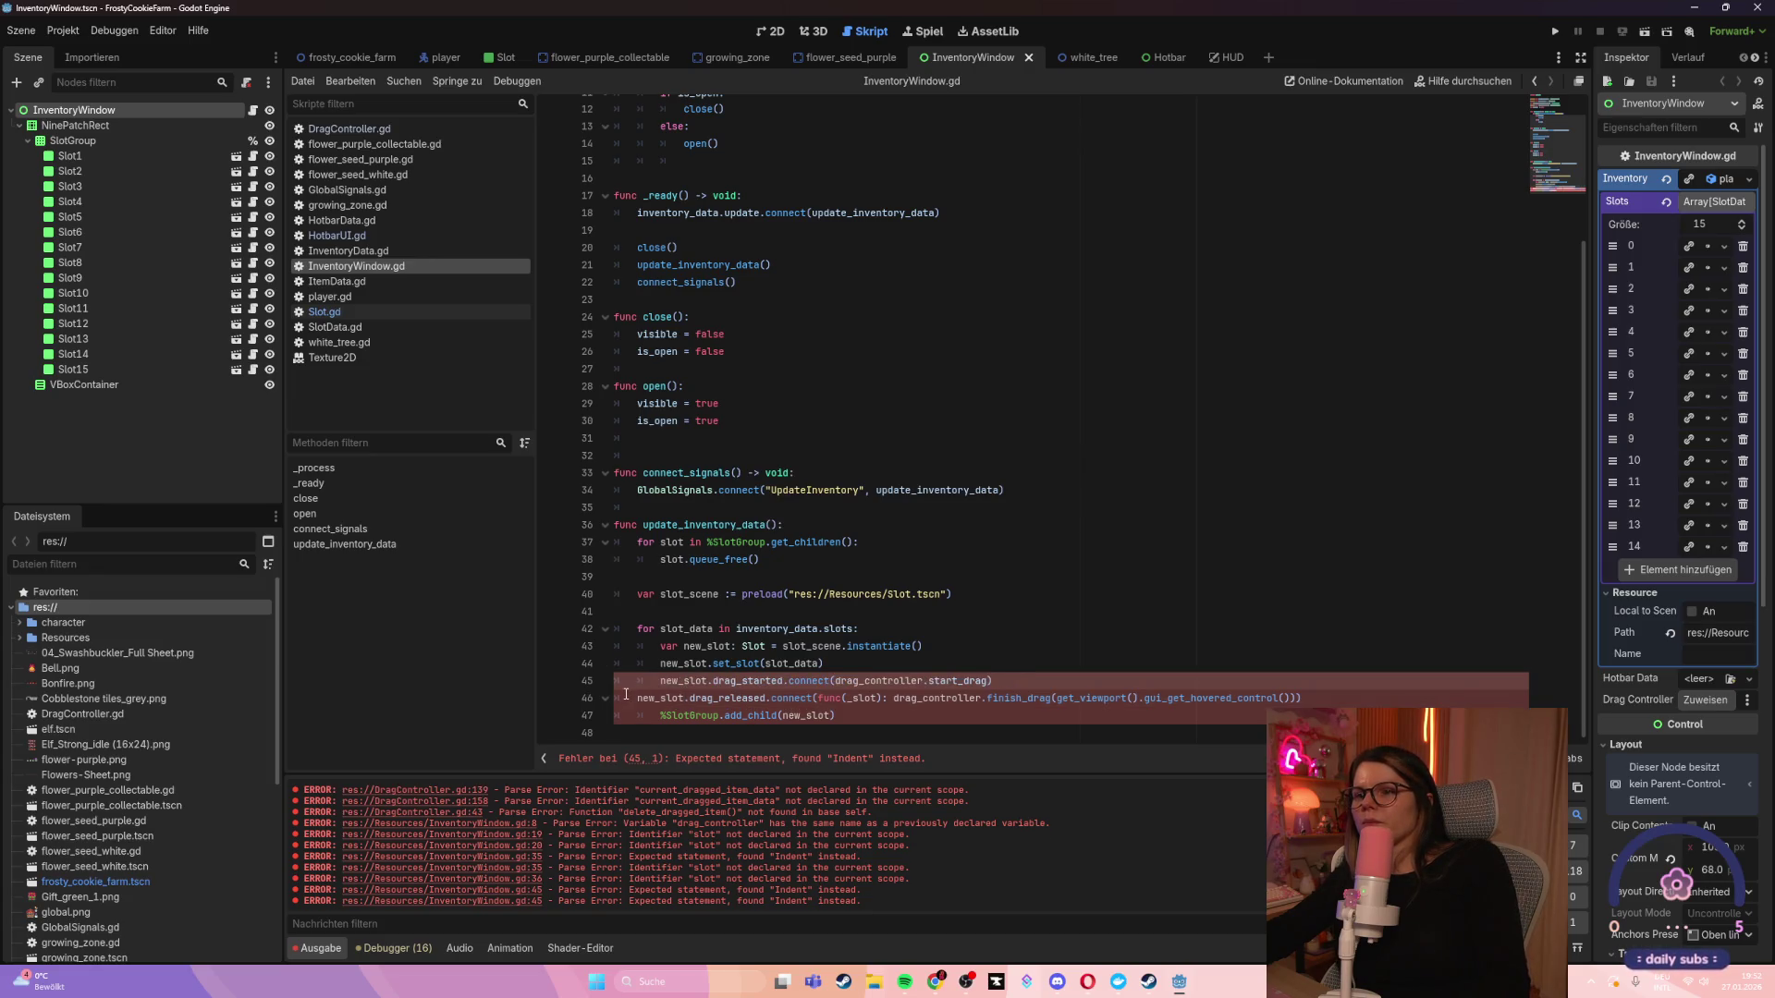
pyautogui.press('Tab')
pyautogui.hotkey('ctrl', 's')
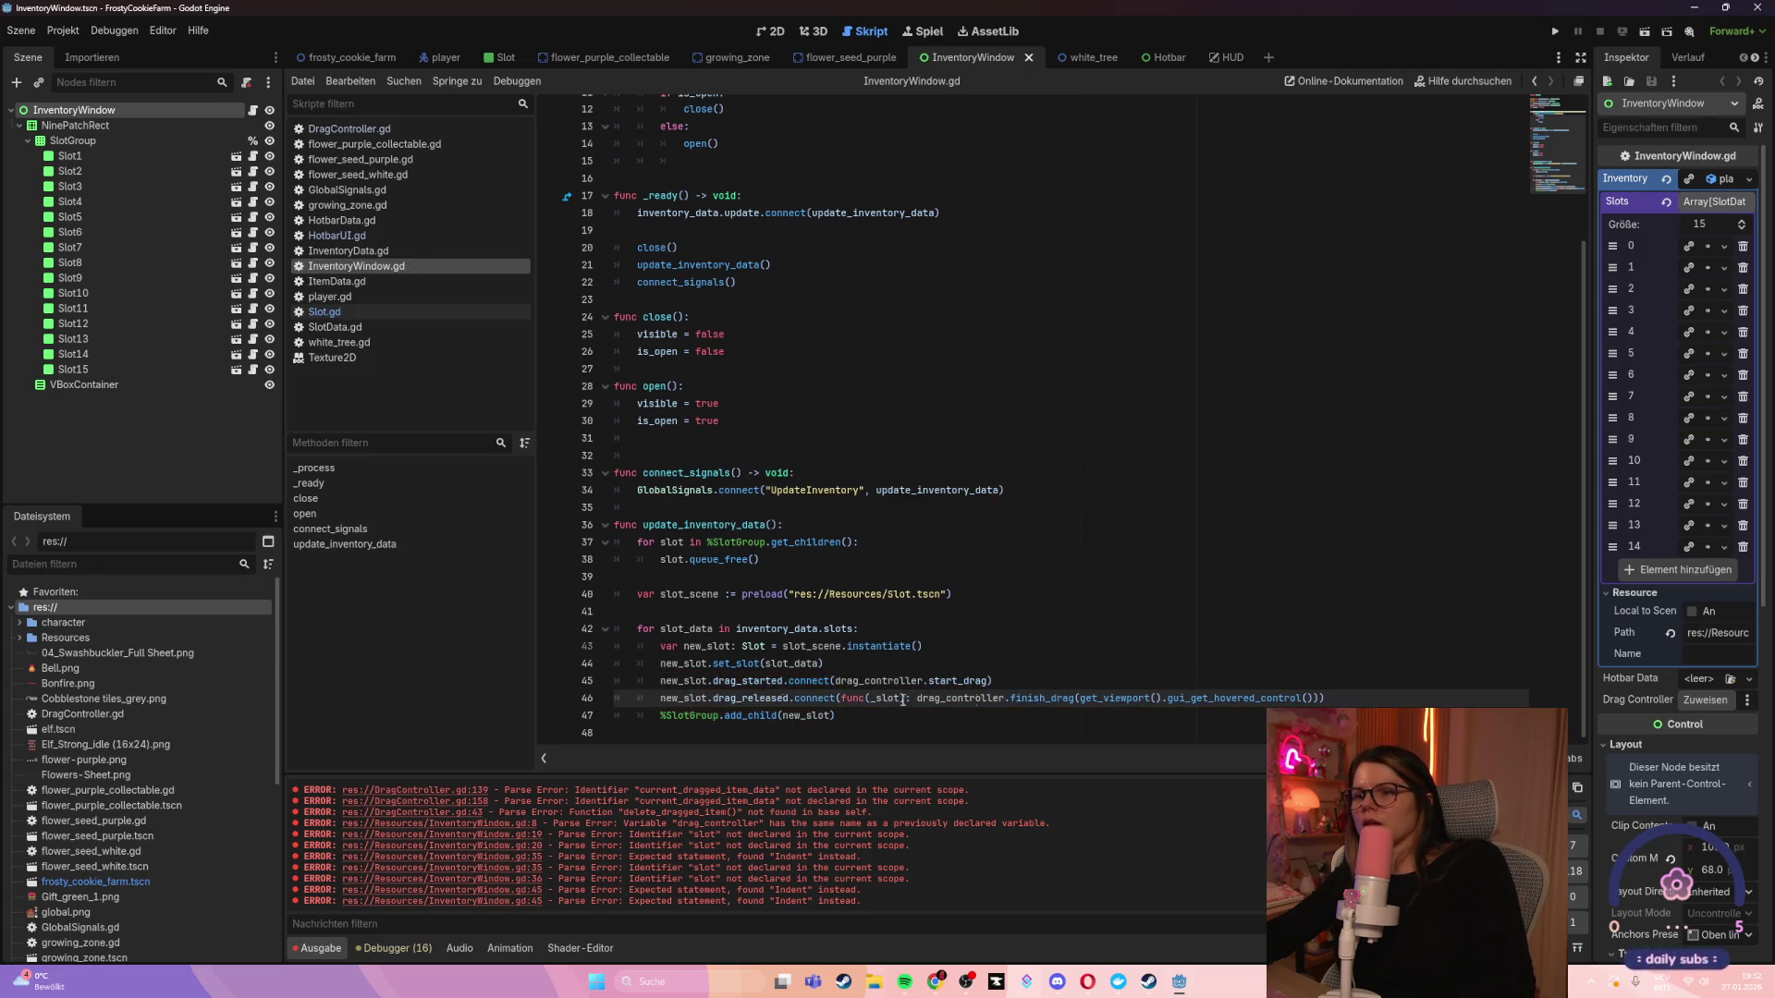
pyautogui.click(1371, 689)
pyautogui.click(1349, 700)
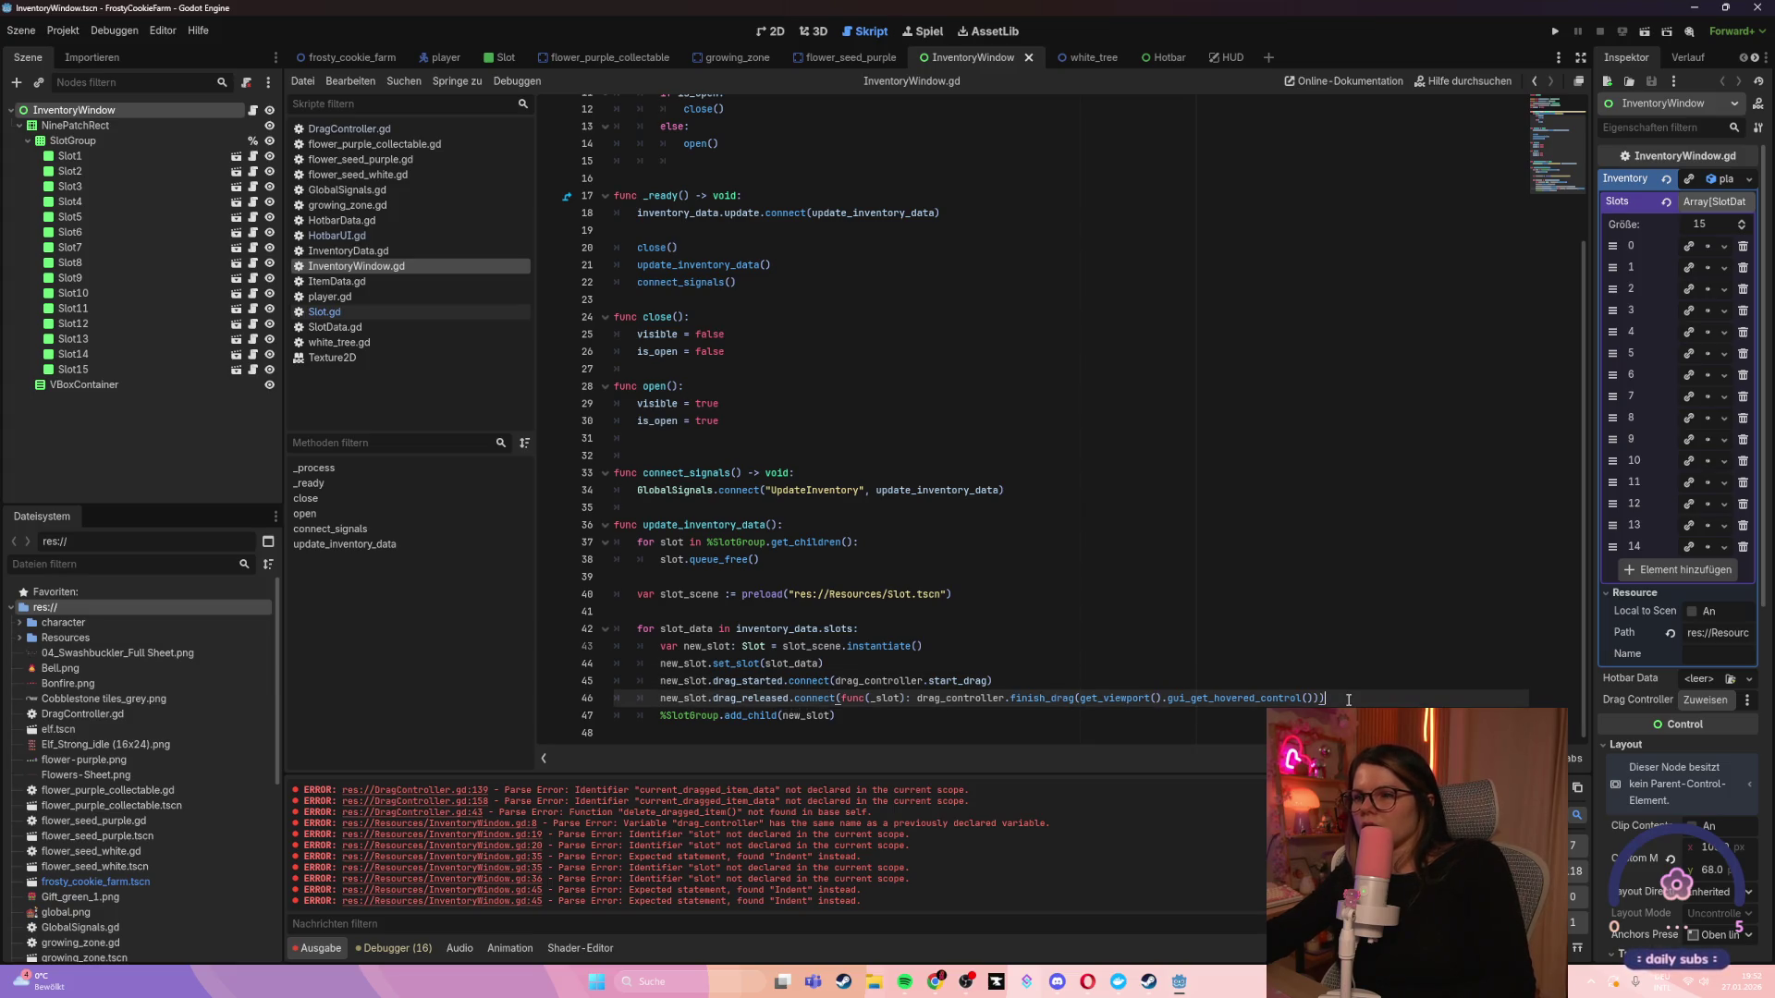
pyautogui.press('Return')
pyautogui.scroll(-1, 1345, 699)
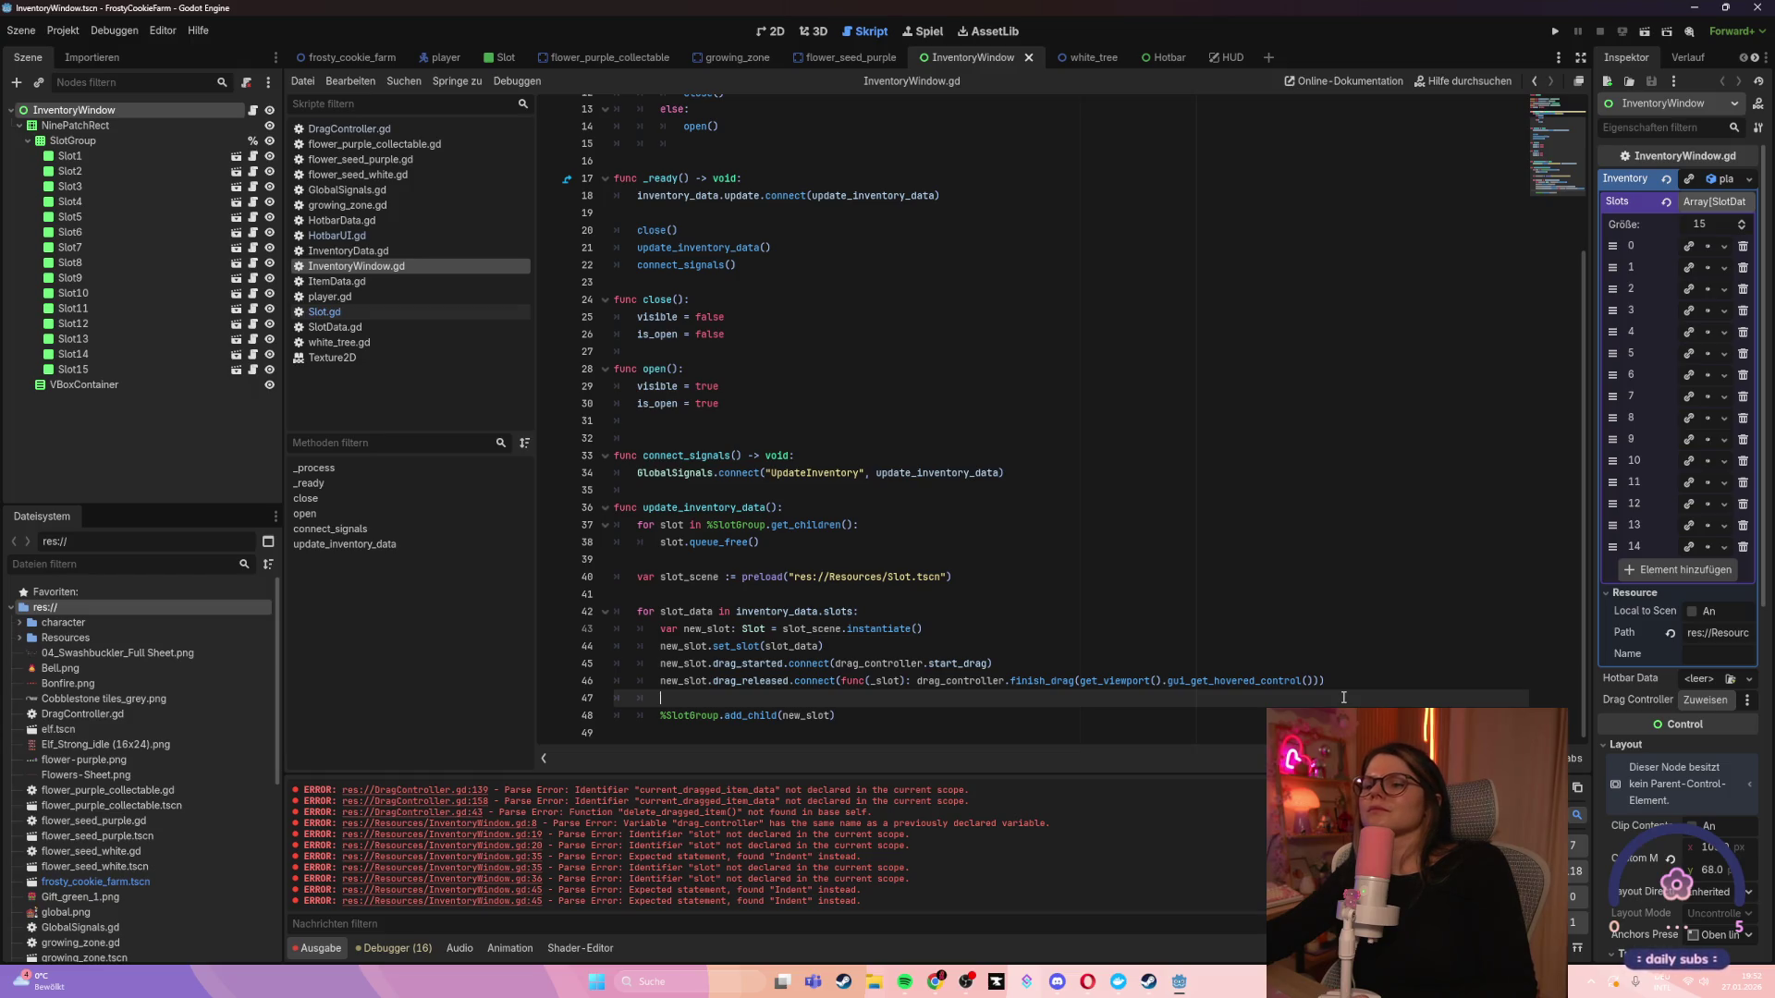
# Step: Paste the two signal-connect lines after set_slot in HotbarUI.gd's slot loop
pyautogui.moveTo(1331, 681)
pyautogui.mouseDown()
pyautogui.moveTo(647, 681)
pyautogui.moveTo(615, 663)
pyautogui.mouseUp()
pyautogui.hotkey('ctrl', 'c')
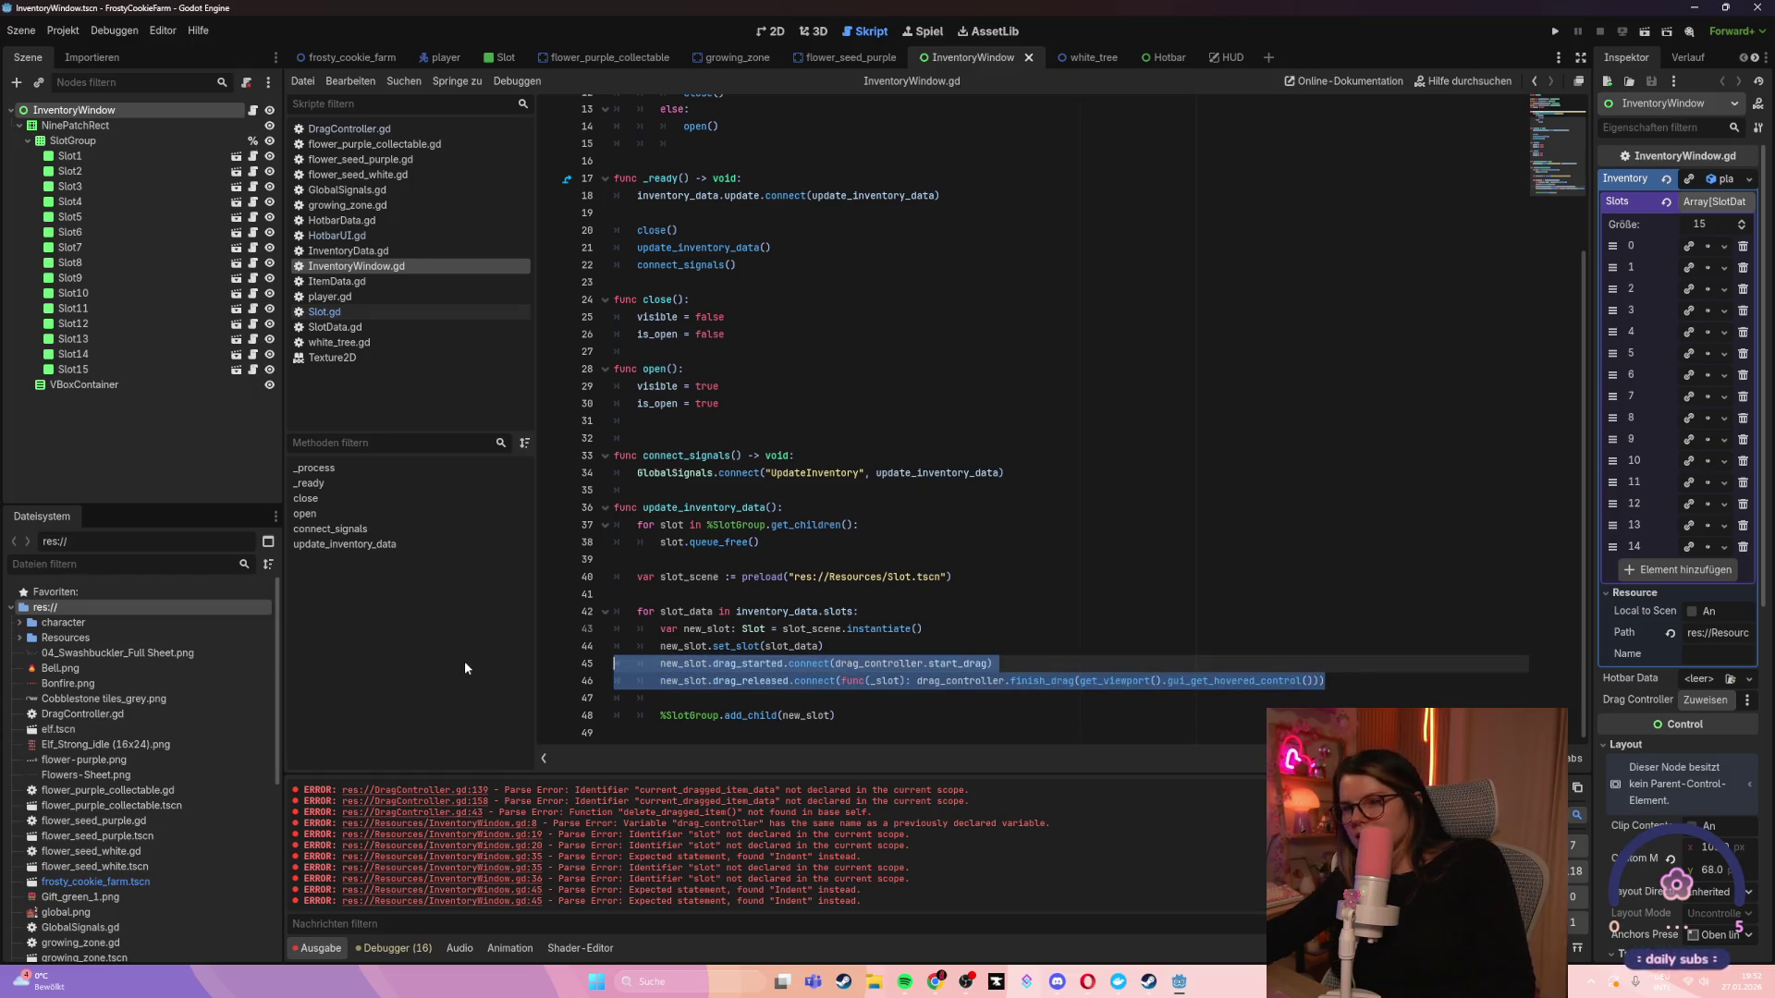
pyautogui.click(336, 234)
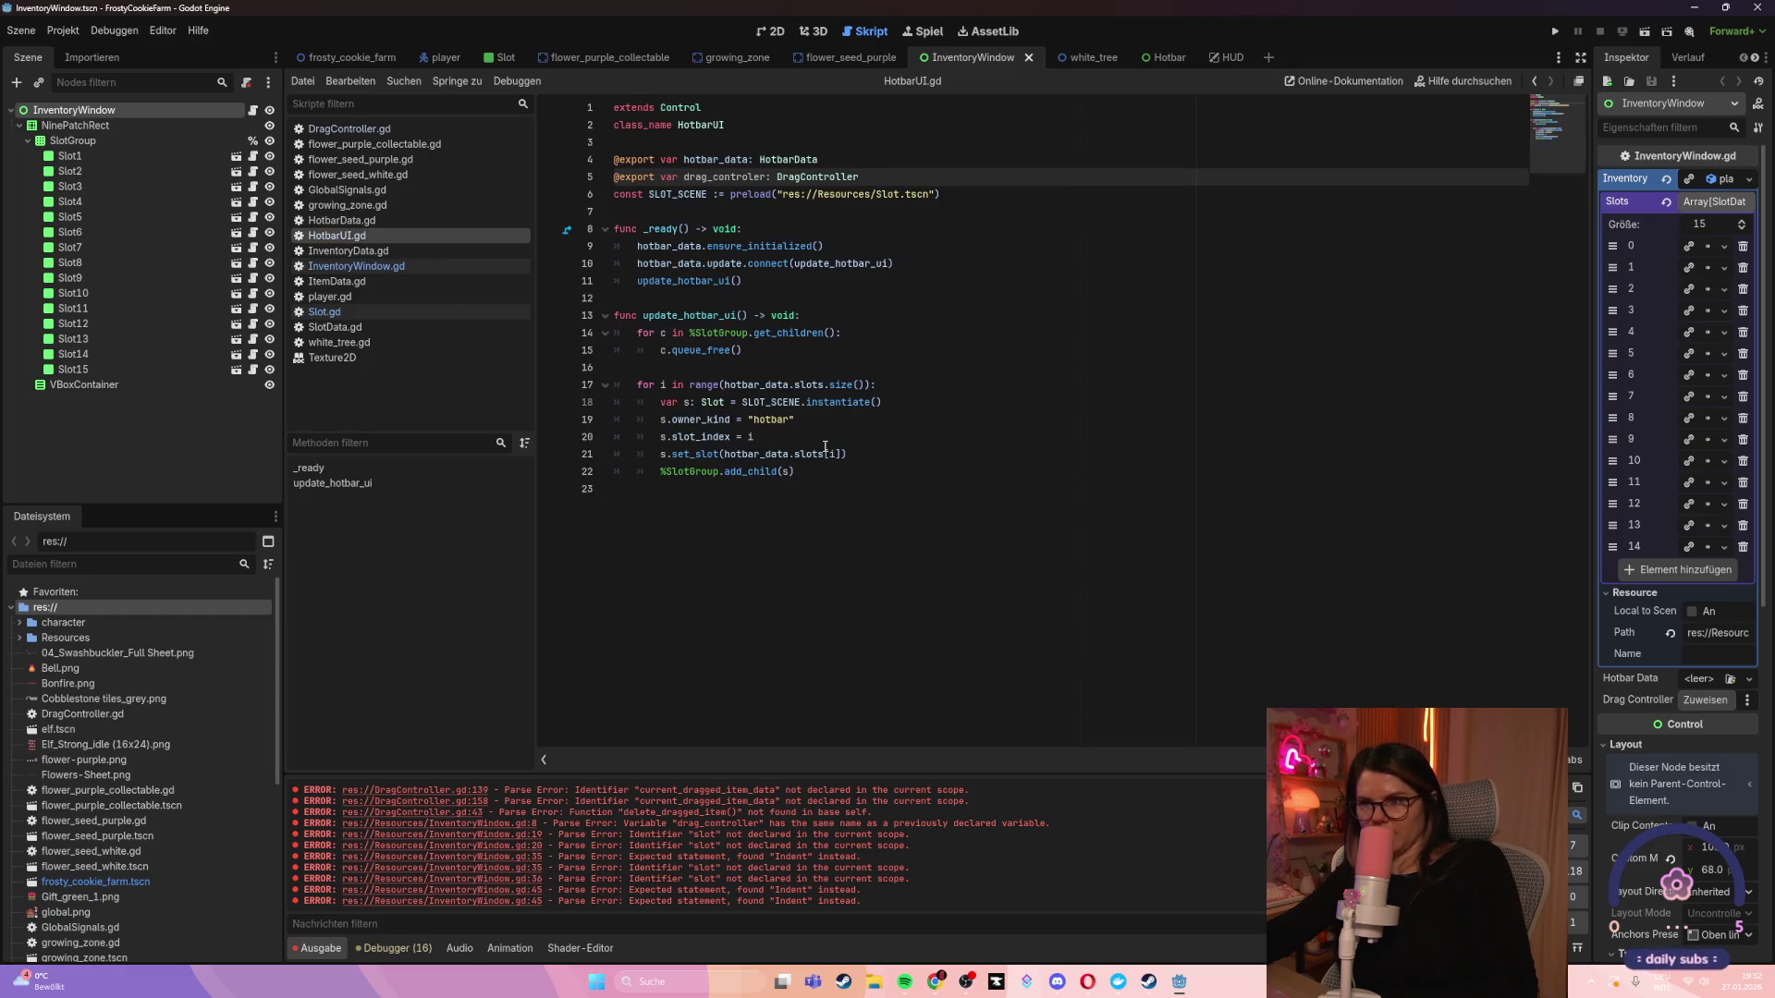
pyautogui.click(881, 454)
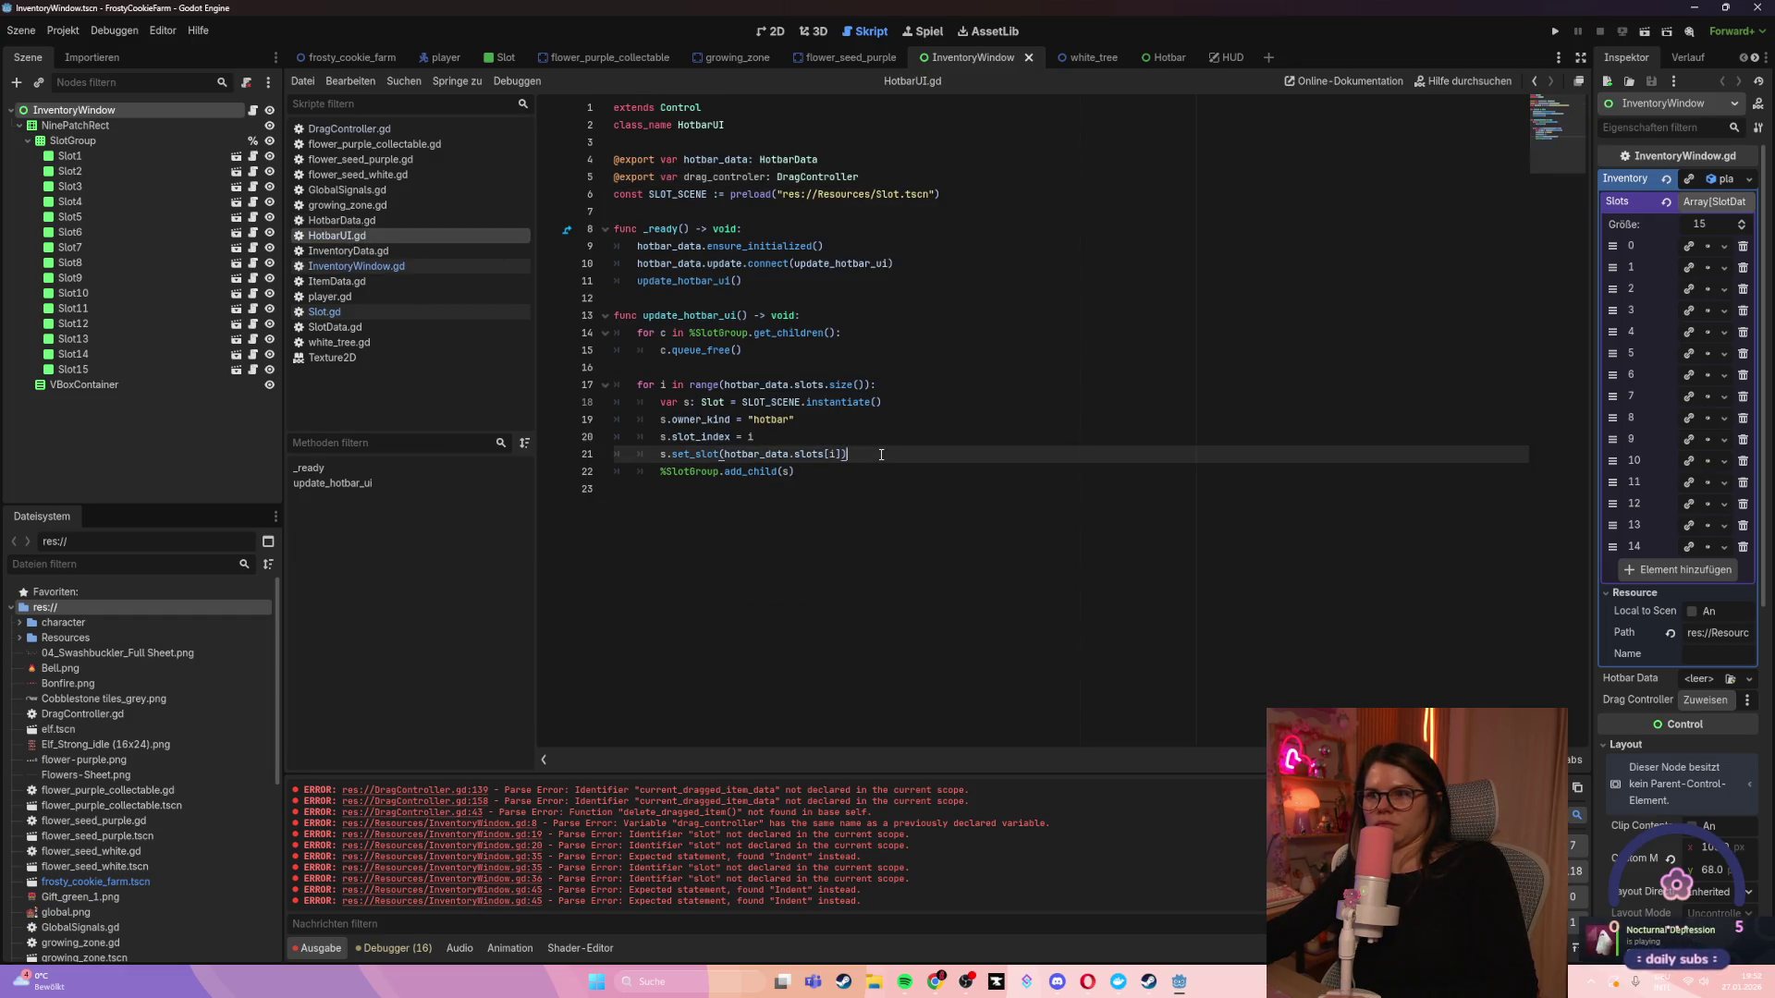
pyautogui.press('Return')
pyautogui.hotkey('ctrl', 'v')
# Step: Rename new_slot to s on both pasted connect lines 22–23
pyautogui.click(711, 472)
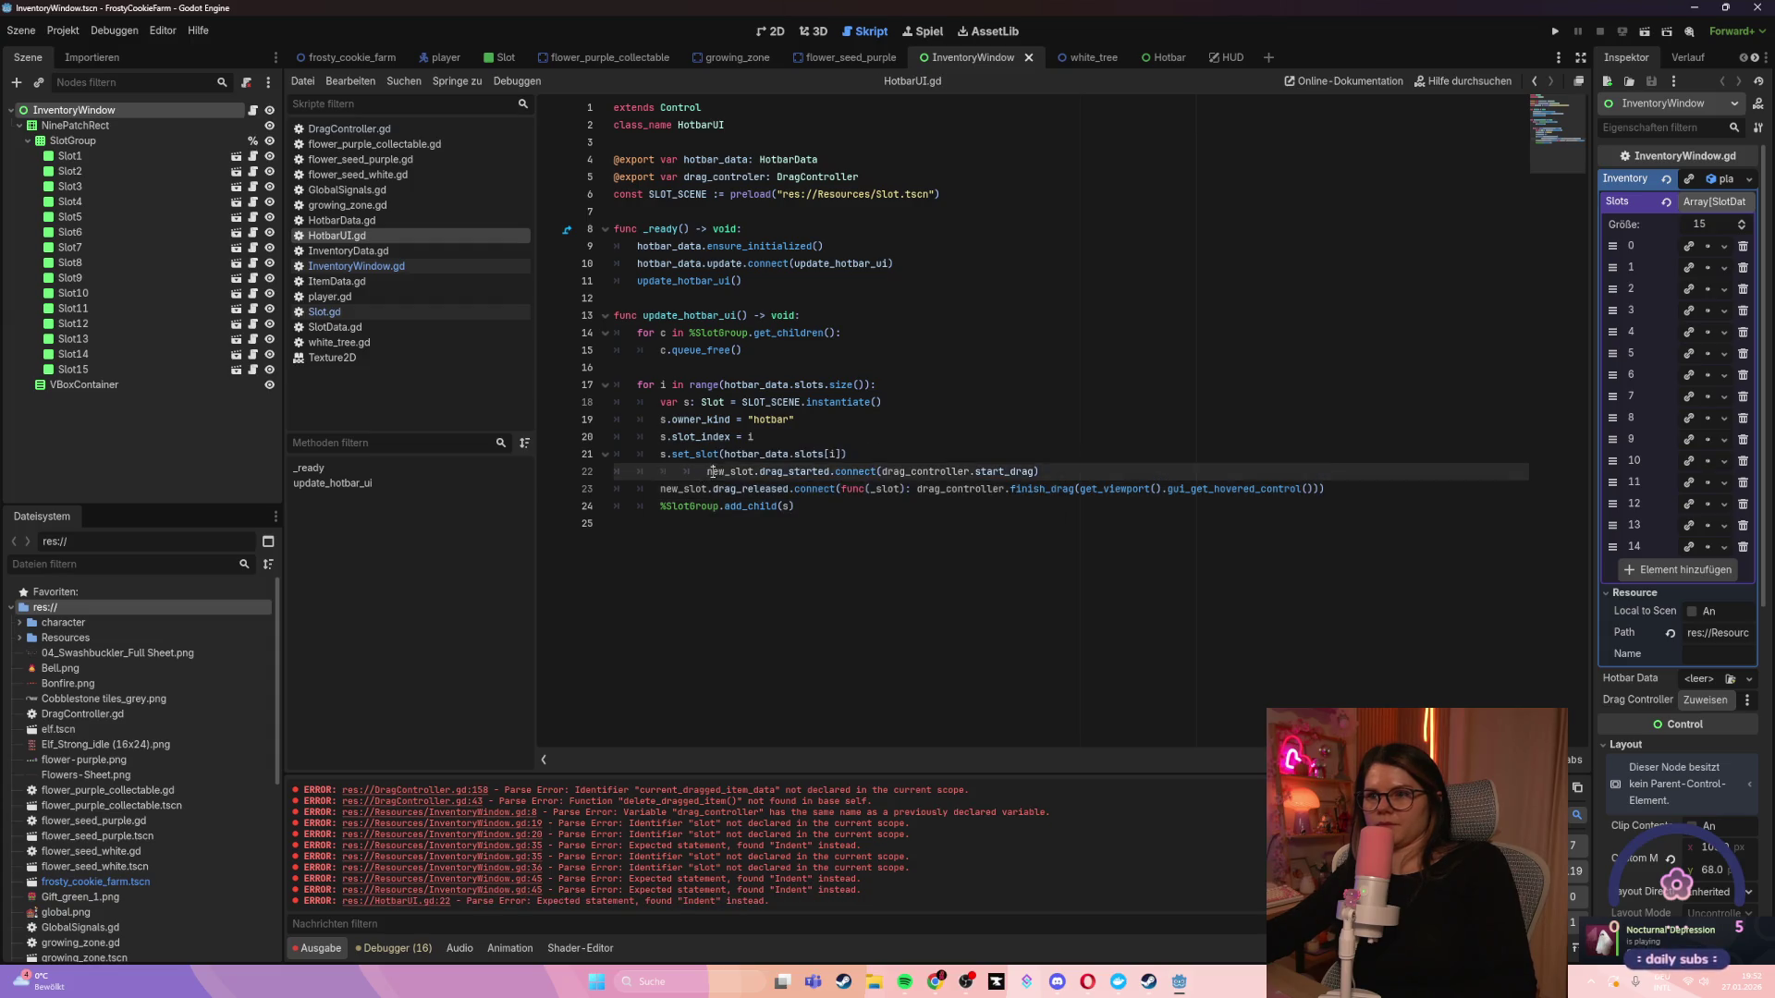
pyautogui.doubleClick(712, 472)
pyautogui.write('s')
pyautogui.doubleClick(680, 488)
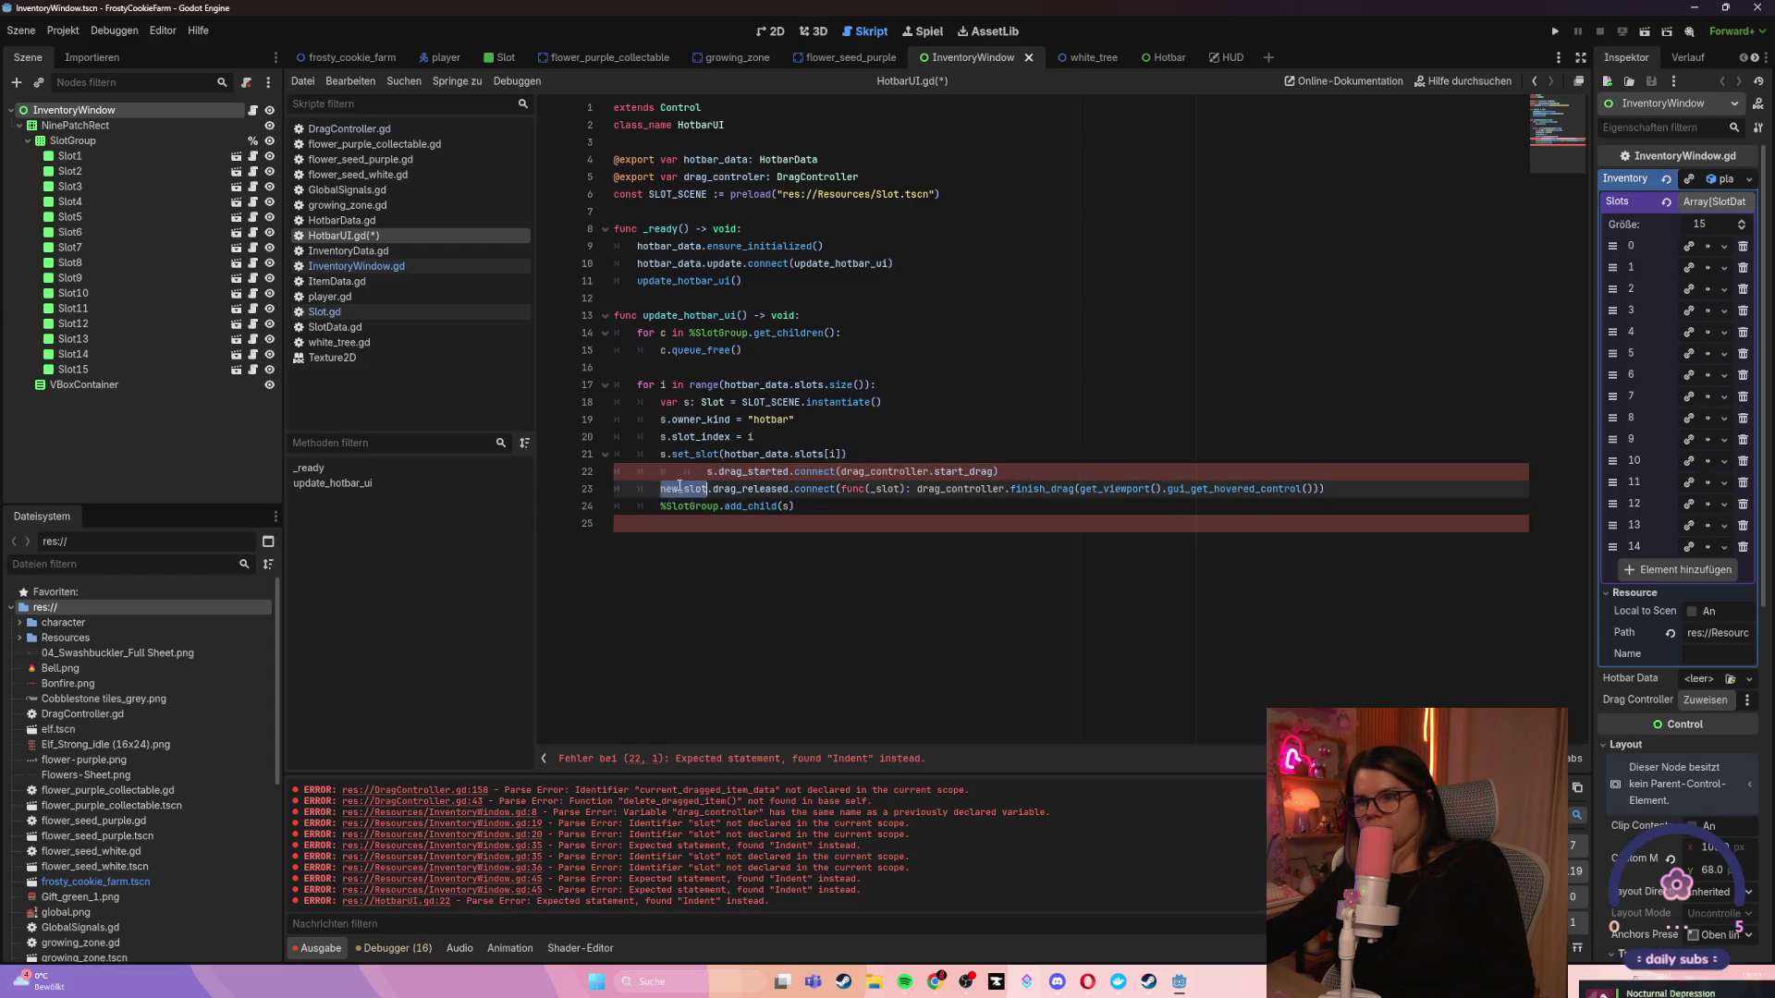
pyautogui.write('s')
# Step: Fix the indentation, add blank lines around the connects, and save HotbarUI.gd
pyautogui.click(707, 472)
pyautogui.press('BackSpace')
pyautogui.press('BackSpace')
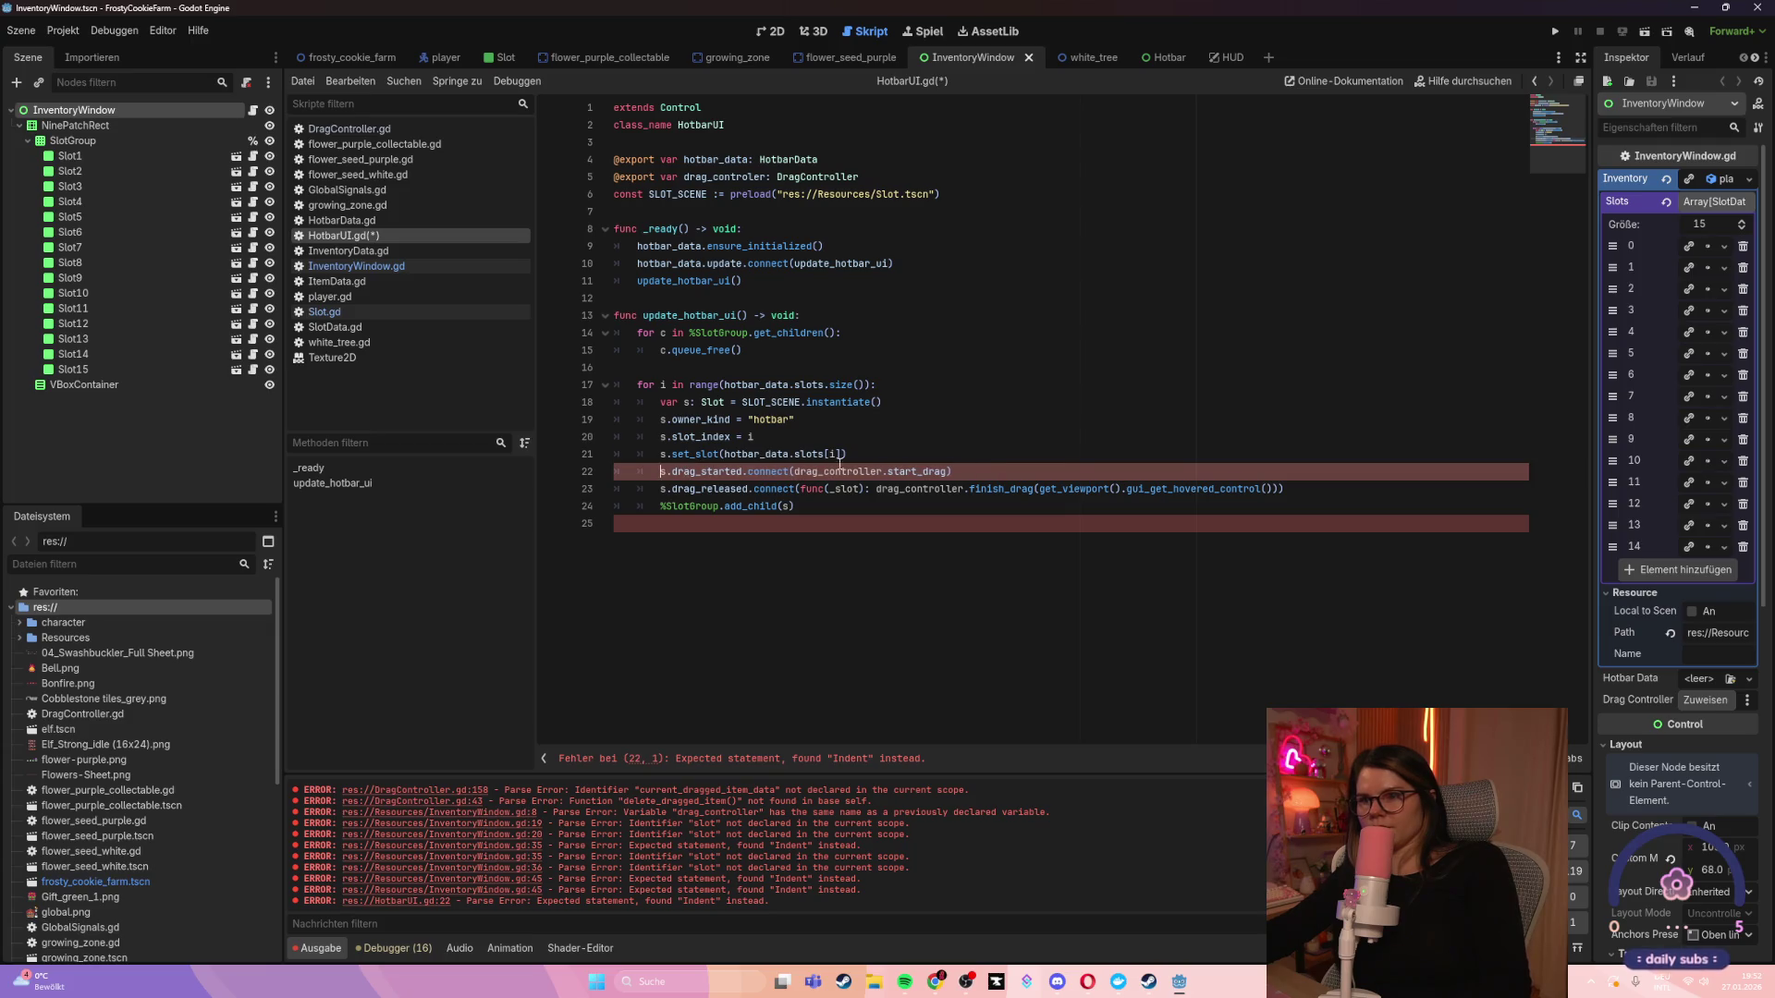
pyautogui.press('Return')
pyautogui.hotkey('ctrl', 's')
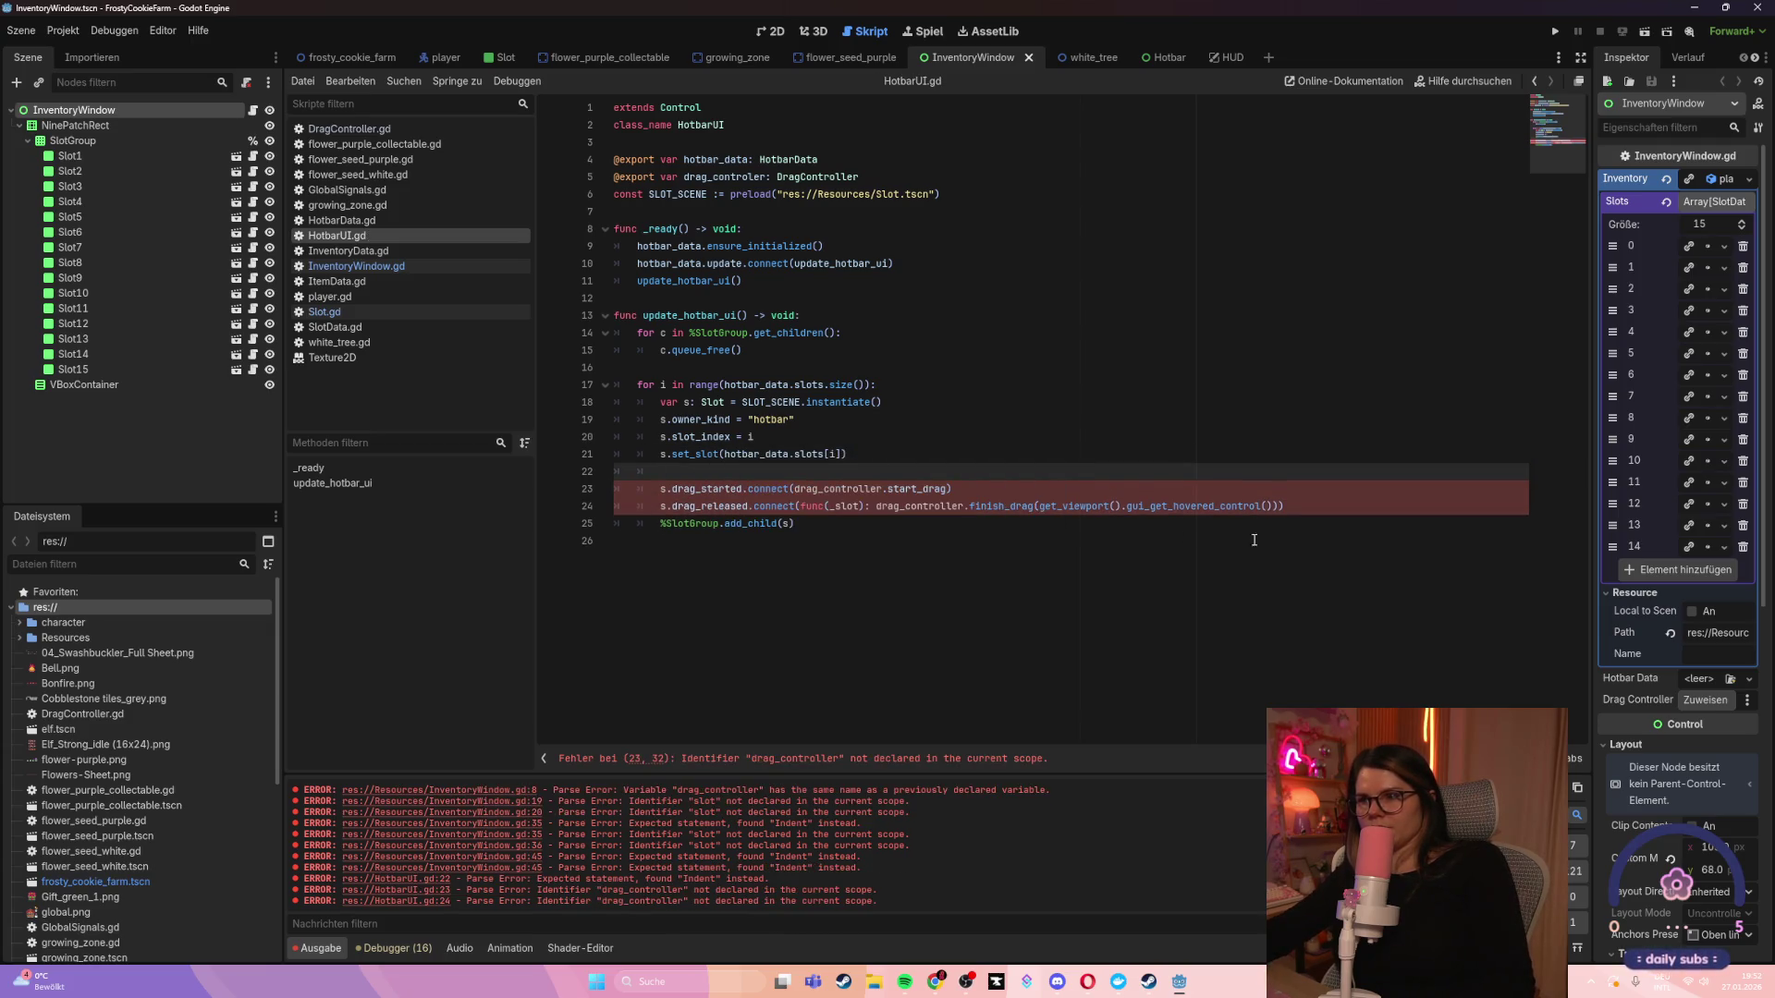
pyautogui.click(1306, 506)
pyautogui.press('Return')
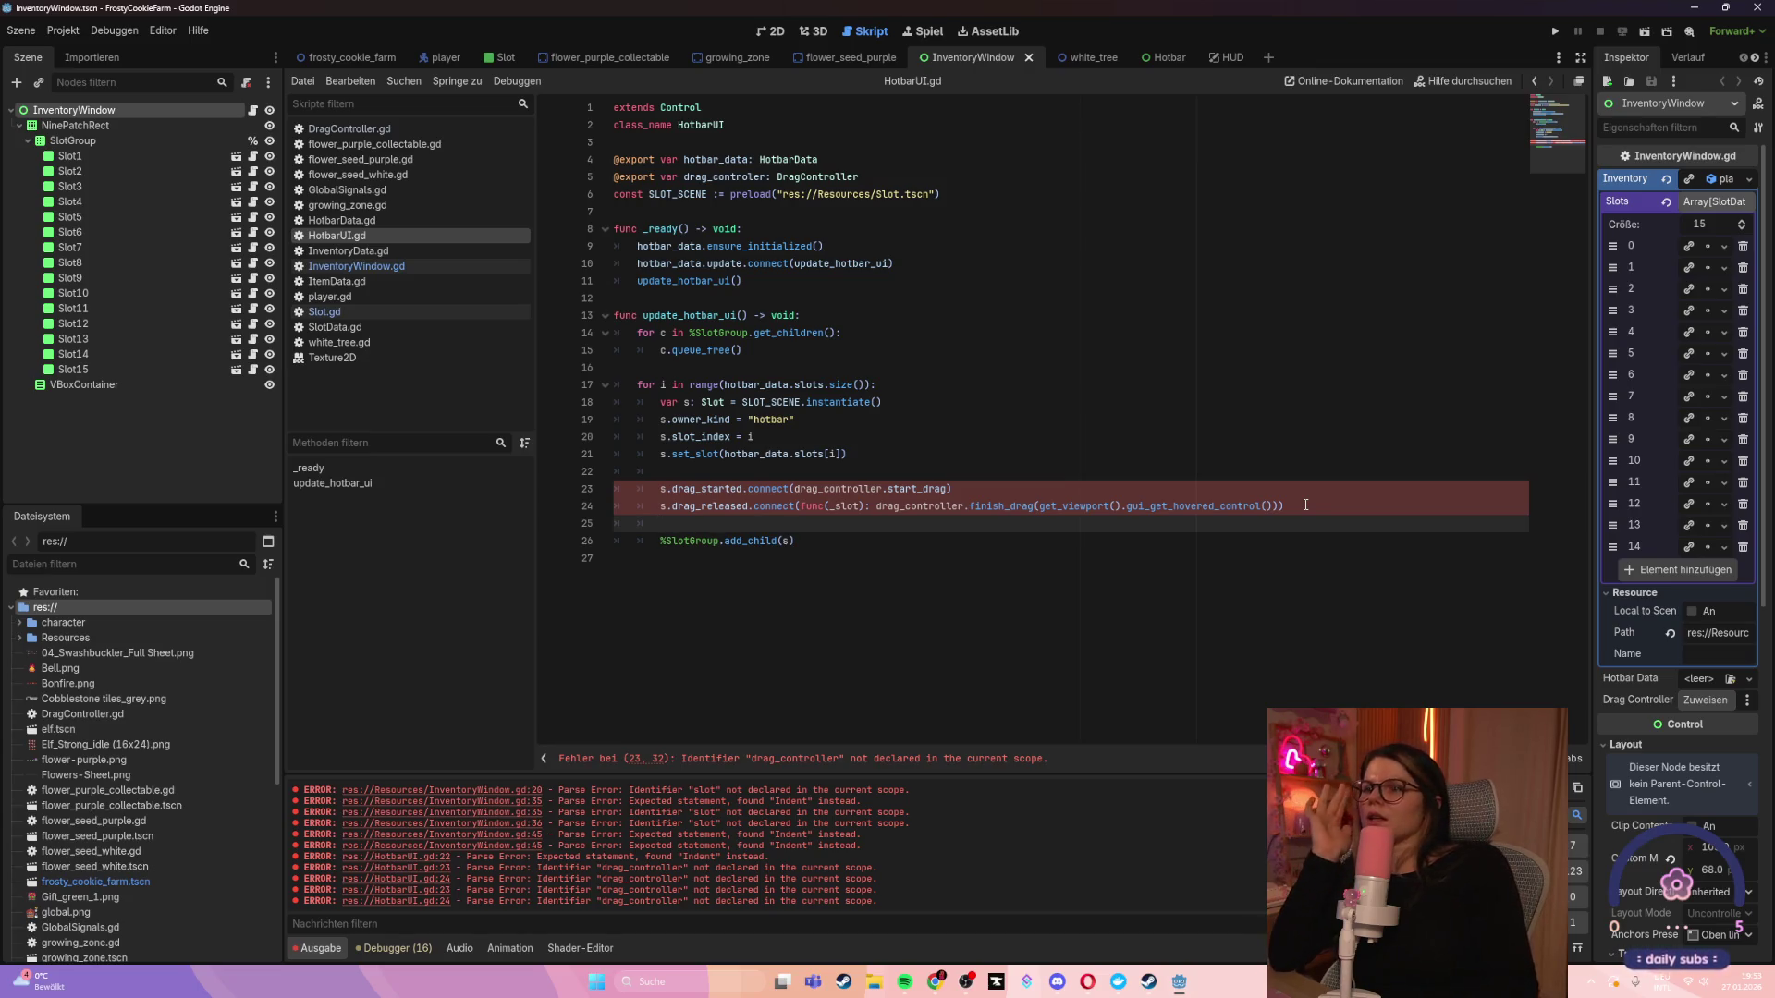
# Step: Check HotbarData.gd and the undeclared drag_controller references on HotbarUI.gd lines 23–24
pyautogui.click(374, 223)
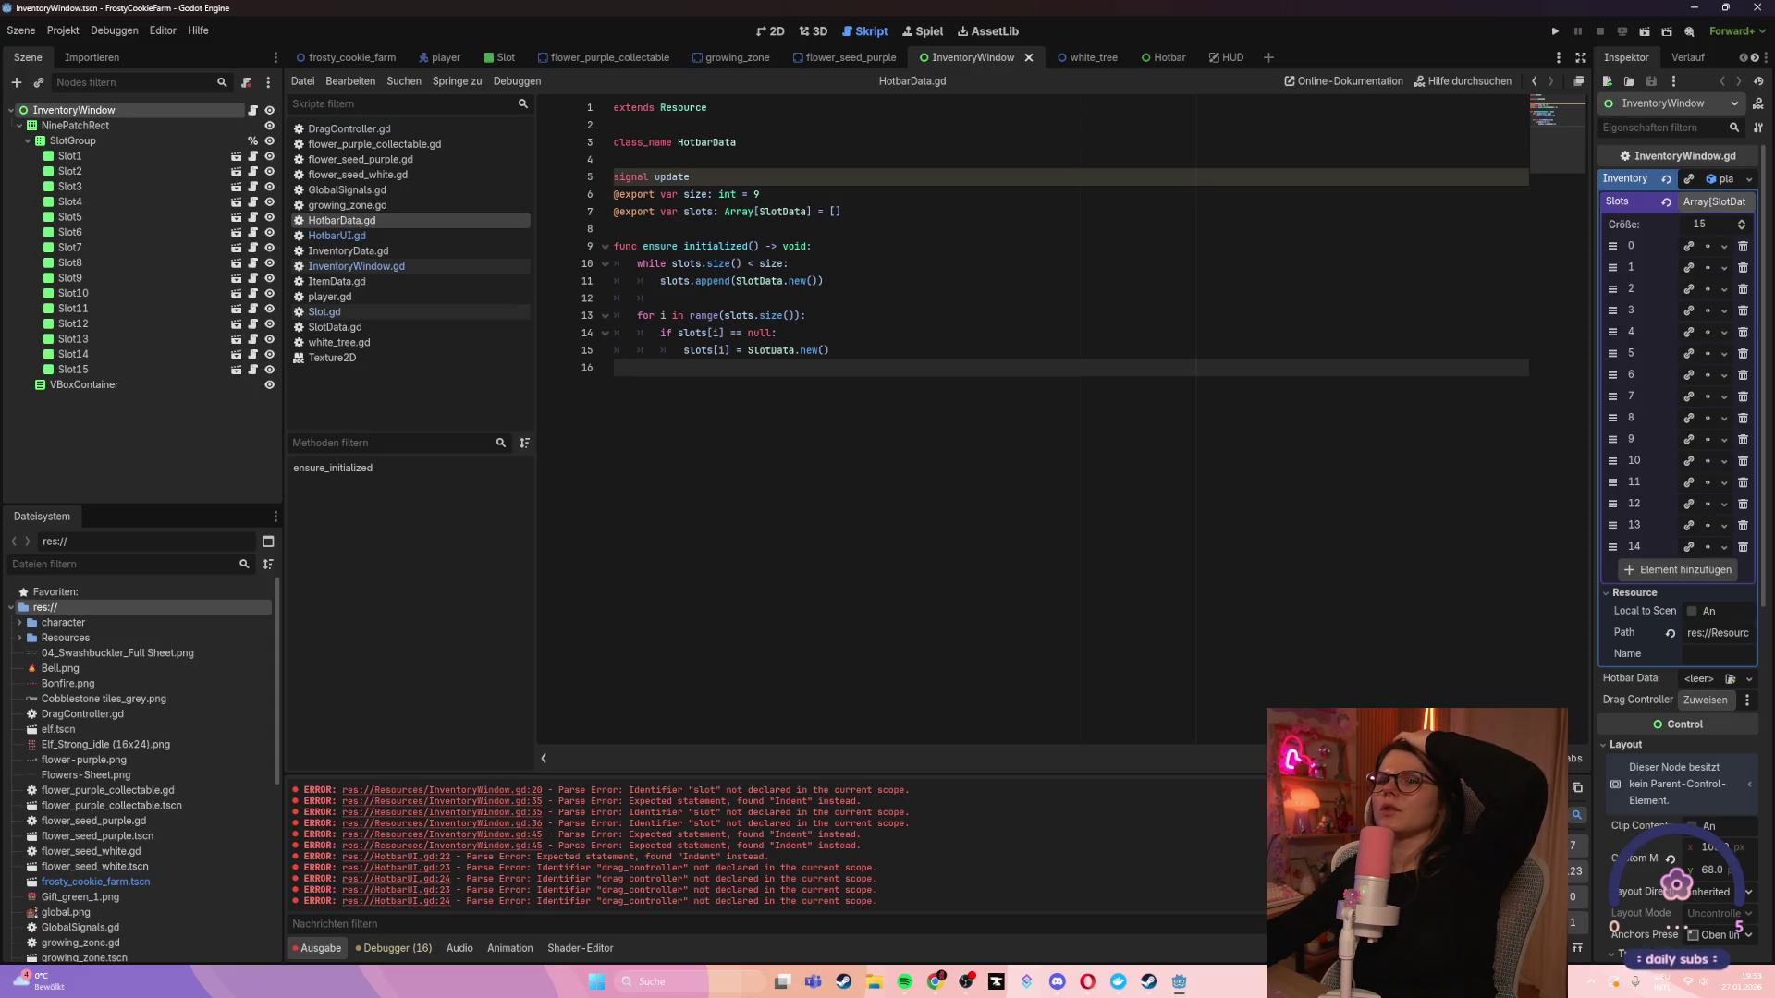
pyautogui.click(357, 236)
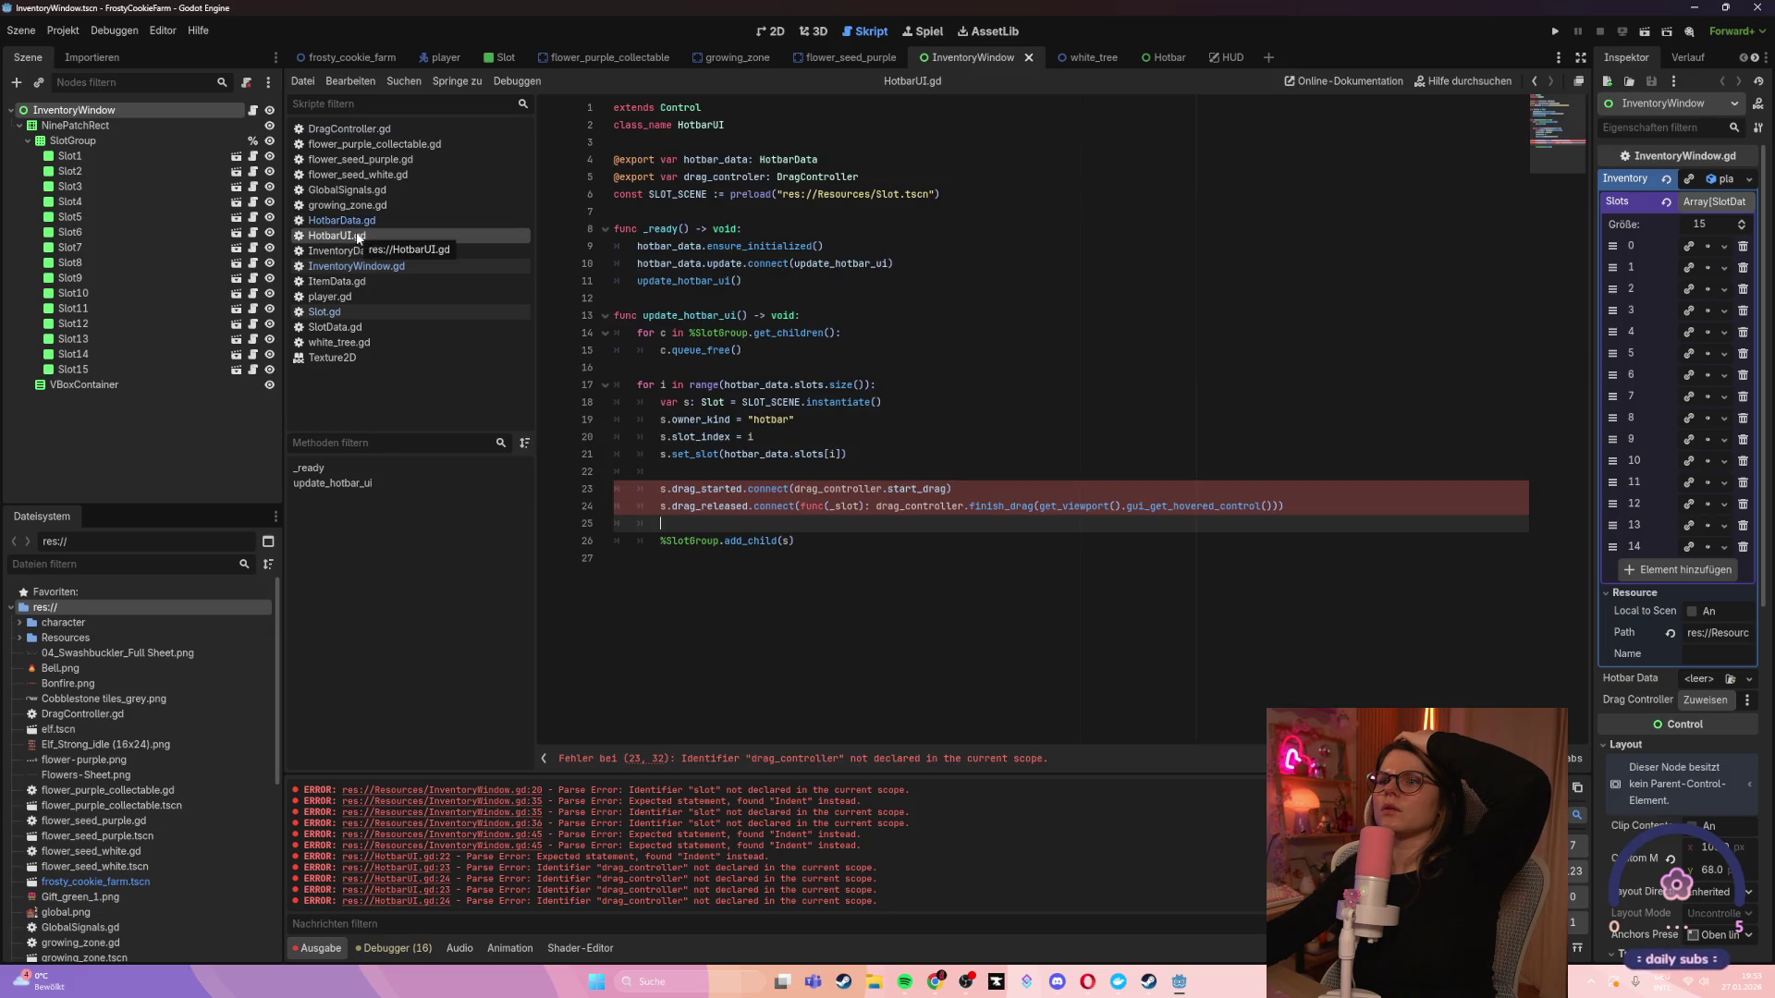
pyautogui.click(960, 177)
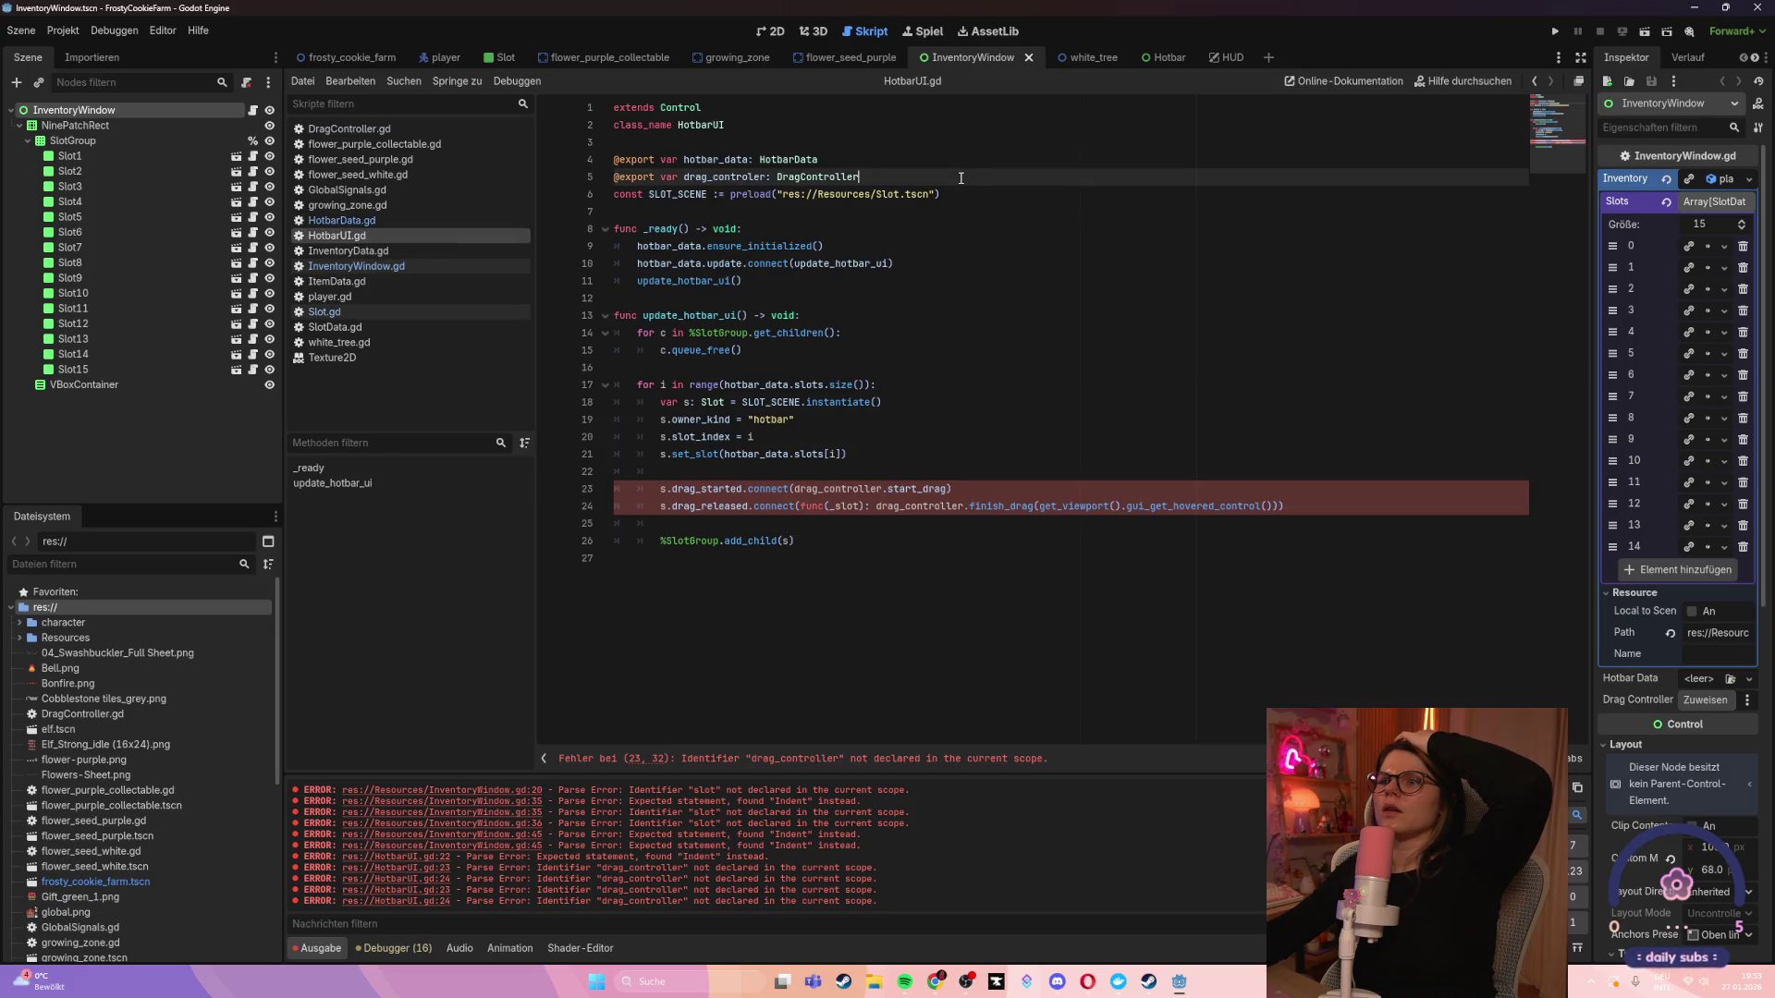
pyautogui.doubleClick(780, 176)
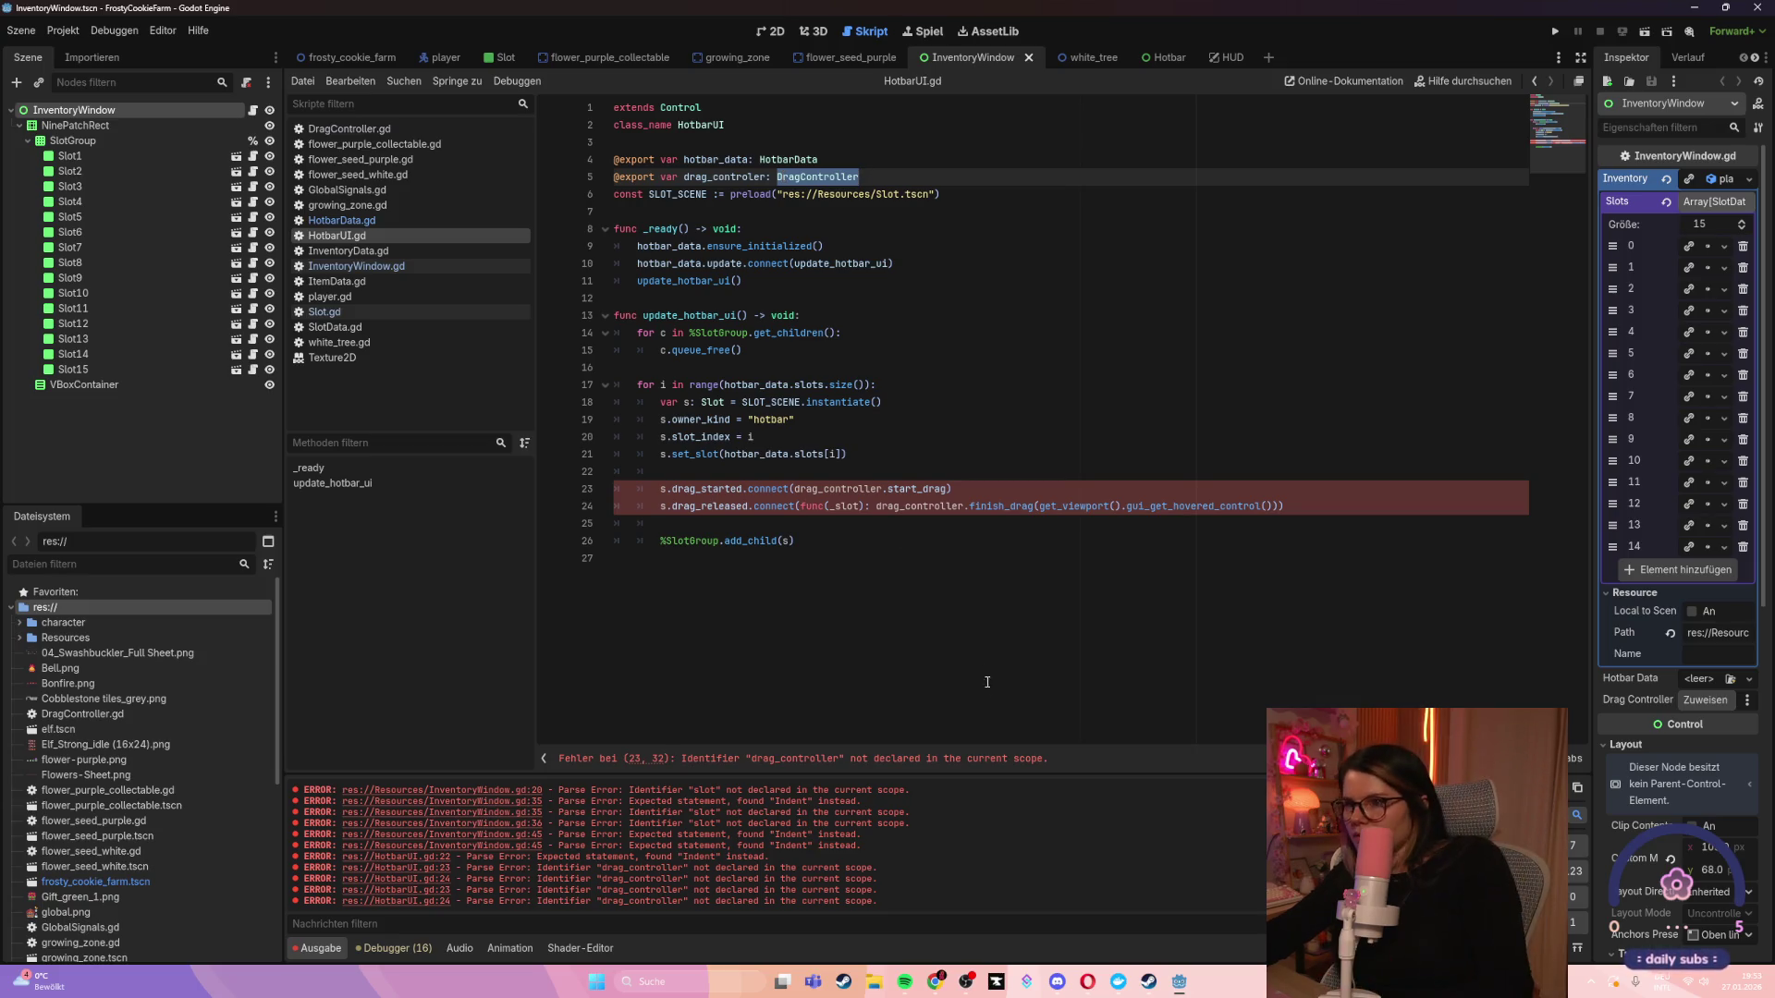
pyautogui.click(852, 489)
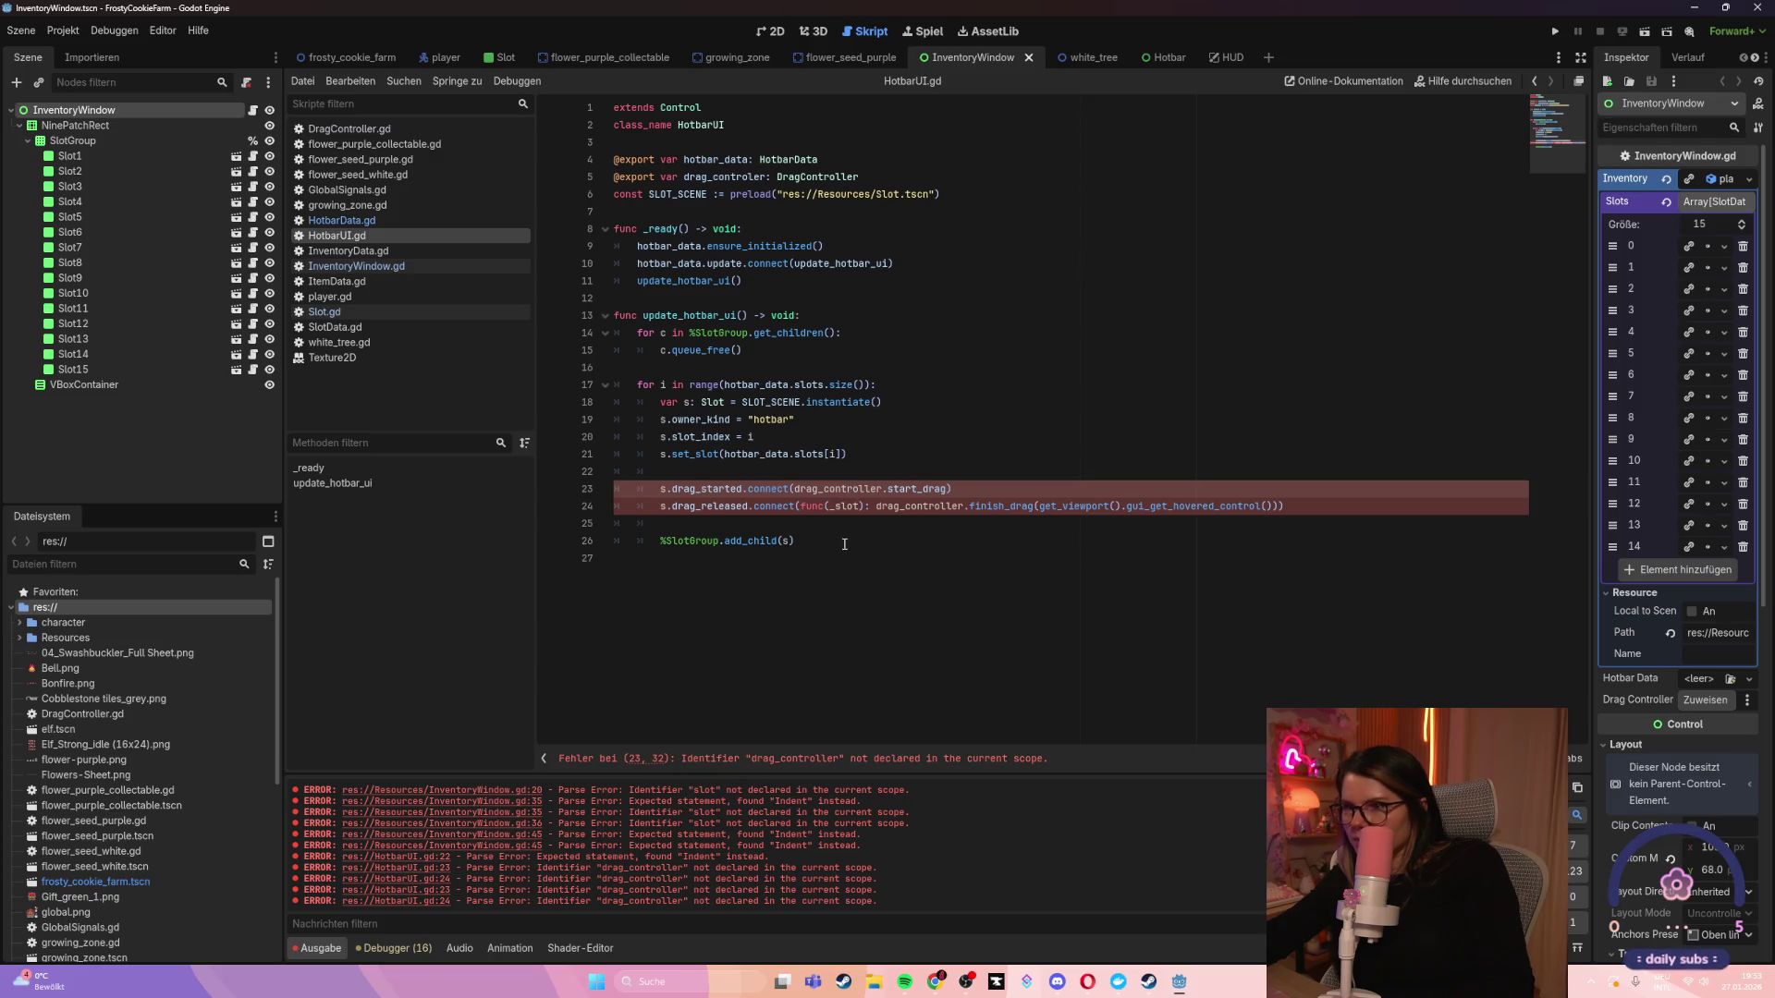
pyautogui.click(730, 503)
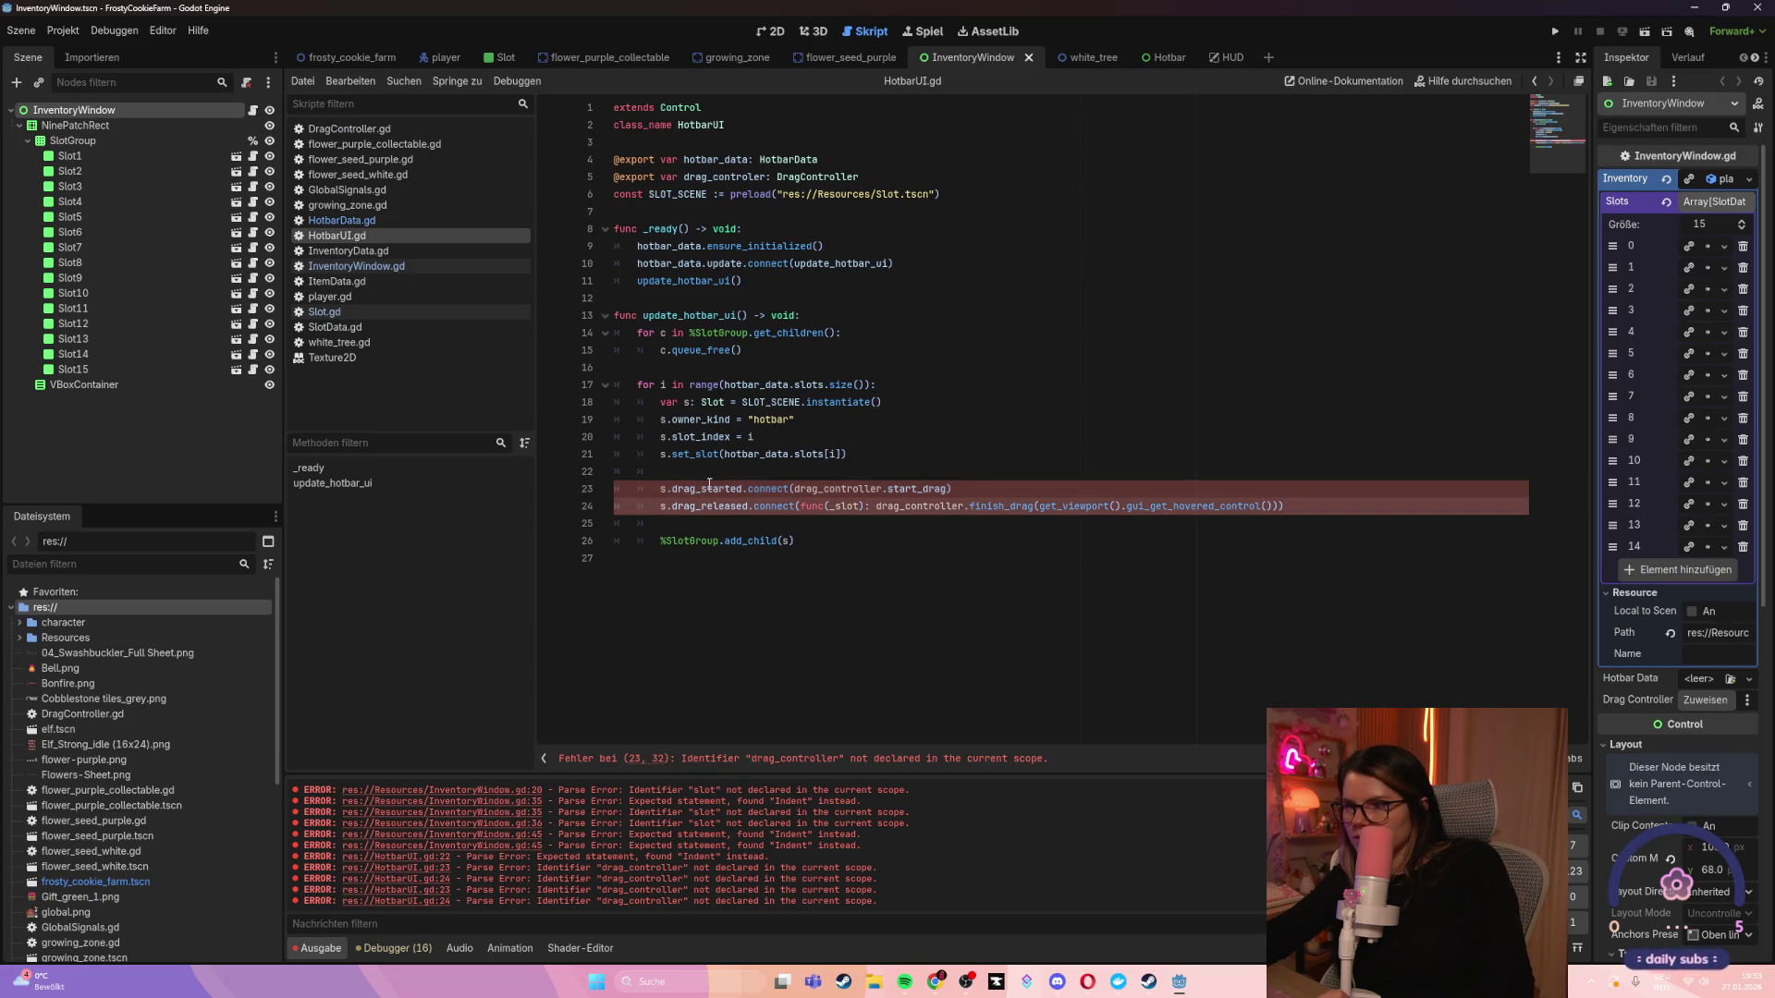
pyautogui.click(709, 489)
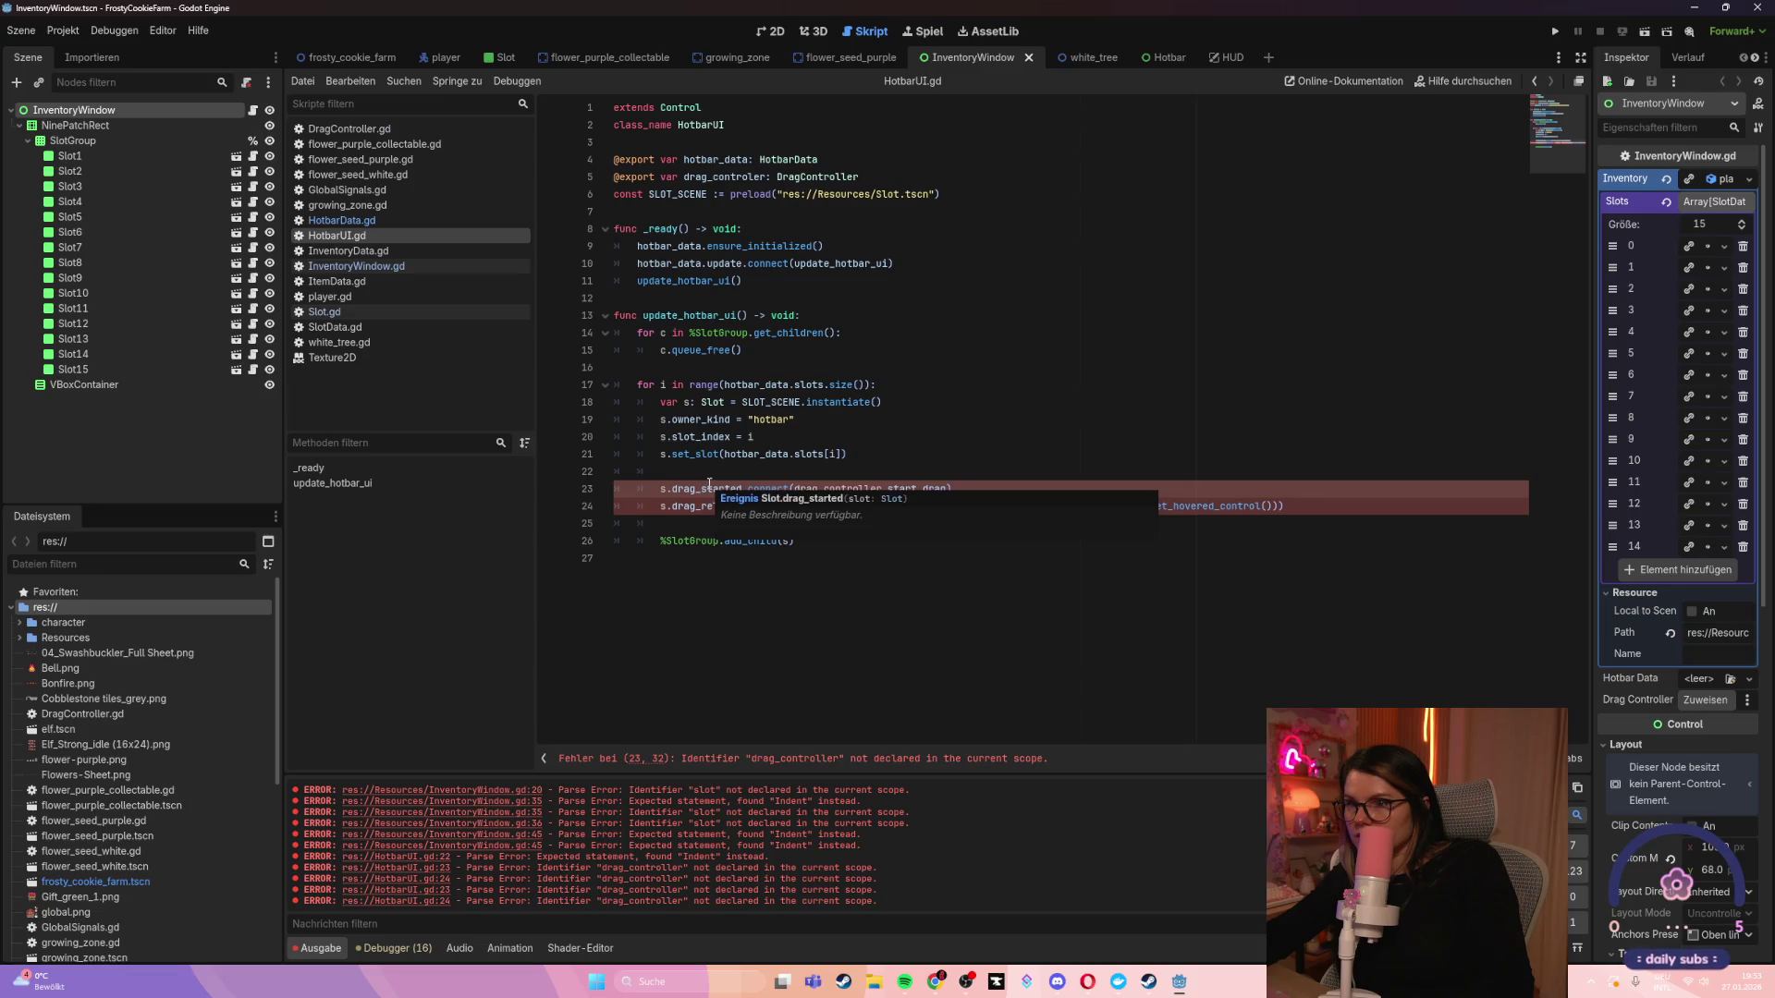
pyautogui.click(723, 469)
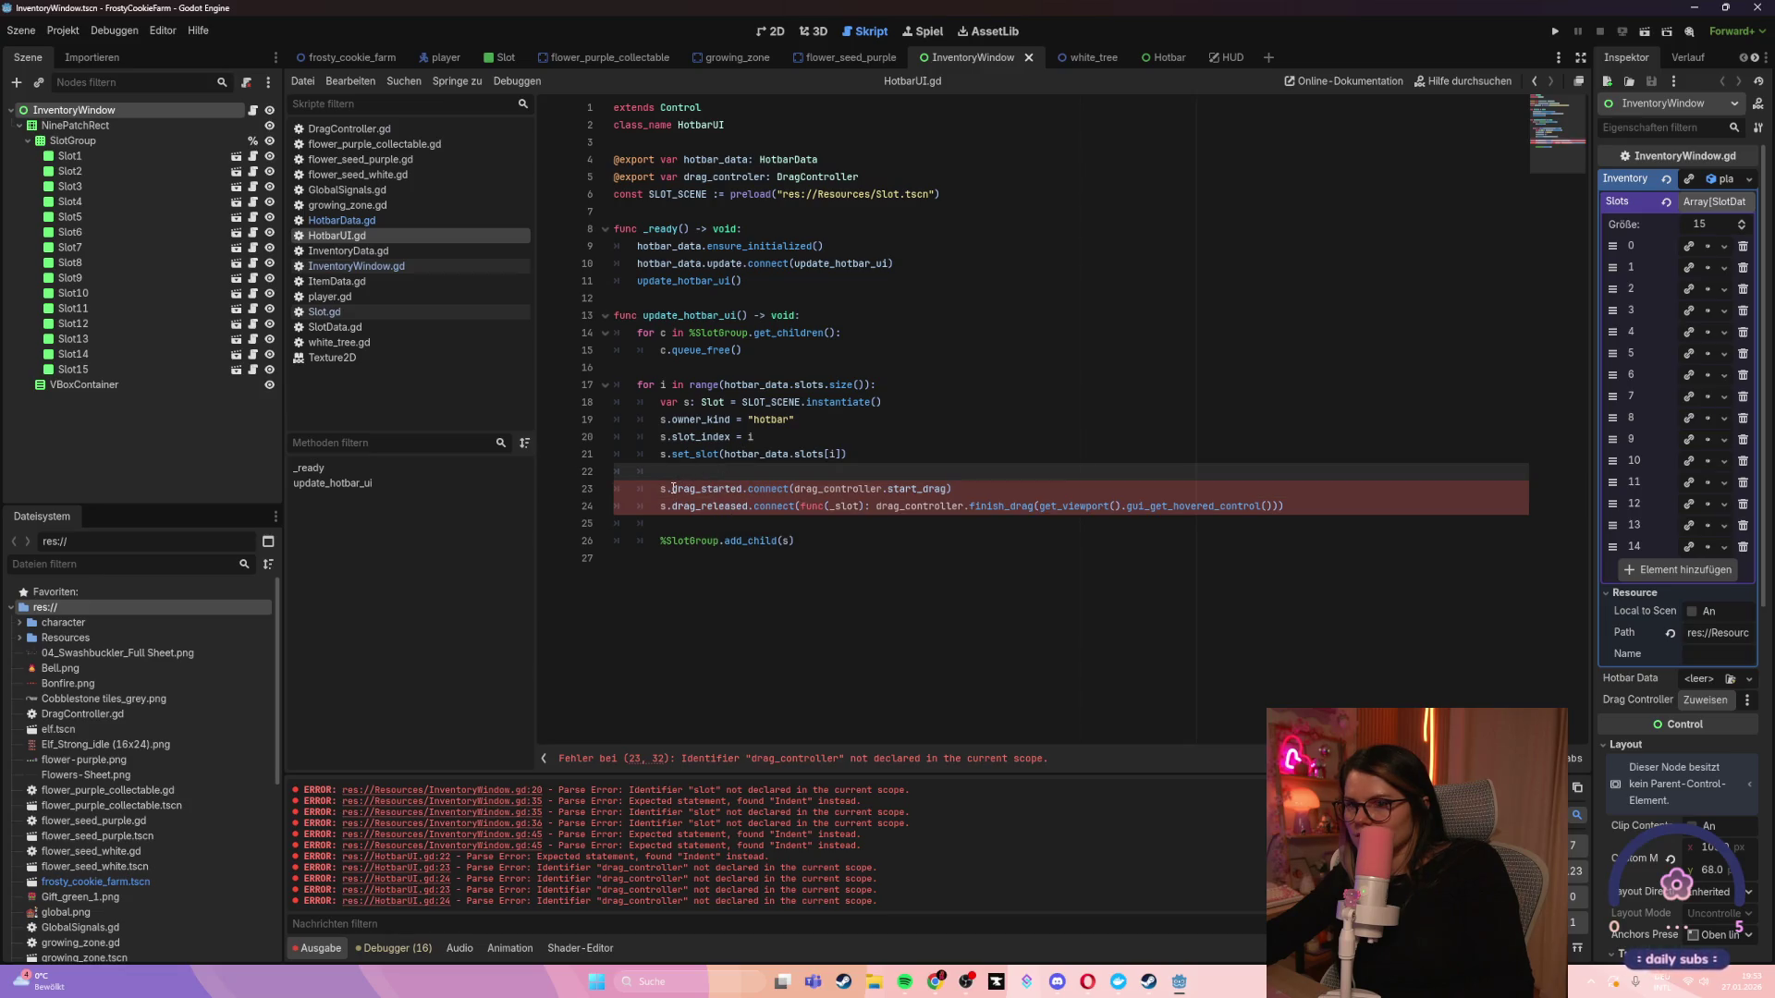
pyautogui.moveTo(673, 488)
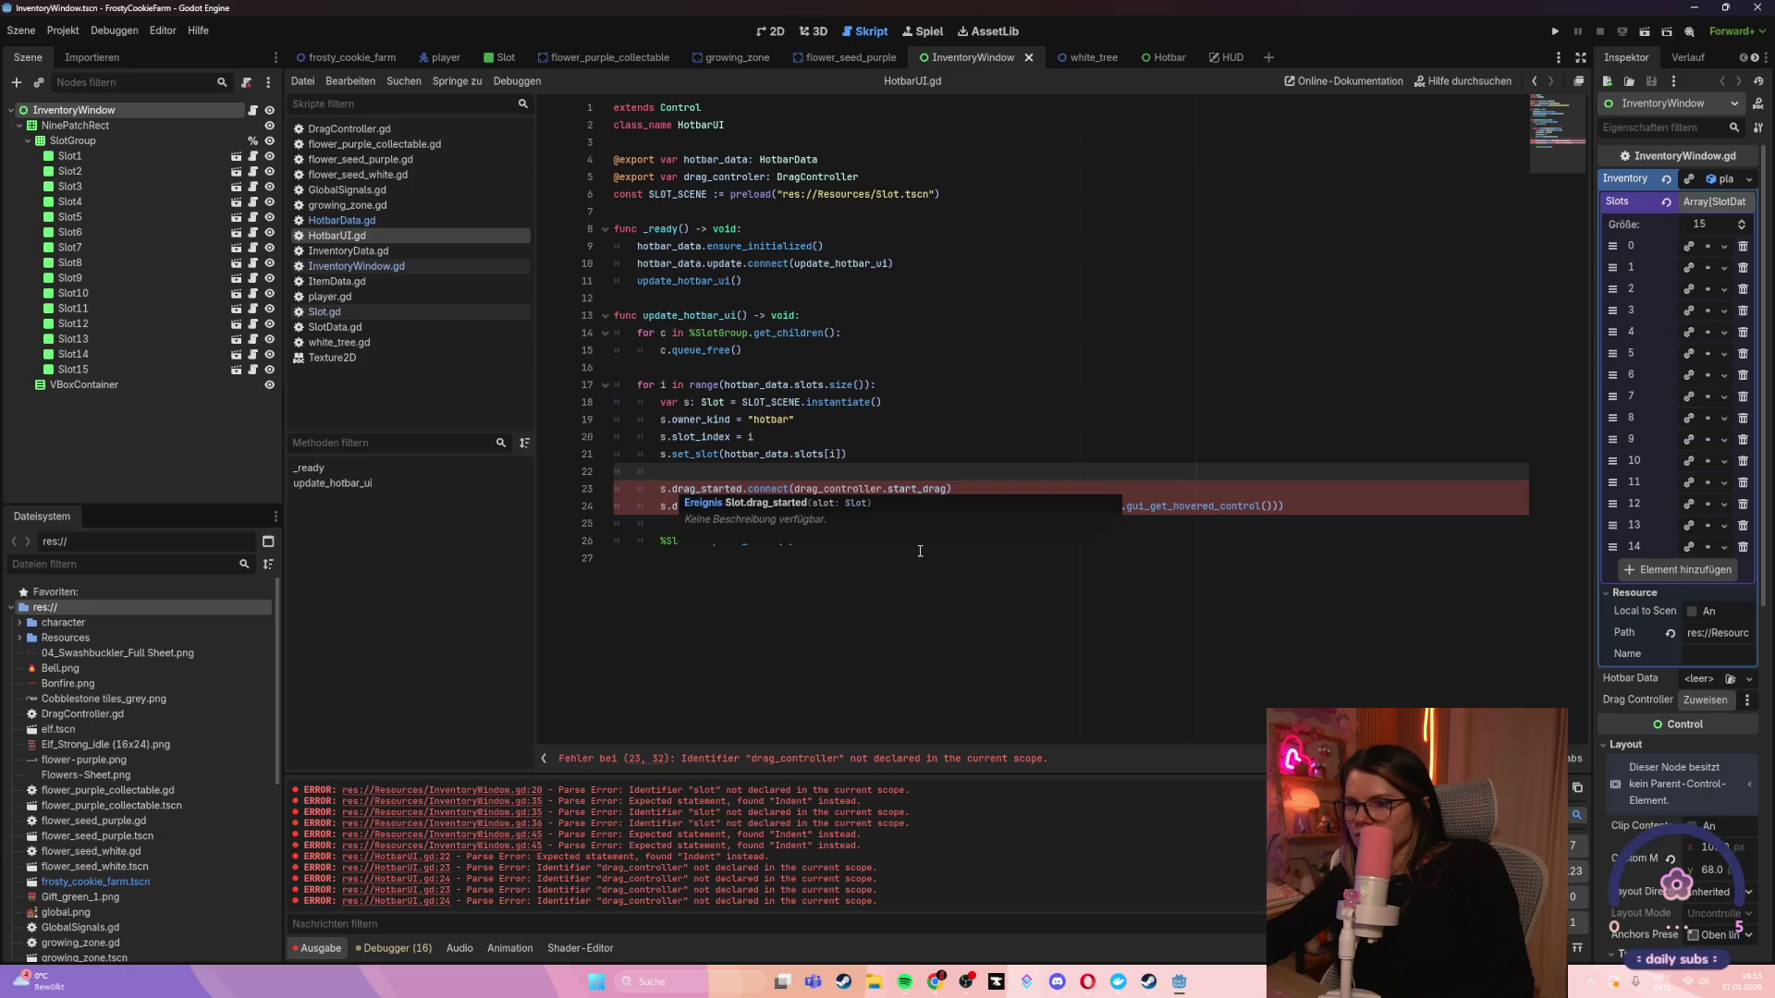
pyautogui.doubleClick(918, 507)
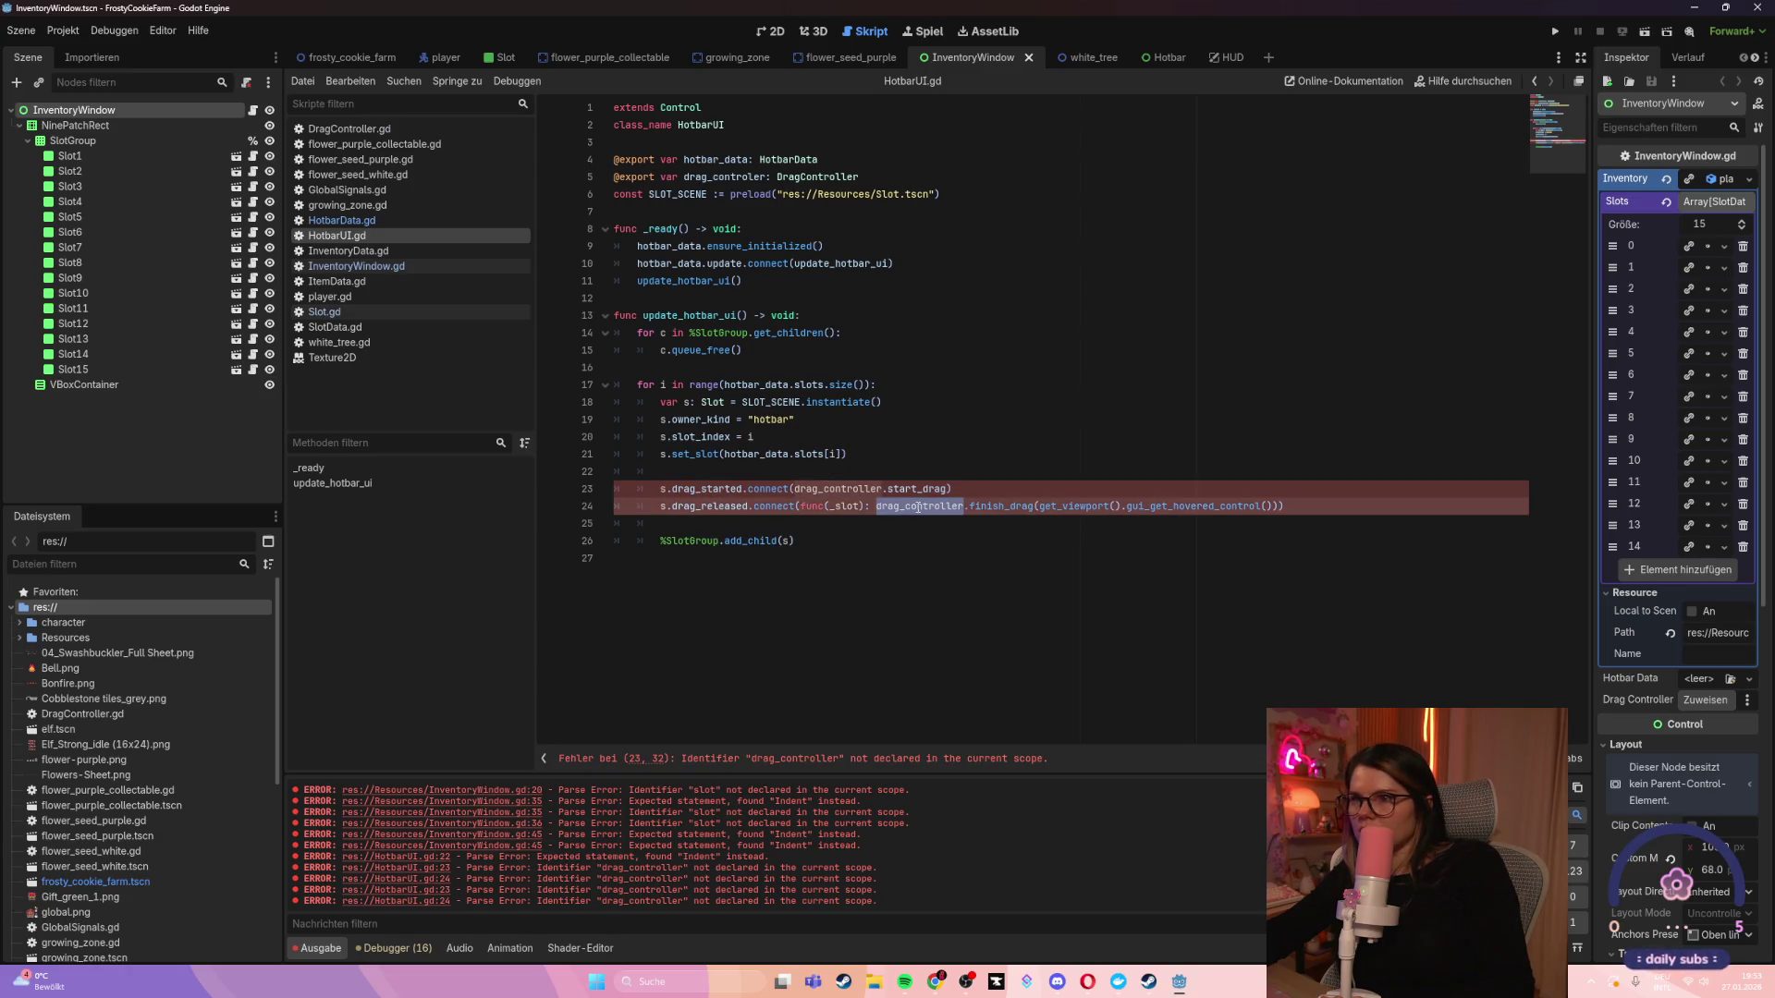
# Step: Correct the line 5 export name from drag_controler to drag_controller
pyautogui.click(752, 173)
pyautogui.write('l')
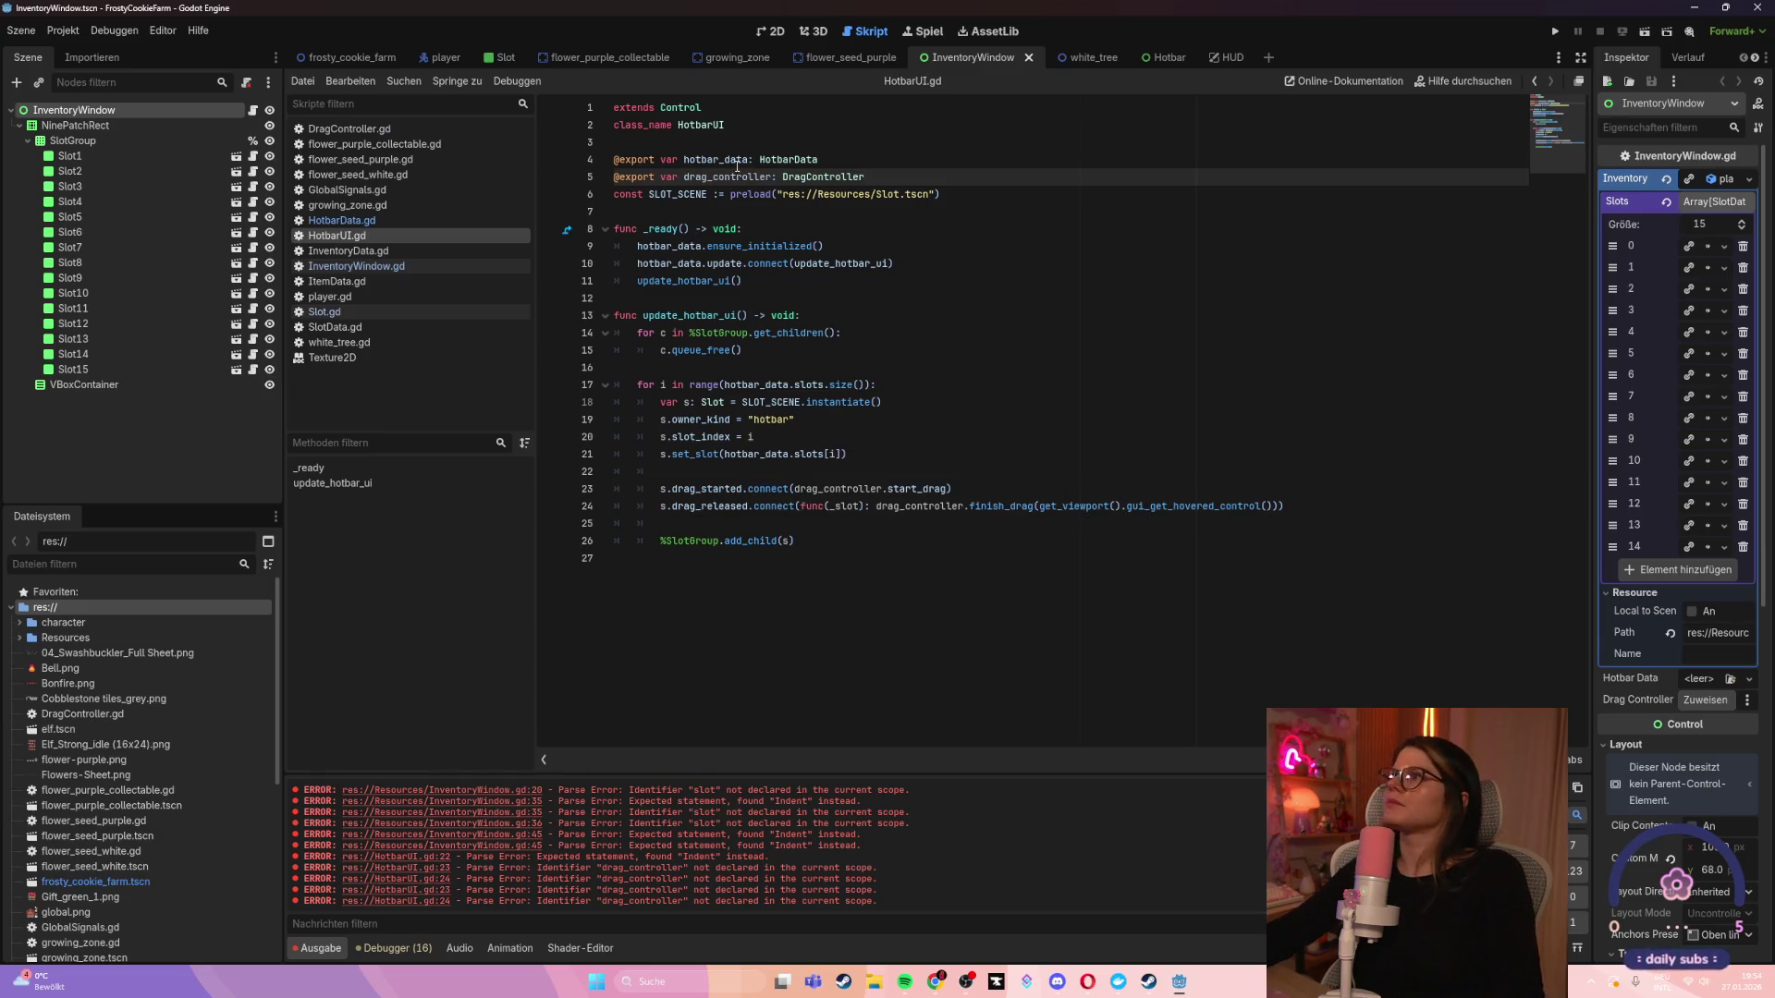
pyautogui.click(1075, 350)
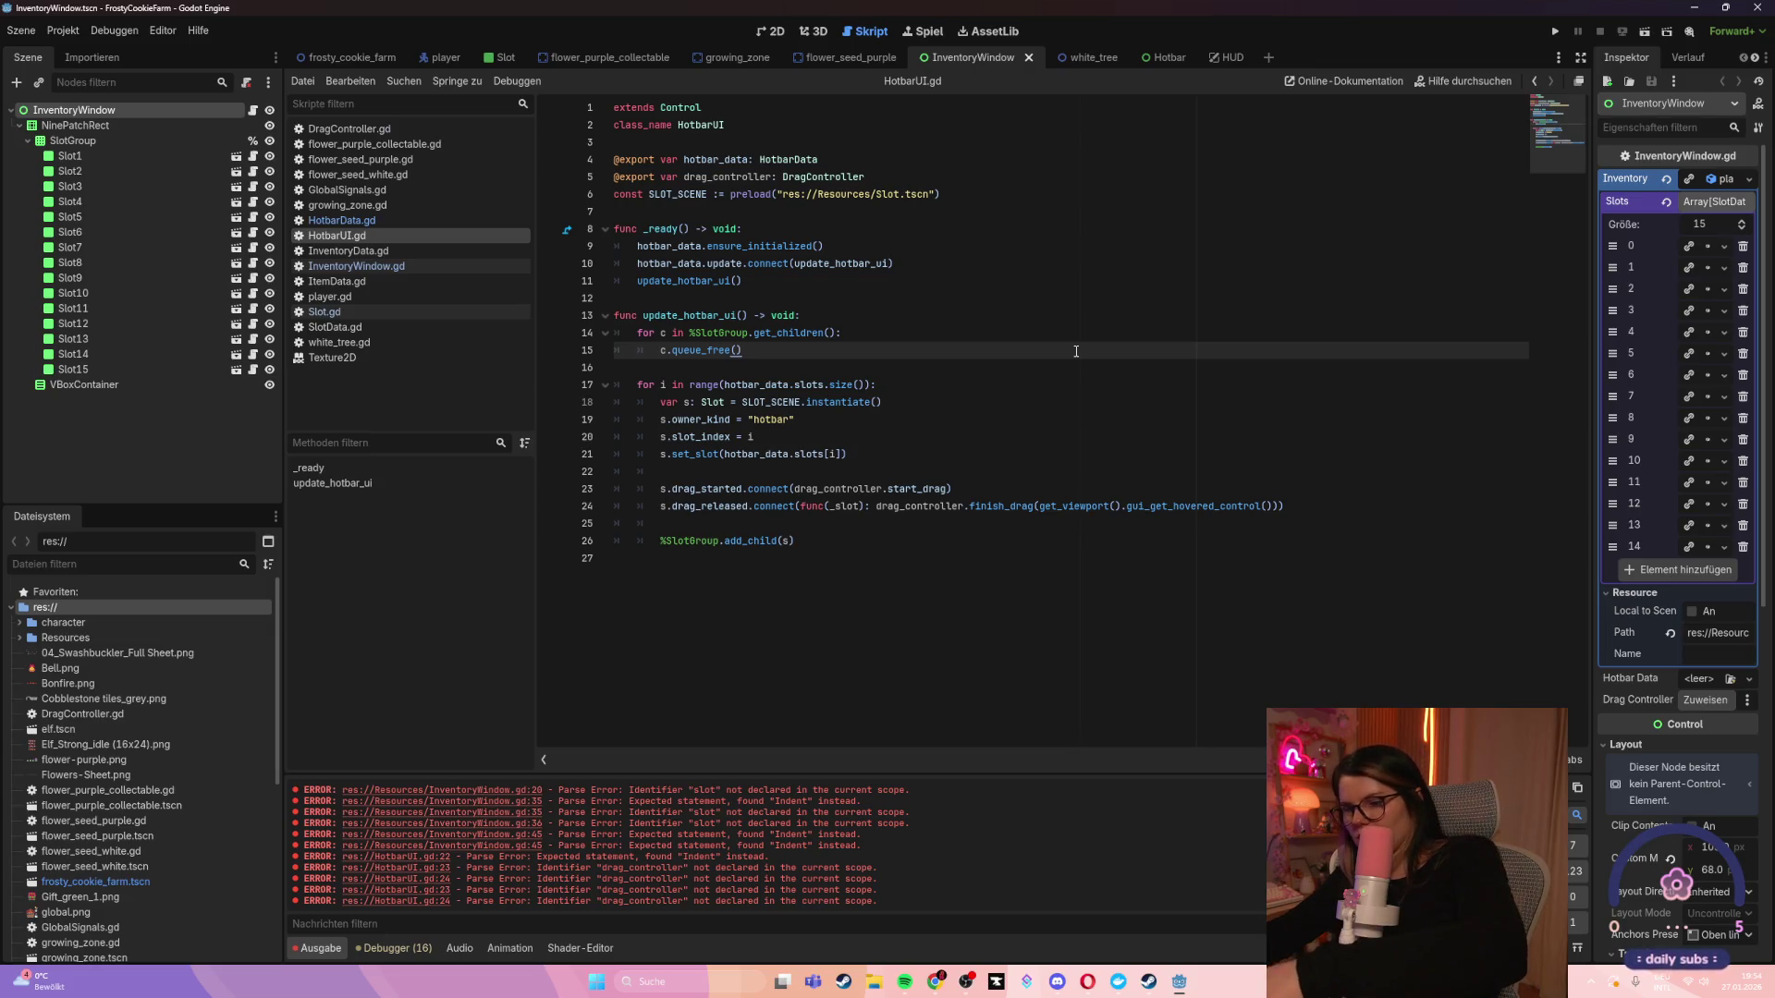
# Step: Run the game with F5, then open DragController.gd and select the start_drag on Nil error
pyautogui.press('F5')
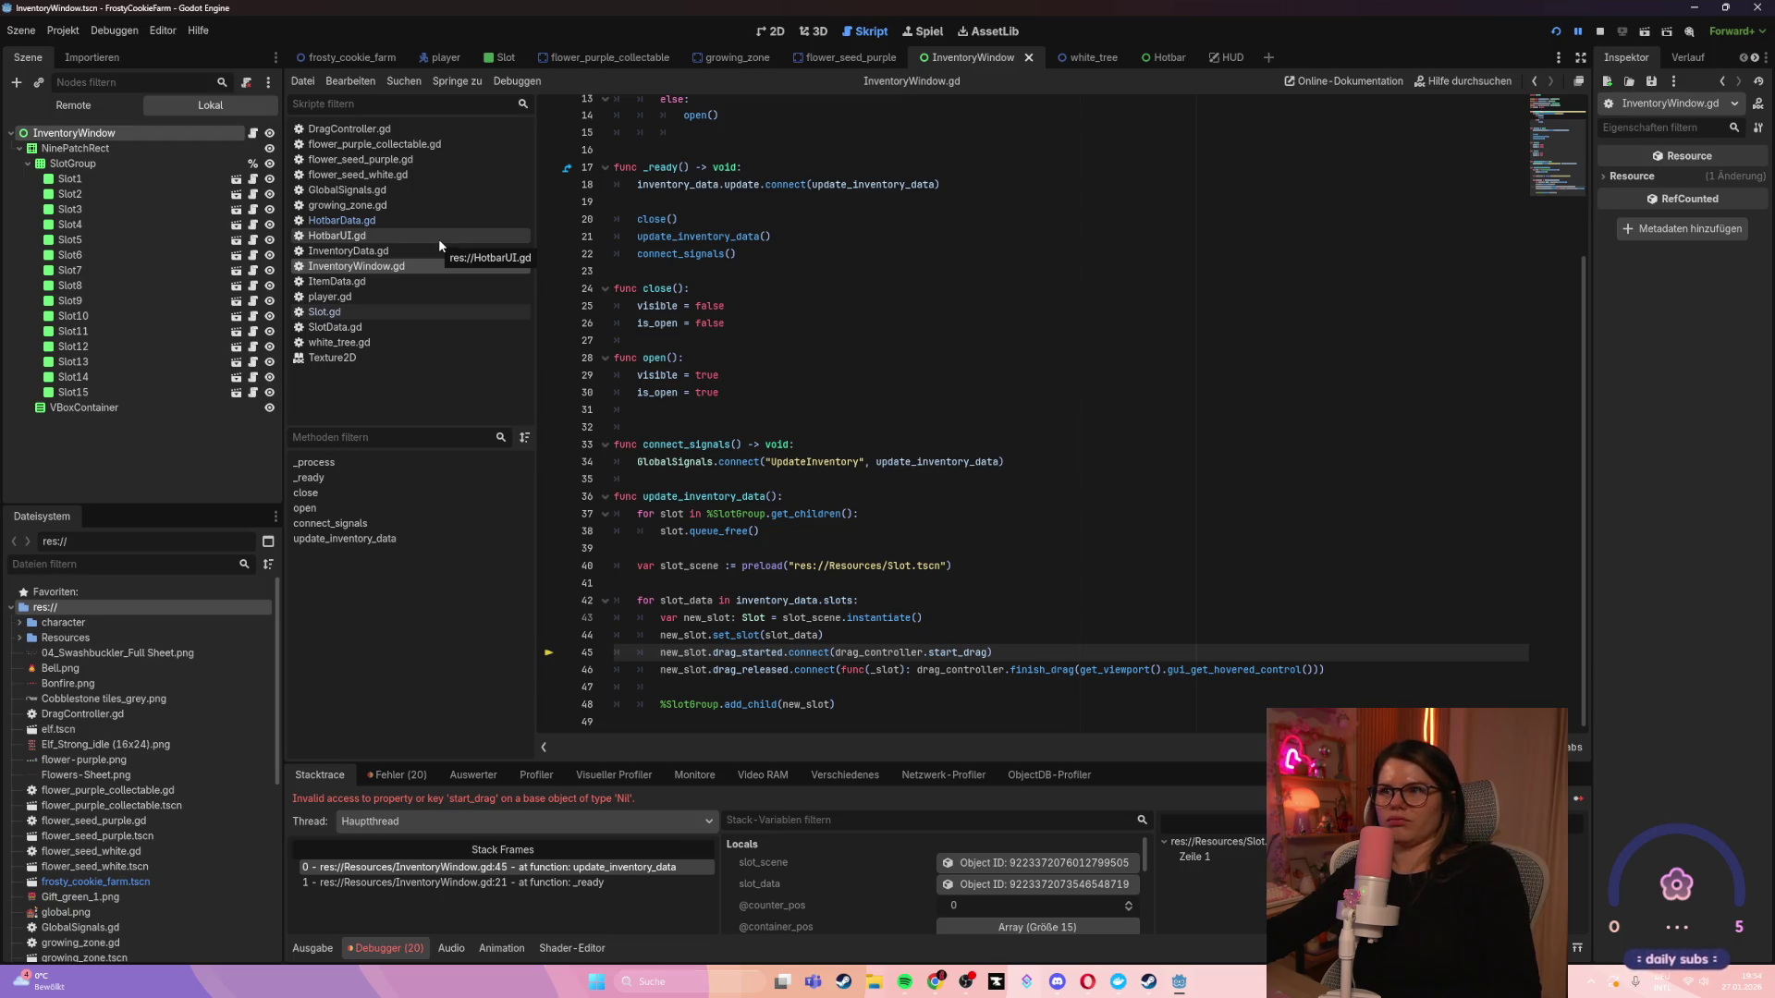
pyautogui.click(434, 129)
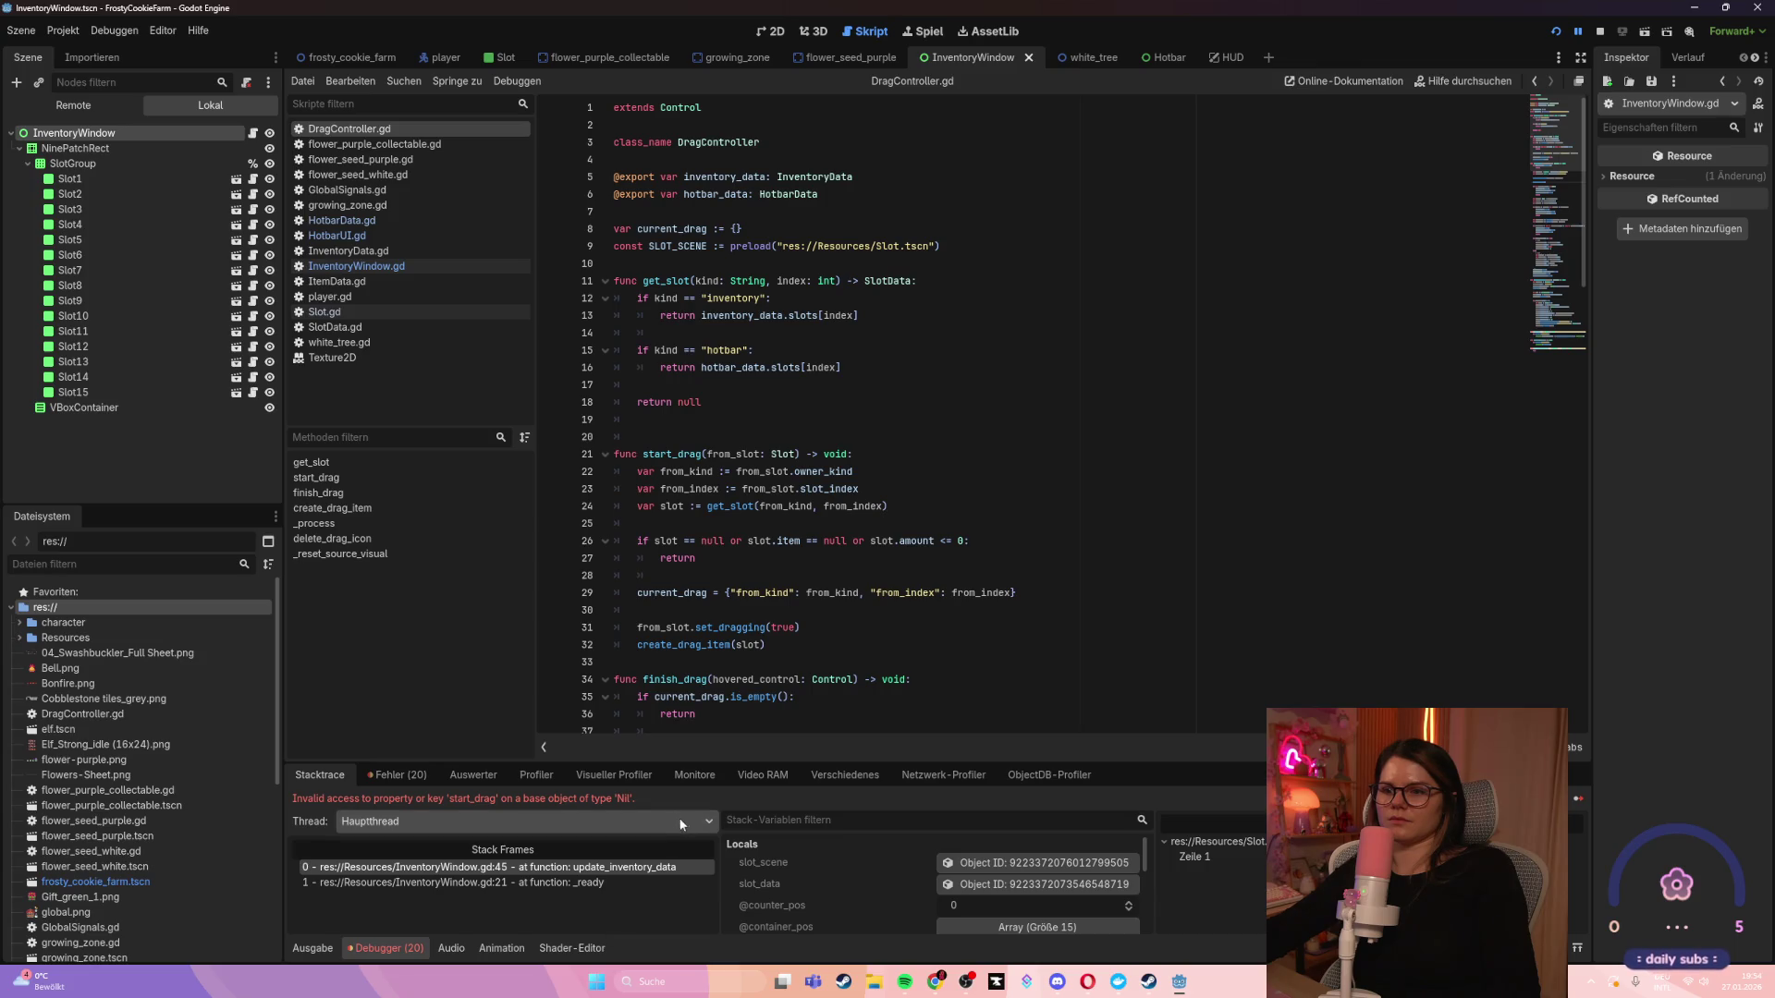
pyautogui.moveTo(636, 798); pyautogui.dragTo(277, 799)
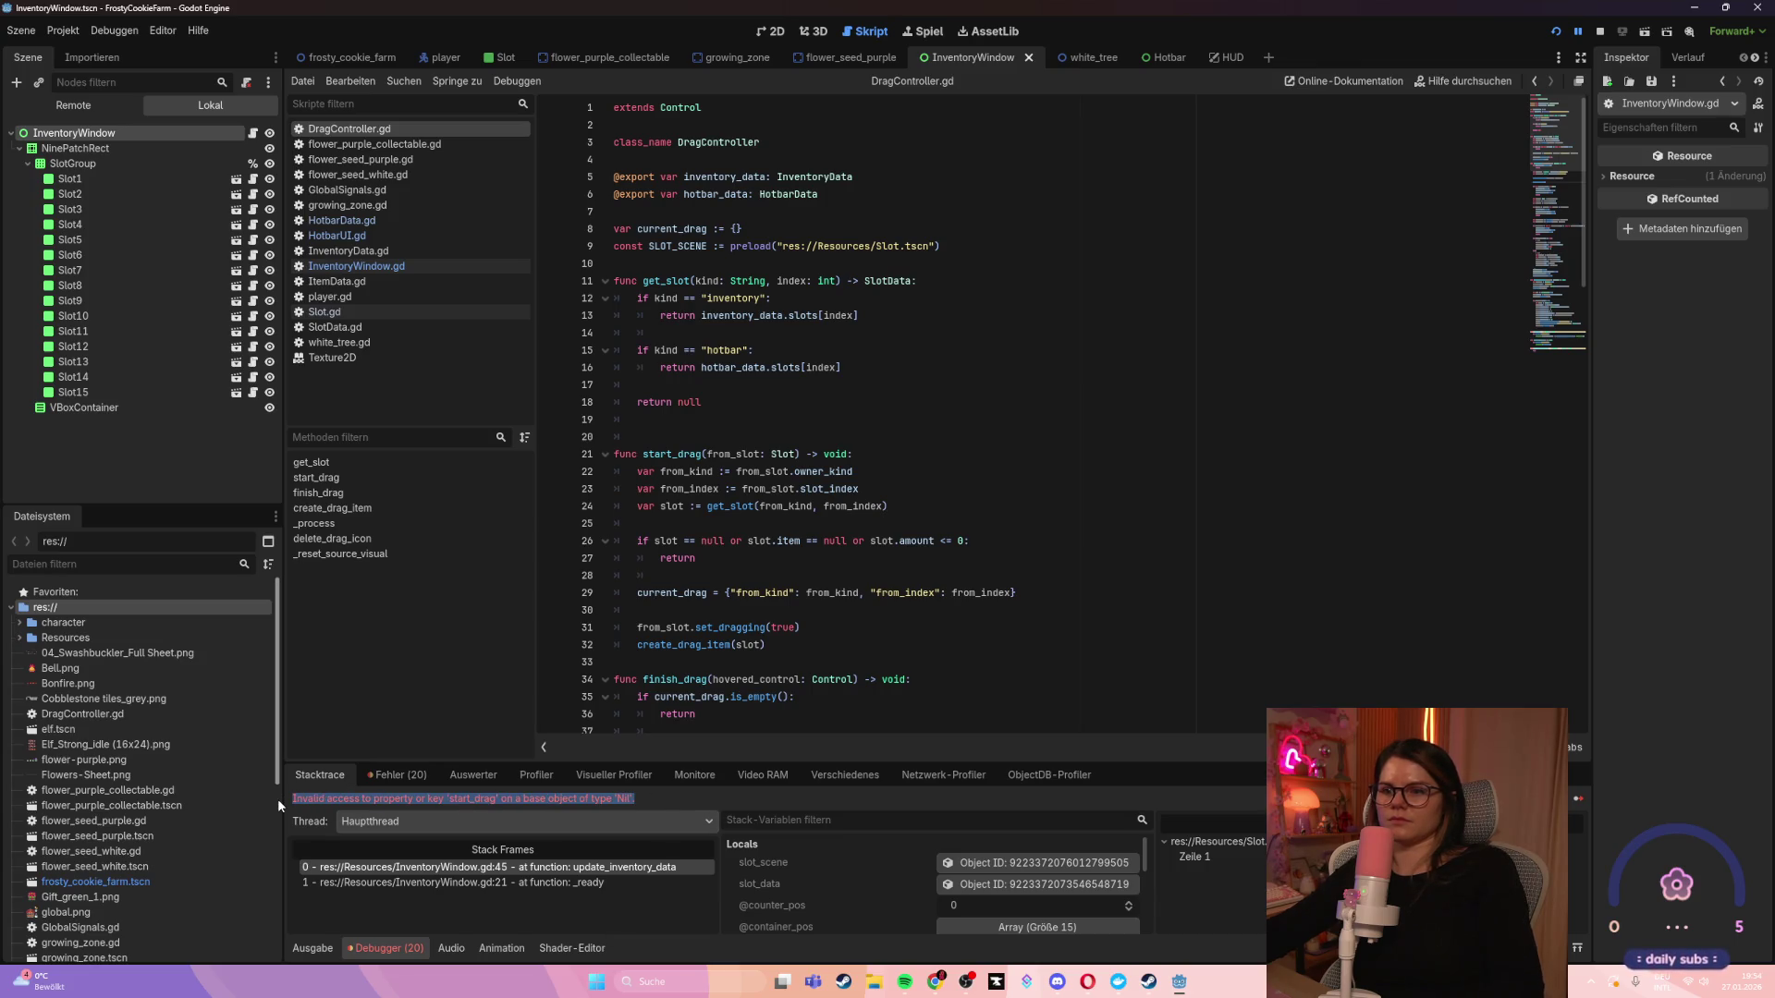